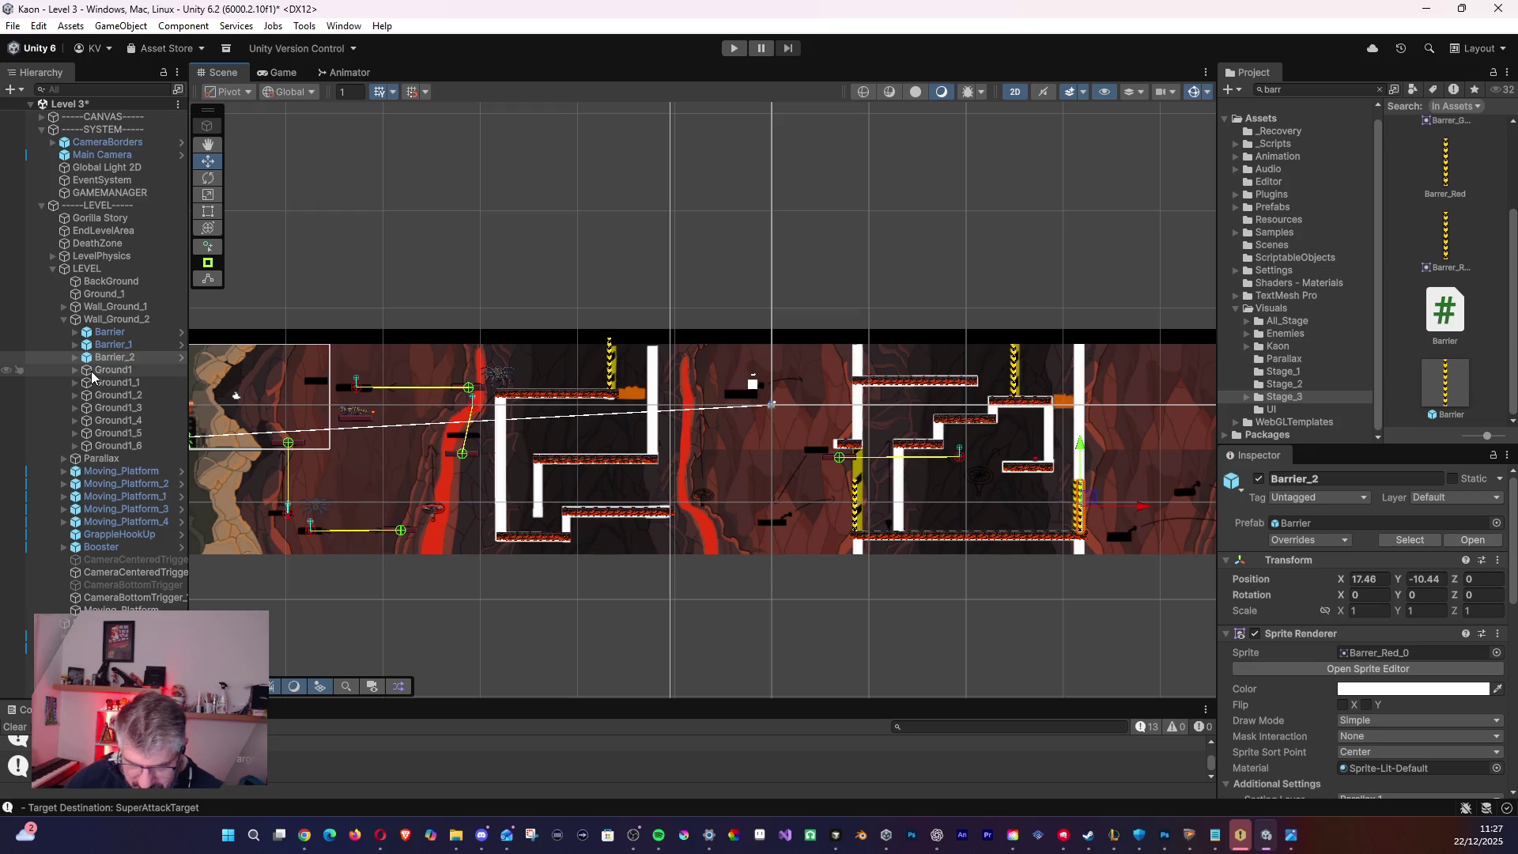
- Select Moving_Platform through GrappleHookUp in the Hierarchy and create a new empty object
{"action": "left_click", "coordinate": [87, 472]}
{"action": "left_click", "coordinate": [92, 497]}
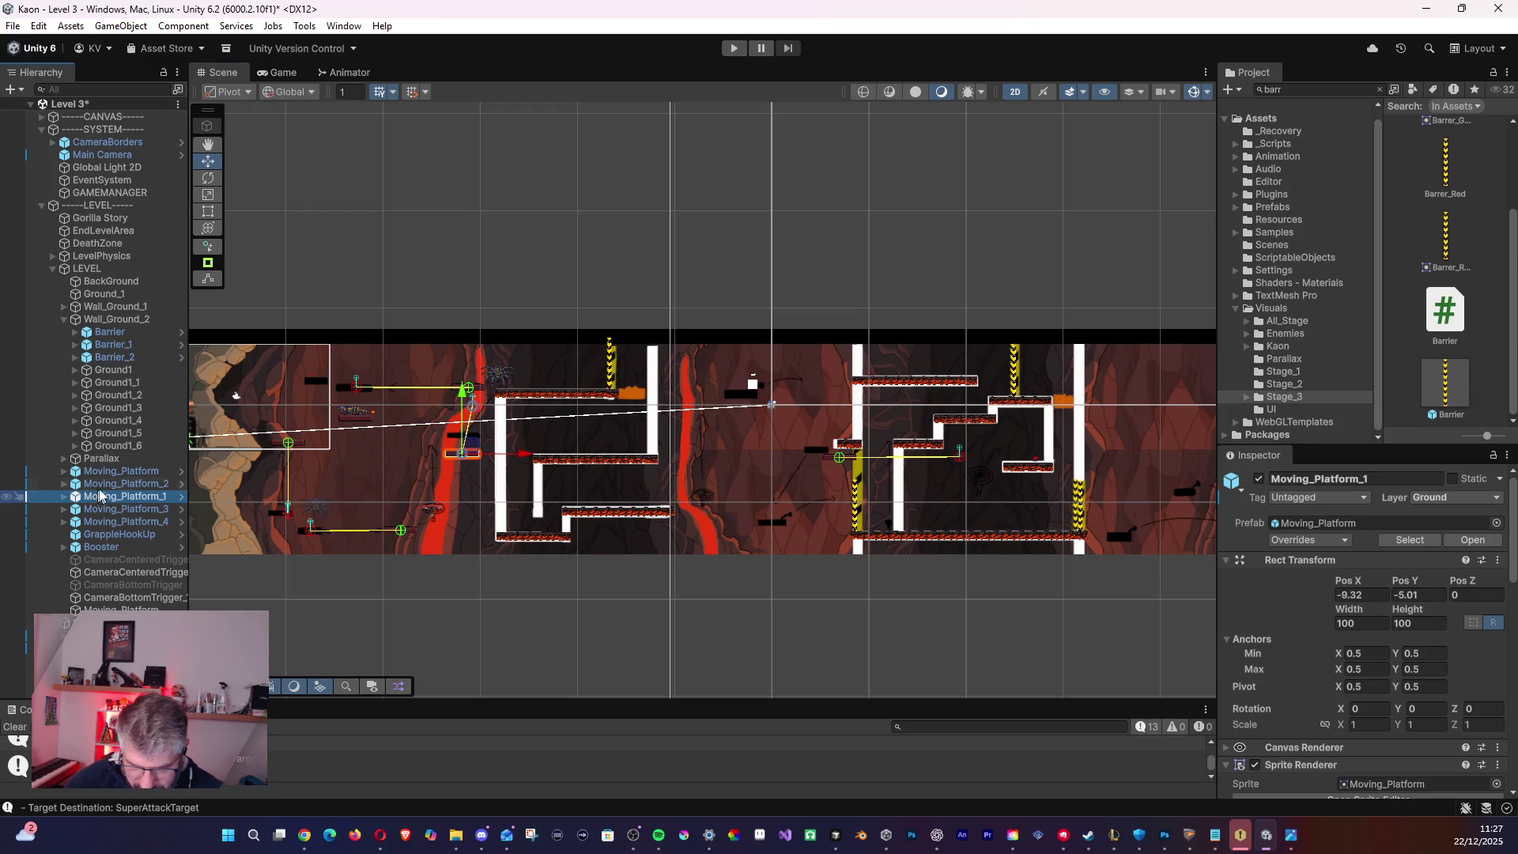
{"action": "left_click", "coordinate": [99, 509]}
{"action": "left_click", "coordinate": [106, 522]}
{"action": "left_click", "coordinate": [110, 534]}
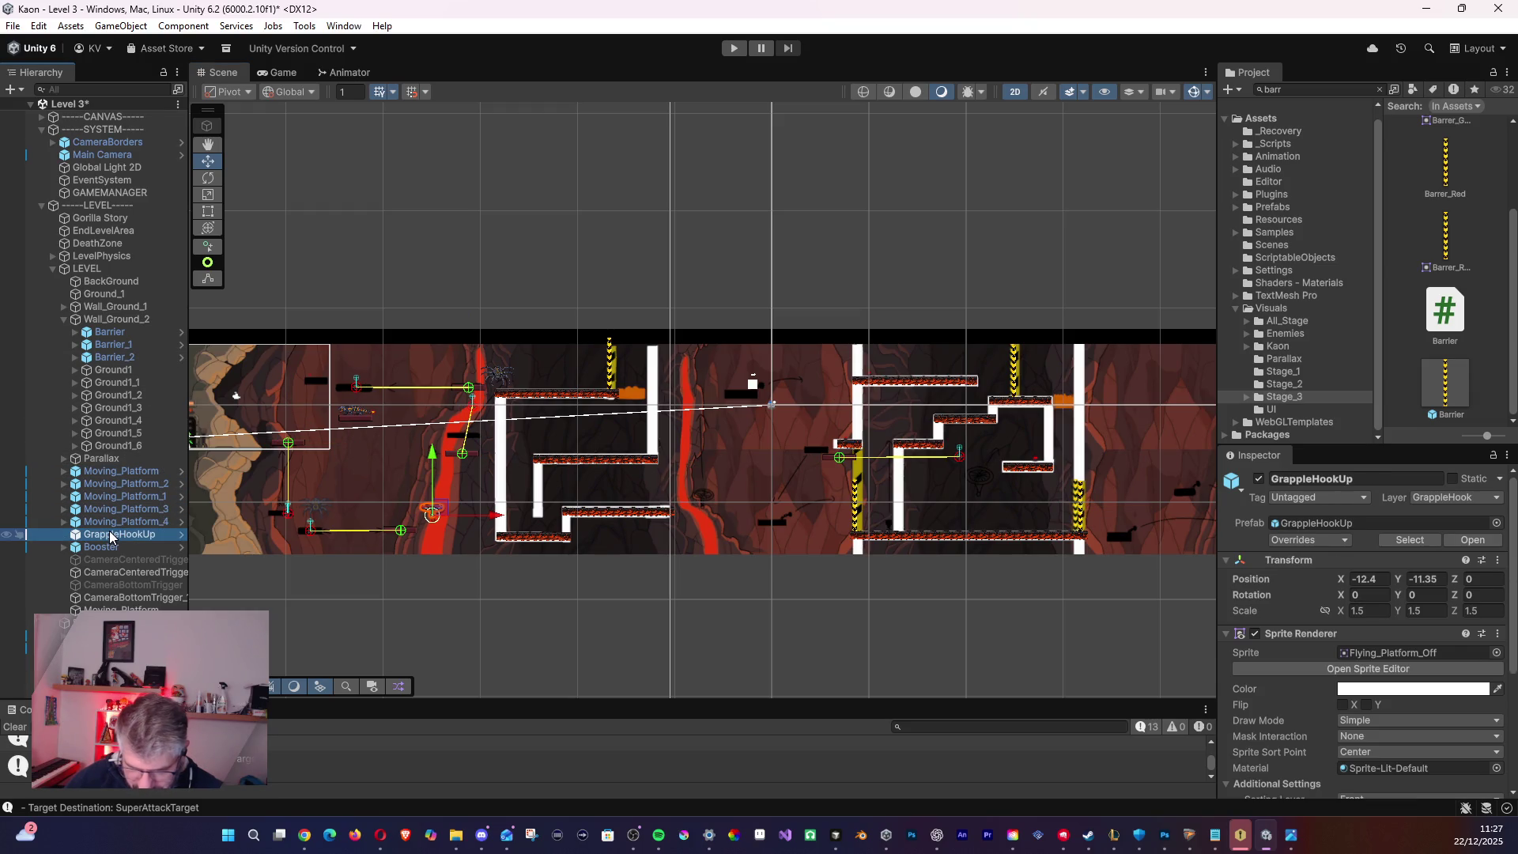
{"action": "left_click", "coordinate": [113, 475], "text": "shift"}
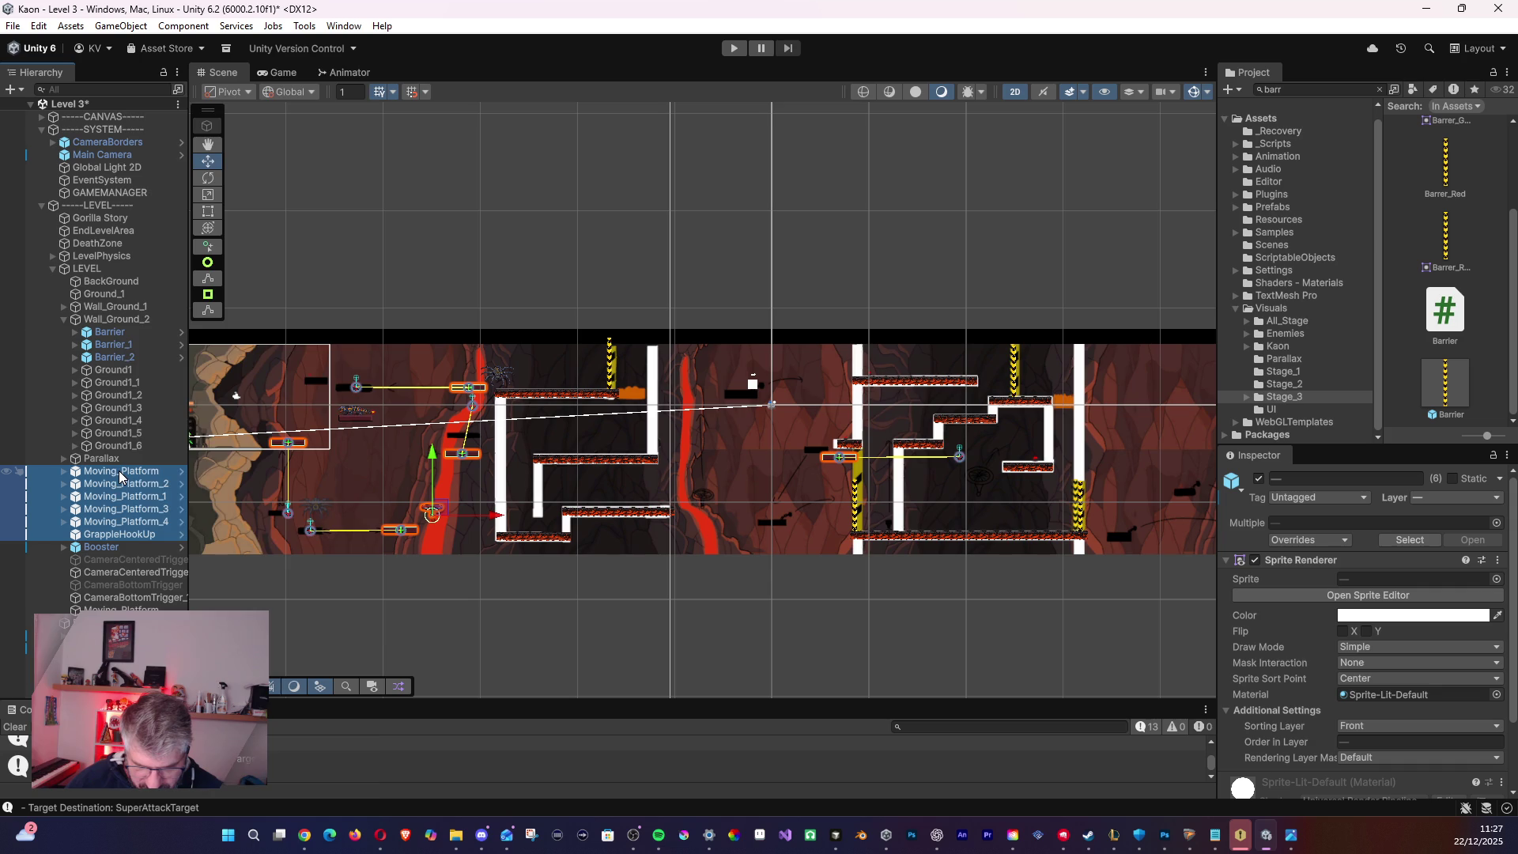
{"action": "right_click", "coordinate": [119, 475]}
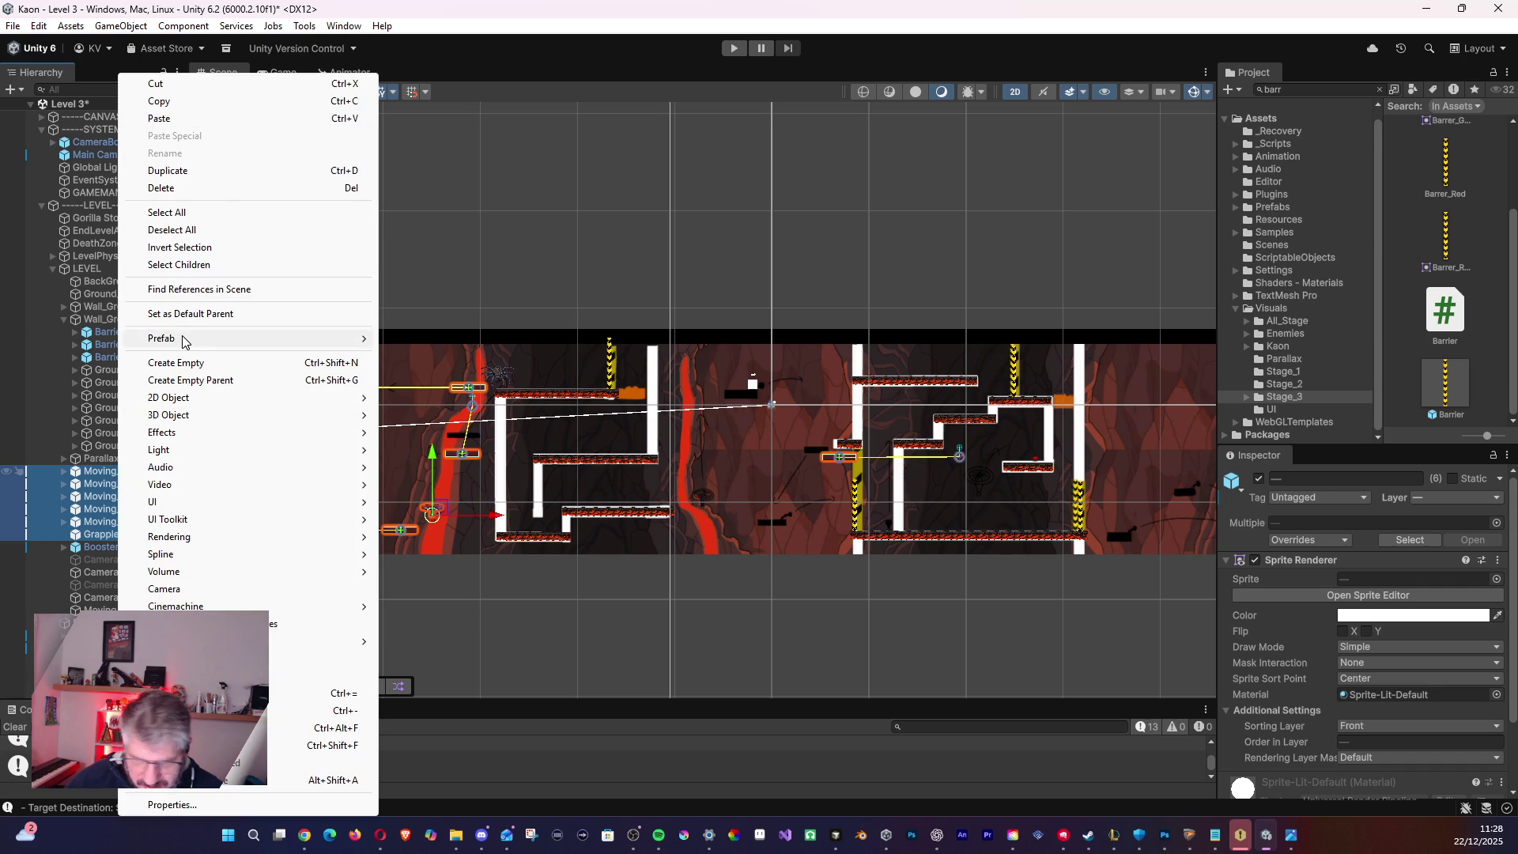
{"action": "left_click", "coordinate": [226, 364]}
- Reselect the moving platforms and GrappleHookUp and wrap them in a new empty parent
{"action": "left_click", "coordinate": [98, 535]}
{"action": "left_click", "coordinate": [108, 472], "text": "shift"}
{"action": "right_click", "coordinate": [108, 473]}
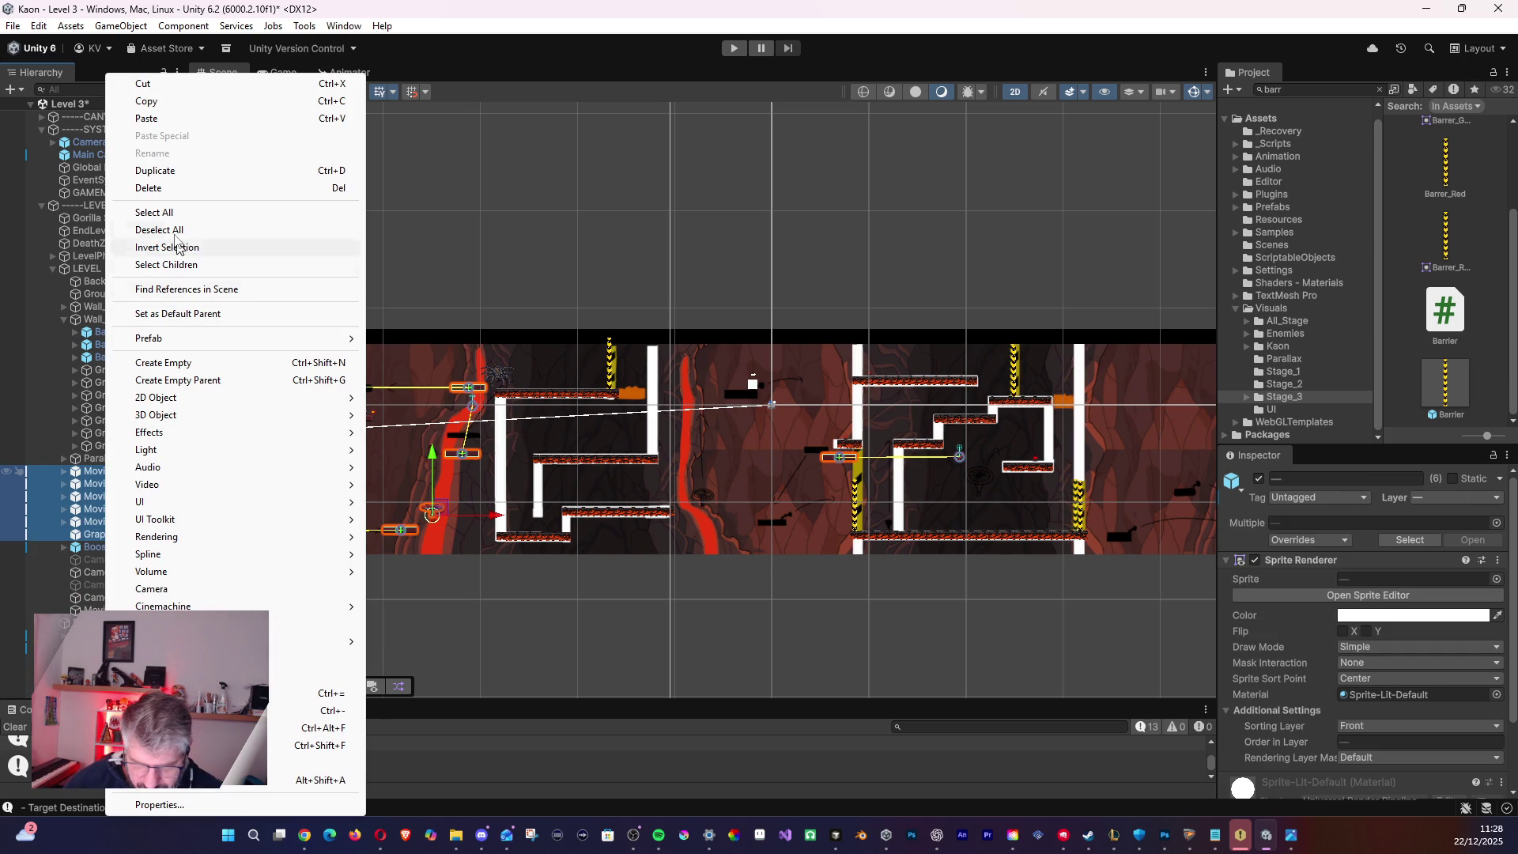
{"action": "left_click", "coordinate": [159, 380]}
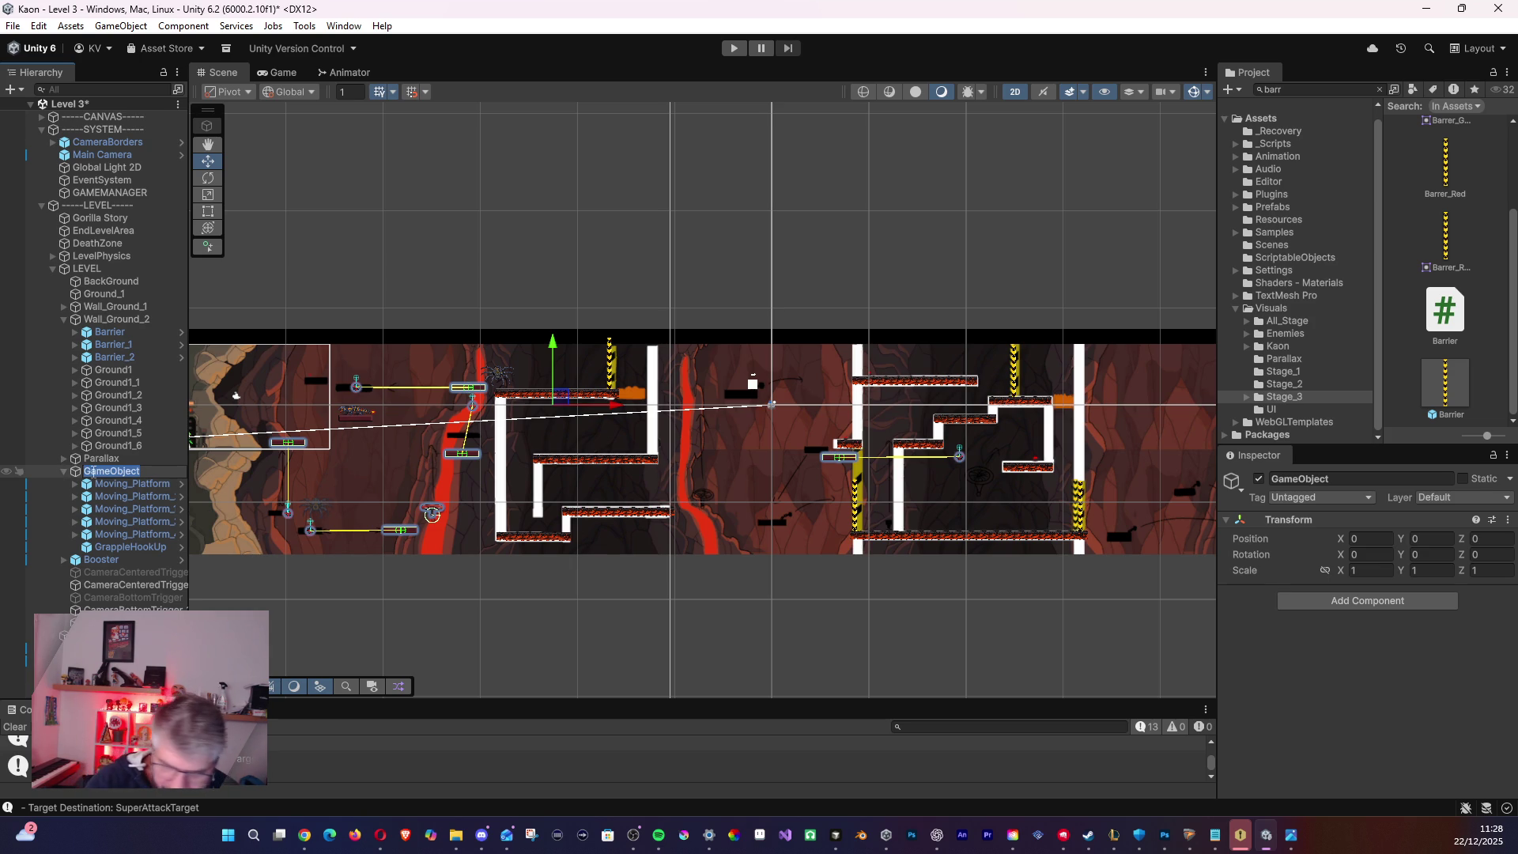
- Rename the new parent object to Platform_1 and collapse its children
{"action": "type", "text": "Platform_1"}
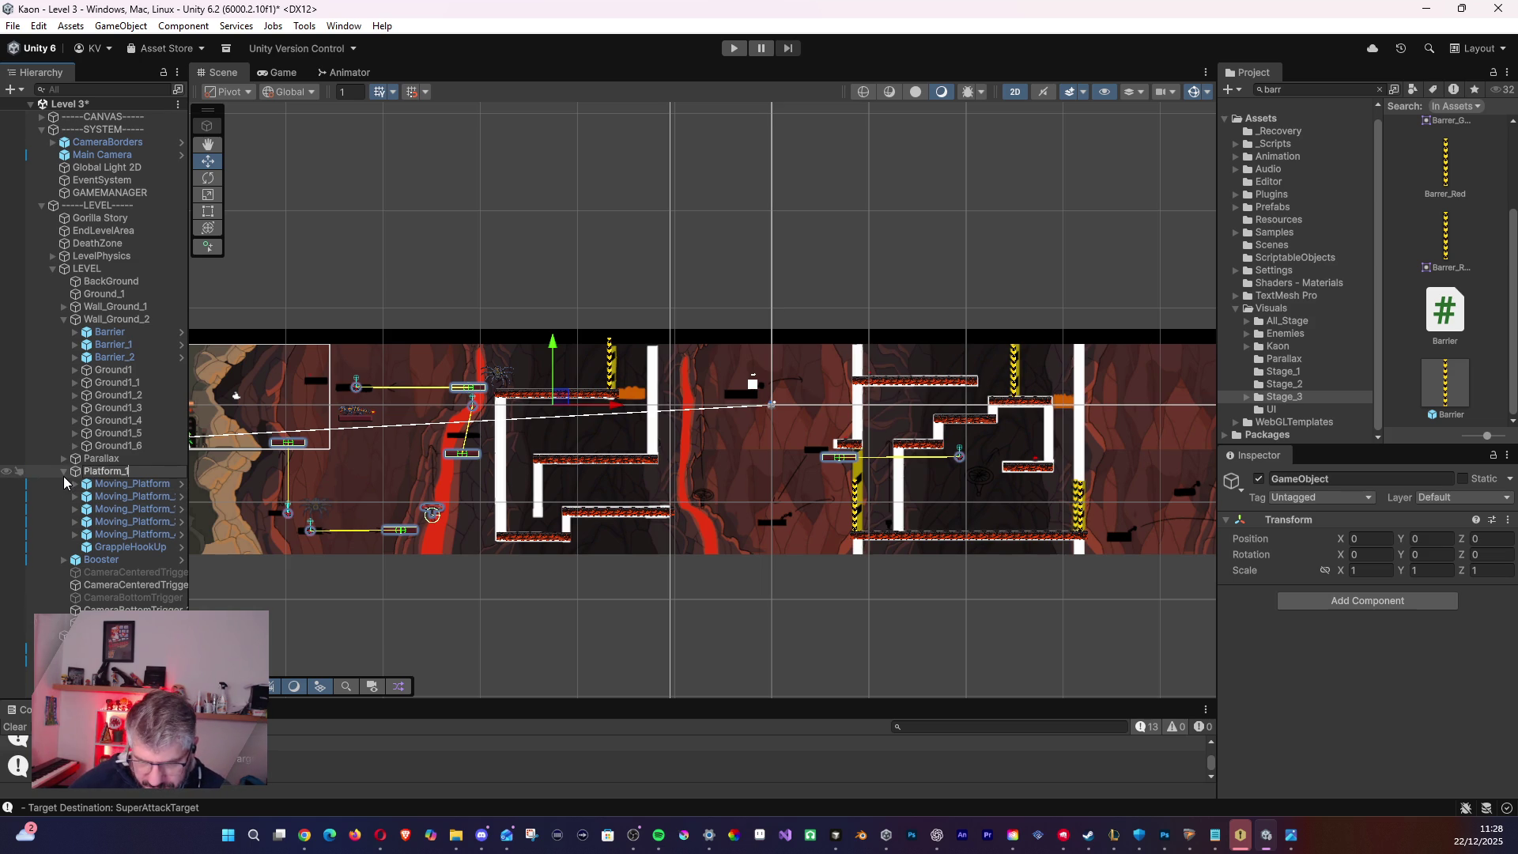
{"action": "key", "text": "Return"}
{"action": "left_click", "coordinate": [64, 471]}
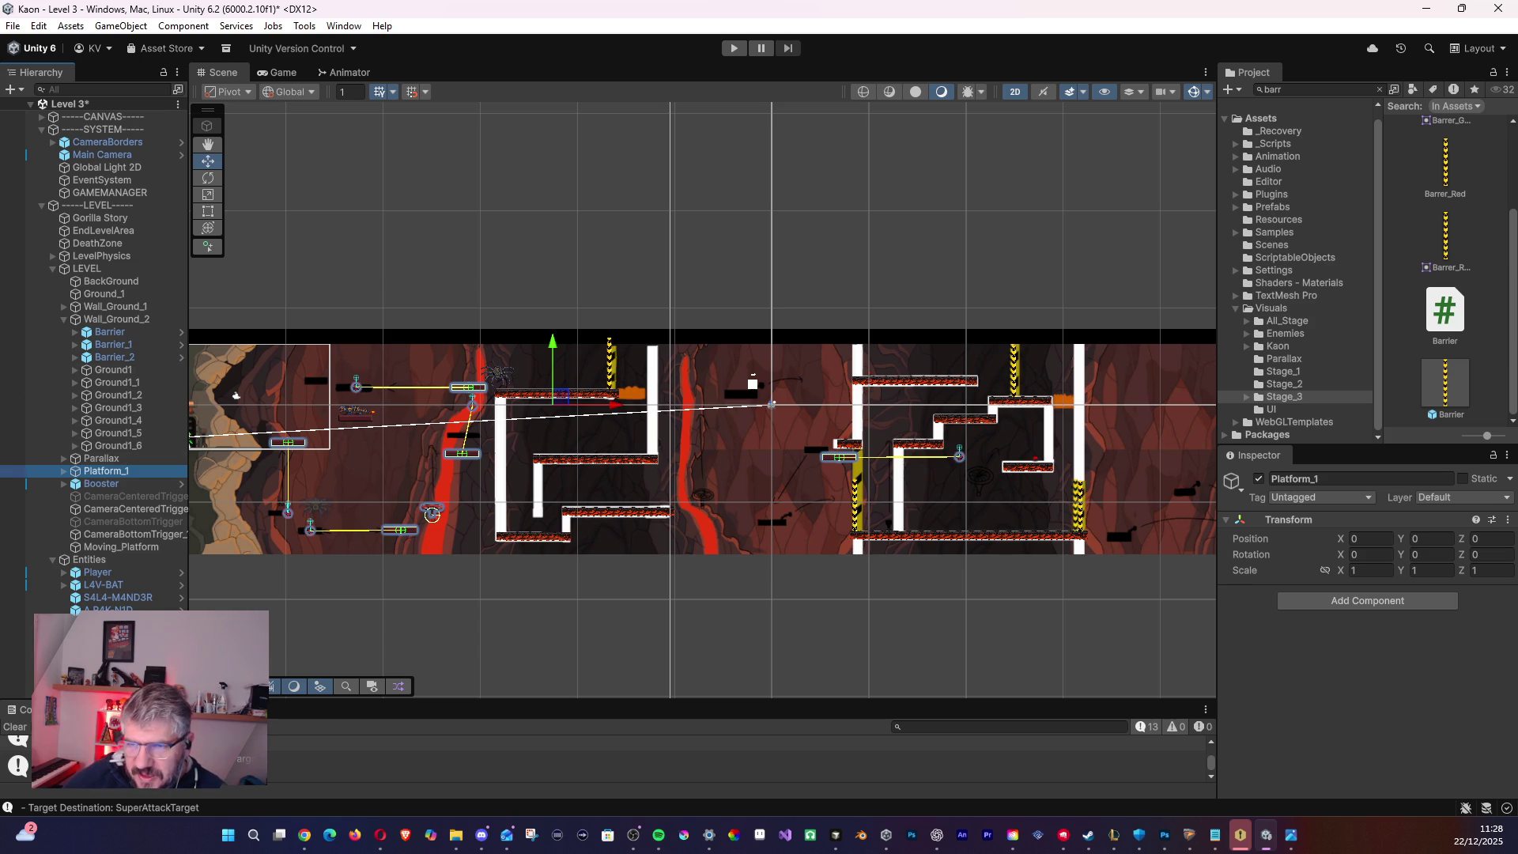
- Collapse Wall_Ground_2 and duplicate Platform_1 as Platform_2
{"action": "left_click", "coordinate": [634, 835]}
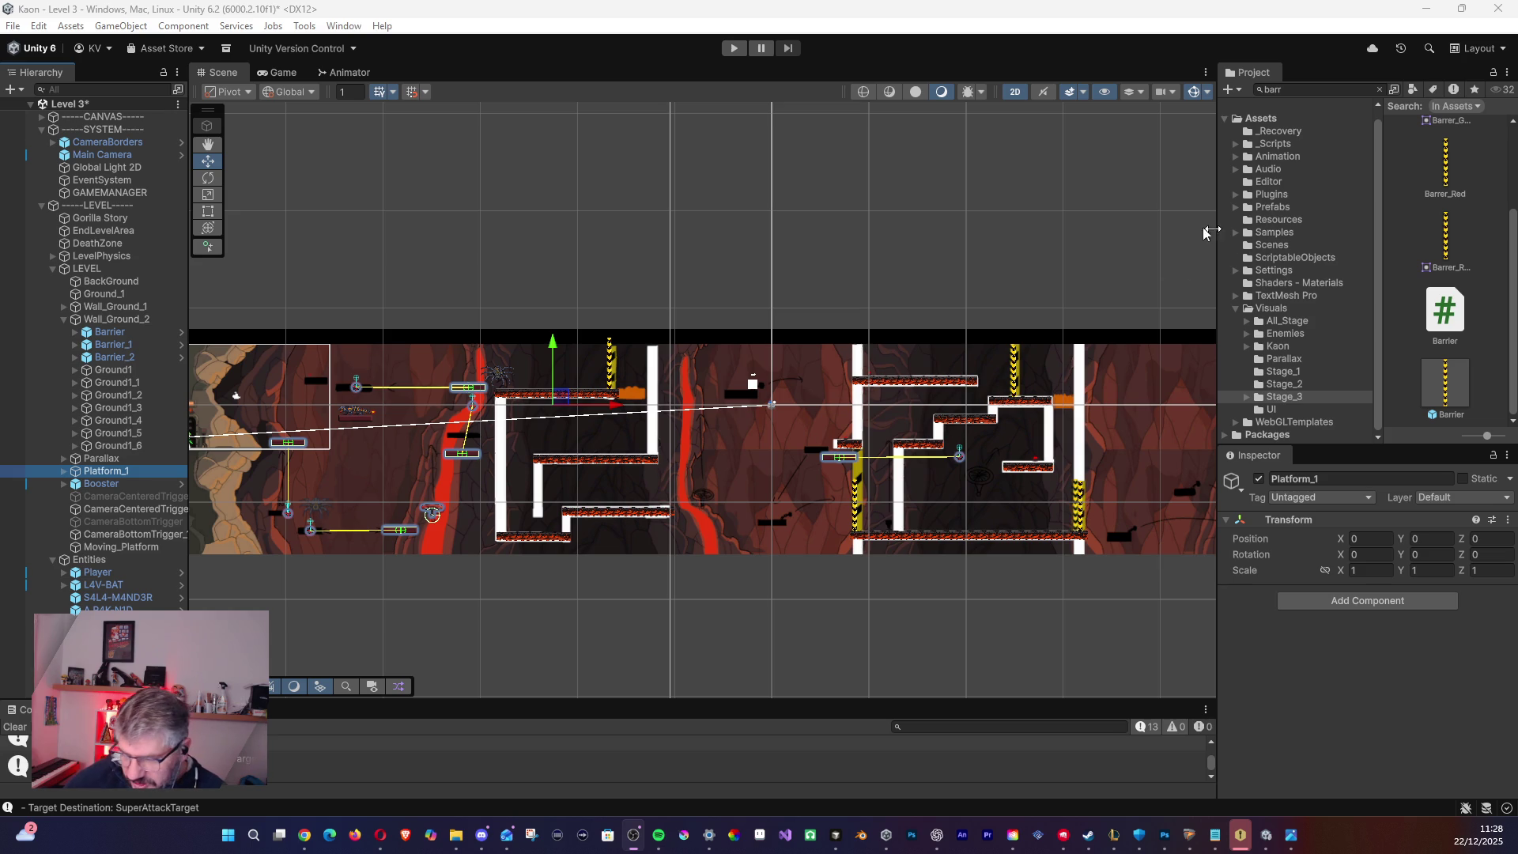
{"action": "left_click", "coordinate": [108, 484]}
{"action": "left_click", "coordinate": [108, 471]}
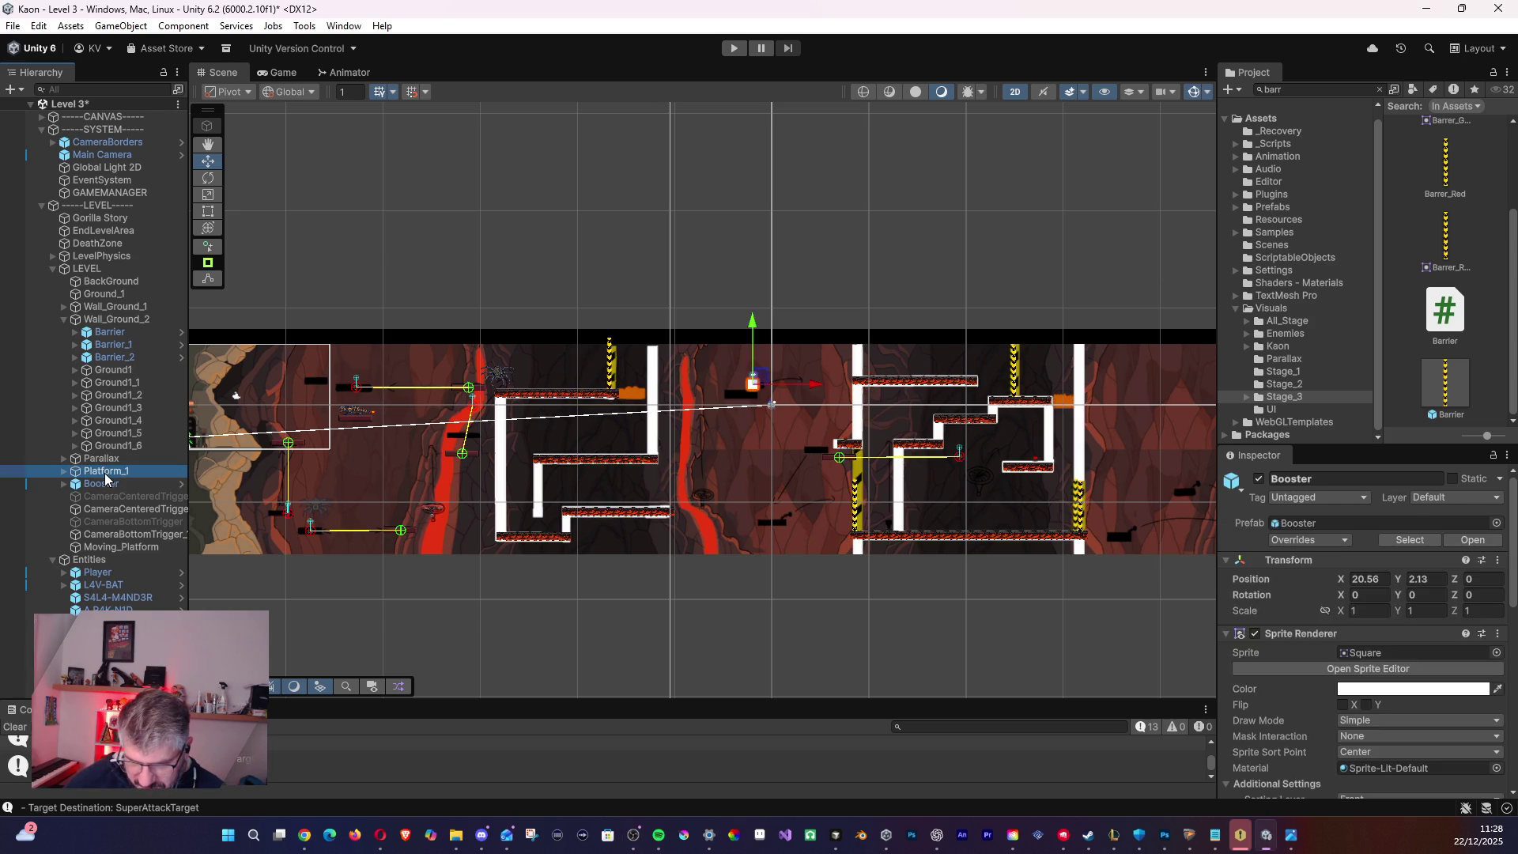
{"action": "left_click", "coordinate": [65, 320]}
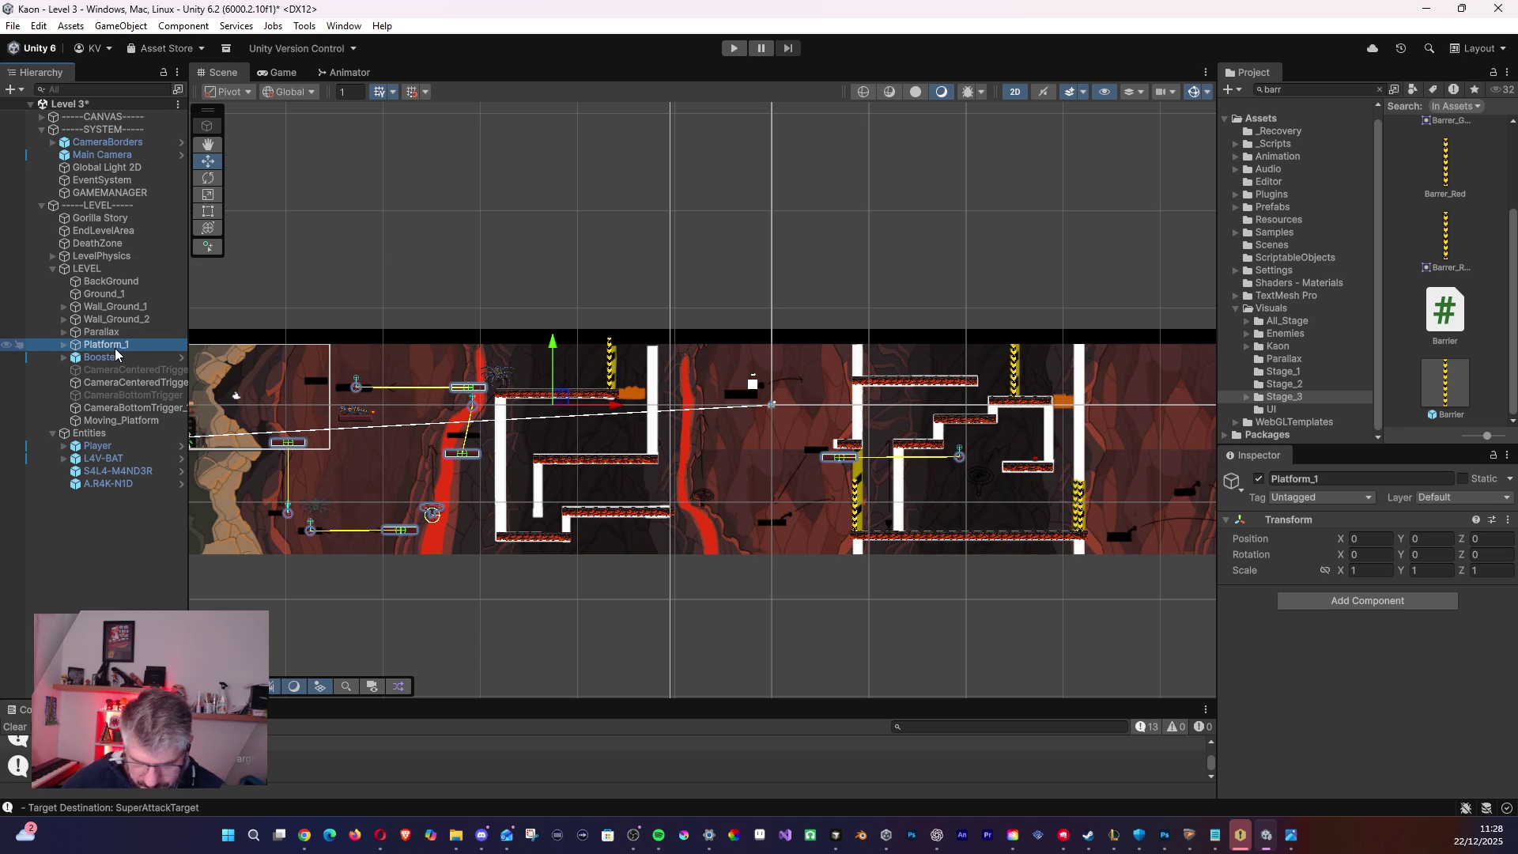
{"action": "key", "text": "ctrl+d"}
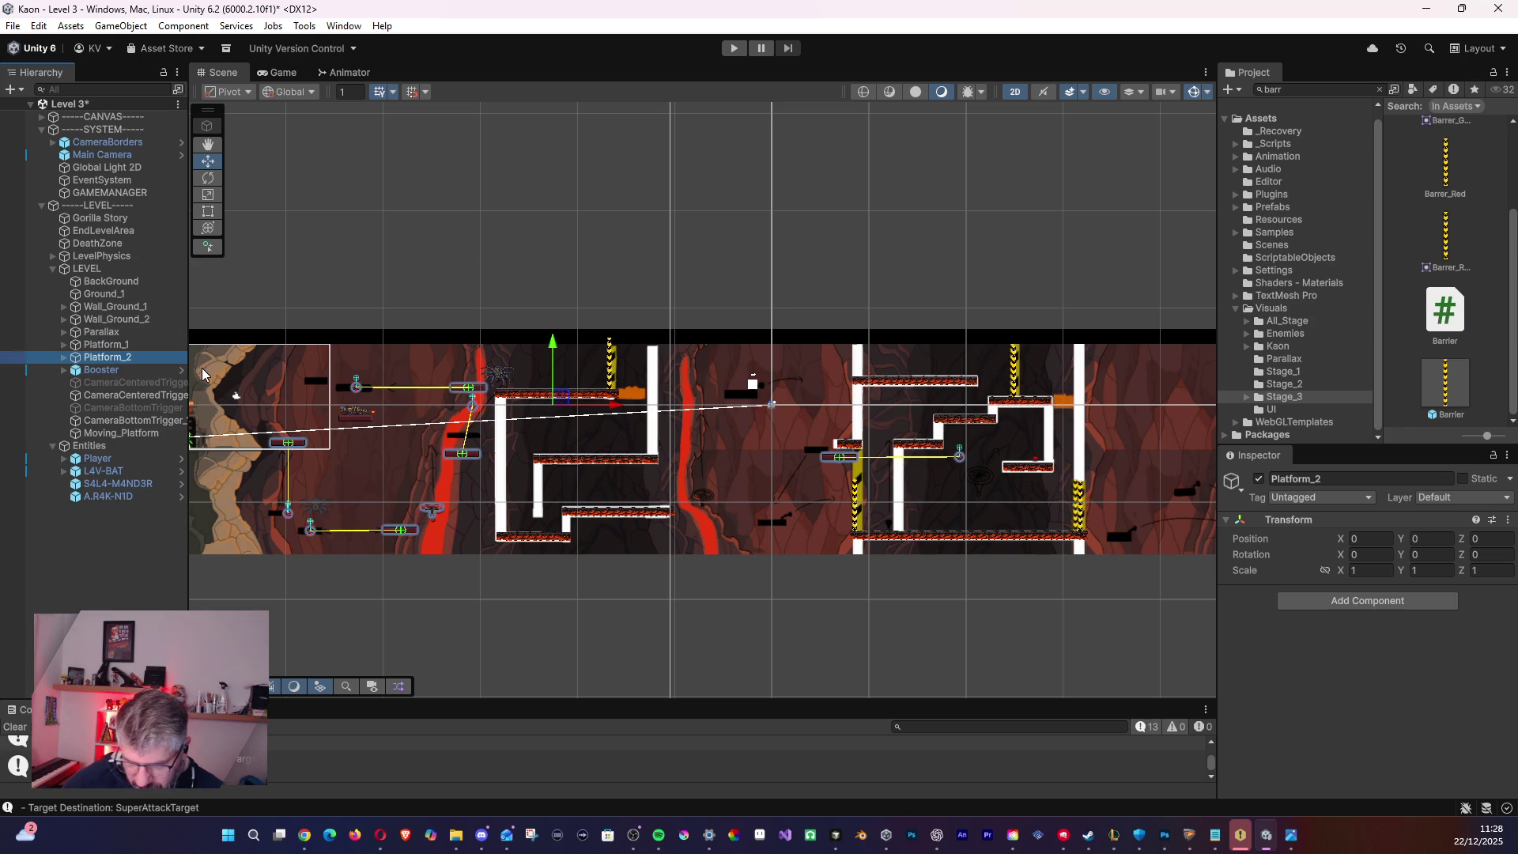
- Drag Platform_2 to the right part of the level and zoom in on it
{"action": "mouse_move", "coordinate": [613, 408]}
{"action": "left_mouse_down"}
{"action": "mouse_move", "coordinate": [1074, 403]}
{"action": "mouse_move", "coordinate": [1040, 405]}
{"action": "left_mouse_up"}
{"action": "scroll", "coordinate": [823, 415], "scroll_direction": "up", "scroll_amount": 3}
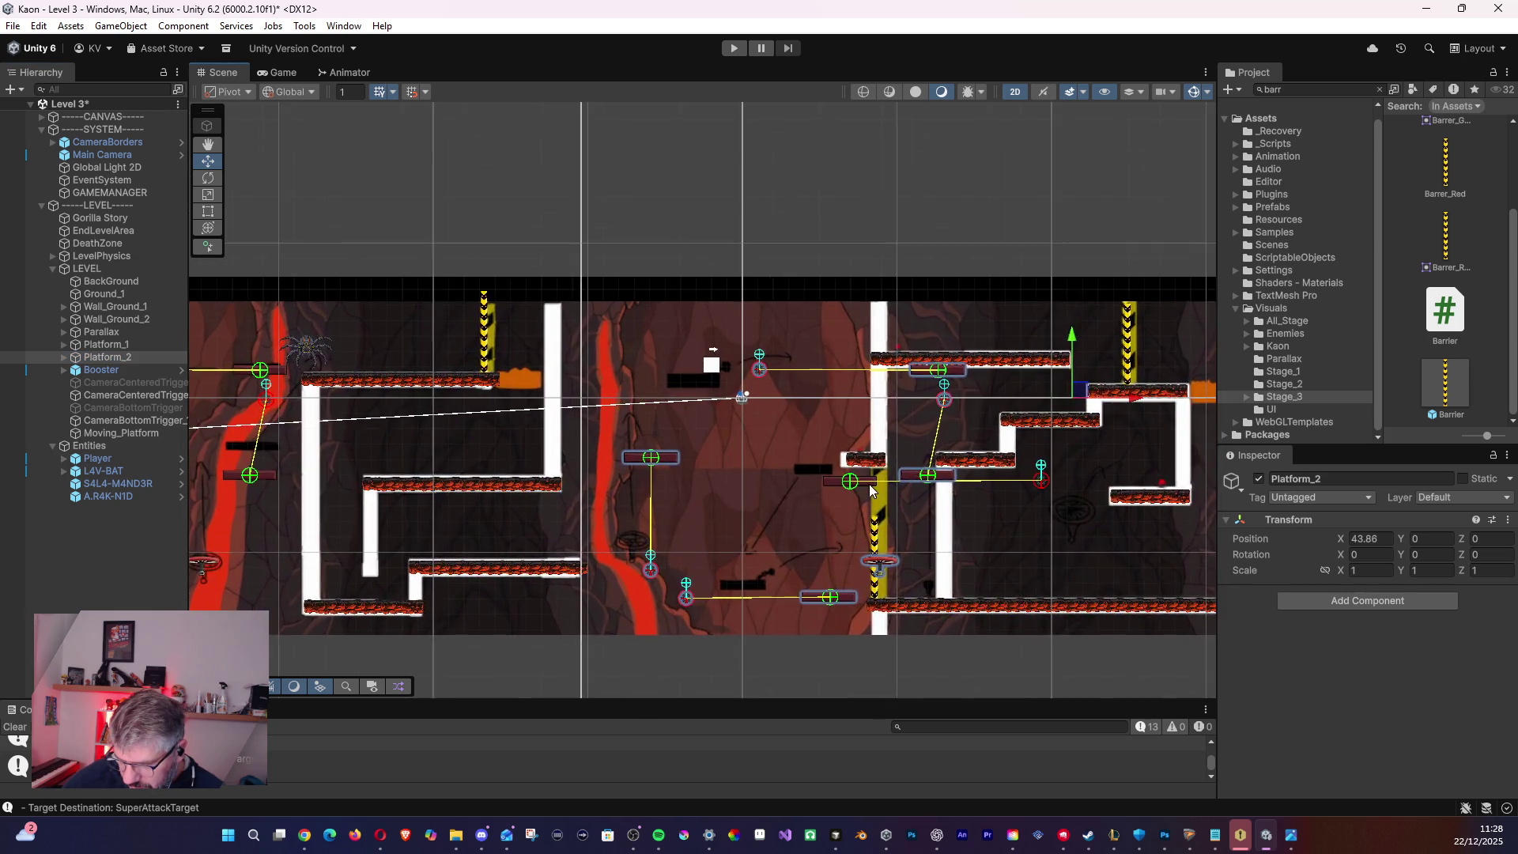
{"action": "scroll", "coordinate": [867, 500], "scroll_direction": "up", "scroll_amount": 3}
{"action": "mouse_move", "coordinate": [826, 479]}
{"action": "left_mouse_down"}
{"action": "mouse_move", "coordinate": [745, 374]}
{"action": "mouse_move", "coordinate": [699, 402]}
{"action": "left_mouse_up"}
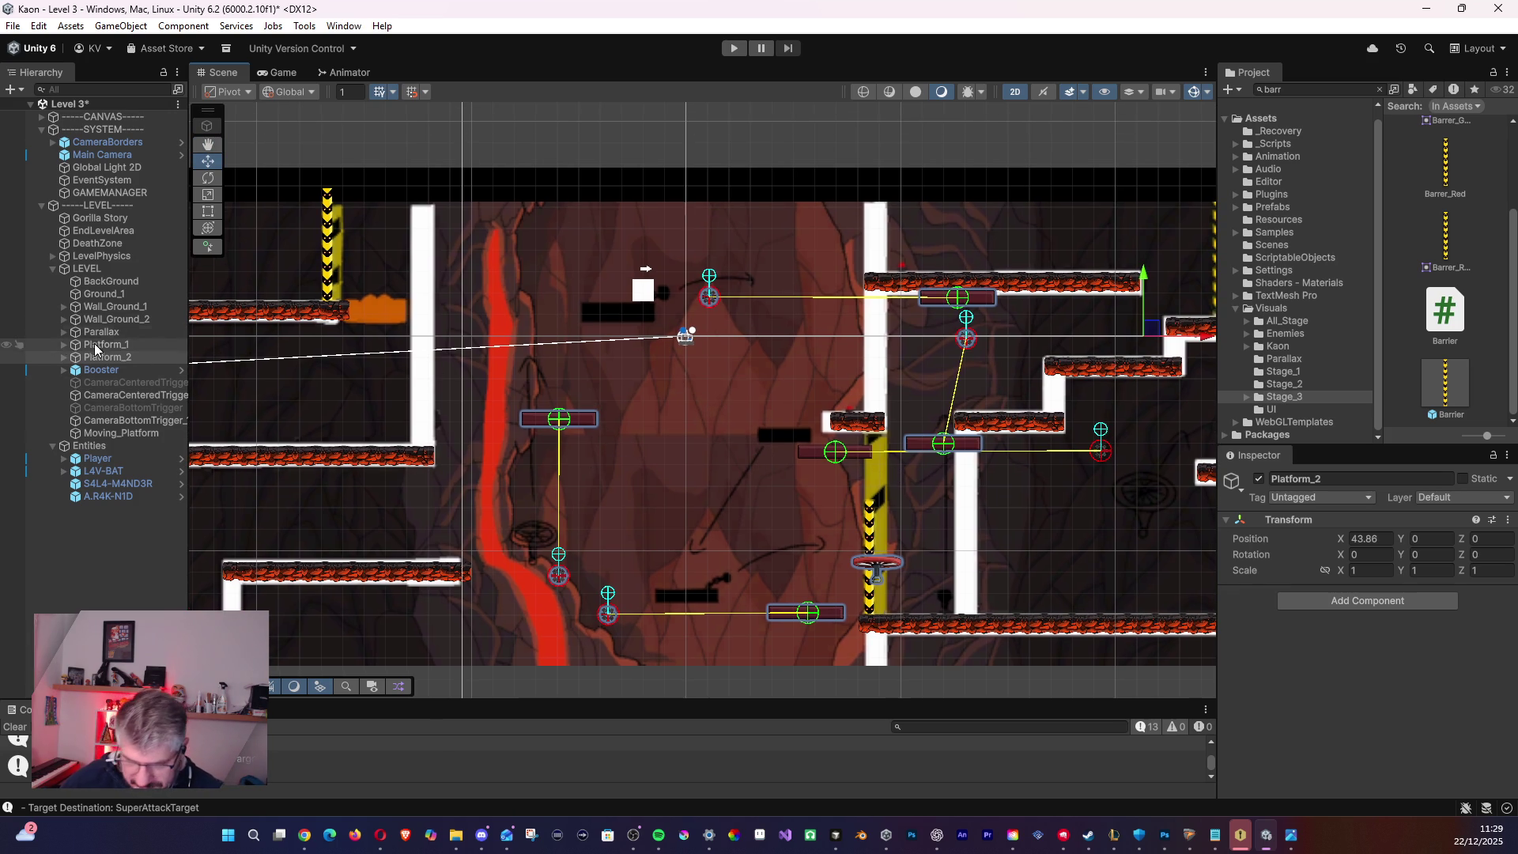
- Move Platform_2's first moving platform up and right, then delete it
{"action": "left_click", "coordinate": [64, 357]}
{"action": "left_click", "coordinate": [95, 370]}
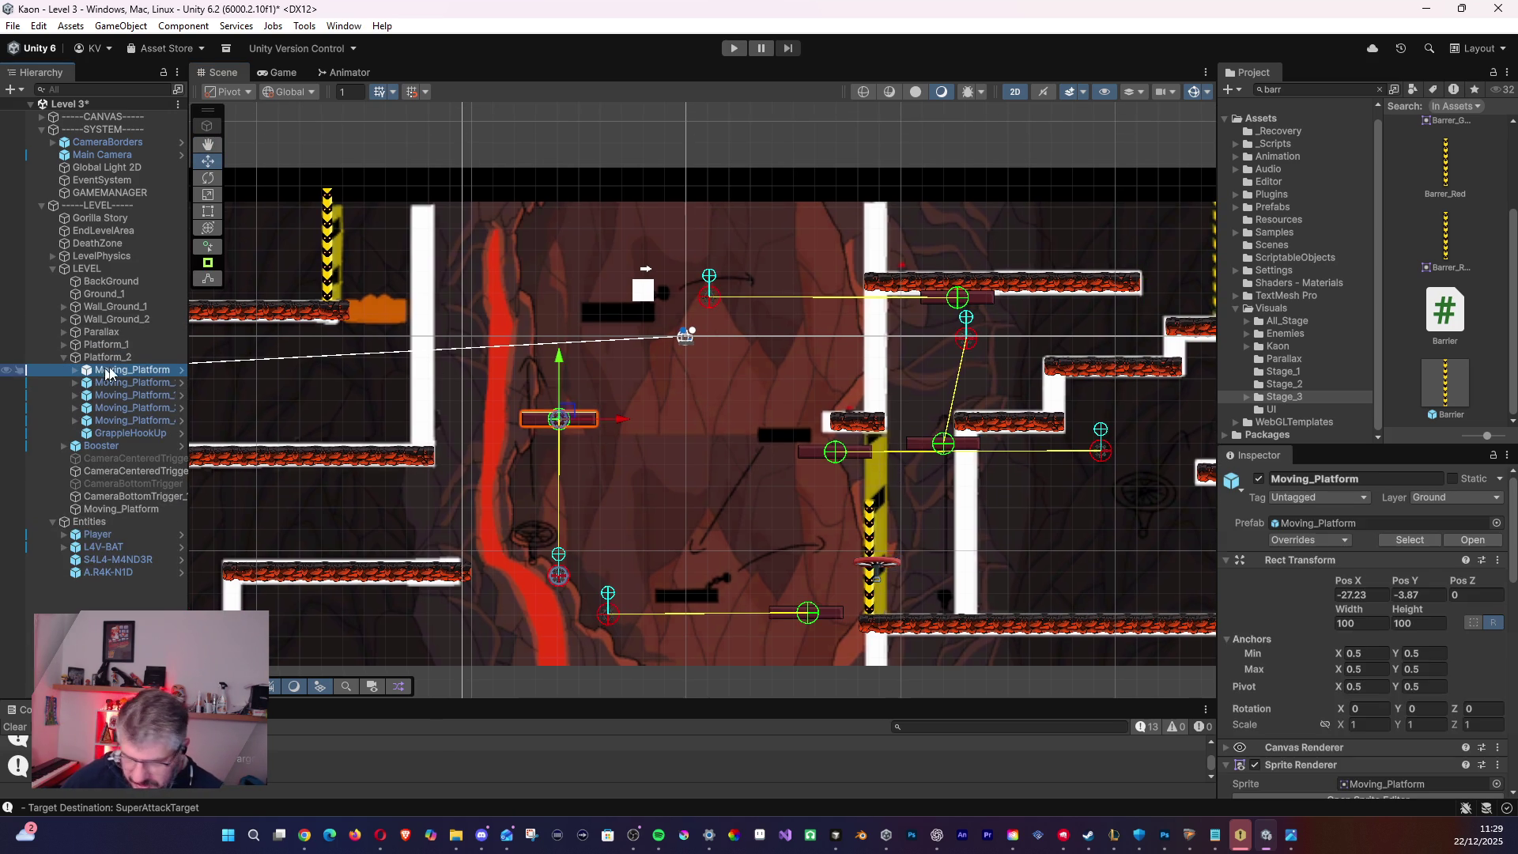
{"action": "left_click_drag", "start_coordinate": [566, 418], "coordinate": [624, 312]}
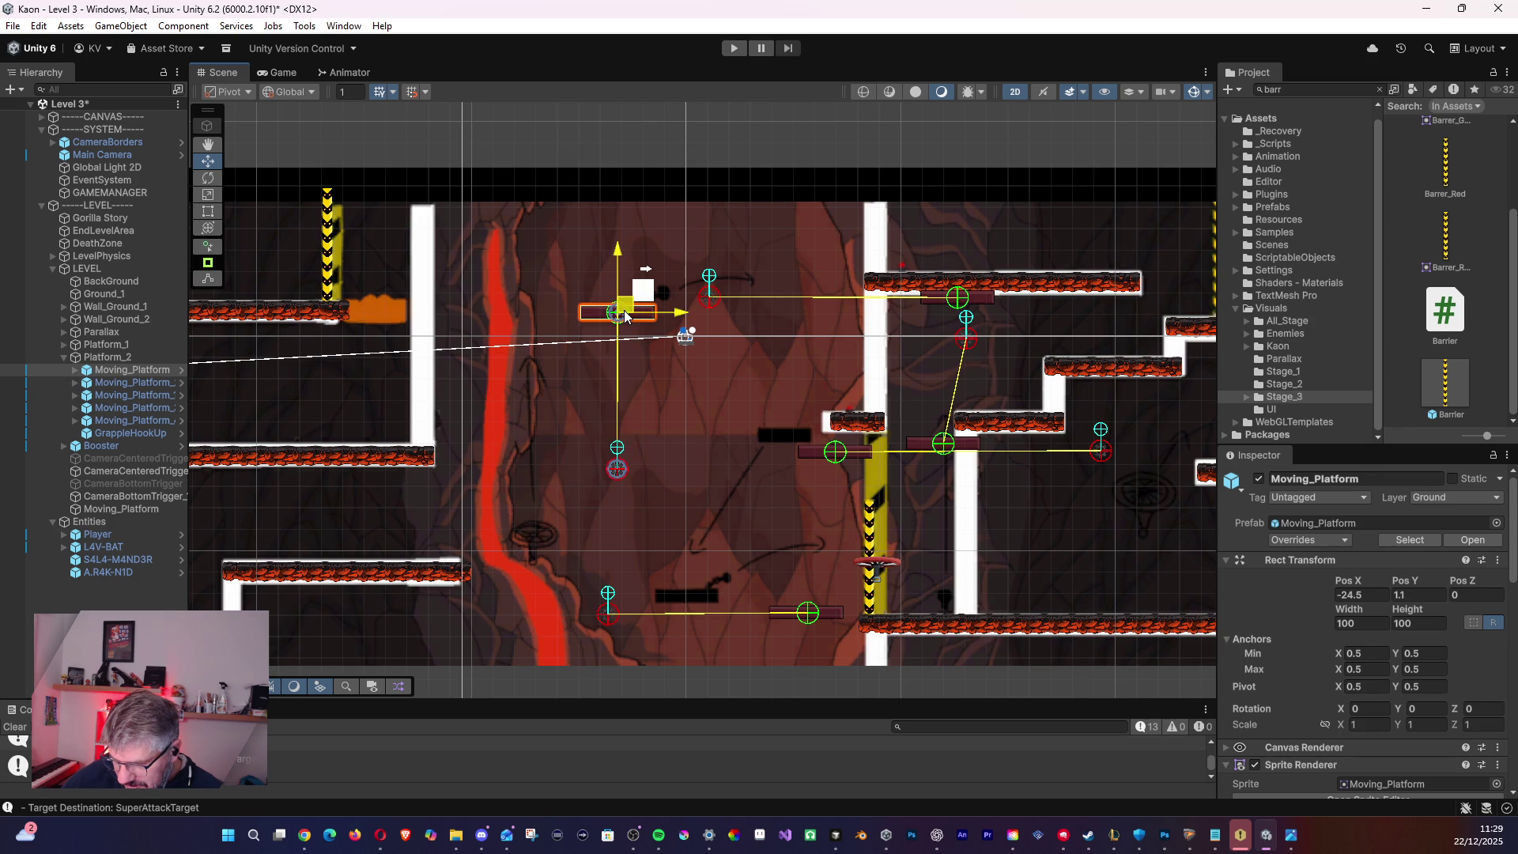
{"action": "mouse_move", "coordinate": [624, 310]}
{"action": "left_mouse_down"}
{"action": "mouse_move", "coordinate": [617, 412]}
{"action": "mouse_move", "coordinate": [630, 310]}
{"action": "left_mouse_up"}
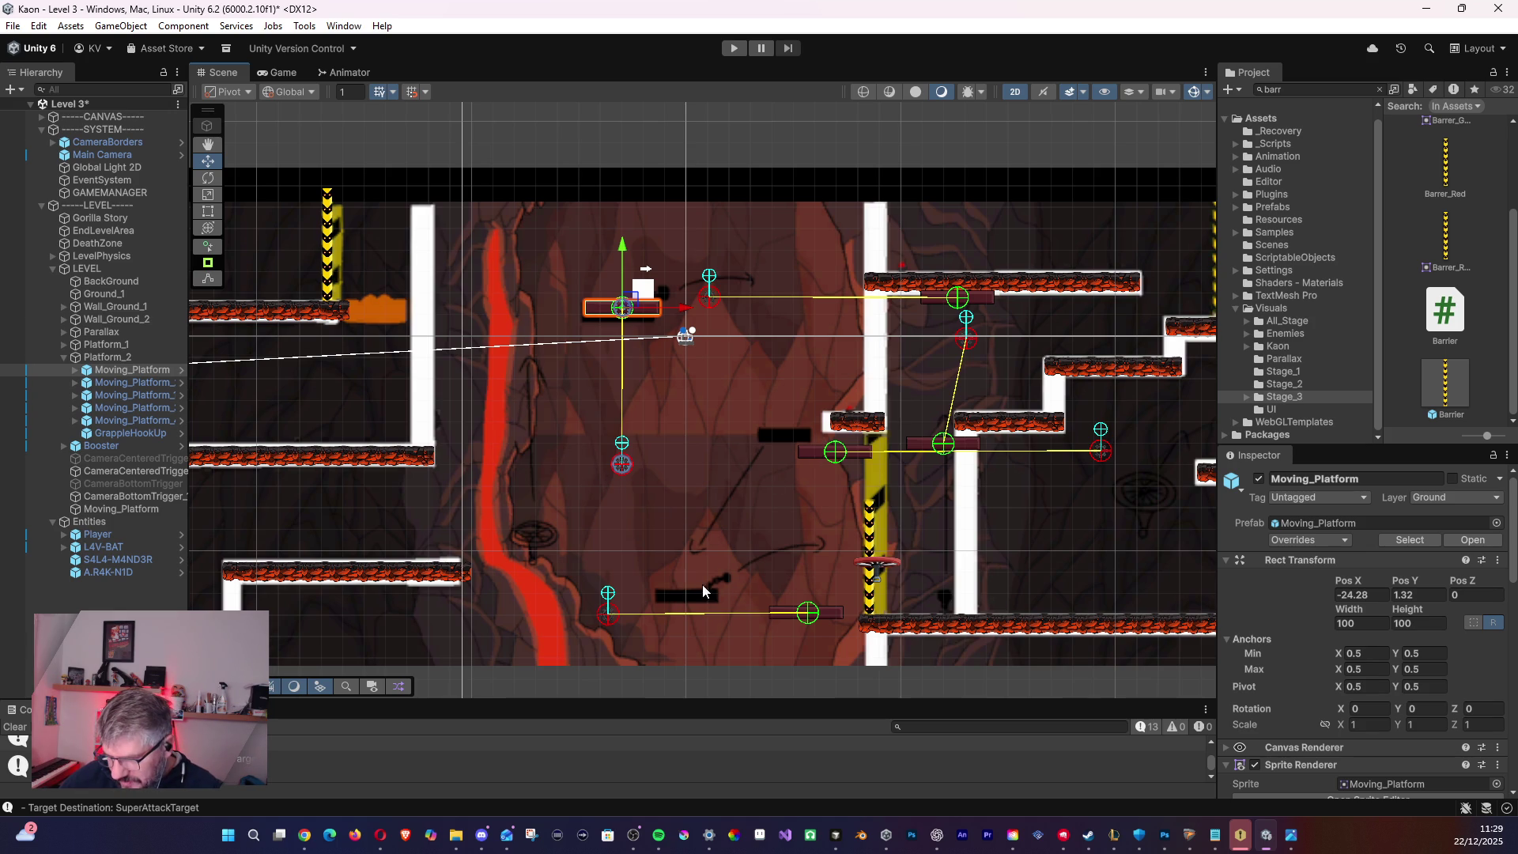
{"action": "key", "text": "Delete"}
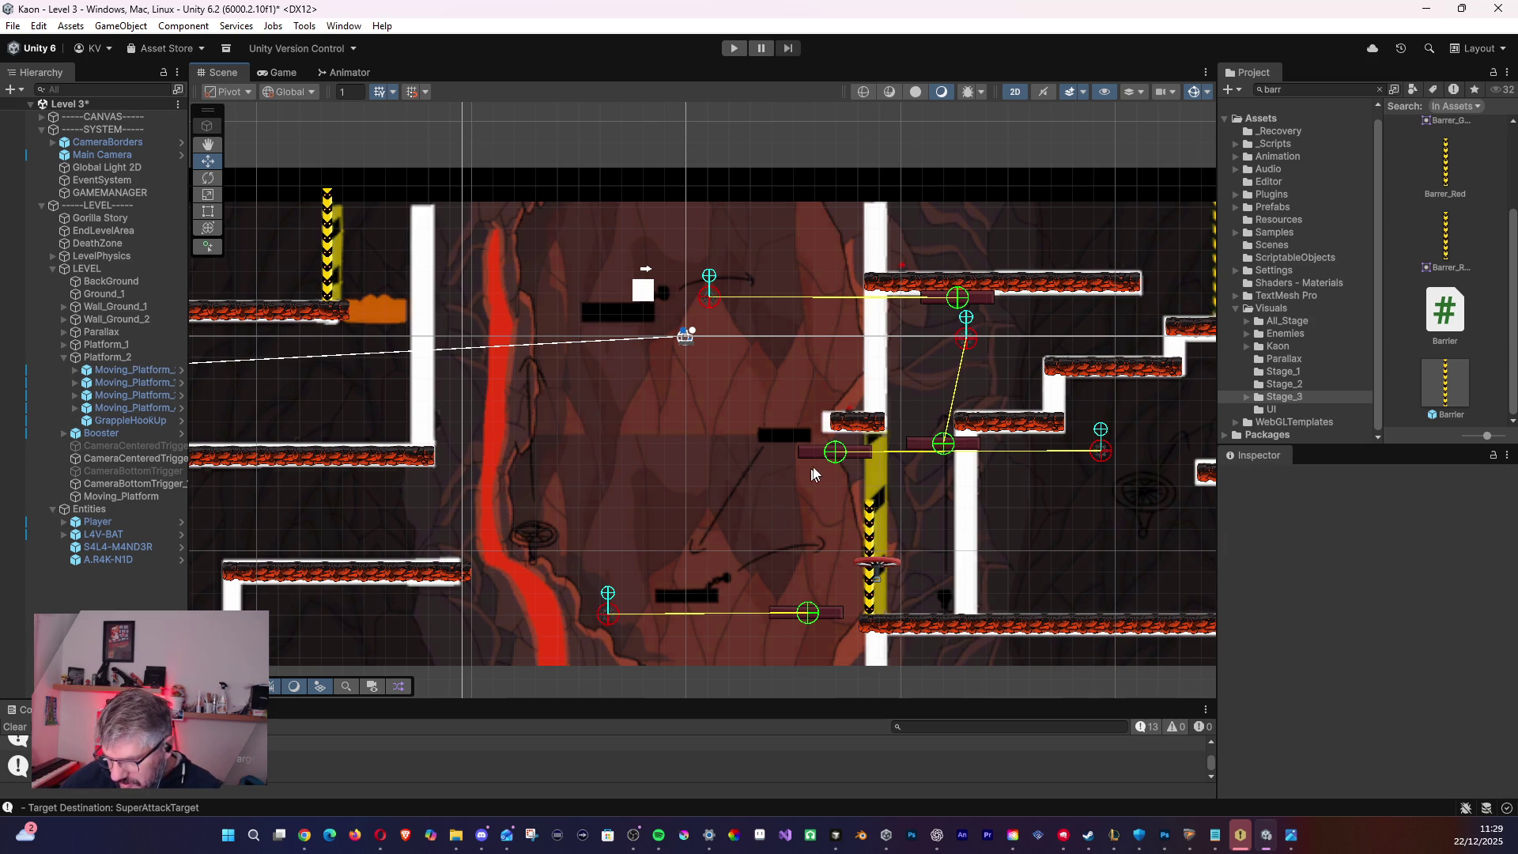
- Delete Moving_Platform_4 and another moving platform from Platform_2
{"action": "left_click", "coordinate": [134, 371]}
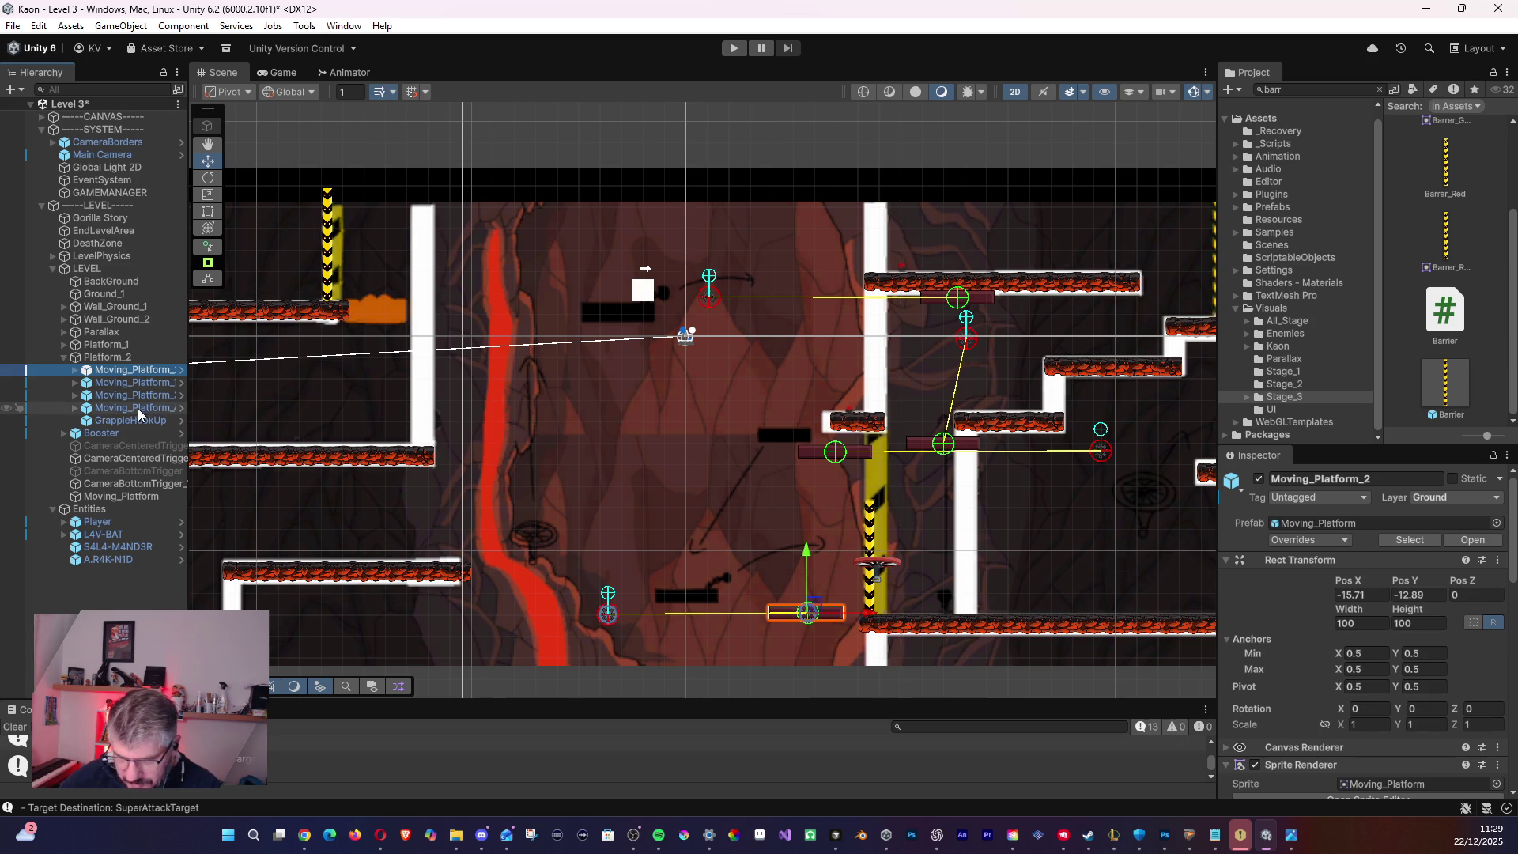
{"action": "left_click", "coordinate": [136, 410]}
{"action": "key", "text": "Delete"}
{"action": "left_click", "coordinate": [145, 382]}
{"action": "key", "text": "Delete"}
{"action": "left_click", "coordinate": [149, 372]}
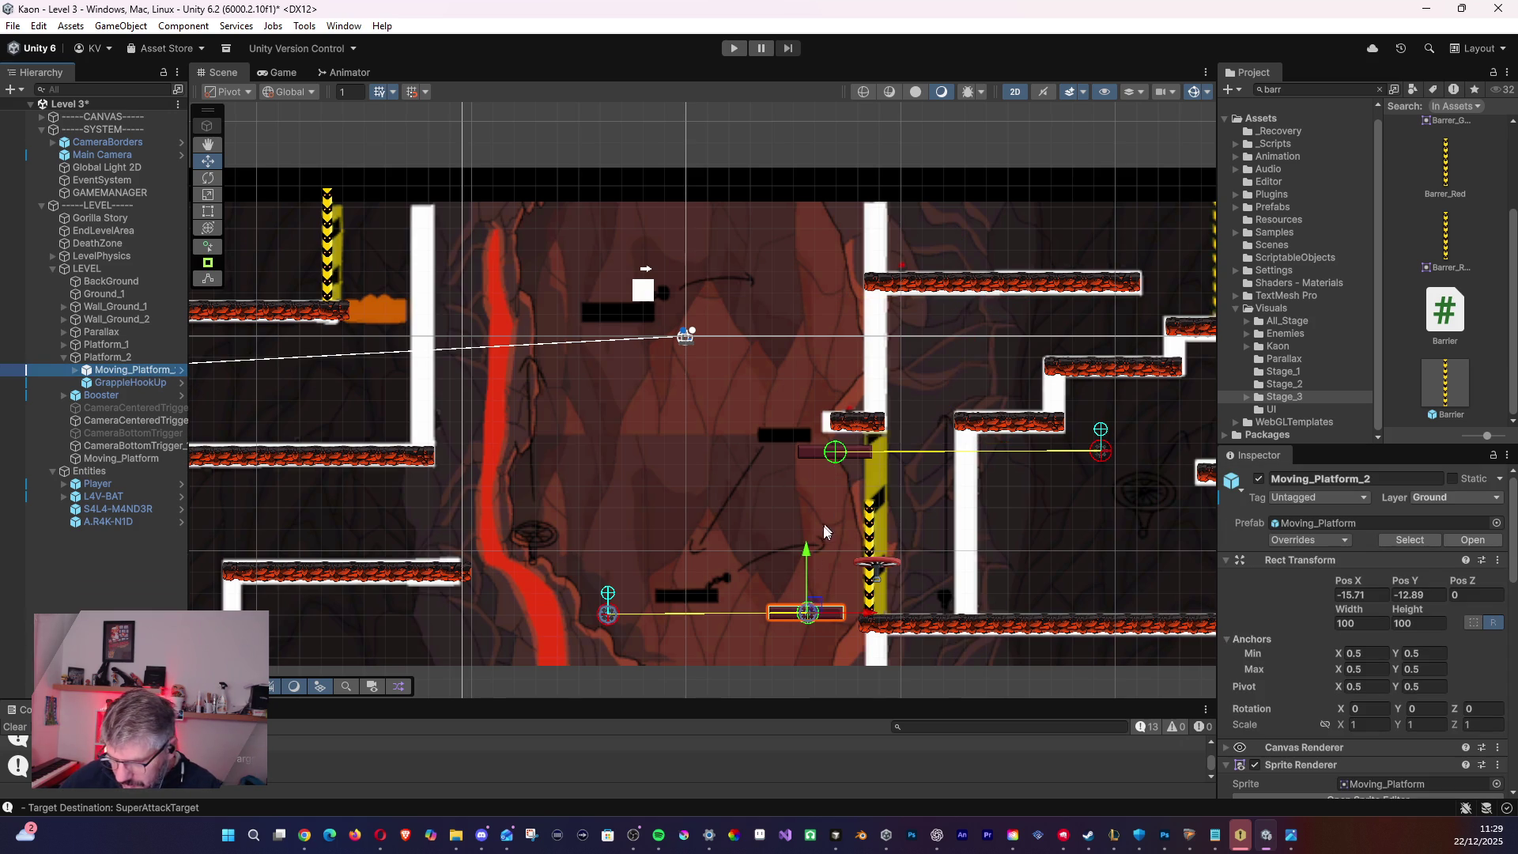
{"action": "left_click", "coordinate": [811, 624]}
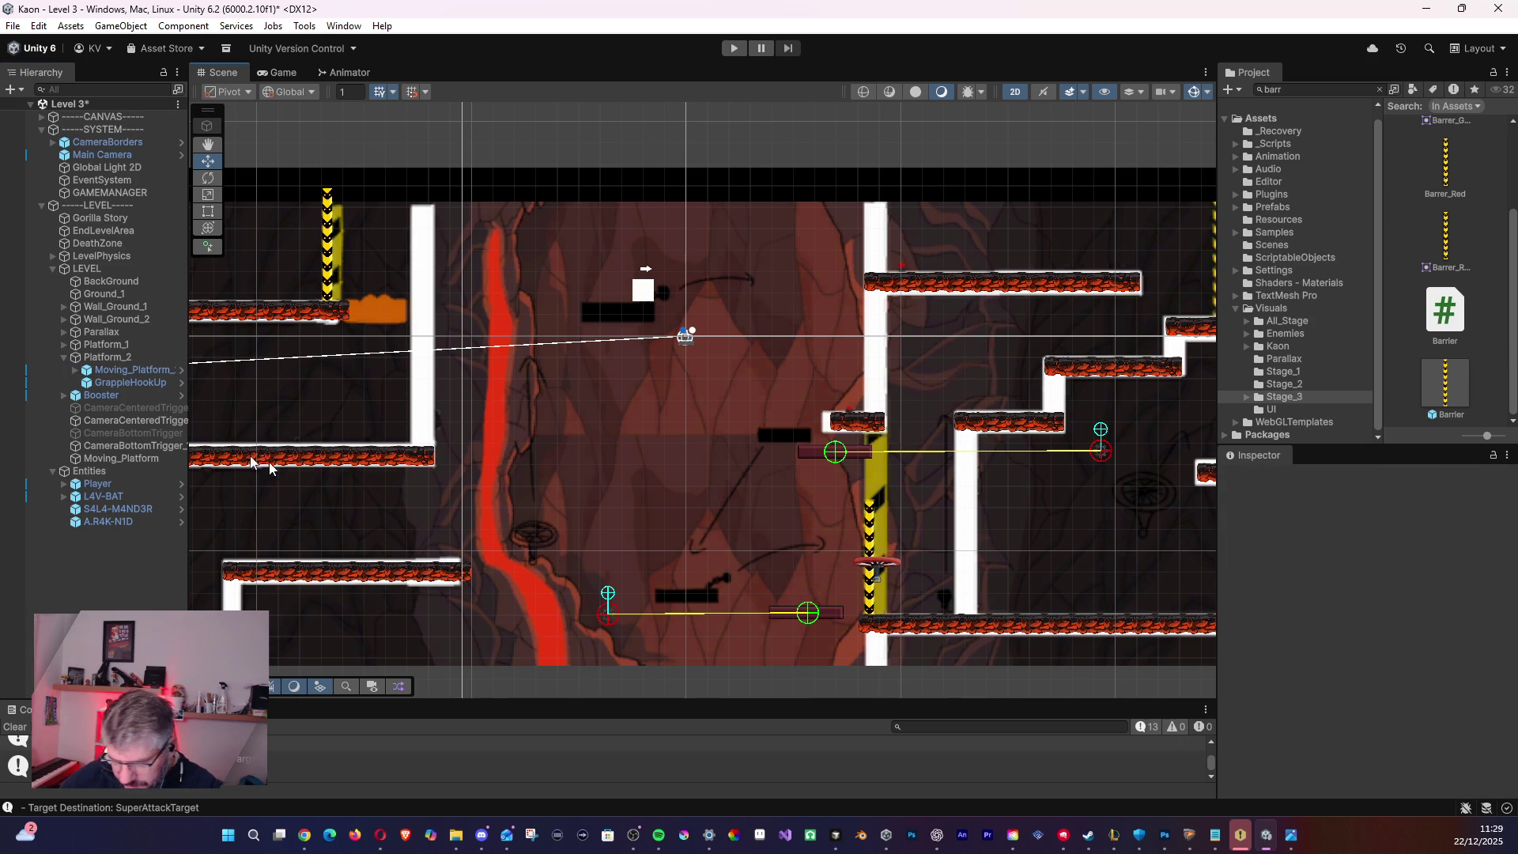
- Inspect Moving_Platform_2's gear children, then collapse Platform_2 in the Hierarchy
{"action": "left_click", "coordinate": [117, 373]}
{"action": "left_click", "coordinate": [112, 386]}
{"action": "left_click", "coordinate": [111, 369]}
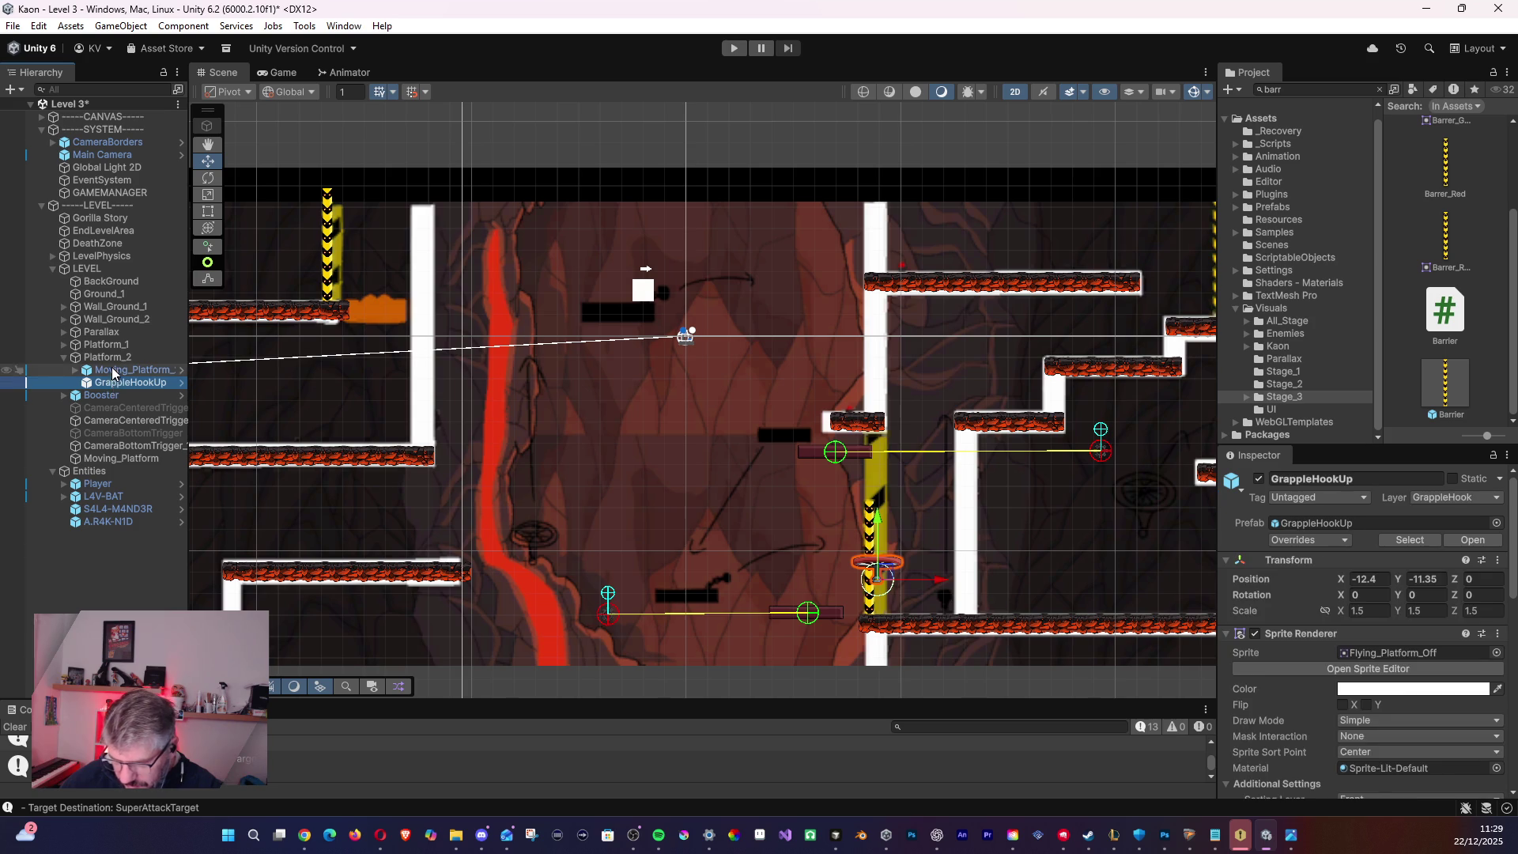
{"action": "left_click", "coordinate": [837, 454]}
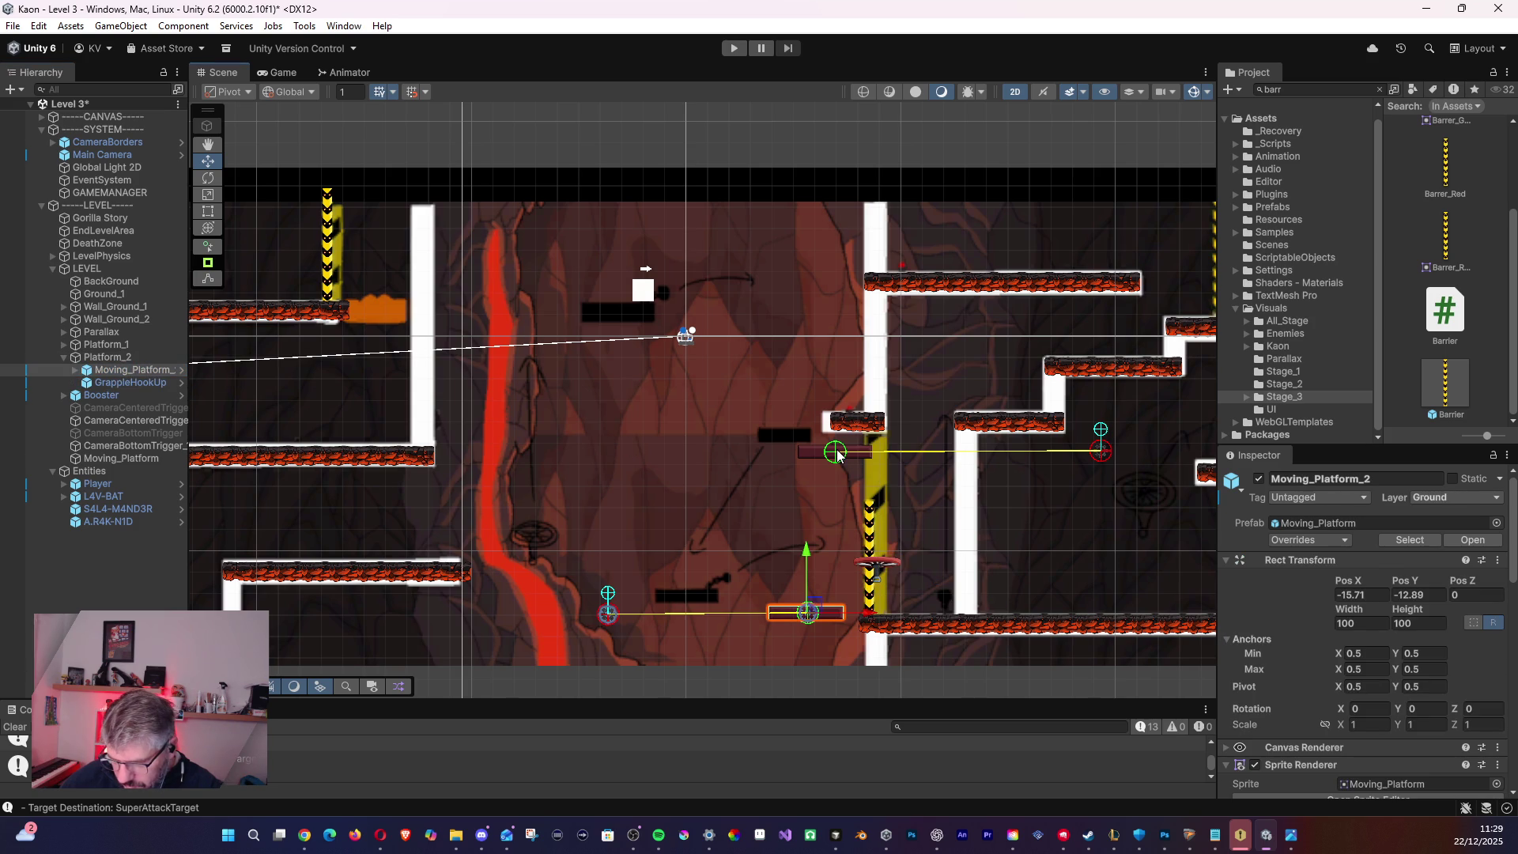
{"action": "left_click", "coordinate": [75, 371]}
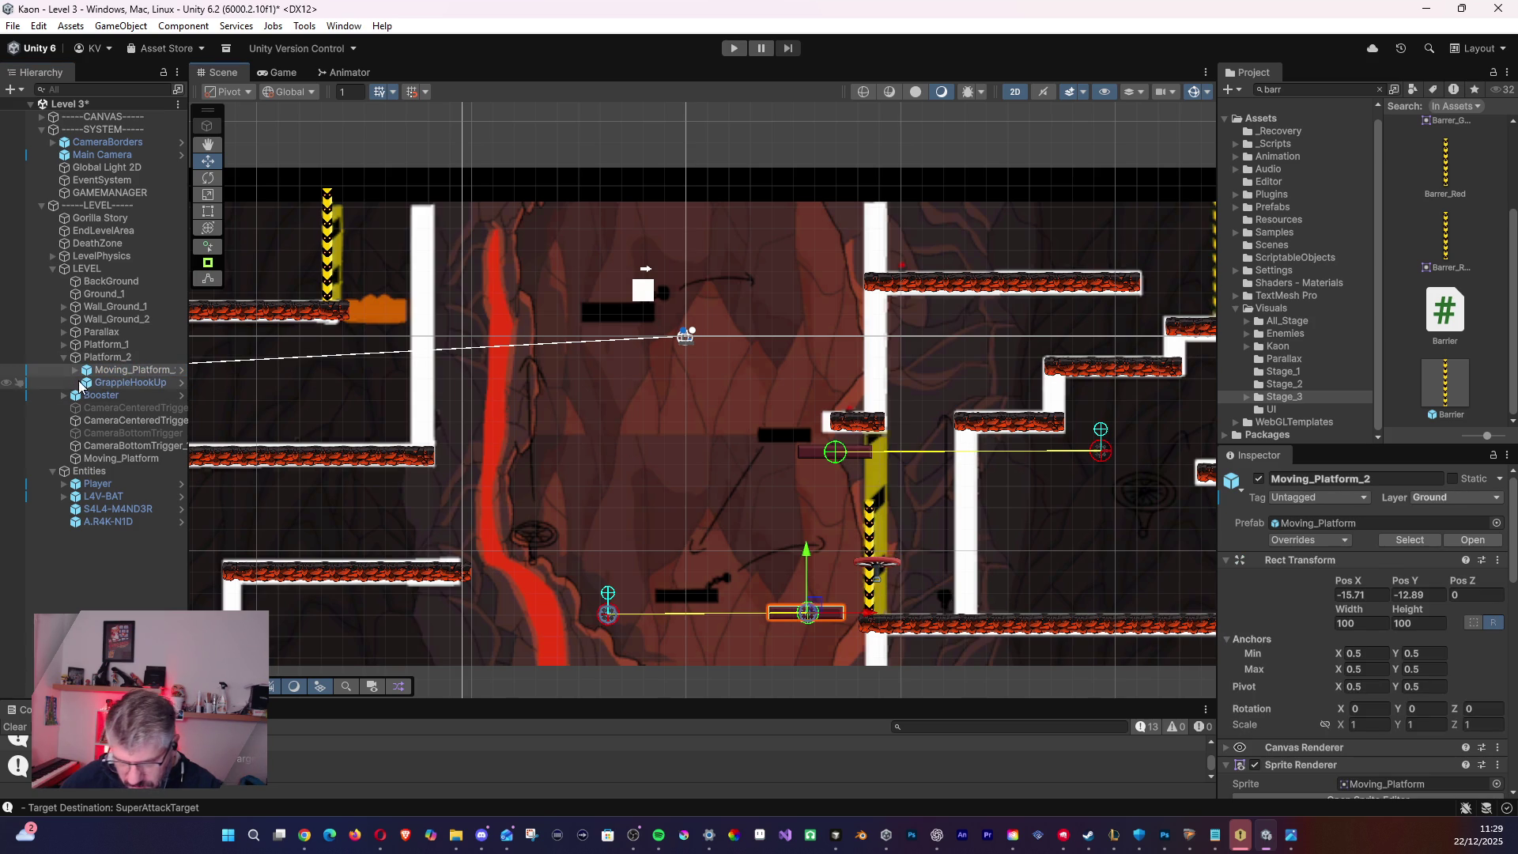
{"action": "left_click", "coordinate": [75, 370]}
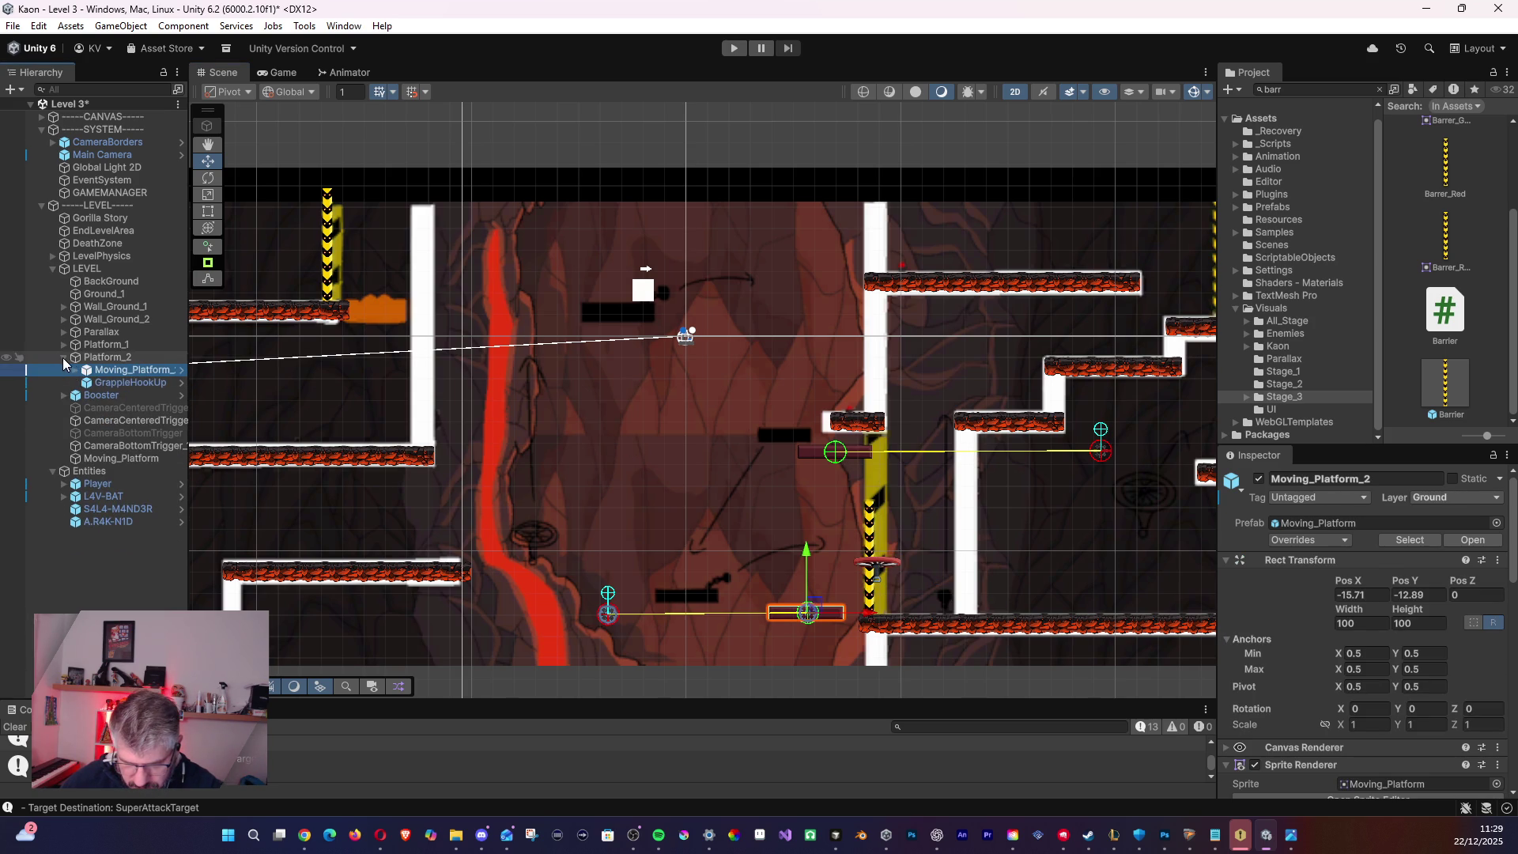
{"action": "left_click", "coordinate": [63, 356]}
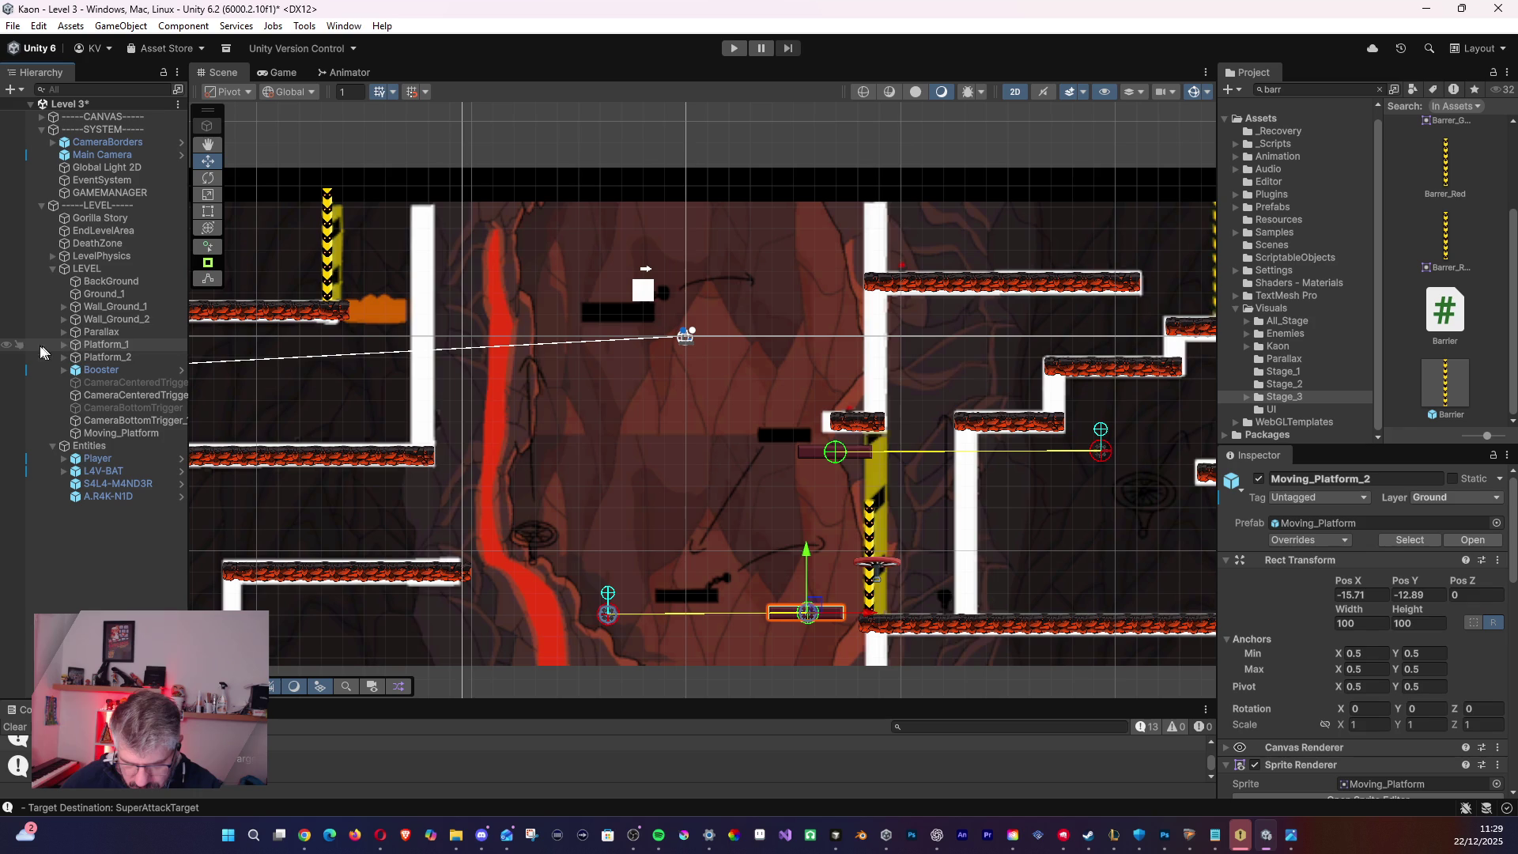
- Toggle Platform_1's scene visibility to compare the layout, leaving it visible
{"action": "left_click", "coordinate": [10, 349]}
{"action": "left_click", "coordinate": [10, 349]}
{"action": "left_click", "coordinate": [10, 349]}
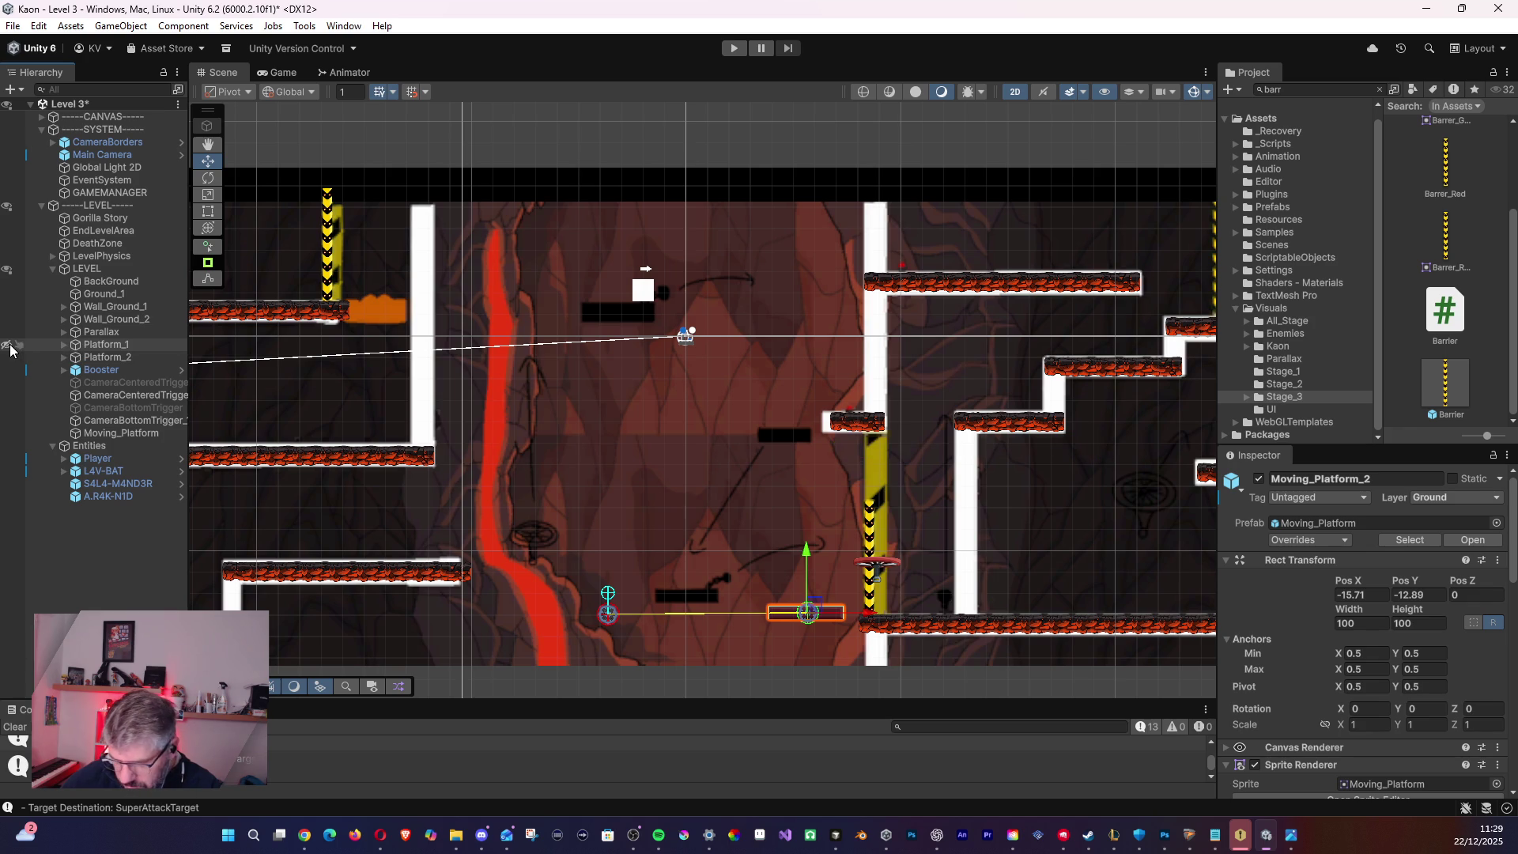
{"action": "left_click", "coordinate": [11, 348]}
{"action": "scroll", "coordinate": [577, 461], "scroll_direction": "down", "scroll_amount": 5}
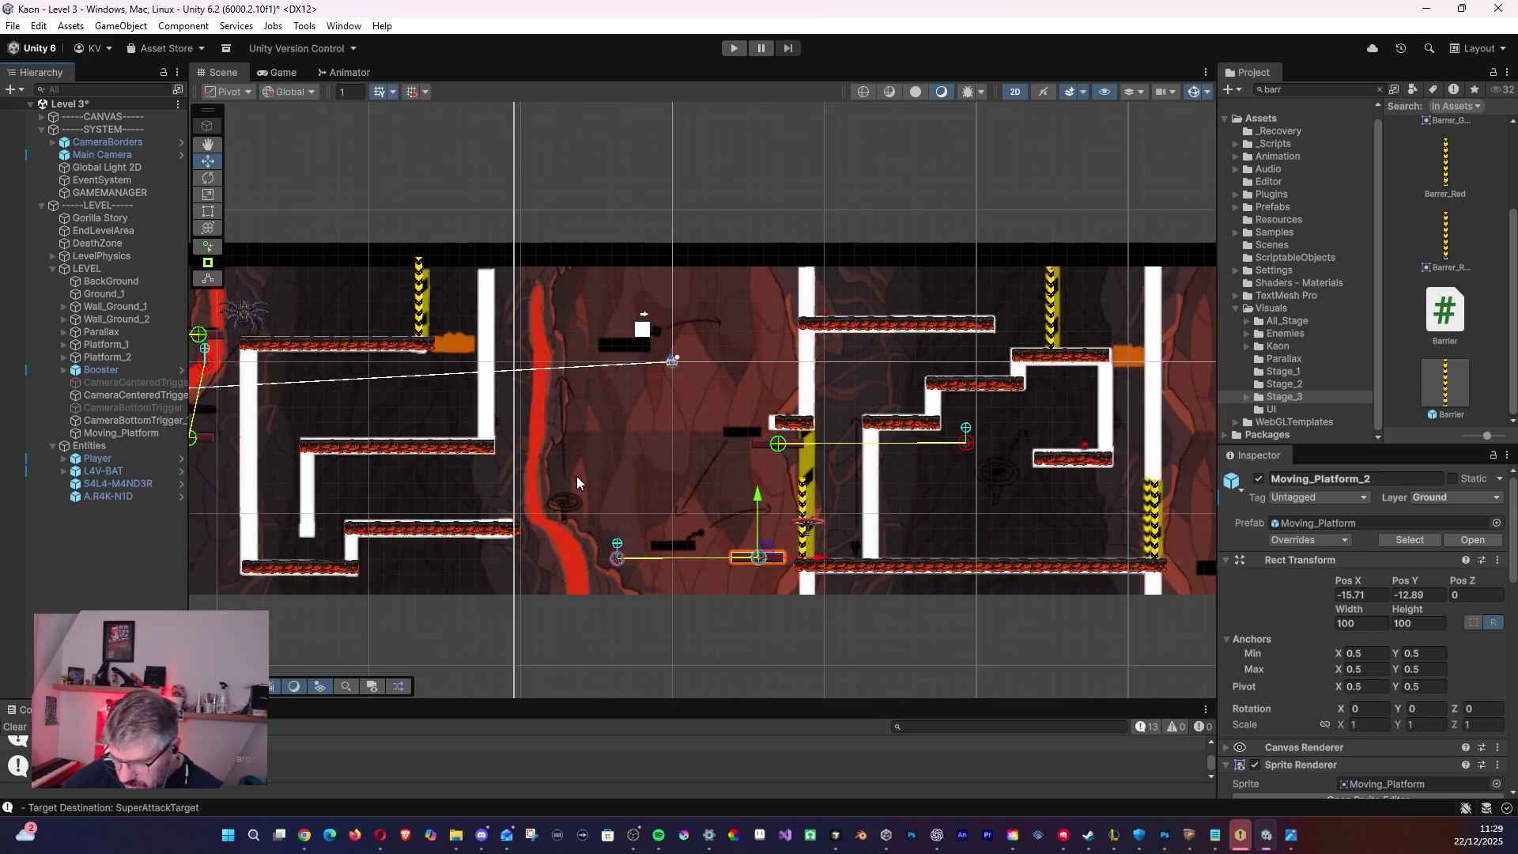
{"action": "scroll", "coordinate": [562, 498], "scroll_direction": "down", "scroll_amount": 3}
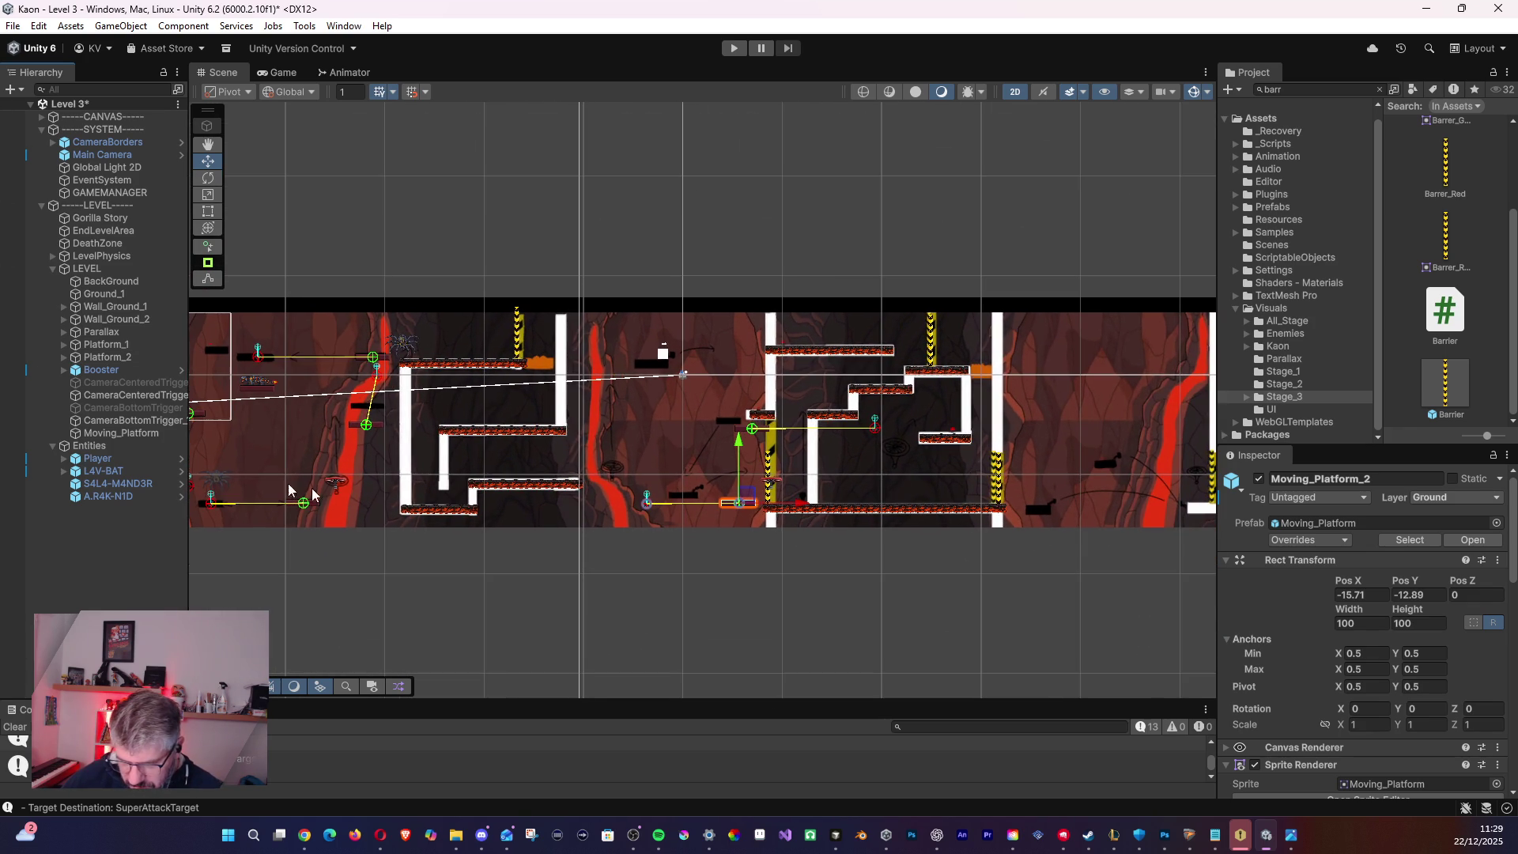
- Delete Moving_Platform_4 from Platform_1 and select Platform_2
{"action": "left_click", "coordinate": [64, 345]}
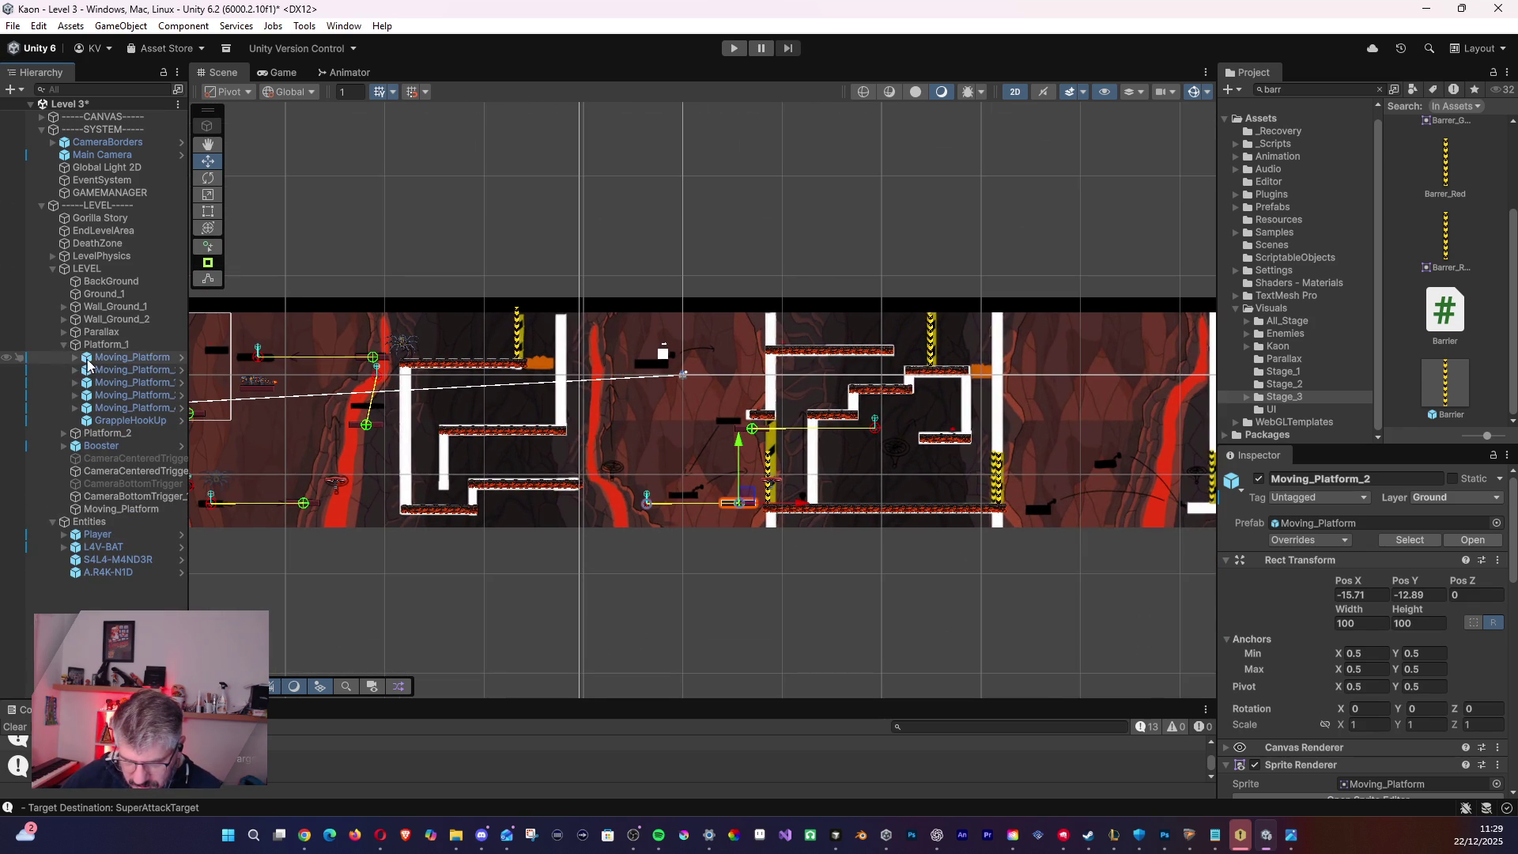
{"action": "left_click", "coordinate": [105, 409]}
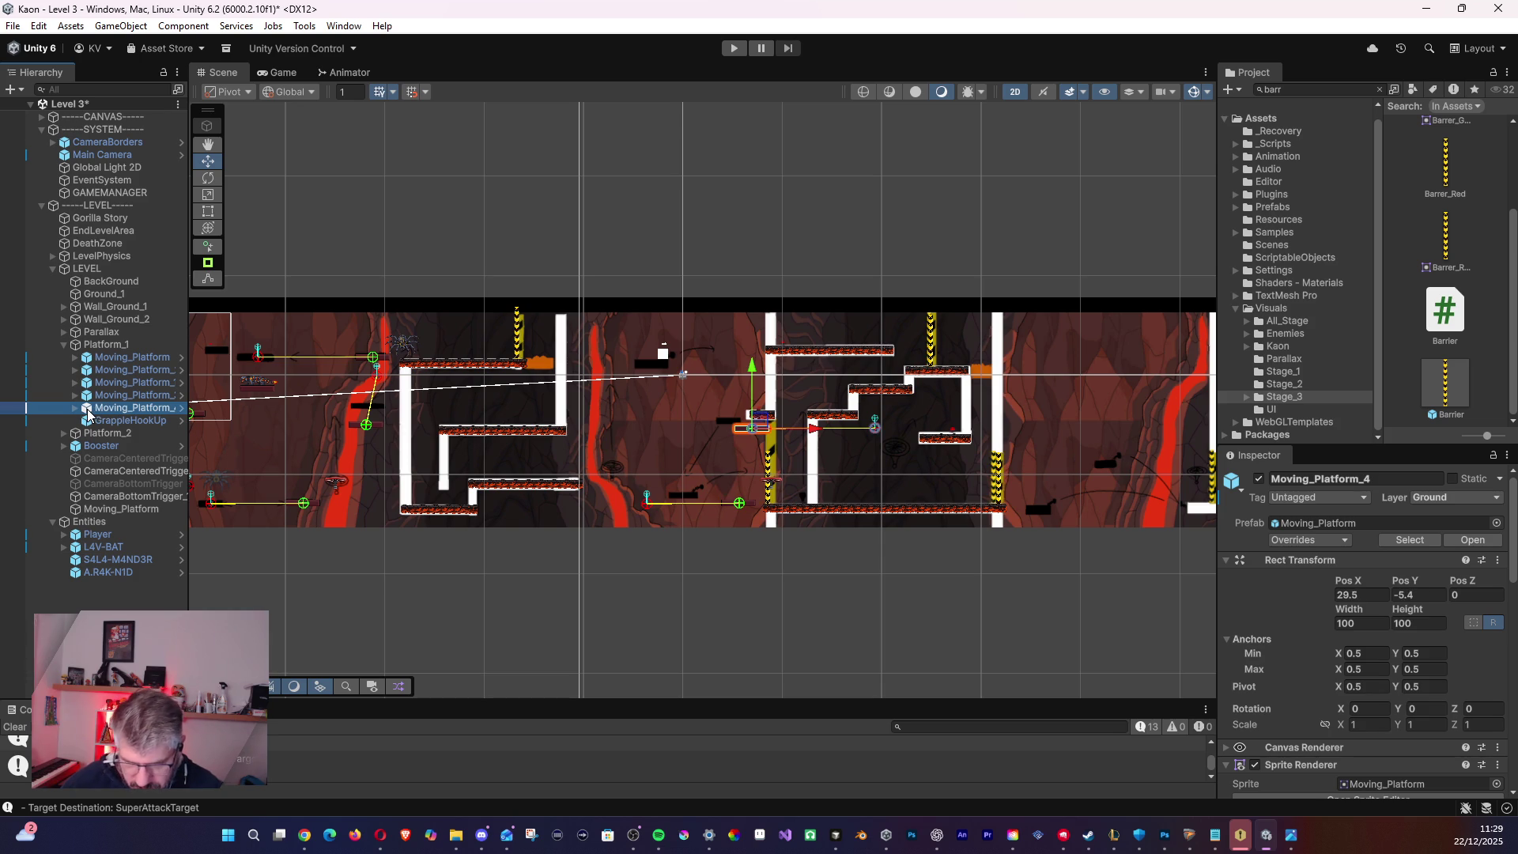
{"action": "key", "text": "Delete"}
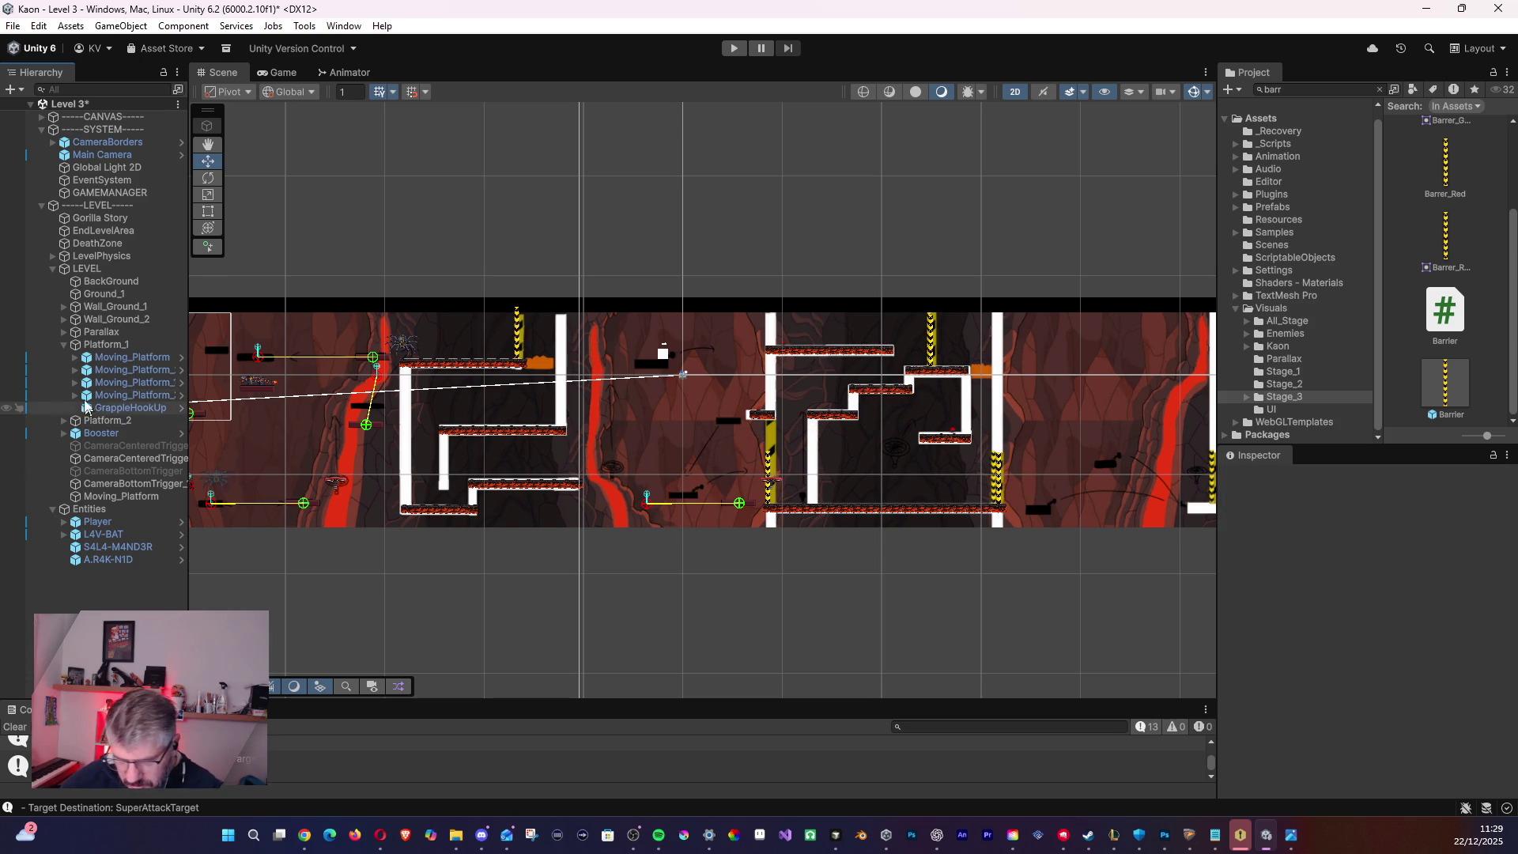
{"action": "mouse_move", "coordinate": [776, 428]}
{"action": "left_mouse_down"}
{"action": "mouse_move", "coordinate": [607, 440]}
{"action": "mouse_move", "coordinate": [833, 455]}
{"action": "left_mouse_up"}
{"action": "left_click", "coordinate": [64, 346]}
{"action": "left_click", "coordinate": [103, 357]}
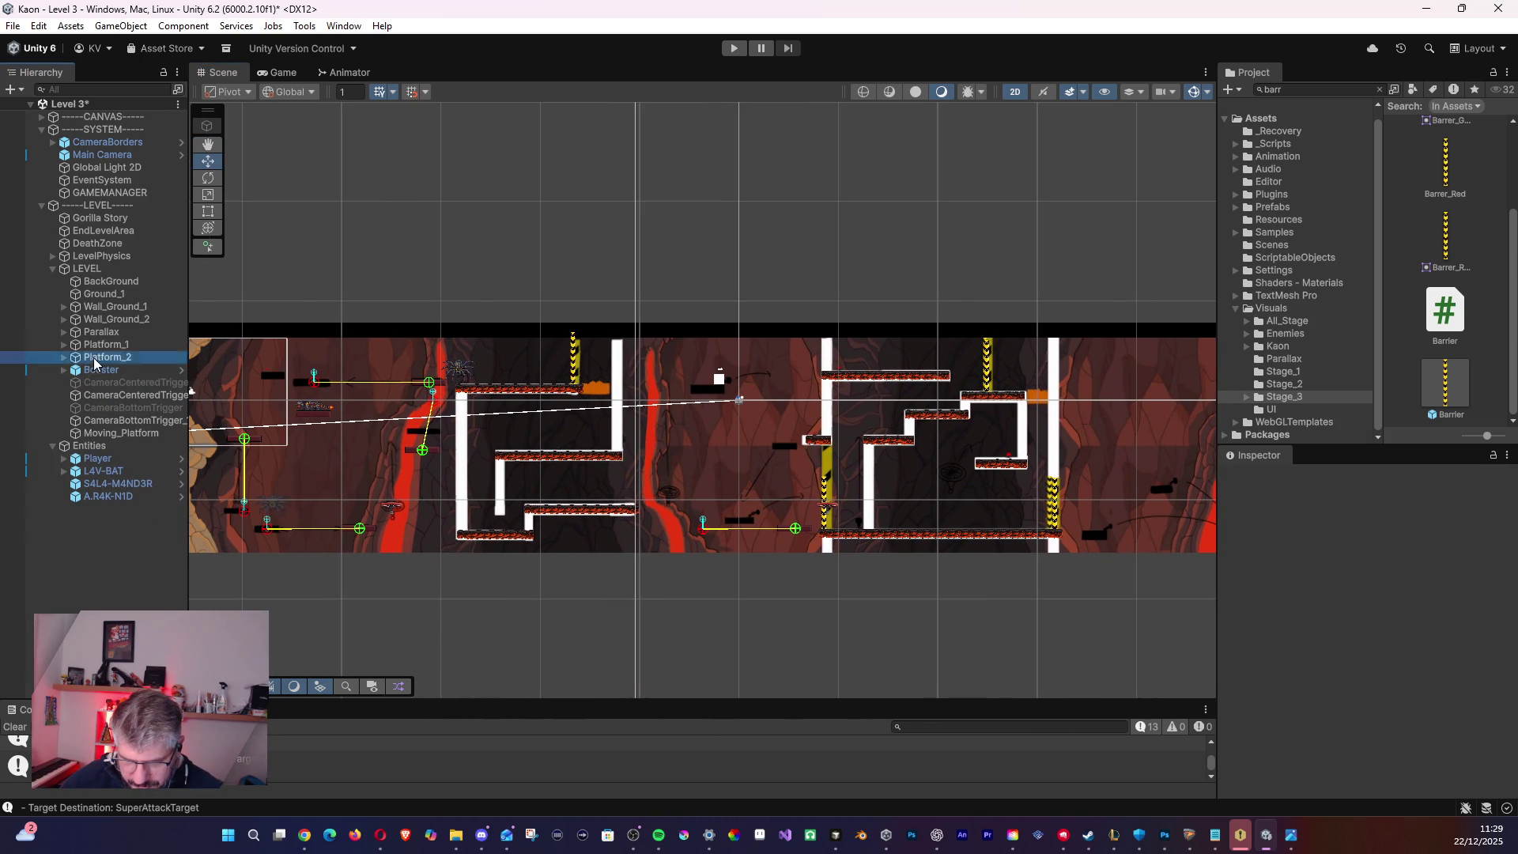
- Raise Platform_2's Moving_Platform_2 to mid-height in the level
{"action": "left_click", "coordinate": [793, 506]}
{"action": "scroll", "coordinate": [766, 530], "scroll_direction": "up", "scroll_amount": 4}
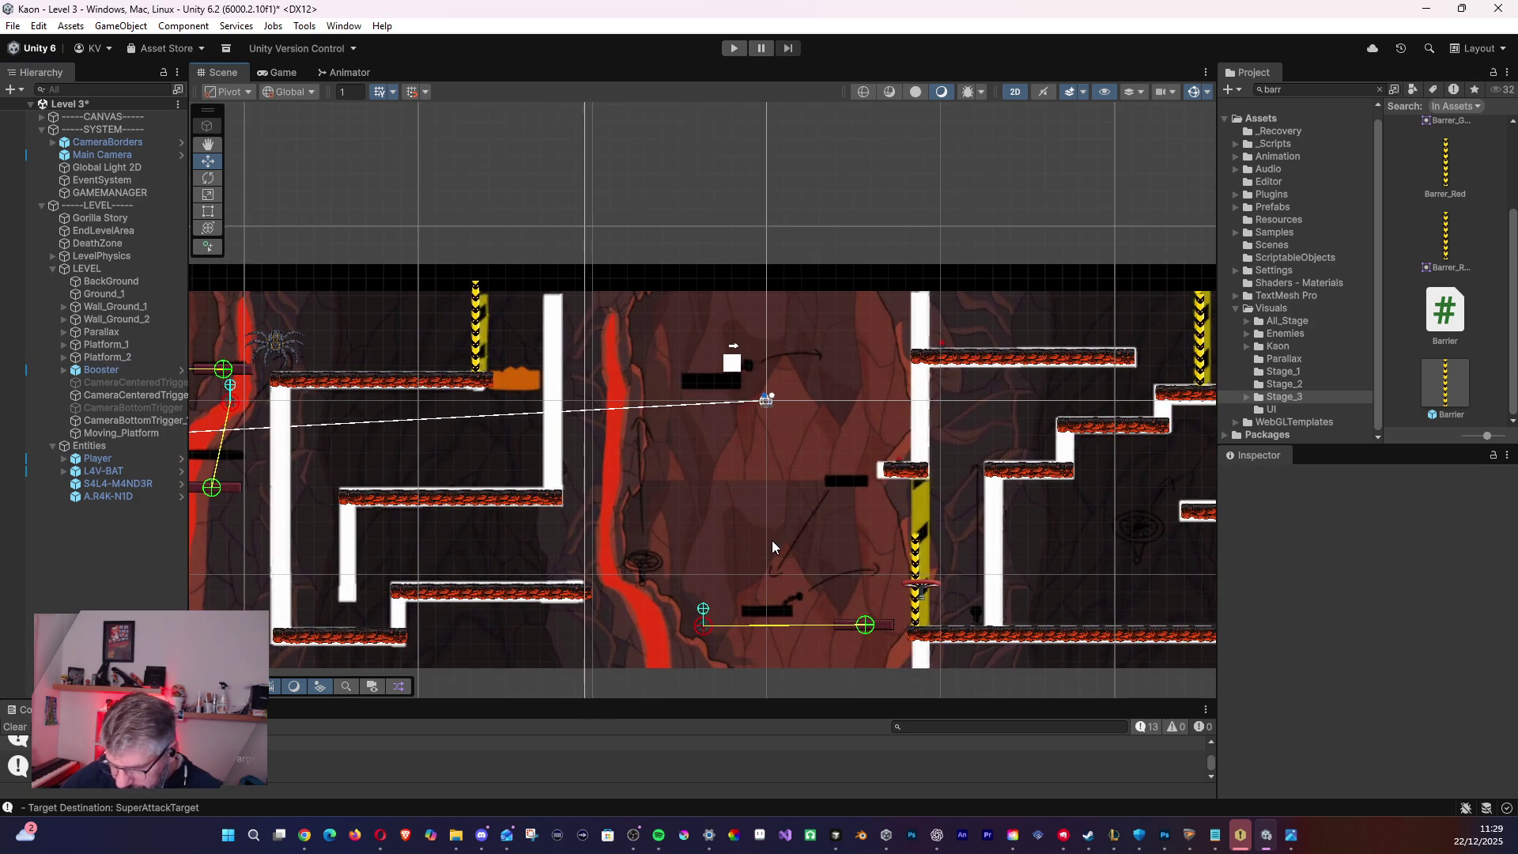
{"action": "left_click_drag", "start_coordinate": [772, 549], "coordinate": [755, 451]}
{"action": "scroll", "coordinate": [746, 508], "scroll_direction": "up", "scroll_amount": 3}
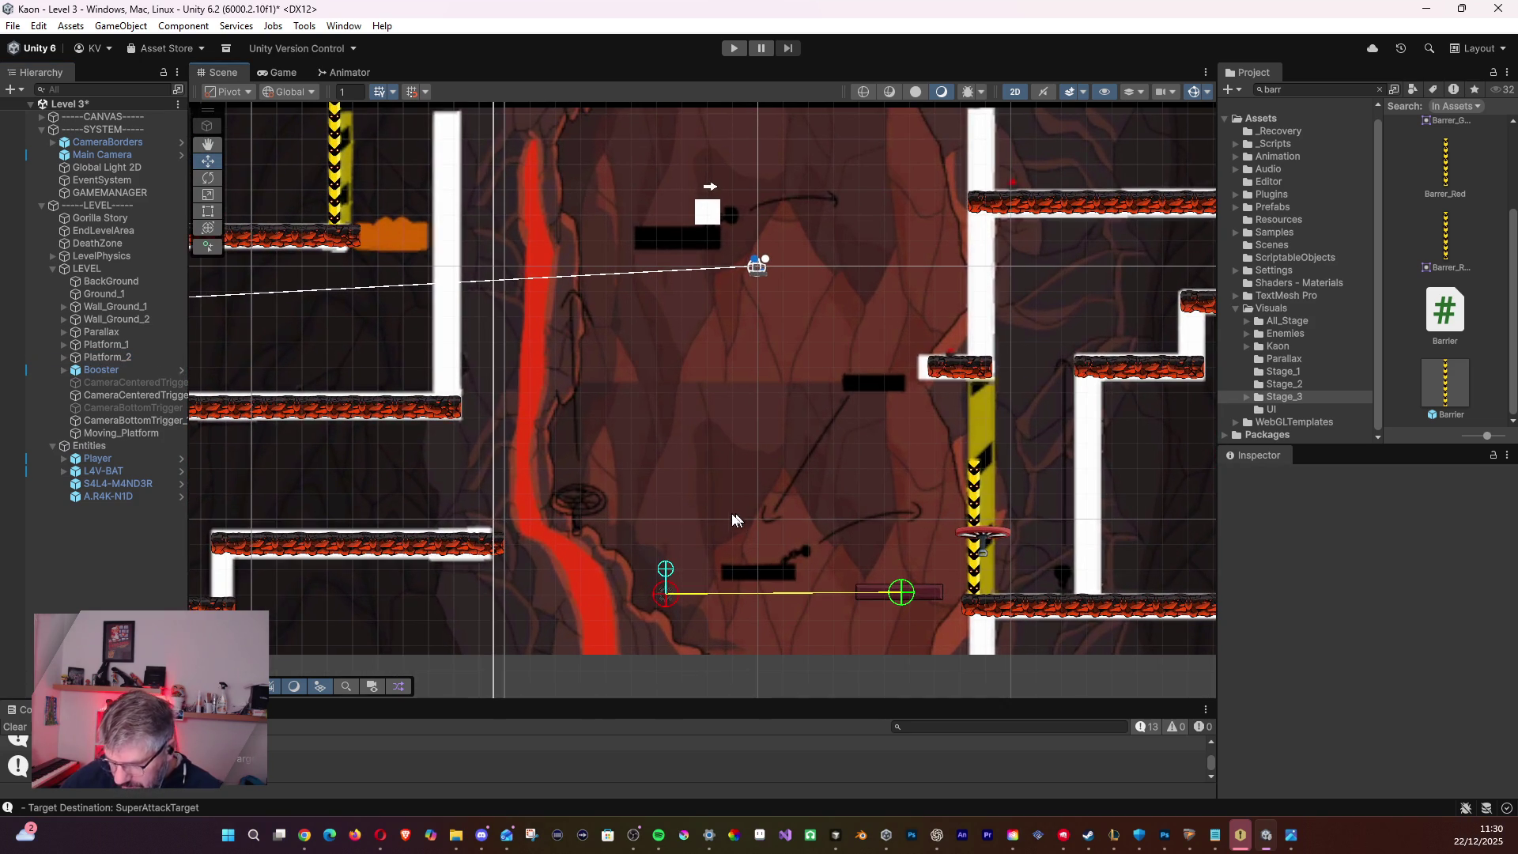
{"action": "left_click", "coordinate": [63, 357]}
{"action": "left_click", "coordinate": [113, 370]}
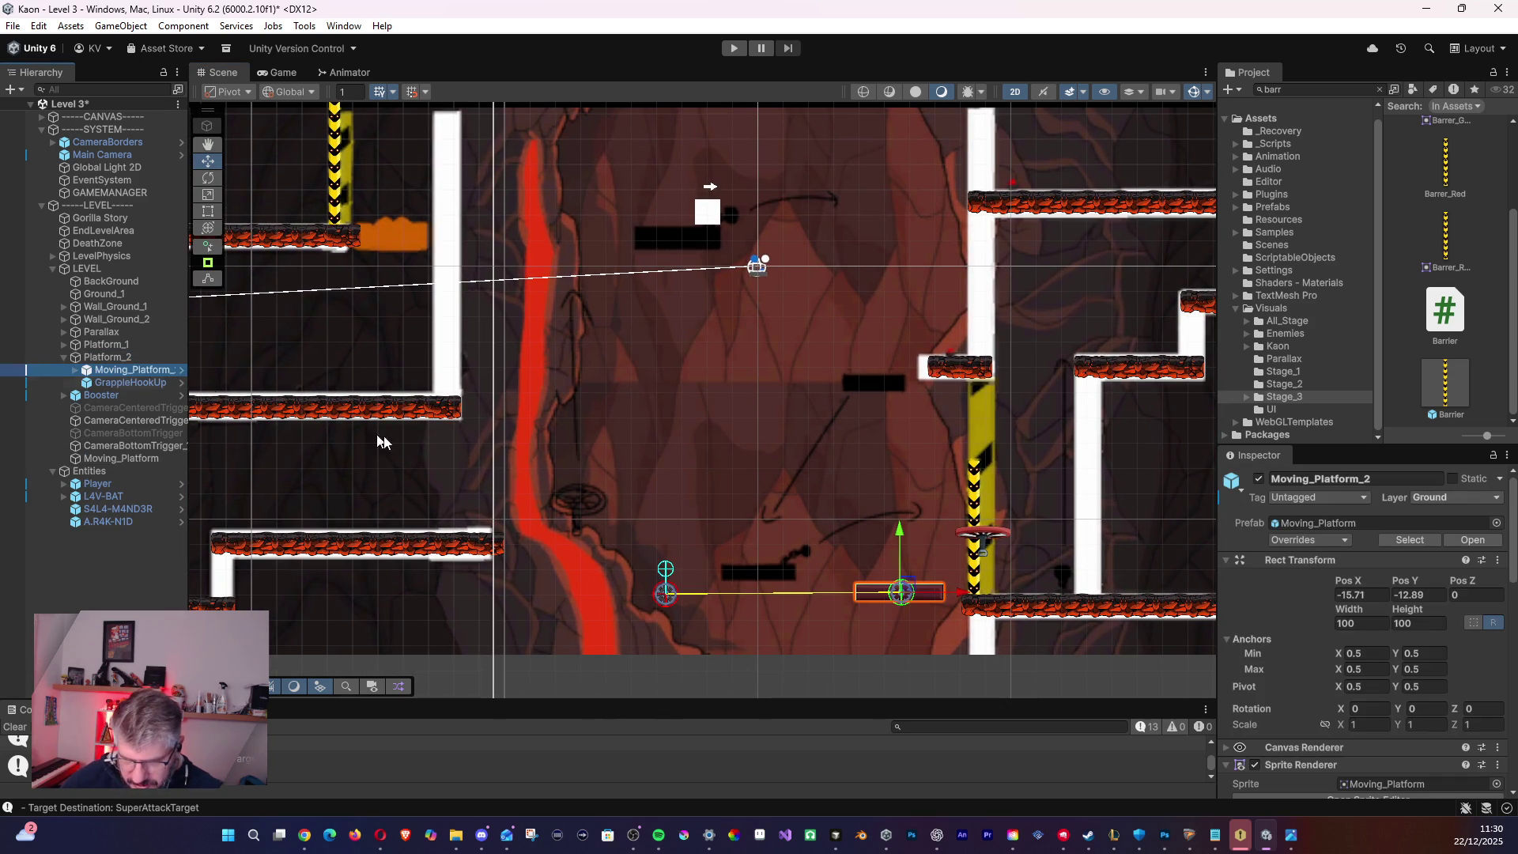
{"action": "mouse_move", "coordinate": [902, 592]}
{"action": "left_mouse_down"}
{"action": "mouse_move", "coordinate": [885, 389]}
{"action": "mouse_move", "coordinate": [869, 382]}
{"action": "left_mouse_up"}
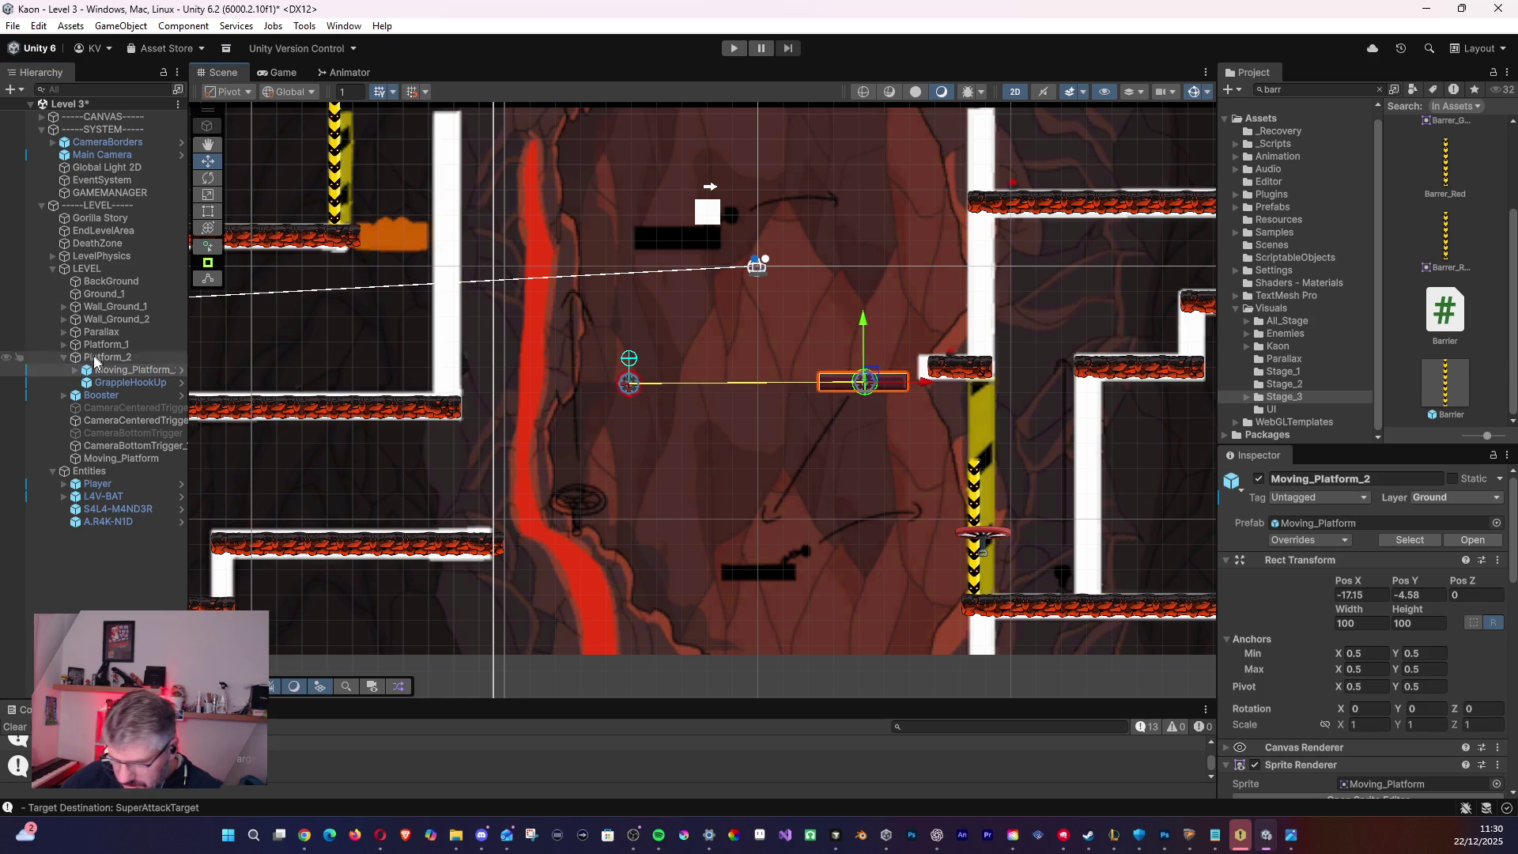
- Move the gear_1 waypoint directly below the platform, to 0.07, -9.07
{"action": "left_click", "coordinate": [76, 370]}
{"action": "left_click", "coordinate": [103, 394]}
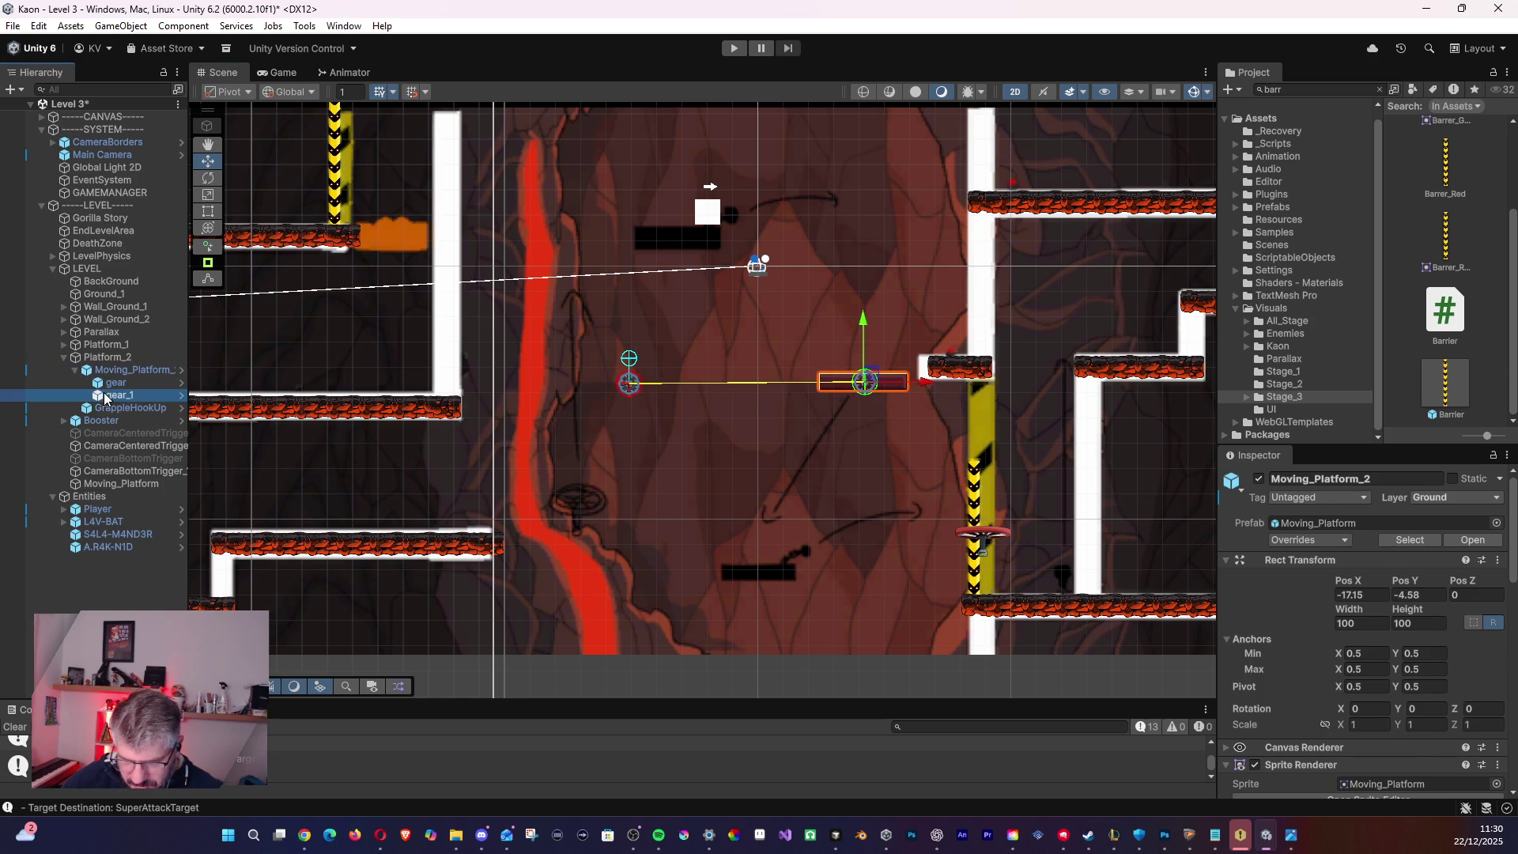
{"action": "mouse_move", "coordinate": [635, 365]}
{"action": "left_mouse_down"}
{"action": "mouse_move", "coordinate": [840, 530]}
{"action": "mouse_move", "coordinate": [775, 515]}
{"action": "mouse_move", "coordinate": [795, 484]}
{"action": "mouse_move", "coordinate": [770, 472]}
{"action": "mouse_move", "coordinate": [860, 627]}
{"action": "mouse_move", "coordinate": [876, 628]}
{"action": "left_mouse_up"}
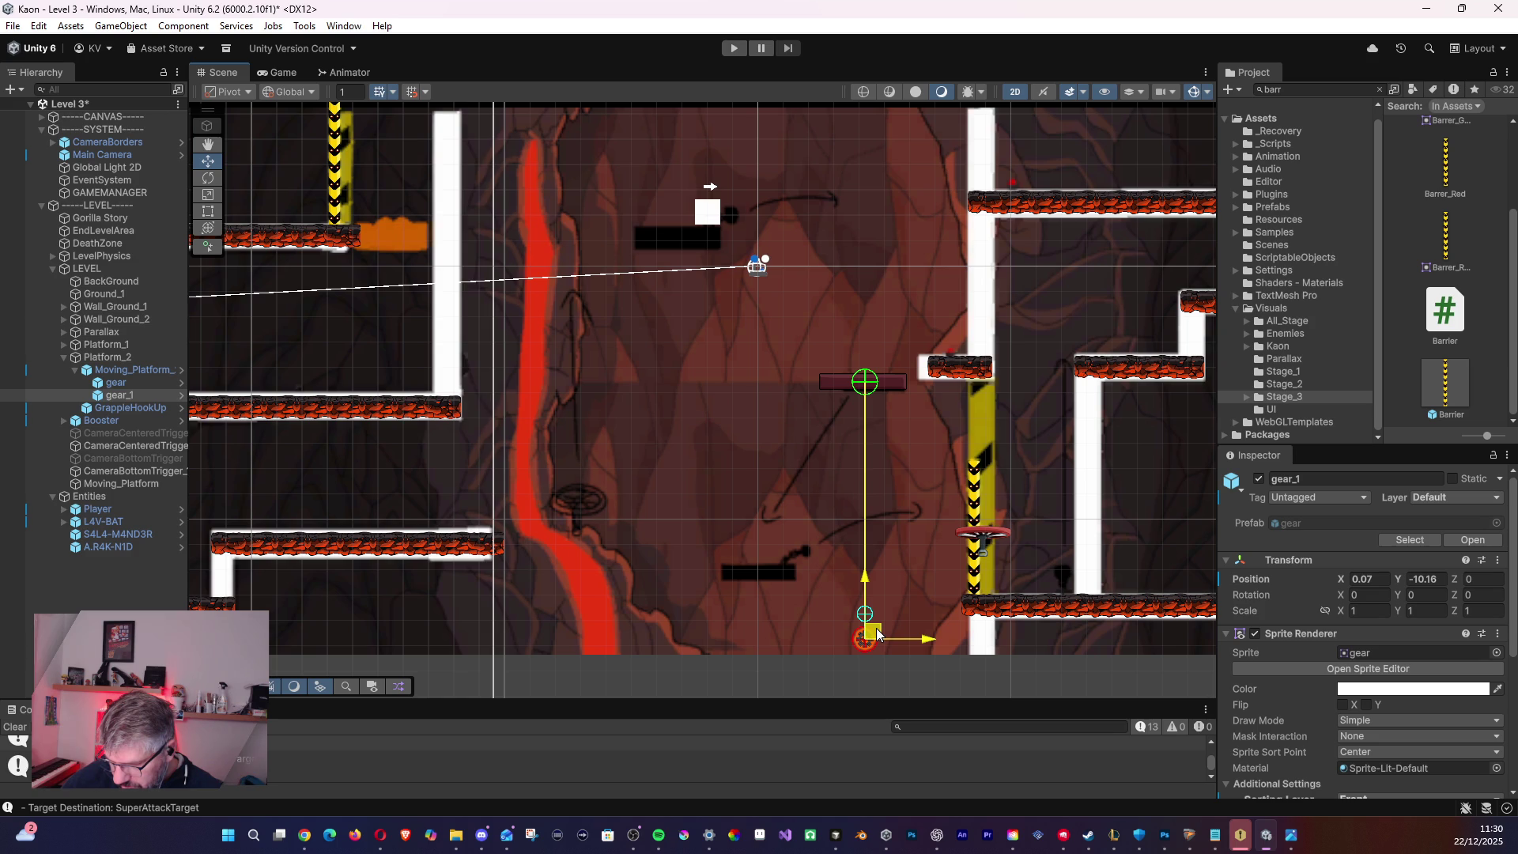
{"action": "left_click_drag", "start_coordinate": [876, 628], "coordinate": [865, 551]}
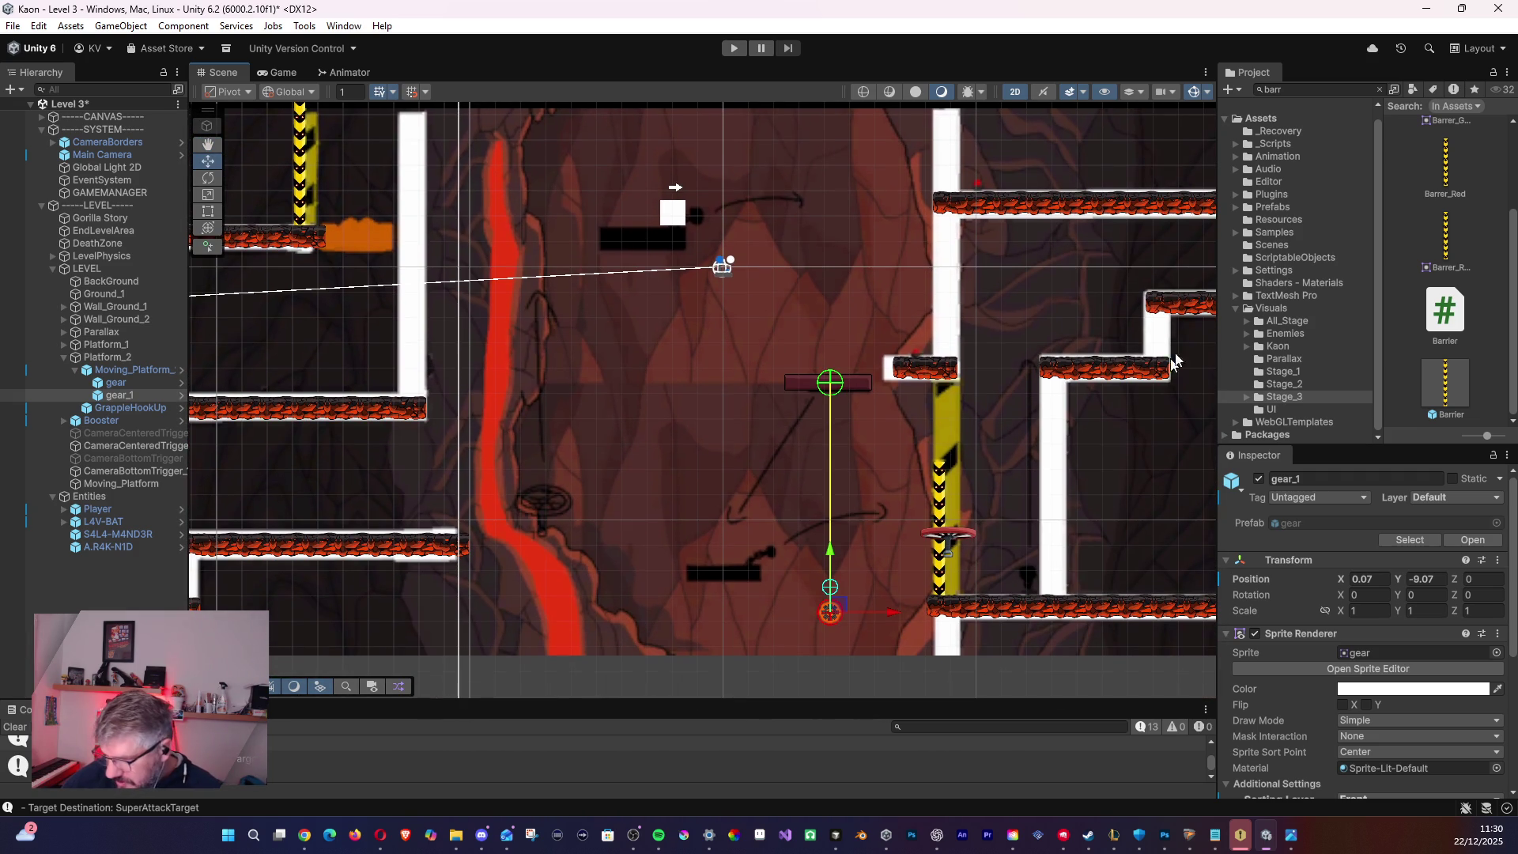
{"action": "left_click", "coordinate": [1323, 90]}
- Search the Project assets for 'platform' and browse the results
{"action": "type", "text": "platform"}
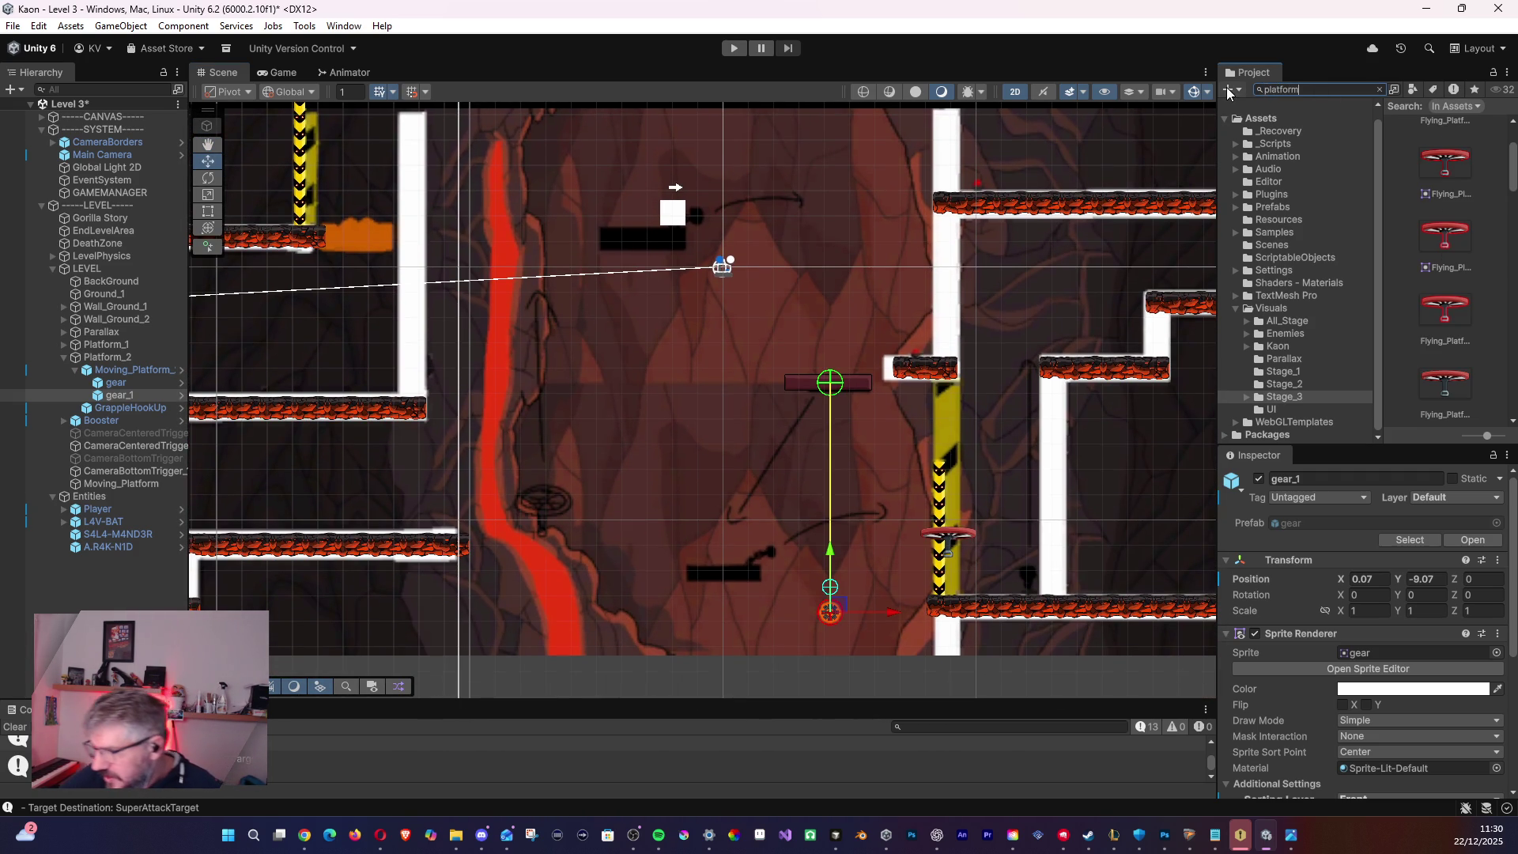
{"action": "scroll", "coordinate": [1513, 178], "scroll_direction": "down", "scroll_amount": 1}
{"action": "left_click_drag", "start_coordinate": [1513, 178], "coordinate": [1511, 380]}
{"action": "scroll", "coordinate": [1476, 348], "scroll_direction": "up", "scroll_amount": 5}
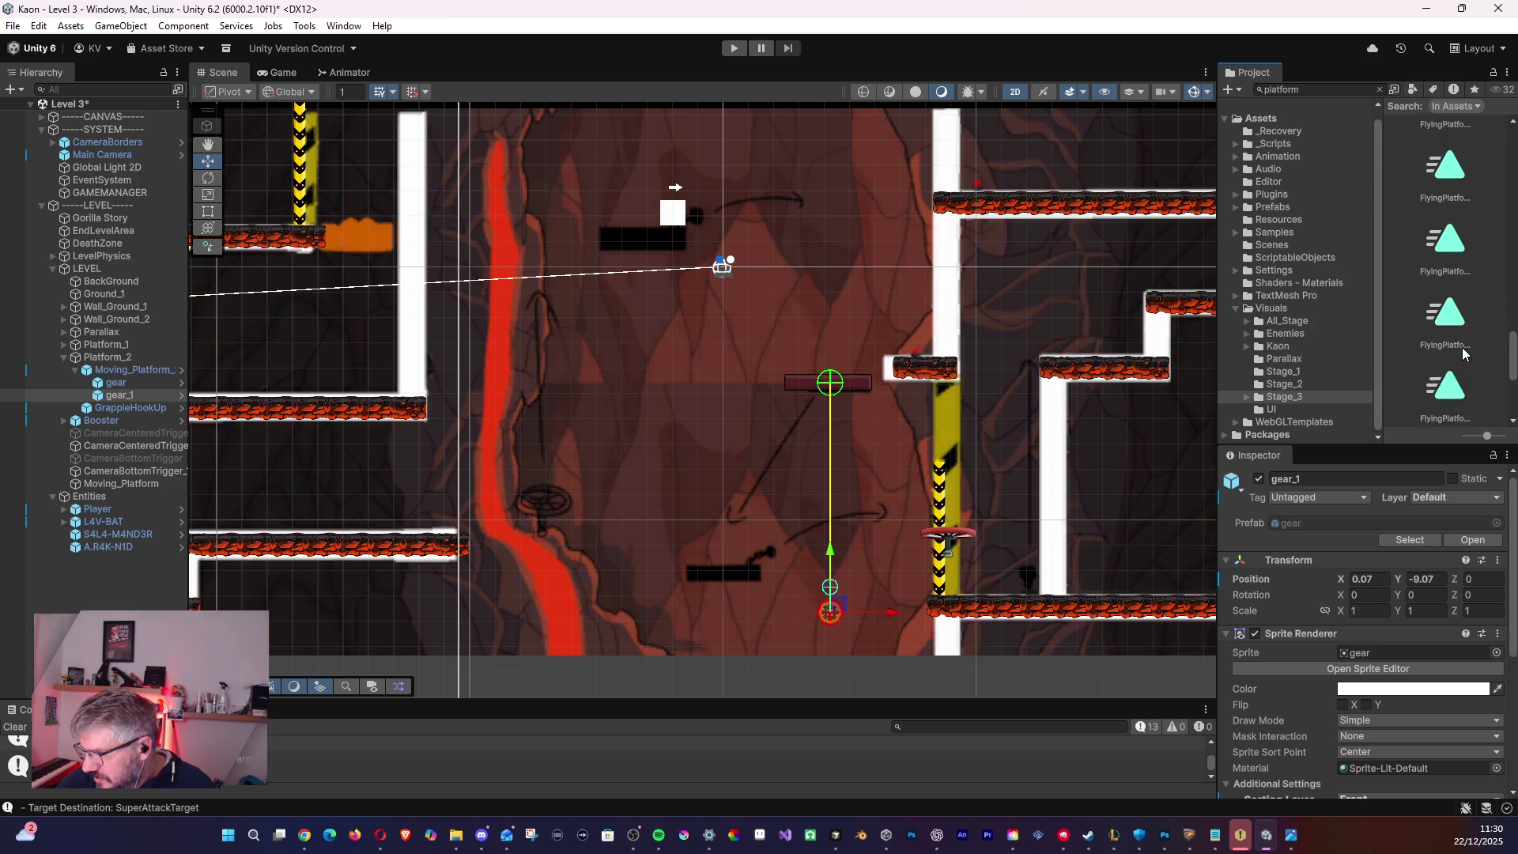
{"action": "scroll", "coordinate": [1476, 348], "scroll_direction": "up", "scroll_amount": 6}
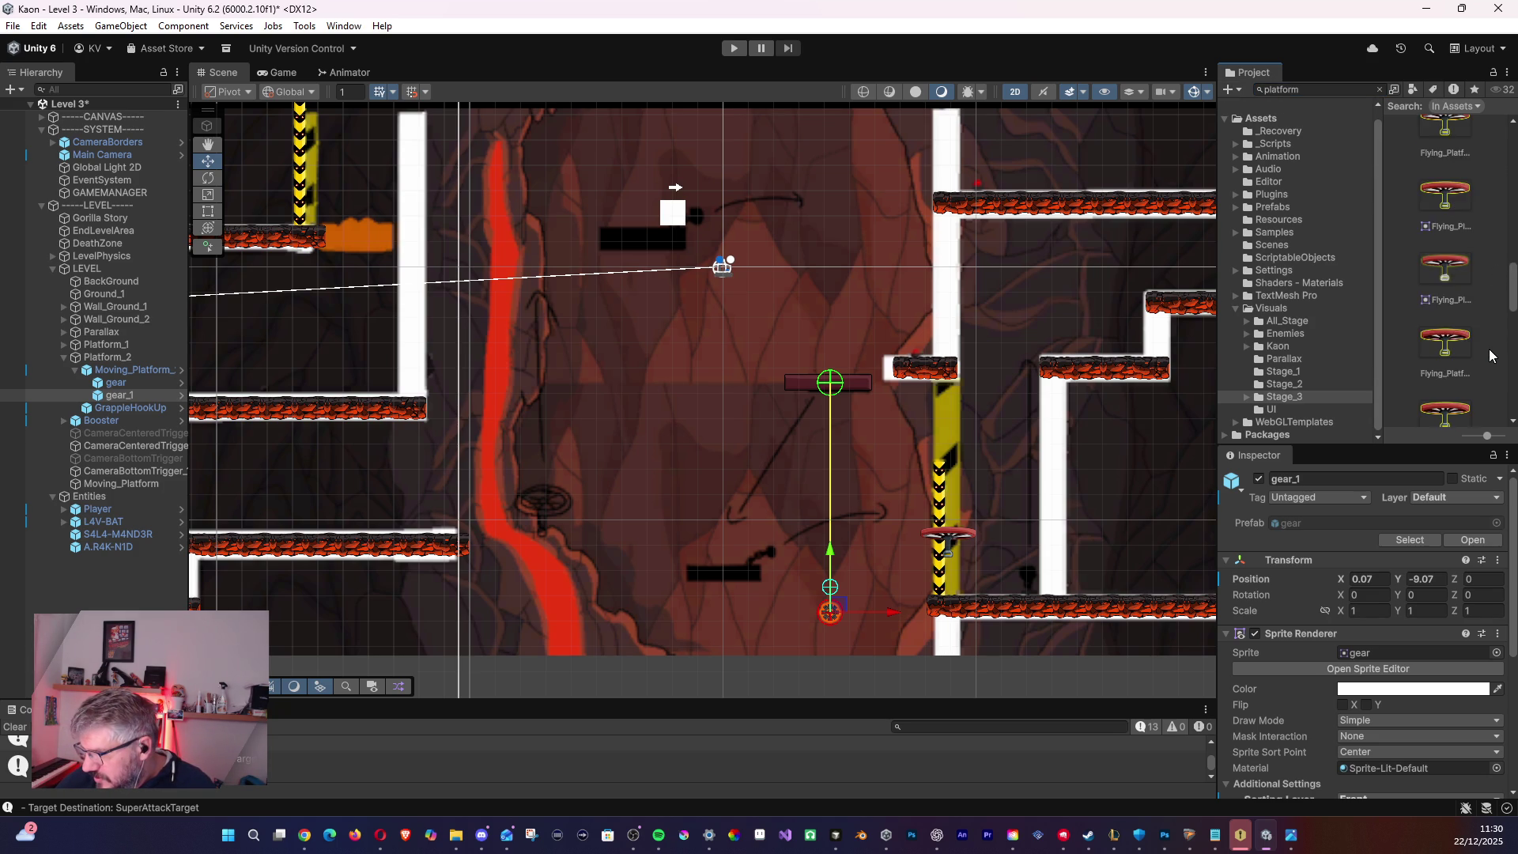
{"action": "scroll", "coordinate": [1497, 357], "scroll_direction": "down", "scroll_amount": 1}
{"action": "left_click_drag", "start_coordinate": [1512, 235], "coordinate": [1495, 416]}
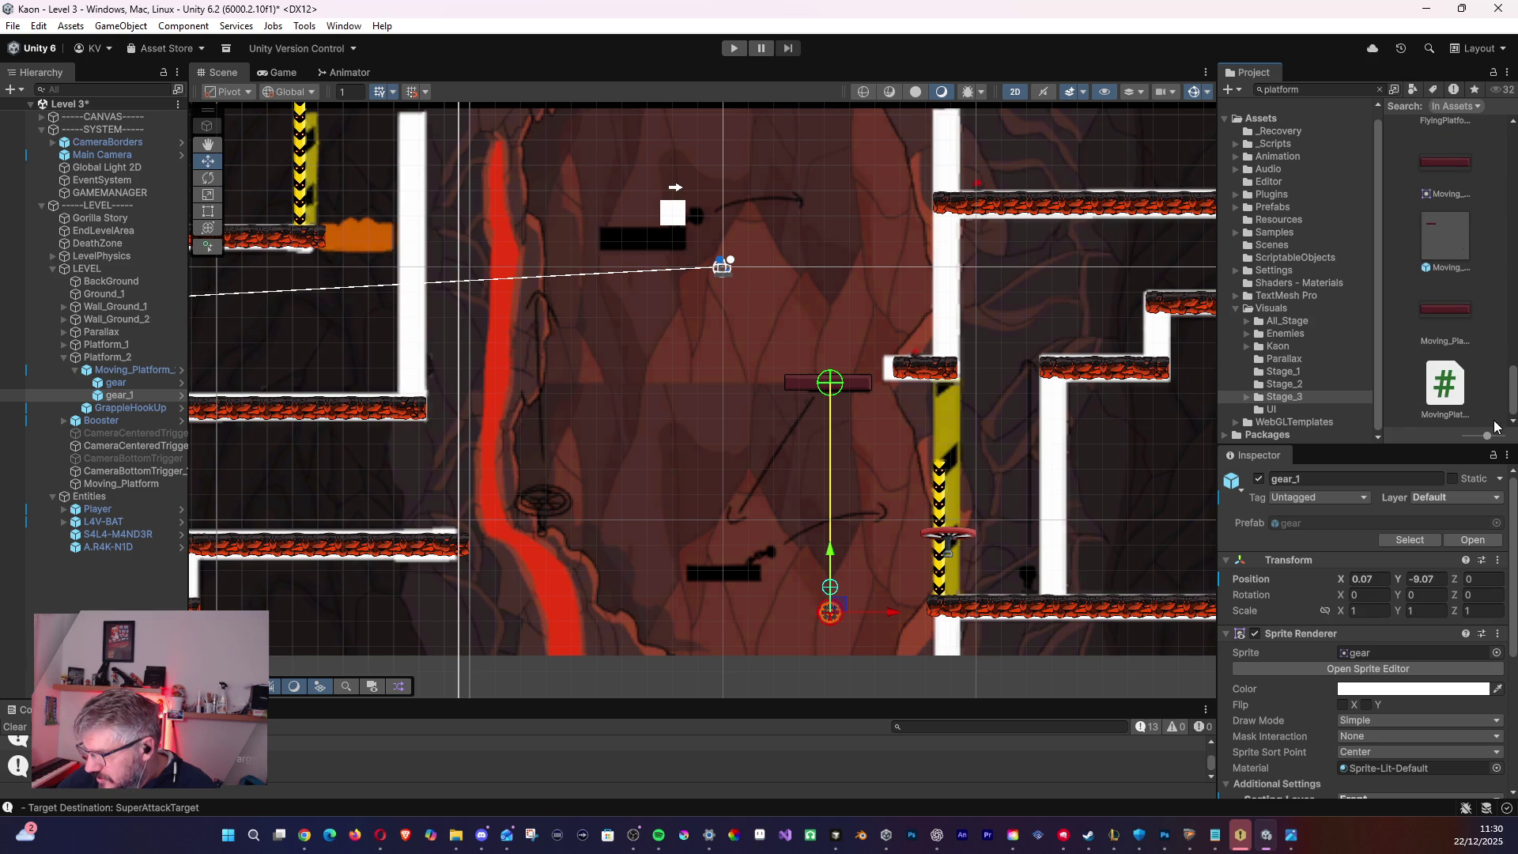
- Reveal the Moving_Platform texture asset in Explorer via Show in Explorer
{"action": "left_click", "coordinate": [1446, 316]}
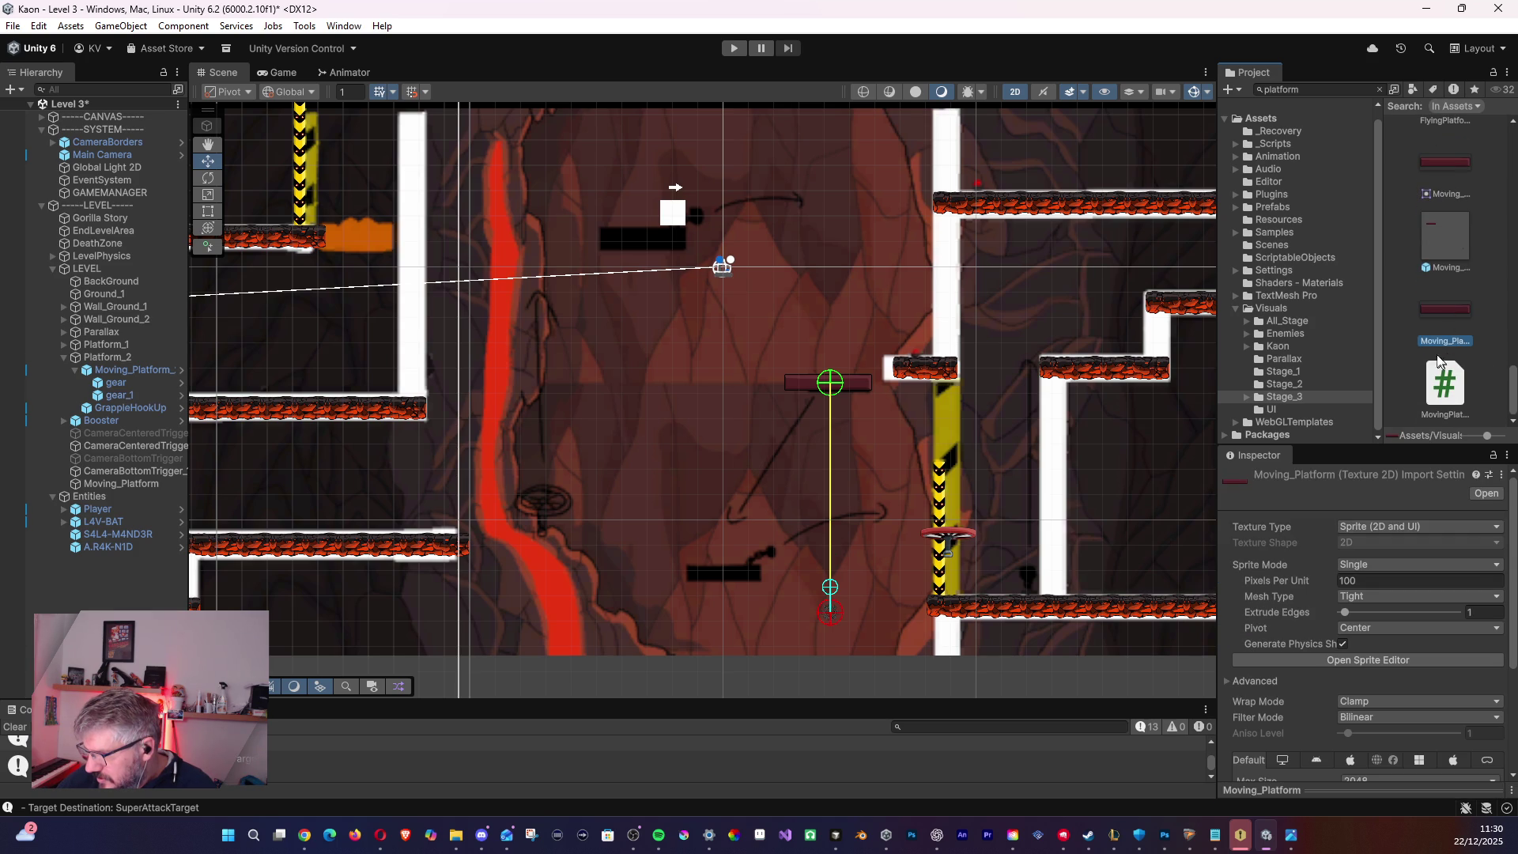
{"action": "right_click", "coordinate": [1446, 311]}
{"action": "left_click", "coordinate": [1439, 312]}
{"action": "right_click", "coordinate": [1440, 313]}
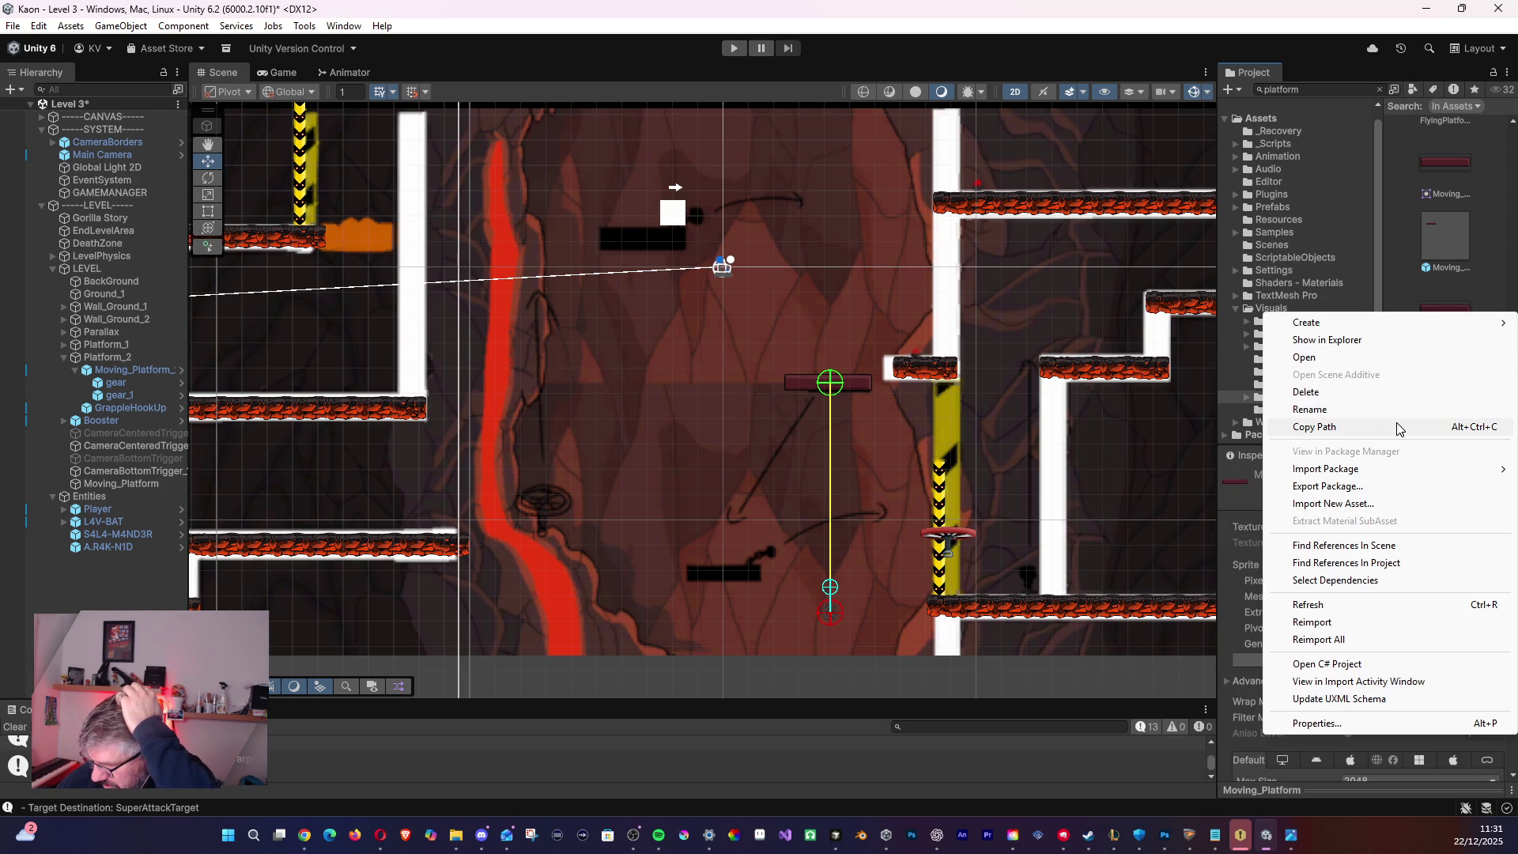
{"action": "left_click", "coordinate": [1327, 340]}
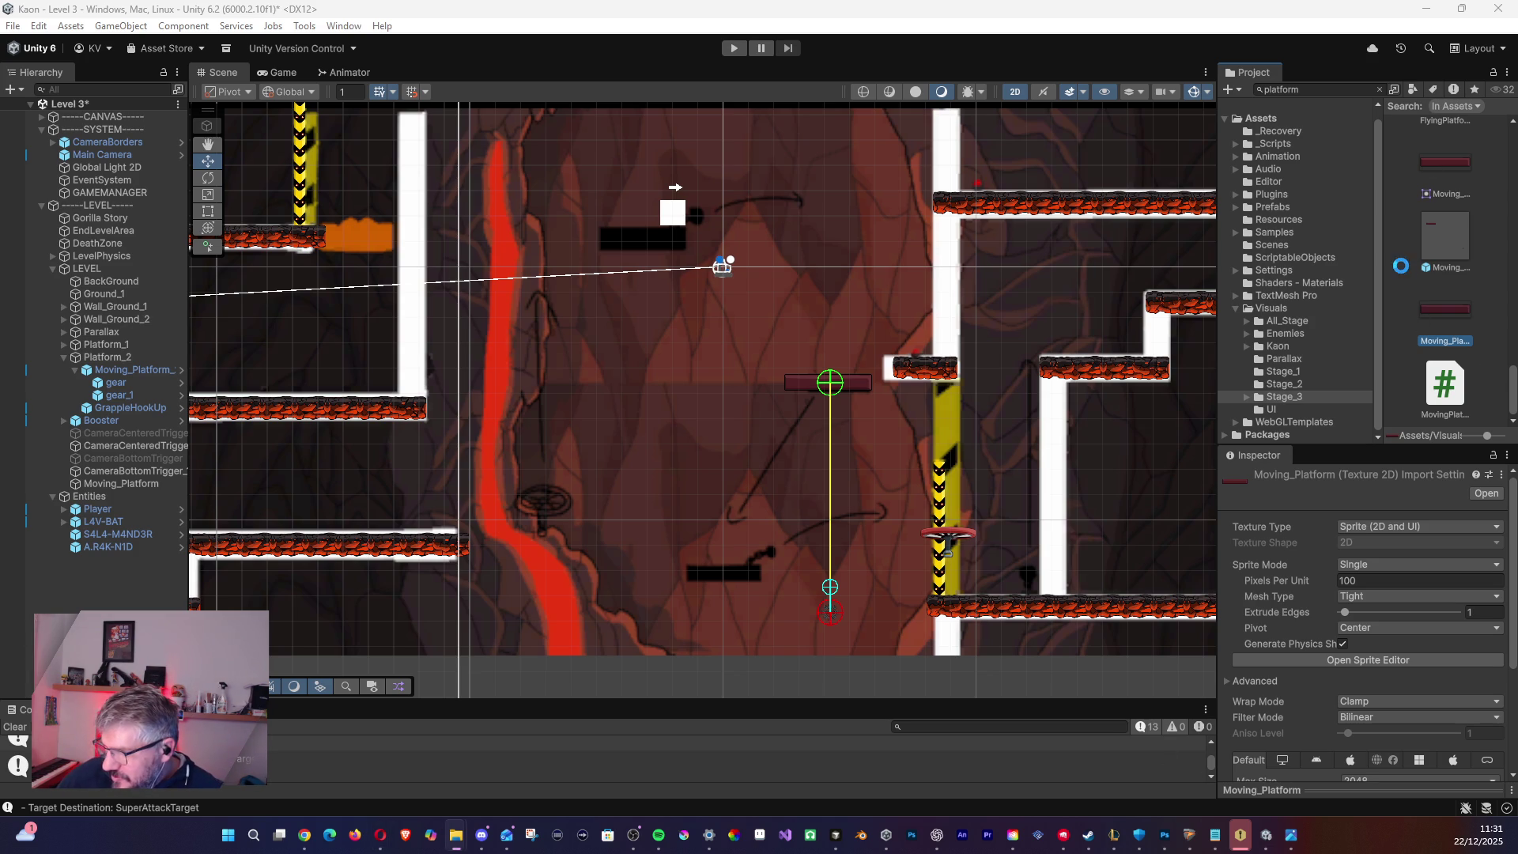
- Select the Platform sprite asset and drag it toward the Scene
{"action": "left_click", "coordinate": [647, 400]}
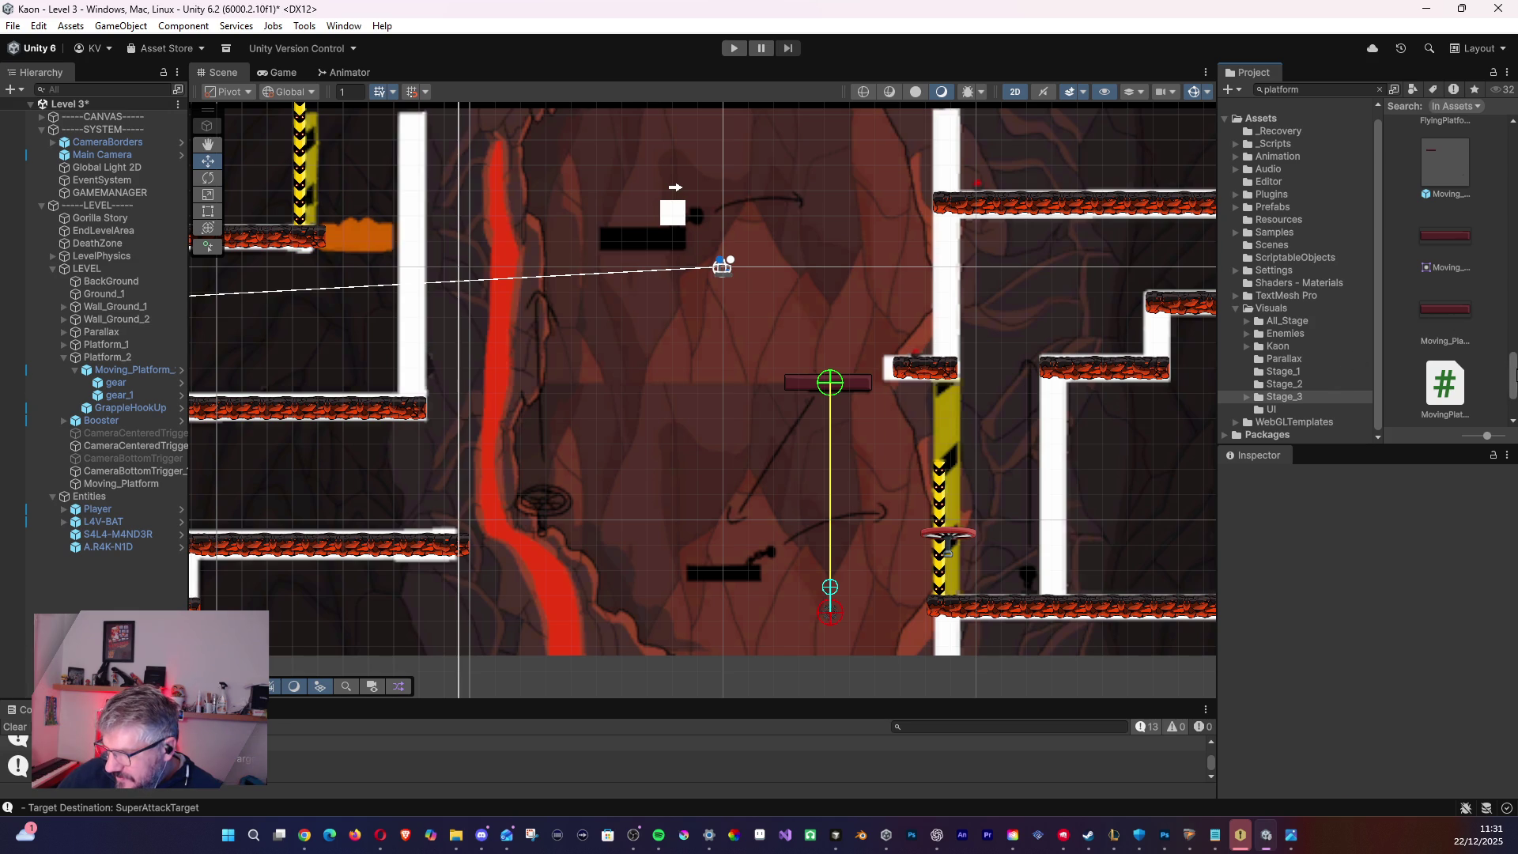
{"action": "scroll", "coordinate": [1443, 342], "scroll_direction": "down", "scroll_amount": 2}
{"action": "left_click", "coordinate": [1449, 386]}
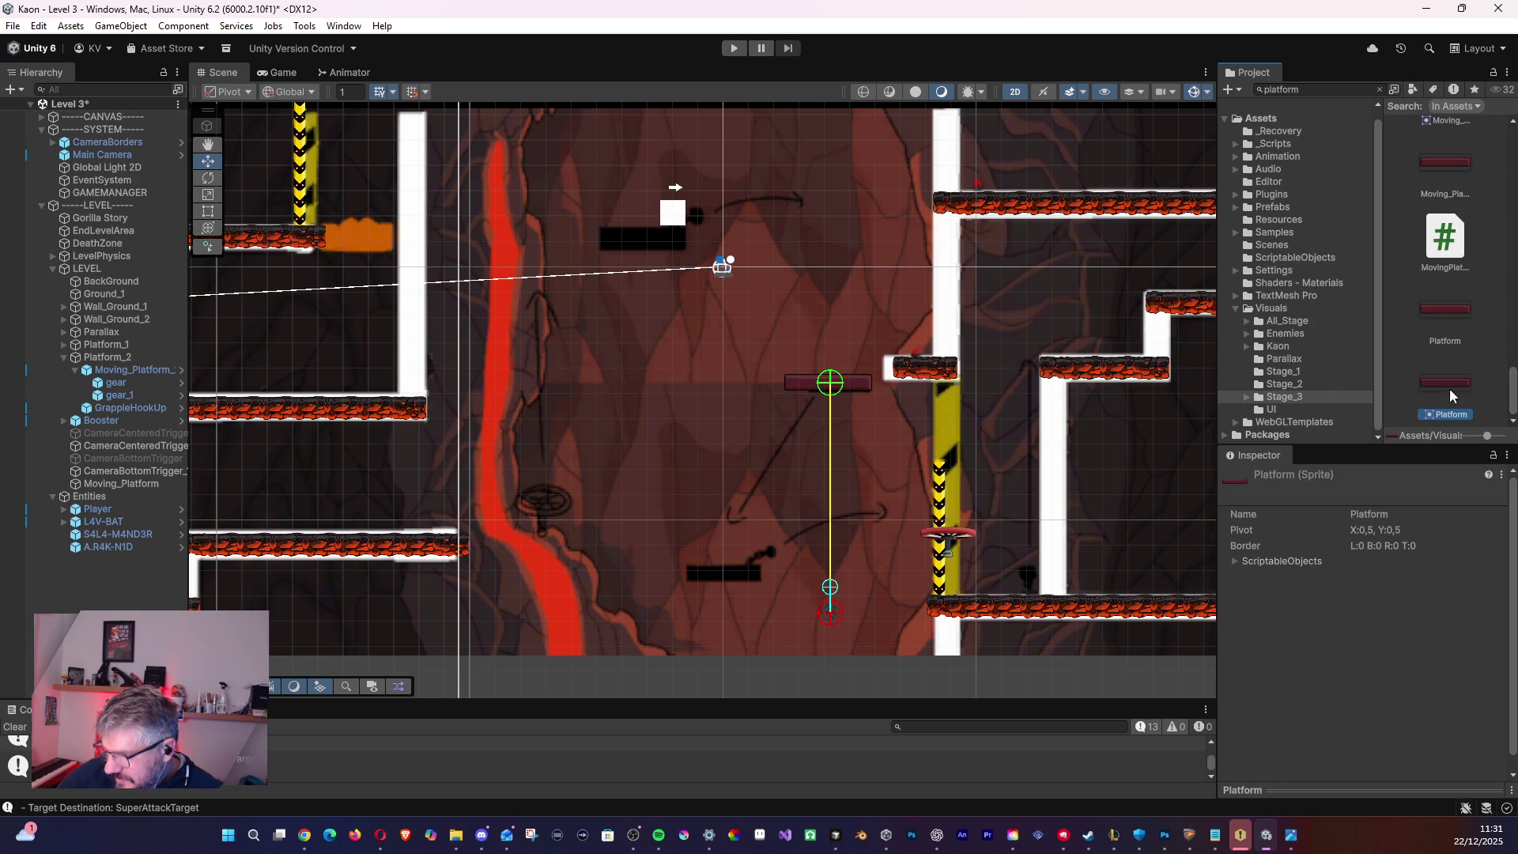
{"action": "mouse_move", "coordinate": [1433, 346]}
{"action": "left_mouse_down"}
{"action": "mouse_move", "coordinate": [1440, 325]}
{"action": "mouse_move", "coordinate": [1043, 315]}
{"action": "left_mouse_up"}
- Drop the Platform sprite near the top of the level on the Front sorting layer, order 2
{"action": "mouse_move", "coordinate": [676, 234]}
{"action": "left_mouse_down"}
{"action": "mouse_move", "coordinate": [640, 239]}
{"action": "mouse_move", "coordinate": [669, 238]}
{"action": "left_mouse_up"}
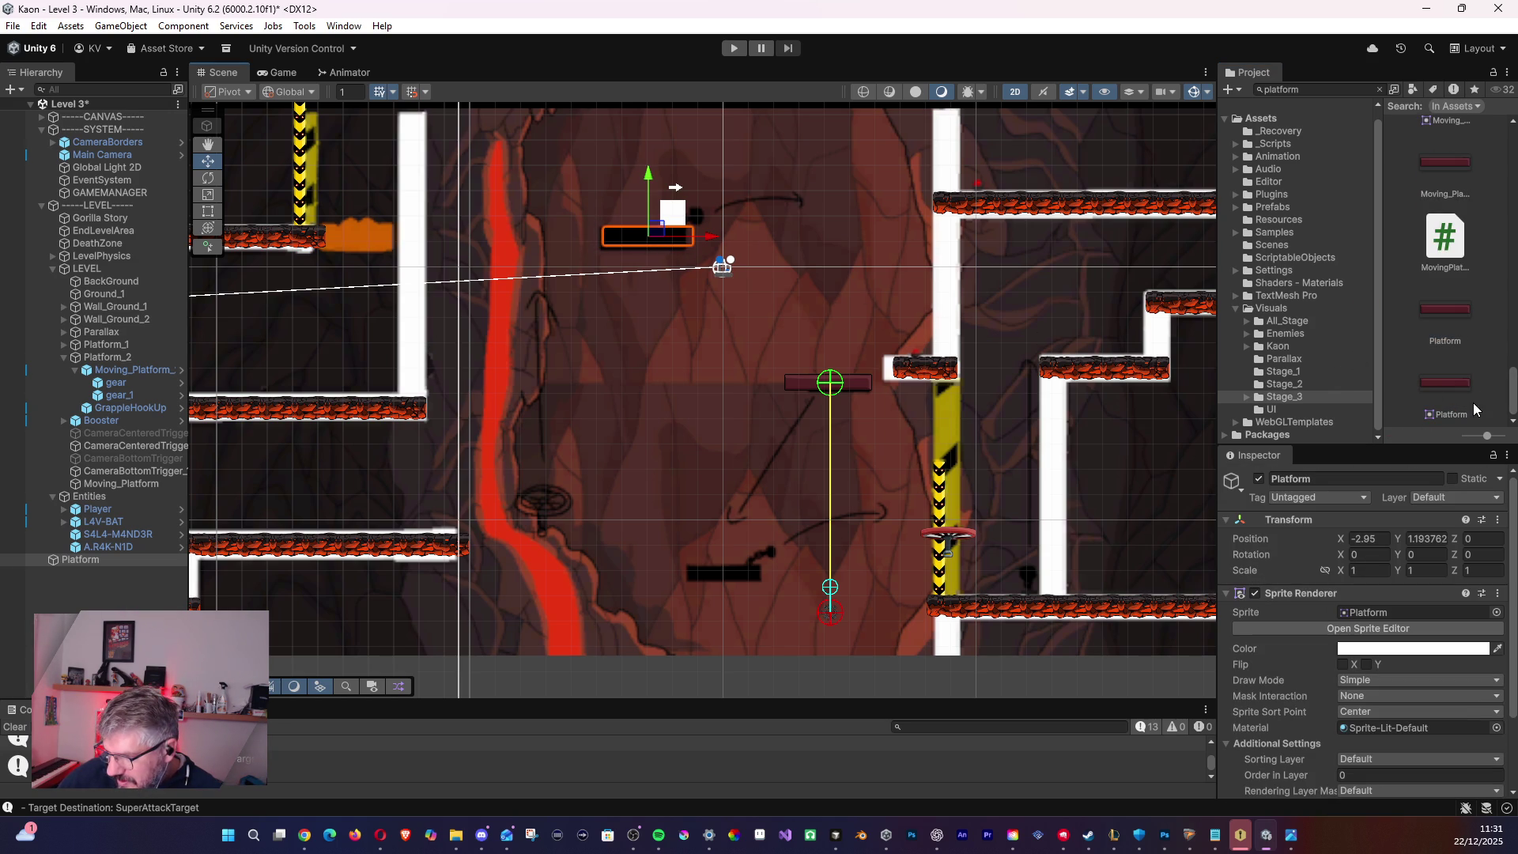
{"action": "scroll", "coordinate": [1364, 743], "scroll_direction": "down", "scroll_amount": 1}
{"action": "left_click", "coordinate": [1368, 716]}
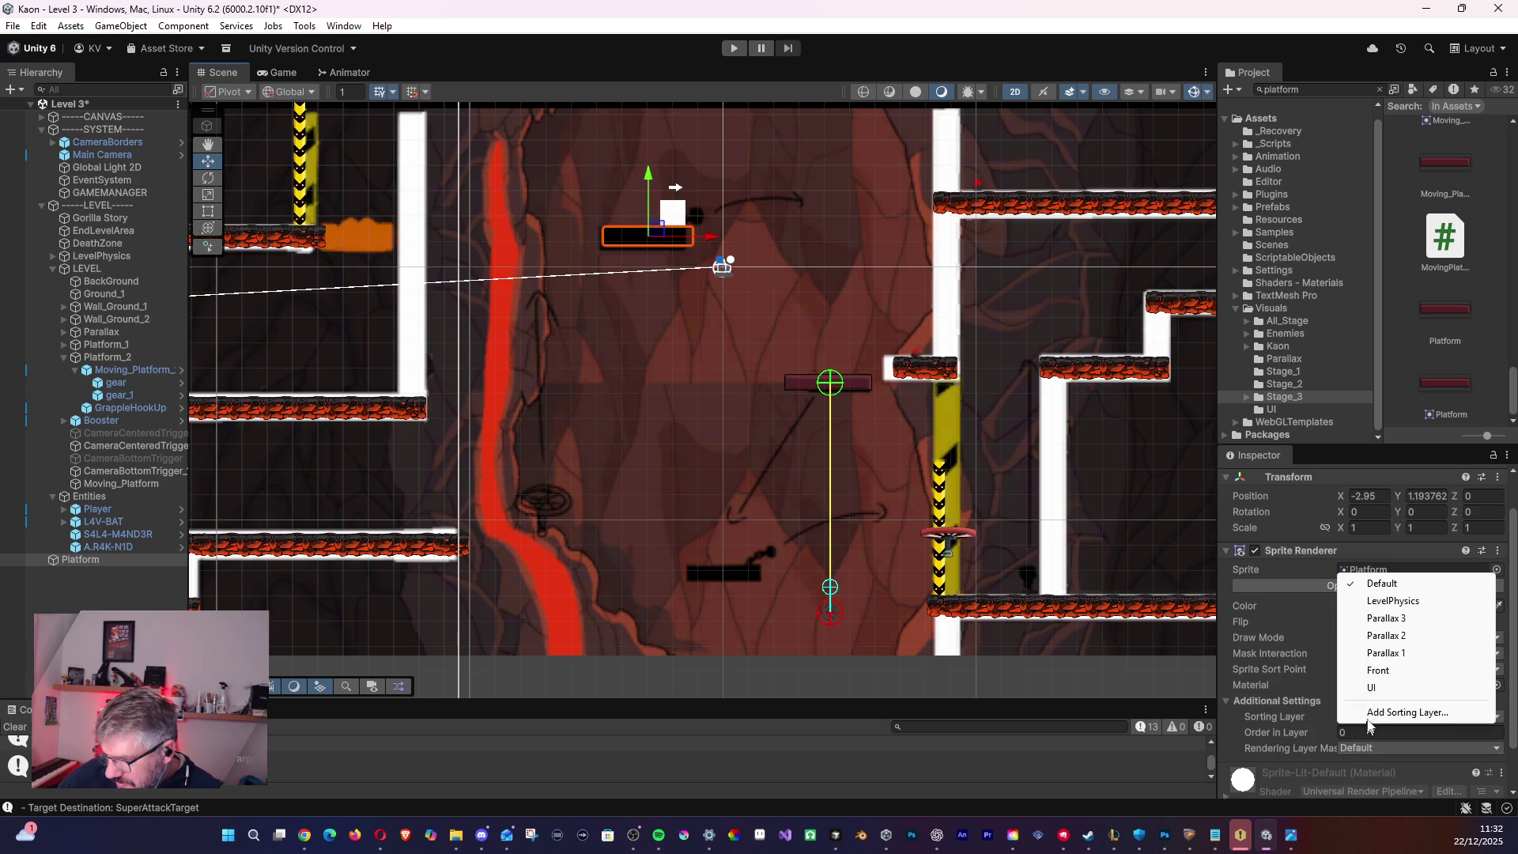
{"action": "left_click", "coordinate": [1377, 669]}
{"action": "left_click", "coordinate": [1259, 729]}
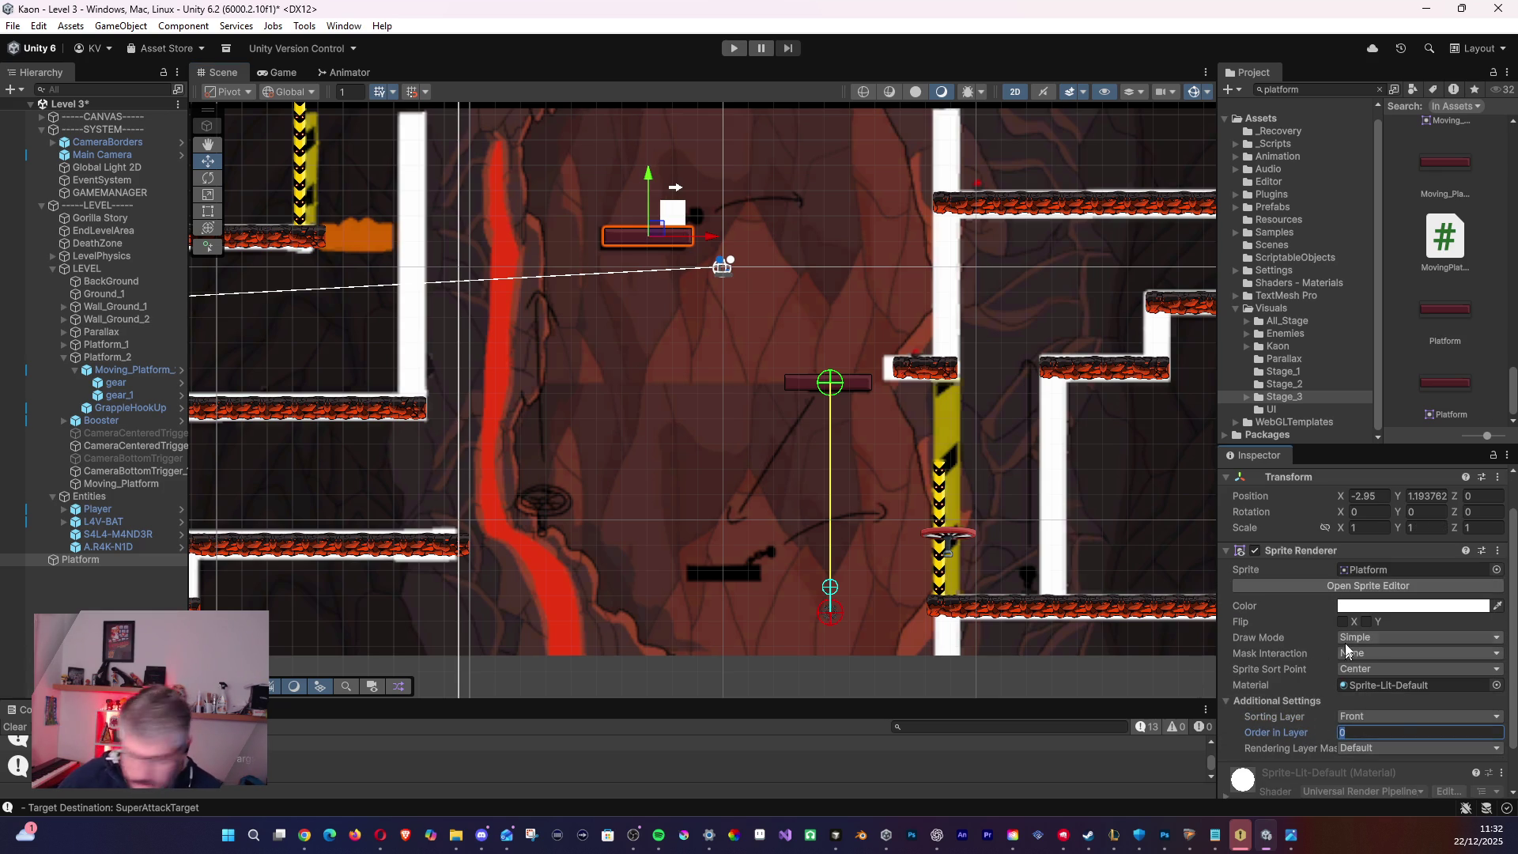
{"action": "left_click", "coordinate": [1367, 735]}
{"action": "type", "text": "2"}
{"action": "left_click", "coordinate": [858, 382]}
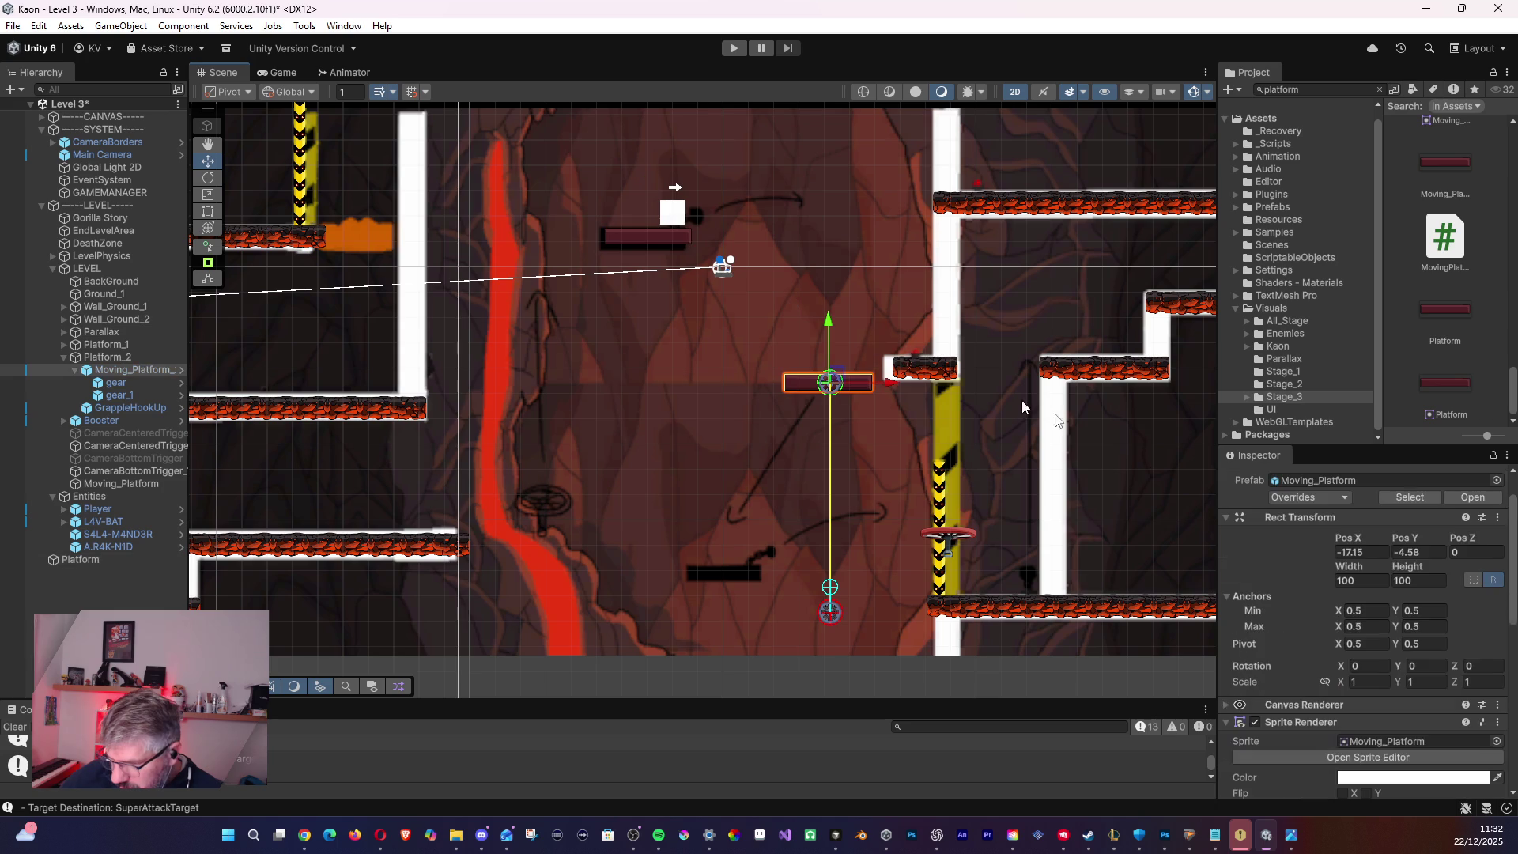
- Nest the new Platform object under Platform_2 in the Hierarchy
{"action": "left_click", "coordinate": [115, 372]}
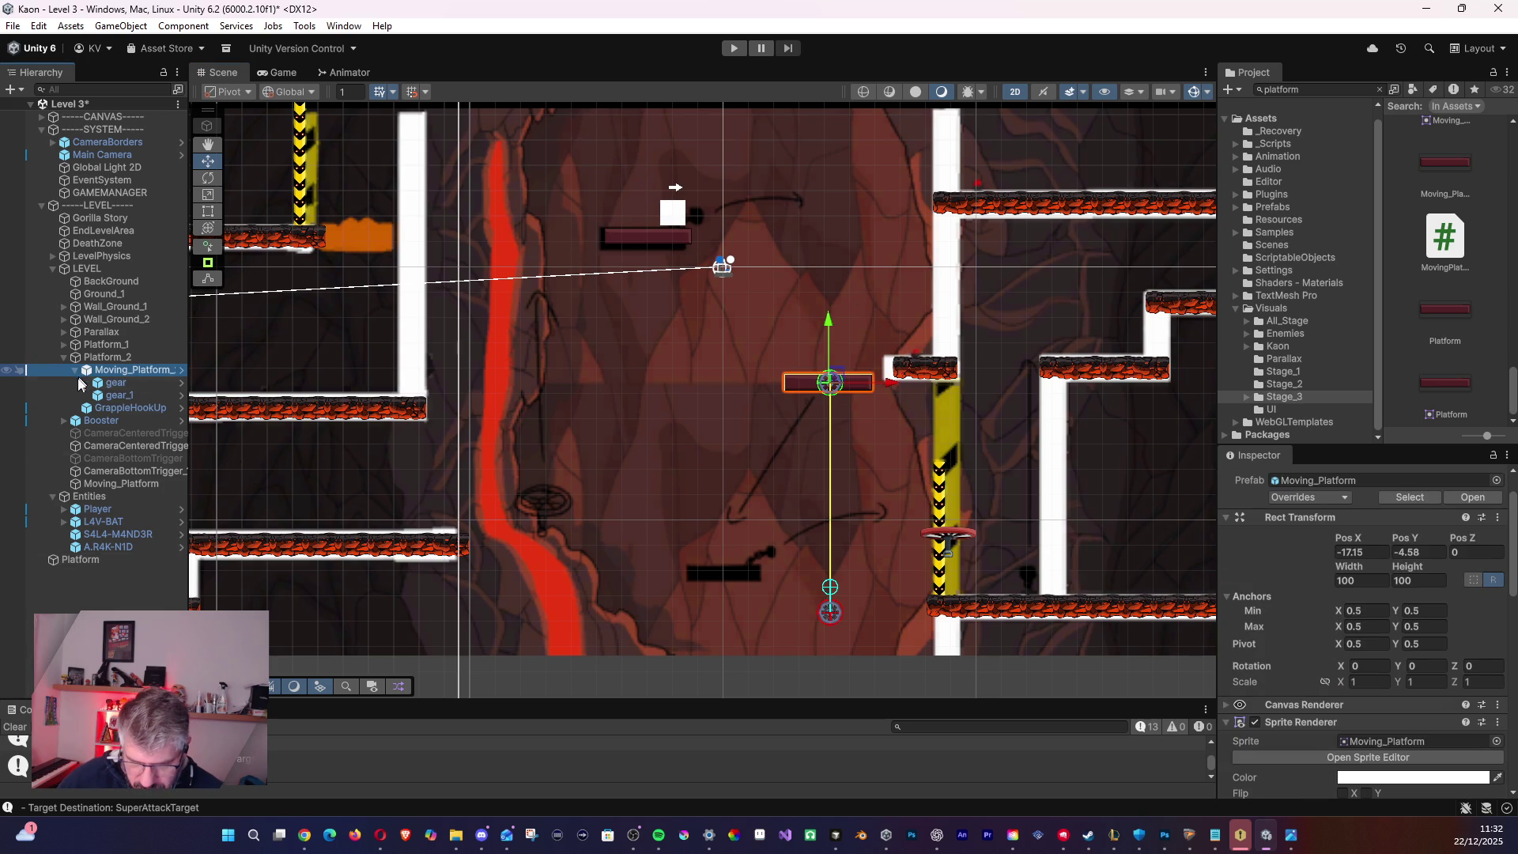
{"action": "left_click", "coordinate": [67, 560]}
{"action": "left_click_drag", "start_coordinate": [89, 378], "coordinate": [79, 370]}
{"action": "left_click", "coordinate": [64, 358]}
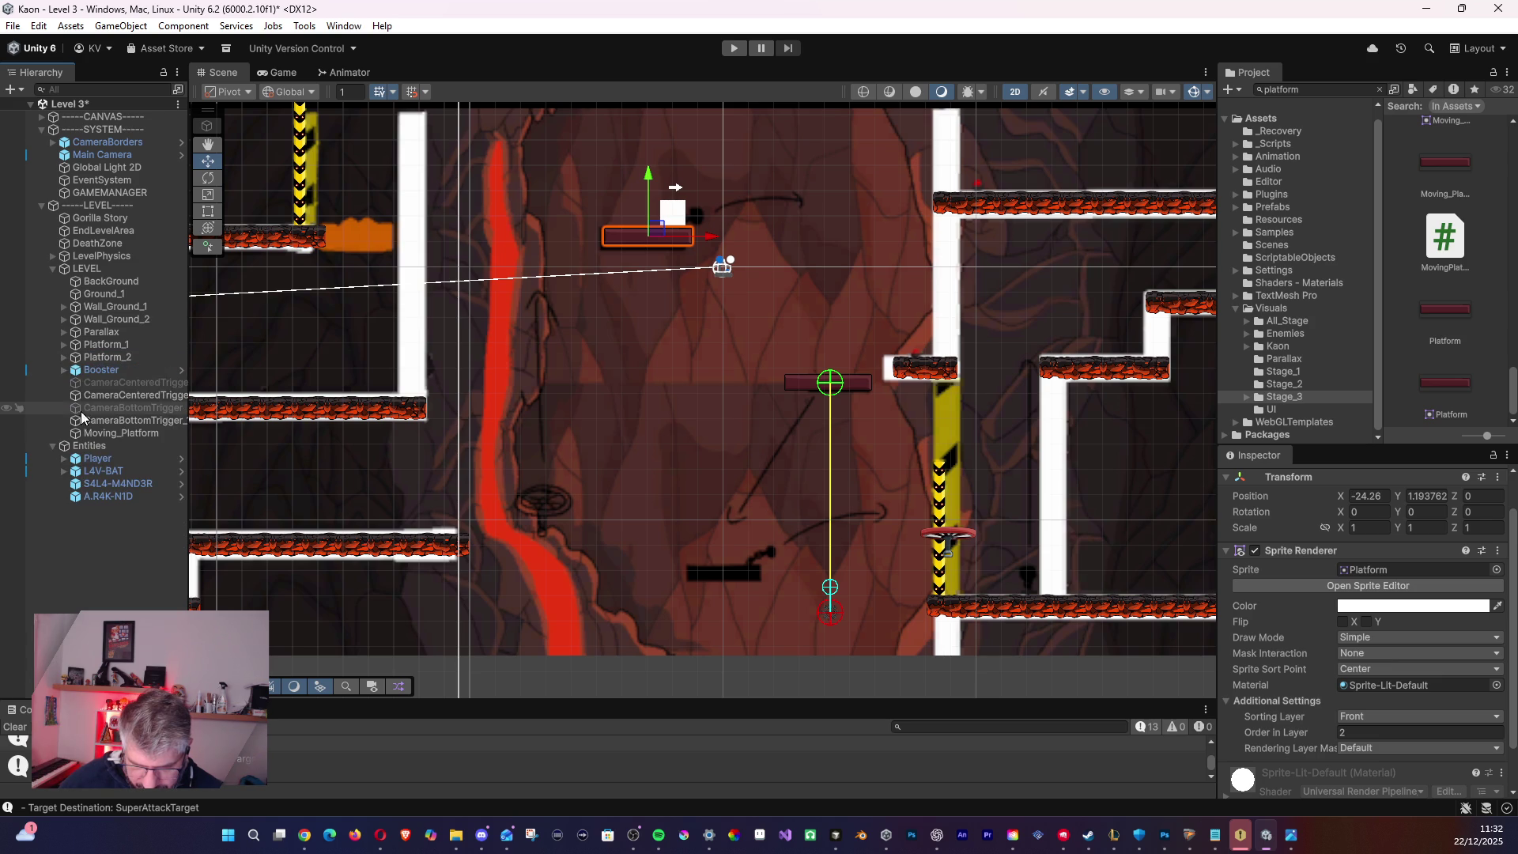
{"action": "left_click", "coordinate": [95, 358]}
{"action": "left_click", "coordinate": [63, 358]}
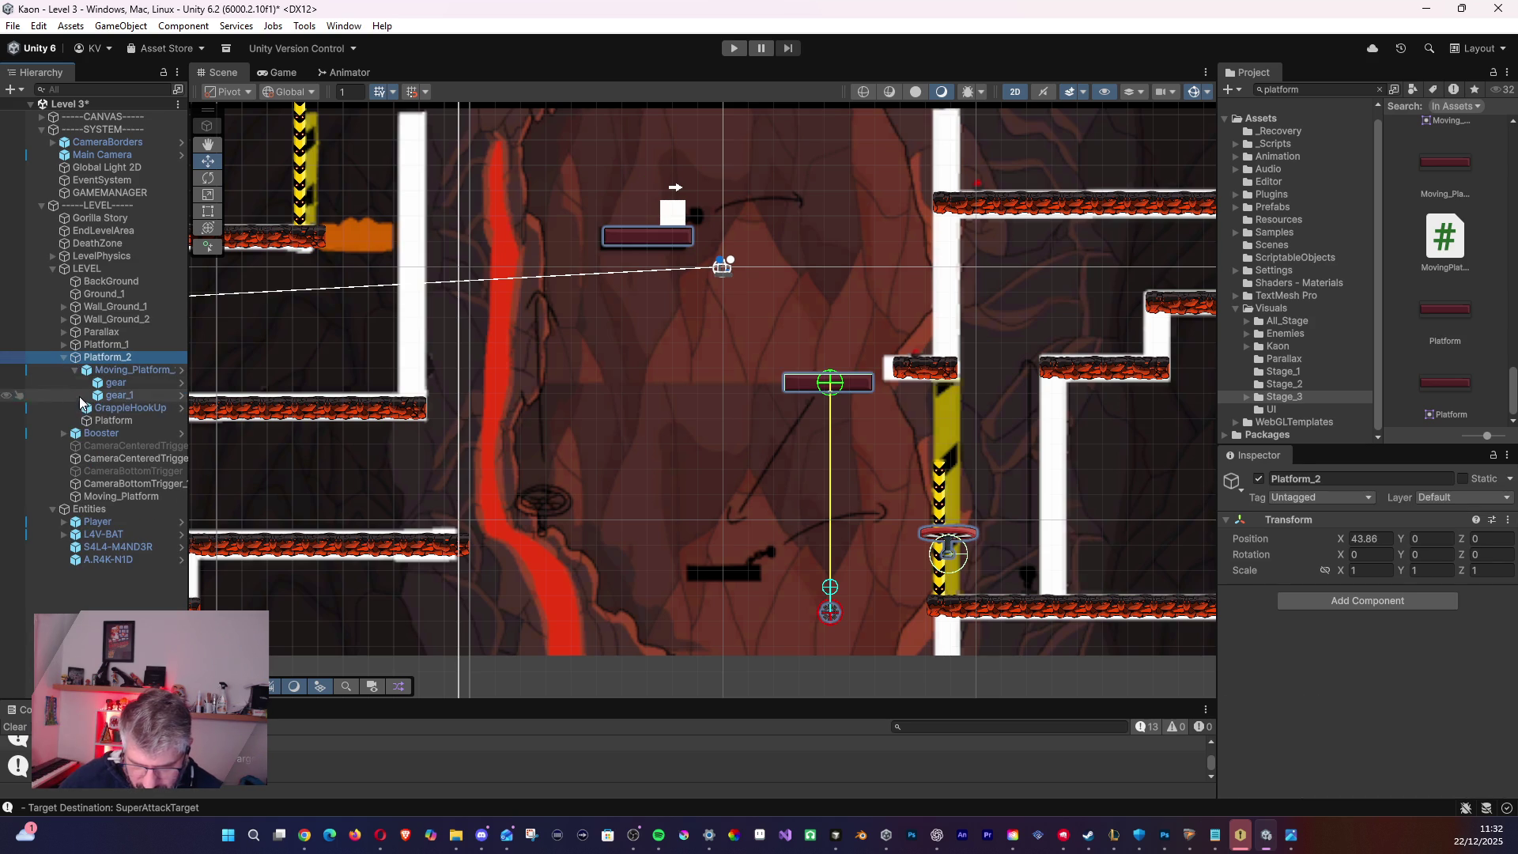
{"action": "left_click", "coordinate": [87, 420]}
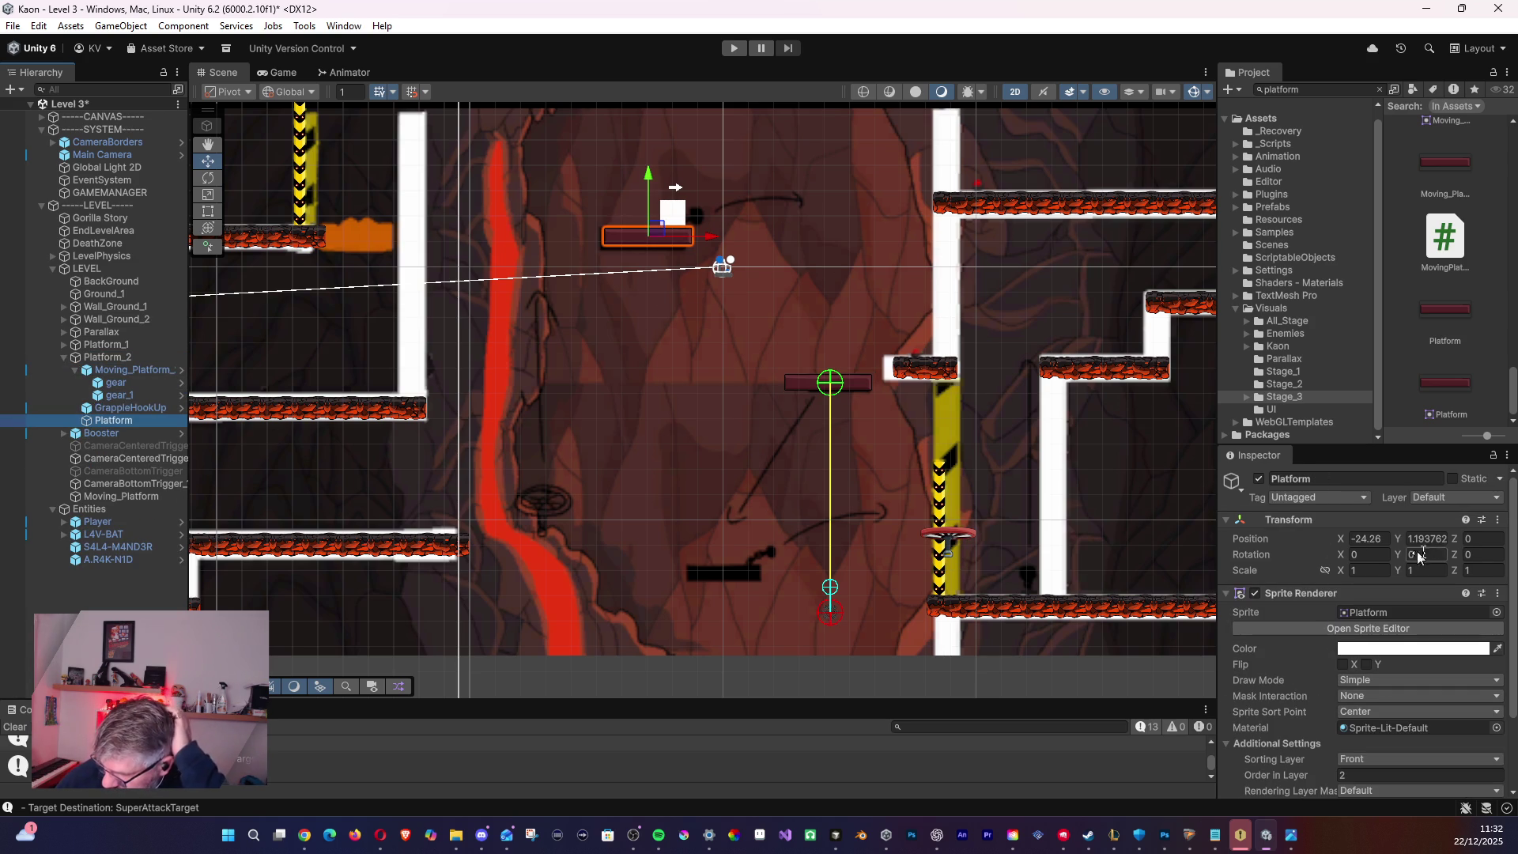
{"action": "scroll", "coordinate": [1485, 573], "scroll_direction": "down", "scroll_amount": 3}
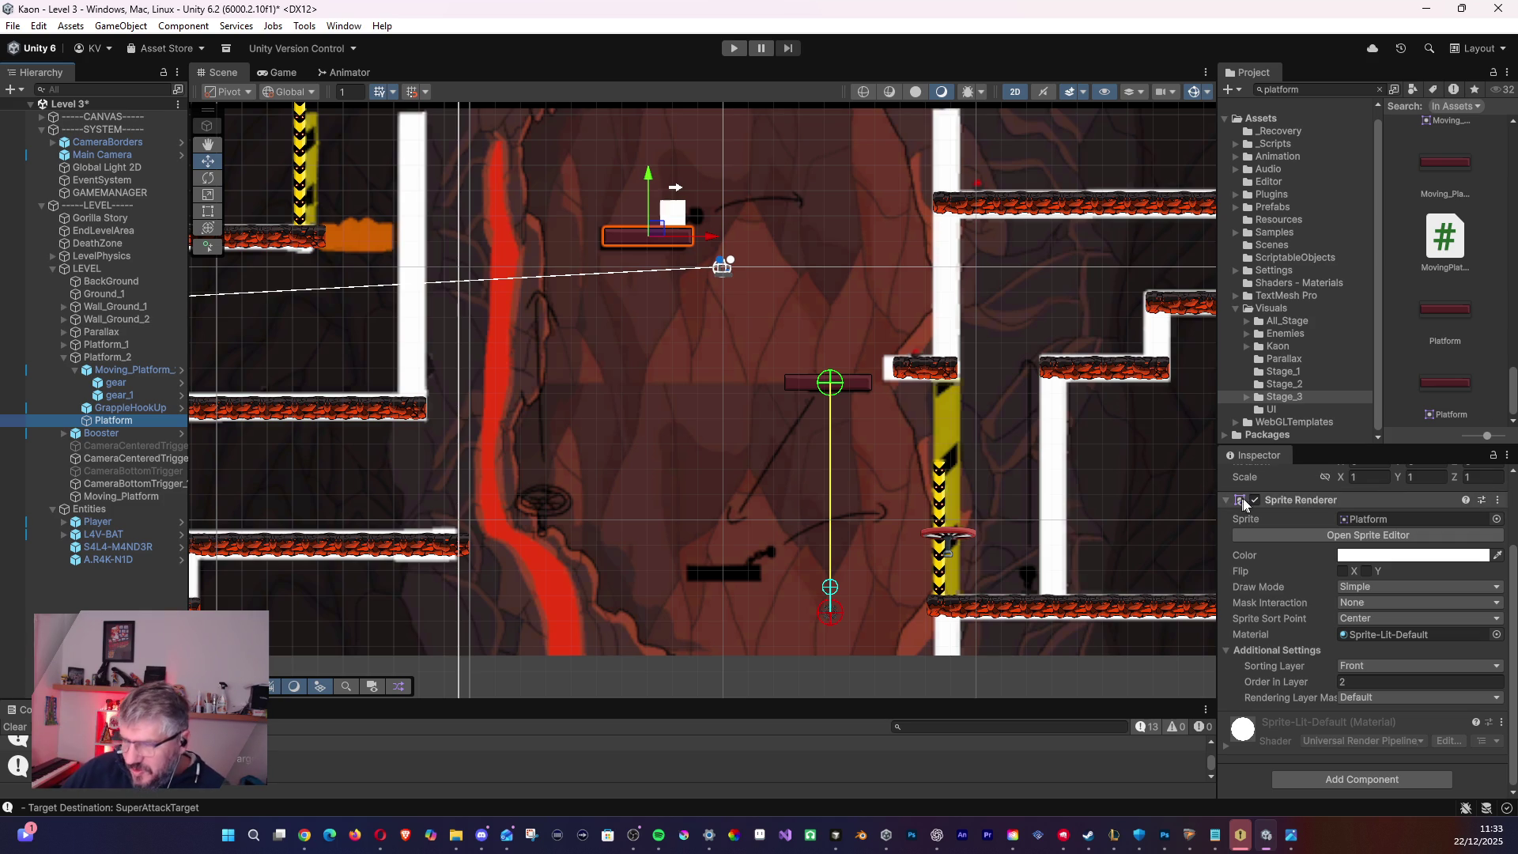
- Give the Platform a Box Collider 2D and lower the collider's top edge
{"action": "left_click_drag", "start_coordinate": [977, 415], "coordinate": [859, 433]}
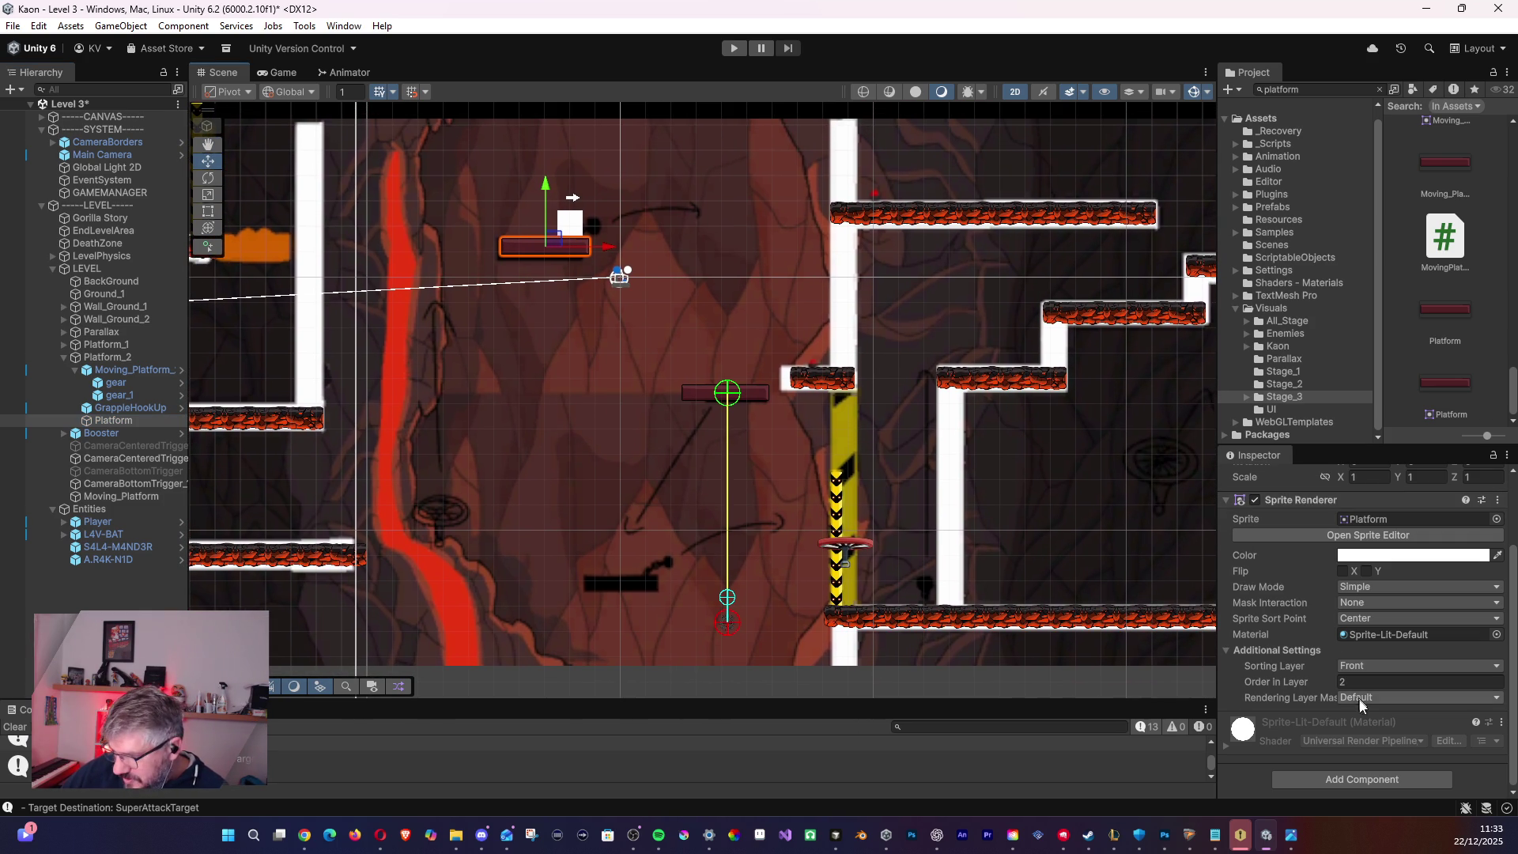
{"action": "left_click", "coordinate": [1344, 775]}
{"action": "type", "text": "coll"}
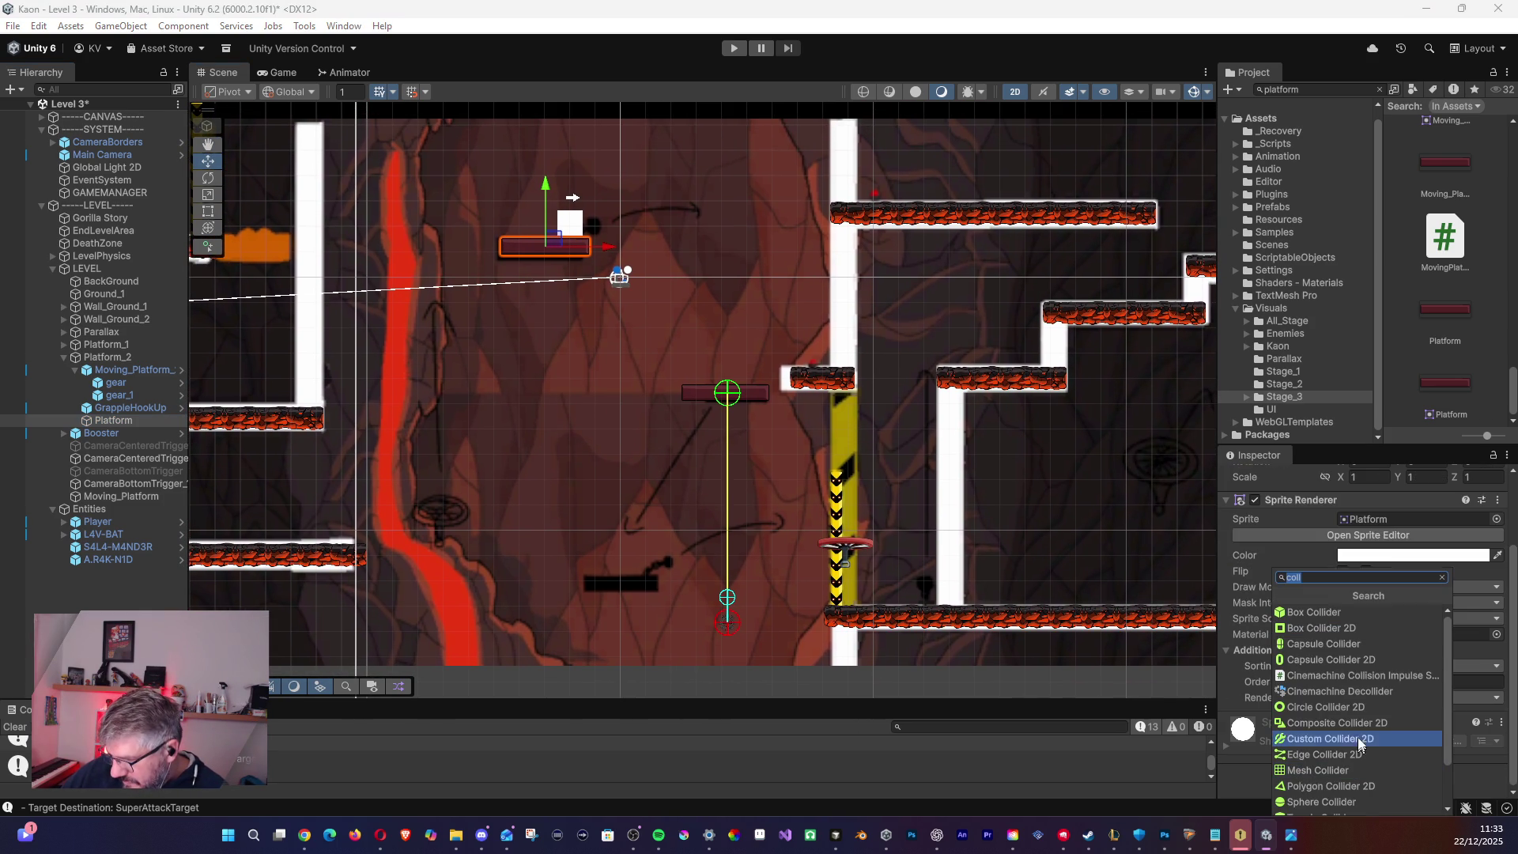
{"action": "left_click", "coordinate": [1349, 628]}
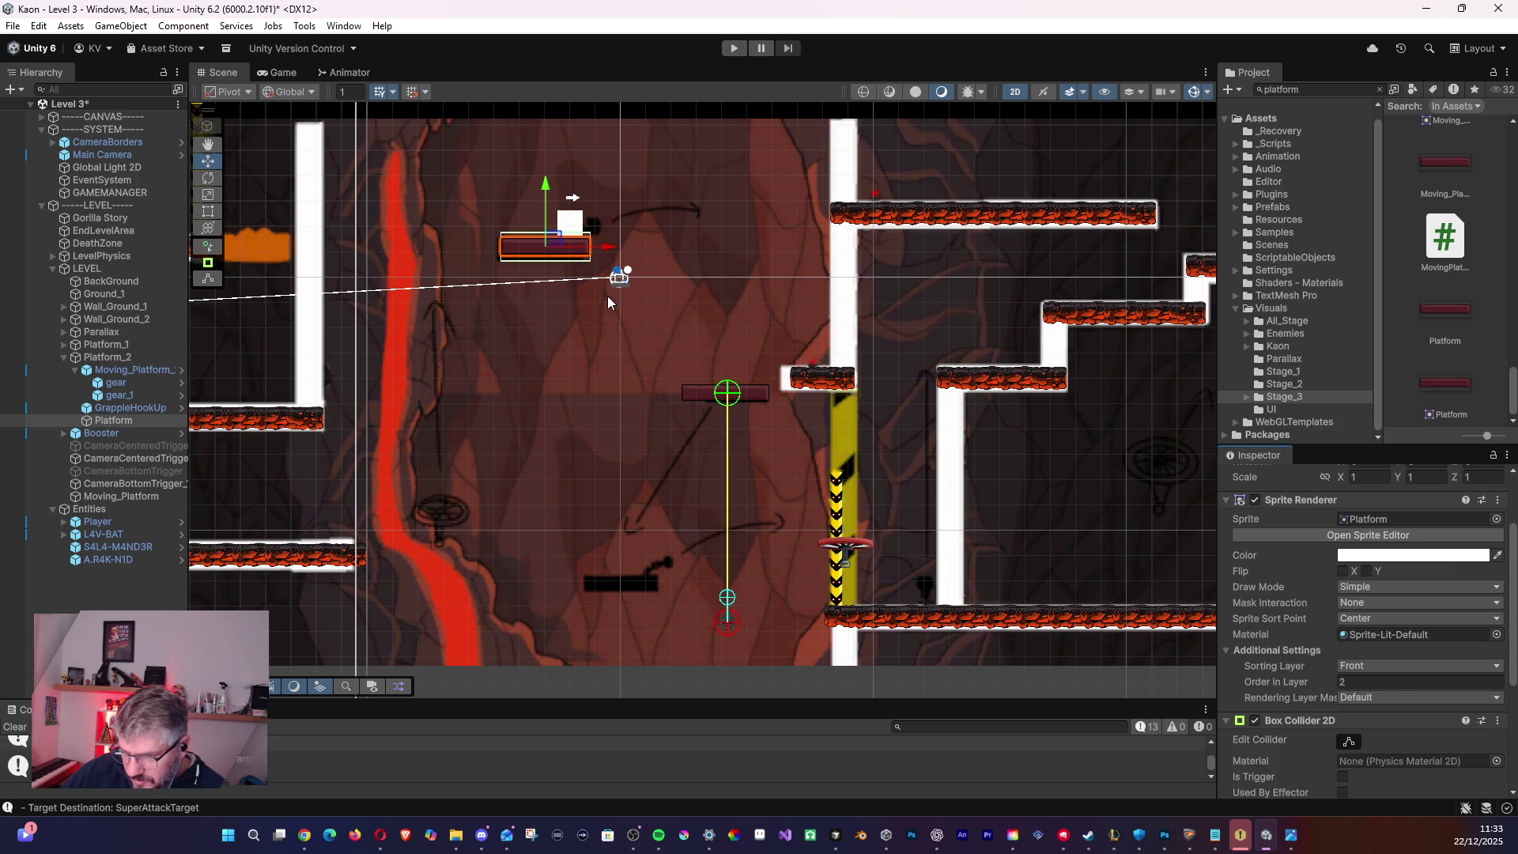
{"action": "scroll", "coordinate": [534, 287], "scroll_direction": "up", "scroll_amount": 4}
{"action": "scroll", "coordinate": [538, 297], "scroll_direction": "up", "scroll_amount": 1}
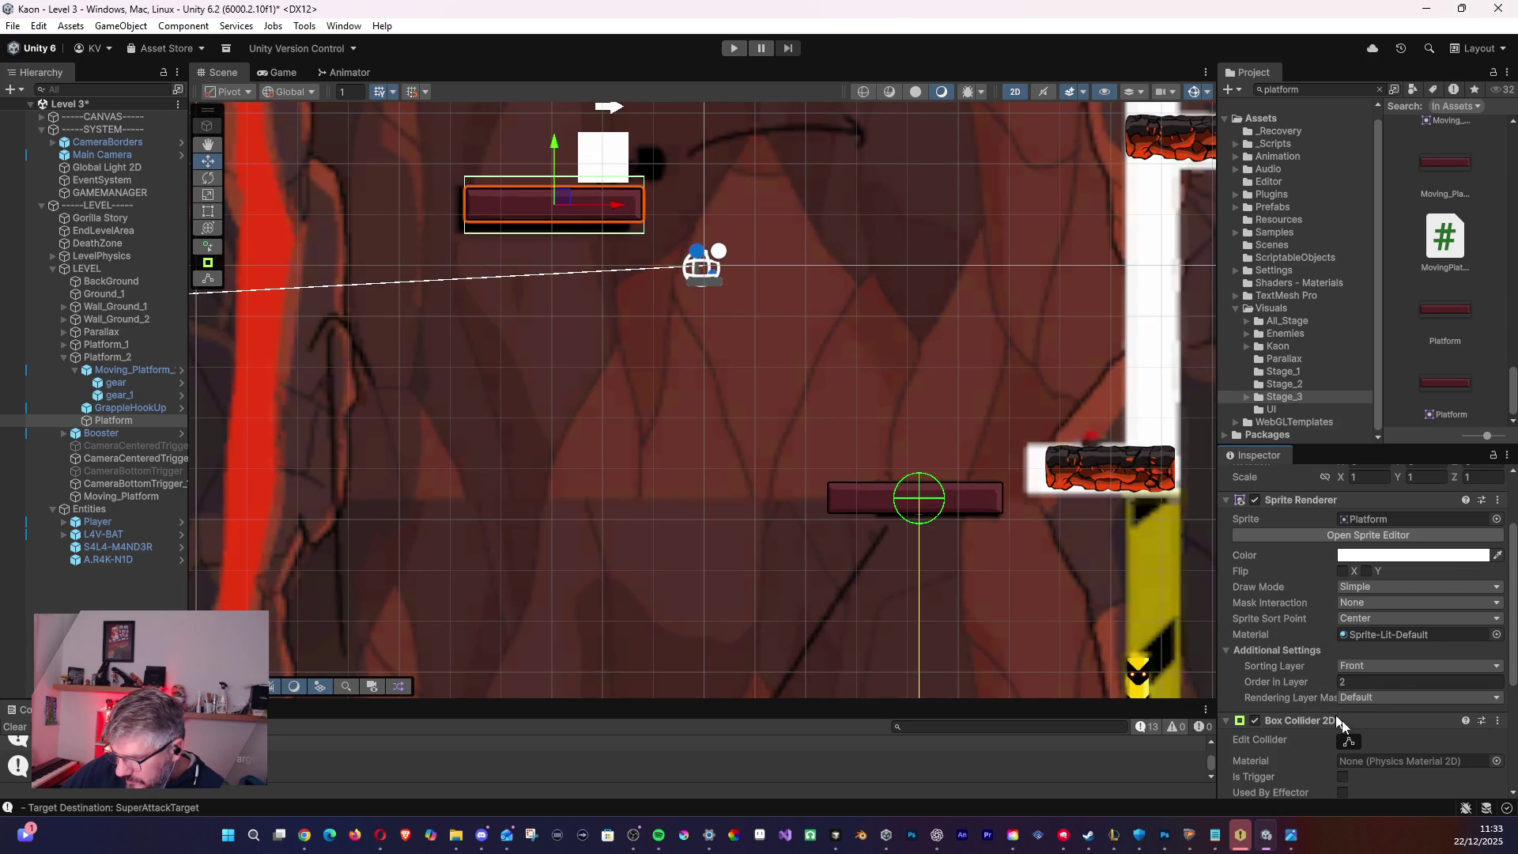
{"action": "left_click", "coordinate": [1350, 743]}
{"action": "left_click_drag", "start_coordinate": [554, 177], "coordinate": [553, 223]}
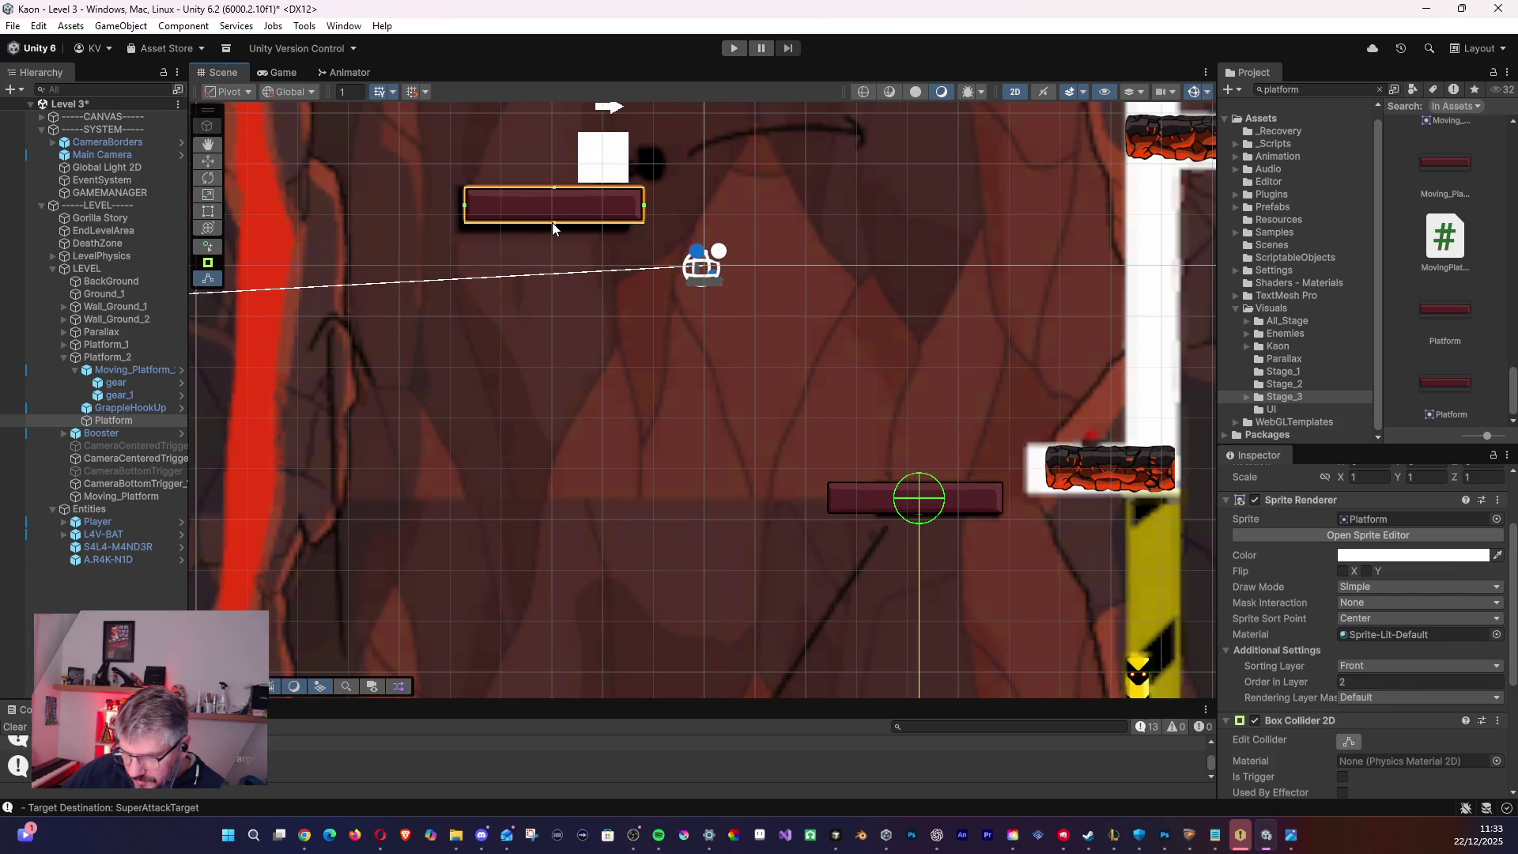
- Put the Platform on the Ground layer and duplicate it
{"action": "scroll", "coordinate": [927, 382], "scroll_direction": "down", "scroll_amount": 2}
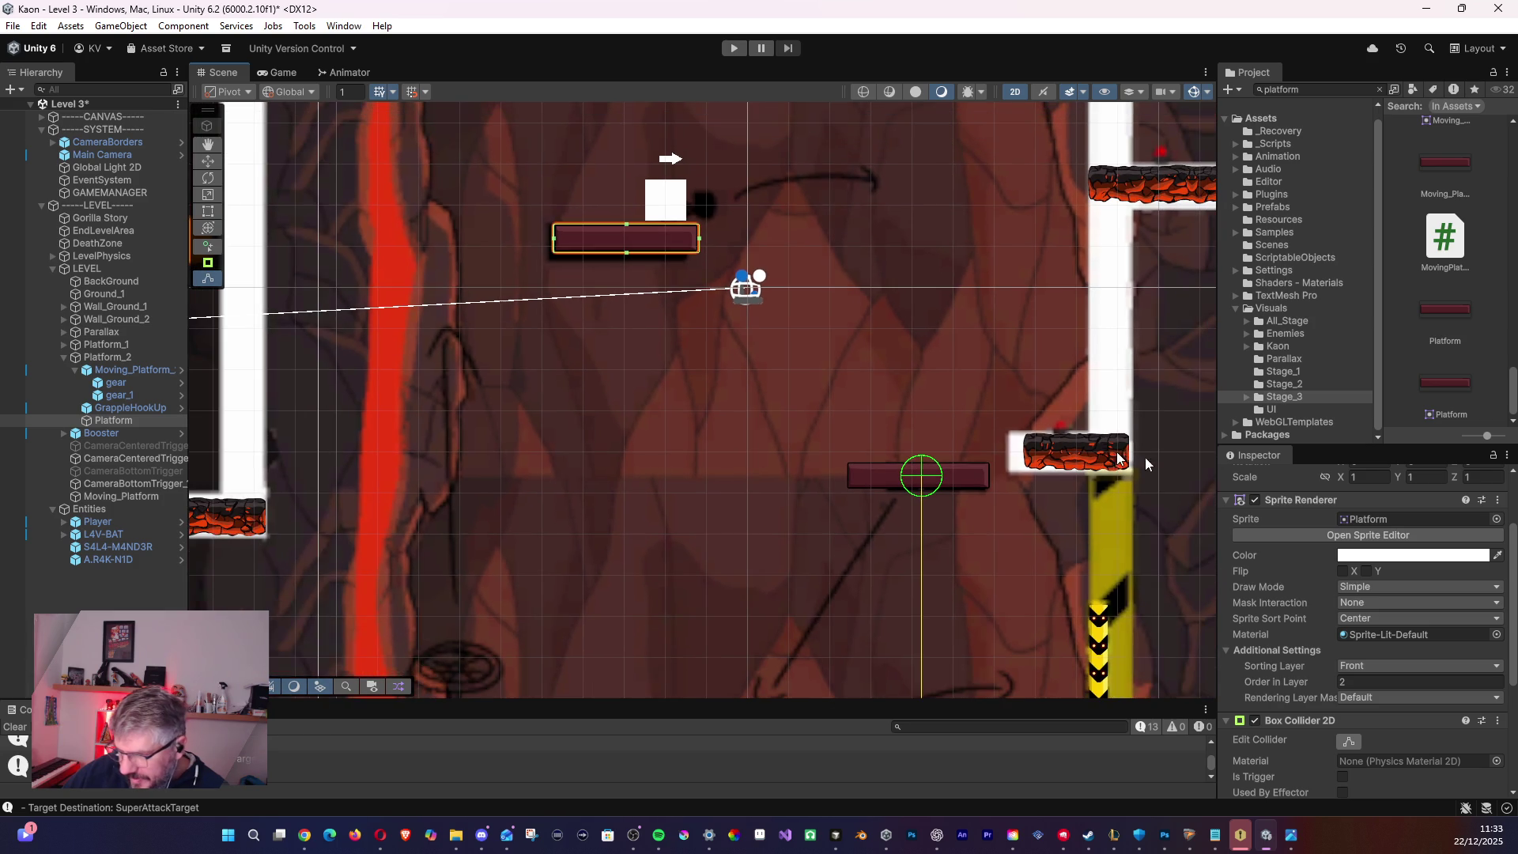
{"action": "scroll", "coordinate": [1444, 489], "scroll_direction": "up", "scroll_amount": 3}
{"action": "left_click", "coordinate": [1462, 498]}
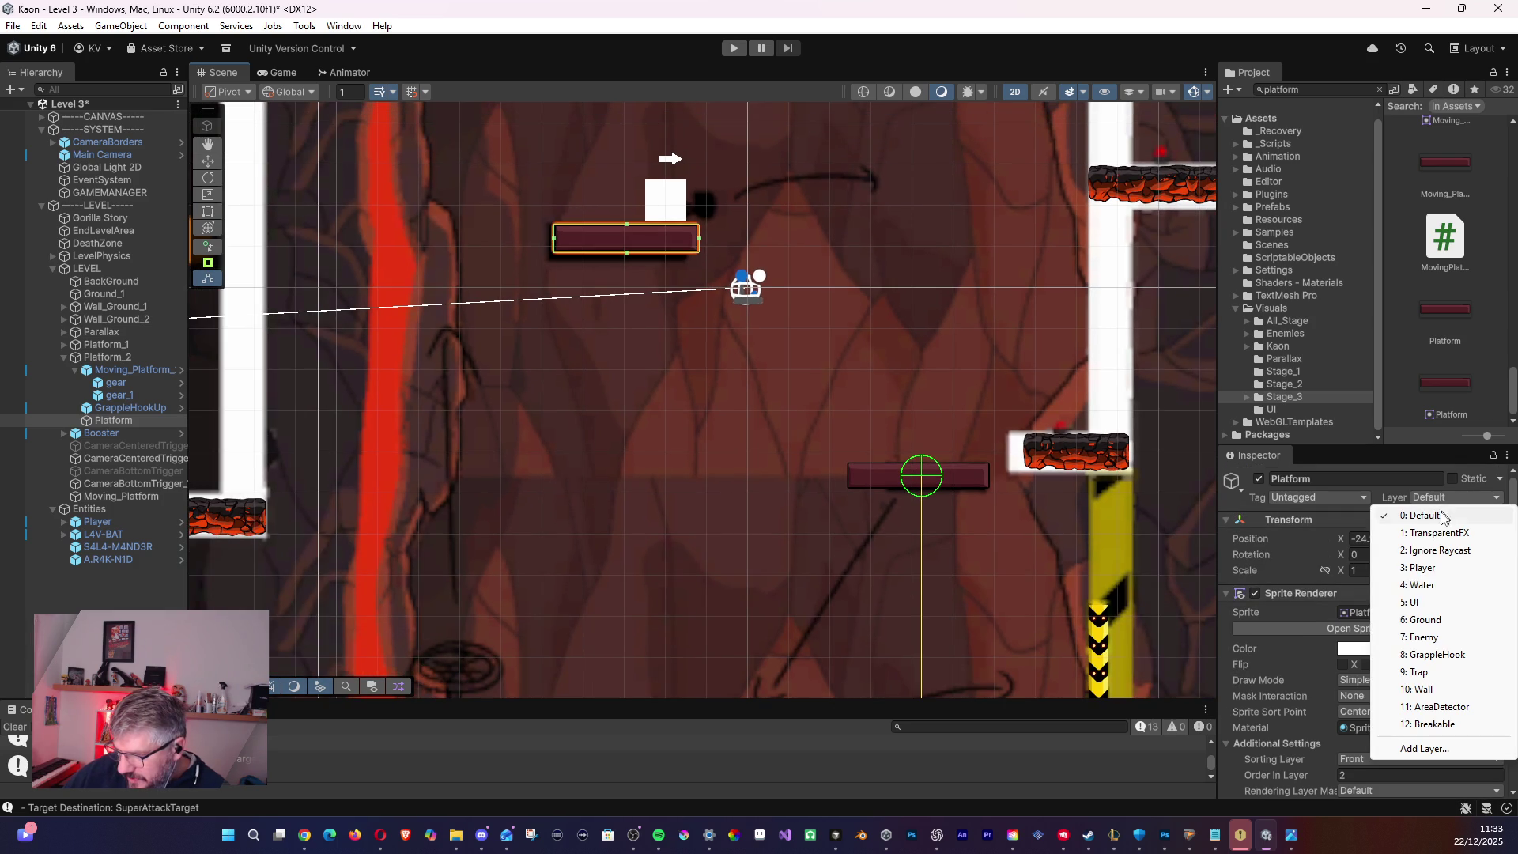
{"action": "left_click", "coordinate": [1421, 620]}
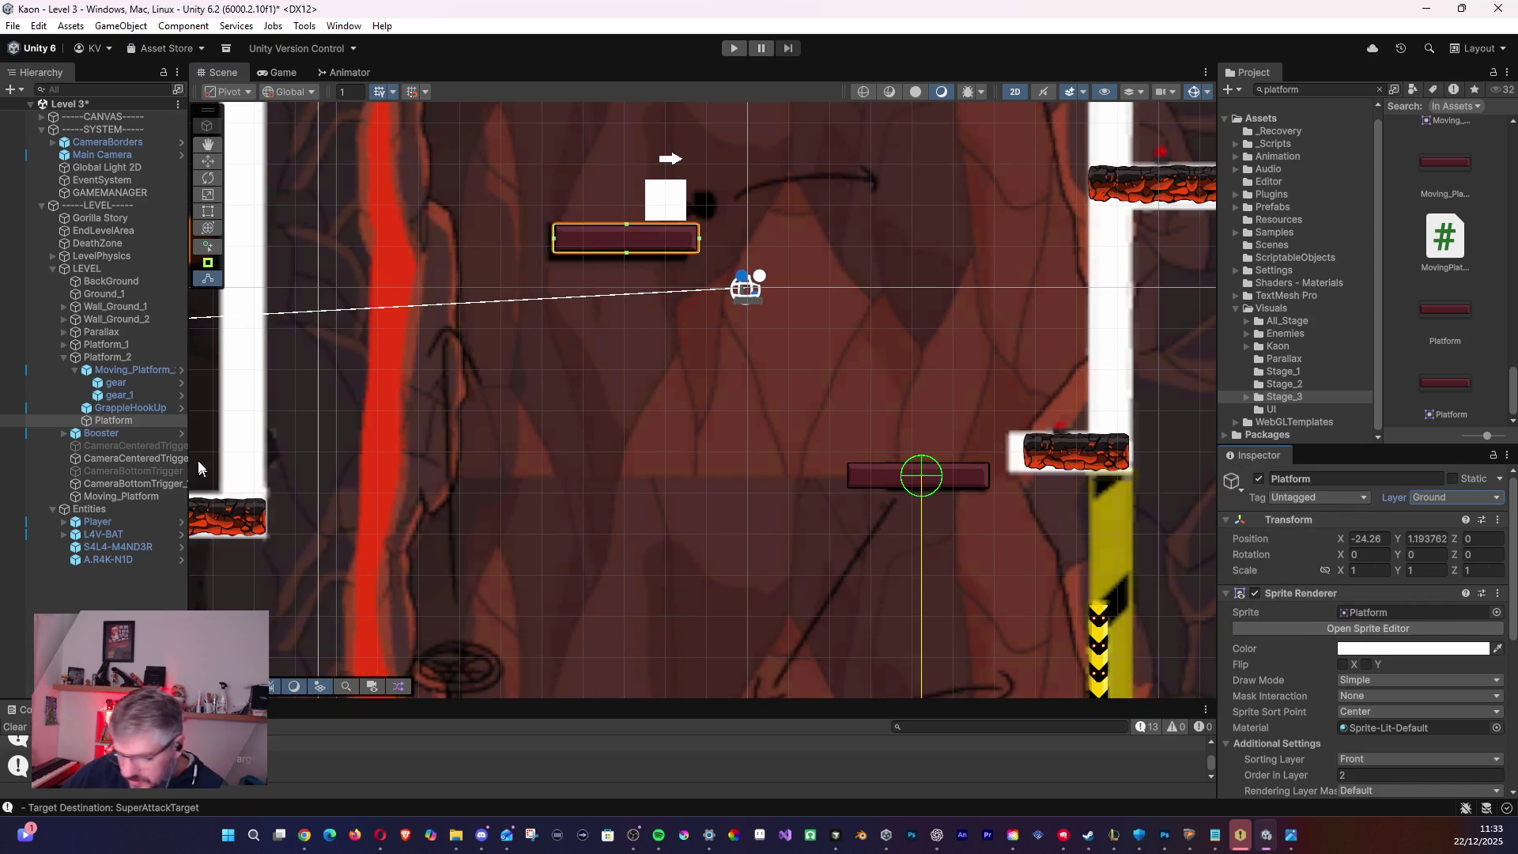
{"action": "left_click", "coordinate": [126, 421]}
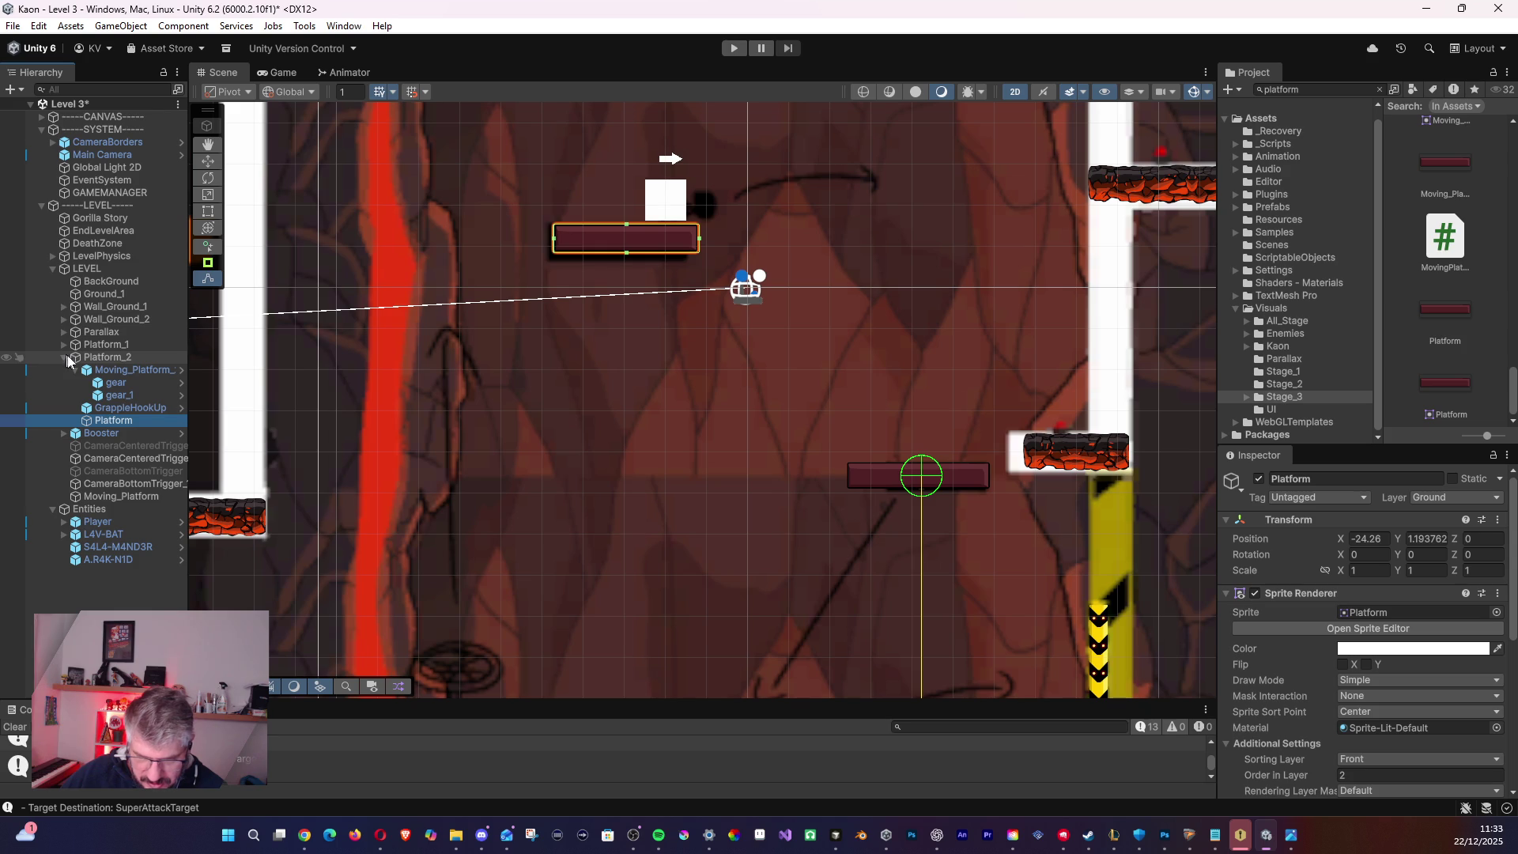
{"action": "key", "text": "ctrl+d"}
- Move the duplicate Platform_1 down and left, lower in the level
{"action": "scroll", "coordinate": [632, 422], "scroll_direction": "down", "scroll_amount": 3}
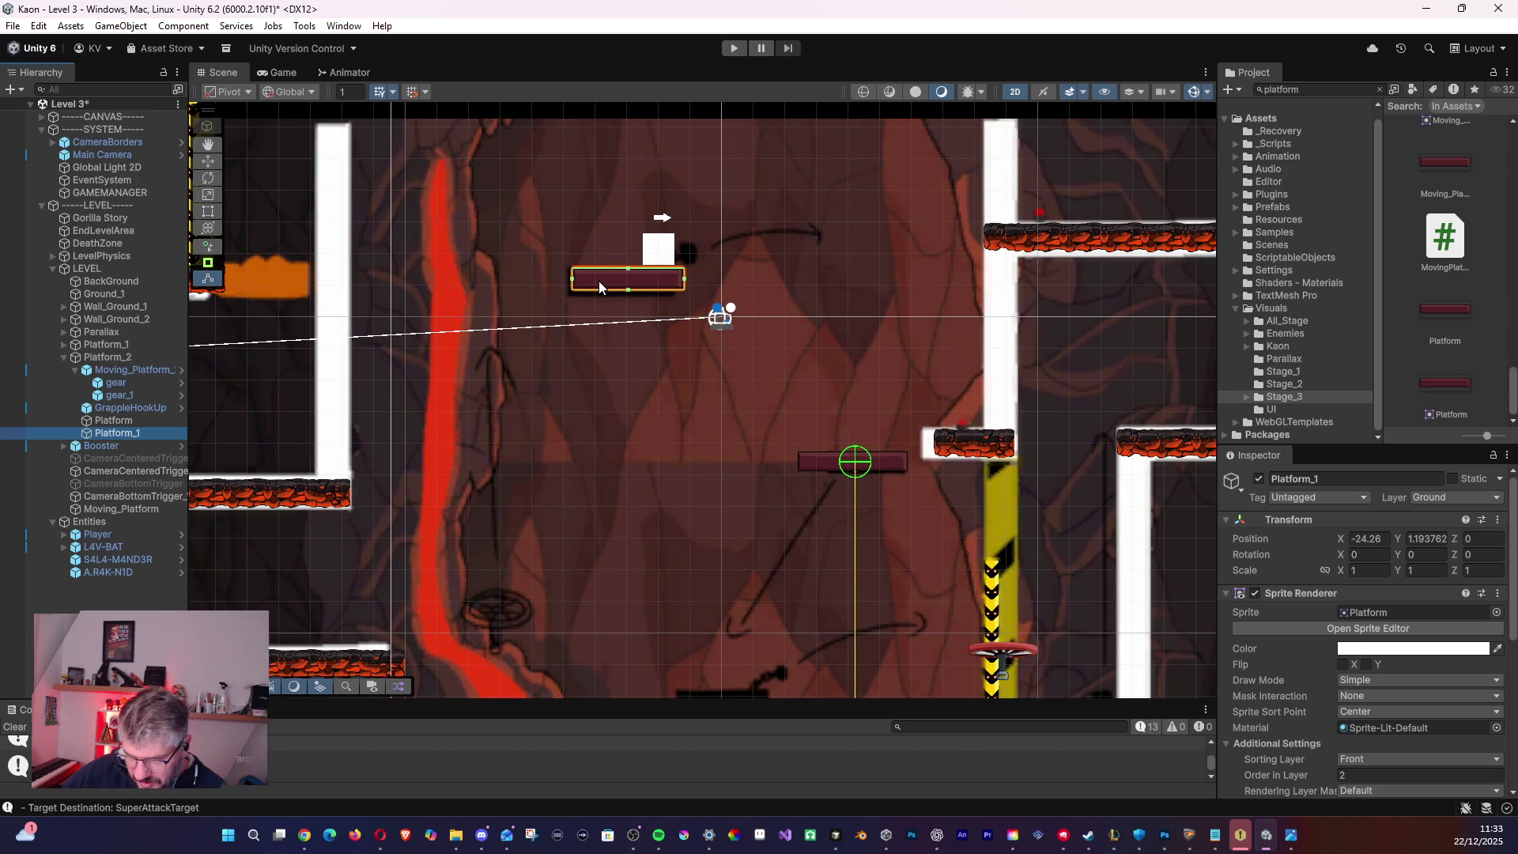
{"action": "left_click", "coordinate": [657, 295]}
{"action": "key", "text": "w"}
{"action": "mouse_move", "coordinate": [657, 295]}
{"action": "left_mouse_down"}
{"action": "mouse_move", "coordinate": [794, 472]}
{"action": "mouse_move", "coordinate": [861, 462]}
{"action": "left_mouse_up"}
{"action": "scroll", "coordinate": [784, 440], "scroll_direction": "down", "scroll_amount": 2}
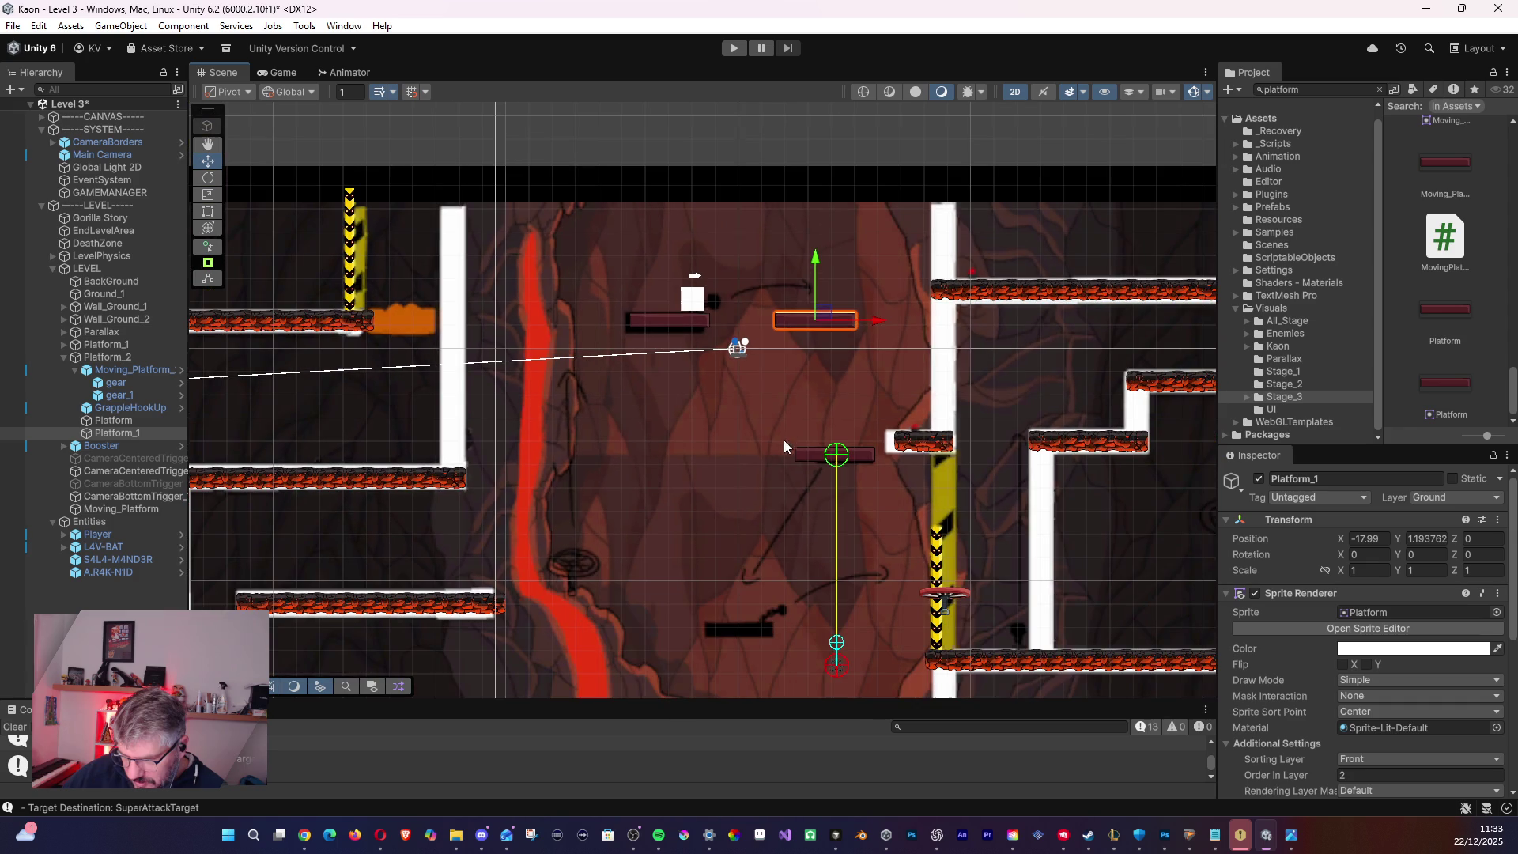
{"action": "mouse_move", "coordinate": [810, 310]}
{"action": "left_mouse_down"}
{"action": "mouse_move", "coordinate": [782, 538]}
{"action": "mouse_move", "coordinate": [744, 622]}
{"action": "left_mouse_up"}
- Parent Booster under Platform_2 and place a copy, Booster_1, at -20.14, -11
{"action": "left_click", "coordinate": [89, 410]}
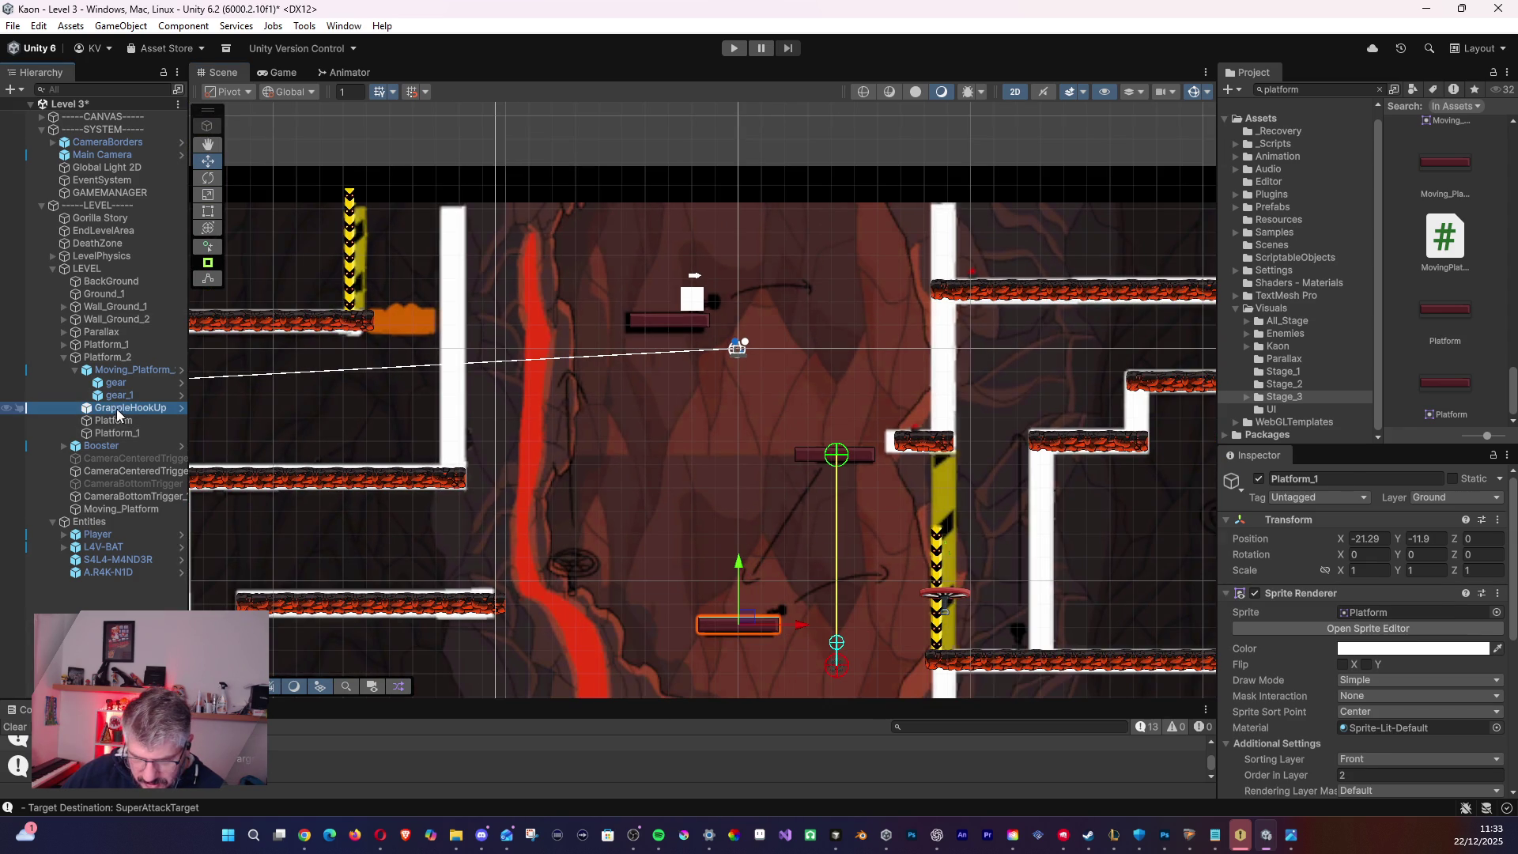
{"action": "left_click", "coordinate": [85, 447]}
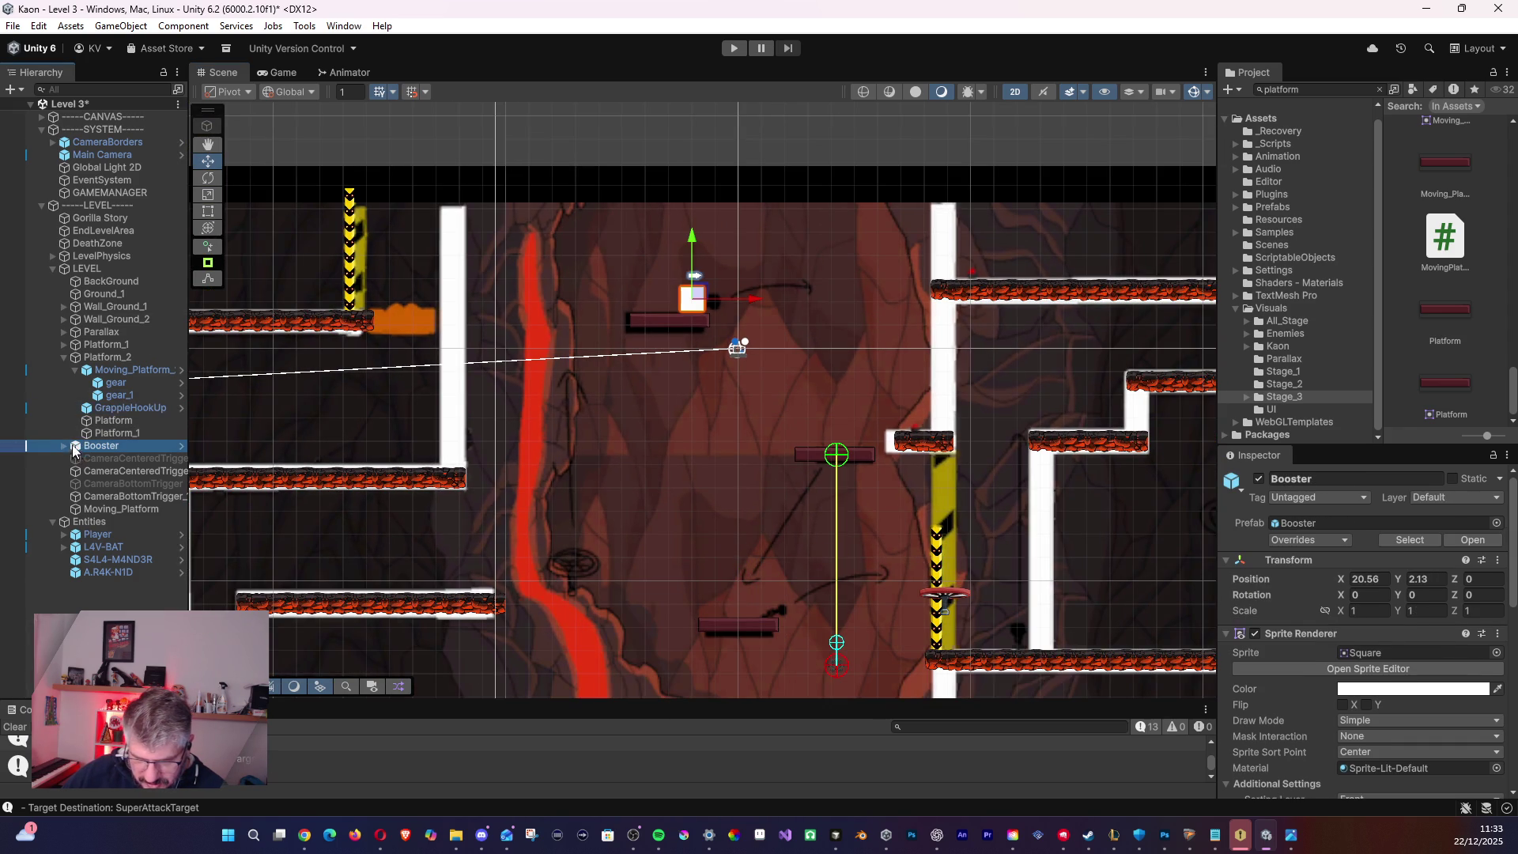
{"action": "left_click_drag", "start_coordinate": [91, 362], "coordinate": [92, 361]}
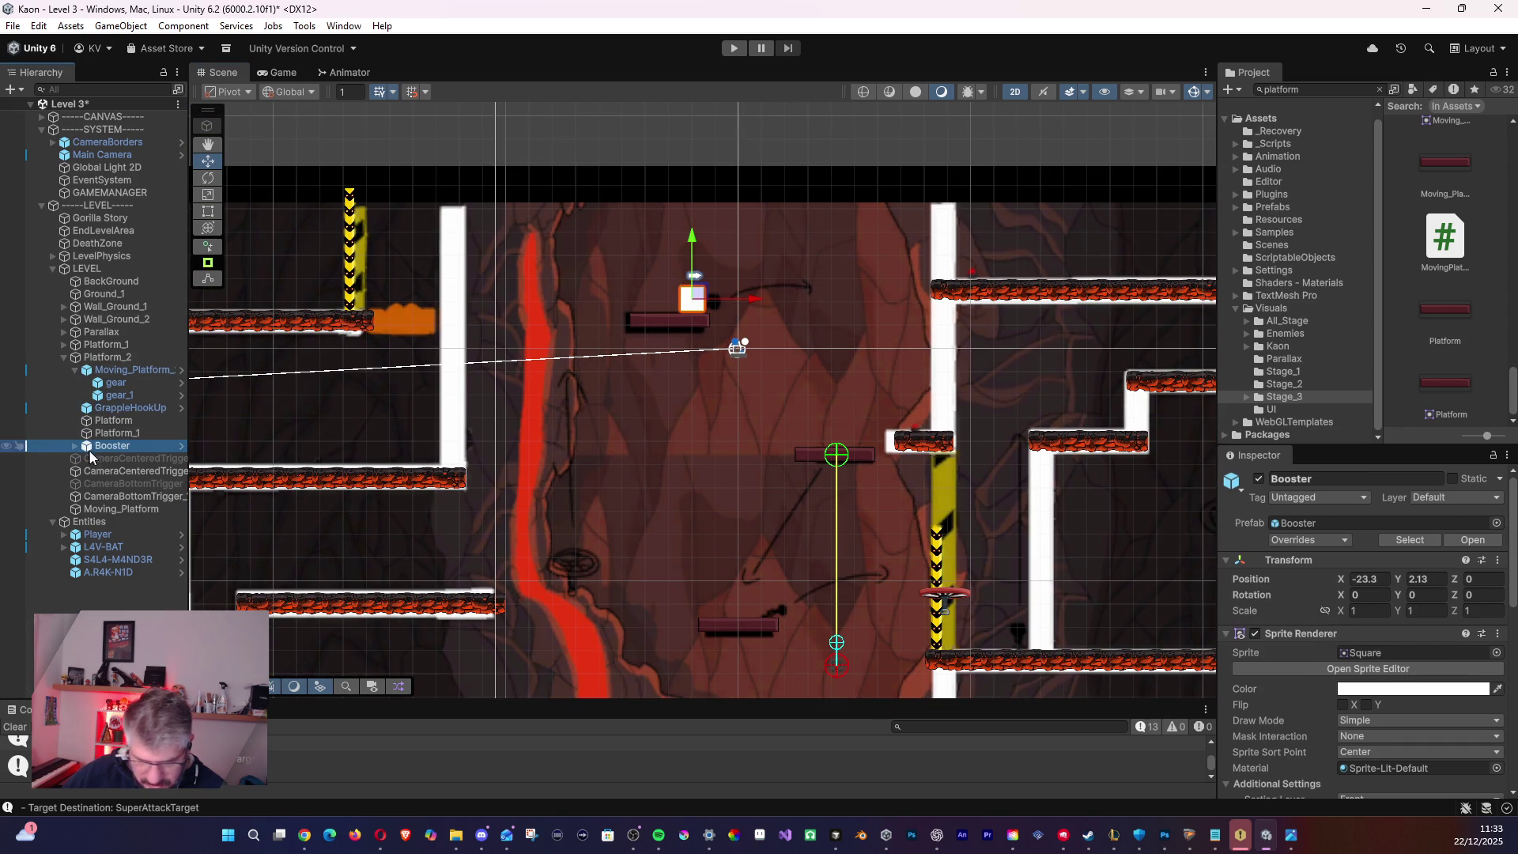
{"action": "key", "text": "ctrl+d"}
{"action": "left_click_drag", "start_coordinate": [696, 301], "coordinate": [777, 606]}
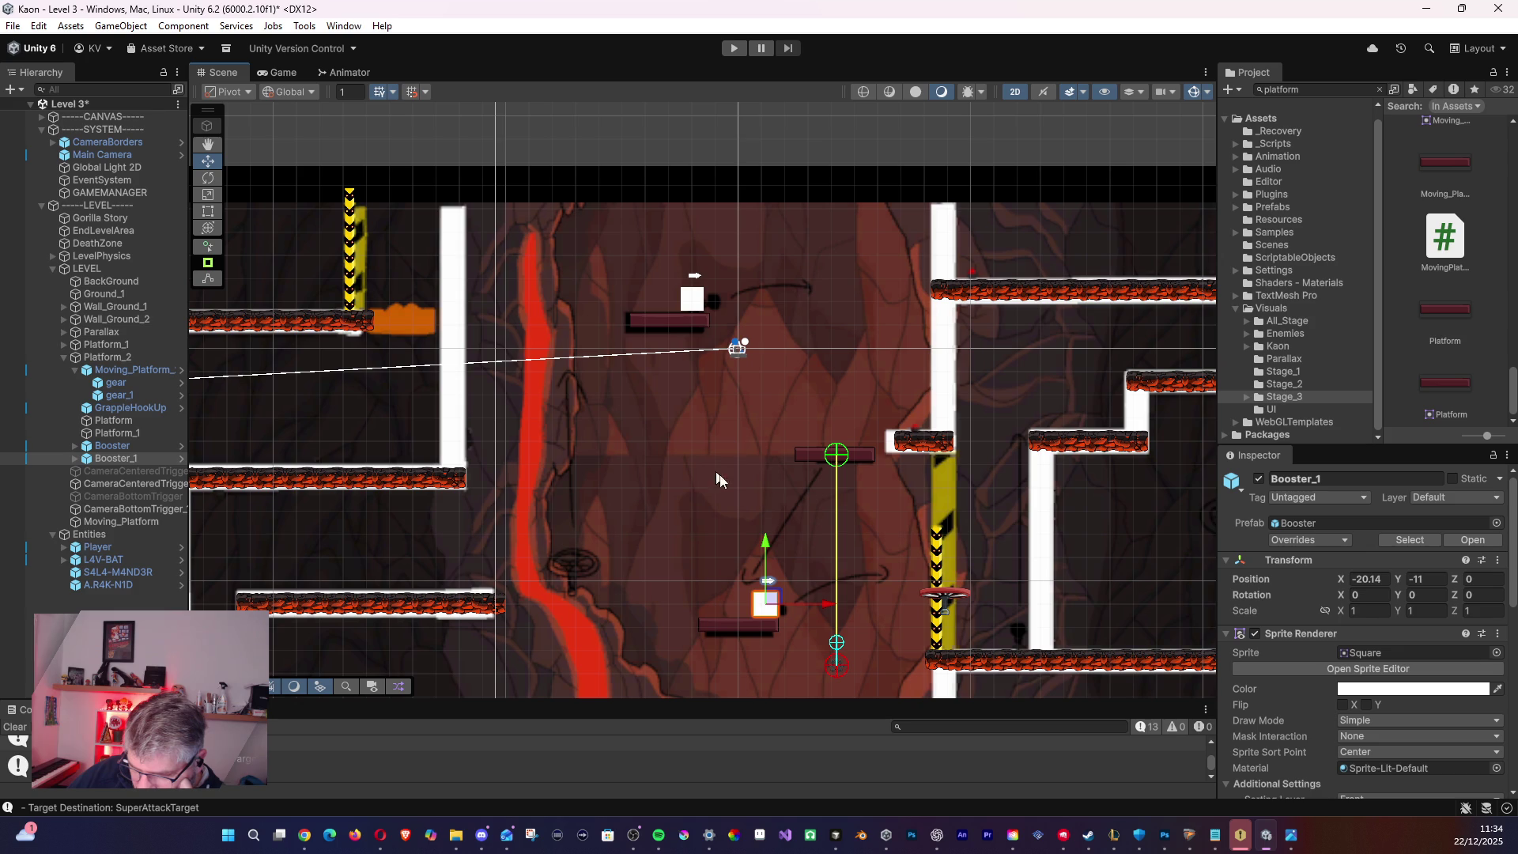
- Select Moving_Platform_2 in Platform_2, collapse its gears, and delete it
{"action": "left_click", "coordinate": [832, 463]}
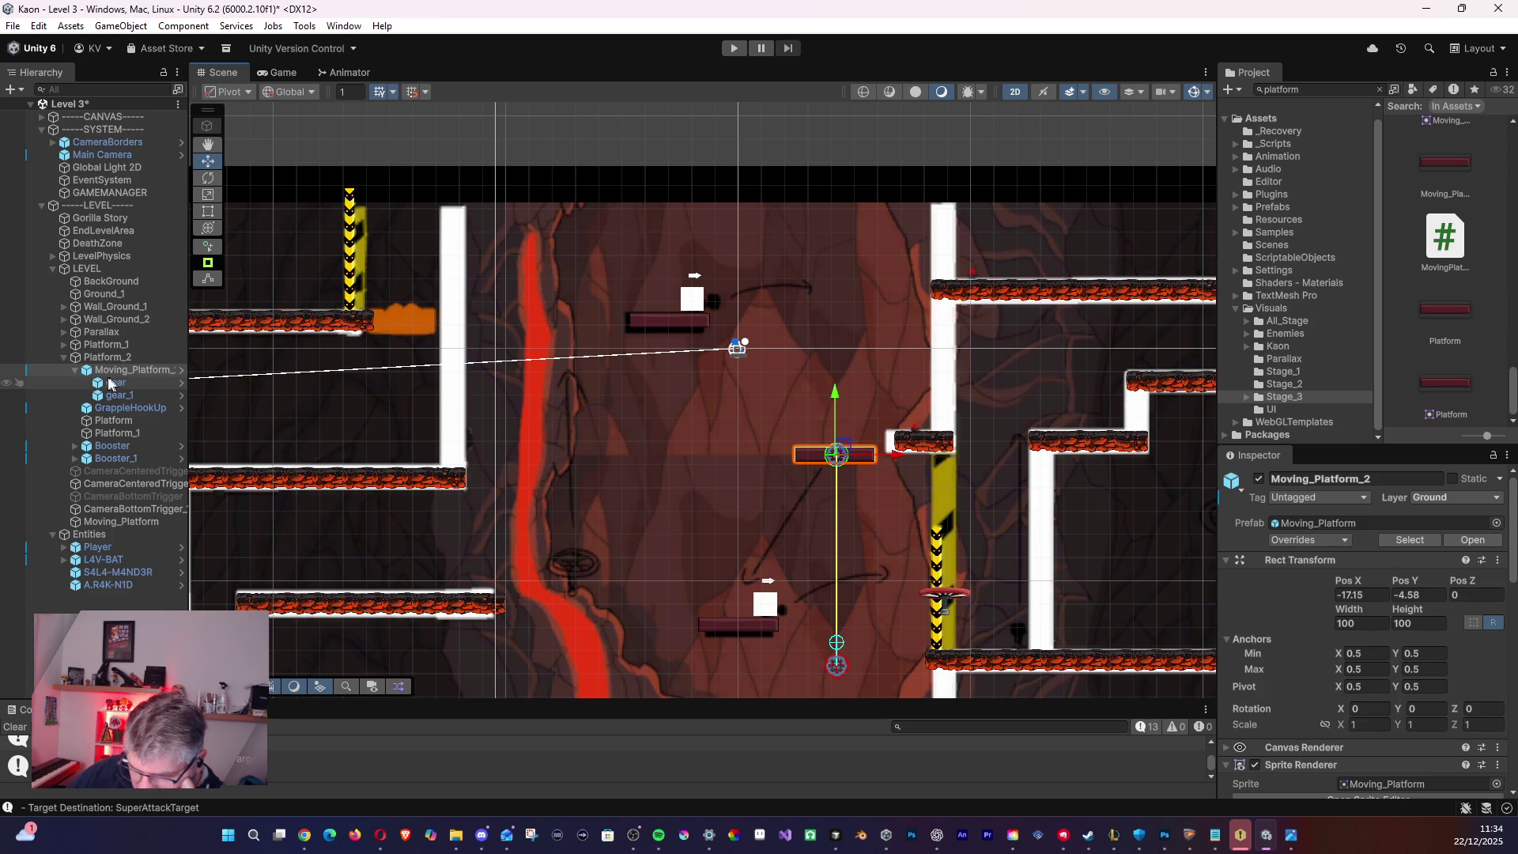
{"action": "left_click", "coordinate": [83, 376]}
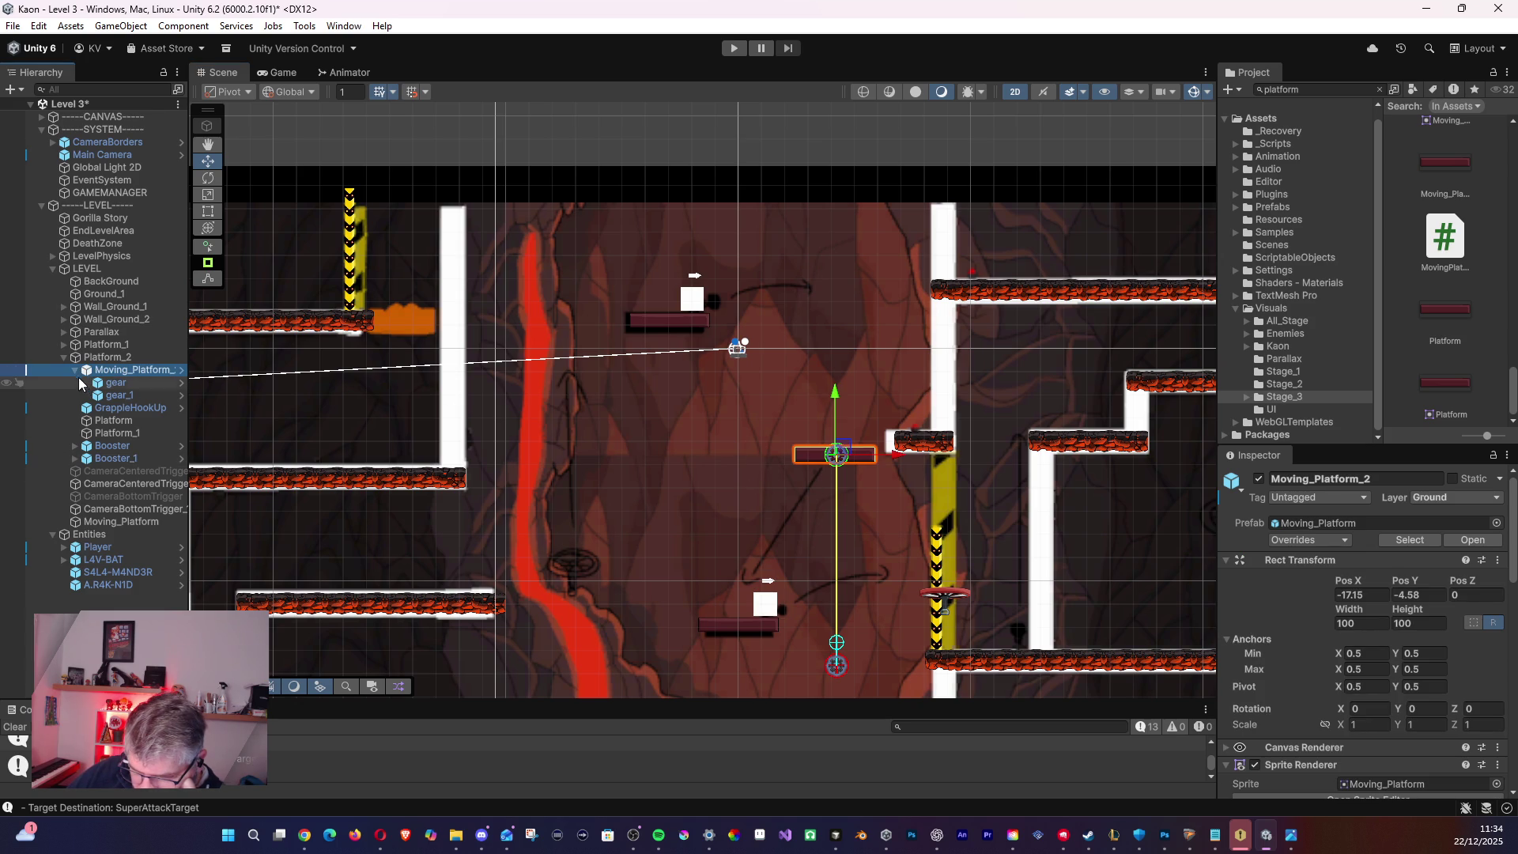
{"action": "left_click", "coordinate": [76, 371]}
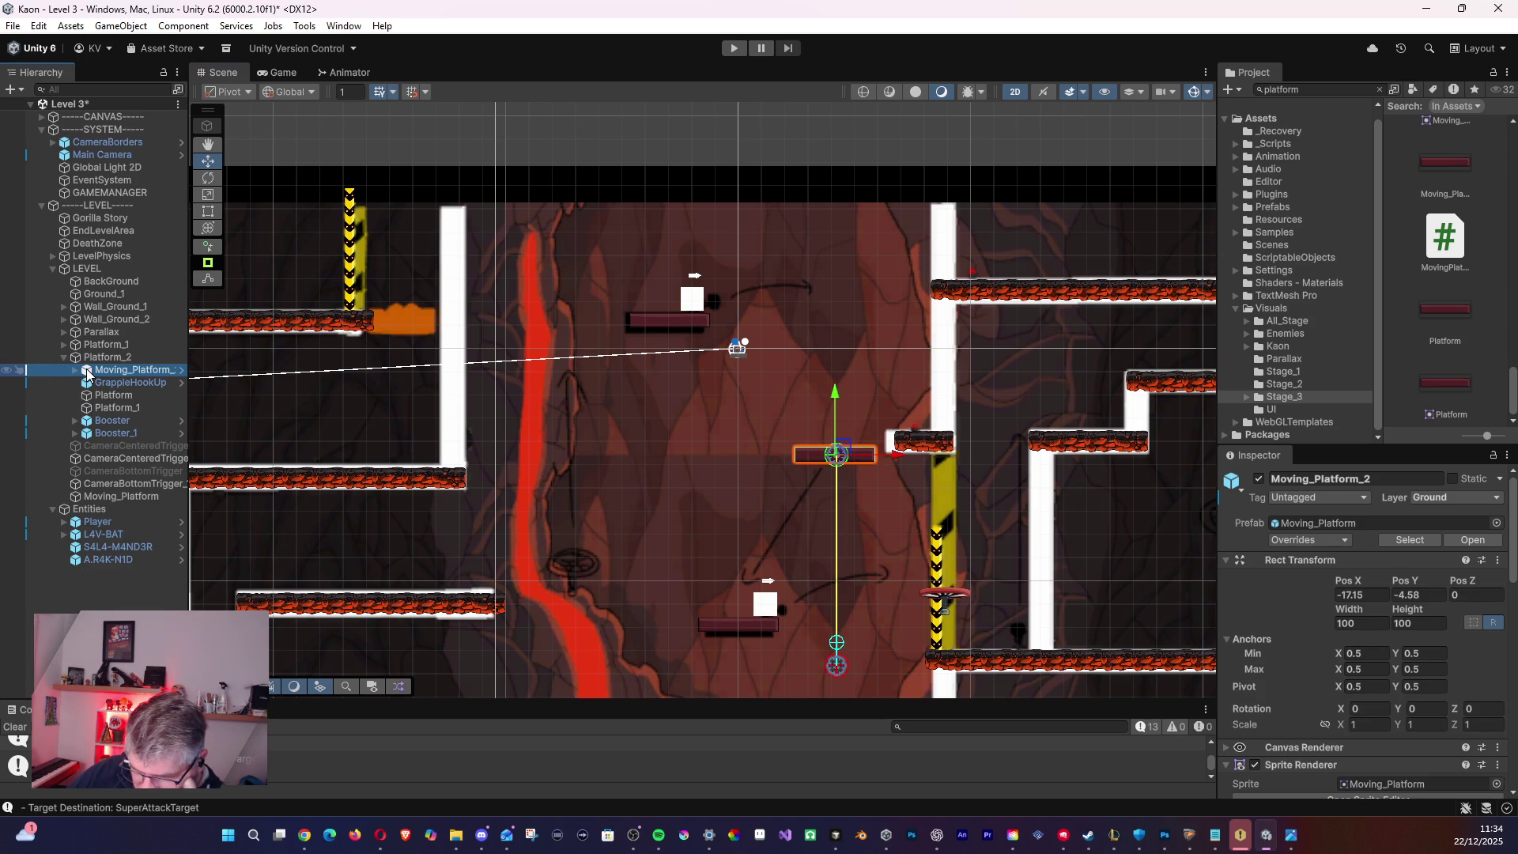
{"action": "key", "text": "Delete"}
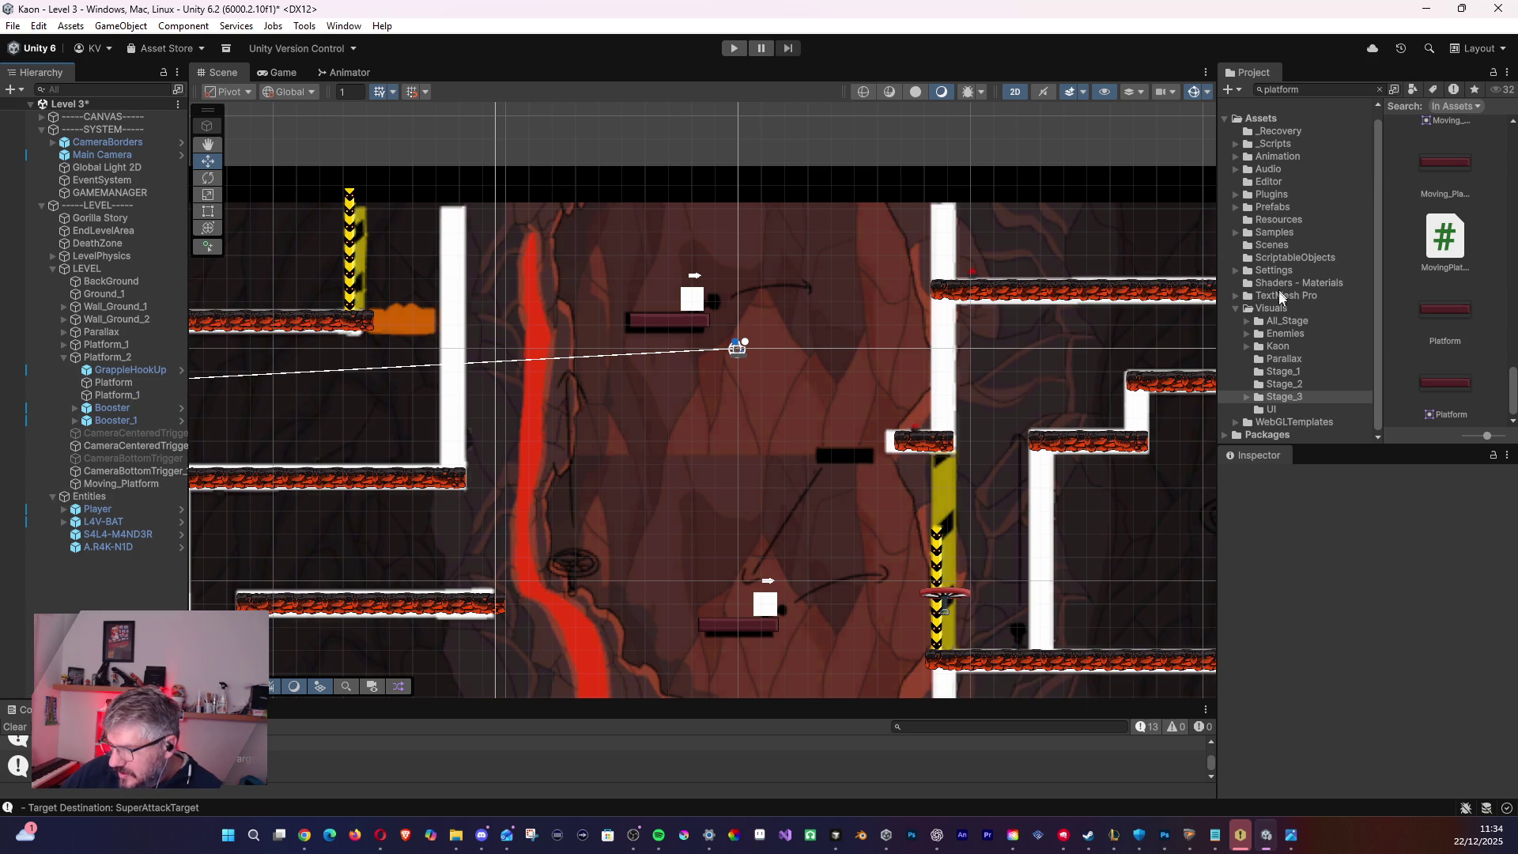
- Browse through the contents of the Prefabs folder
{"action": "left_click", "coordinate": [1271, 208]}
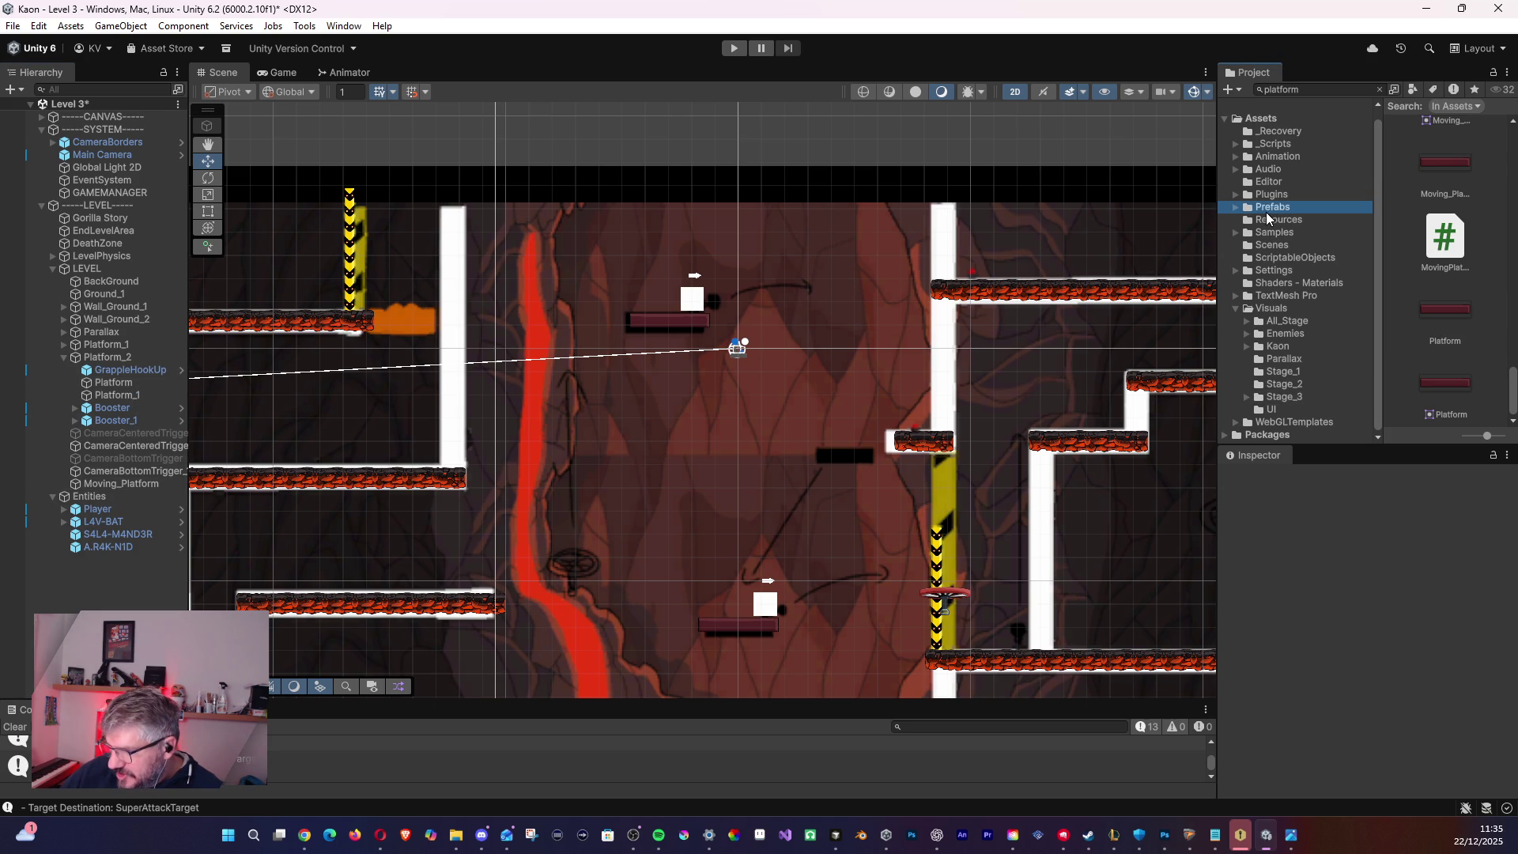
{"action": "scroll", "coordinate": [1486, 328], "scroll_direction": "up", "scroll_amount": 5}
{"action": "scroll", "coordinate": [1484, 336], "scroll_direction": "up", "scroll_amount": 5}
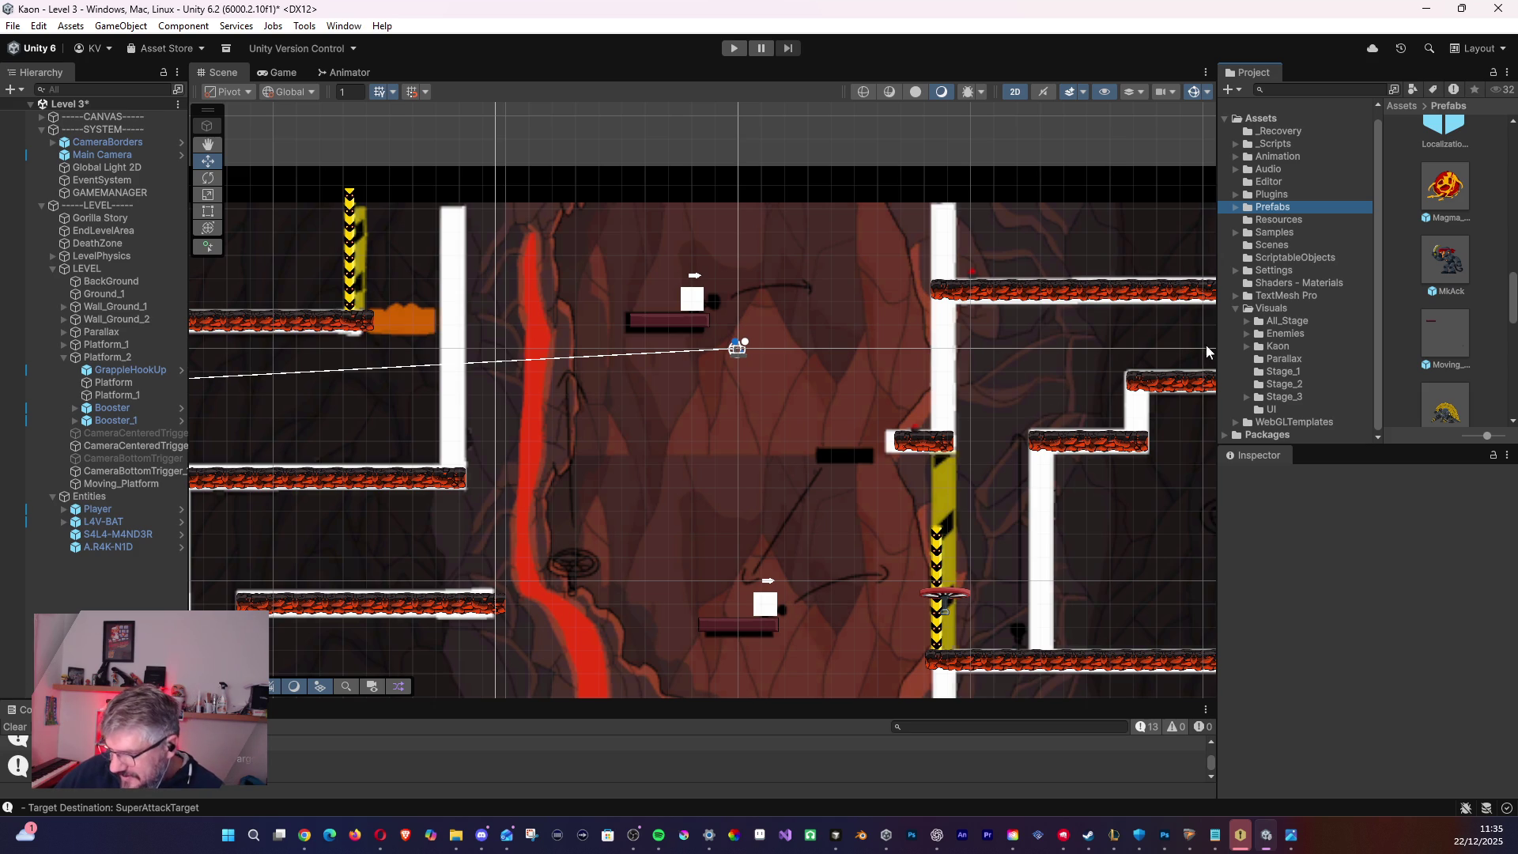
{"action": "scroll", "coordinate": [1481, 243], "scroll_direction": "down", "scroll_amount": 3}
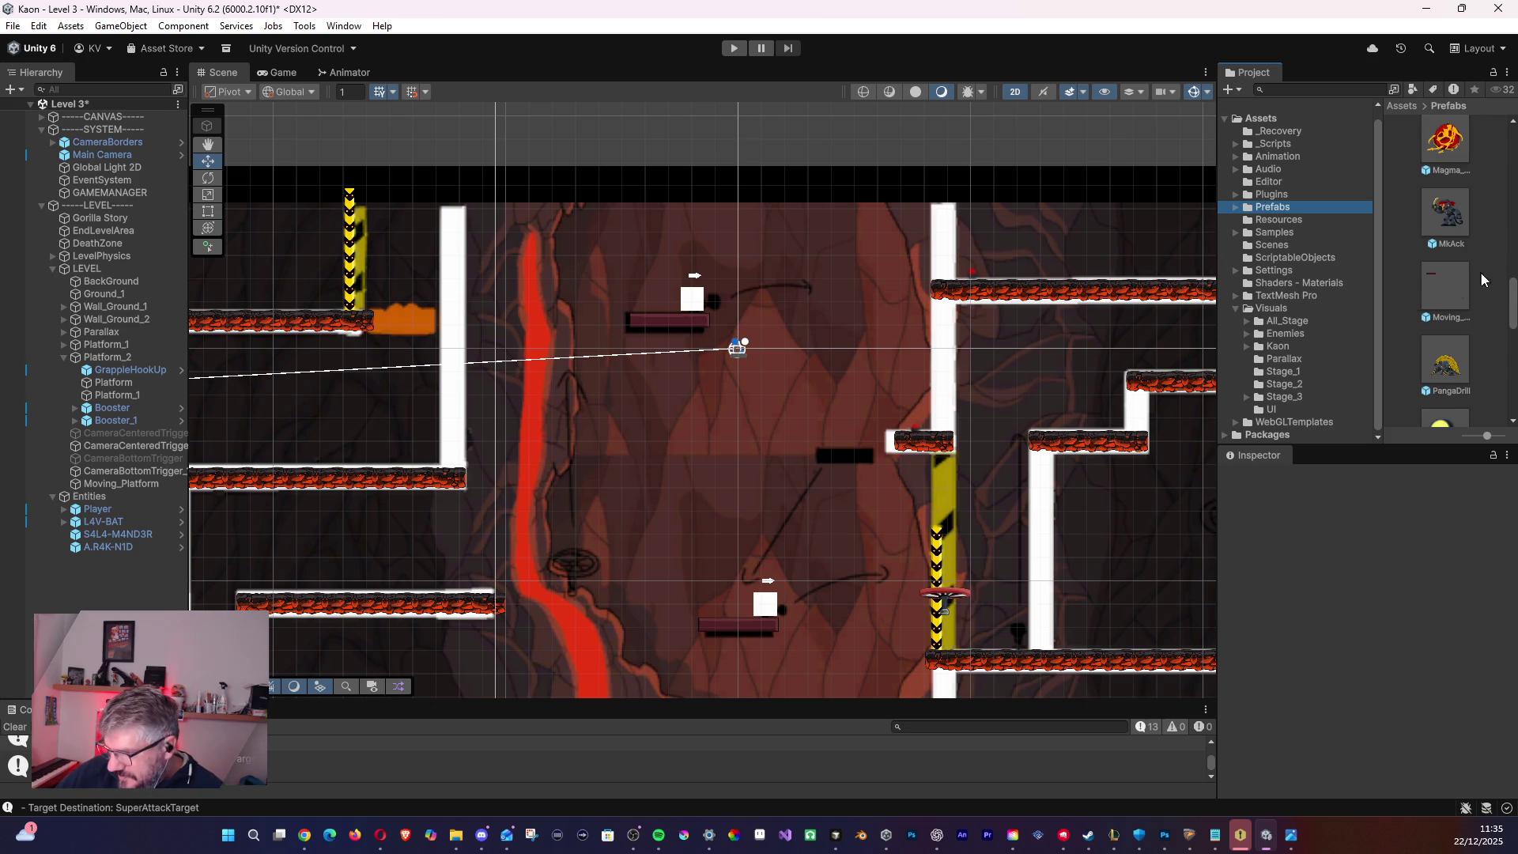
{"action": "scroll", "coordinate": [1451, 280], "scroll_direction": "down", "scroll_amount": 5}
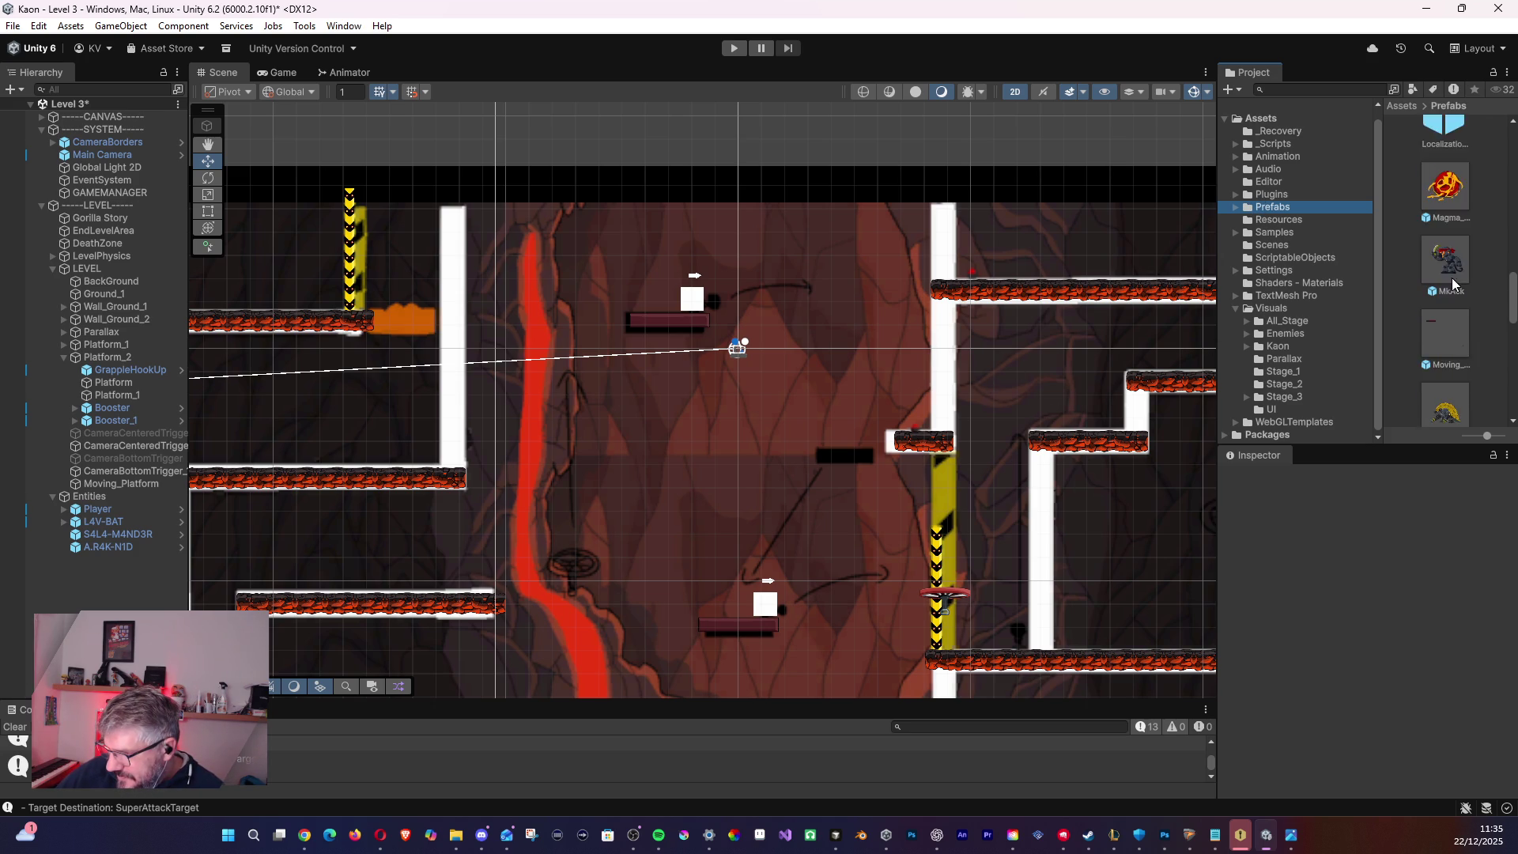
{"action": "scroll", "coordinate": [1455, 309], "scroll_direction": "down", "scroll_amount": 8}
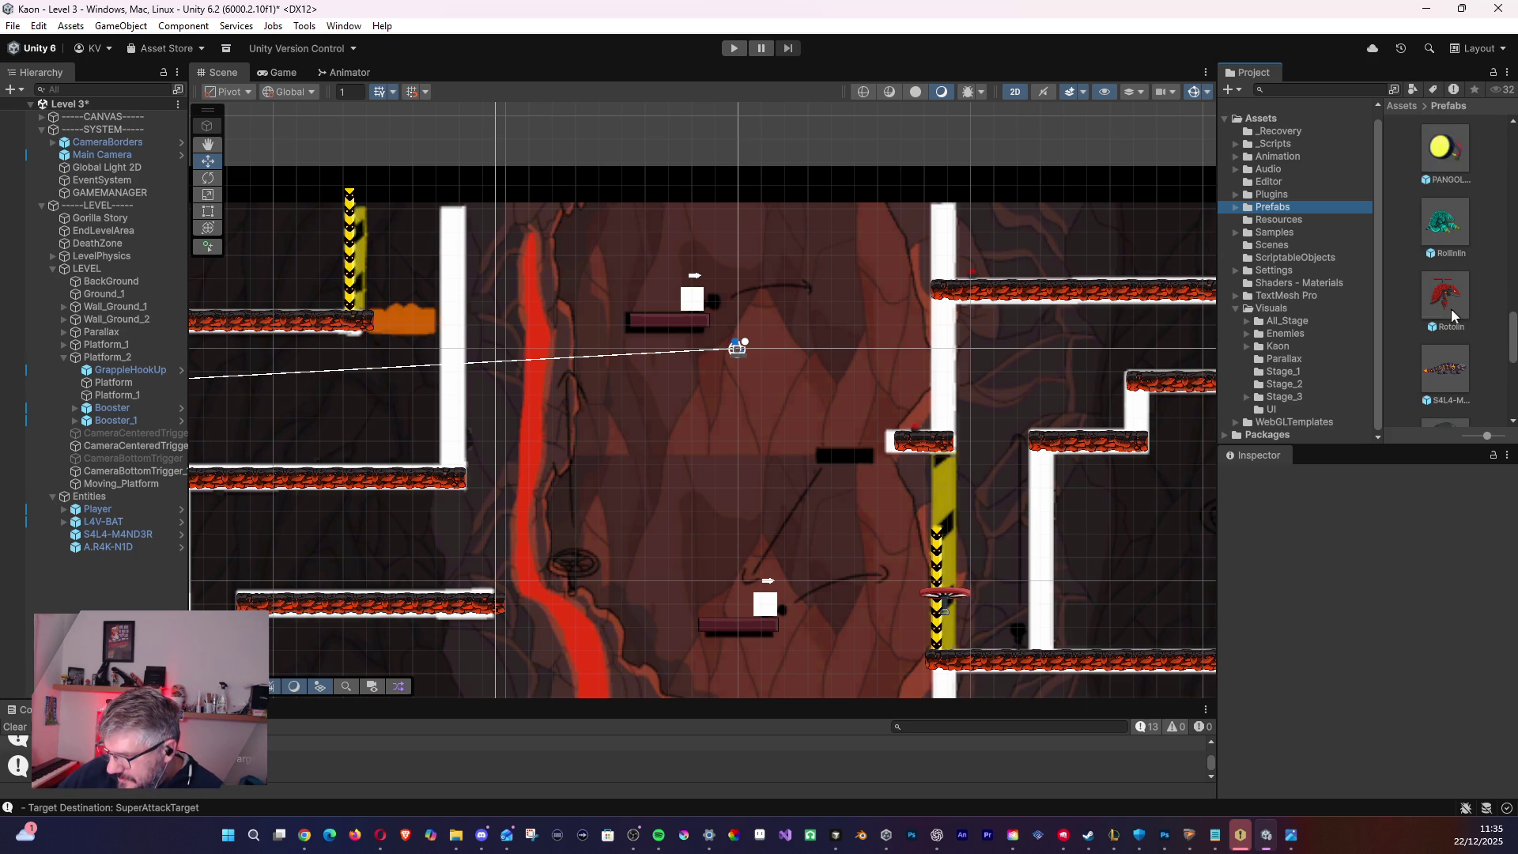
{"action": "scroll", "coordinate": [1445, 319], "scroll_direction": "down", "scroll_amount": 4}
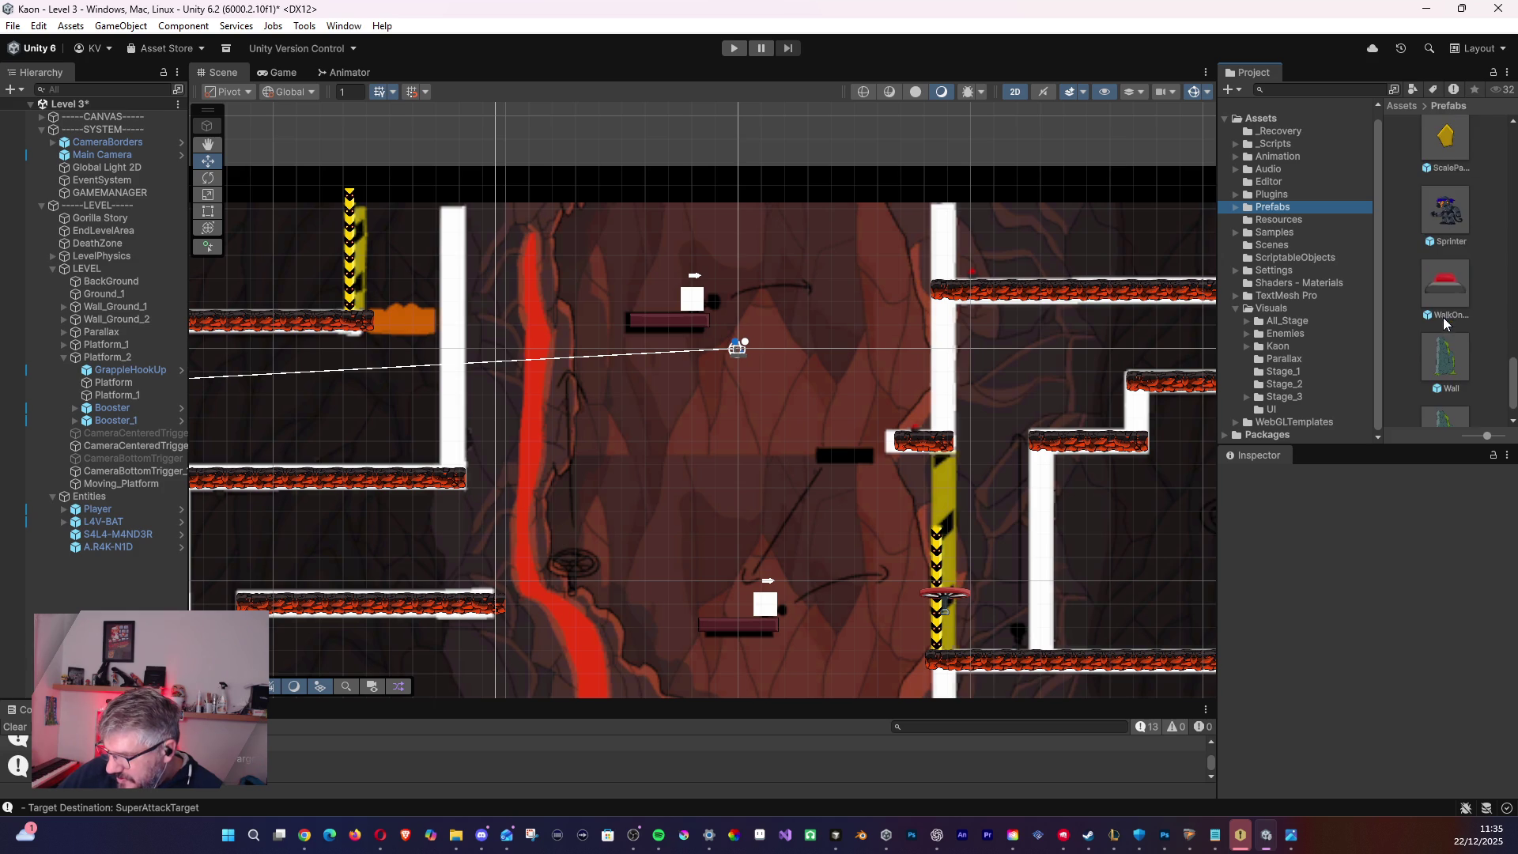
{"action": "left_click_drag", "start_coordinate": [1513, 383], "coordinate": [1513, 151]}
- Search the project assets for 'plat' and open the Flying_Platform folder
{"action": "left_click", "coordinate": [1329, 87]}
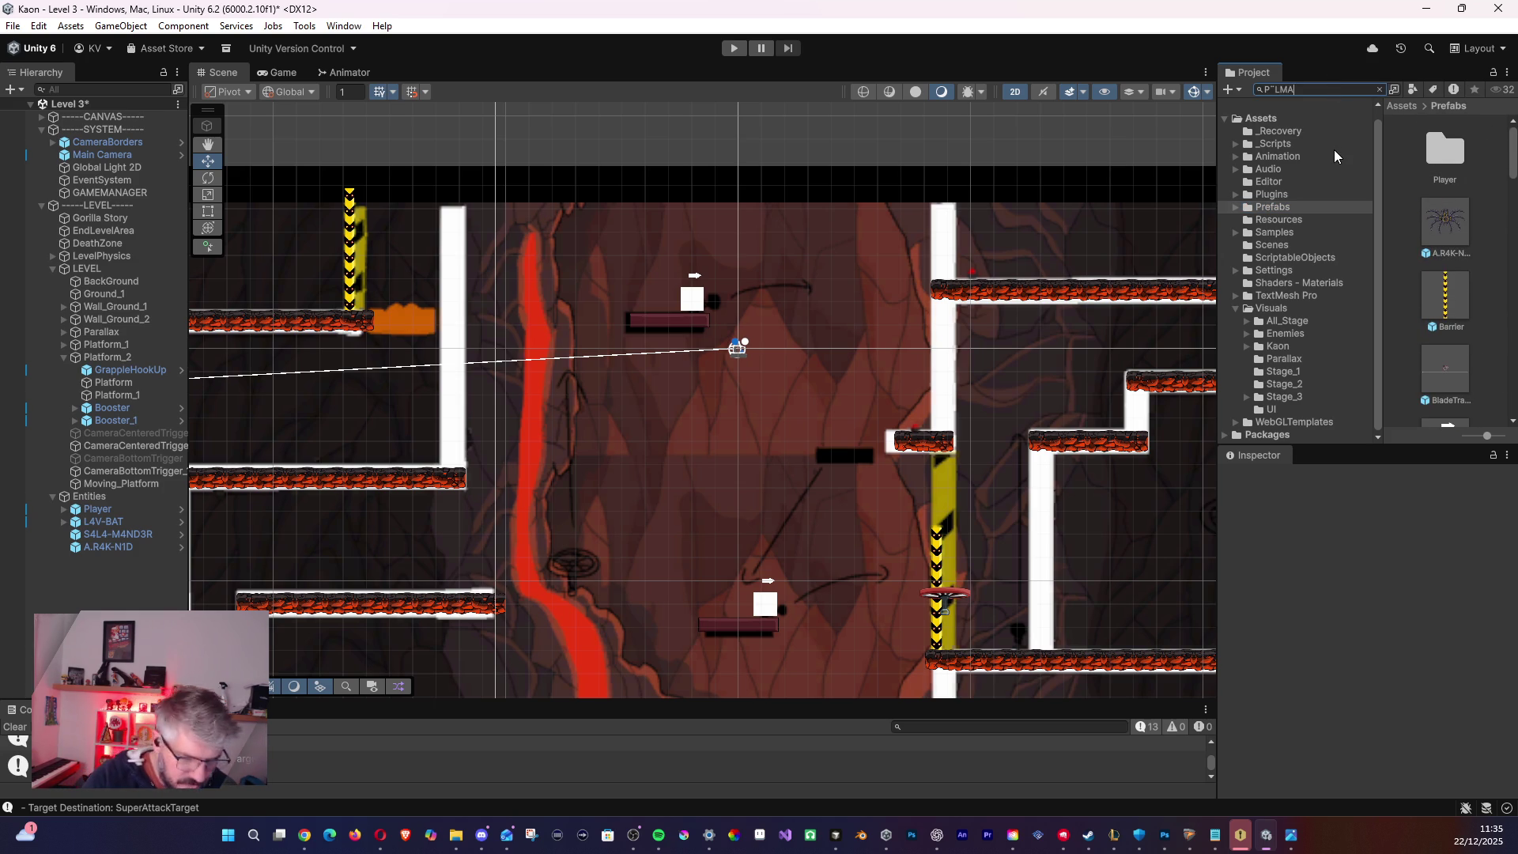
{"action": "type", "text": "plat"}
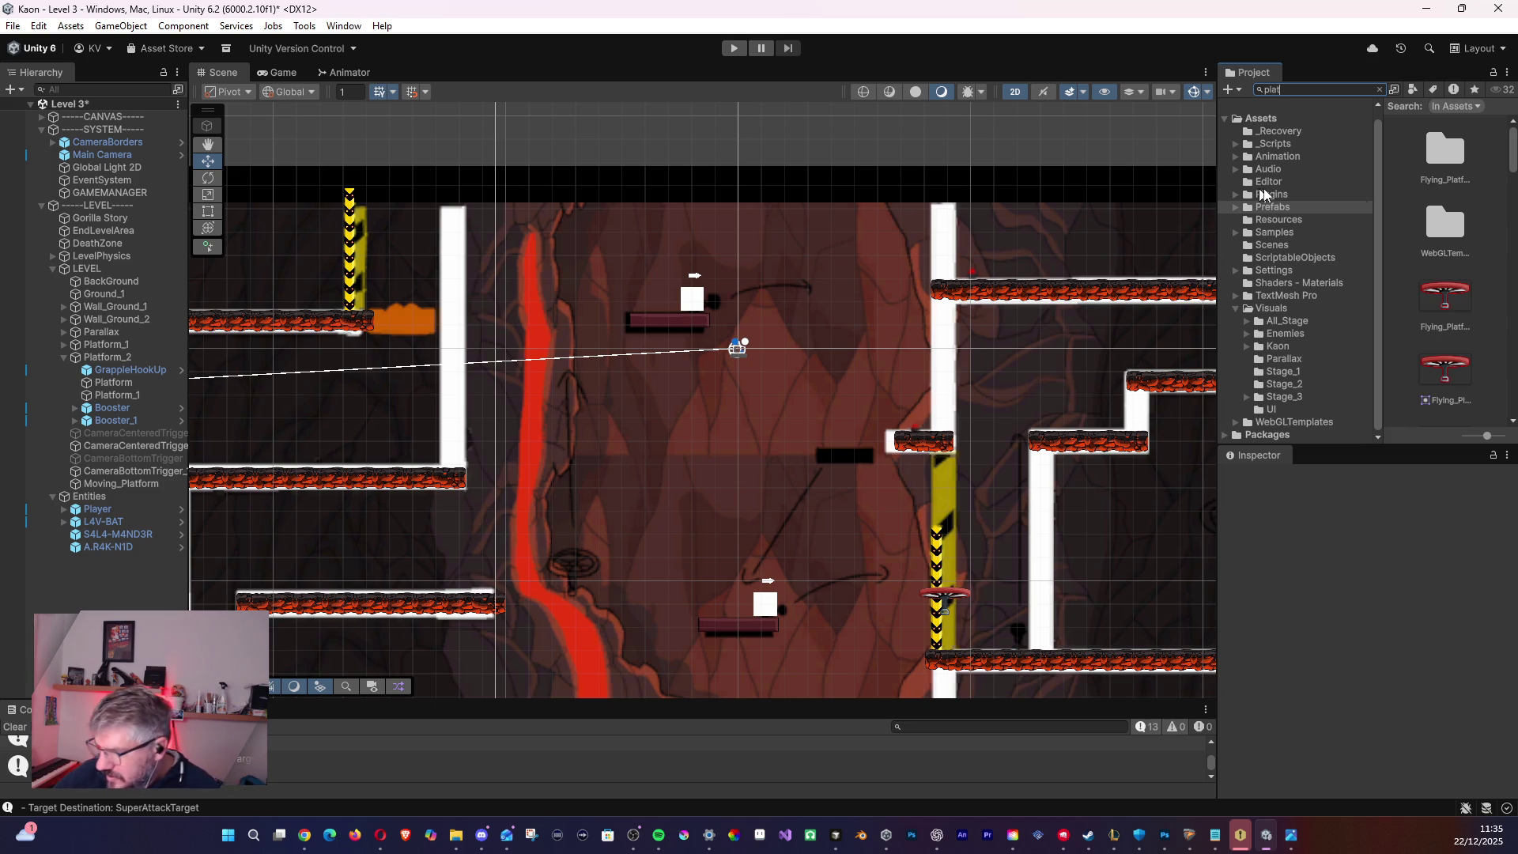
{"action": "left_click", "coordinate": [1441, 158]}
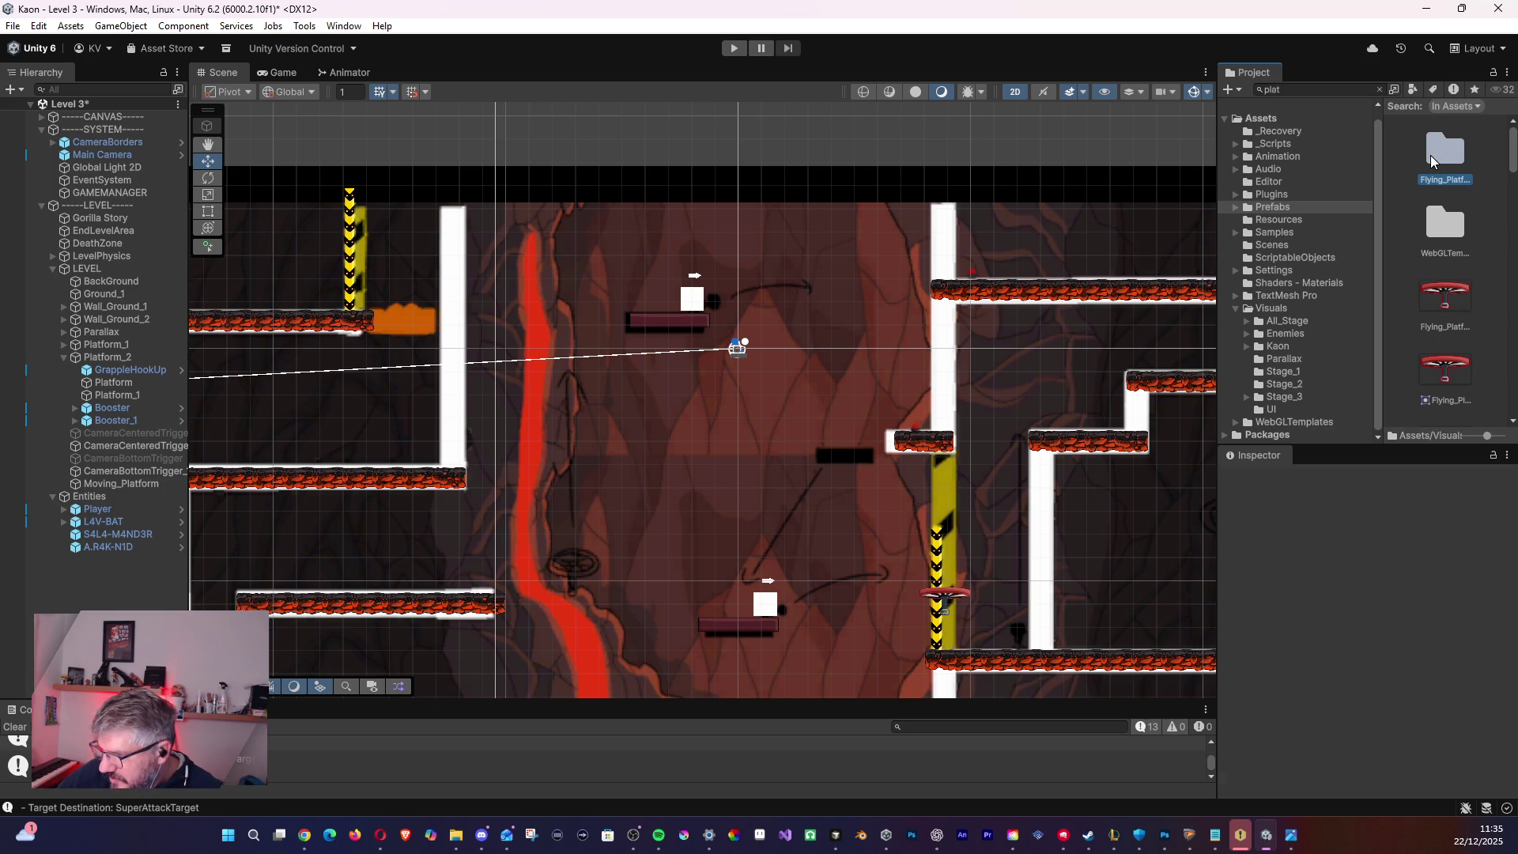
{"action": "double_click", "coordinate": [1440, 158]}
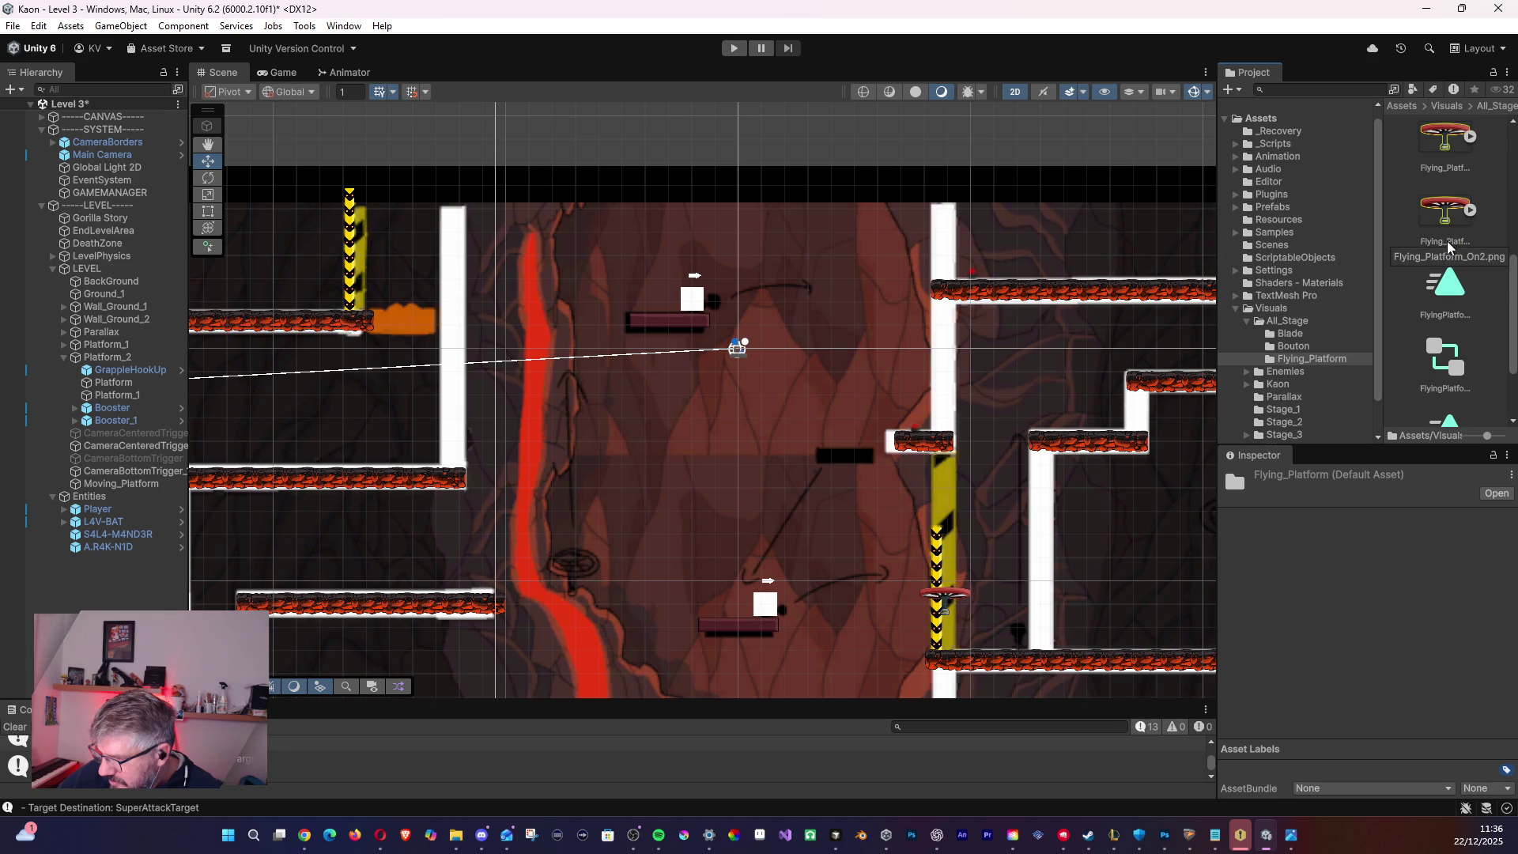
{"action": "scroll", "coordinate": [1448, 261], "scroll_direction": "down", "scroll_amount": 2}
{"action": "scroll", "coordinate": [1435, 270], "scroll_direction": "up", "scroll_amount": 3}
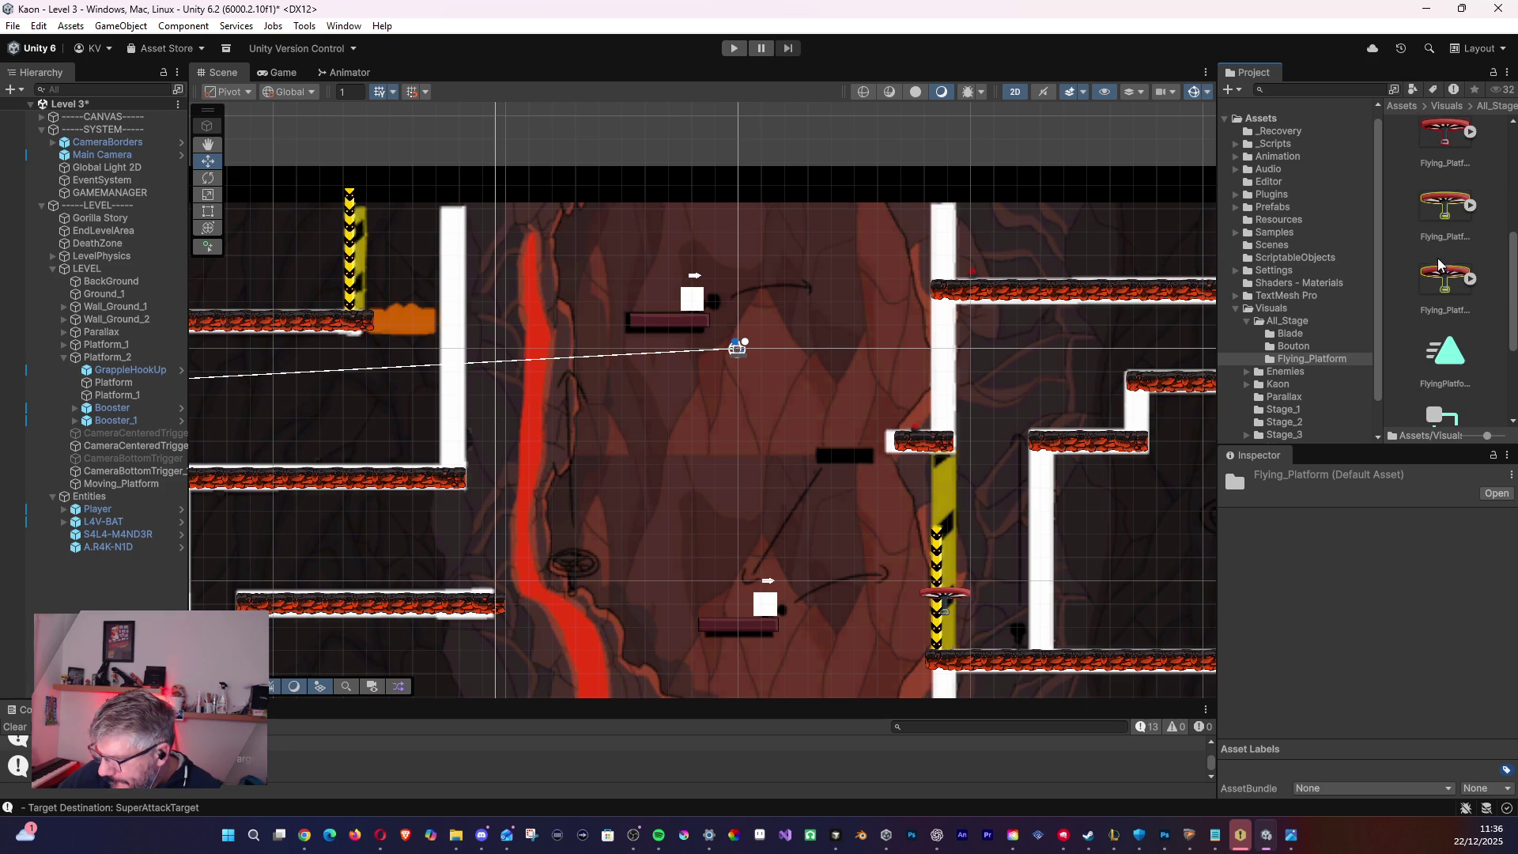
{"action": "scroll", "coordinate": [1433, 275], "scroll_direction": "up", "scroll_amount": 3}
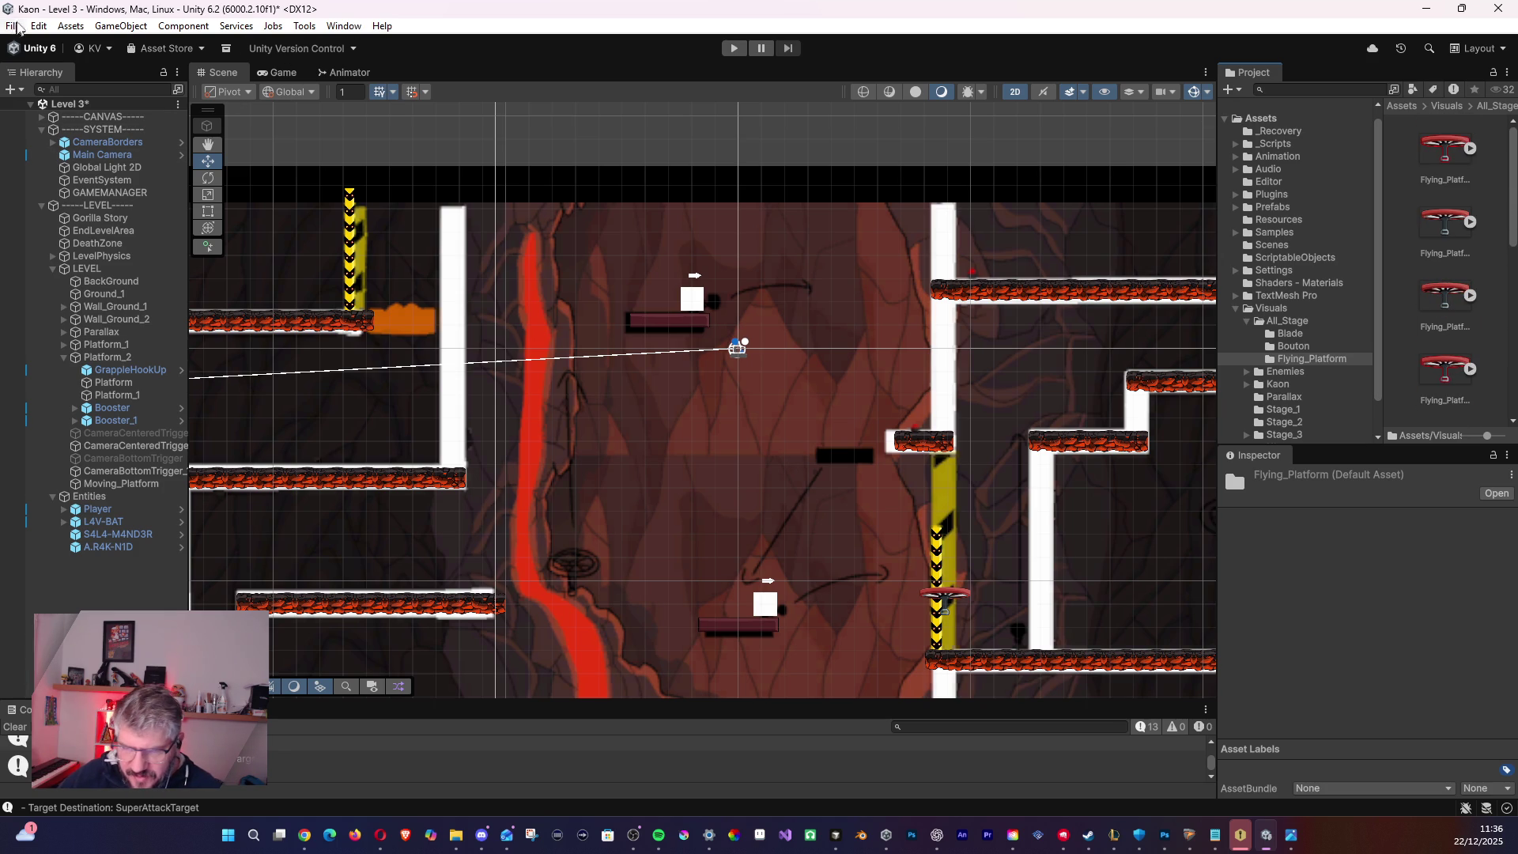
{"action": "left_click", "coordinate": [14, 26]}
{"action": "left_click", "coordinate": [38, 104]}
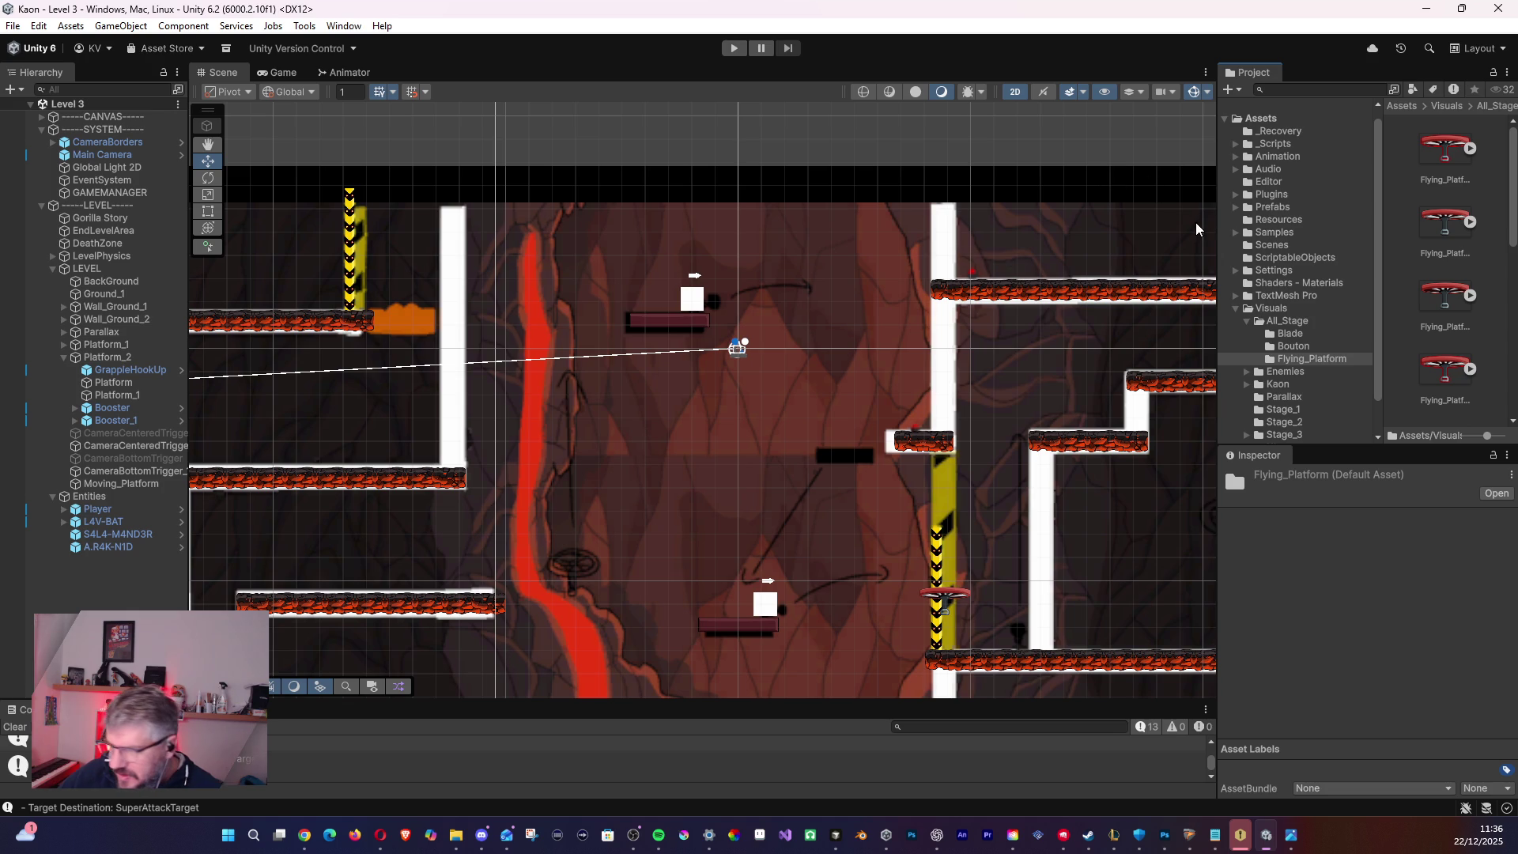
{"action": "left_click", "coordinate": [1271, 245]}
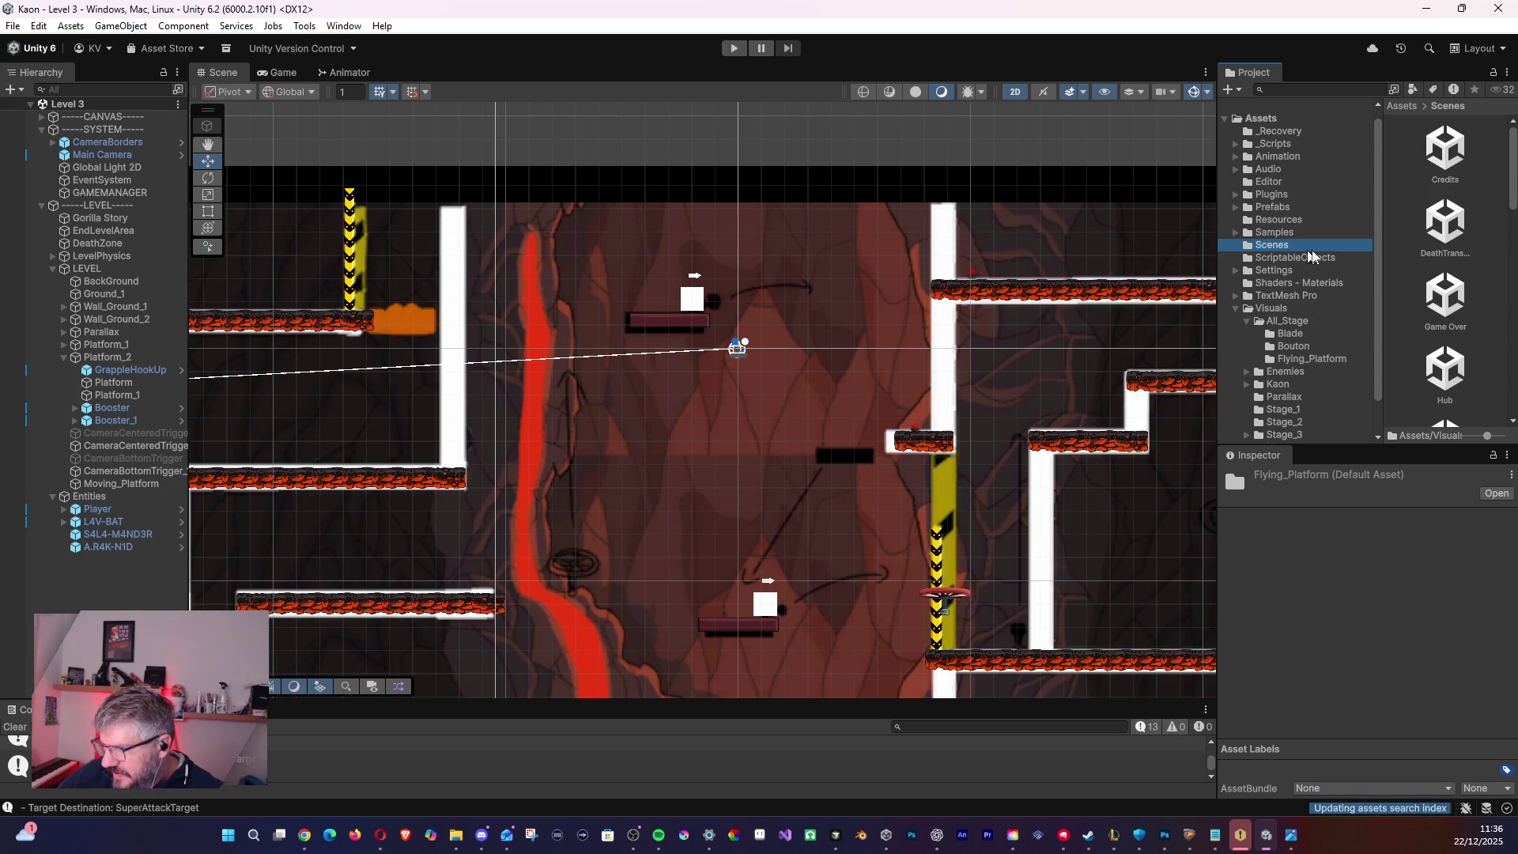
{"action": "scroll", "coordinate": [1478, 303], "scroll_direction": "down", "scroll_amount": 2}
{"action": "left_click", "coordinate": [1445, 301]}
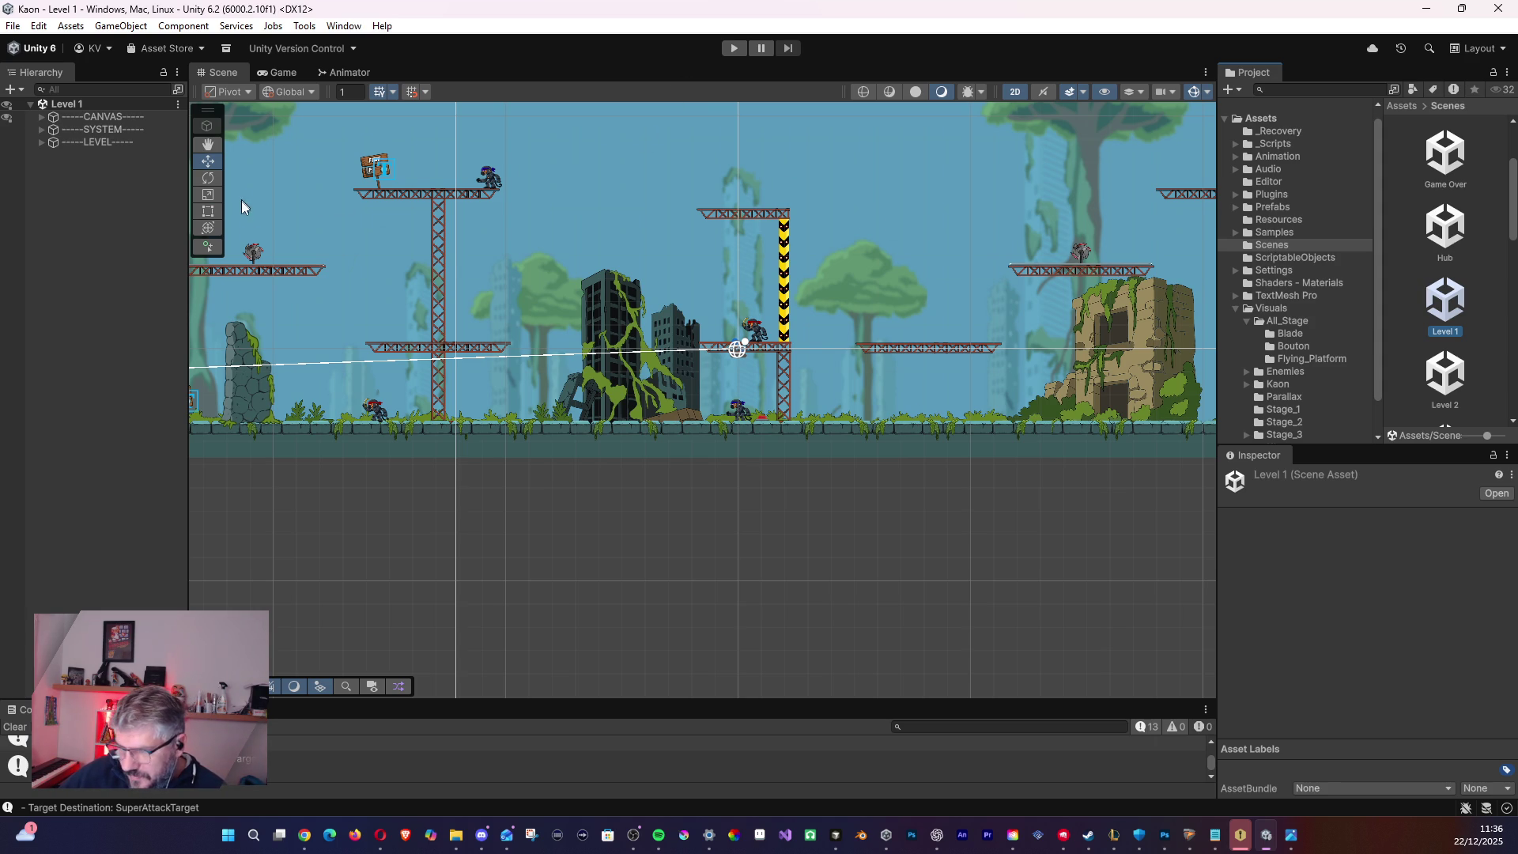
{"action": "left_click_drag", "start_coordinate": [338, 265], "coordinate": [580, 379]}
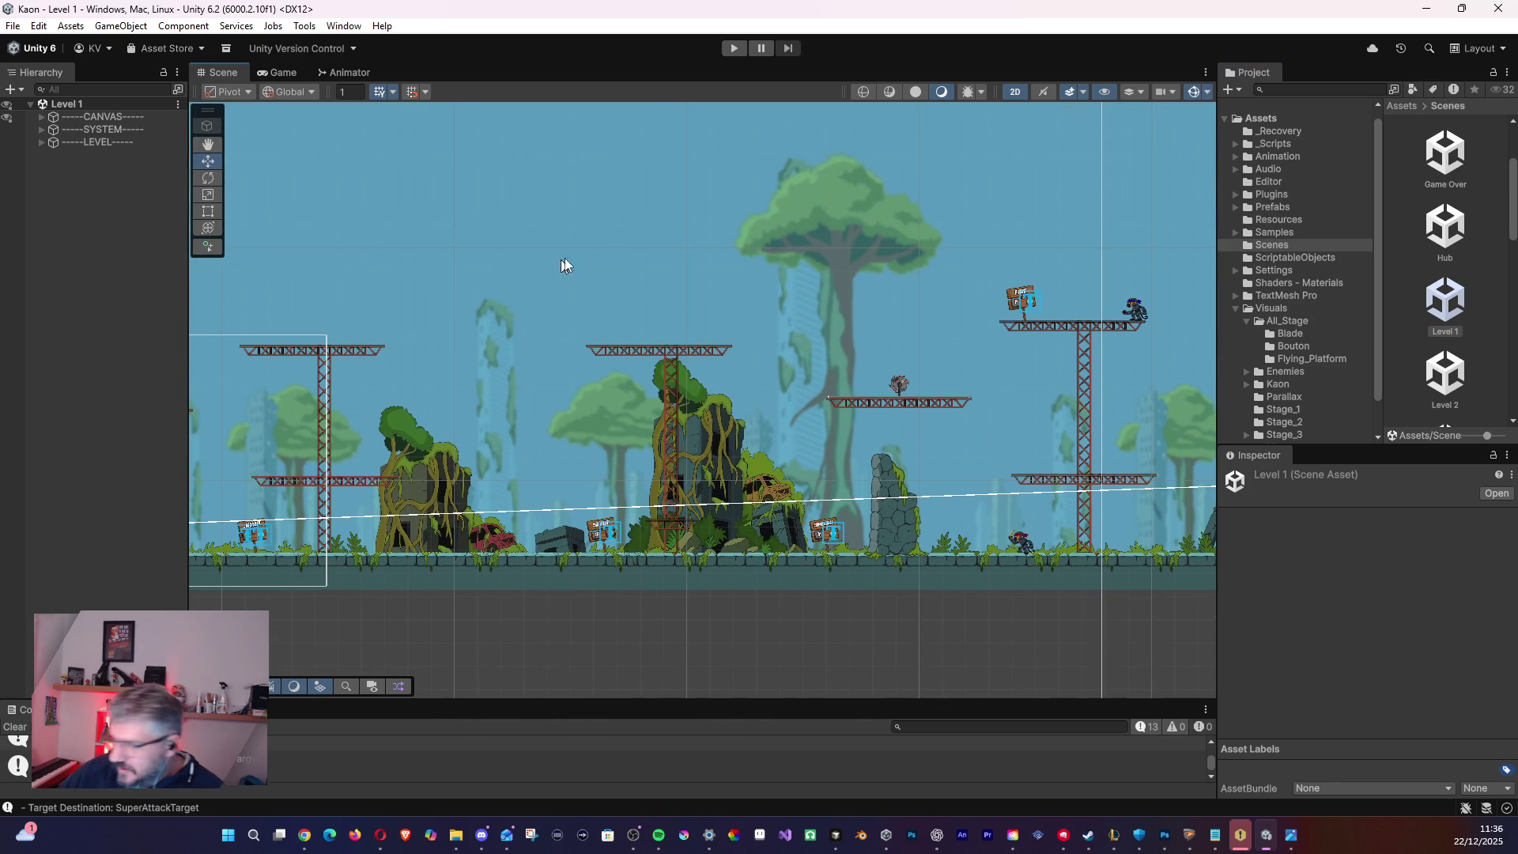
{"action": "left_click_drag", "start_coordinate": [955, 294], "coordinate": [647, 289]}
{"action": "scroll", "coordinate": [649, 289], "scroll_direction": "up", "scroll_amount": 3}
{"action": "scroll", "coordinate": [483, 433], "scroll_direction": "down", "scroll_amount": 6}
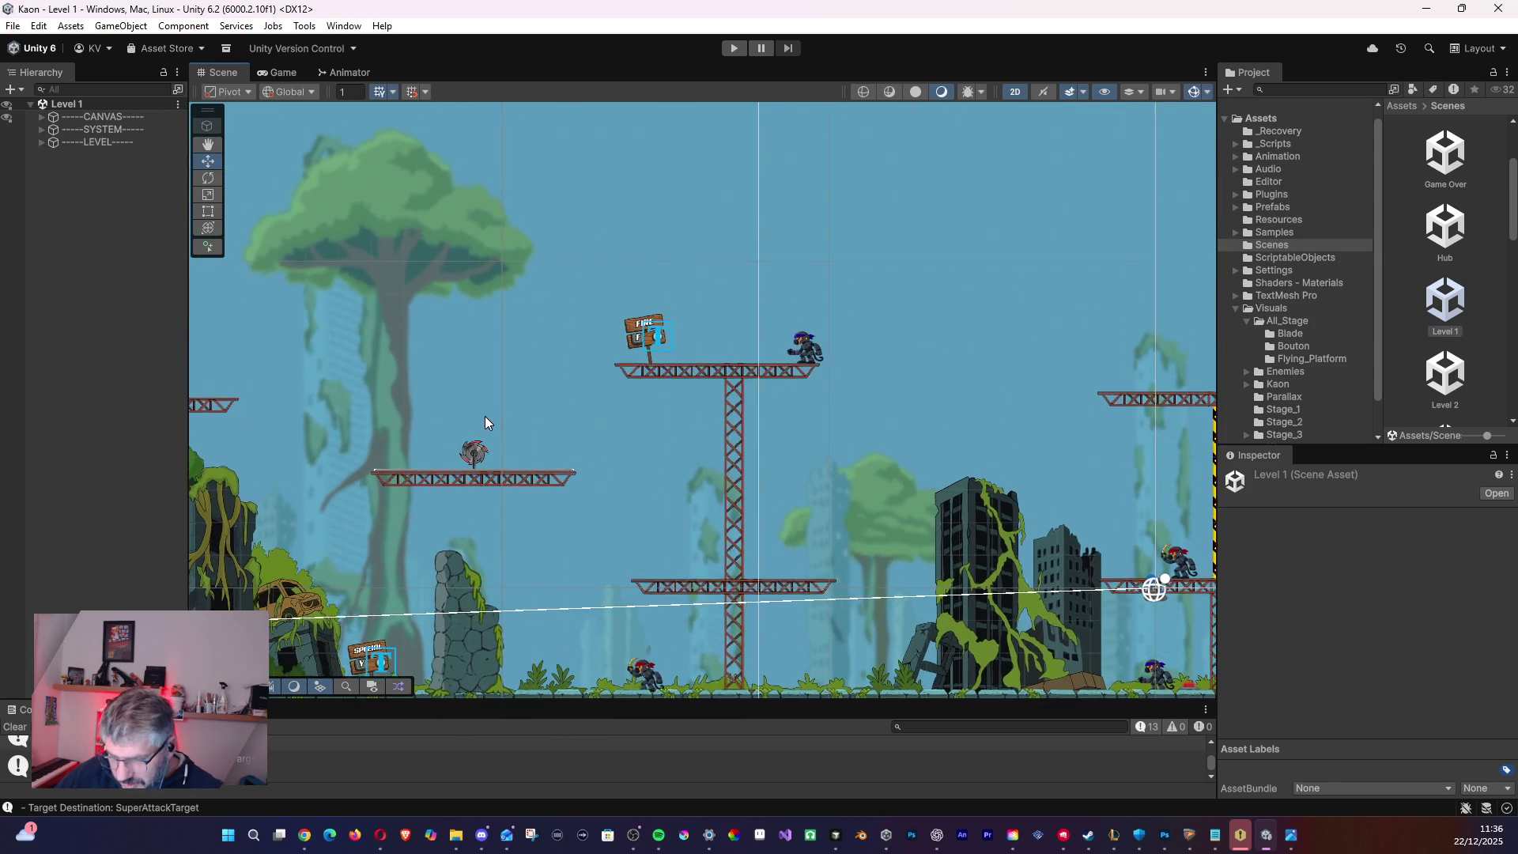
{"action": "scroll", "coordinate": [425, 419], "scroll_direction": "down", "scroll_amount": 5}
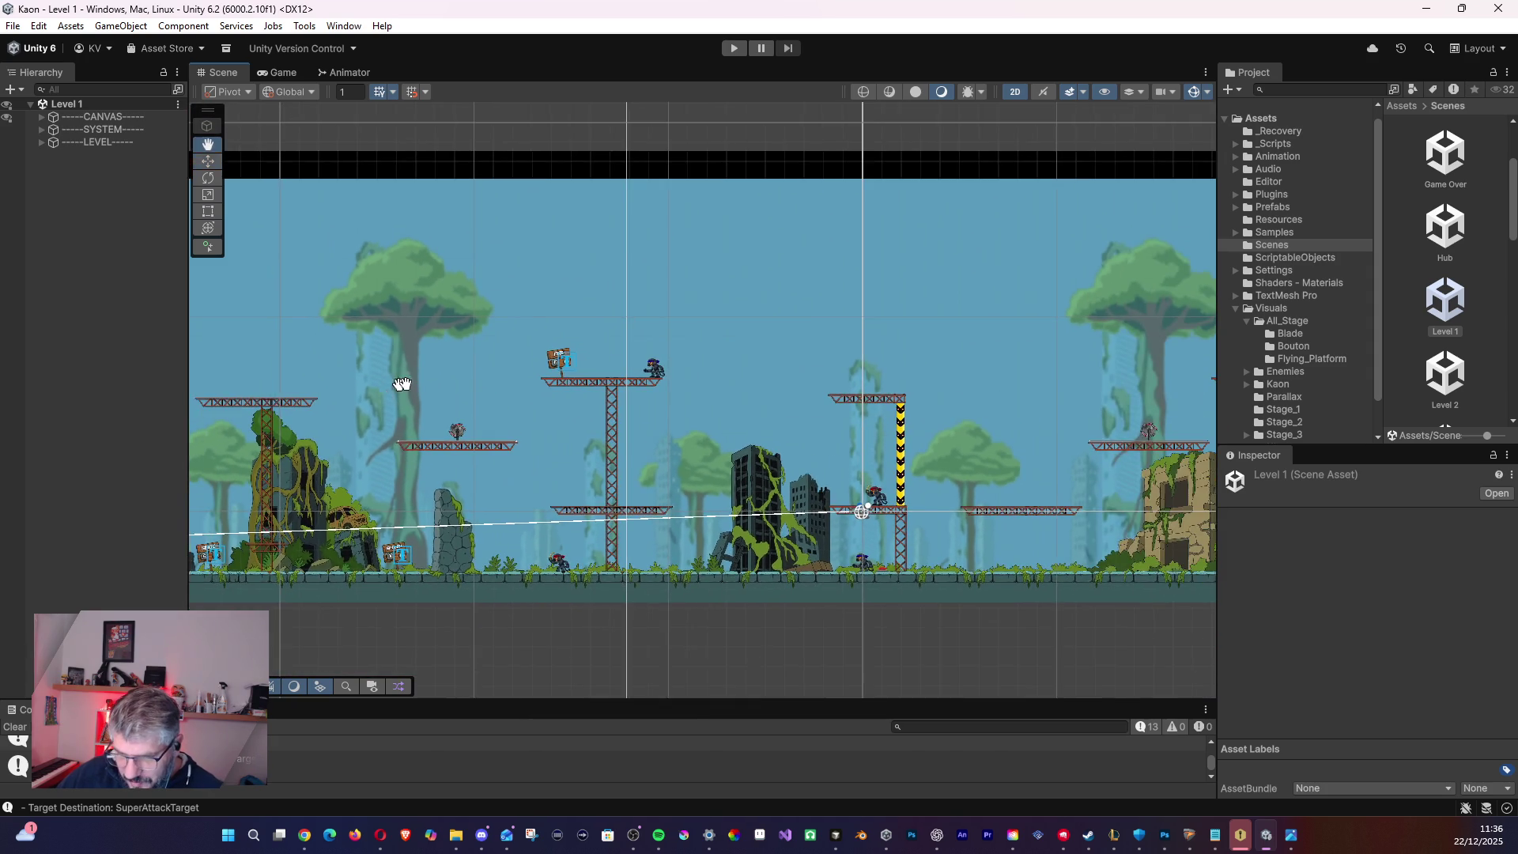
{"action": "mouse_move", "coordinate": [593, 380]}
{"action": "left_mouse_down"}
{"action": "mouse_move", "coordinate": [620, 352]}
{"action": "mouse_move", "coordinate": [159, 424]}
{"action": "mouse_move", "coordinate": [349, 389]}
{"action": "left_mouse_up"}
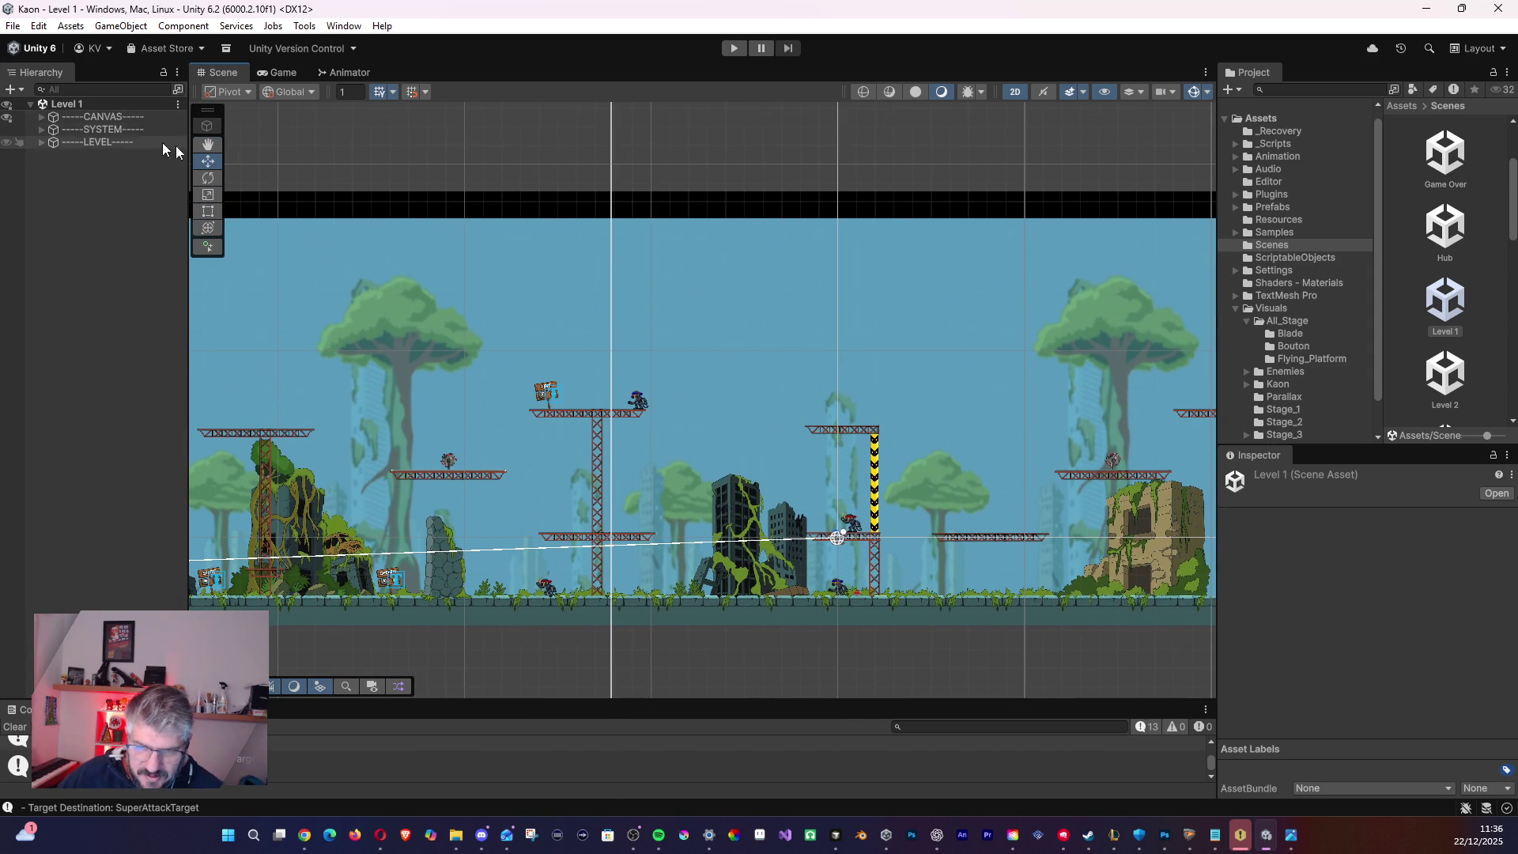
{"action": "mouse_move", "coordinate": [585, 380]}
{"action": "left_mouse_down"}
{"action": "mouse_move", "coordinate": [416, 357]}
{"action": "mouse_move", "coordinate": [190, 372]}
{"action": "left_mouse_up"}
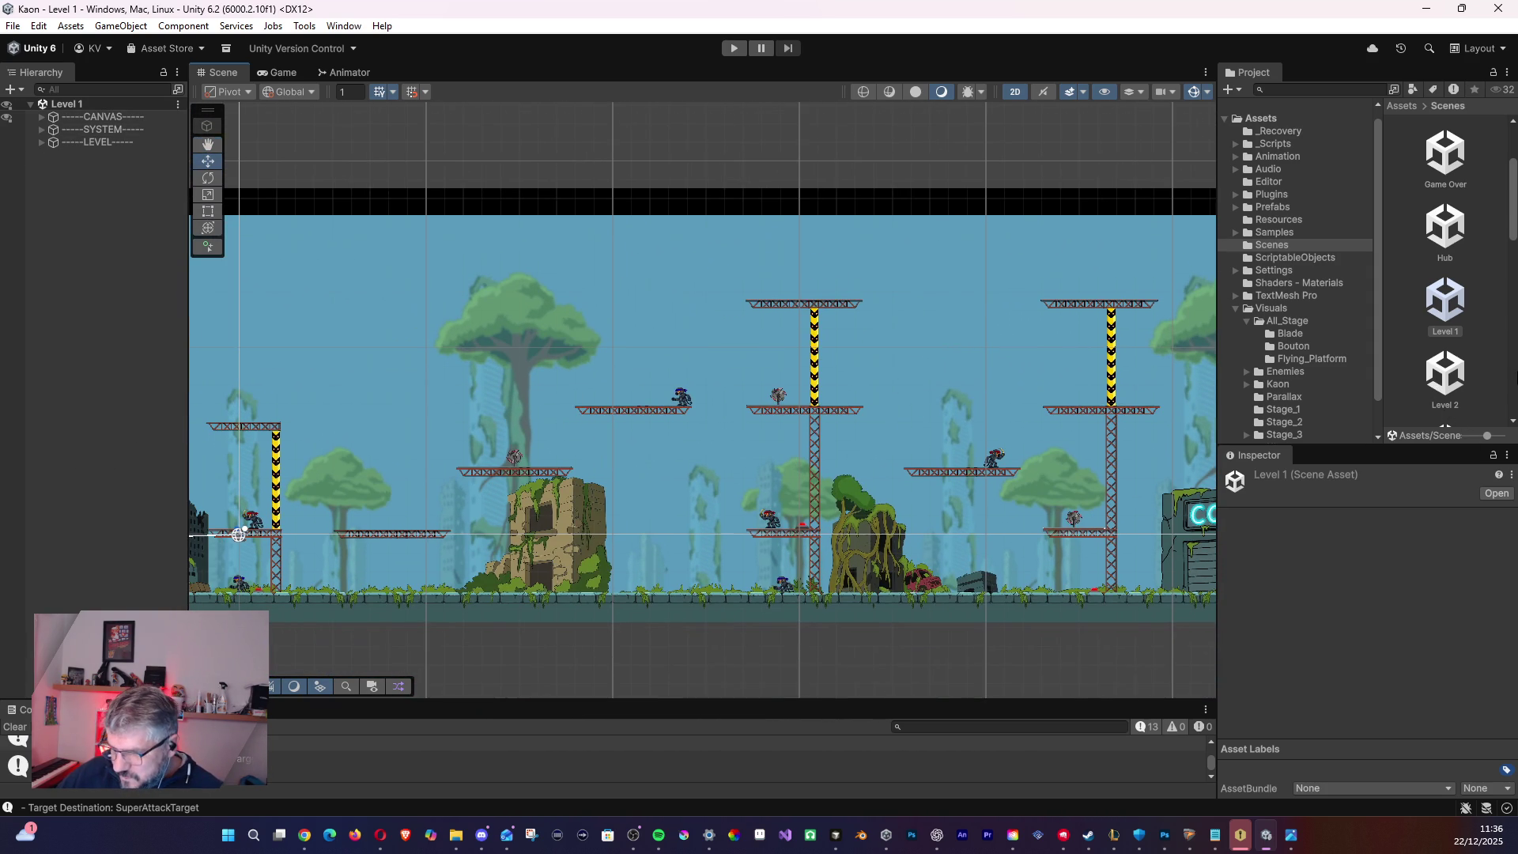
{"action": "mouse_move", "coordinate": [925, 290]}
{"action": "left_mouse_down"}
{"action": "mouse_move", "coordinate": [624, 275]}
{"action": "mouse_move", "coordinate": [925, 288]}
{"action": "left_mouse_up"}
{"action": "mouse_move", "coordinate": [681, 332]}
{"action": "left_mouse_down"}
{"action": "mouse_move", "coordinate": [922, 372]}
{"action": "mouse_move", "coordinate": [1028, 355]}
{"action": "mouse_move", "coordinate": [619, 367]}
{"action": "mouse_move", "coordinate": [546, 352]}
{"action": "left_mouse_up"}
{"action": "mouse_move", "coordinate": [1083, 359]}
{"action": "left_mouse_down"}
{"action": "mouse_move", "coordinate": [790, 363]}
{"action": "mouse_move", "coordinate": [822, 338]}
{"action": "left_mouse_up"}
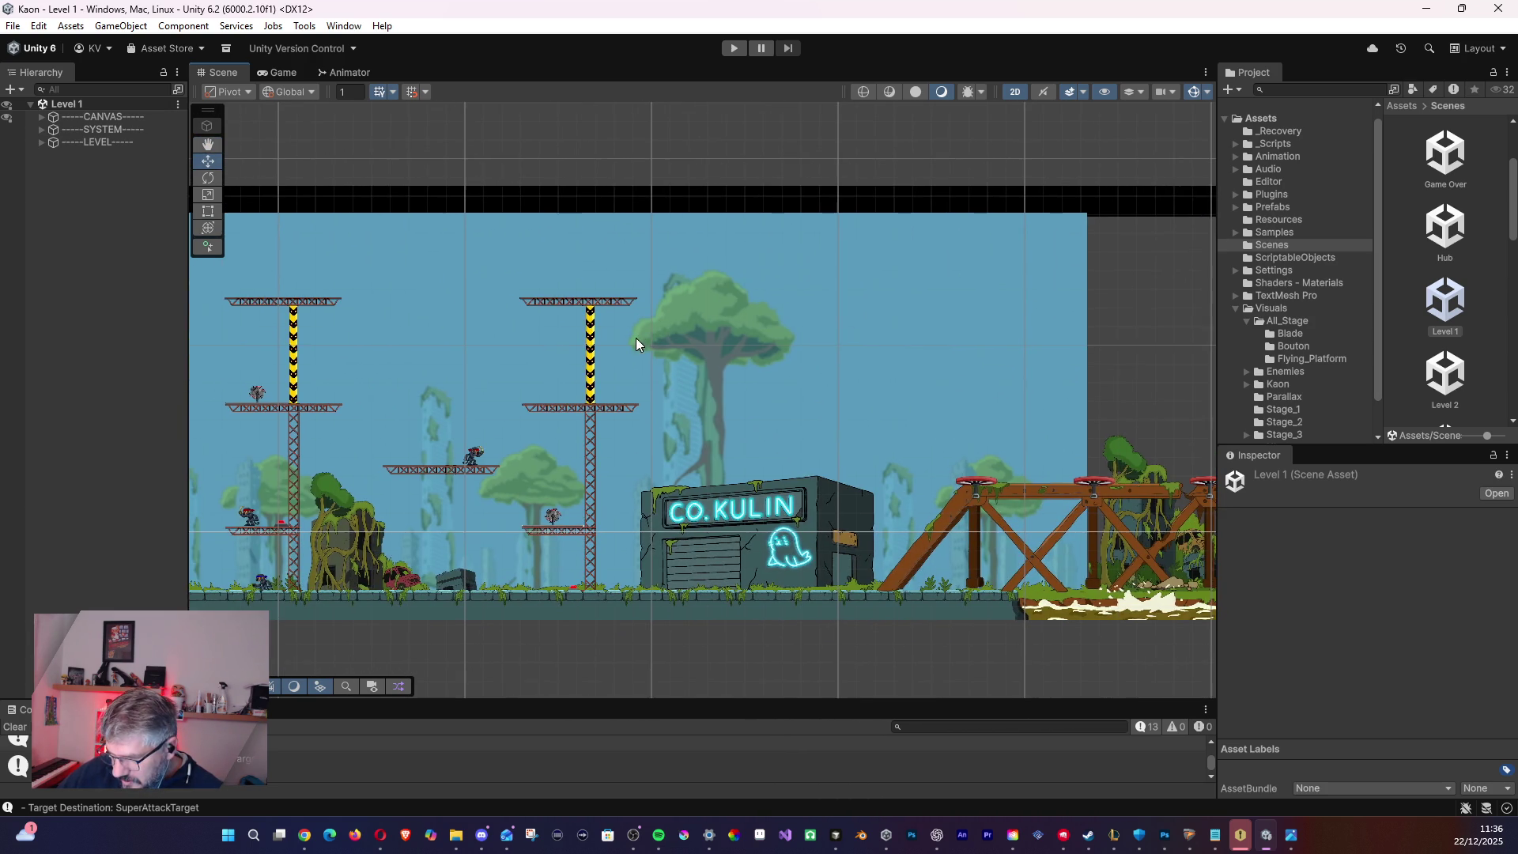
{"action": "left_click_drag", "start_coordinate": [925, 391], "coordinate": [485, 373]}
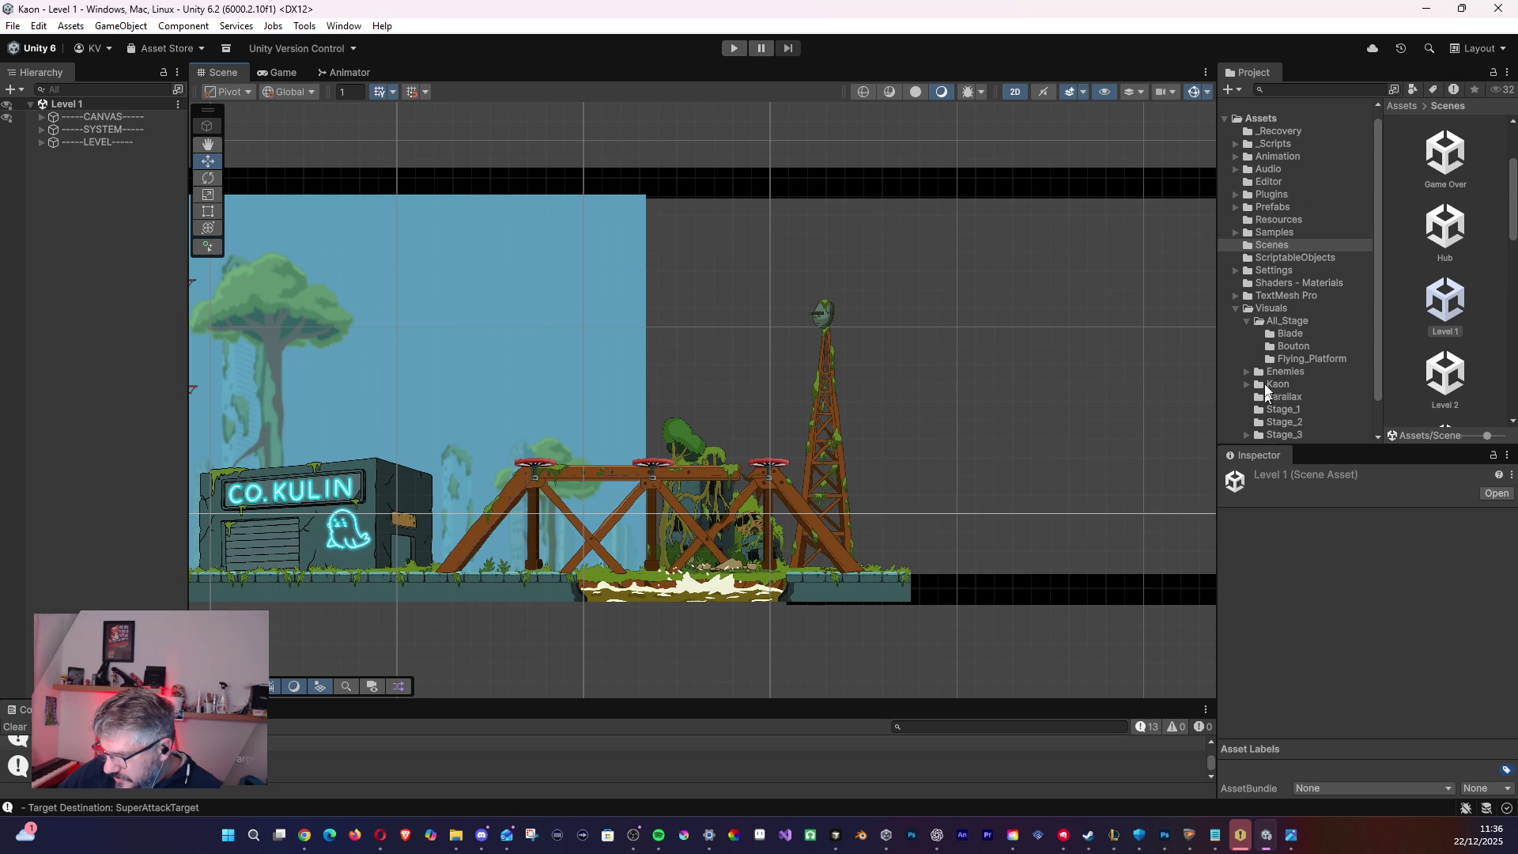
{"action": "left_click", "coordinate": [1462, 366]}
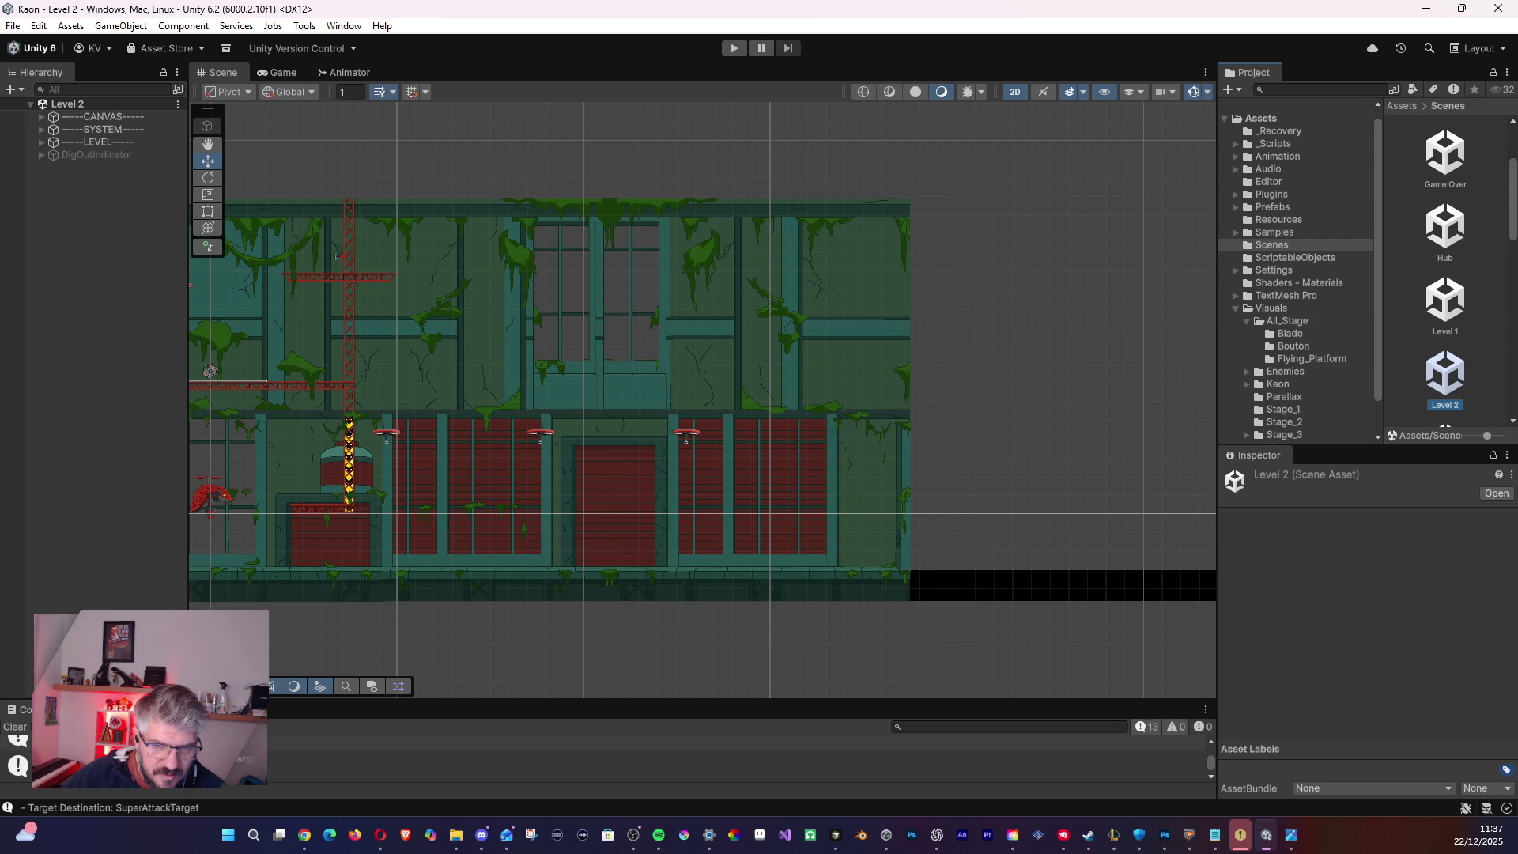
- Pan around the Level 2 interior with the Hand tool, then select the CANVAS root object
{"action": "left_click", "coordinate": [208, 145]}
{"action": "left_click_drag", "start_coordinate": [412, 372], "coordinate": [984, 334]}
{"action": "mouse_move", "coordinate": [529, 323]}
{"action": "left_mouse_down"}
{"action": "mouse_move", "coordinate": [603, 329]}
{"action": "mouse_move", "coordinate": [723, 474]}
{"action": "left_mouse_up"}
{"action": "key", "text": "w"}
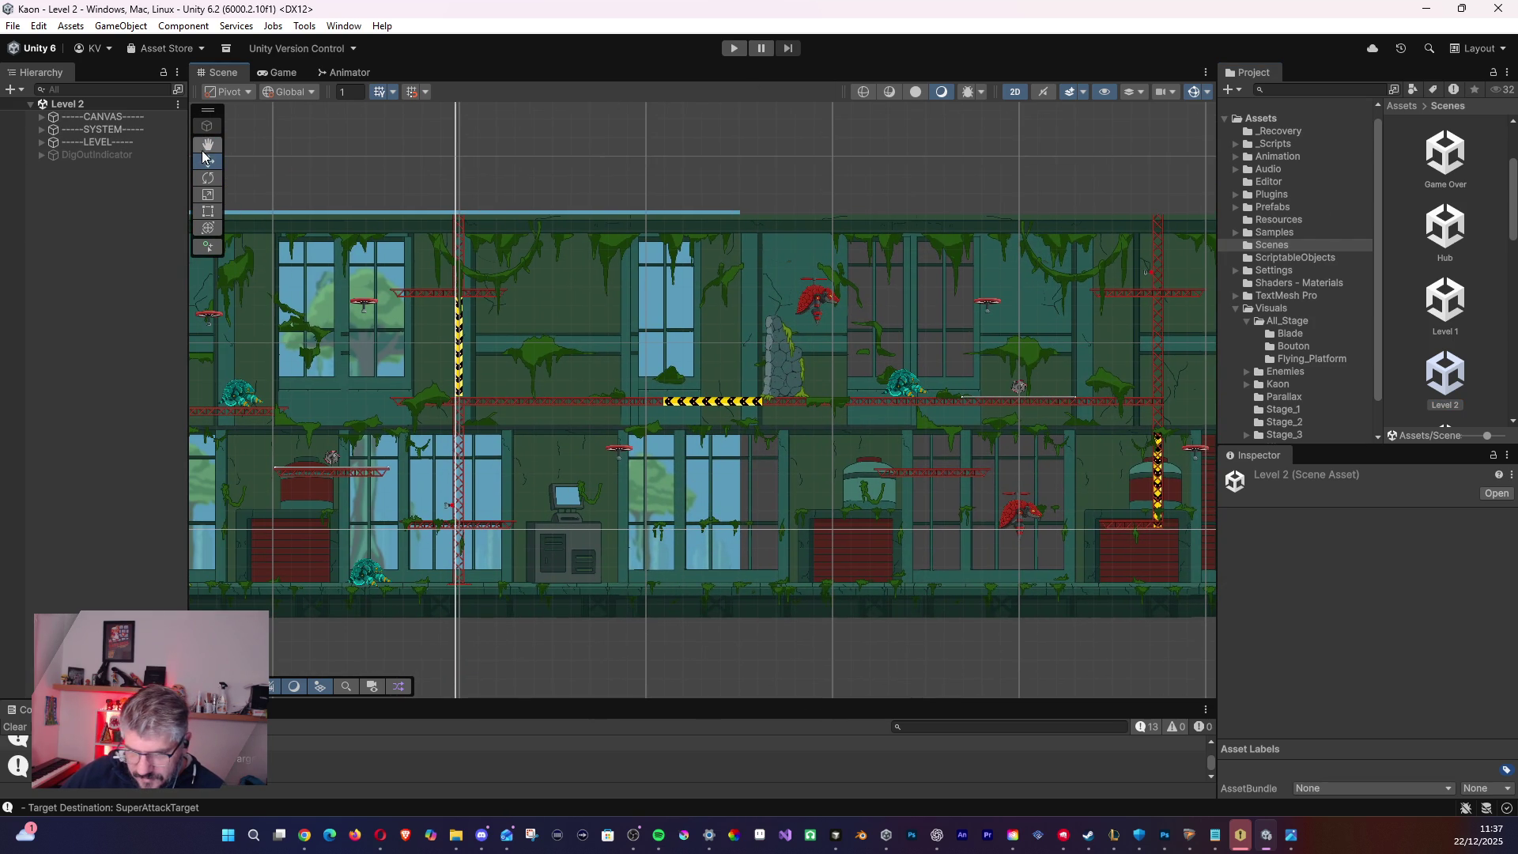
{"action": "left_click", "coordinate": [619, 450]}
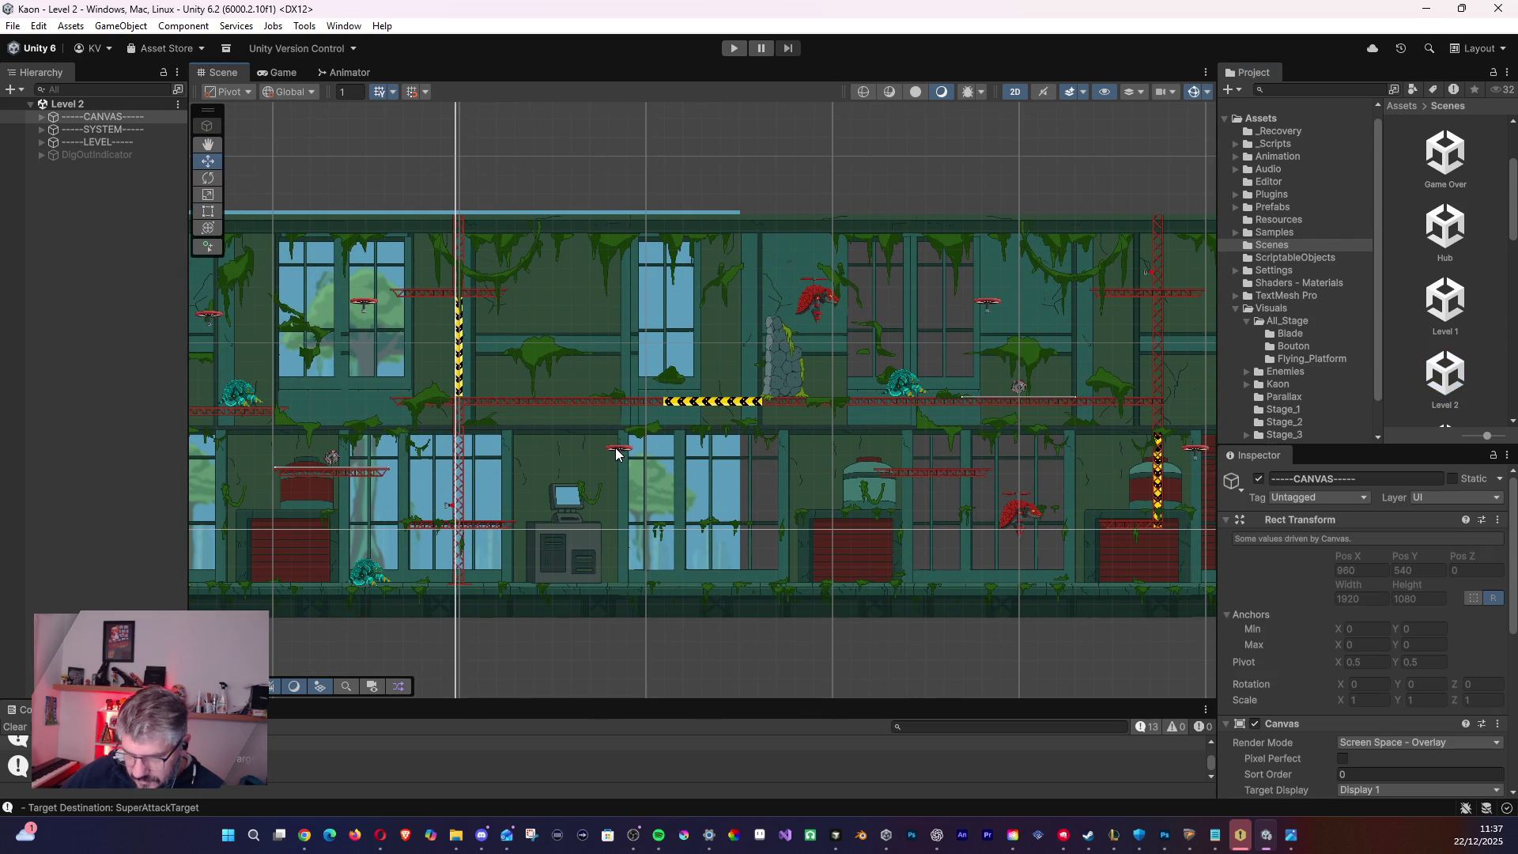
- Expand the LEVEL groups in the Hierarchy down to the FlyingPlatforms group
{"action": "left_click", "coordinate": [41, 143]}
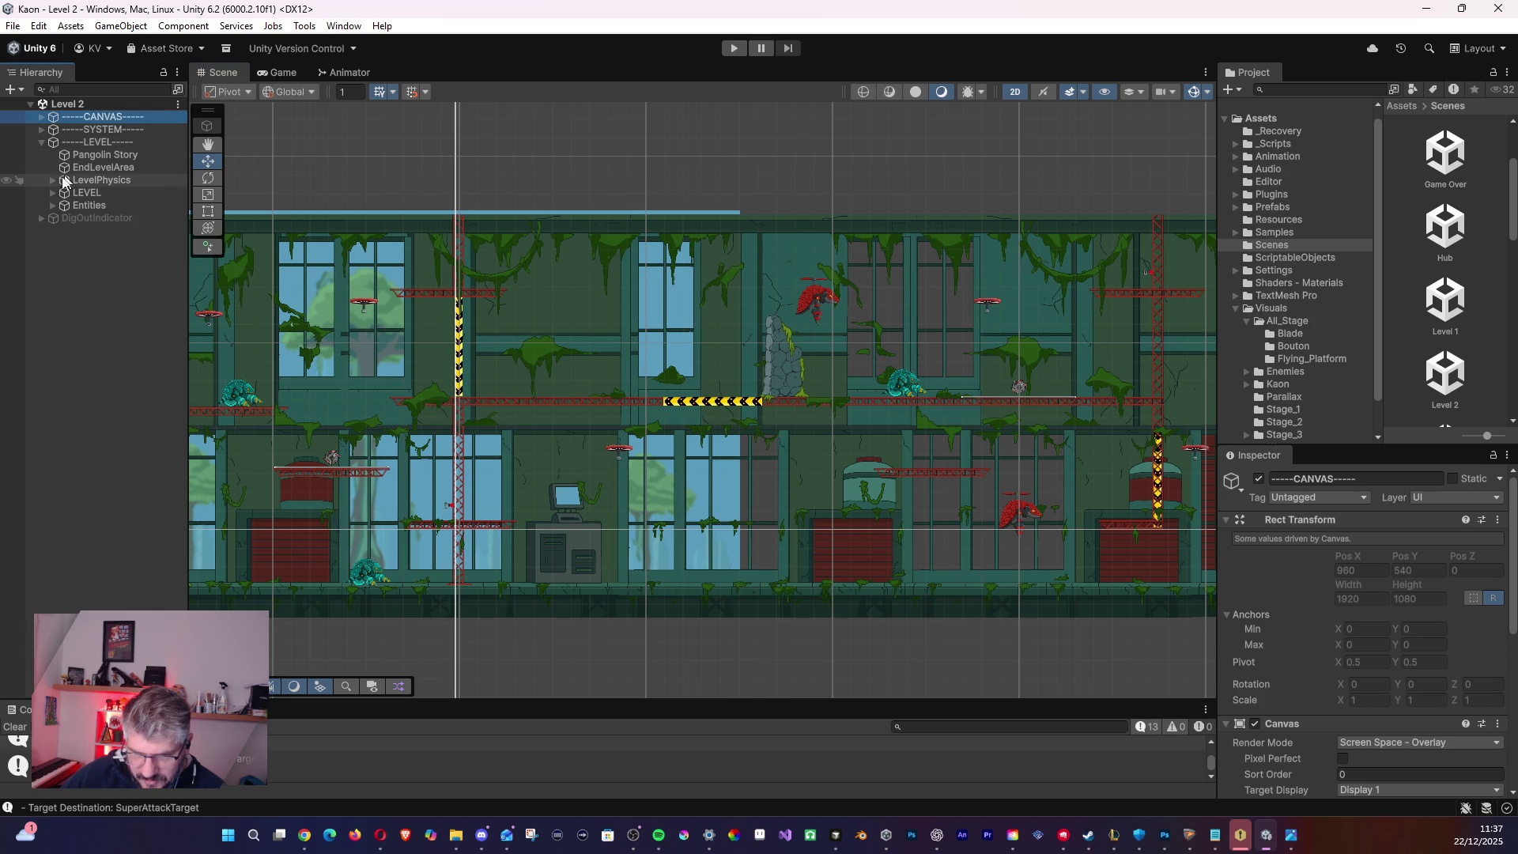
{"action": "left_click", "coordinate": [51, 193]}
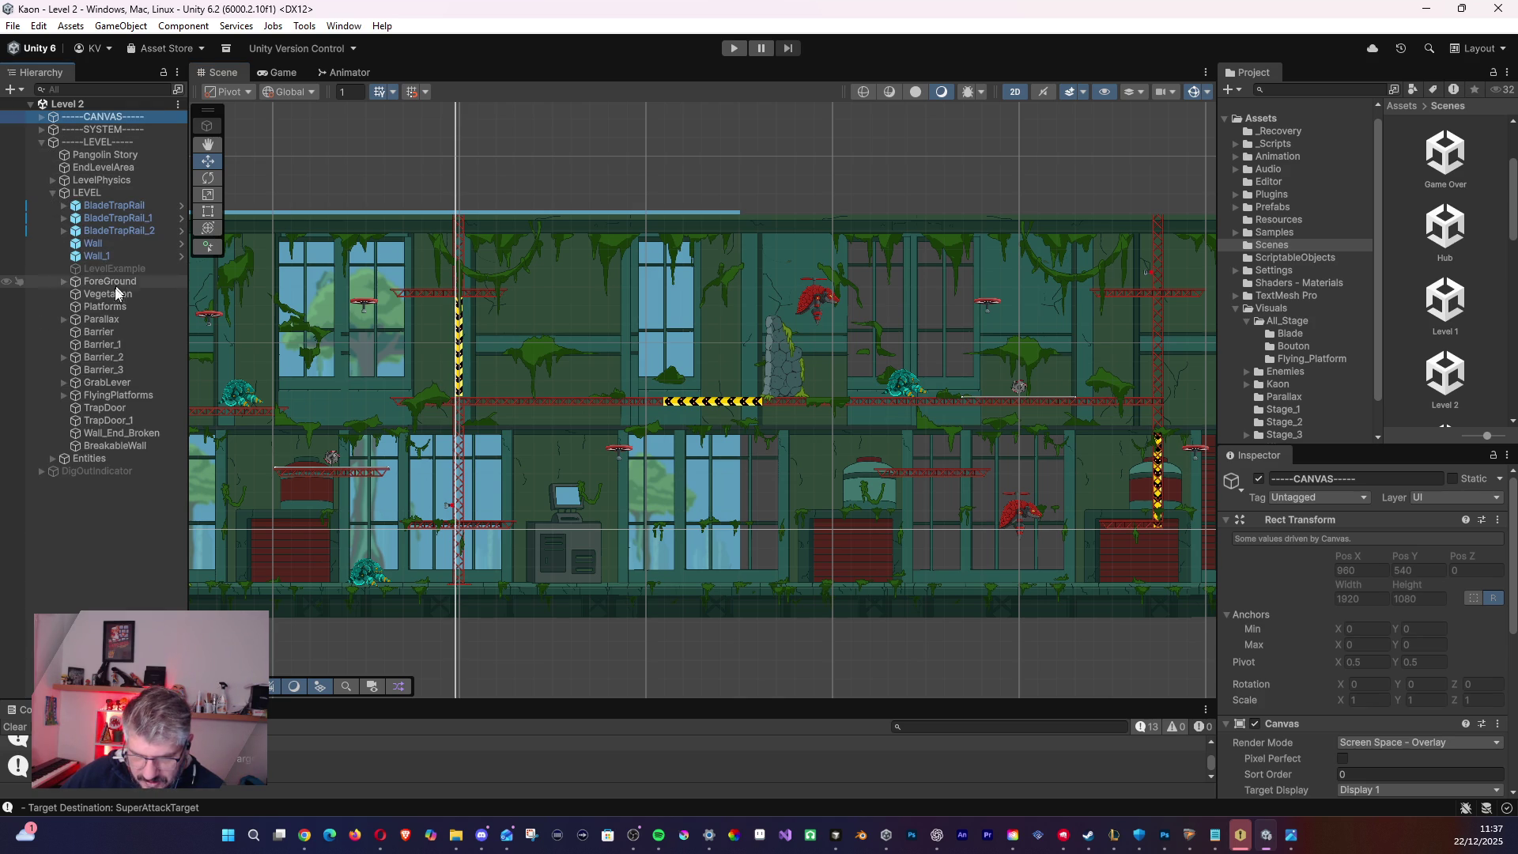
{"action": "left_click", "coordinate": [90, 310]}
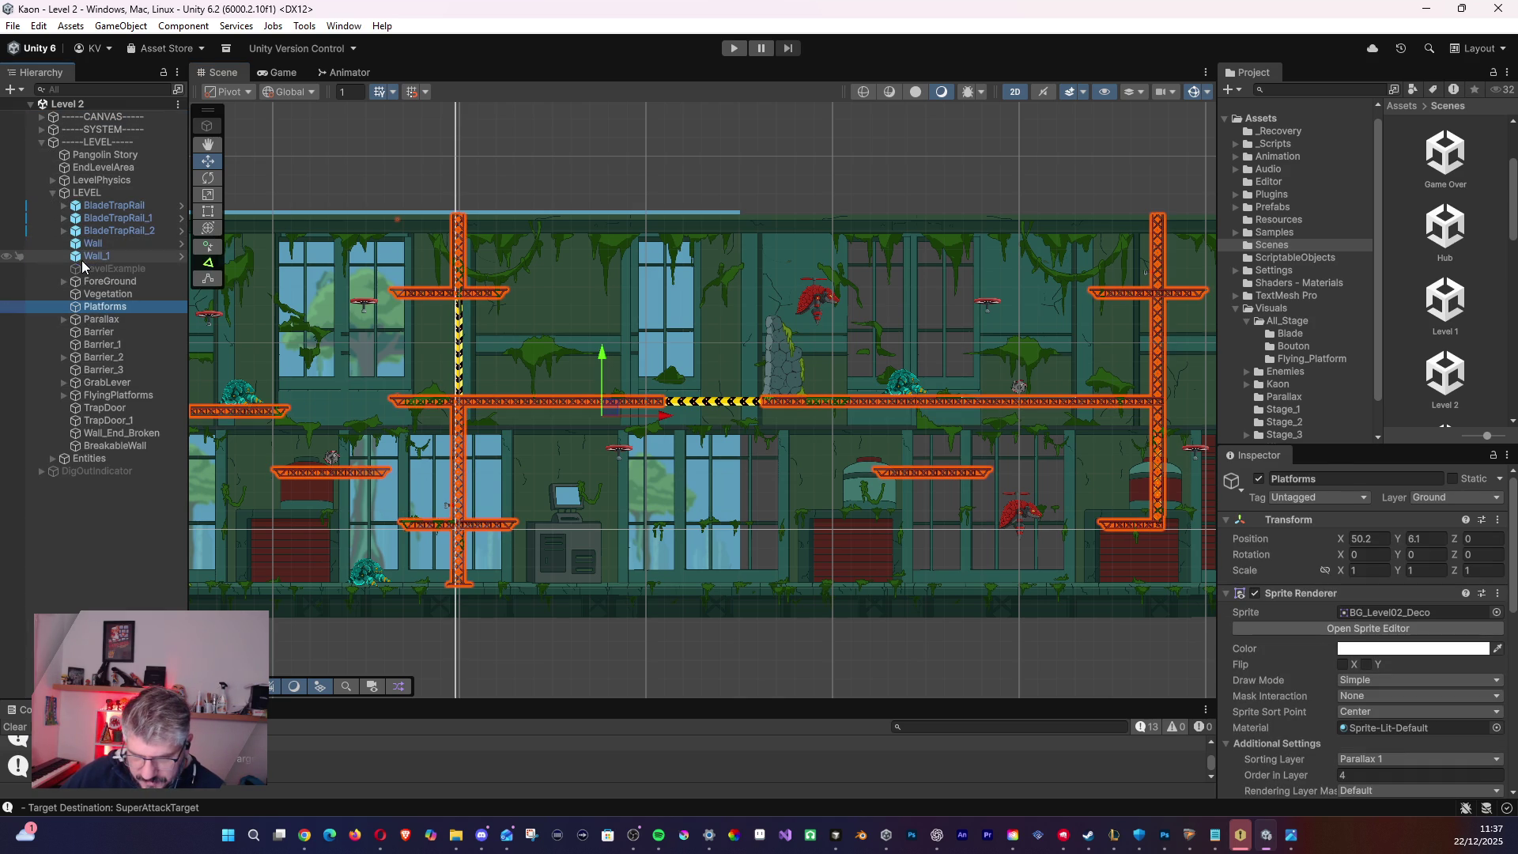
{"action": "left_click", "coordinate": [78, 382]}
{"action": "left_click", "coordinate": [72, 394]}
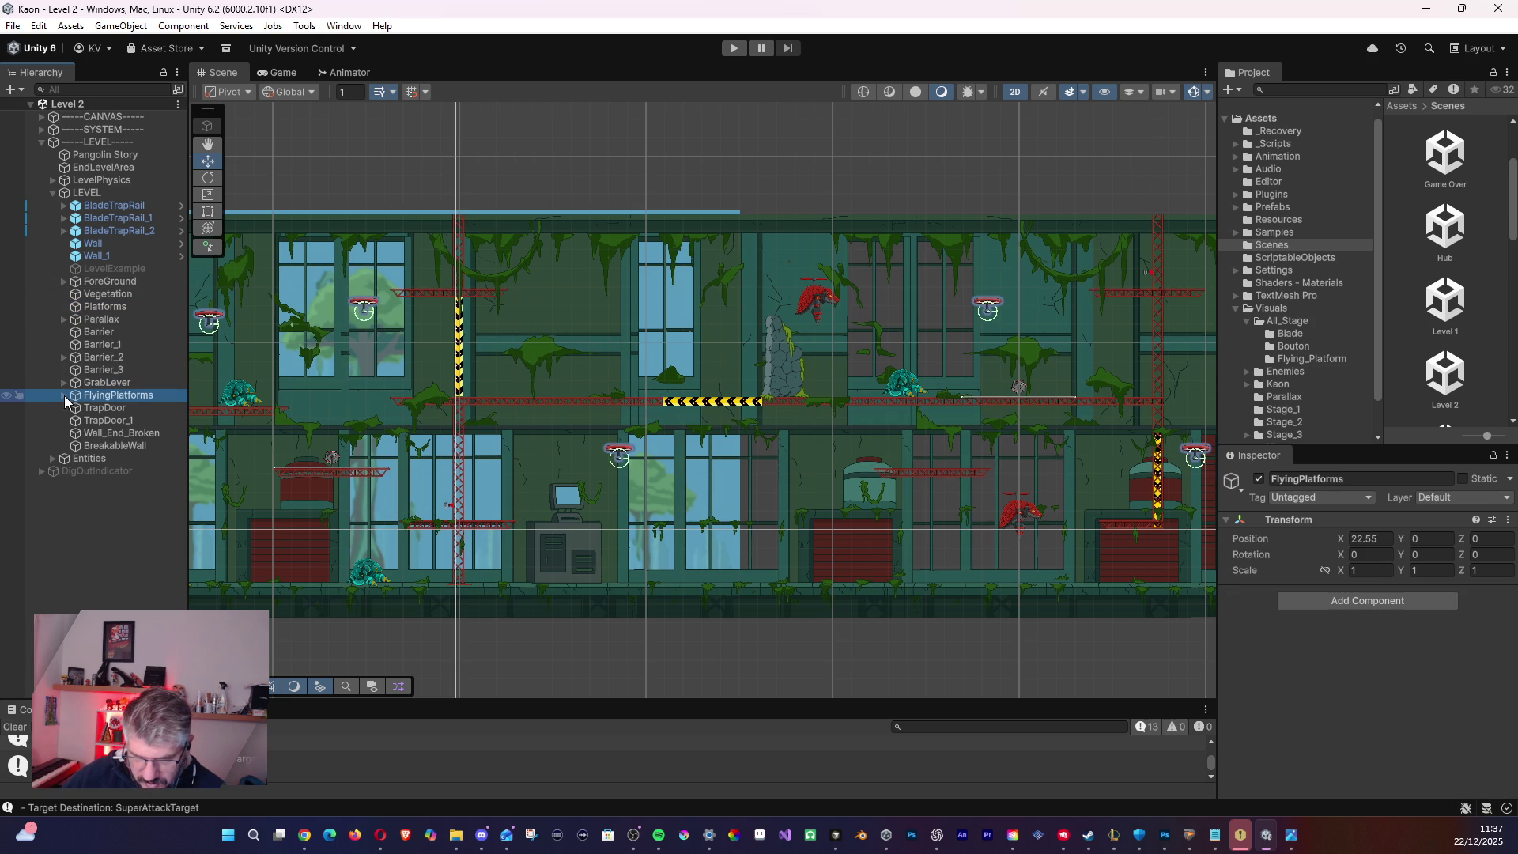
{"action": "left_click", "coordinate": [64, 395]}
- Inspect each grapple hook, GrappleHook_0 through GrappleHook_5, under FlyingPlatforms
{"action": "left_click", "coordinate": [95, 408]}
{"action": "left_click", "coordinate": [107, 433]}
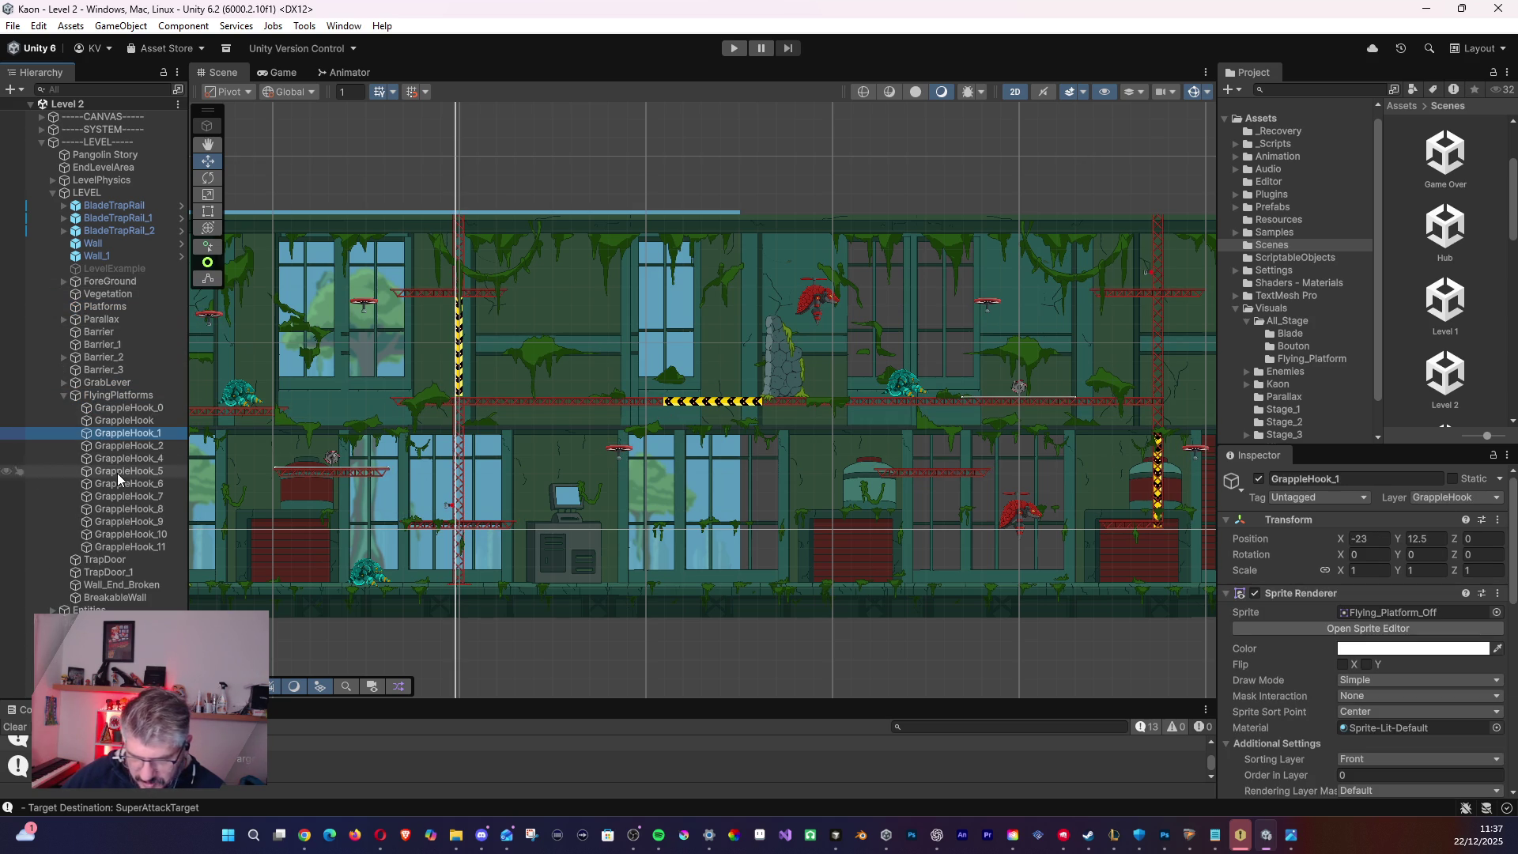
{"action": "left_click", "coordinate": [117, 471]}
{"action": "left_click", "coordinate": [124, 456]}
{"action": "left_click", "coordinate": [125, 443]}
{"action": "left_click", "coordinate": [111, 424]}
{"action": "left_click", "coordinate": [114, 411]}
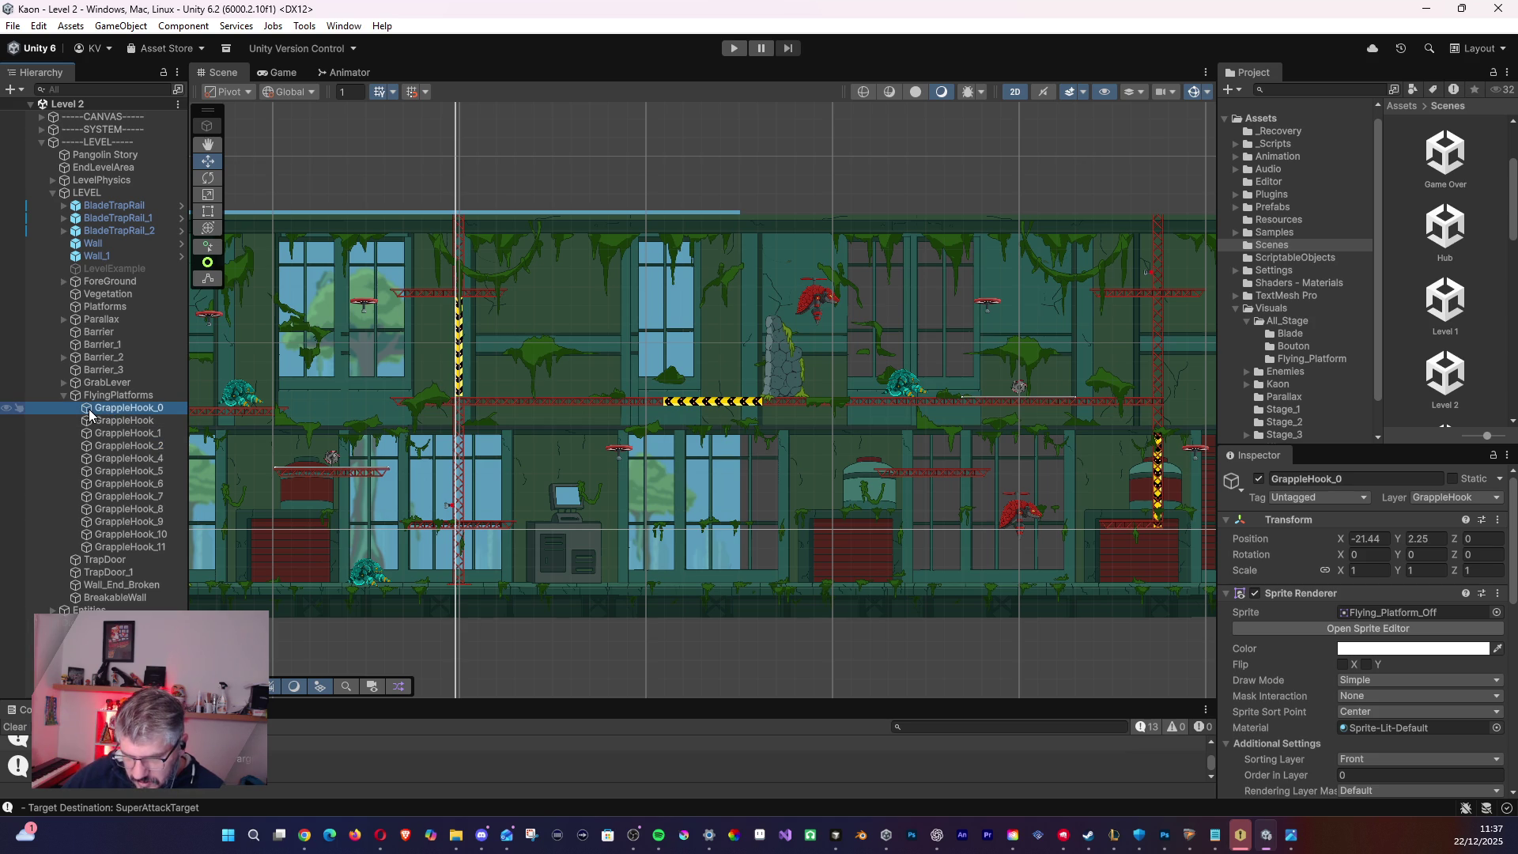
- Show and scroll through the Prefabs folder in the Project window
{"action": "left_click", "coordinate": [1270, 207]}
{"action": "scroll", "coordinate": [1369, 580], "scroll_direction": "down", "scroll_amount": 3}
{"action": "scroll", "coordinate": [1373, 586], "scroll_direction": "down", "scroll_amount": 12}
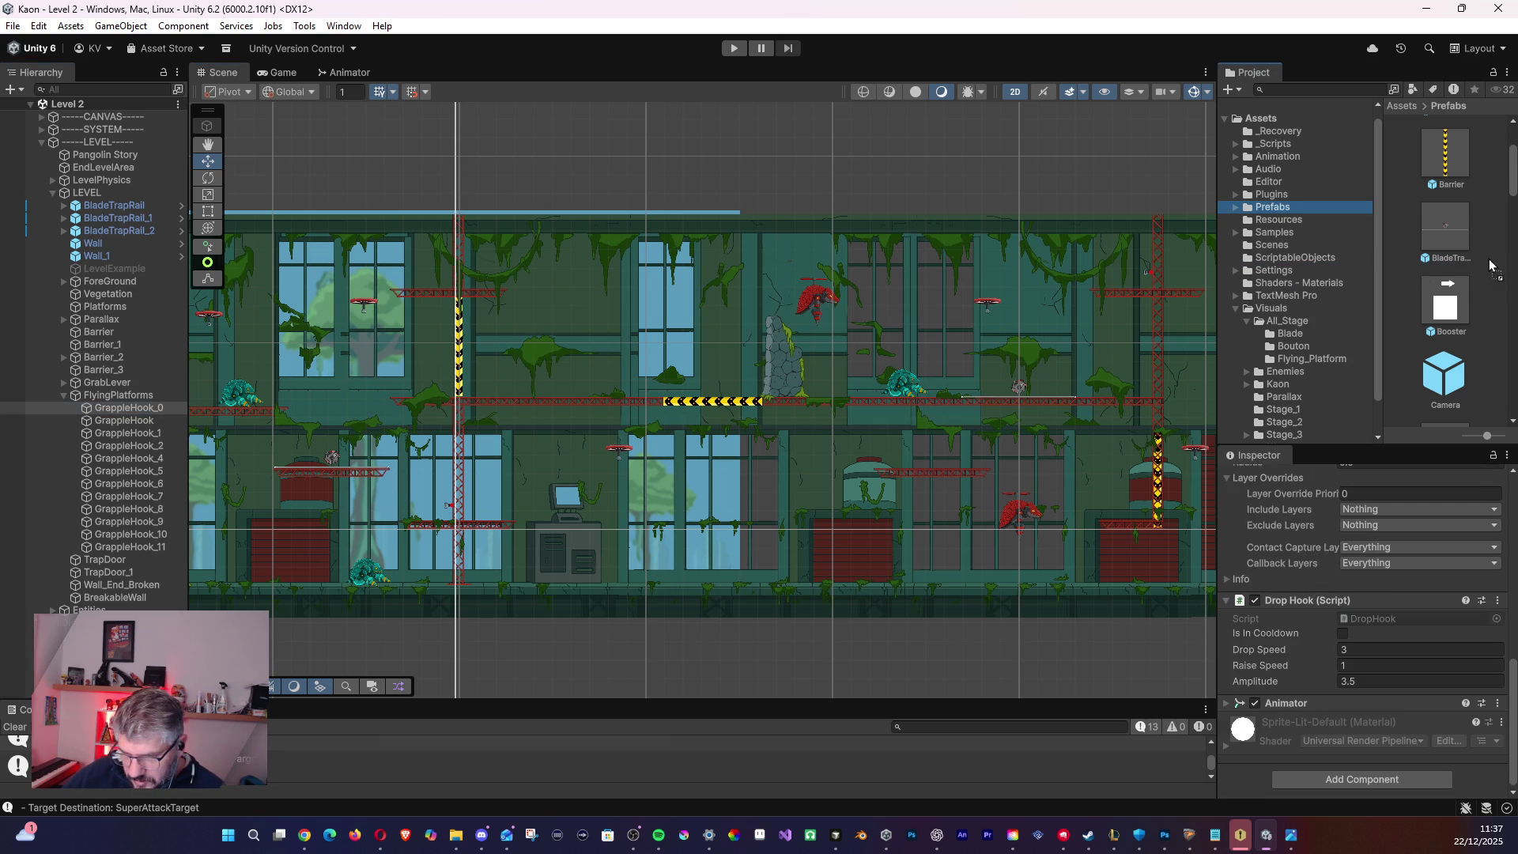
- Rename the copy of GrappleHook_0 to Grapple_Hook
{"action": "left_click", "coordinate": [133, 410]}
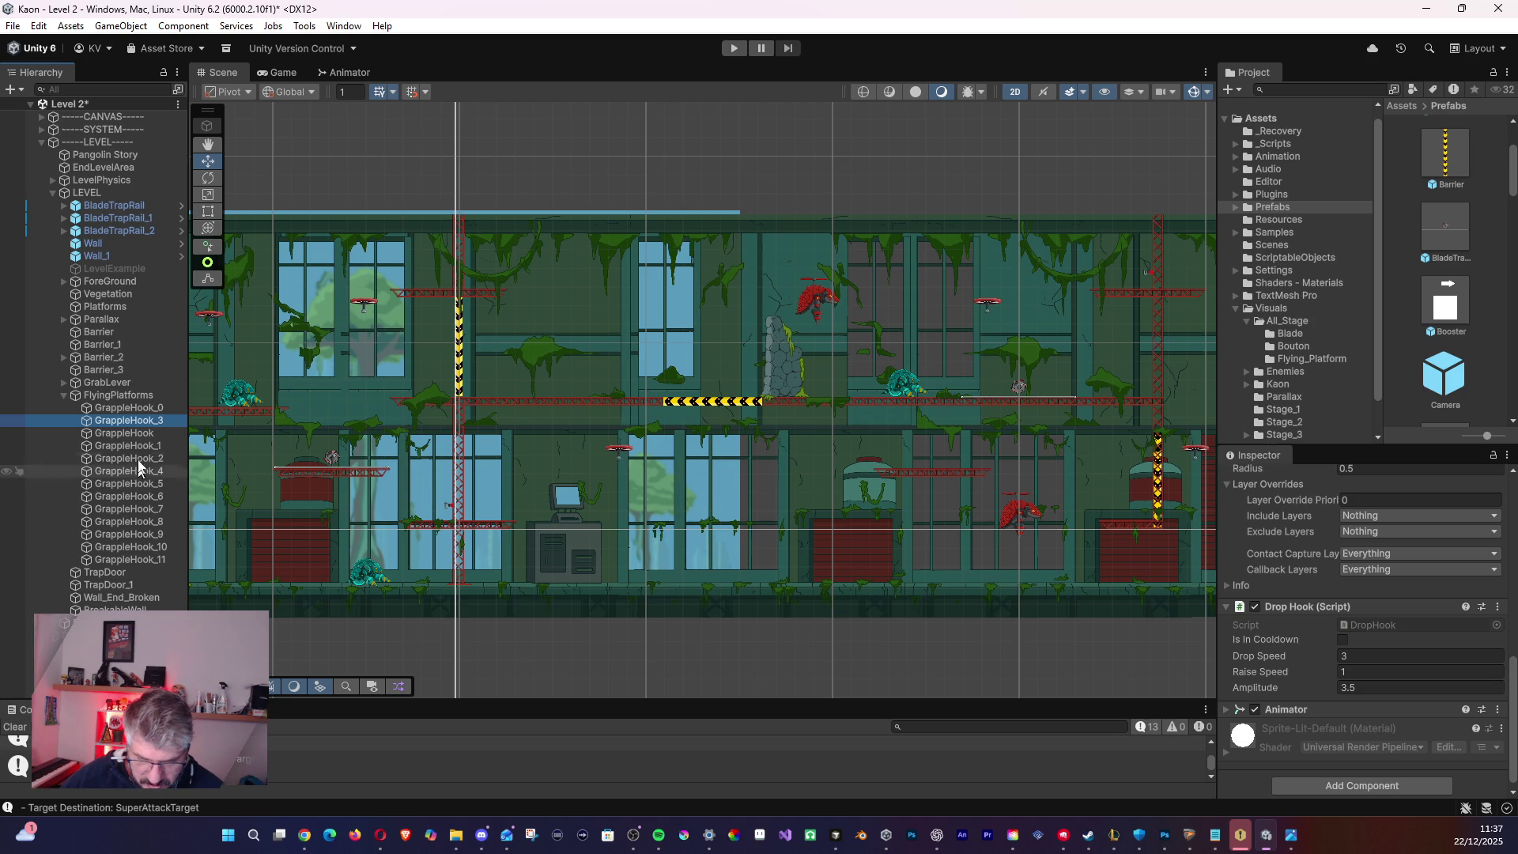
{"action": "left_click", "coordinate": [154, 420]}
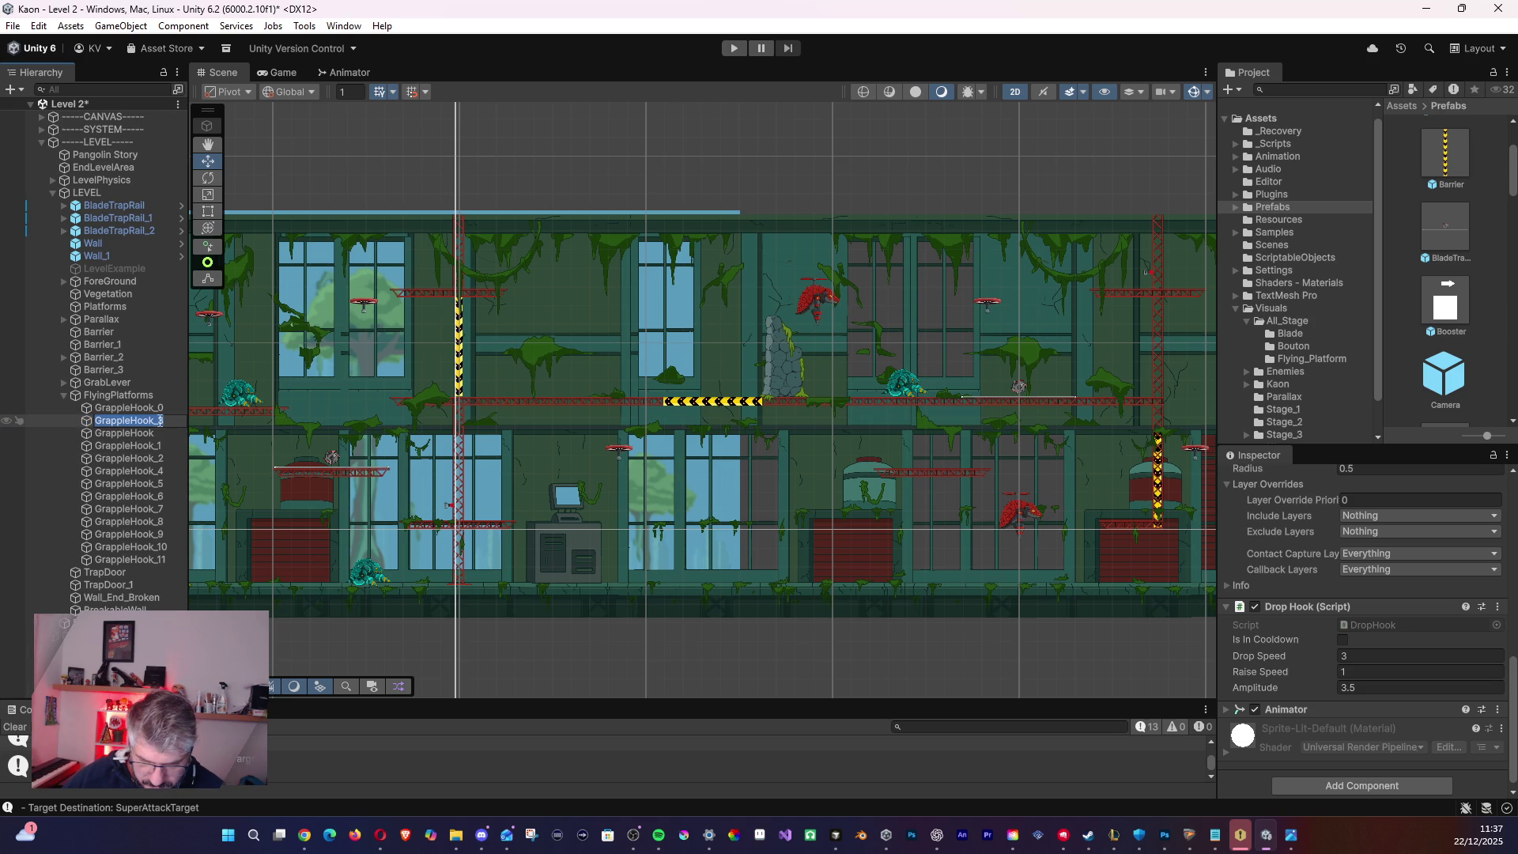
{"action": "key", "text": "BackSpace"}
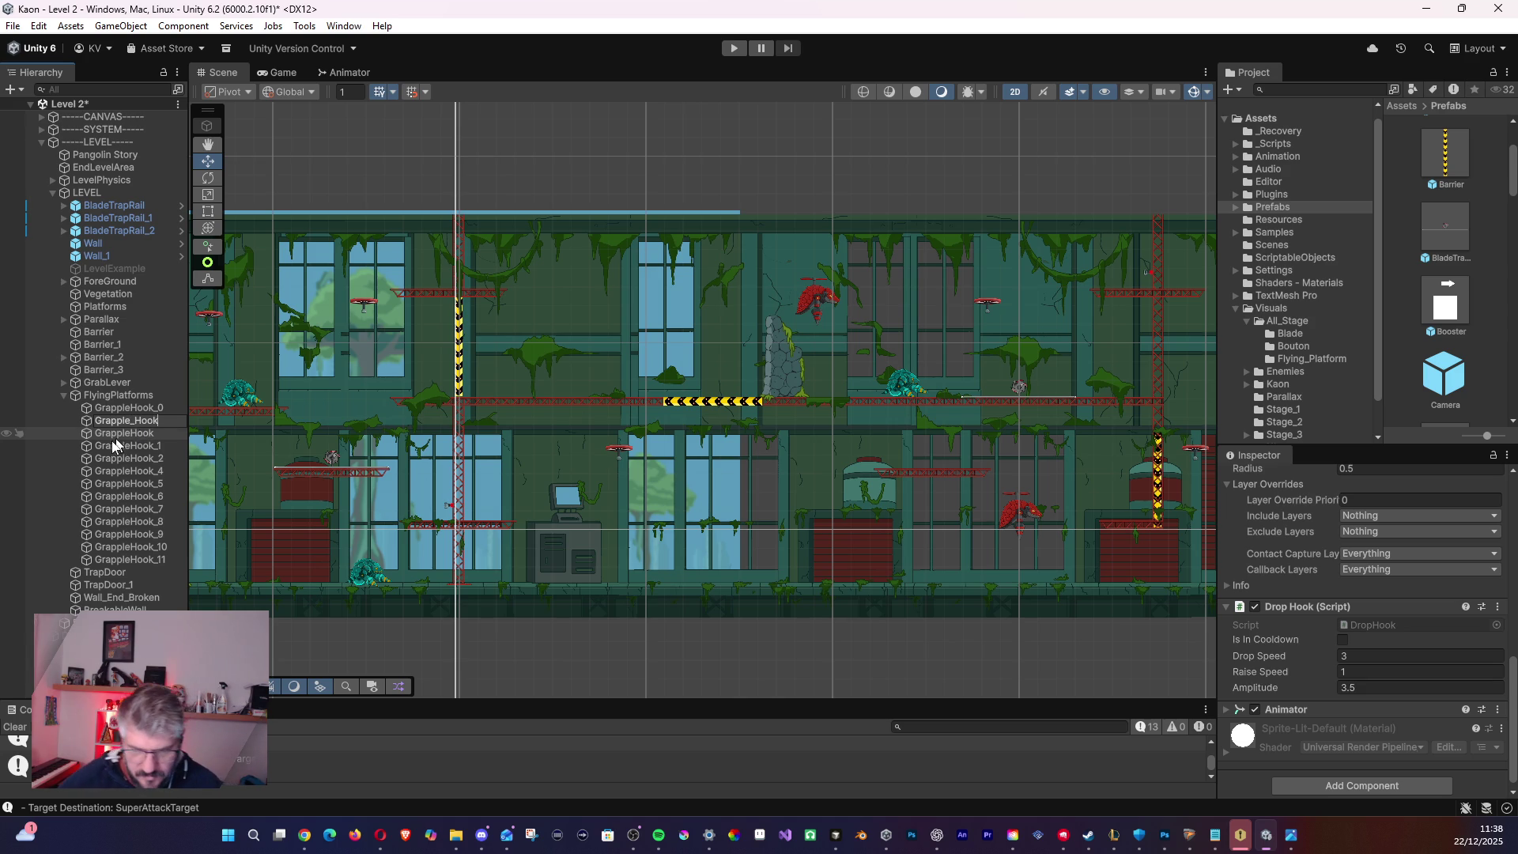
{"action": "key", "text": "Return"}
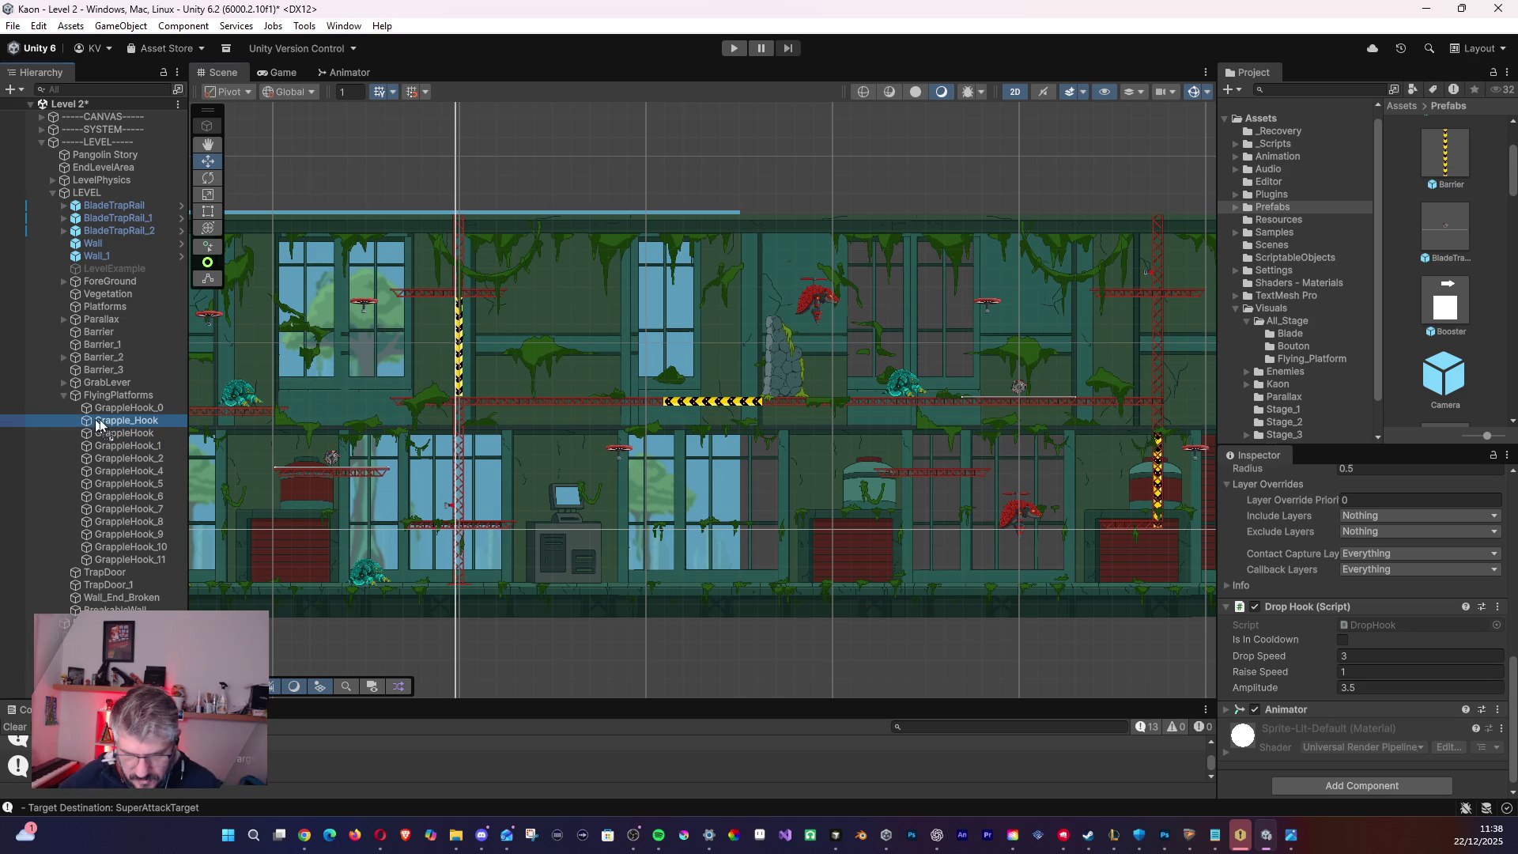
- Make Grapple_Hook a prefab in the Prefabs folder, delete the scene copy, and save Level 2
{"action": "mouse_move", "coordinate": [1437, 281]}
{"action": "left_mouse_down"}
{"action": "mouse_move", "coordinate": [1297, 218]}
{"action": "mouse_move", "coordinate": [1269, 226]}
{"action": "mouse_move", "coordinate": [1277, 212]}
{"action": "left_mouse_up"}
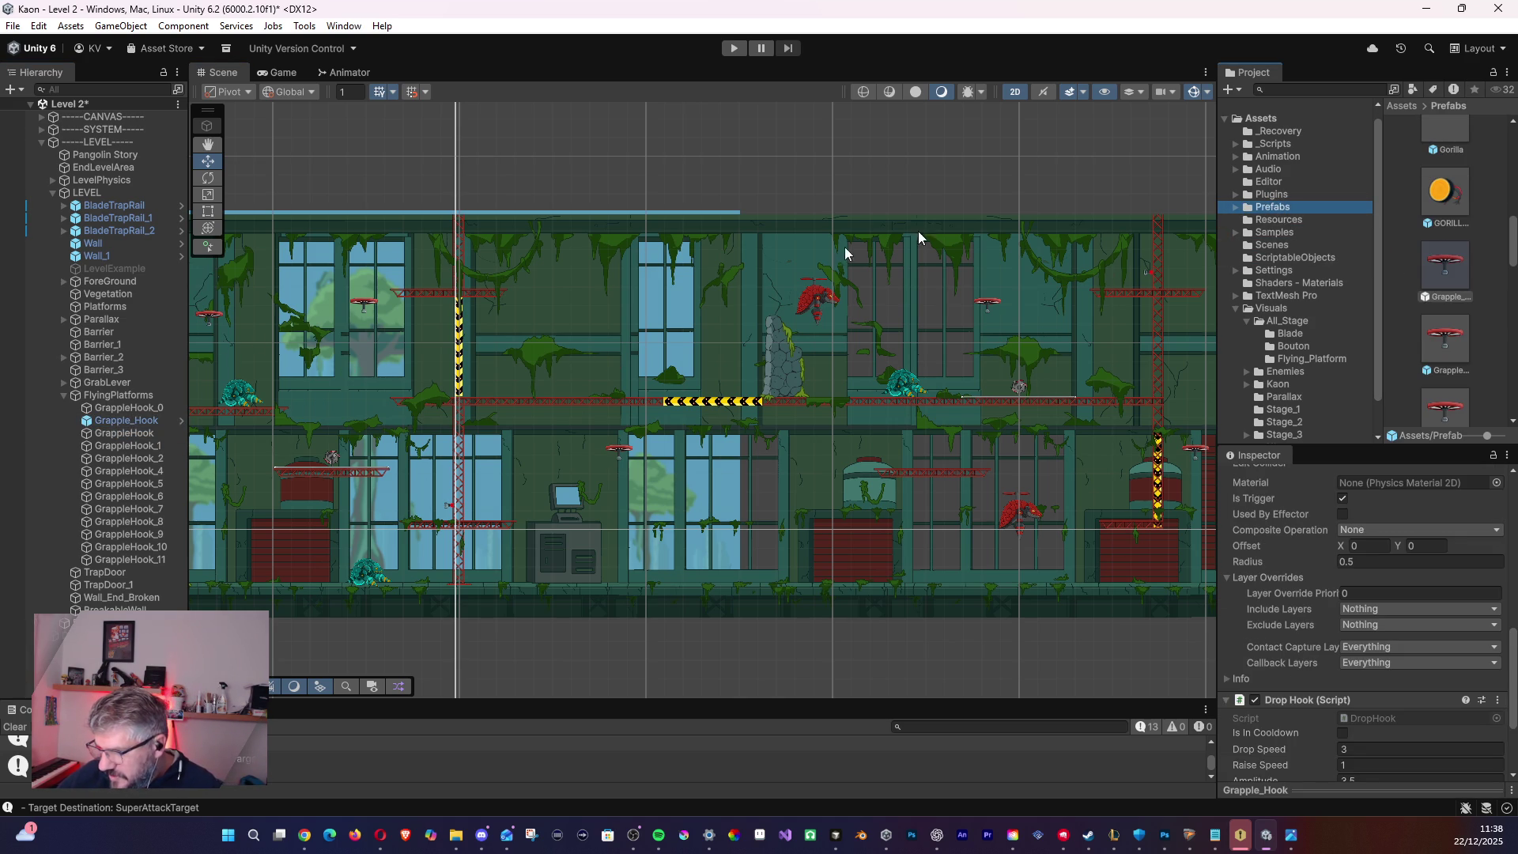
{"action": "left_click", "coordinate": [158, 420]}
{"action": "key", "text": "Delete"}
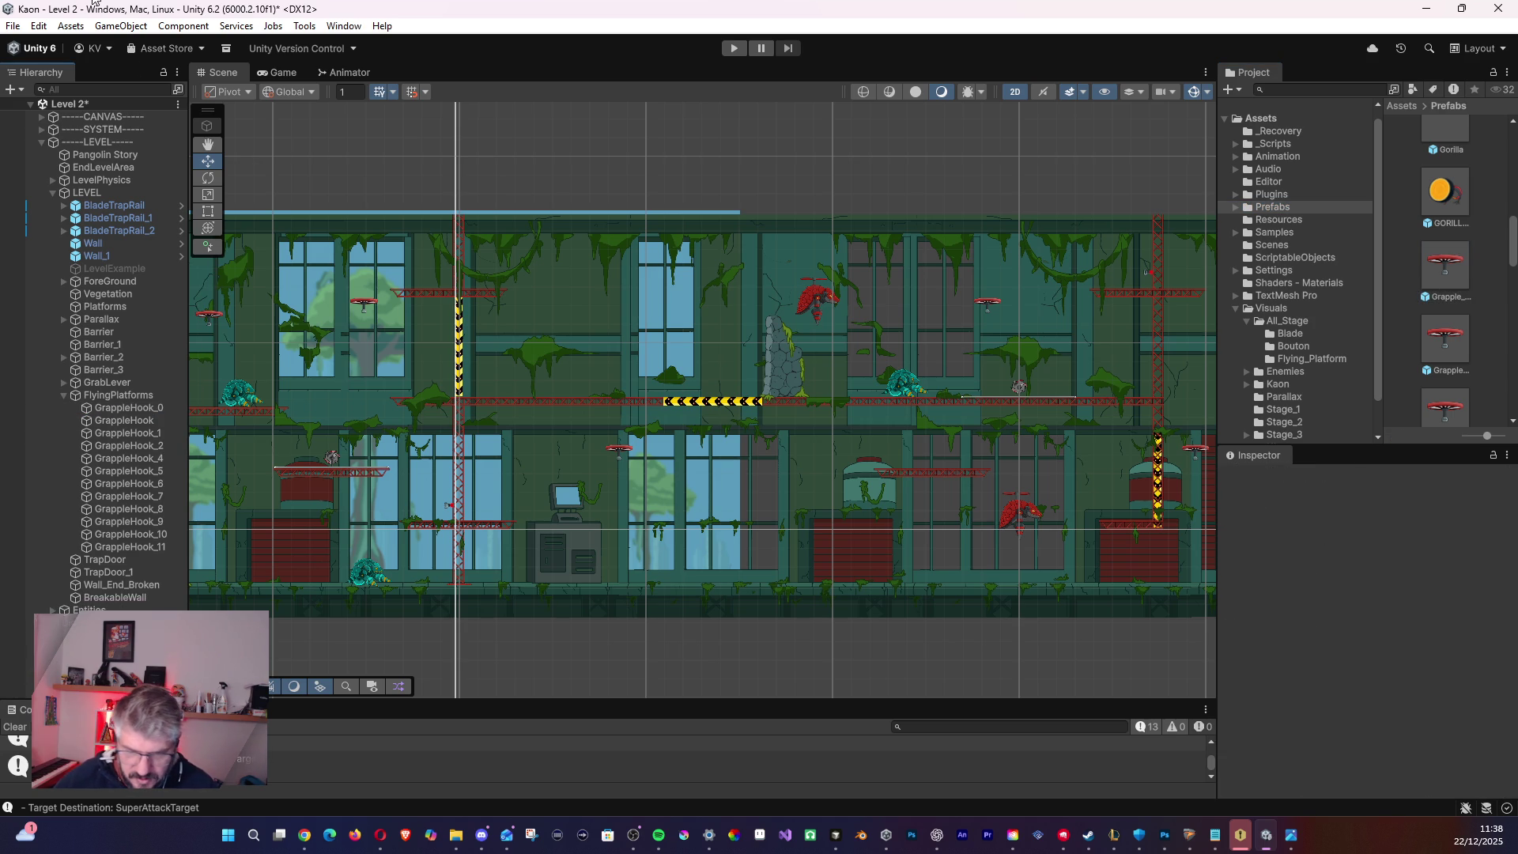
{"action": "left_click", "coordinate": [15, 26]}
{"action": "left_click", "coordinate": [56, 107]}
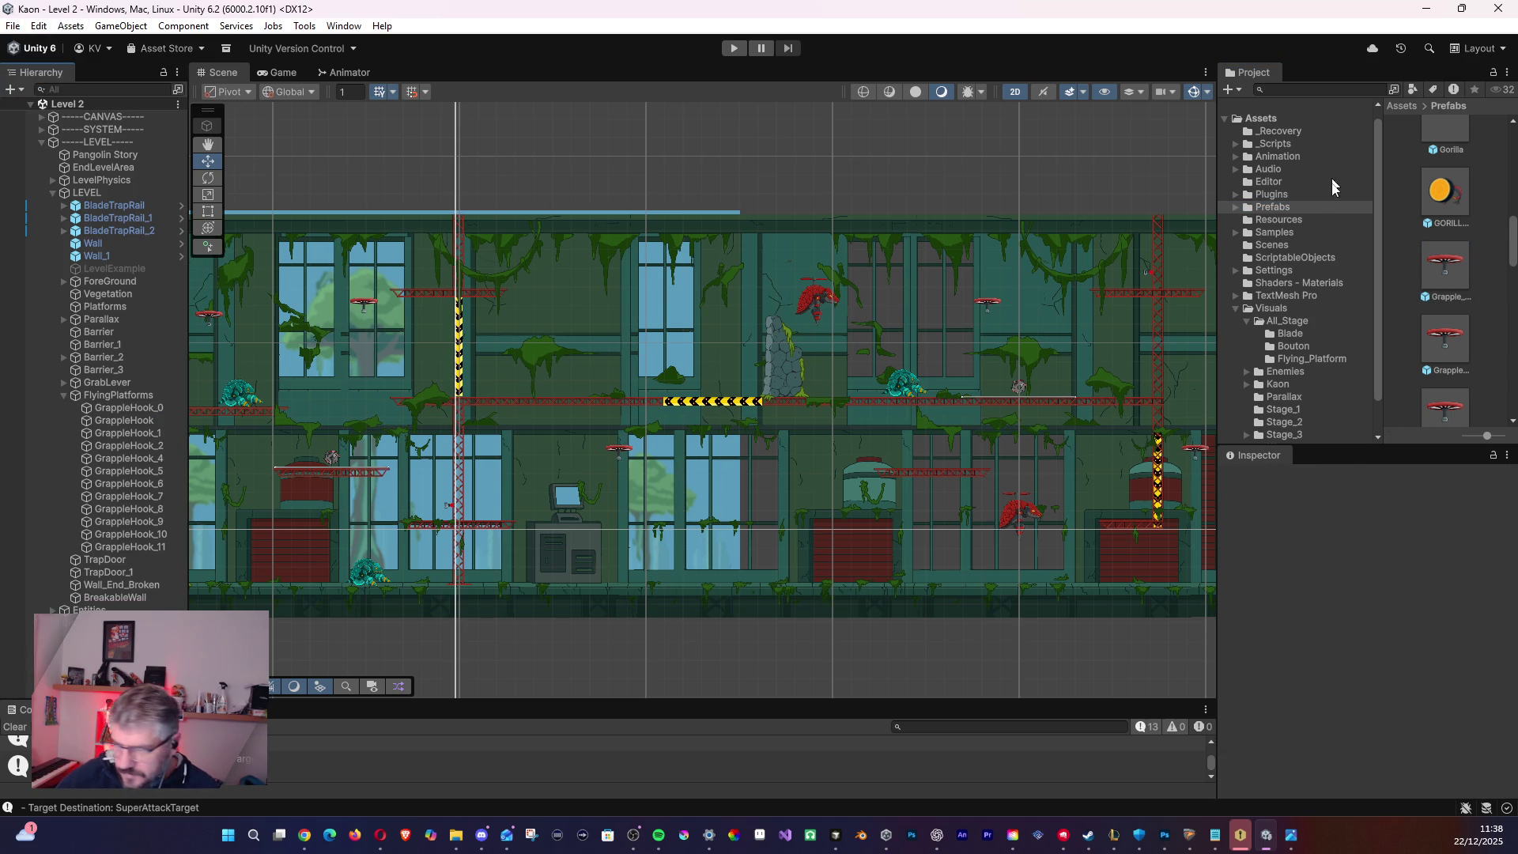
- Browse the project's Scenes folder and open Level 3
{"action": "scroll", "coordinate": [1308, 355], "scroll_direction": "down", "scroll_amount": 2}
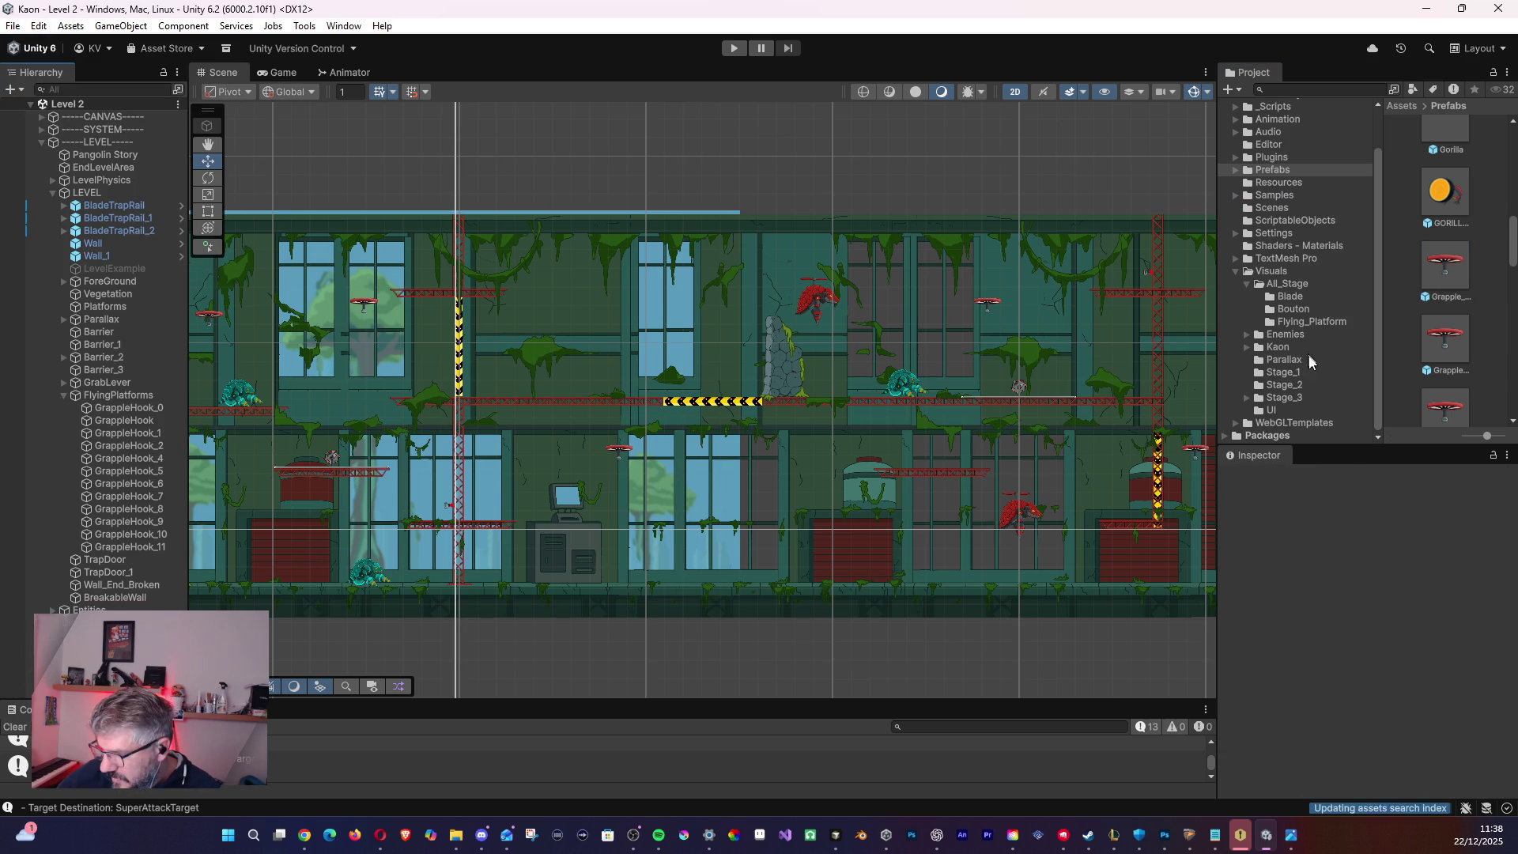
{"action": "left_click", "coordinate": [1272, 208]}
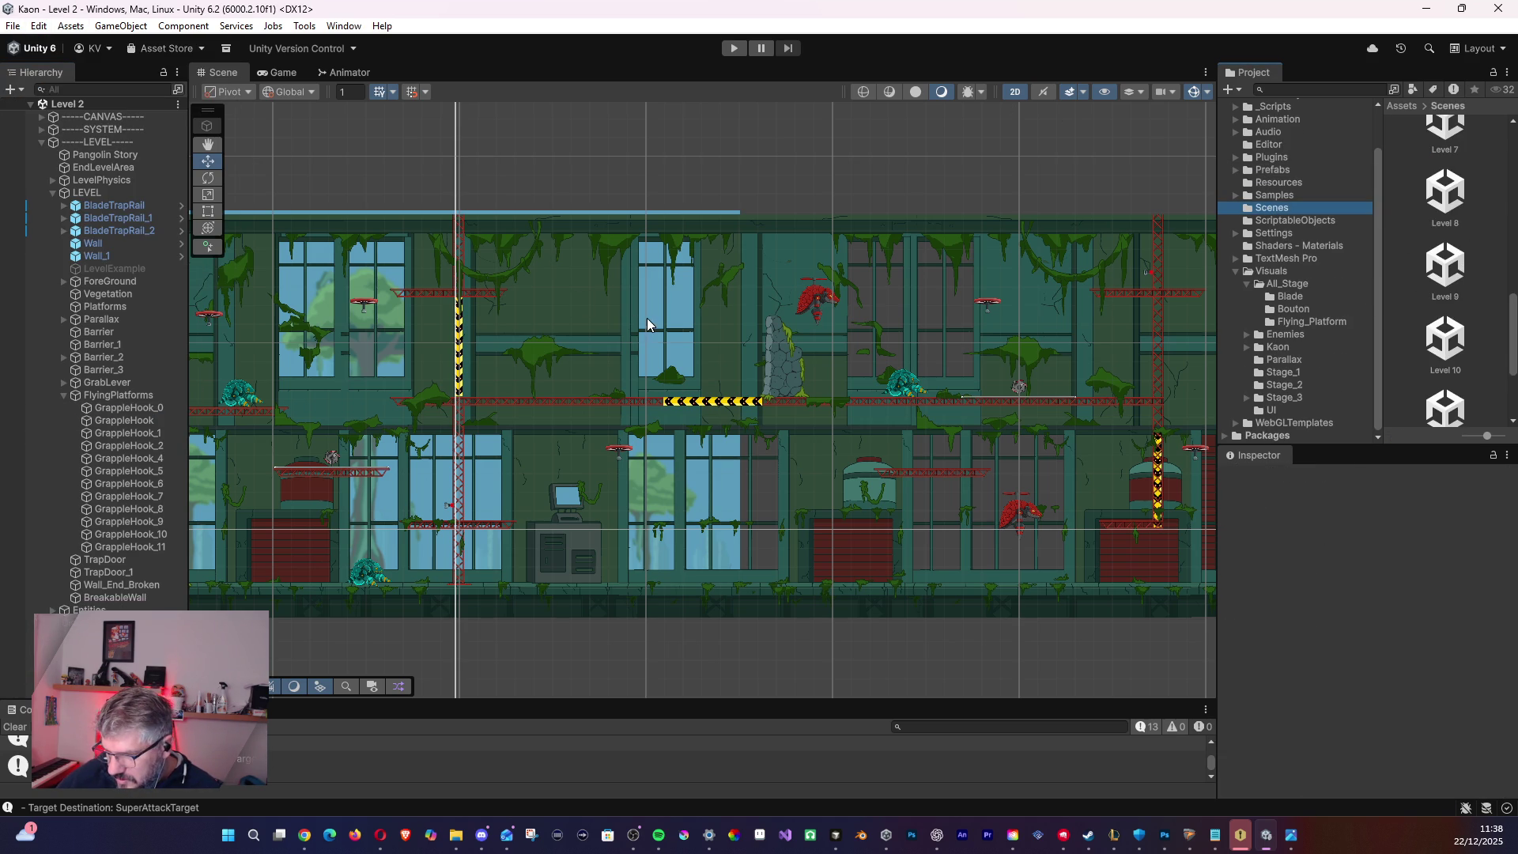
{"action": "scroll", "coordinate": [546, 340], "scroll_direction": "down", "scroll_amount": 4}
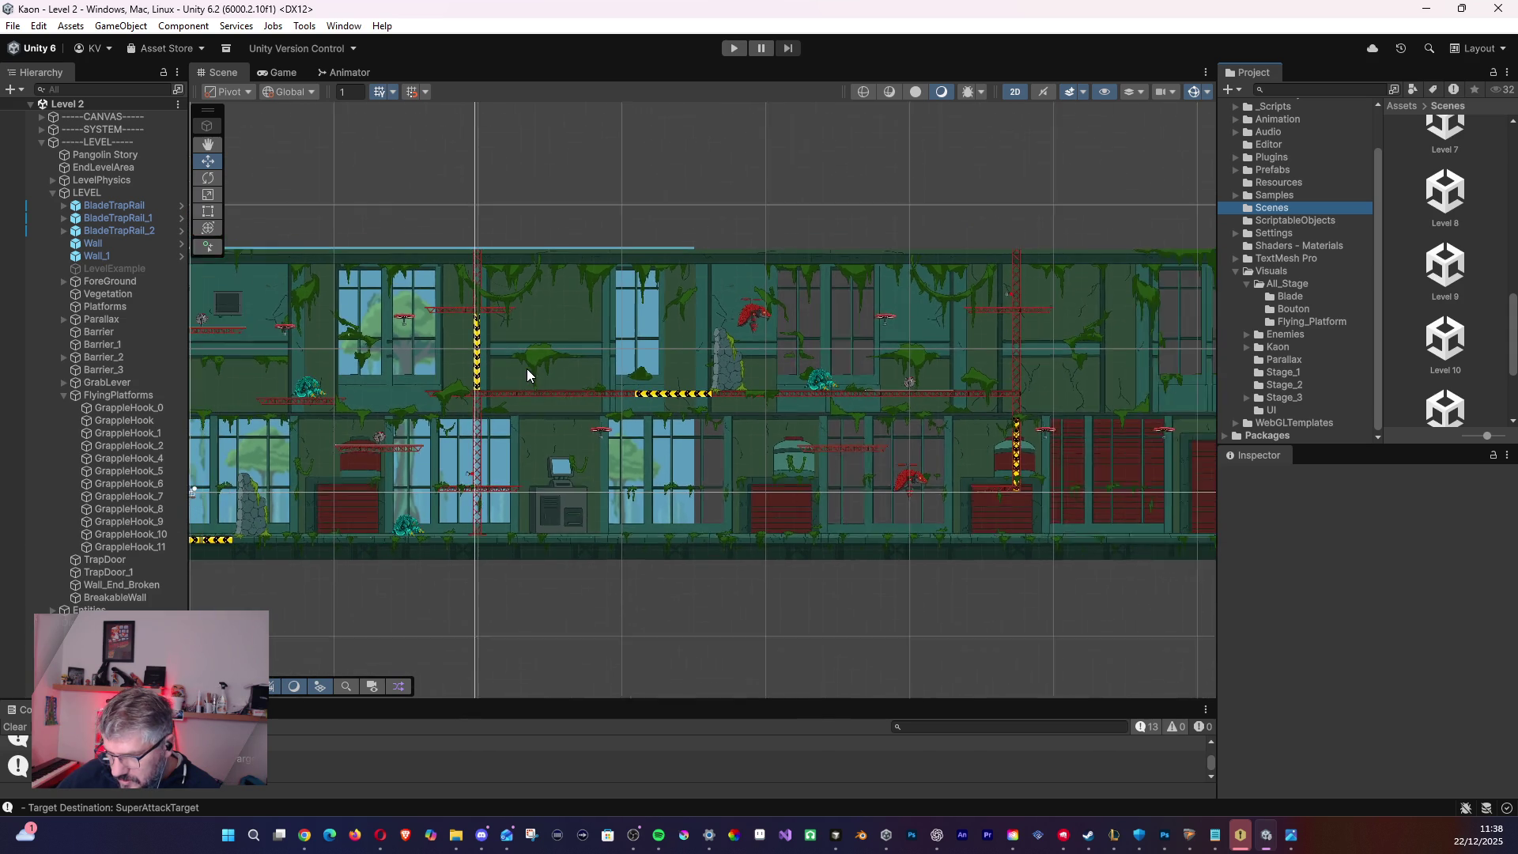
{"action": "scroll", "coordinate": [520, 378], "scroll_direction": "down", "scroll_amount": 1}
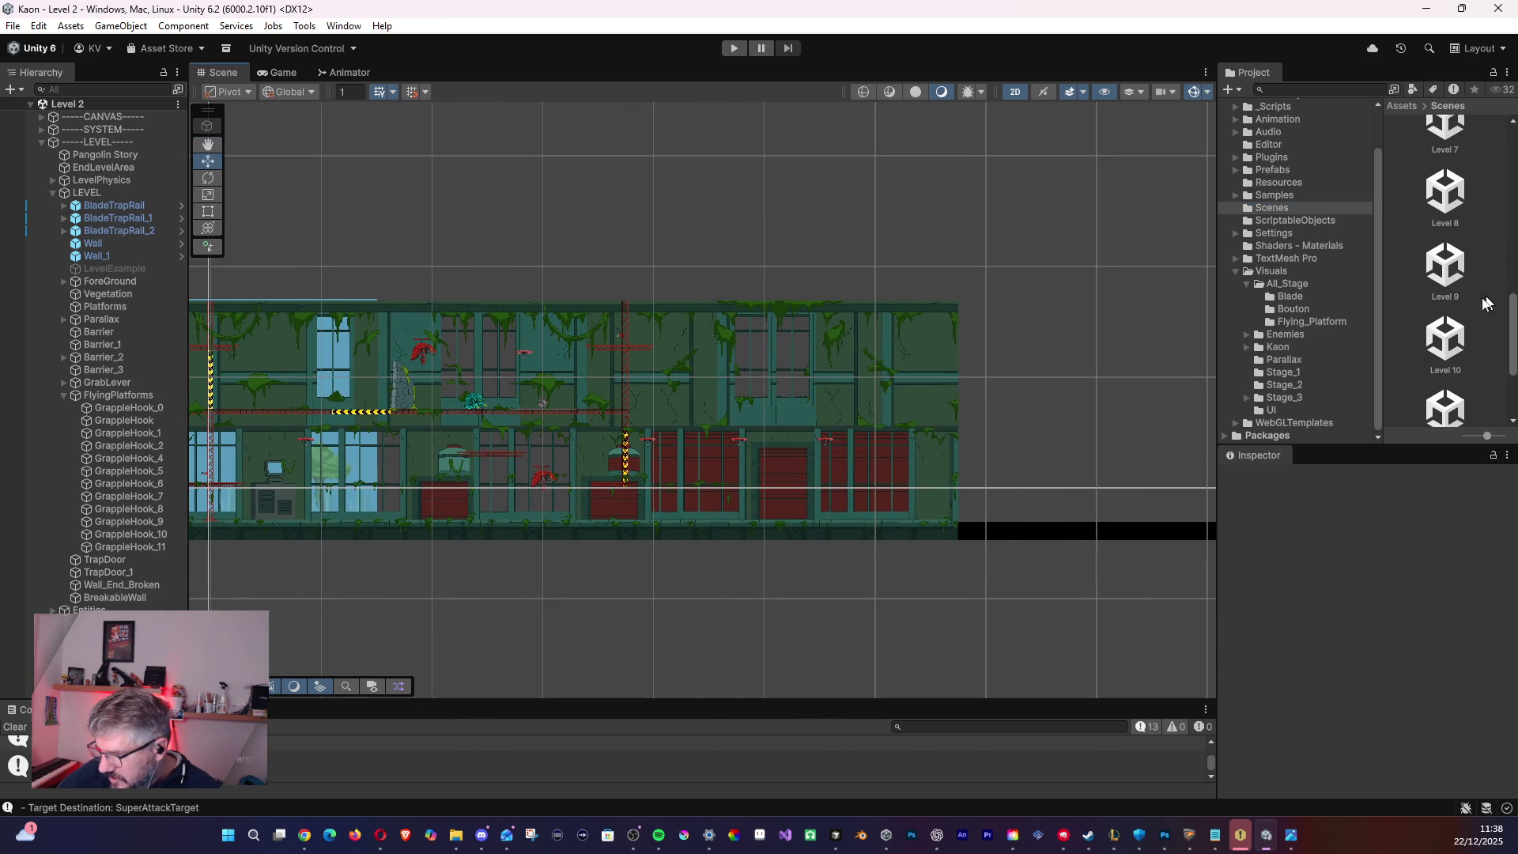
{"action": "scroll", "coordinate": [1450, 248], "scroll_direction": "up", "scroll_amount": 4}
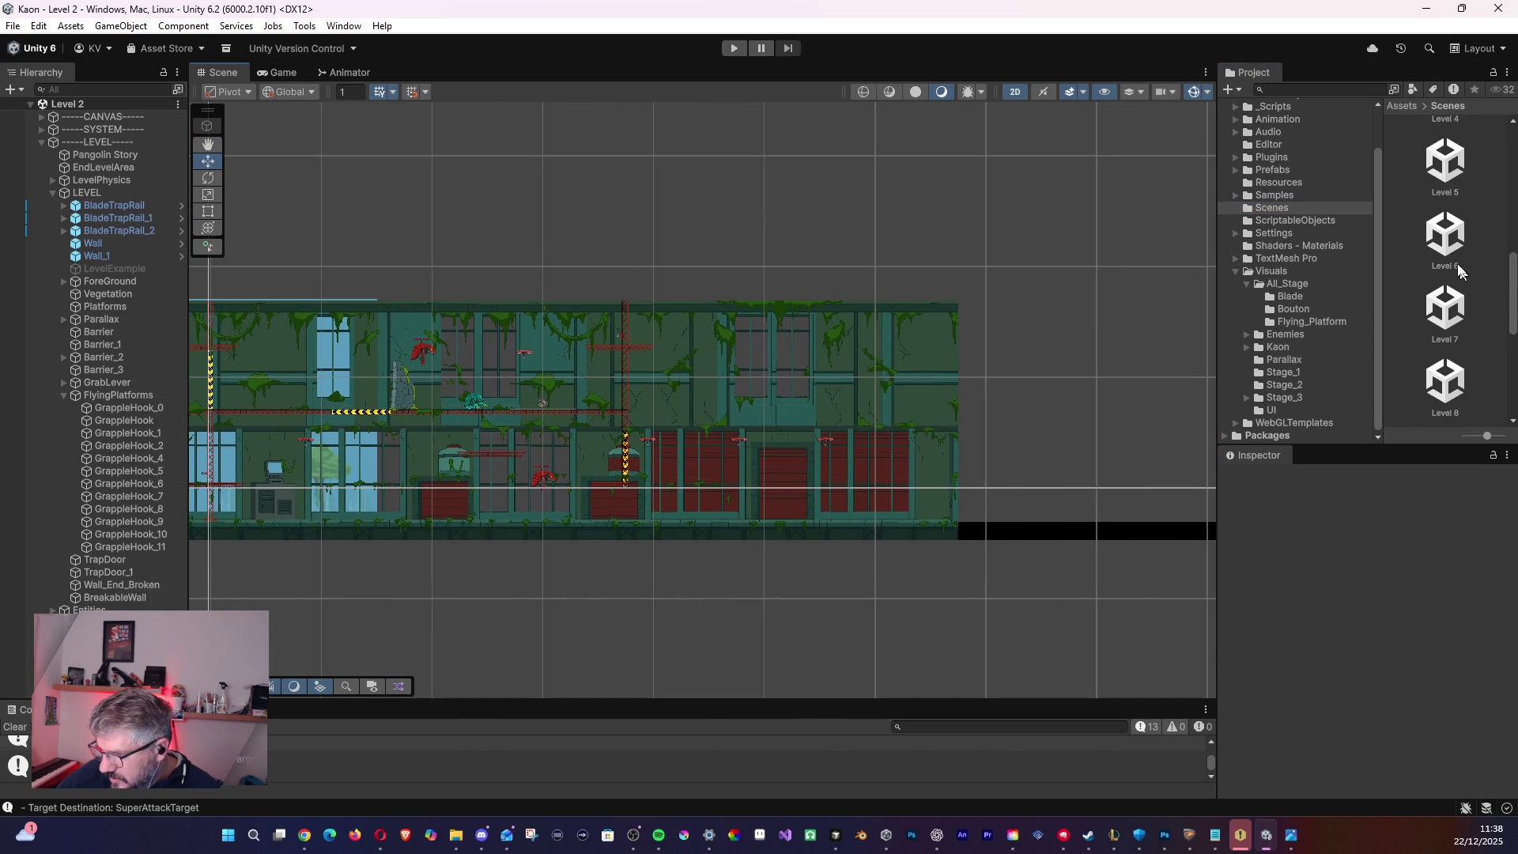
{"action": "scroll", "coordinate": [1450, 248], "scroll_direction": "up", "scroll_amount": 2}
{"action": "left_click", "coordinate": [1446, 146]}
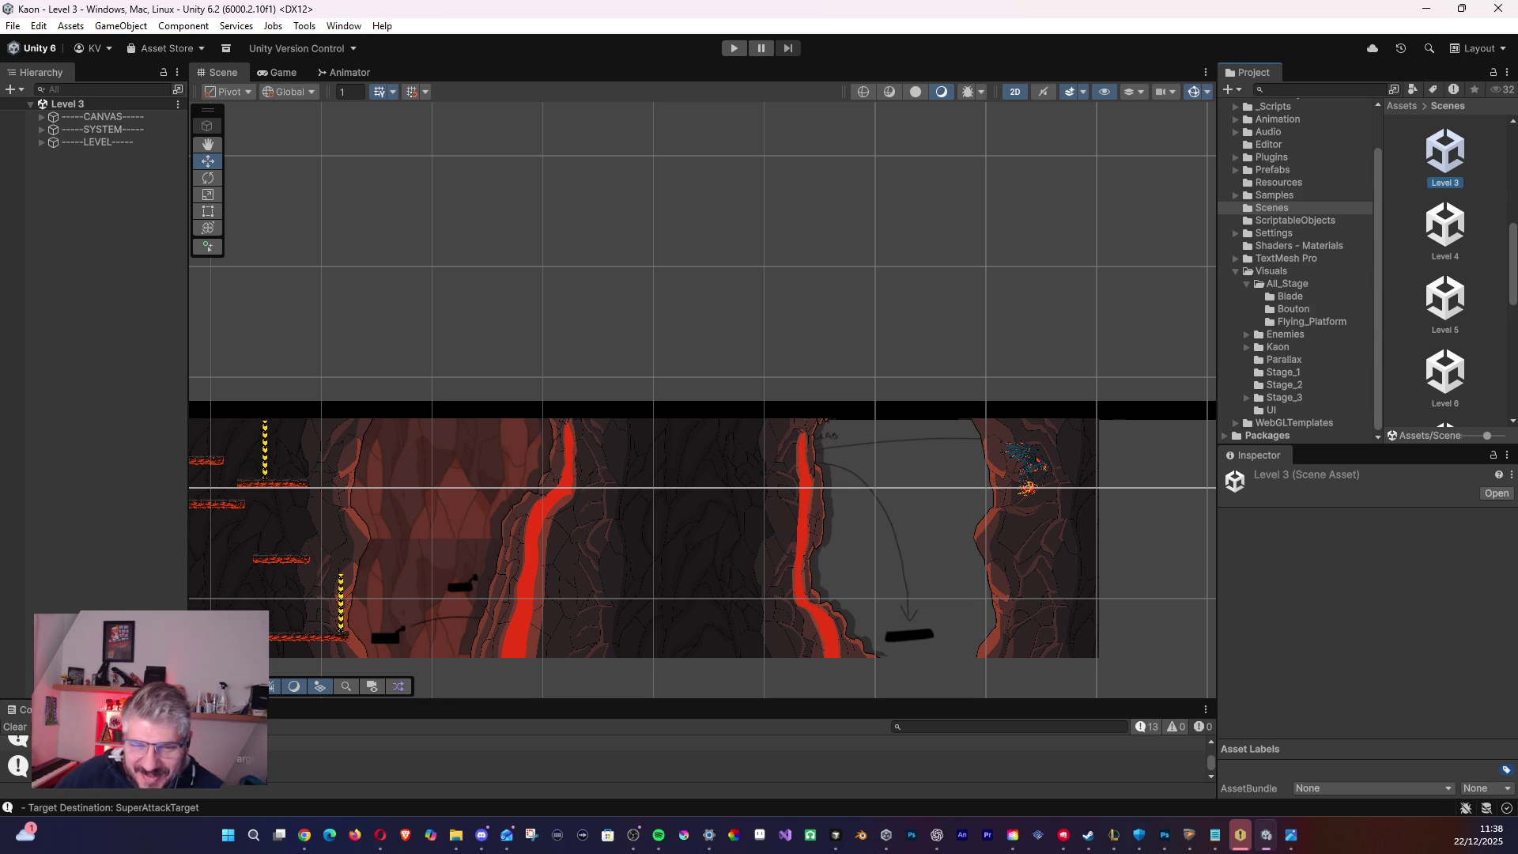
- Expand -----LEVEL-----, LevelPhysics and LEVEL in the Hierarchy and select Ground_1
{"action": "left_click_drag", "start_coordinate": [597, 447], "coordinate": [1032, 386]}
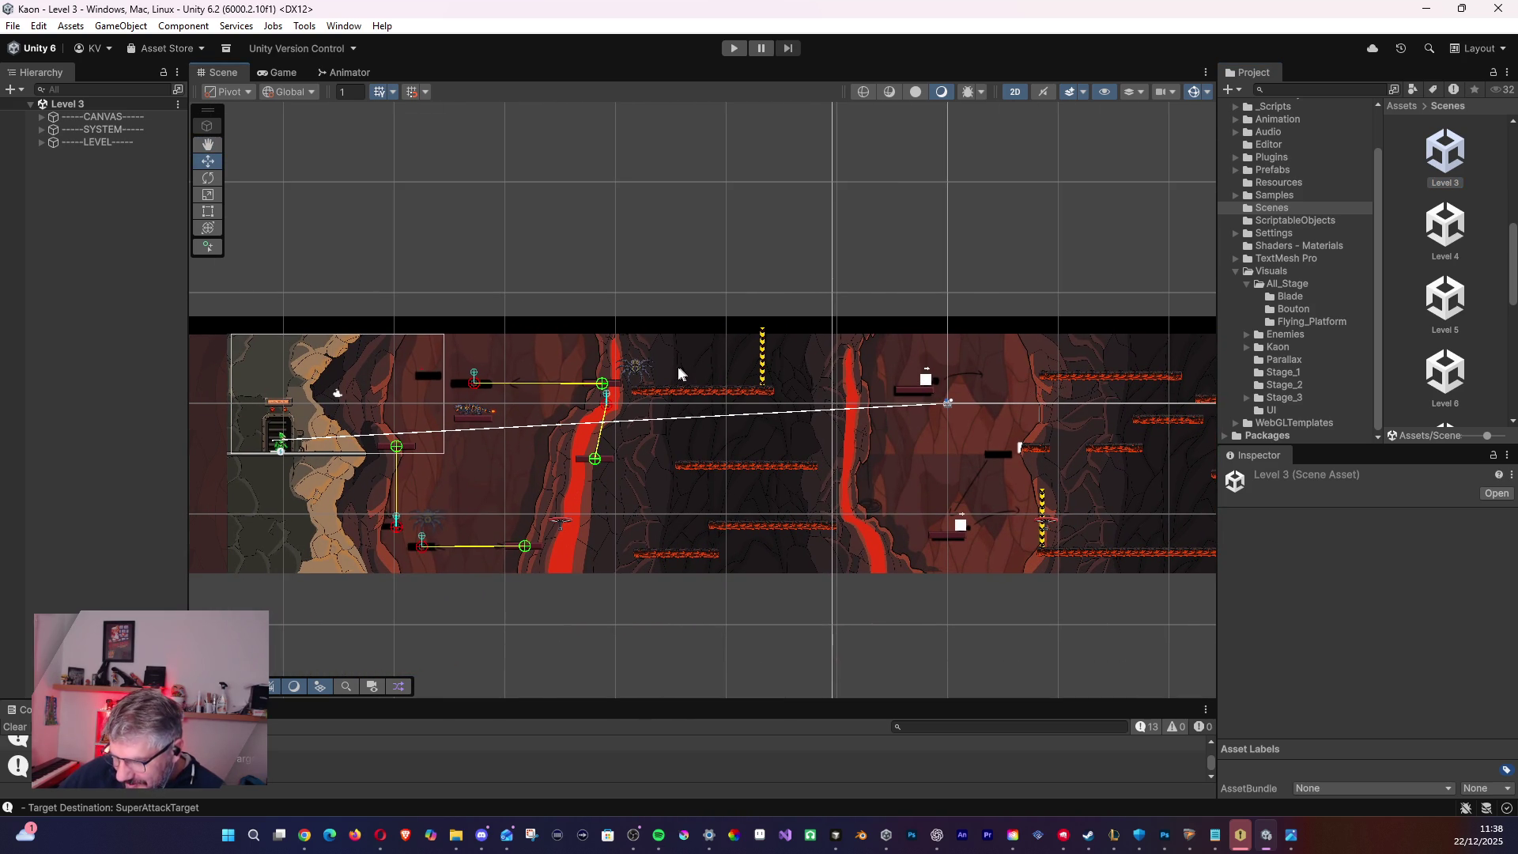
{"action": "mouse_move", "coordinate": [752, 430]}
{"action": "left_mouse_down"}
{"action": "mouse_move", "coordinate": [471, 420]}
{"action": "mouse_move", "coordinate": [387, 475]}
{"action": "mouse_move", "coordinate": [276, 454]}
{"action": "mouse_move", "coordinate": [556, 458]}
{"action": "mouse_move", "coordinate": [428, 431]}
{"action": "left_mouse_up"}
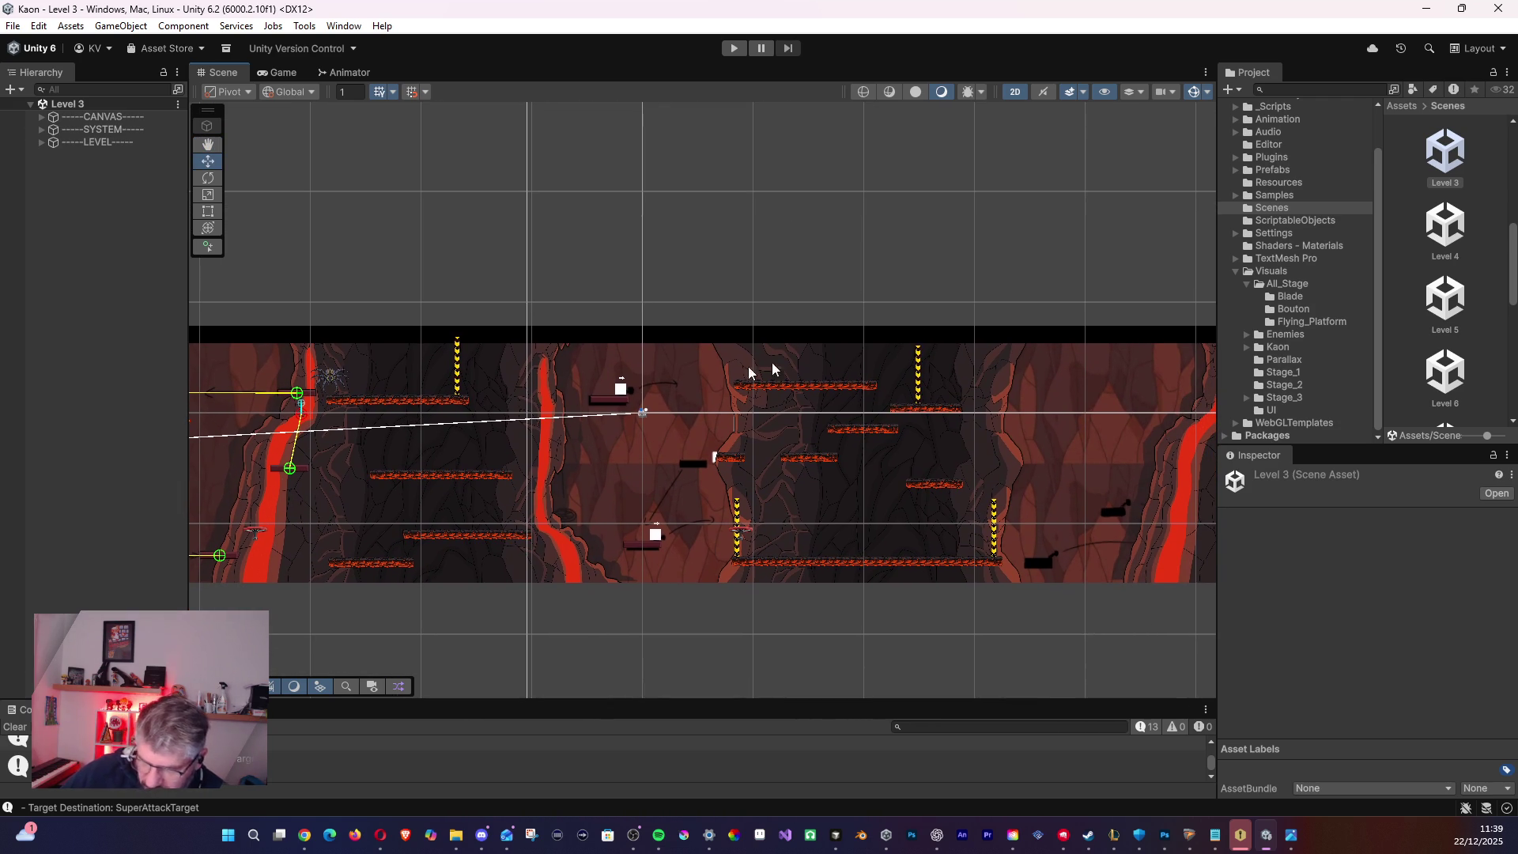
{"action": "left_click", "coordinate": [41, 141]}
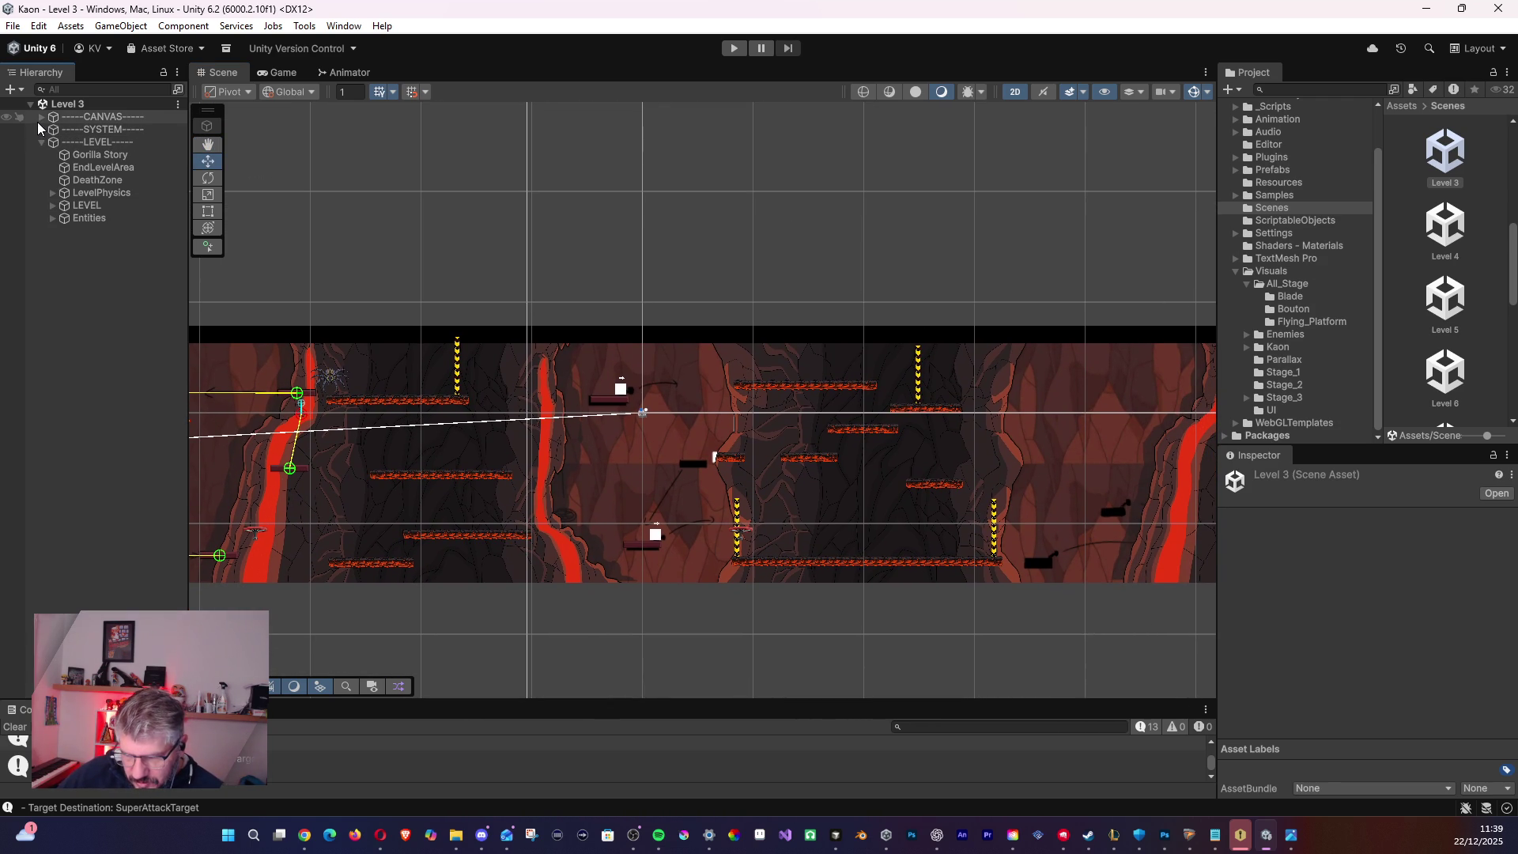
{"action": "left_click", "coordinate": [50, 193]}
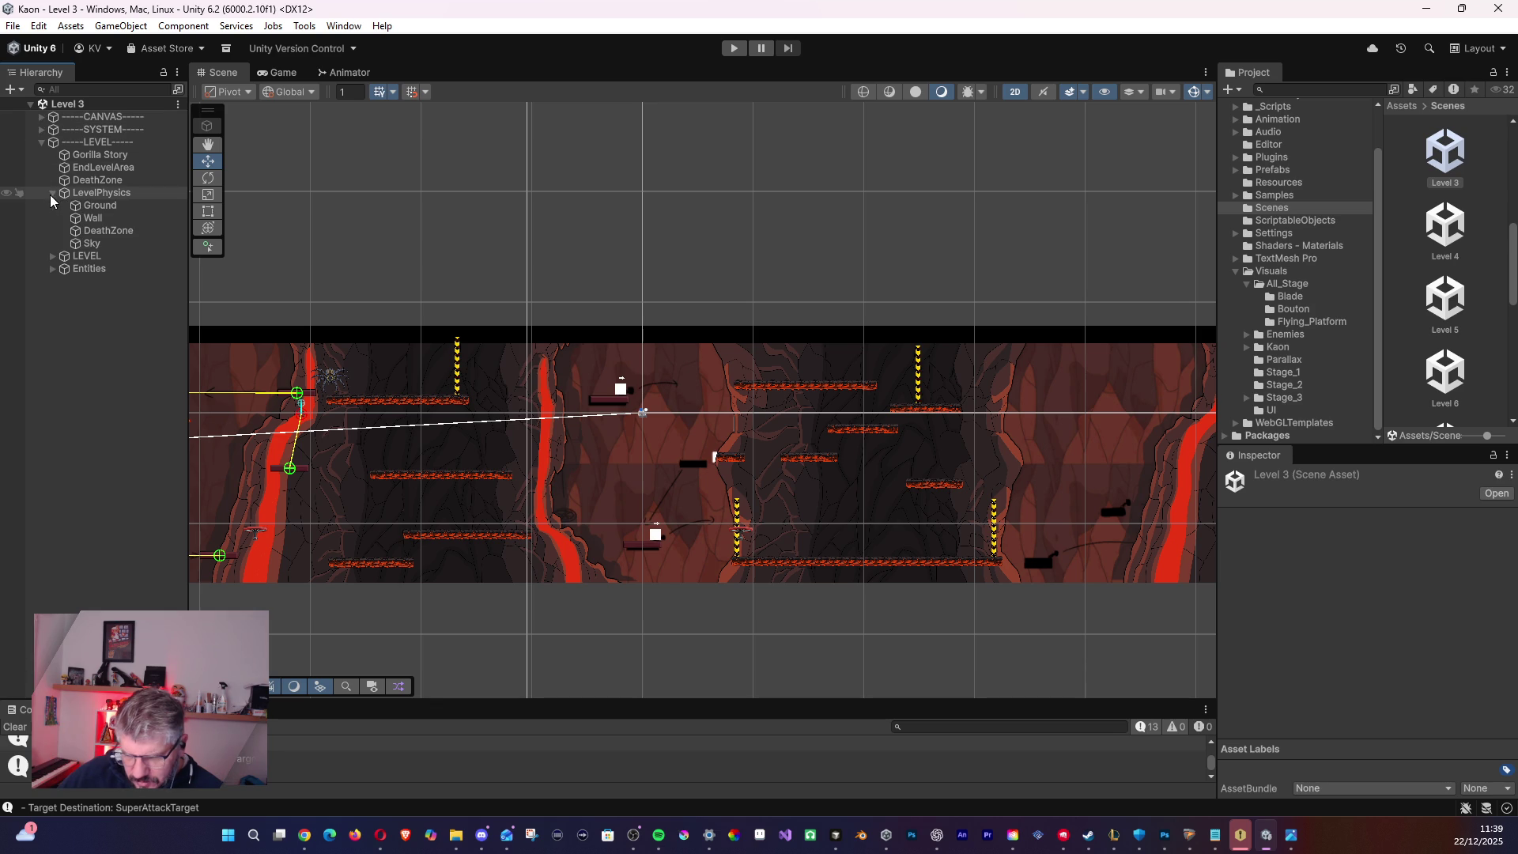
{"action": "left_click_drag", "start_coordinate": [562, 466], "coordinate": [1061, 438]}
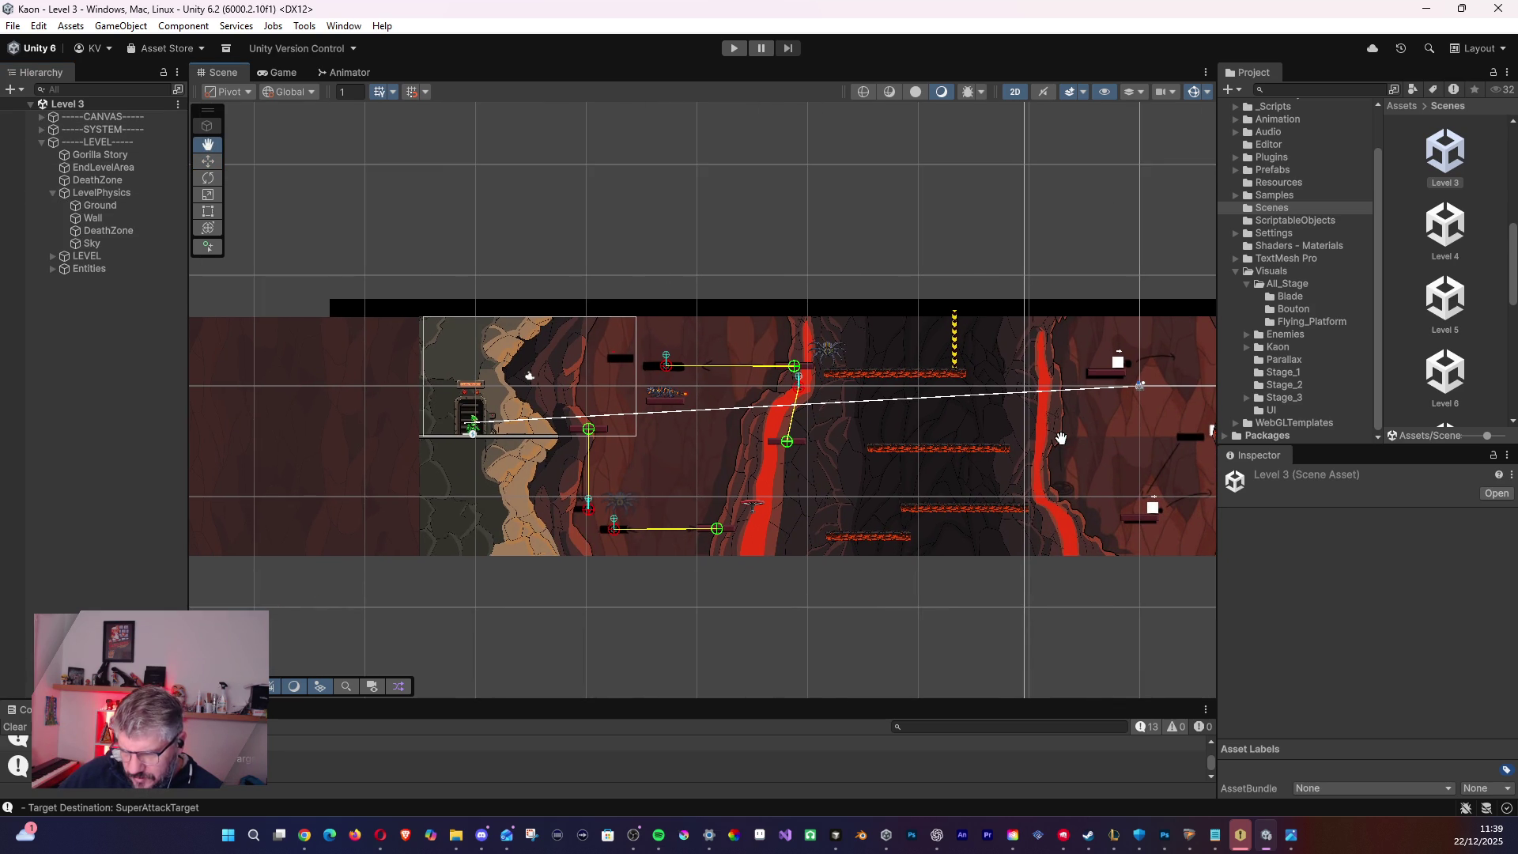
{"action": "left_click", "coordinate": [52, 257]}
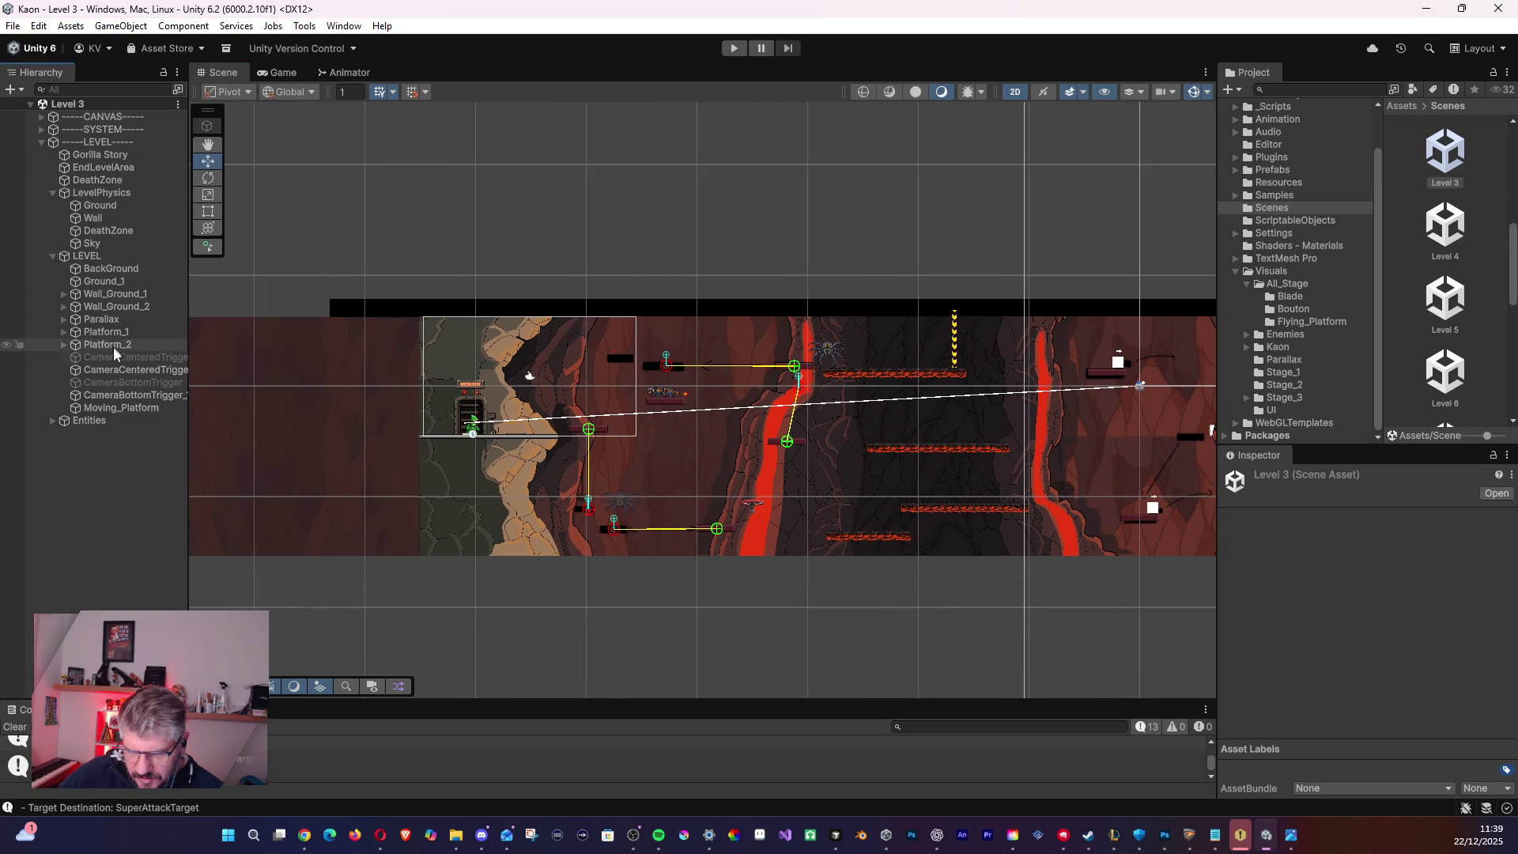
{"action": "left_click", "coordinate": [103, 282]}
{"action": "mouse_move", "coordinate": [561, 372]}
{"action": "left_mouse_down"}
{"action": "mouse_move", "coordinate": [190, 344]}
{"action": "mouse_move", "coordinate": [607, 404]}
{"action": "mouse_move", "coordinate": [579, 407]}
{"action": "left_mouse_up"}
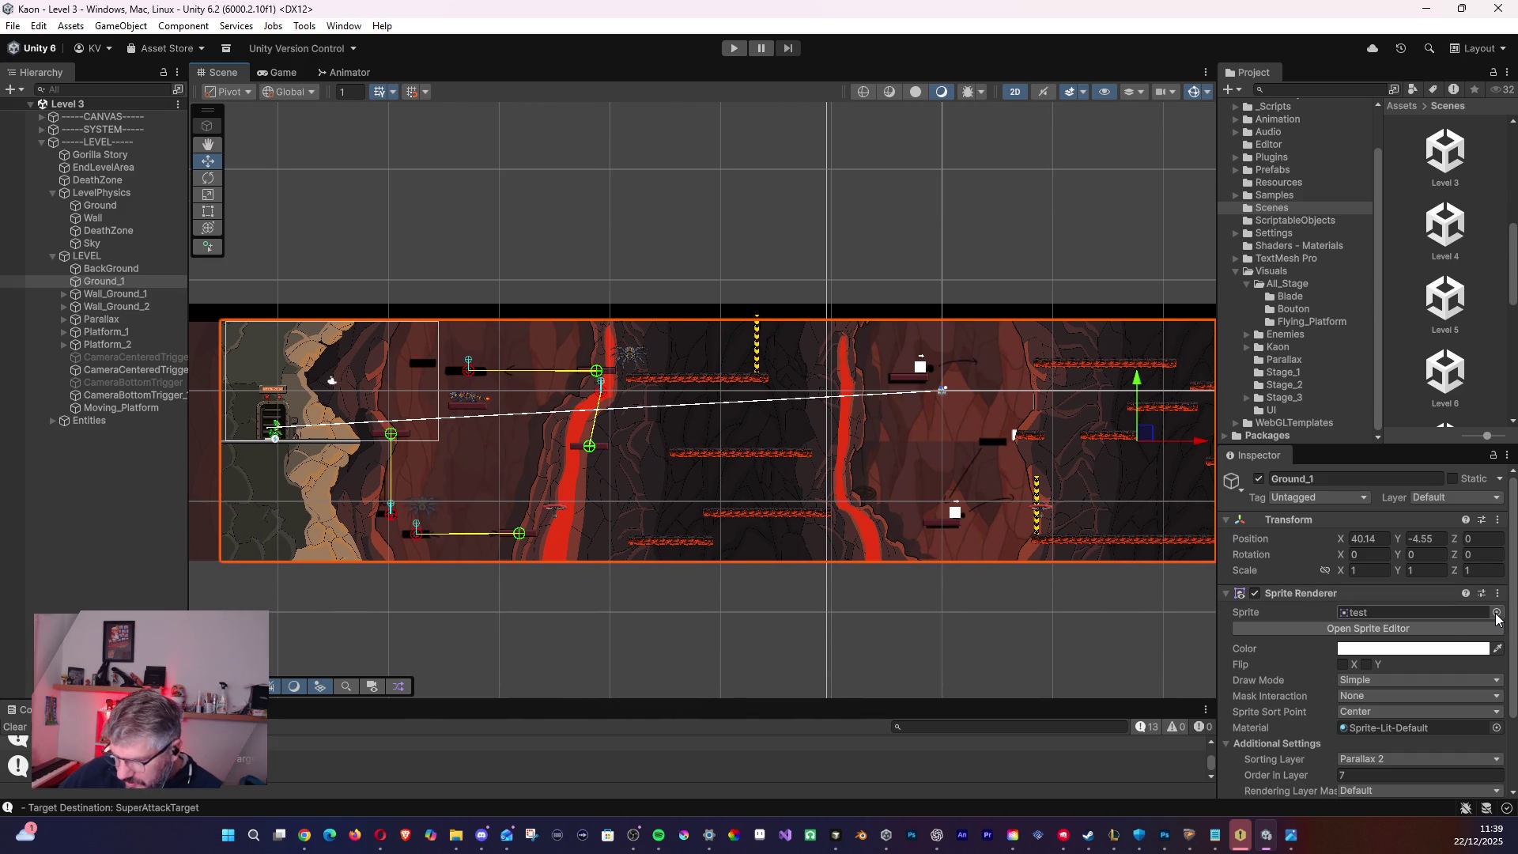
- Assign the 'test' sprite to Ground_1's sprite field
{"action": "scroll", "coordinate": [1372, 700], "scroll_direction": "down", "scroll_amount": 3}
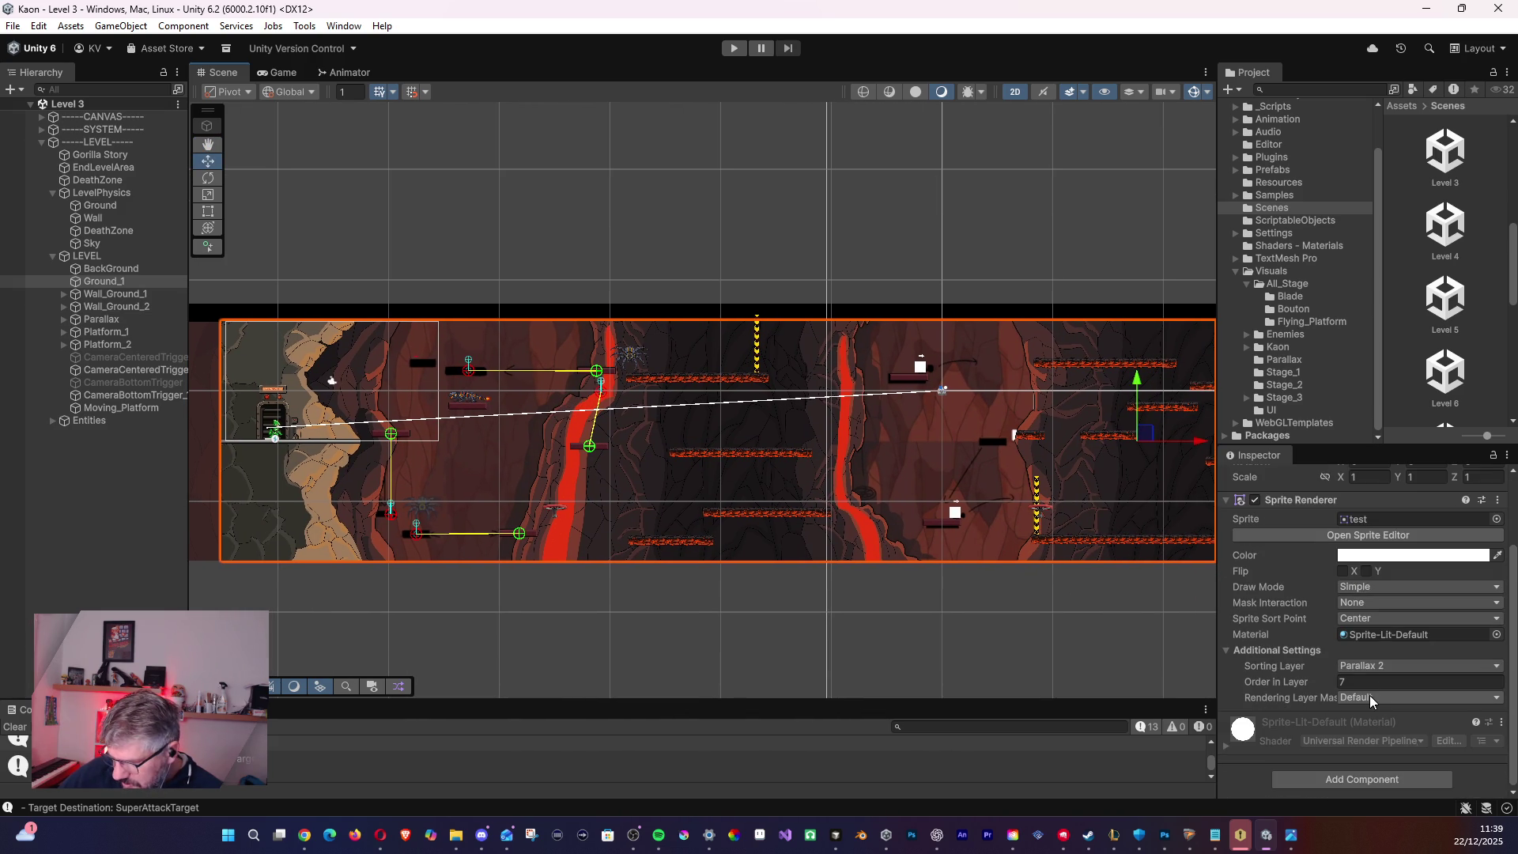
{"action": "scroll", "coordinate": [305, 404], "scroll_direction": "up", "scroll_amount": 2}
{"action": "left_click", "coordinate": [119, 270]}
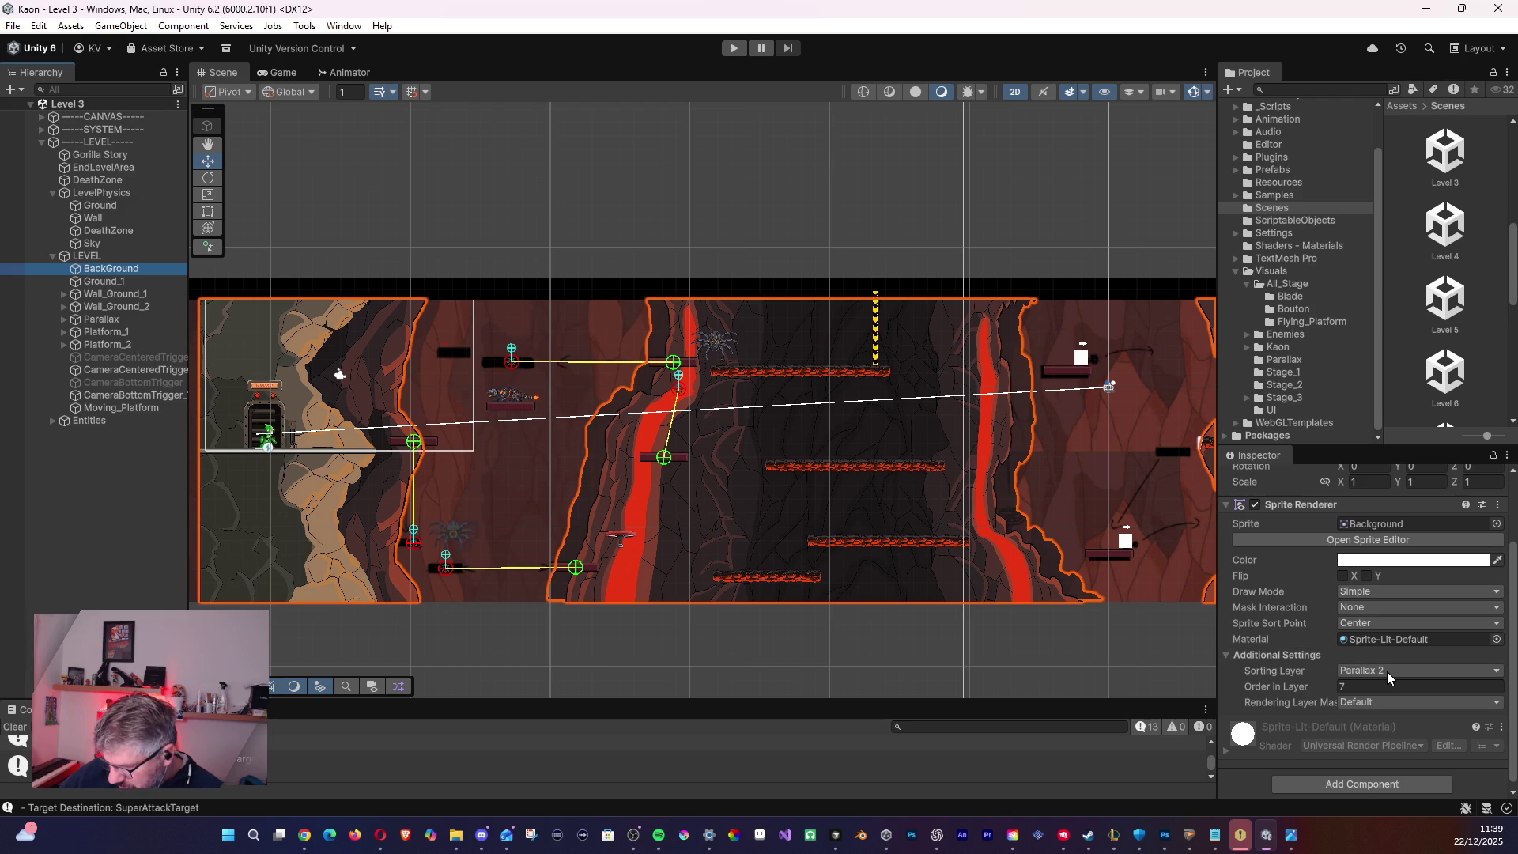
{"action": "left_click", "coordinate": [119, 281]}
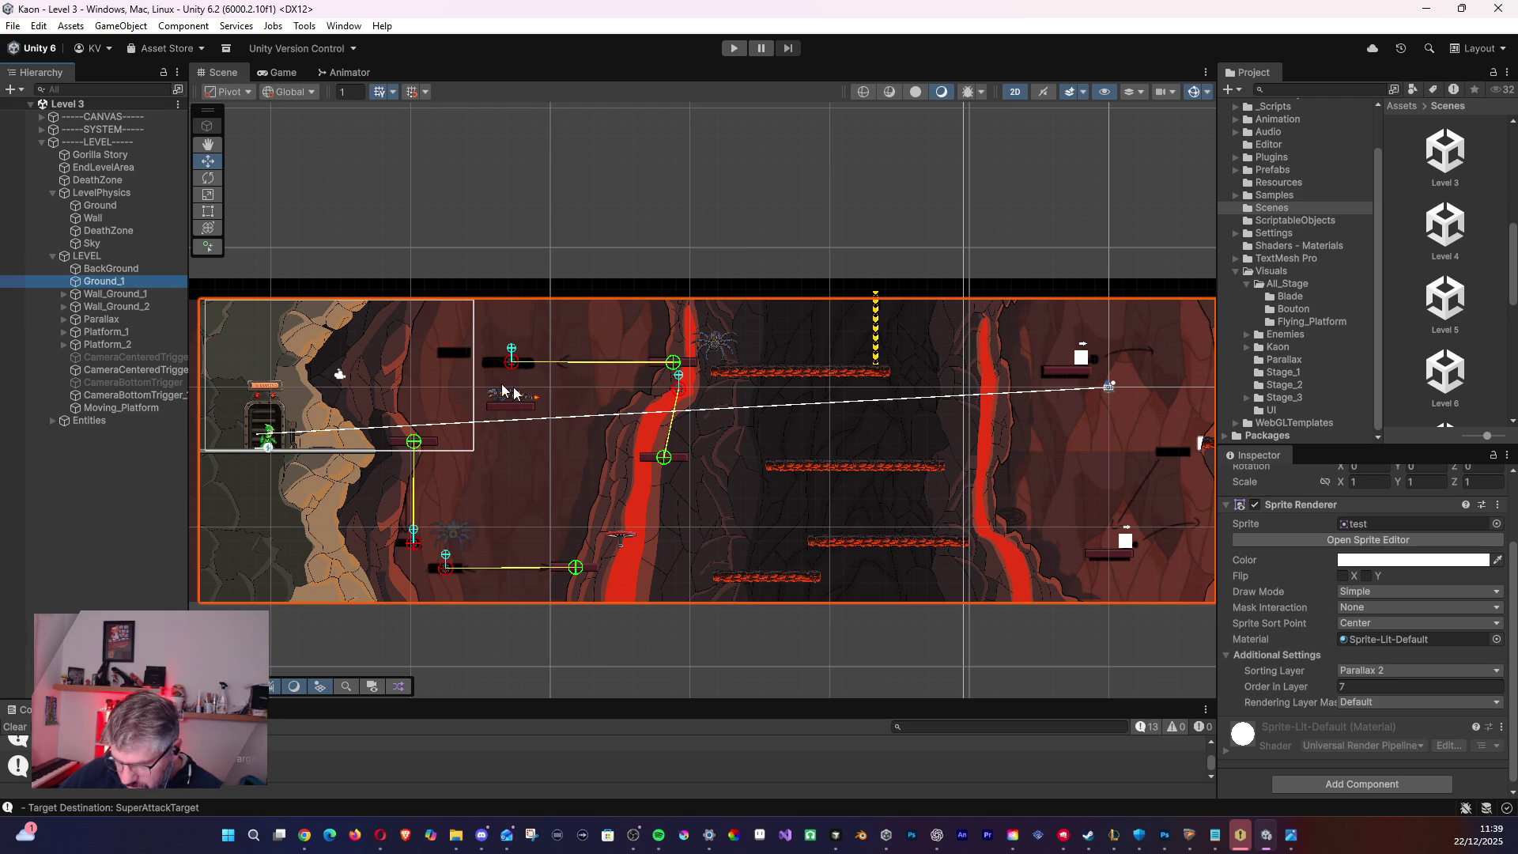
{"action": "scroll", "coordinate": [938, 415], "scroll_direction": "right", "scroll_amount": 10}
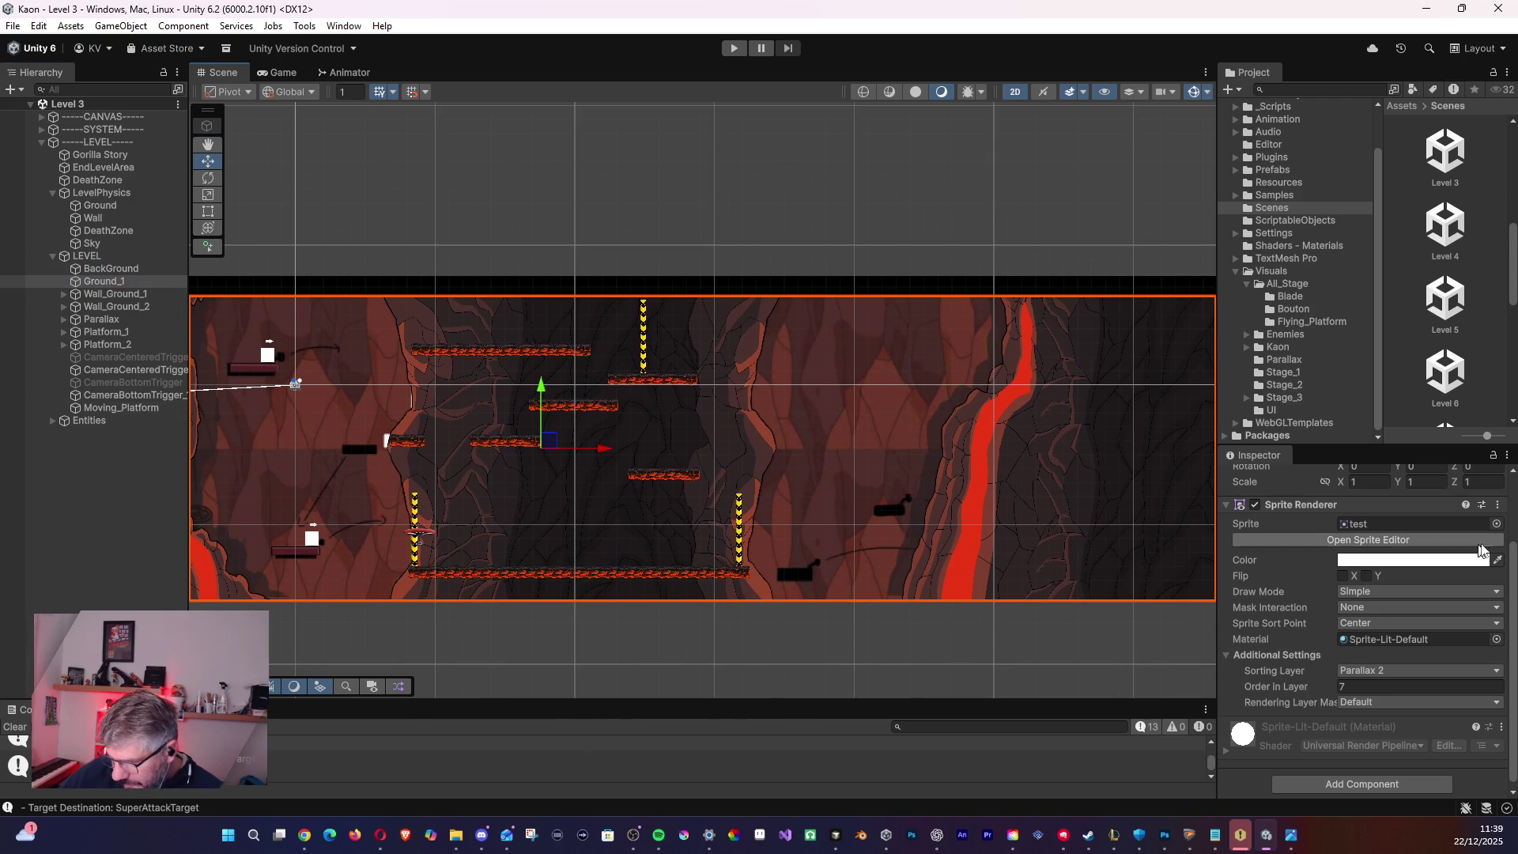
{"action": "left_click", "coordinate": [1497, 524]}
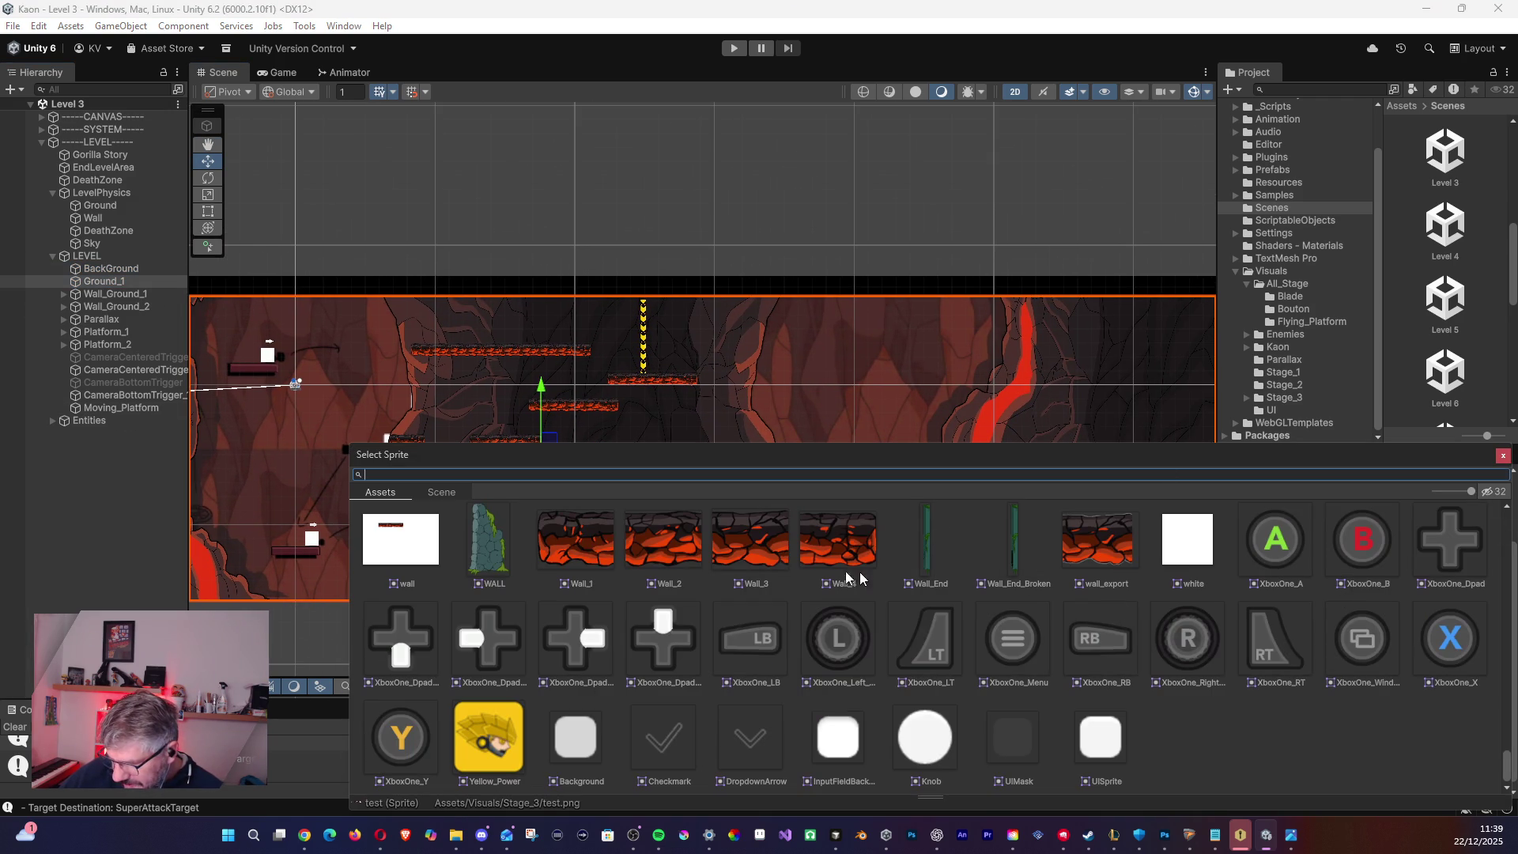
{"action": "type", "text": "test"}
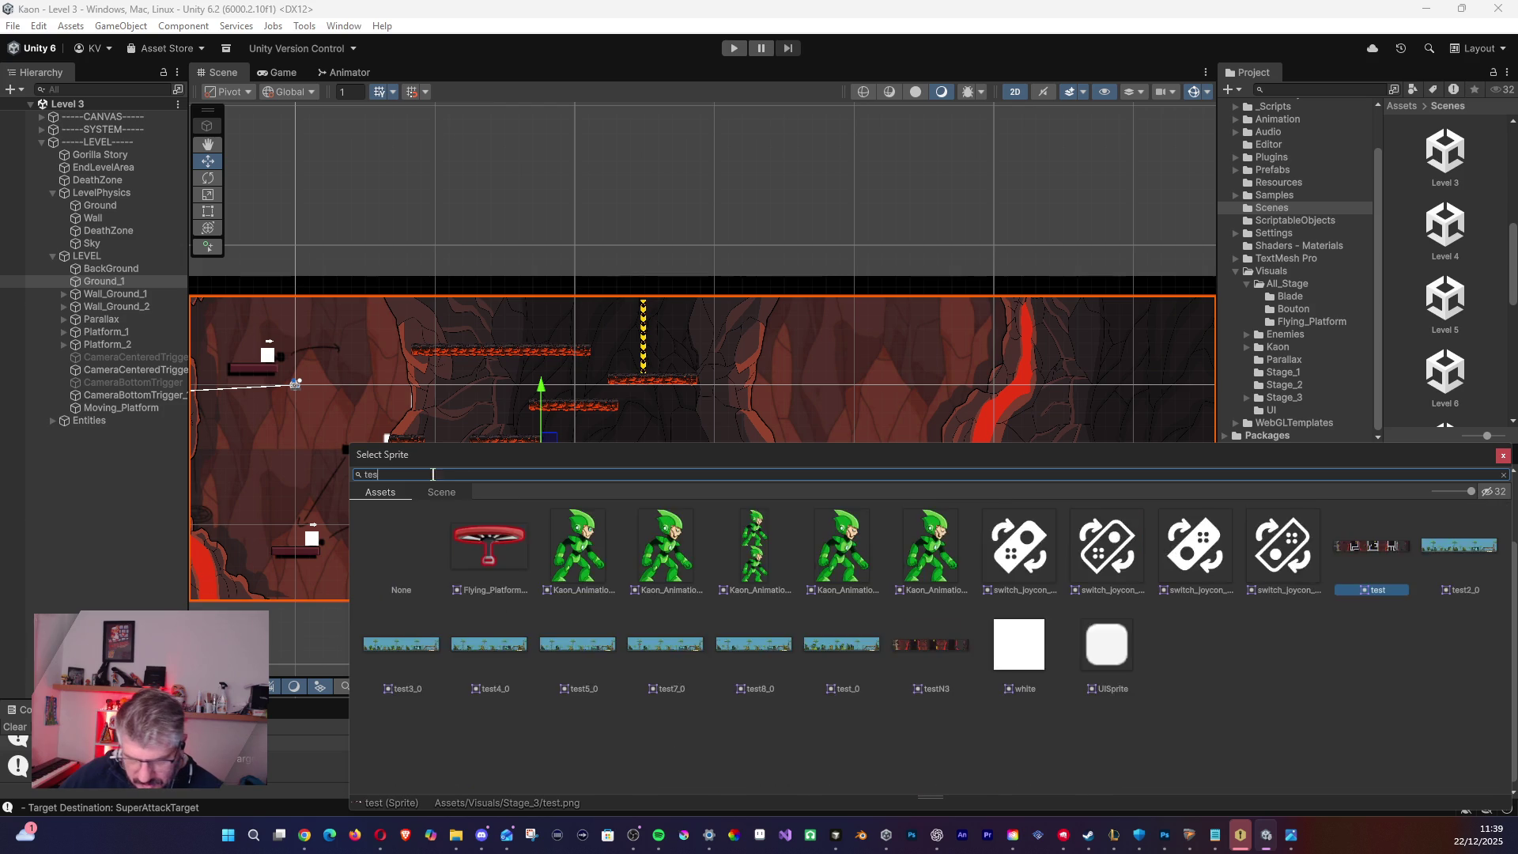
{"action": "double_click", "coordinate": [507, 560]}
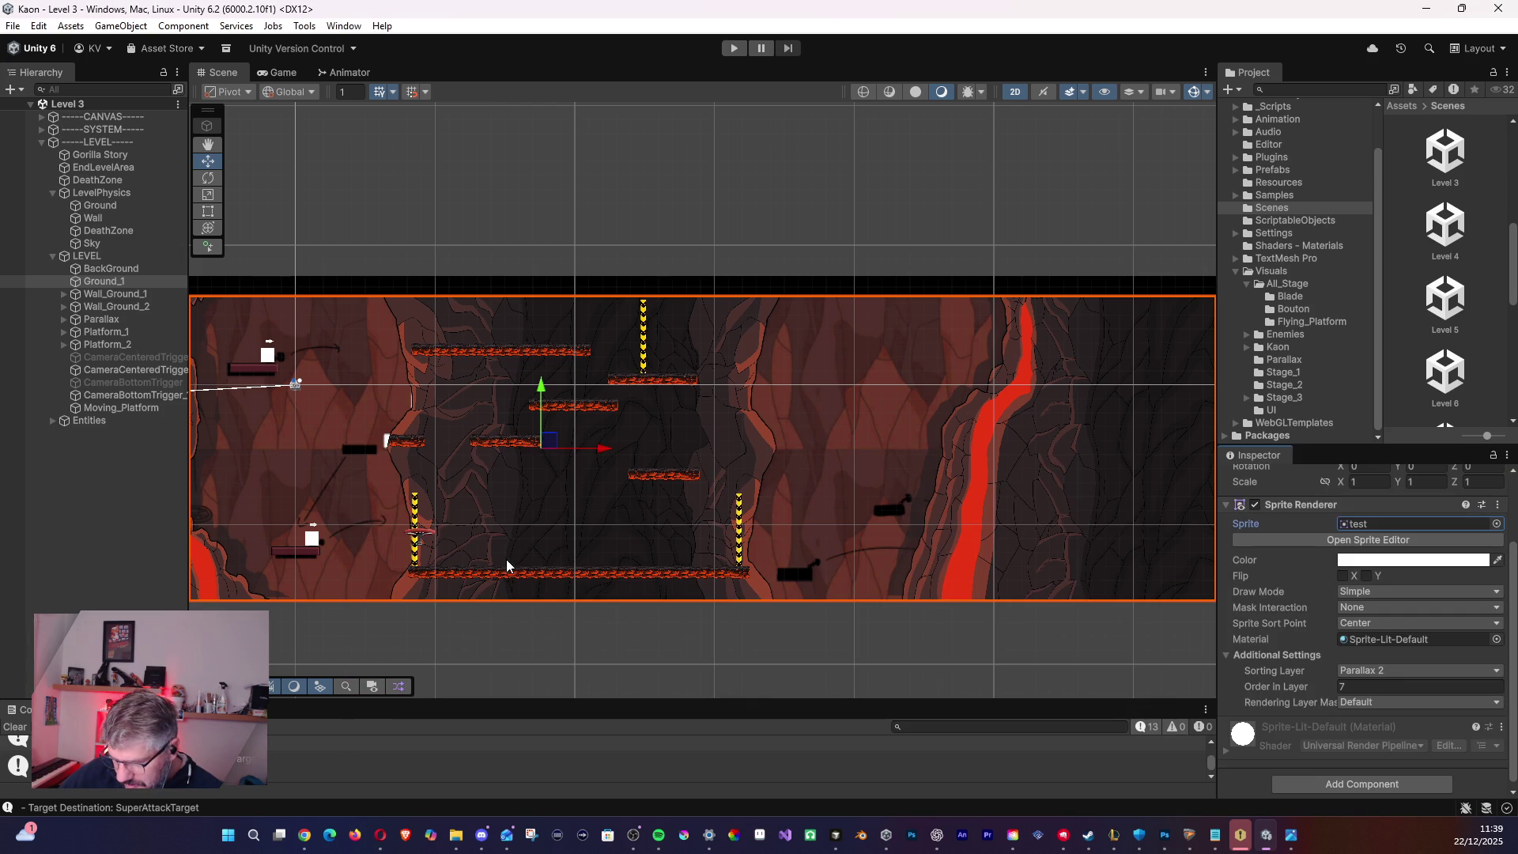
{"action": "mouse_move", "coordinate": [526, 598]}
{"action": "left_mouse_down"}
{"action": "mouse_move", "coordinate": [763, 624]}
{"action": "mouse_move", "coordinate": [1206, 583]}
{"action": "left_mouse_up"}
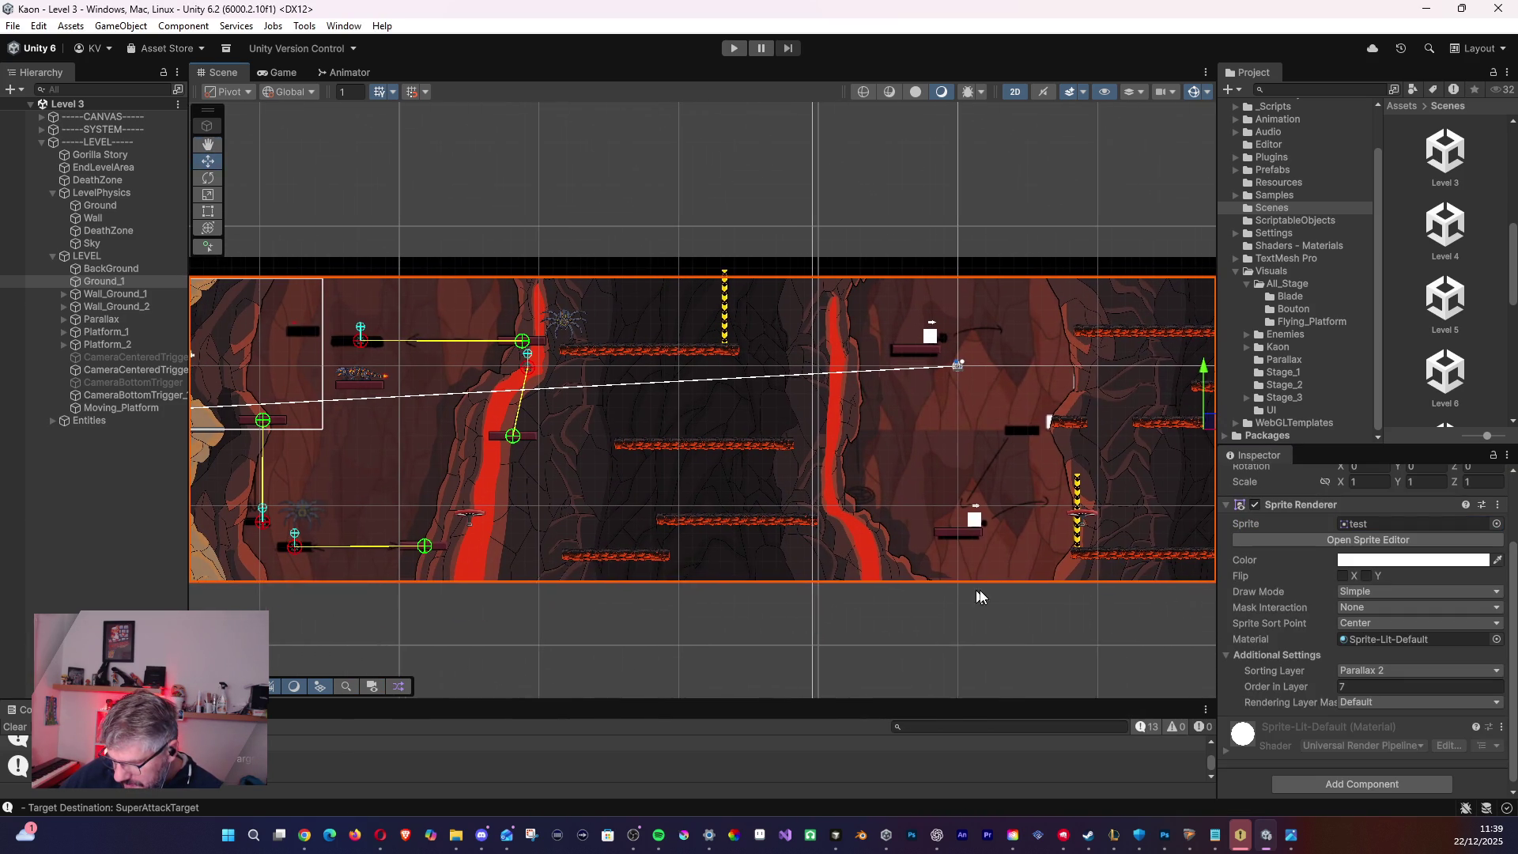
{"action": "left_click_drag", "start_coordinate": [976, 590], "coordinate": [1161, 606]}
- Set the test.png texture's Max Size to 16384 and apply the import settings
{"action": "left_click", "coordinate": [1330, 90]}
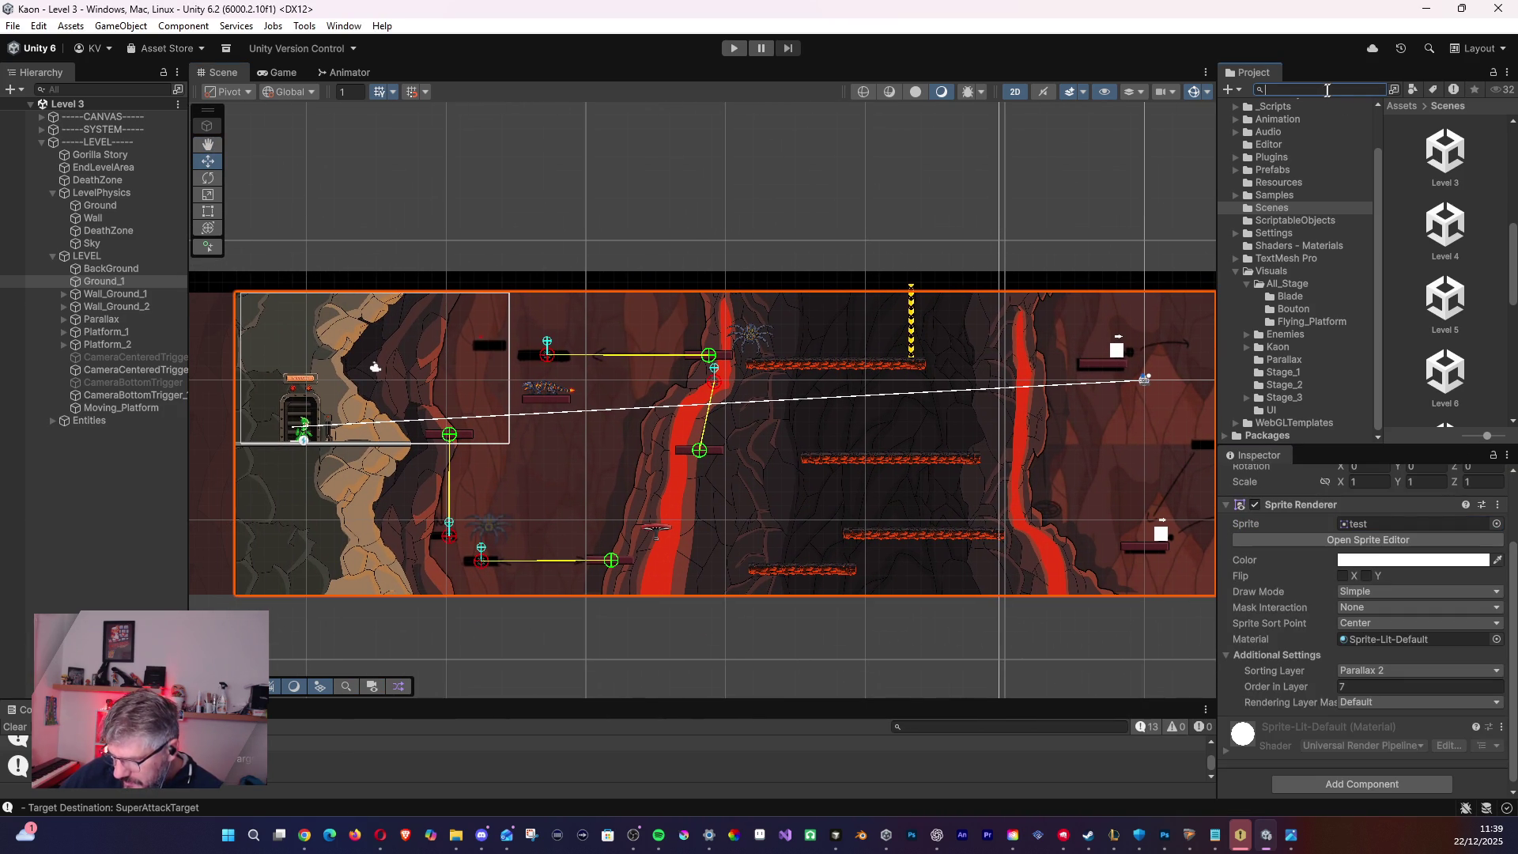
{"action": "type", "text": "test"}
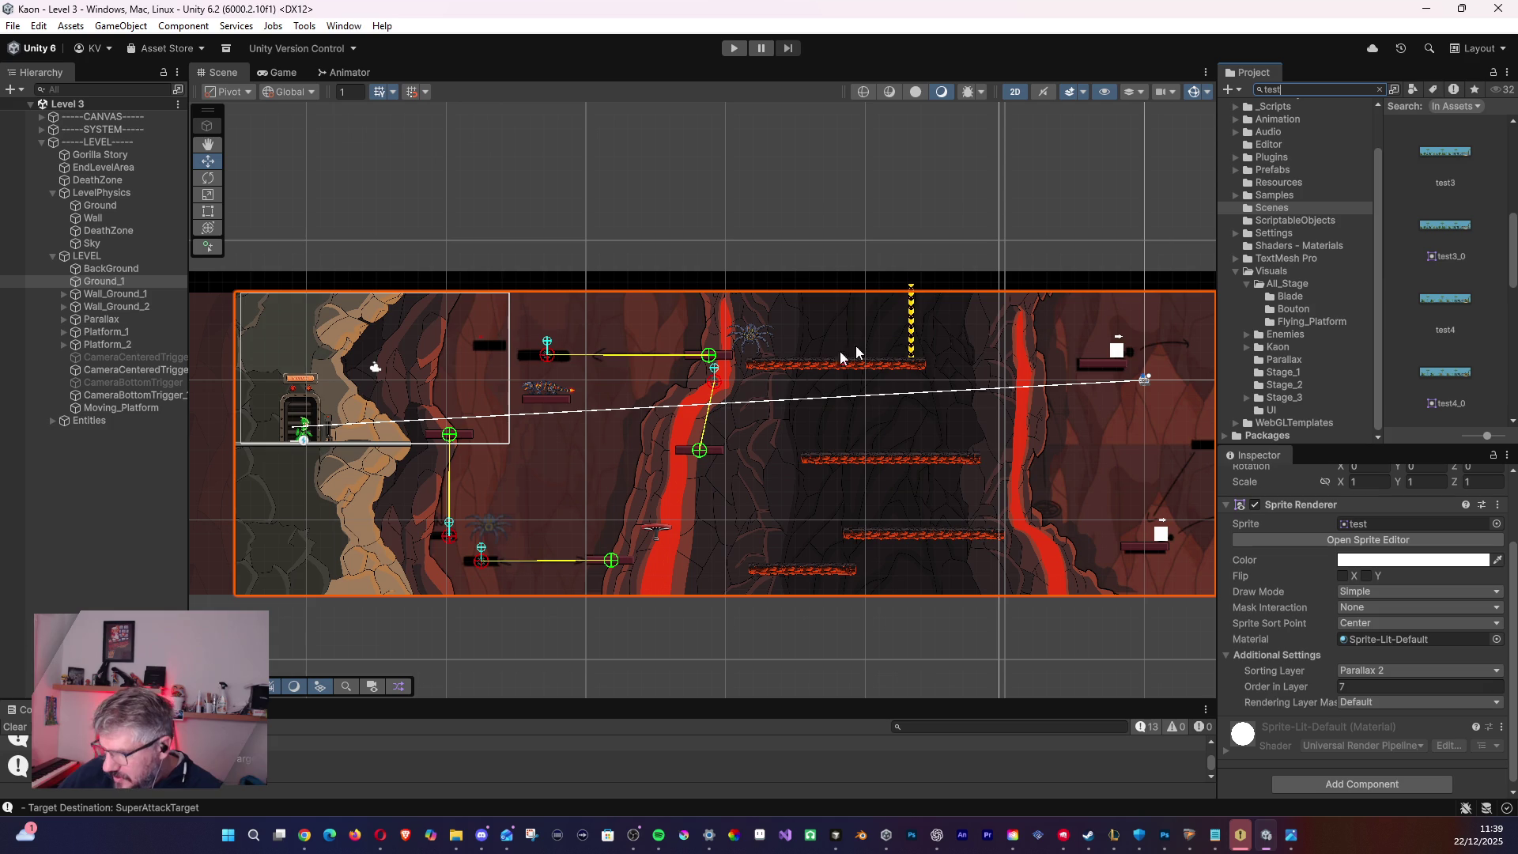
{"action": "left_click_drag", "start_coordinate": [1507, 294], "coordinate": [1504, 176]}
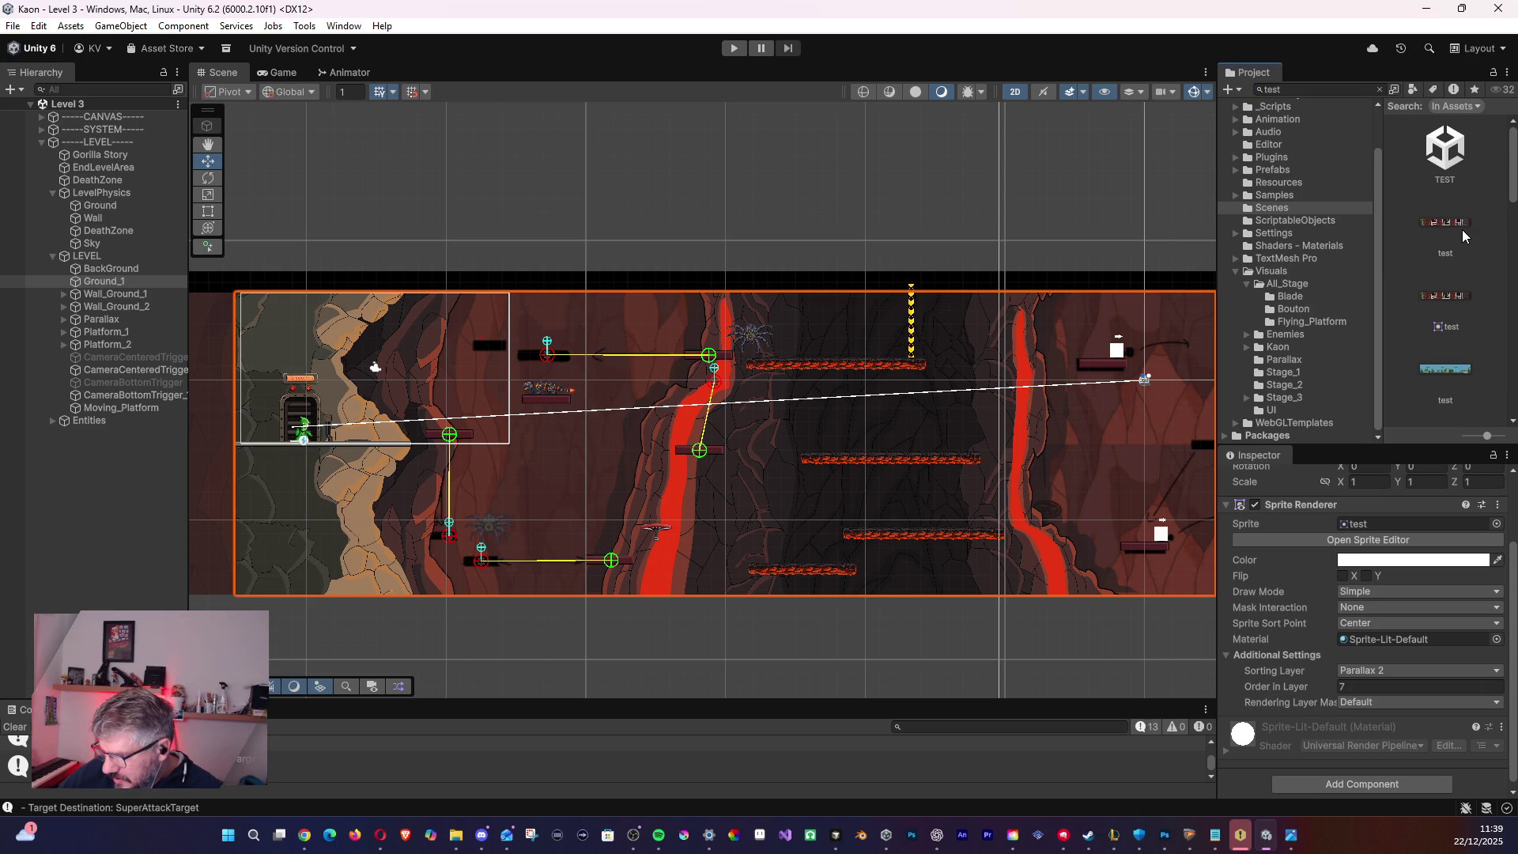
{"action": "left_click", "coordinate": [1463, 229]}
{"action": "scroll", "coordinate": [1380, 597], "scroll_direction": "down", "scroll_amount": 1}
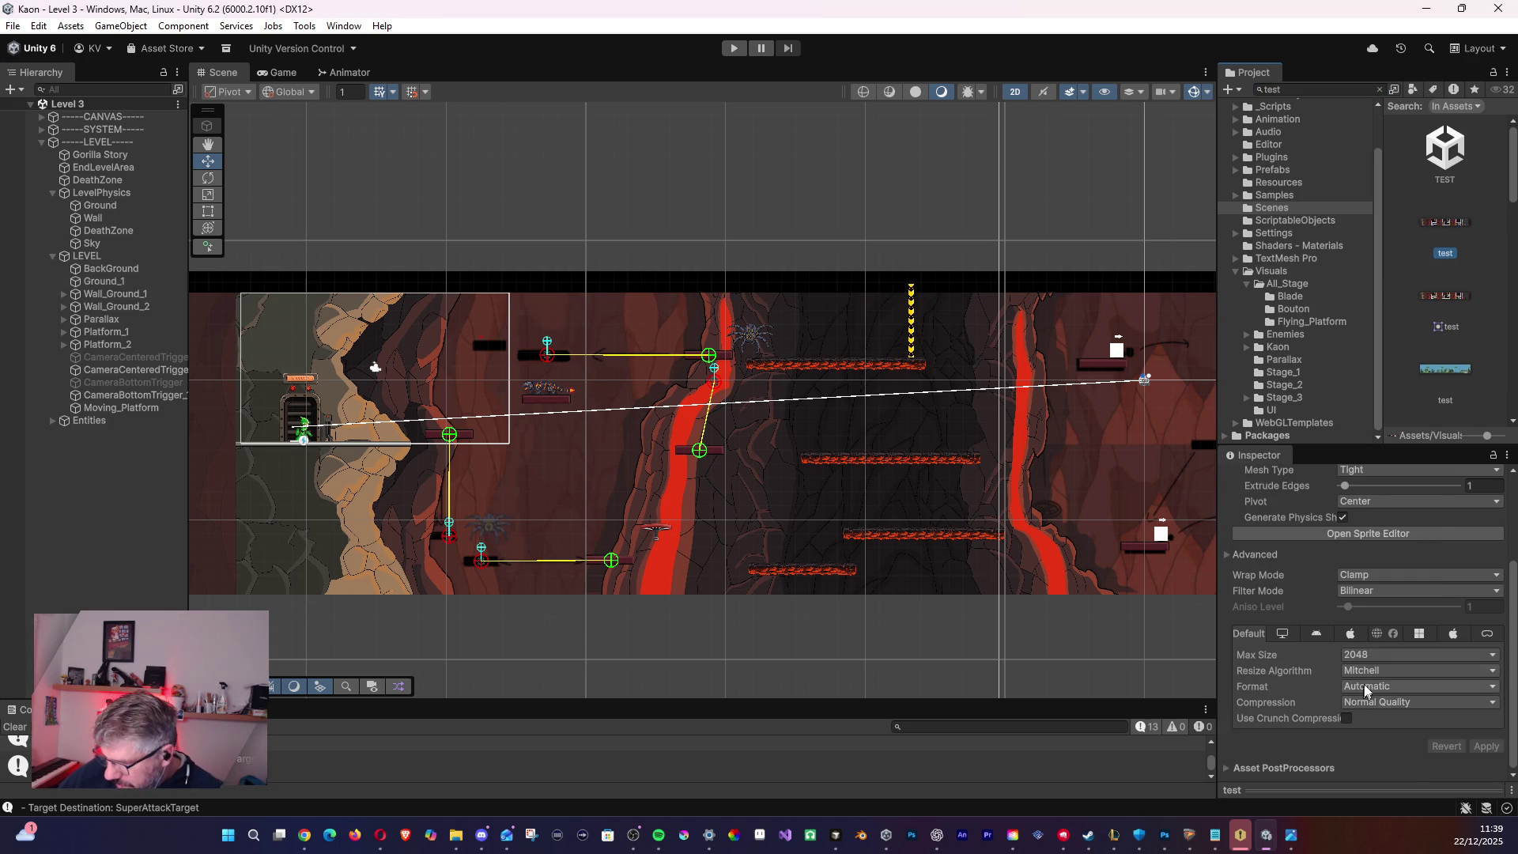
{"action": "left_click", "coordinate": [1415, 654]}
{"action": "left_click", "coordinate": [1380, 662]}
{"action": "left_click", "coordinate": [1487, 746]}
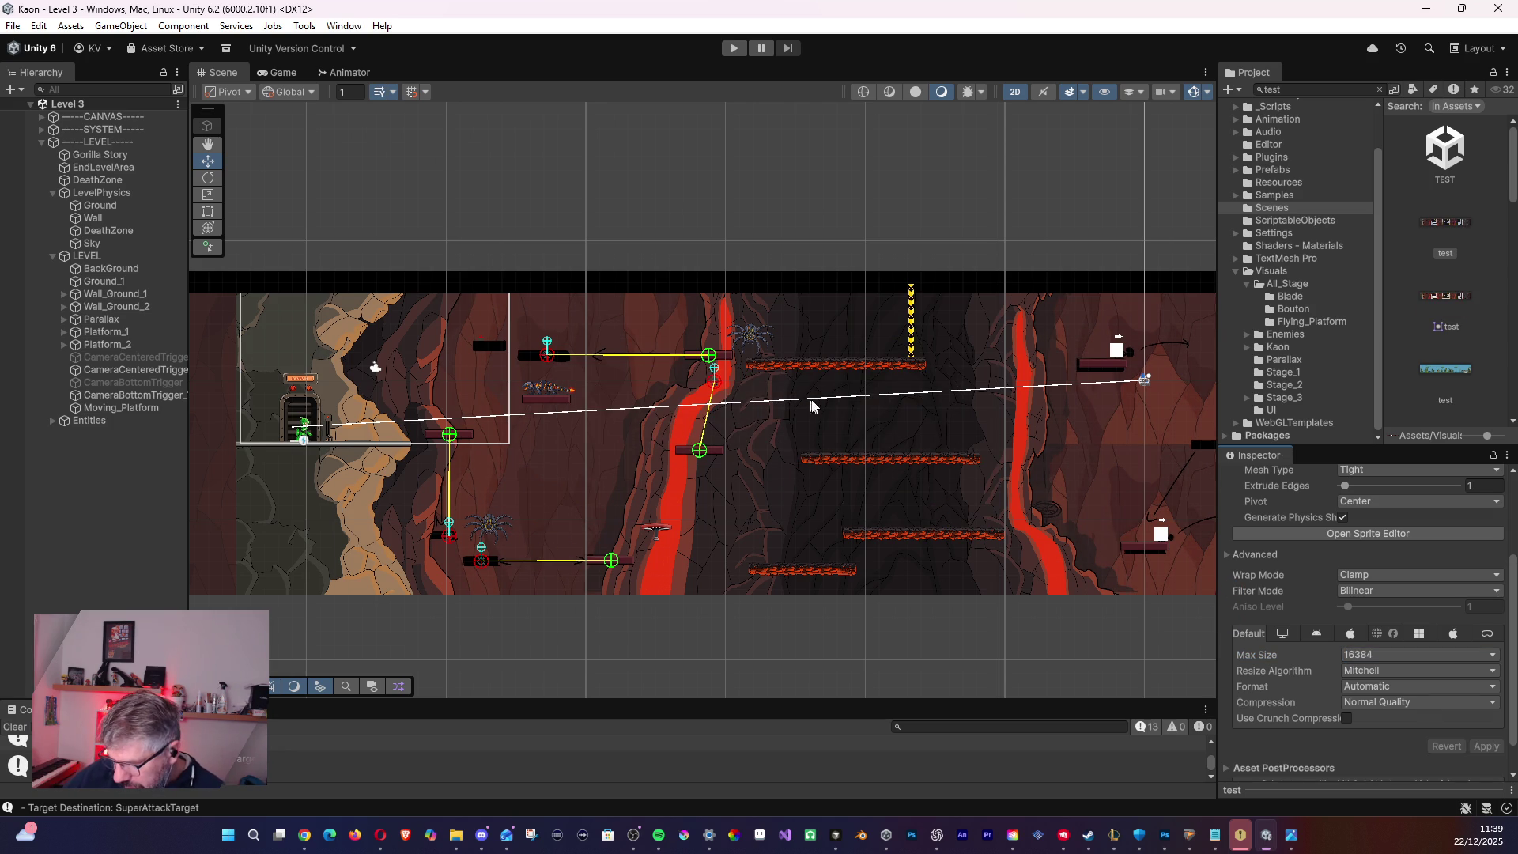
{"action": "left_click", "coordinate": [96, 283]}
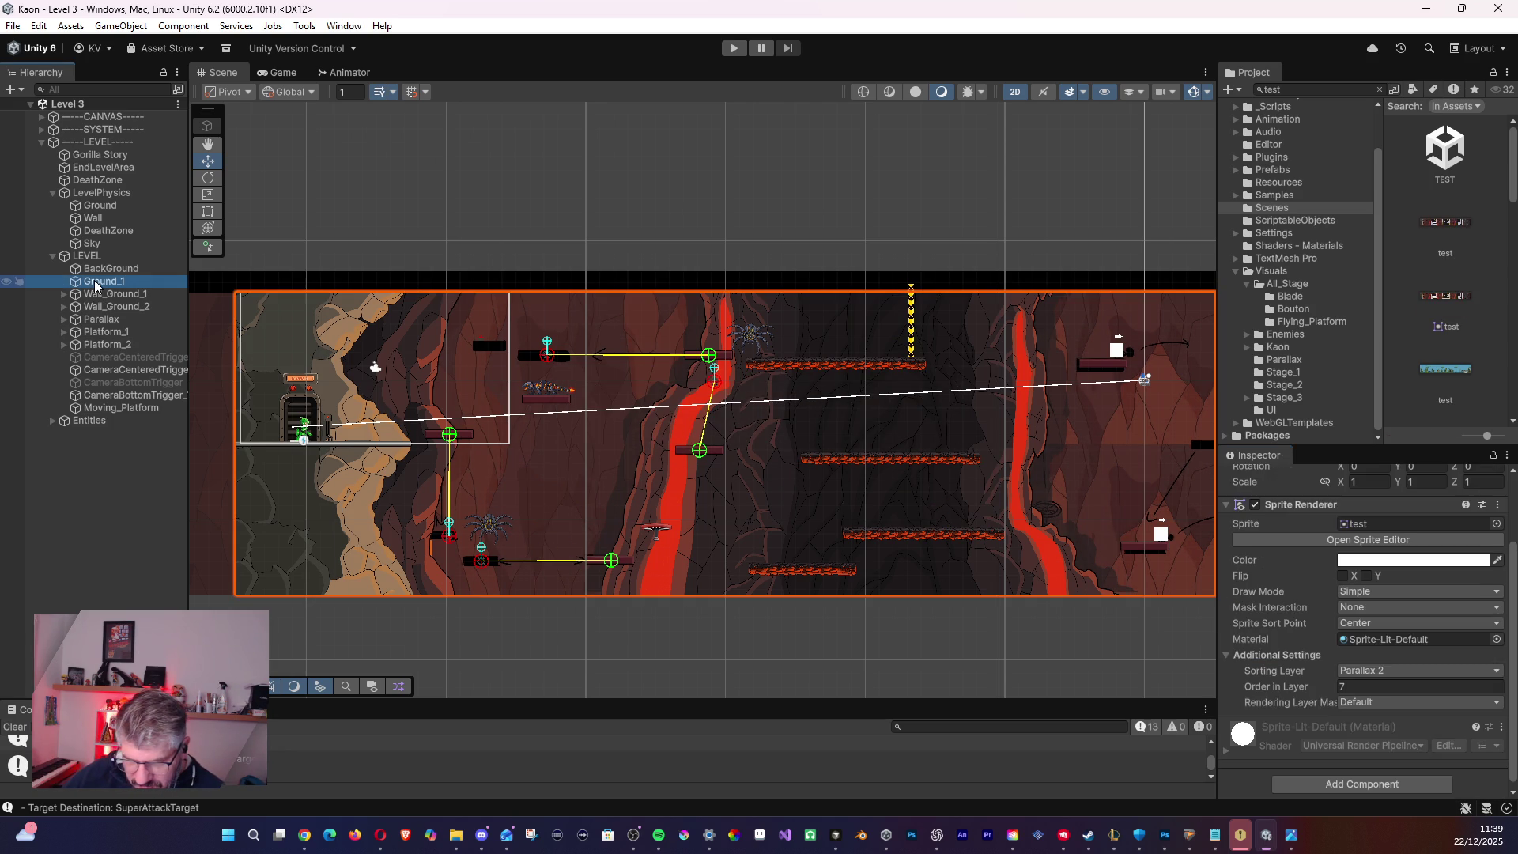
- Toggle BackGround's visibility off and on, leaving it hidden to reveal the white platforms
{"action": "left_click", "coordinate": [87, 270]}
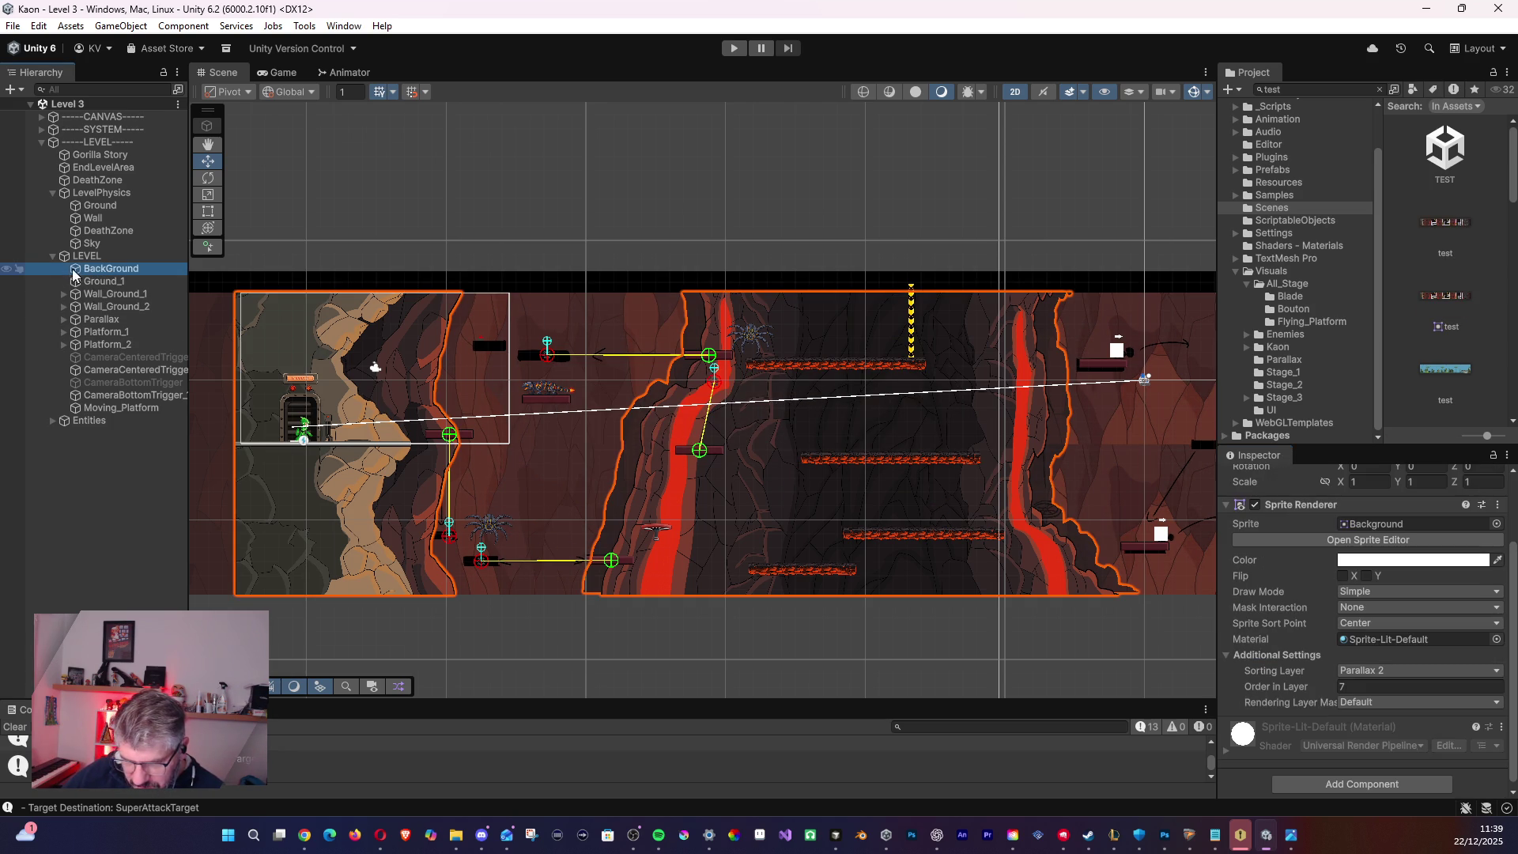
{"action": "left_click", "coordinate": [6, 271]}
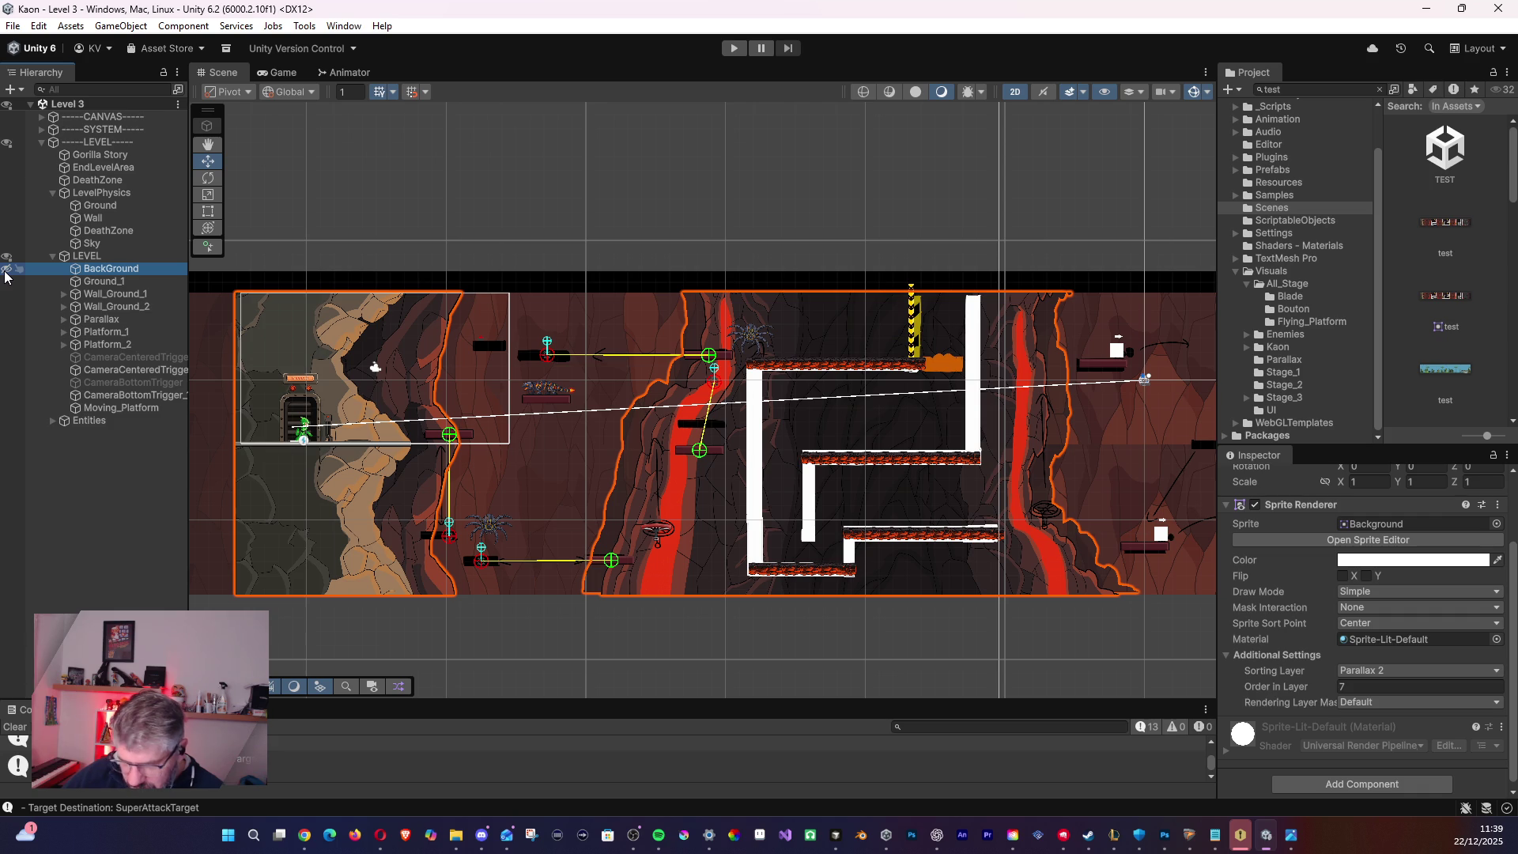
{"action": "left_click", "coordinate": [5, 271]}
{"action": "left_click", "coordinate": [5, 271]}
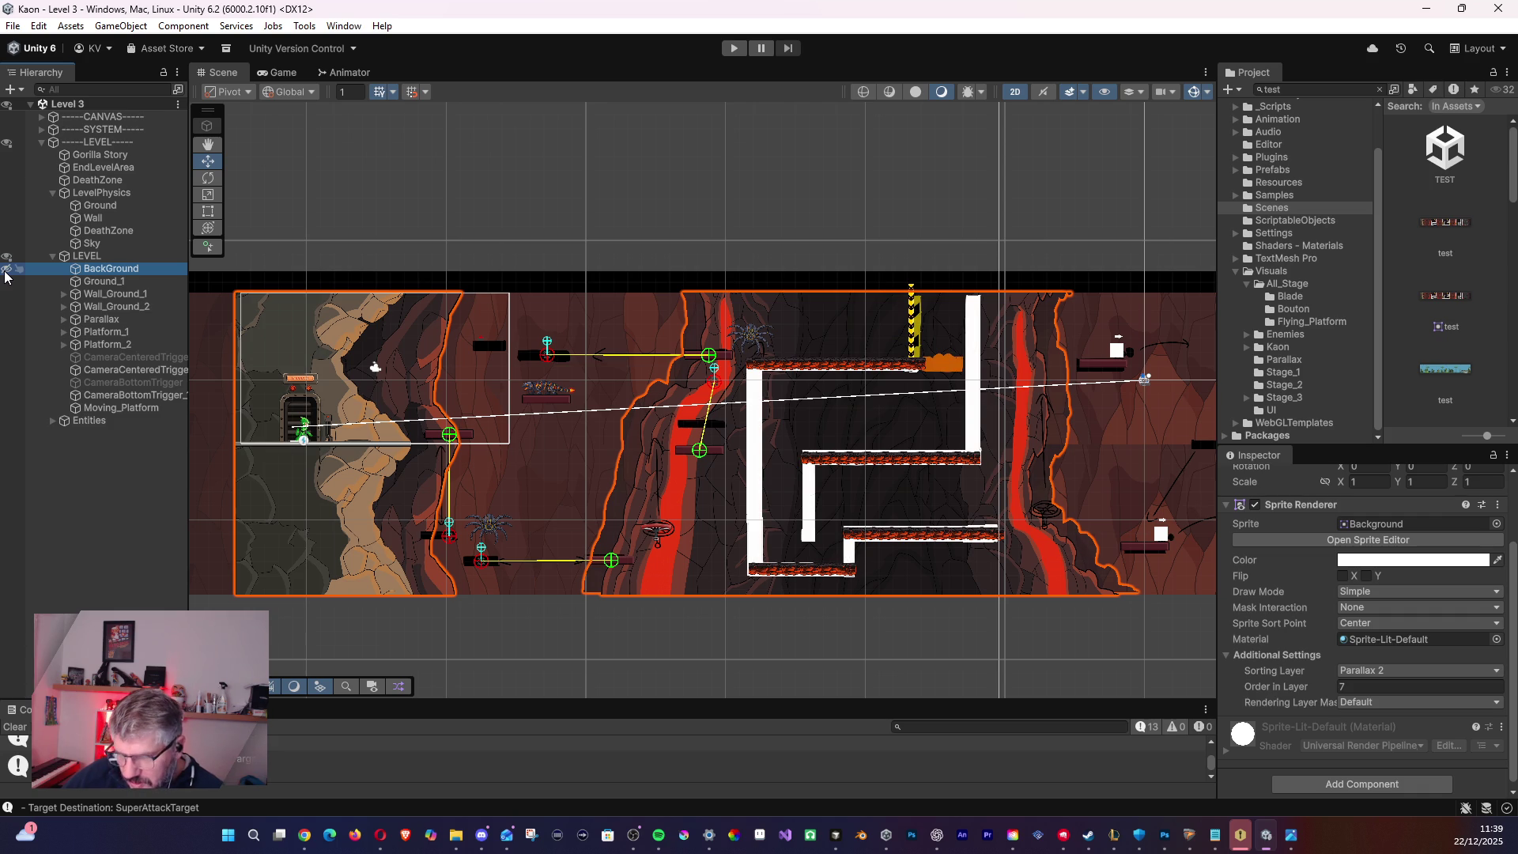
{"action": "left_click", "coordinate": [5, 271]}
{"action": "mouse_move", "coordinate": [1034, 449]}
{"action": "left_mouse_down"}
{"action": "mouse_move", "coordinate": [595, 414]}
{"action": "mouse_move", "coordinate": [429, 437]}
{"action": "mouse_move", "coordinate": [480, 455]}
{"action": "left_mouse_up"}
{"action": "left_click", "coordinate": [6, 270]}
{"action": "left_click_drag", "start_coordinate": [840, 379], "coordinate": [534, 383]}
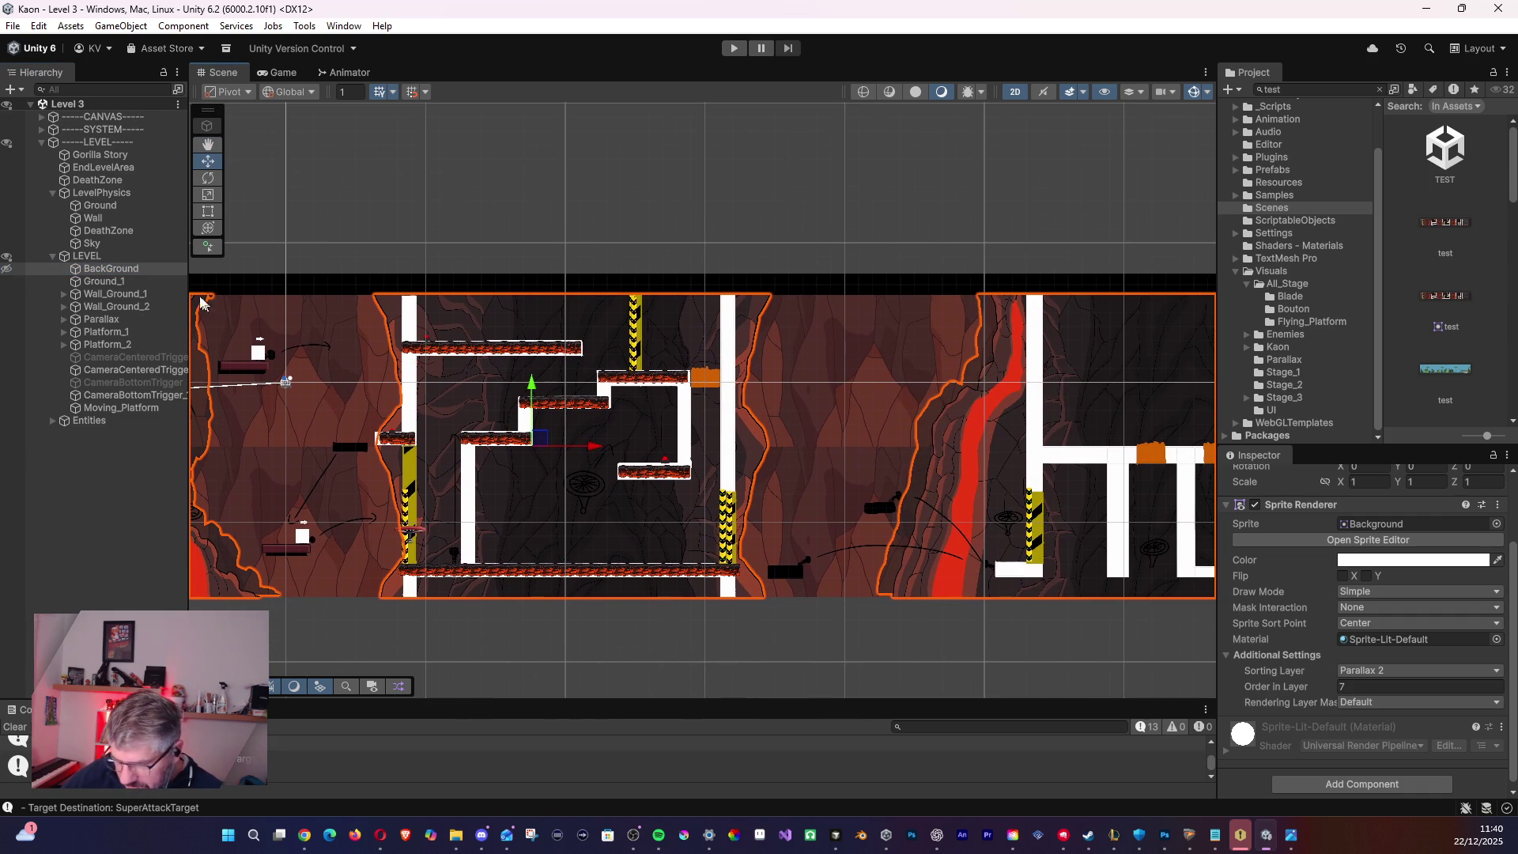
- Pan to the lava column section and inspect Ground_1 and Wall_Ground_2
{"action": "left_click", "coordinate": [110, 281]}
{"action": "mouse_move", "coordinate": [752, 472]}
{"action": "left_mouse_down"}
{"action": "mouse_move", "coordinate": [438, 418]}
{"action": "mouse_move", "coordinate": [342, 440]}
{"action": "mouse_move", "coordinate": [857, 447]}
{"action": "left_mouse_up"}
{"action": "left_click_drag", "start_coordinate": [475, 450], "coordinate": [848, 472]}
{"action": "scroll", "coordinate": [699, 453], "scroll_direction": "up", "scroll_amount": 4}
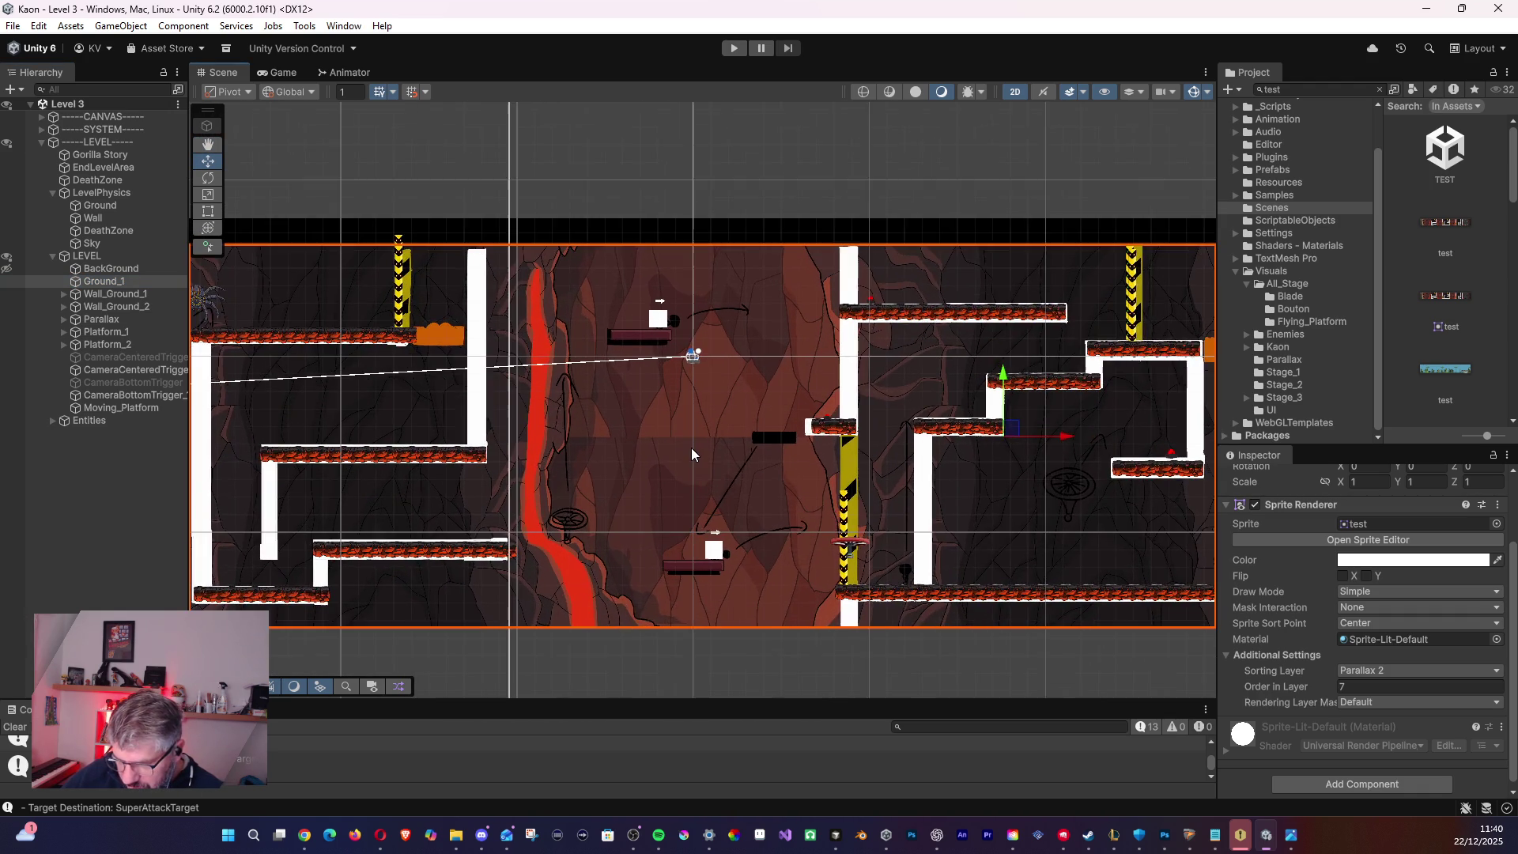
{"action": "left_click", "coordinate": [63, 306]}
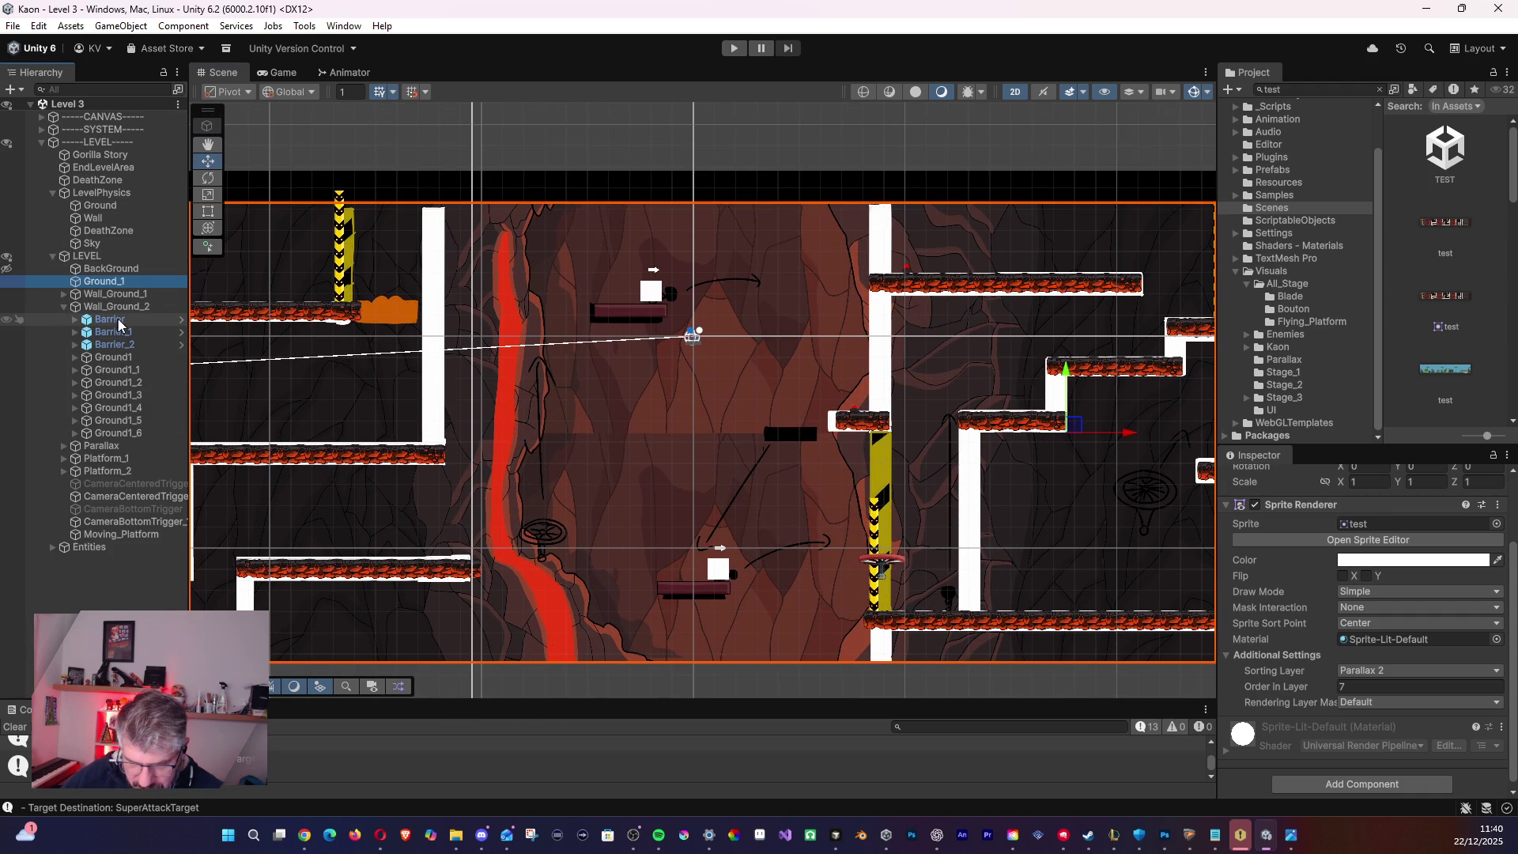
{"action": "left_click", "coordinate": [66, 310]}
{"action": "left_click", "coordinate": [63, 306]}
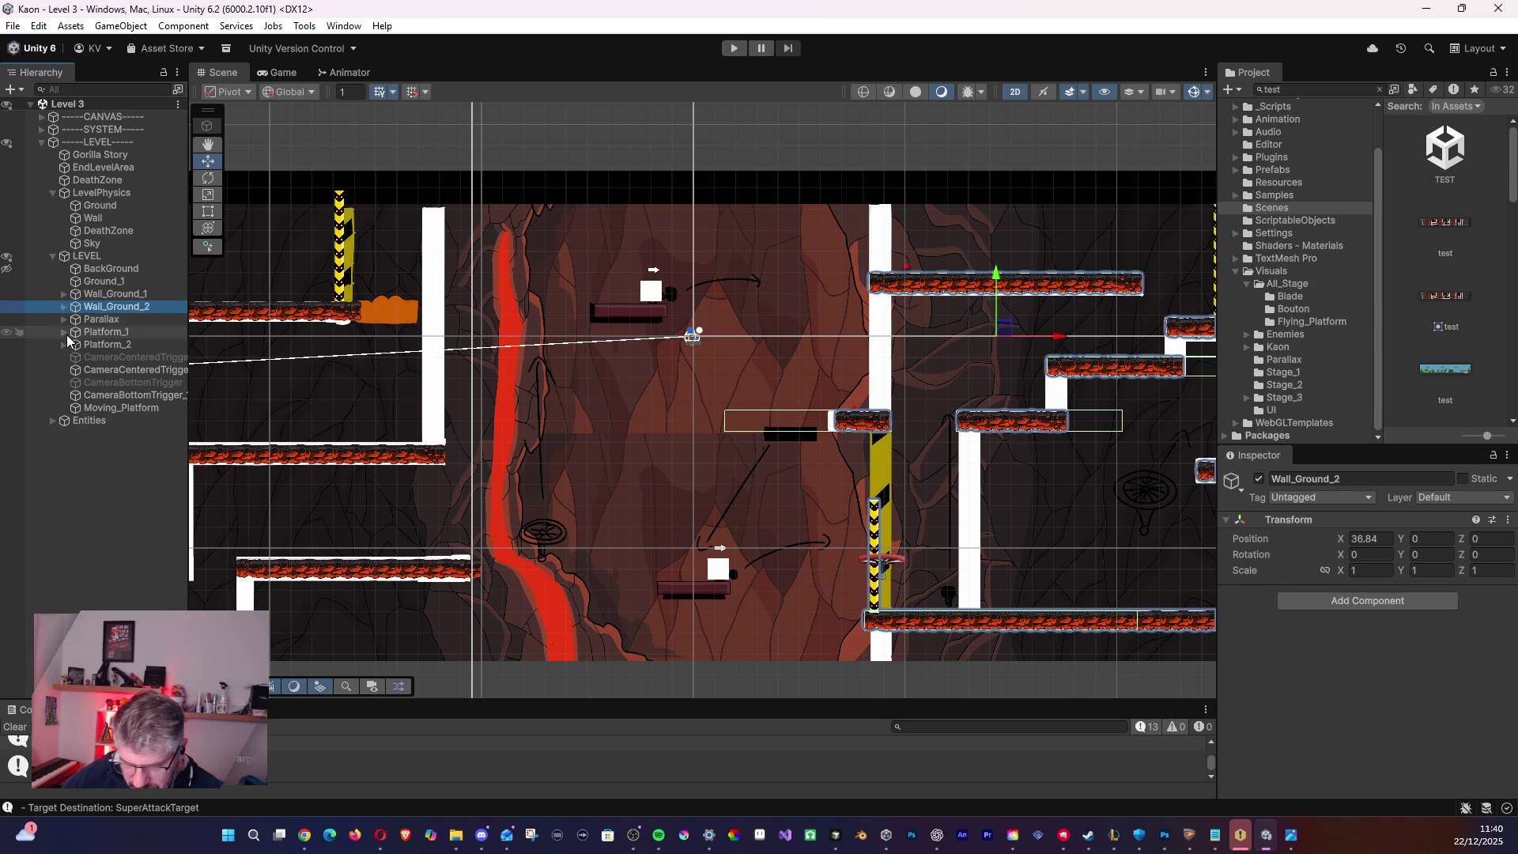
- Move Platform_2's GrappleHookUp further left in the level
{"action": "left_click", "coordinate": [79, 344]}
{"action": "left_click", "coordinate": [64, 345]}
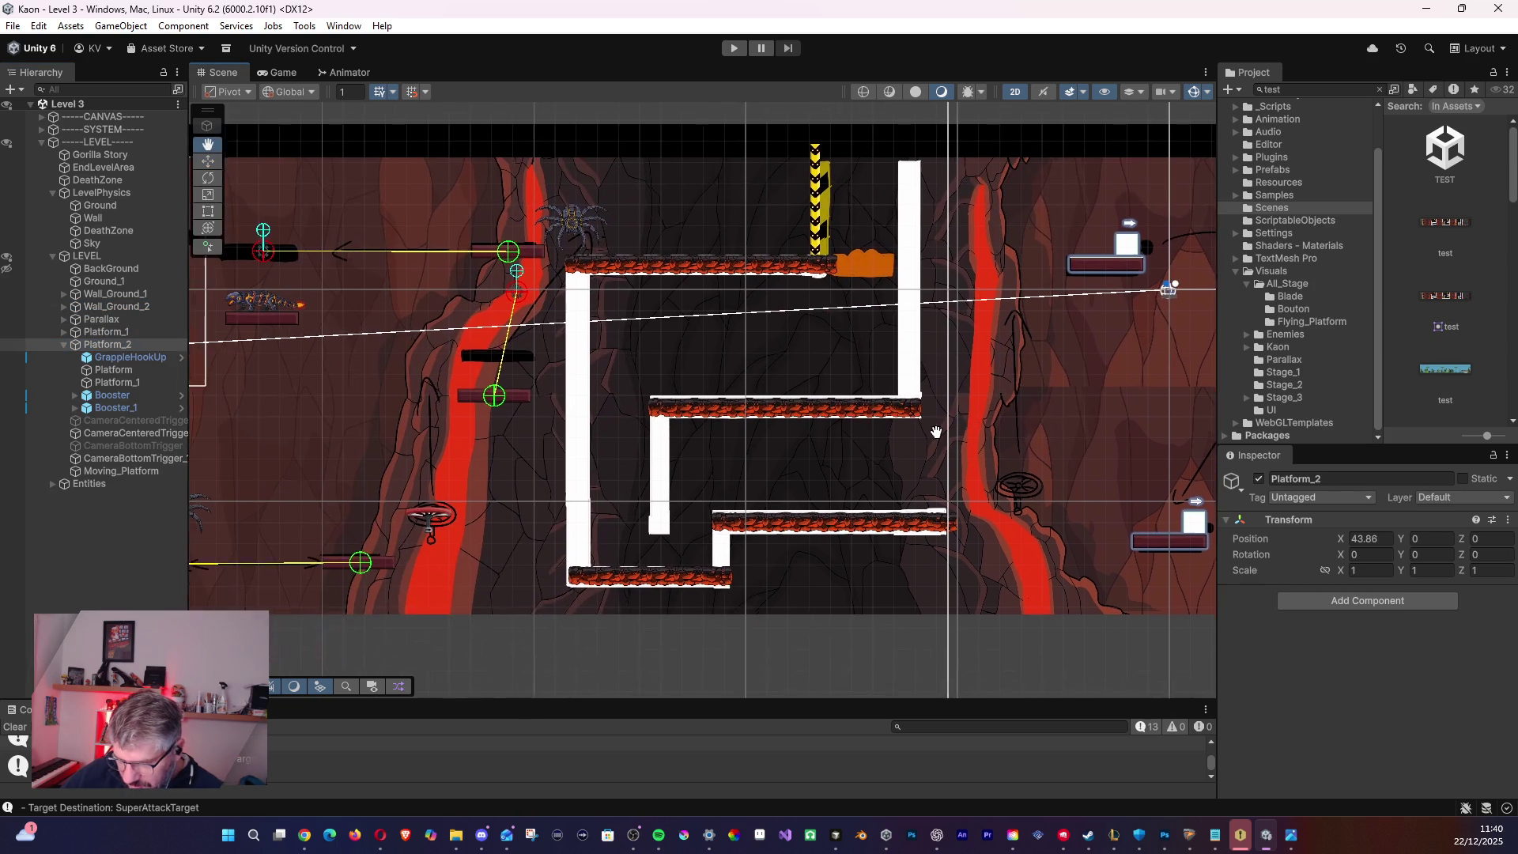
{"action": "left_click", "coordinate": [127, 370]}
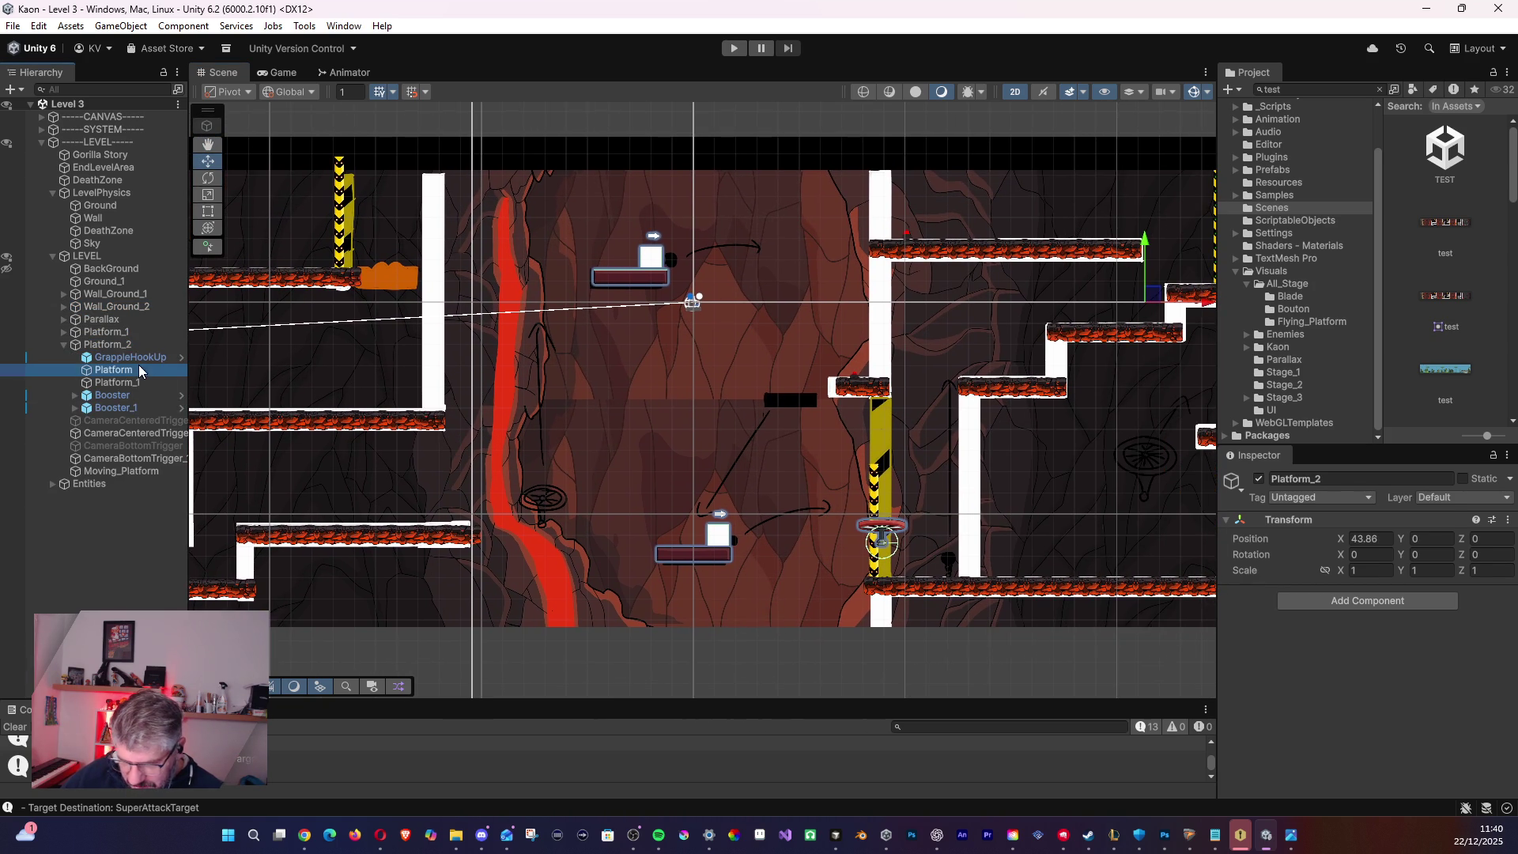
{"action": "left_click", "coordinate": [132, 357]}
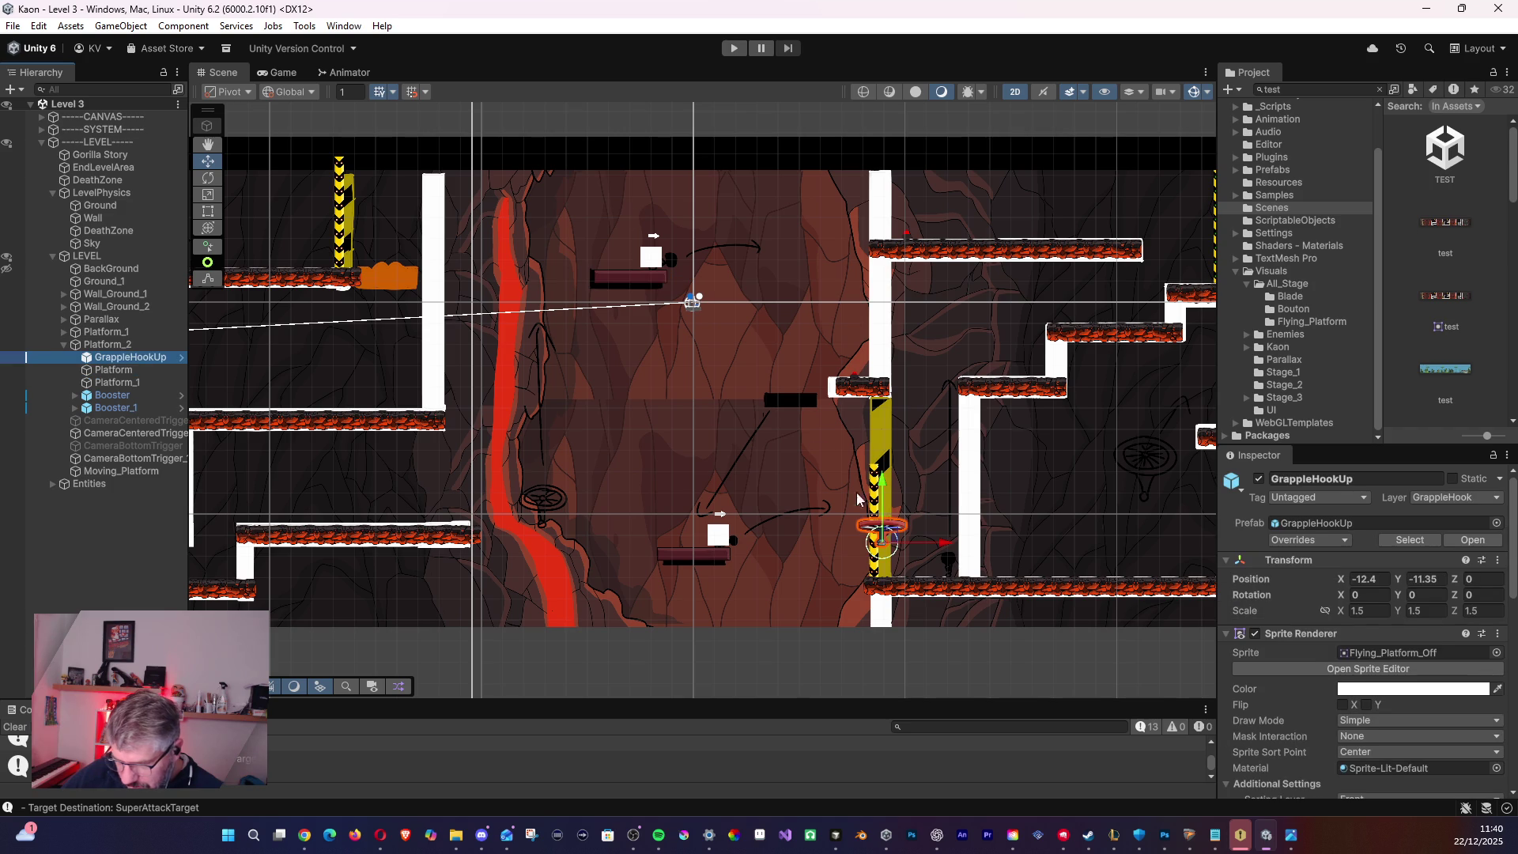
{"action": "left_click_drag", "start_coordinate": [880, 532], "coordinate": [882, 431]}
{"action": "key", "text": "ctrl+z"}
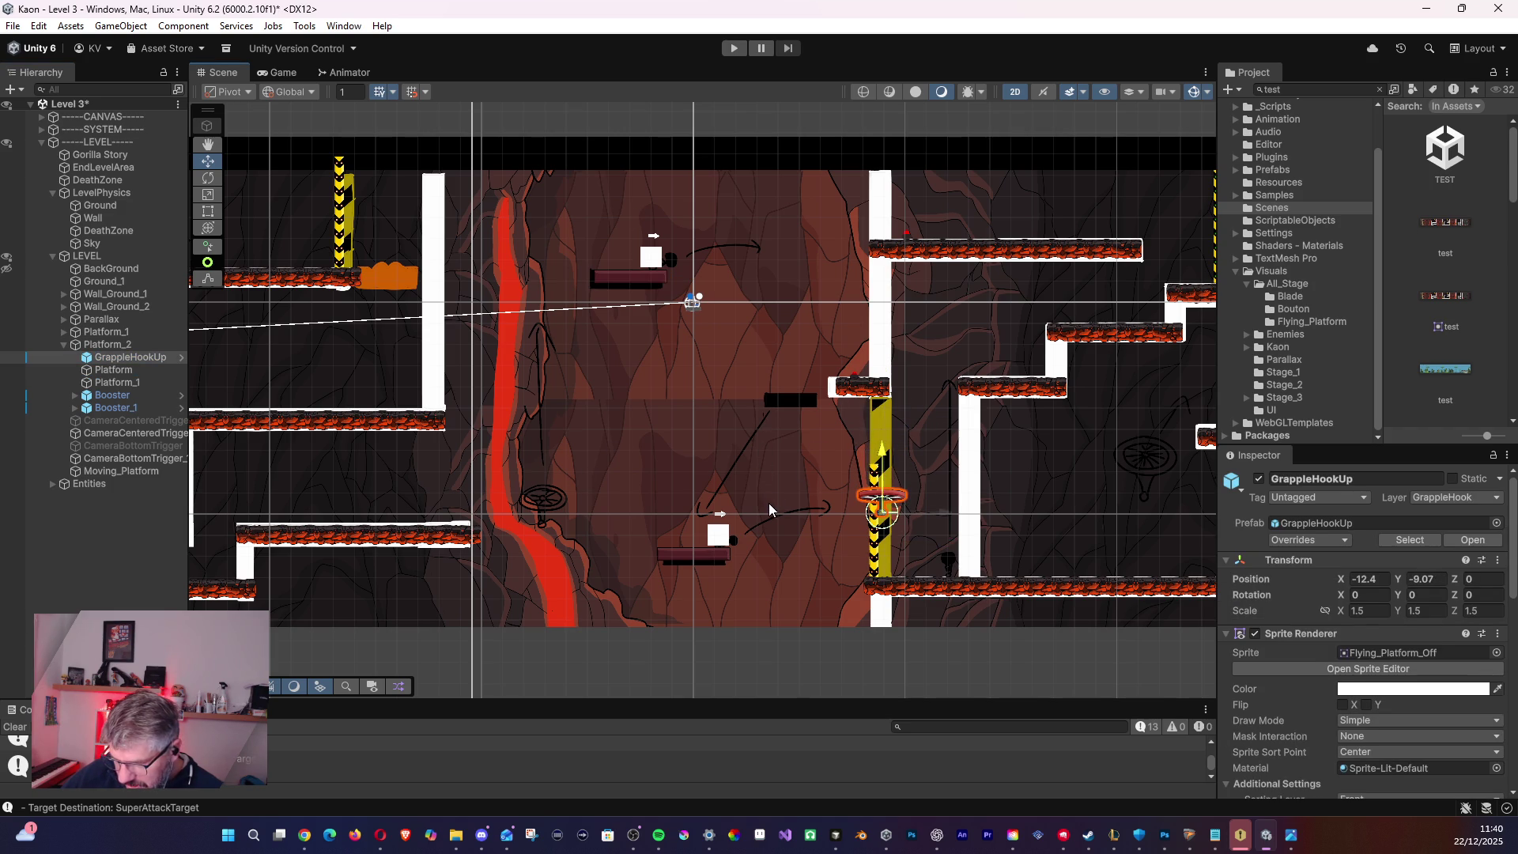
{"action": "mouse_move", "coordinate": [868, 514]}
{"action": "left_mouse_down"}
{"action": "mouse_move", "coordinate": [553, 502]}
{"action": "mouse_move", "coordinate": [532, 480]}
{"action": "mouse_move", "coordinate": [544, 475]}
{"action": "left_mouse_up"}
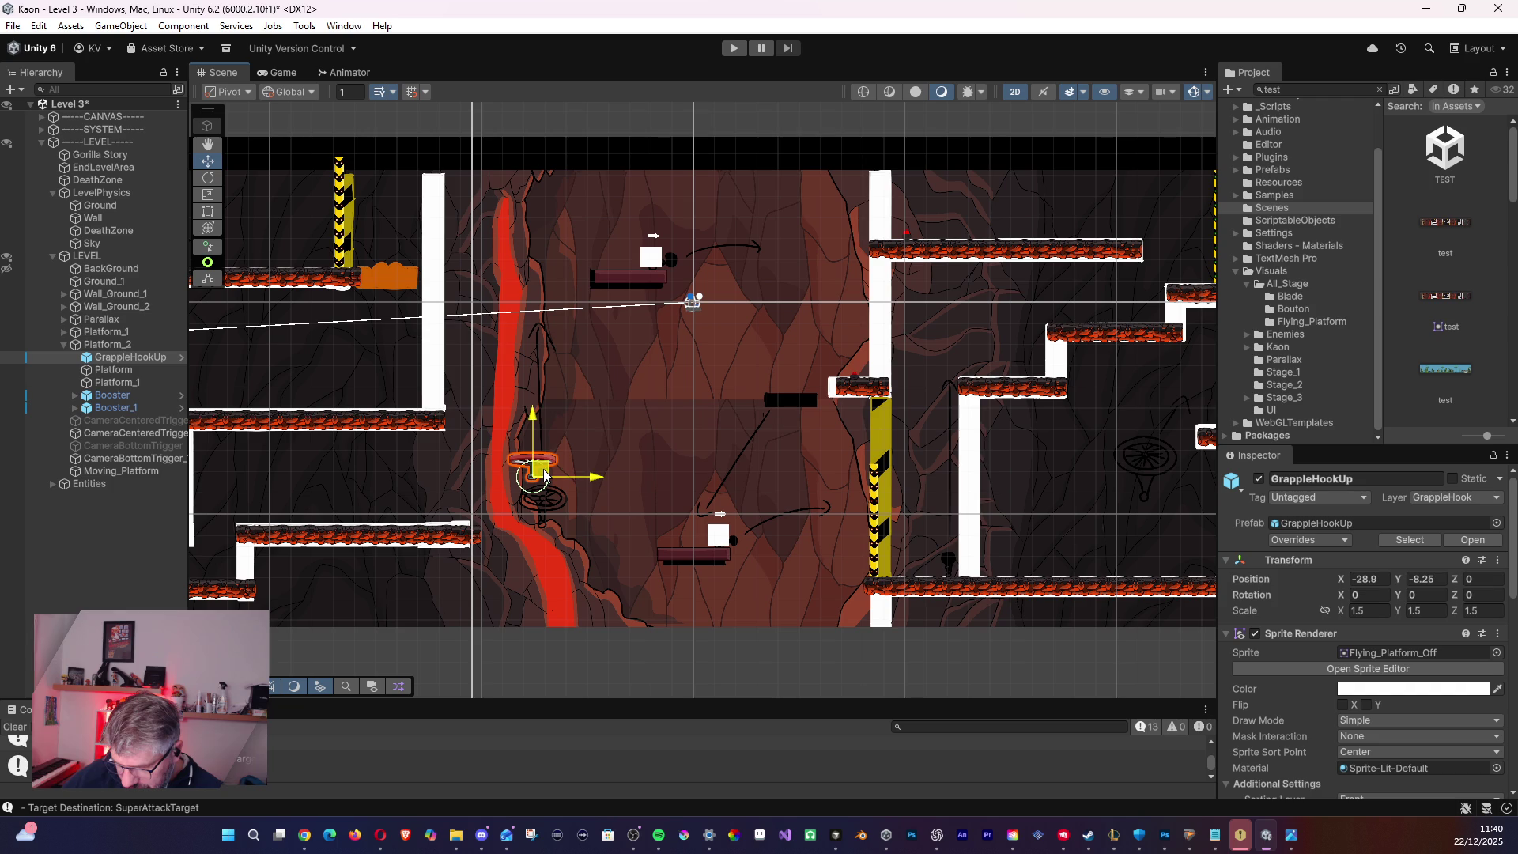
- Change the Up Hook script's Amplitude from 5 to 10
{"action": "scroll", "coordinate": [1417, 640], "scroll_direction": "down", "scroll_amount": 3}
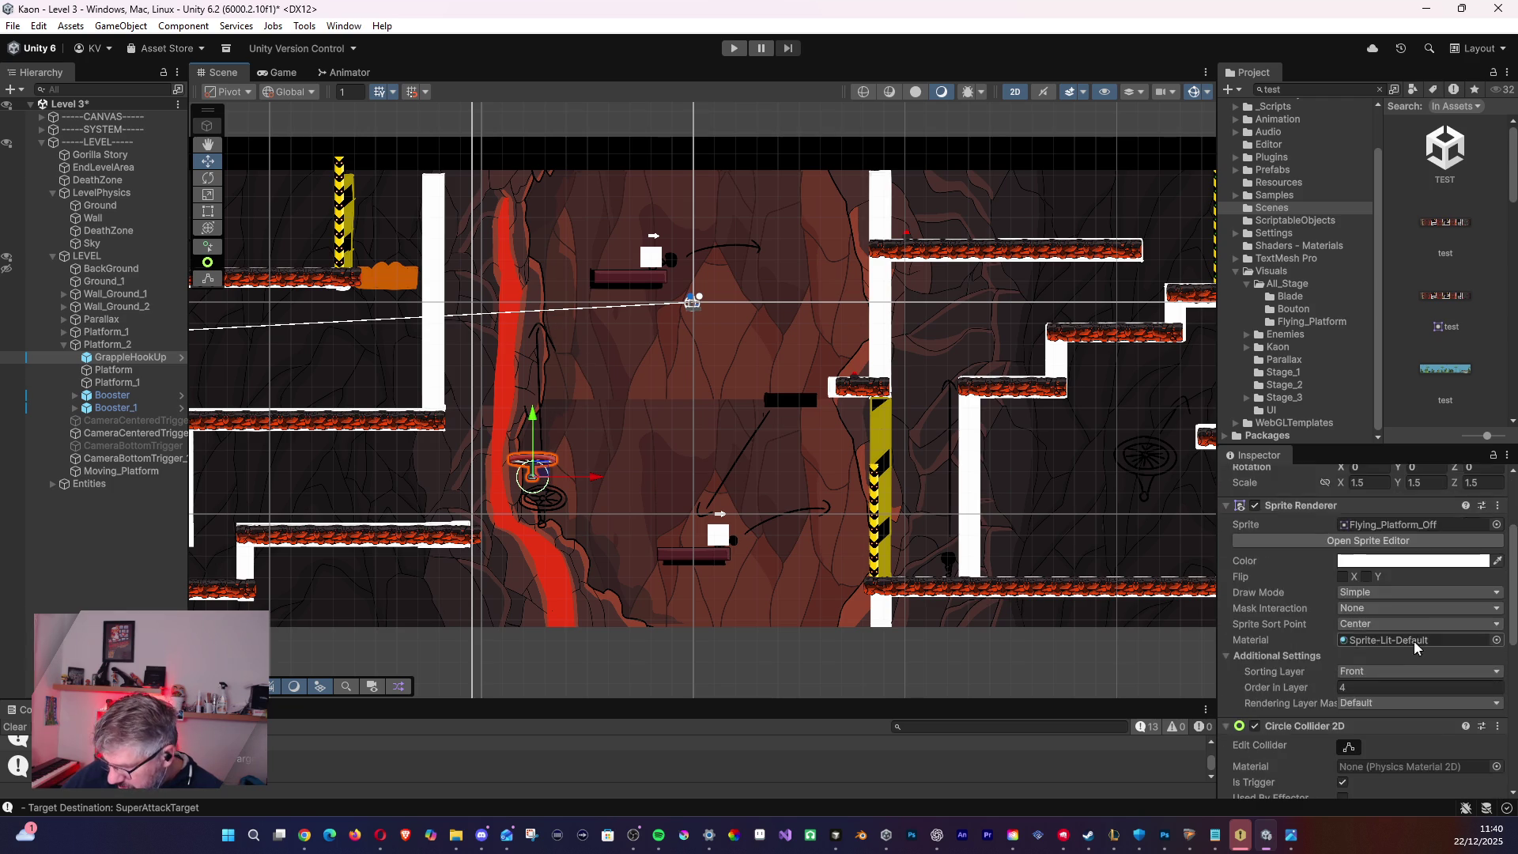
{"action": "scroll", "coordinate": [1402, 657], "scroll_direction": "down", "scroll_amount": 7}
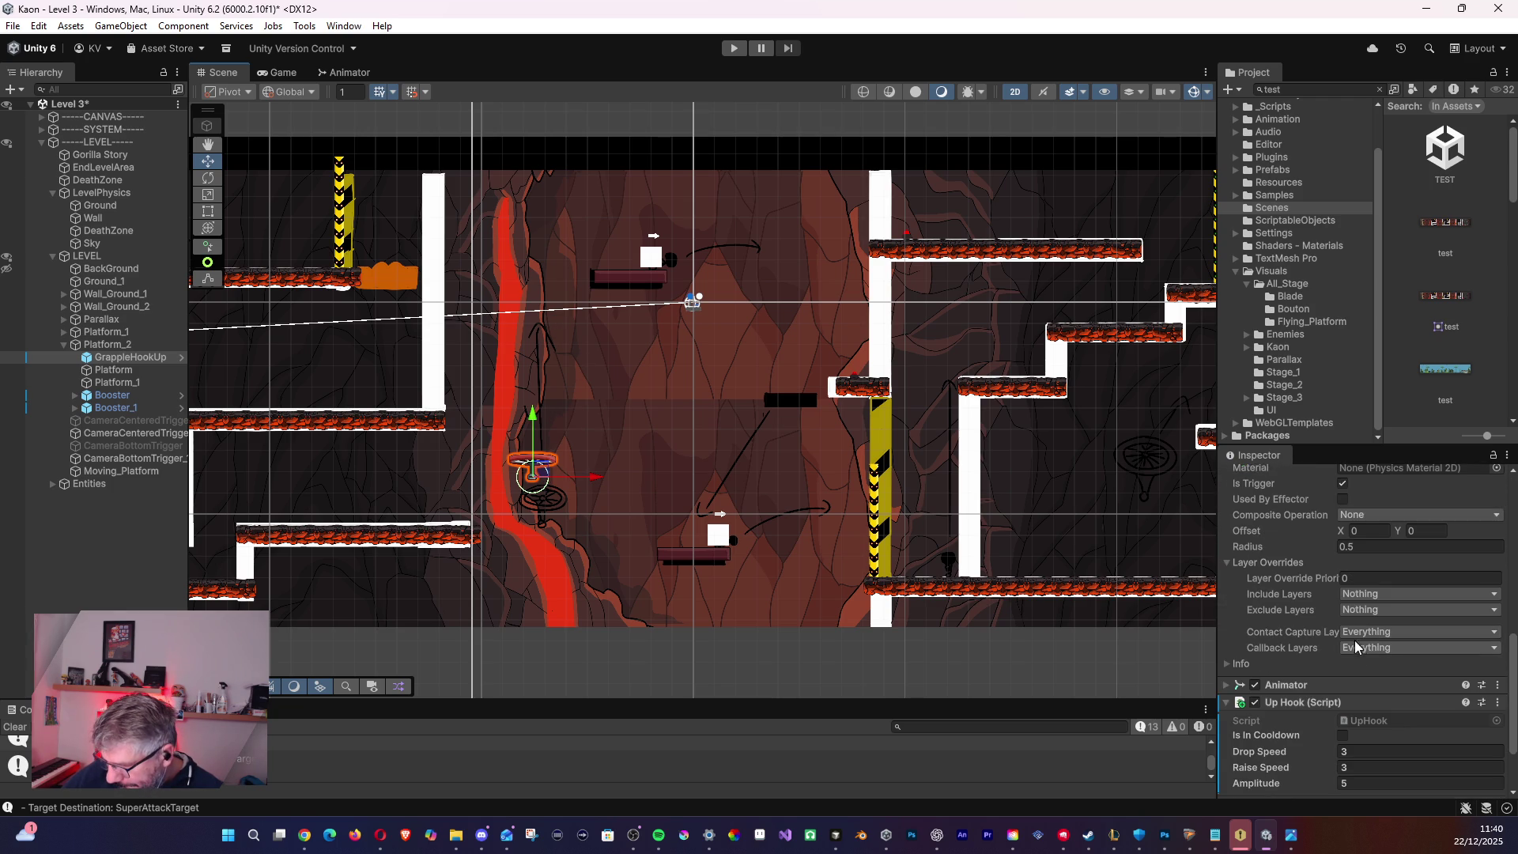
{"action": "left_click", "coordinate": [1352, 783]}
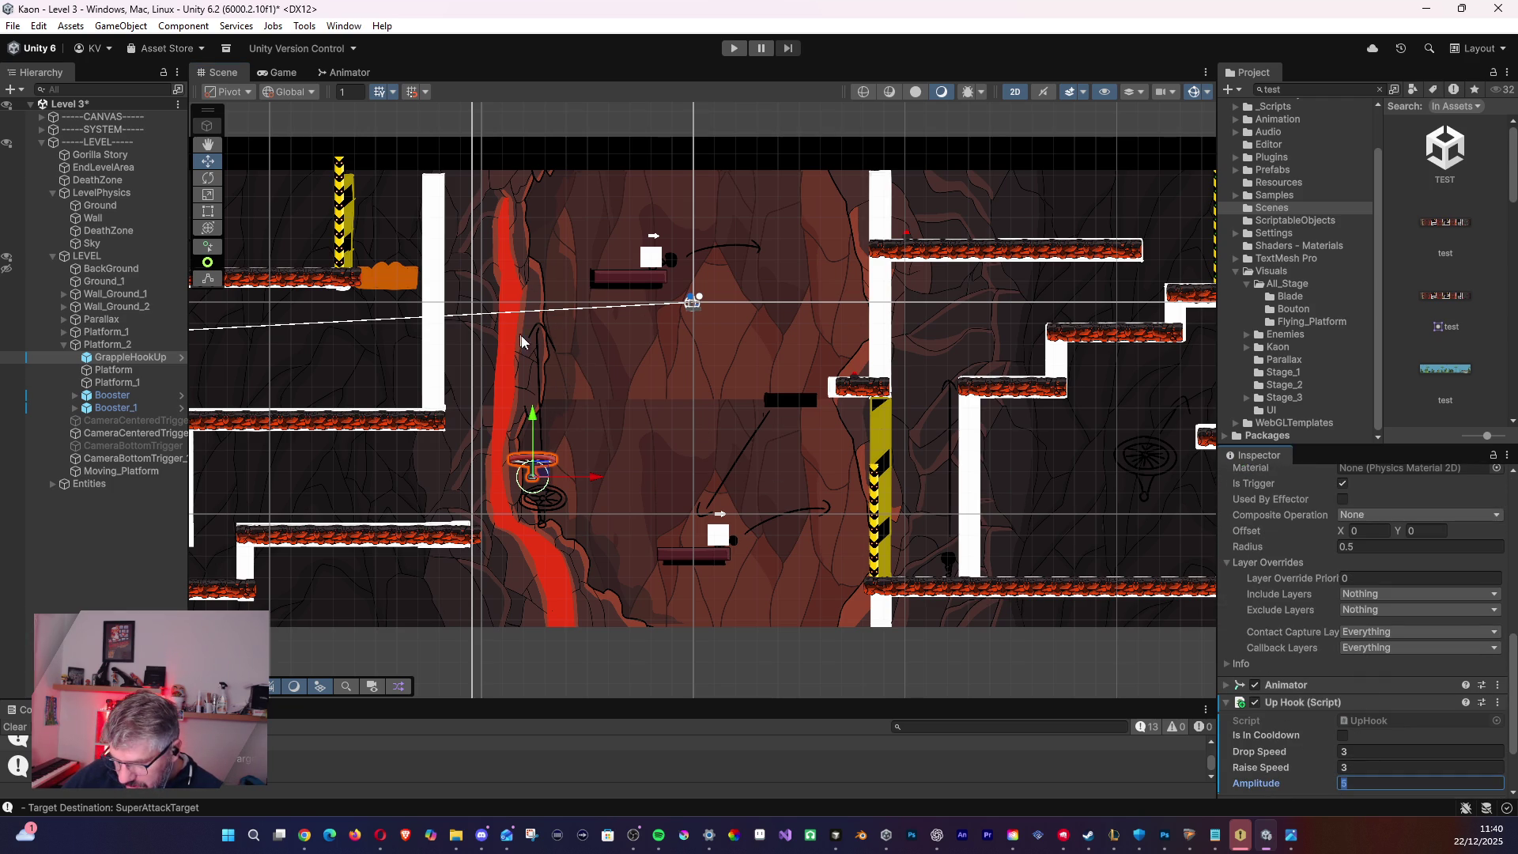
{"action": "scroll", "coordinate": [1352, 779], "scroll_direction": "down", "scroll_amount": 1}
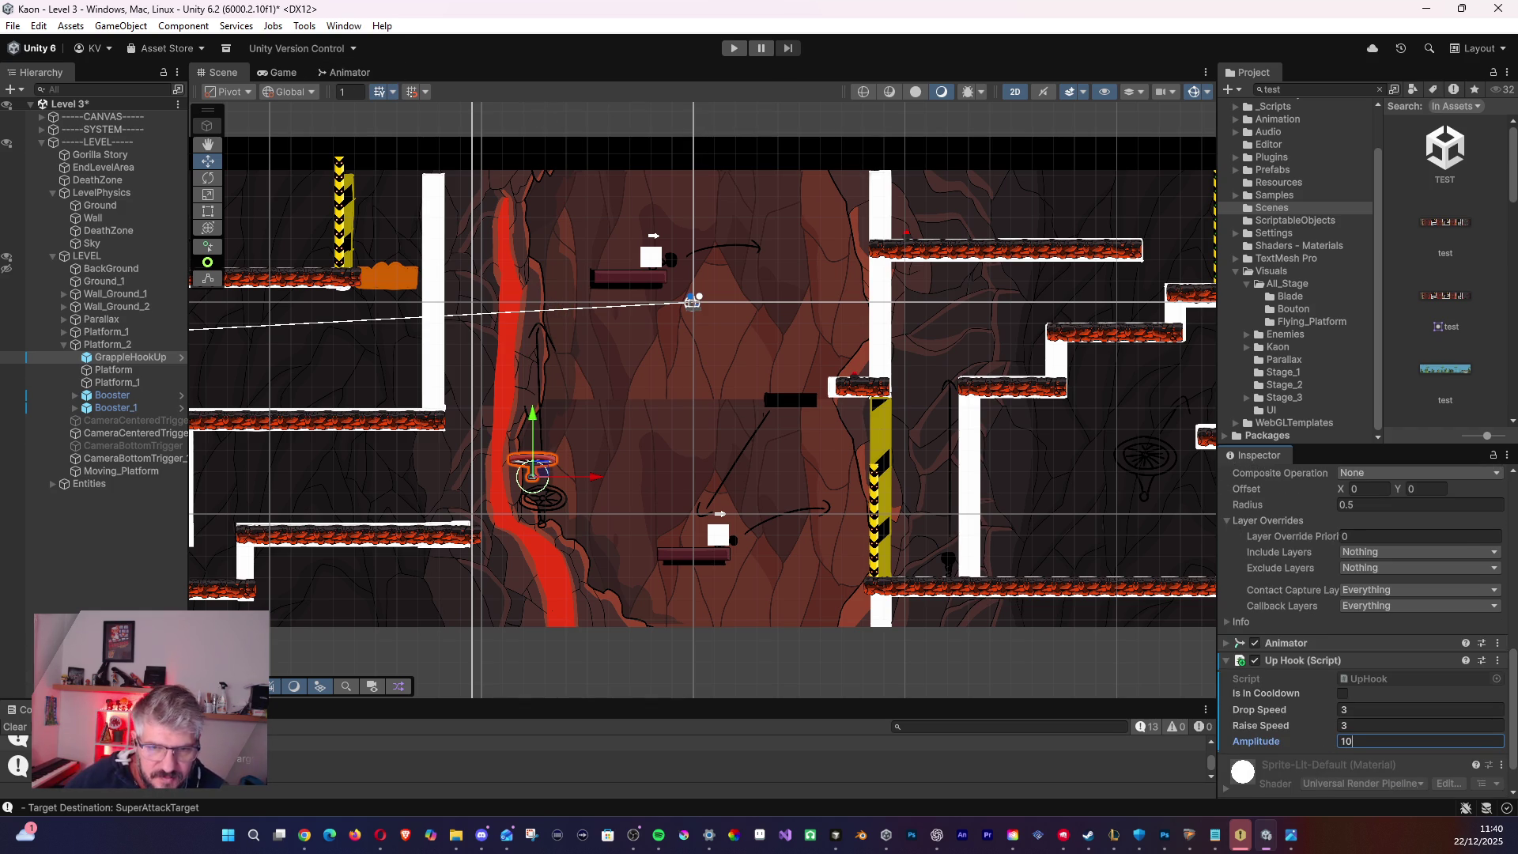
{"action": "left_click", "coordinate": [380, 836]}
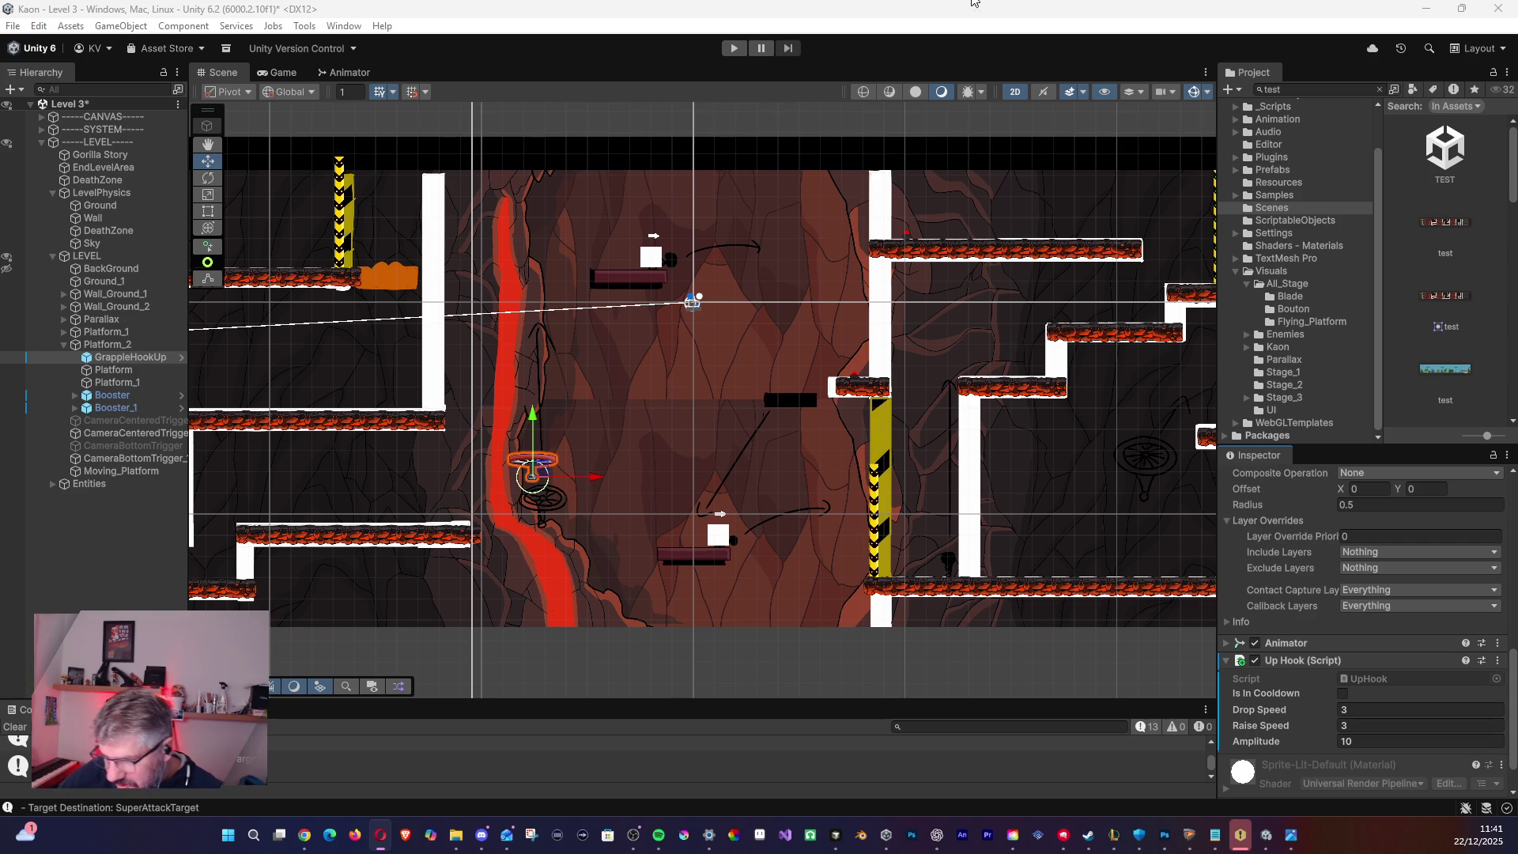
{"action": "left_click_drag", "start_coordinate": [493, 328], "coordinate": [828, 267]}
{"action": "left_click_drag", "start_coordinate": [577, 253], "coordinate": [830, 288]}
{"action": "left_click_drag", "start_coordinate": [628, 321], "coordinate": [909, 319]}
{"action": "mouse_move", "coordinate": [728, 316]}
{"action": "left_mouse_down"}
{"action": "mouse_move", "coordinate": [944, 338]}
{"action": "mouse_move", "coordinate": [865, 386]}
{"action": "mouse_move", "coordinate": [596, 356]}
{"action": "left_mouse_up"}
{"action": "mouse_move", "coordinate": [887, 371]}
{"action": "left_mouse_down"}
{"action": "mouse_move", "coordinate": [961, 285]}
{"action": "mouse_move", "coordinate": [474, 459]}
{"action": "mouse_move", "coordinate": [272, 411]}
{"action": "left_mouse_up"}
{"action": "key", "text": "w"}
{"action": "mouse_move", "coordinate": [596, 434]}
{"action": "left_mouse_down"}
{"action": "mouse_move", "coordinate": [372, 424]}
{"action": "mouse_move", "coordinate": [753, 380]}
{"action": "mouse_move", "coordinate": [543, 380]}
{"action": "mouse_move", "coordinate": [460, 405]}
{"action": "mouse_move", "coordinate": [728, 411]}
{"action": "mouse_move", "coordinate": [341, 402]}
{"action": "mouse_move", "coordinate": [464, 452]}
{"action": "mouse_move", "coordinate": [620, 454]}
{"action": "left_mouse_up"}
{"action": "mouse_move", "coordinate": [787, 475]}
{"action": "left_mouse_down"}
{"action": "mouse_move", "coordinate": [877, 395]}
{"action": "mouse_move", "coordinate": [945, 380]}
{"action": "mouse_move", "coordinate": [237, 356]}
{"action": "mouse_move", "coordinate": [538, 412]}
{"action": "left_mouse_up"}
{"action": "mouse_move", "coordinate": [171, 418]}
{"action": "left_mouse_down"}
{"action": "mouse_move", "coordinate": [409, 445]}
{"action": "mouse_move", "coordinate": [553, 409]}
{"action": "mouse_move", "coordinate": [922, 421]}
{"action": "mouse_move", "coordinate": [910, 435]}
{"action": "left_mouse_up"}
{"action": "mouse_move", "coordinate": [615, 443]}
{"action": "left_mouse_down"}
{"action": "mouse_move", "coordinate": [1070, 412]}
{"action": "mouse_move", "coordinate": [324, 396]}
{"action": "left_mouse_up"}
{"action": "mouse_move", "coordinate": [687, 401]}
{"action": "left_mouse_down"}
{"action": "mouse_move", "coordinate": [297, 484]}
{"action": "mouse_move", "coordinate": [212, 474]}
{"action": "left_mouse_up"}
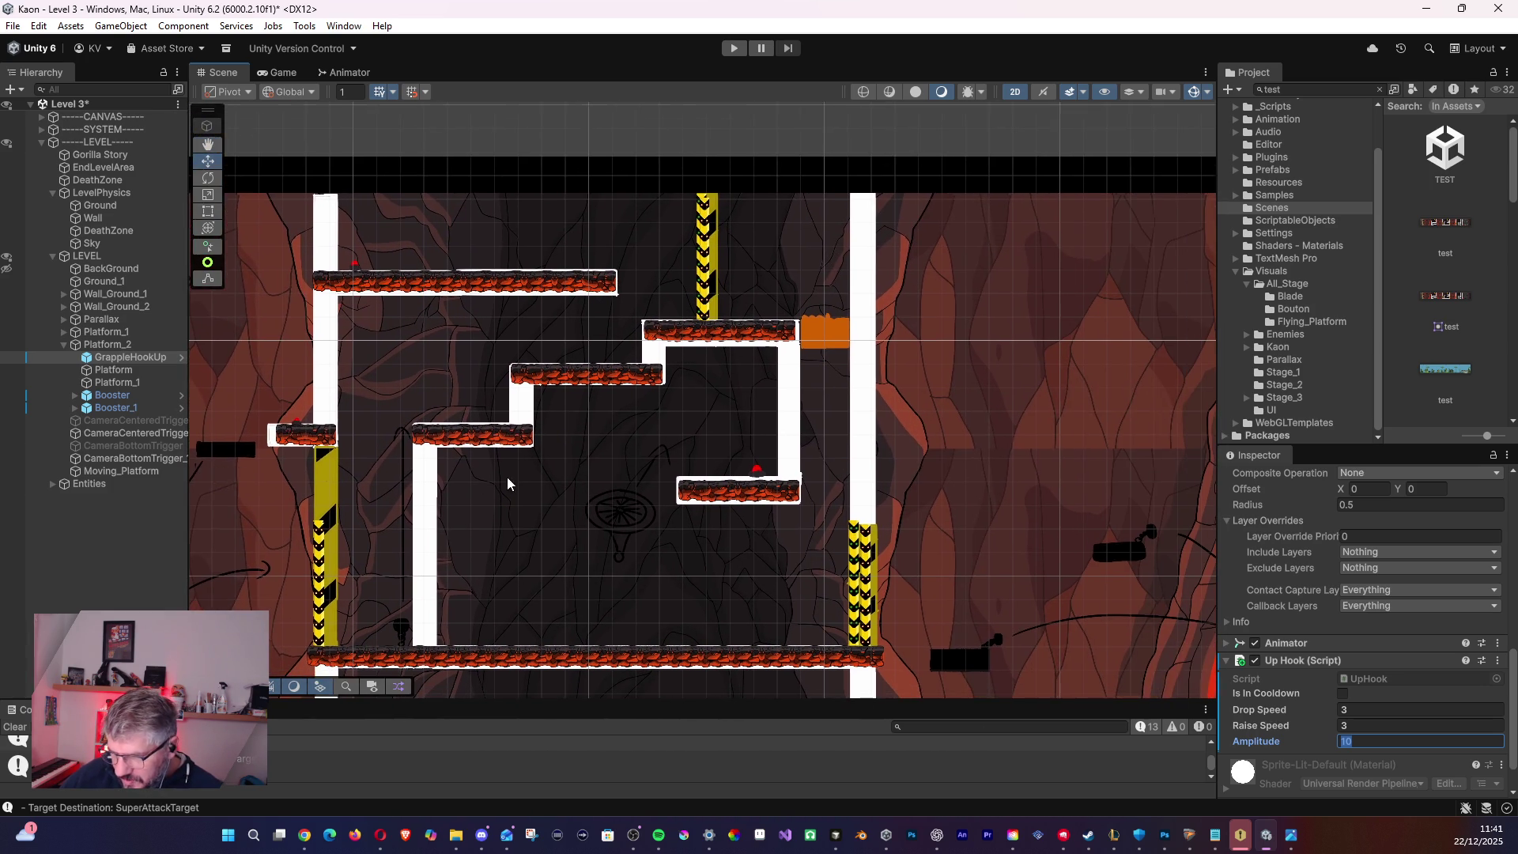
{"action": "left_click_drag", "start_coordinate": [509, 475], "coordinate": [356, 424]}
{"action": "mouse_move", "coordinate": [569, 434]}
{"action": "left_mouse_down"}
{"action": "mouse_move", "coordinate": [449, 441]}
{"action": "mouse_move", "coordinate": [696, 469]}
{"action": "mouse_move", "coordinate": [918, 454]}
{"action": "mouse_move", "coordinate": [914, 419]}
{"action": "left_mouse_up"}
{"action": "scroll", "coordinate": [486, 443], "scroll_direction": "down", "scroll_amount": 1}
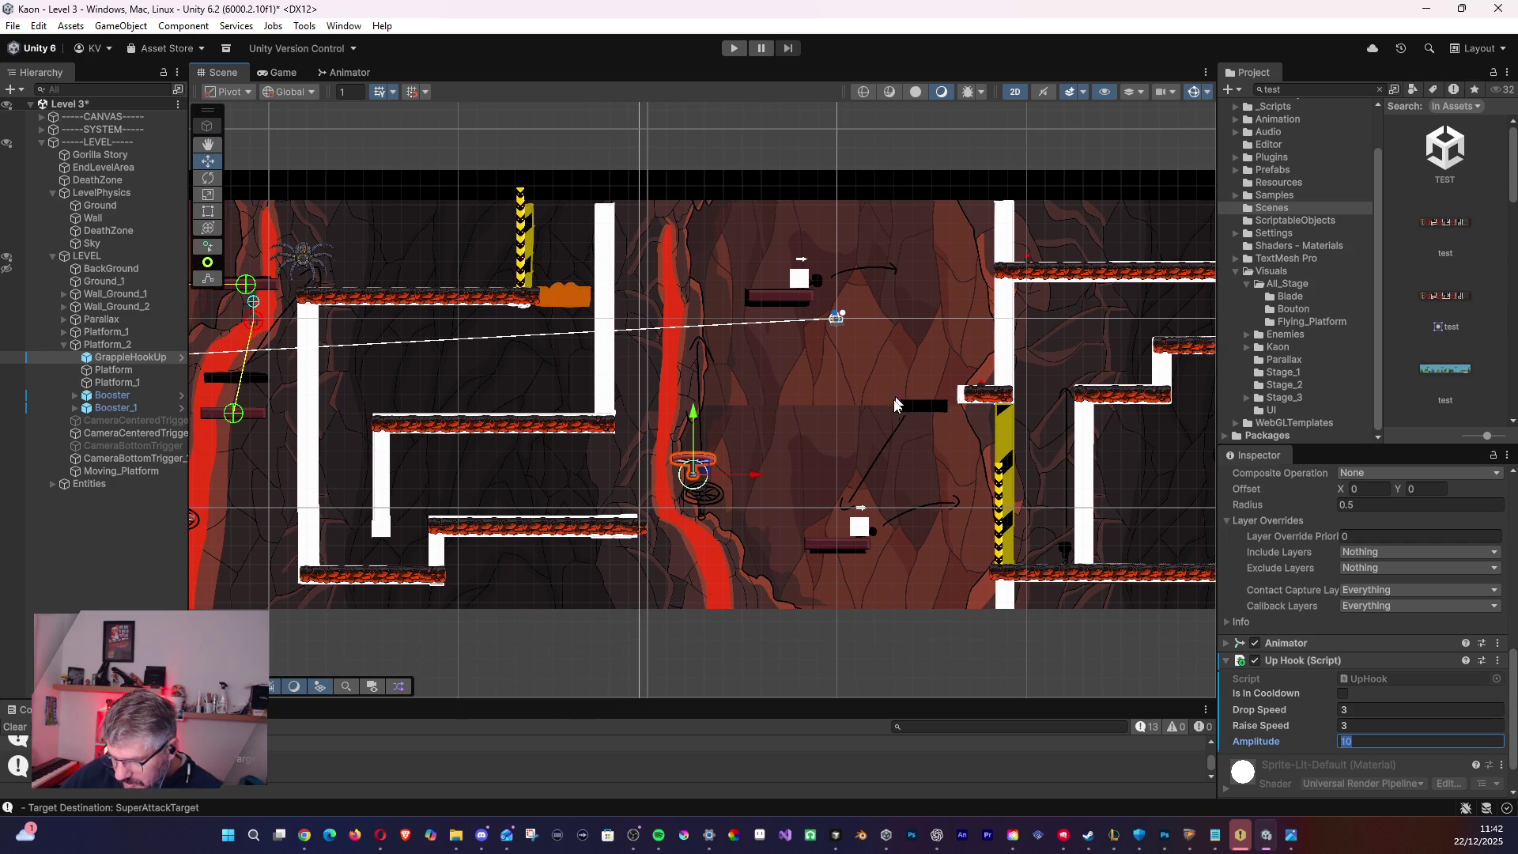
{"action": "left_click_drag", "start_coordinate": [915, 415], "coordinate": [634, 425]}
- Search 'GRAPPL' and place a Grapple_Hook prefab beside the lava column
{"action": "left_click", "coordinate": [1273, 90]}
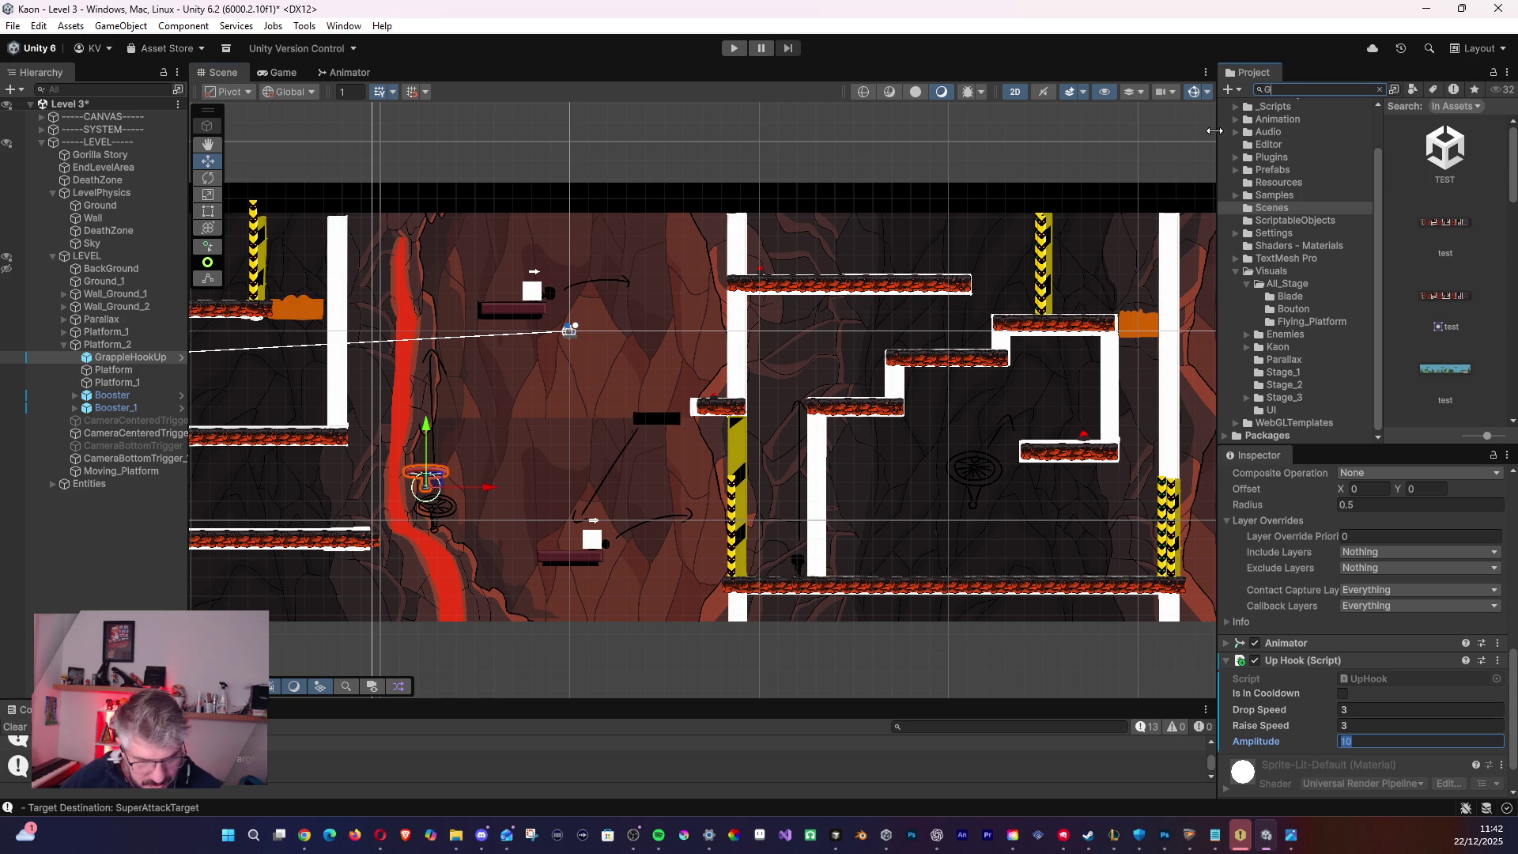
{"action": "type", "text": "GRAPPL"}
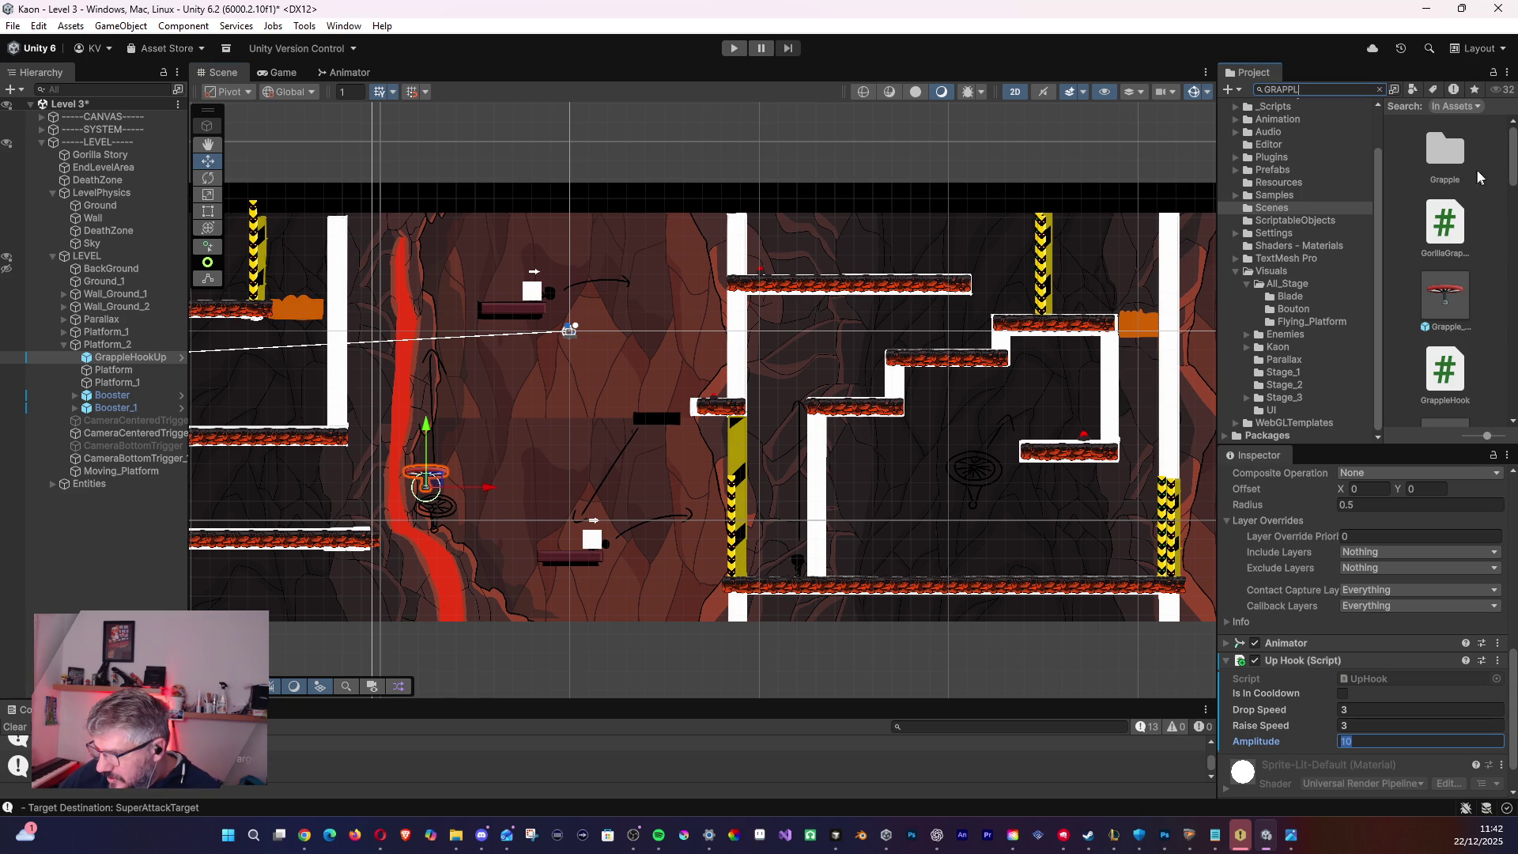
{"action": "scroll", "coordinate": [1447, 237], "scroll_direction": "down", "scroll_amount": 3}
{"action": "left_click", "coordinate": [1448, 208]}
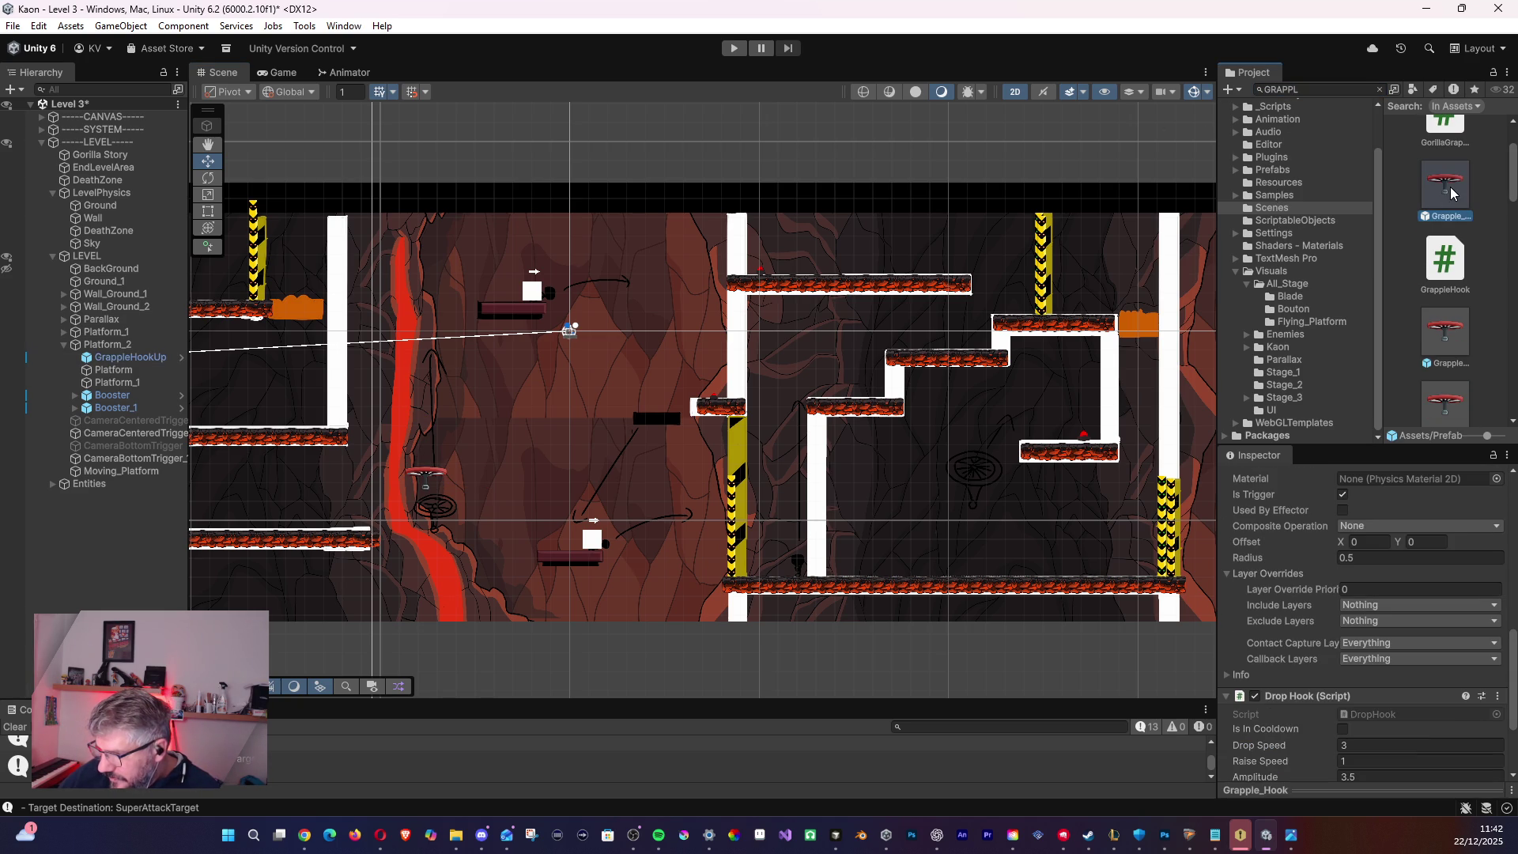
{"action": "mouse_move", "coordinate": [1440, 178]}
{"action": "left_mouse_down"}
{"action": "mouse_move", "coordinate": [1044, 399]}
{"action": "mouse_move", "coordinate": [660, 411]}
{"action": "left_mouse_up"}
{"action": "left_click_drag", "start_coordinate": [416, 463], "coordinate": [653, 475]}
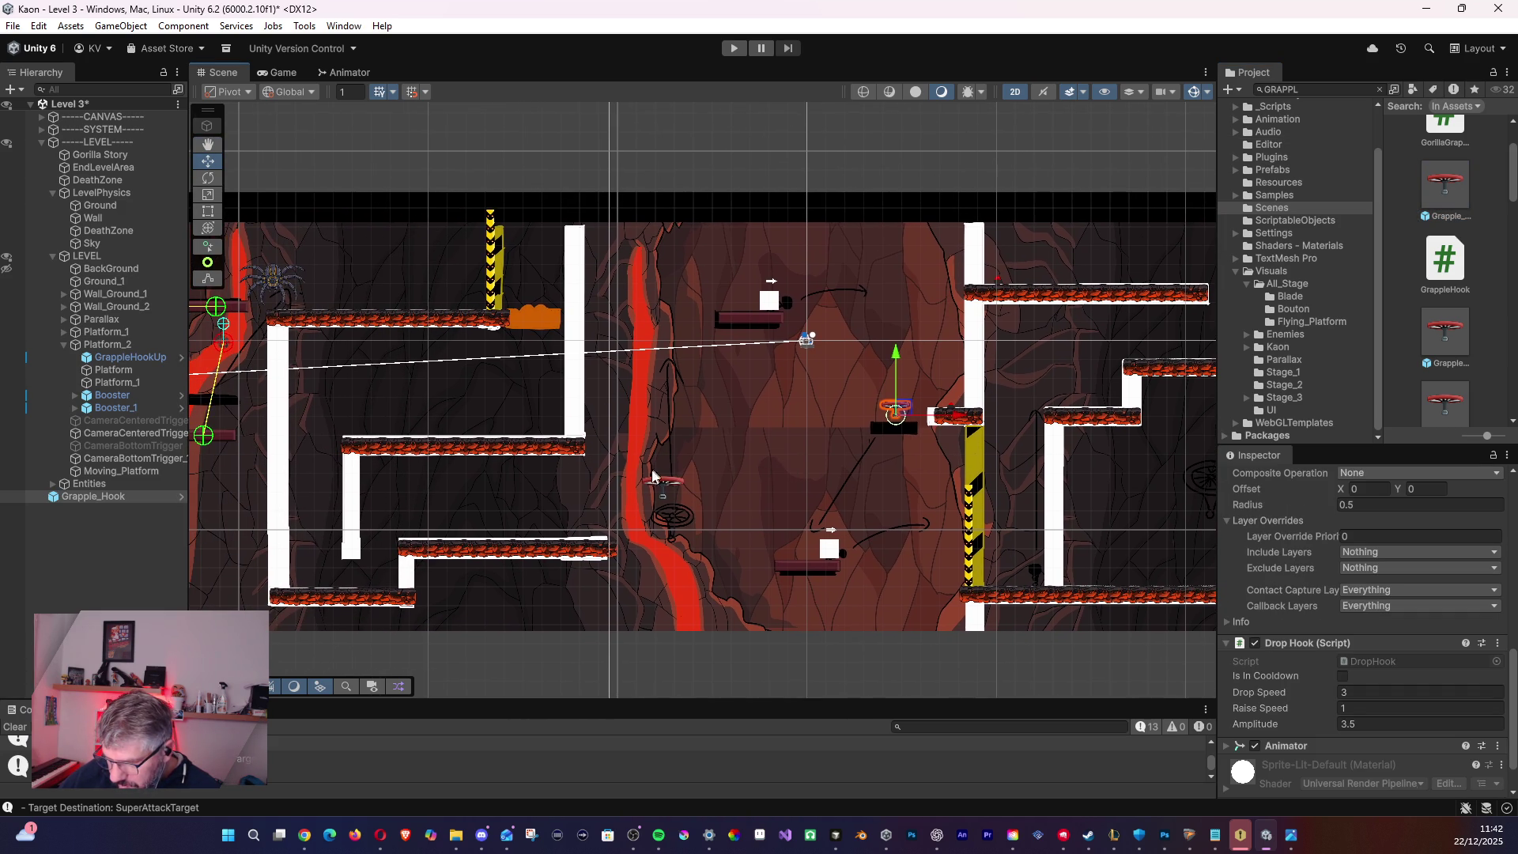
- Select Platform_1's moving platforms, framing the view on them, ending on Moving_Platform_3
{"action": "left_click", "coordinate": [662, 491]}
{"action": "key", "text": "f"}
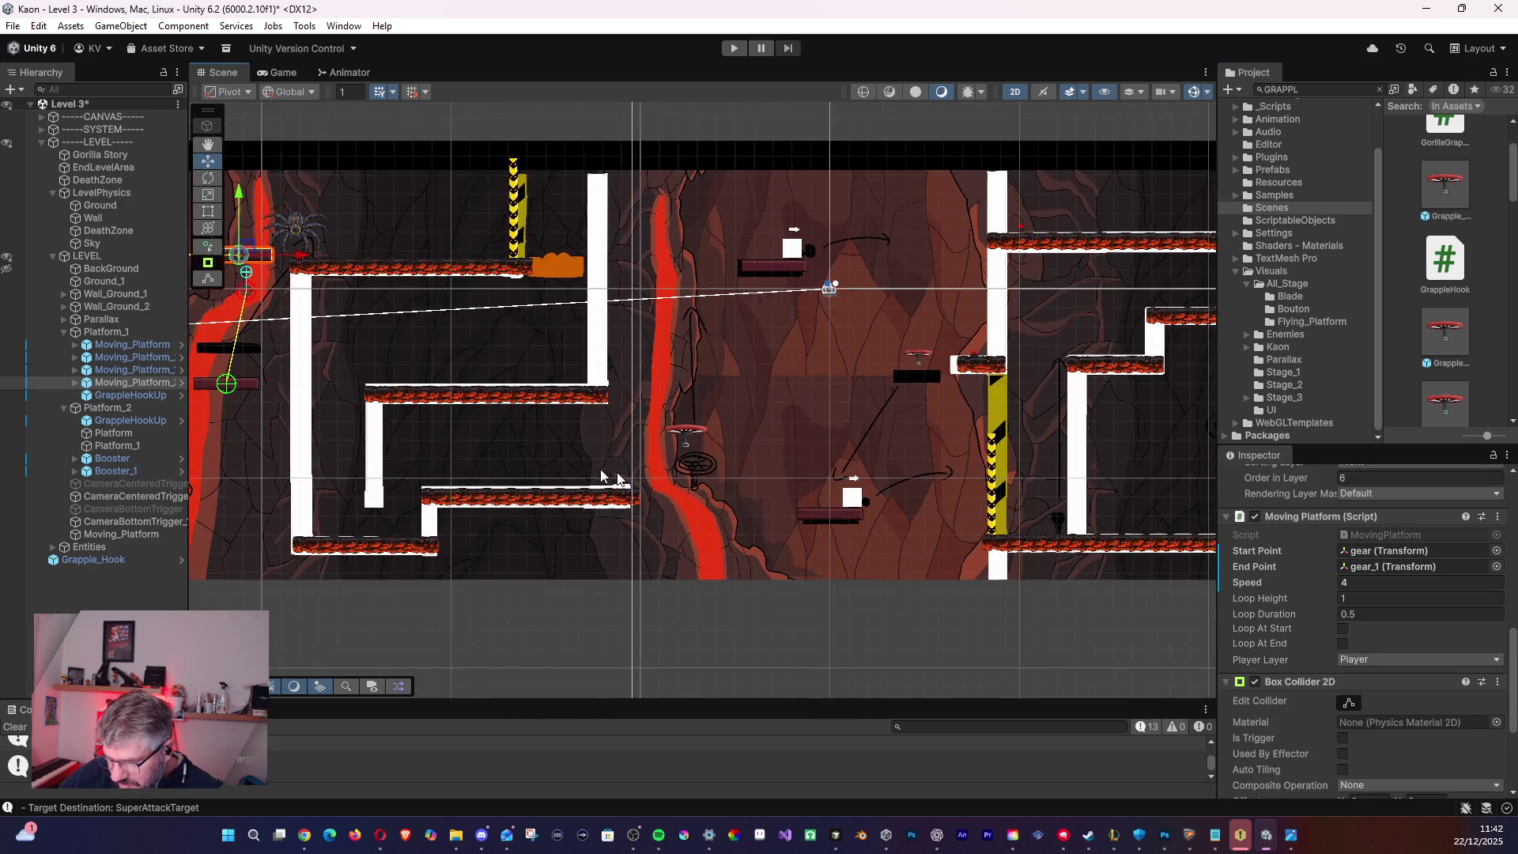
{"action": "left_click", "coordinate": [939, 350]}
{"action": "left_click", "coordinate": [940, 351]}
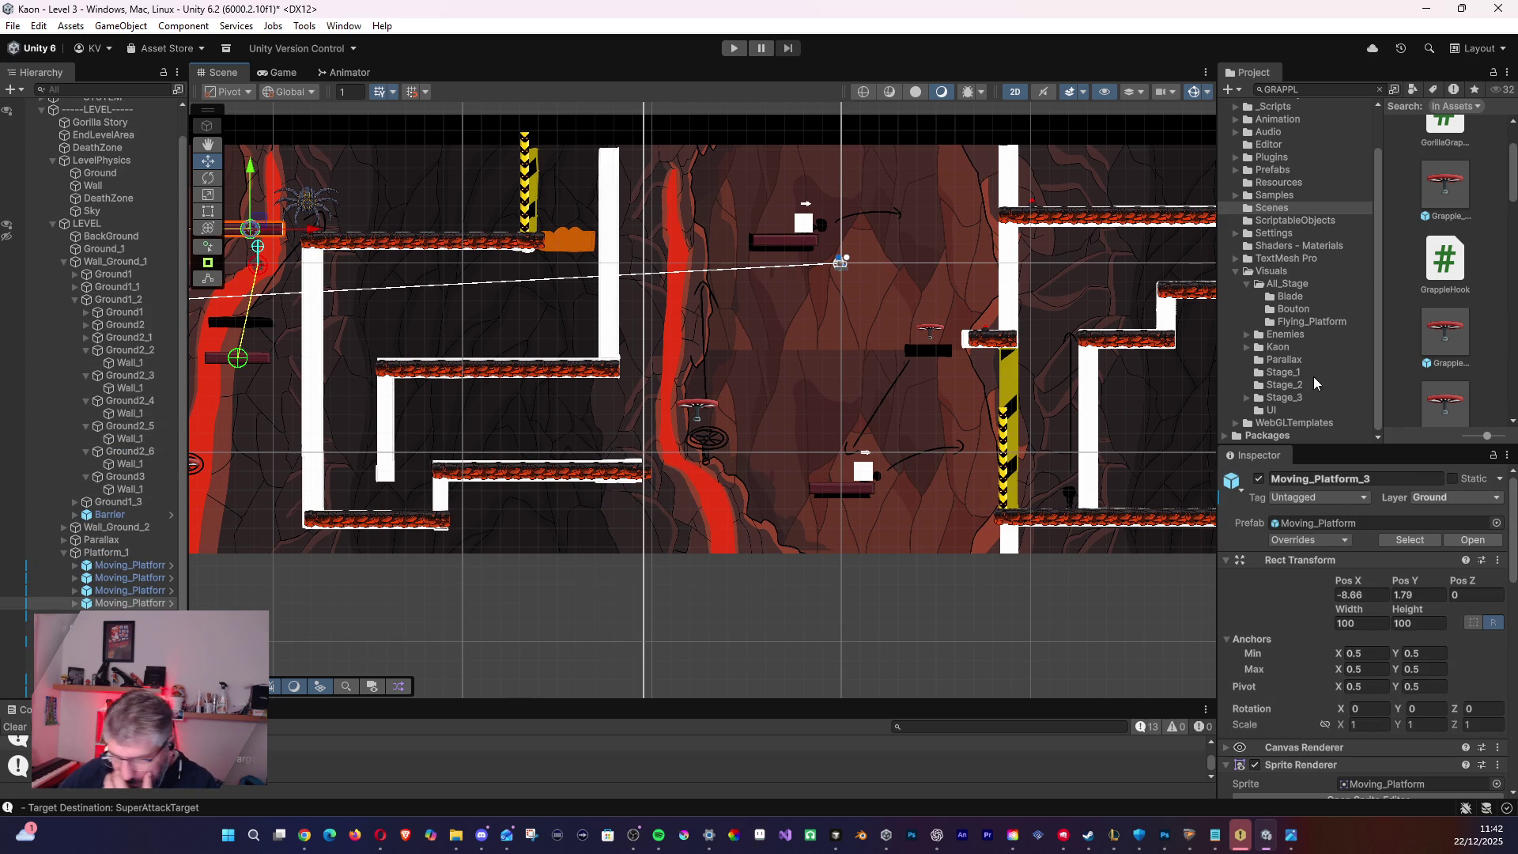
- Open the Grapple_Hook prefab asset in Prefab Mode
{"action": "left_click", "coordinate": [1446, 186]}
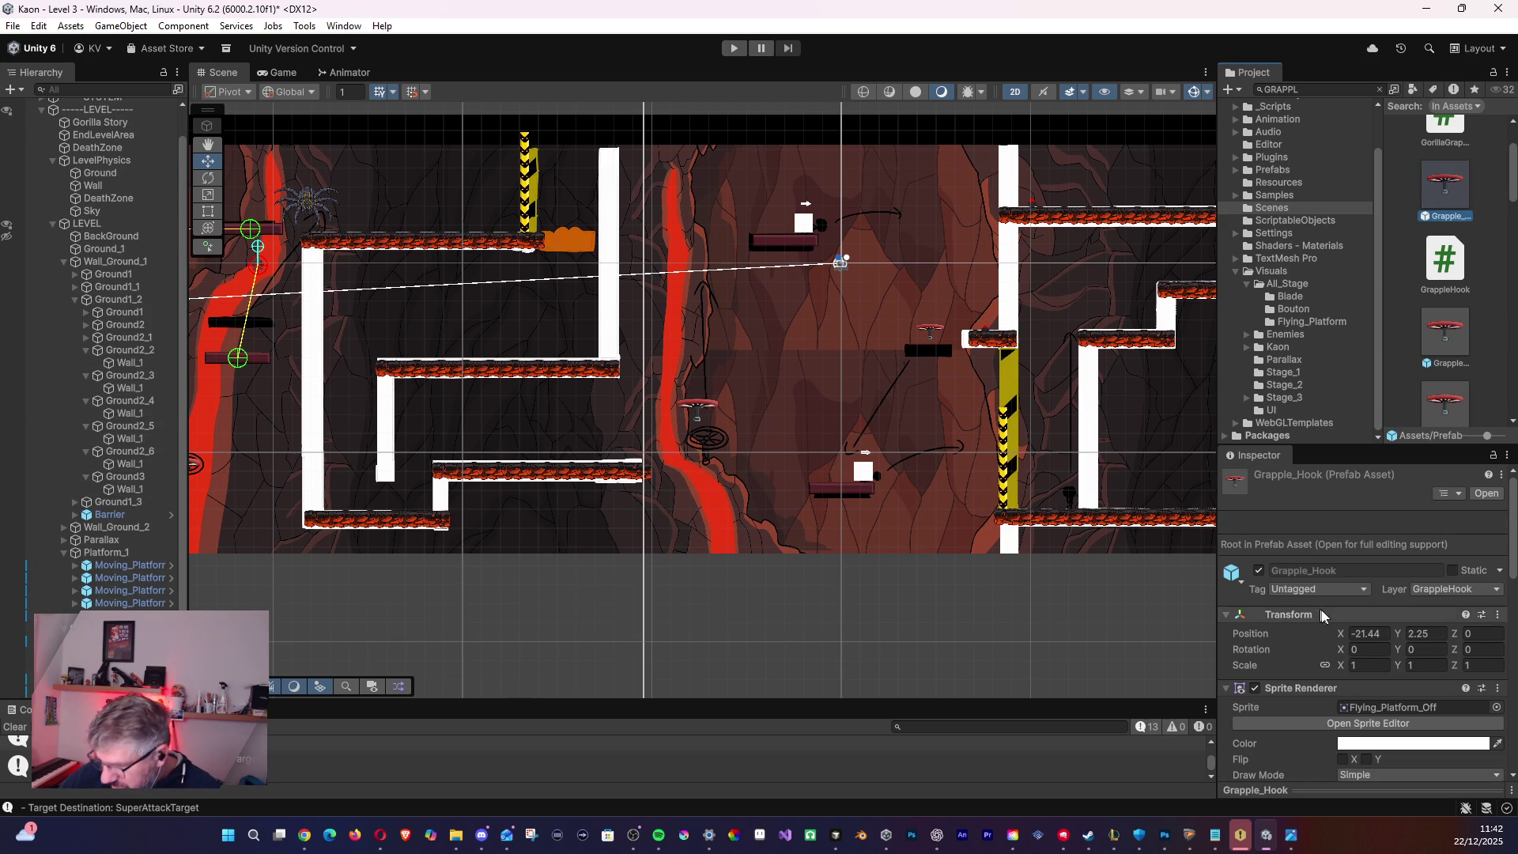
{"action": "scroll", "coordinate": [1376, 649], "scroll_direction": "down", "scroll_amount": 3}
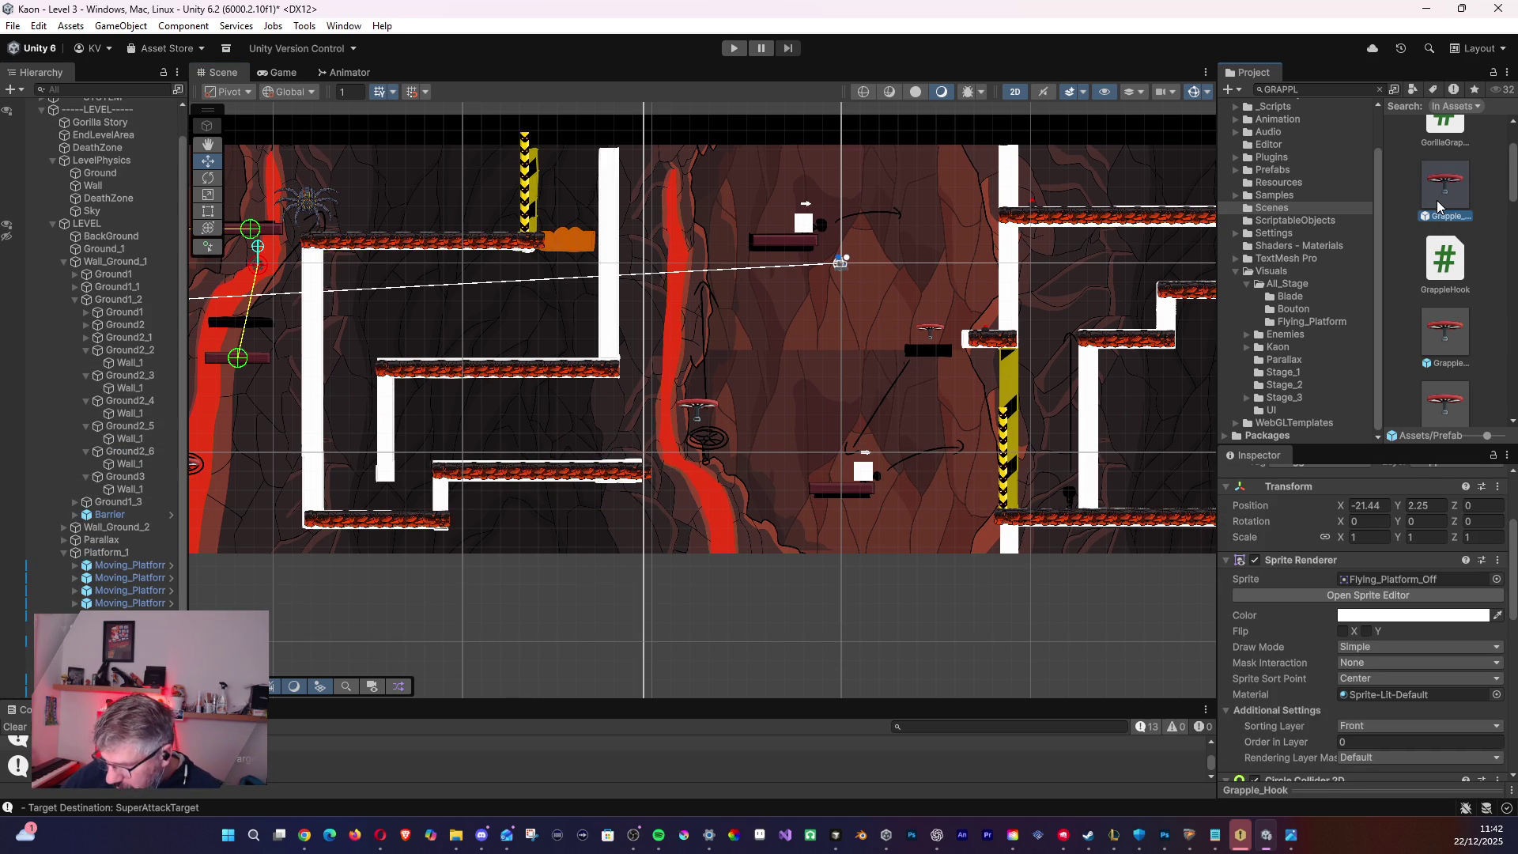
{"action": "double_click", "coordinate": [1436, 215]}
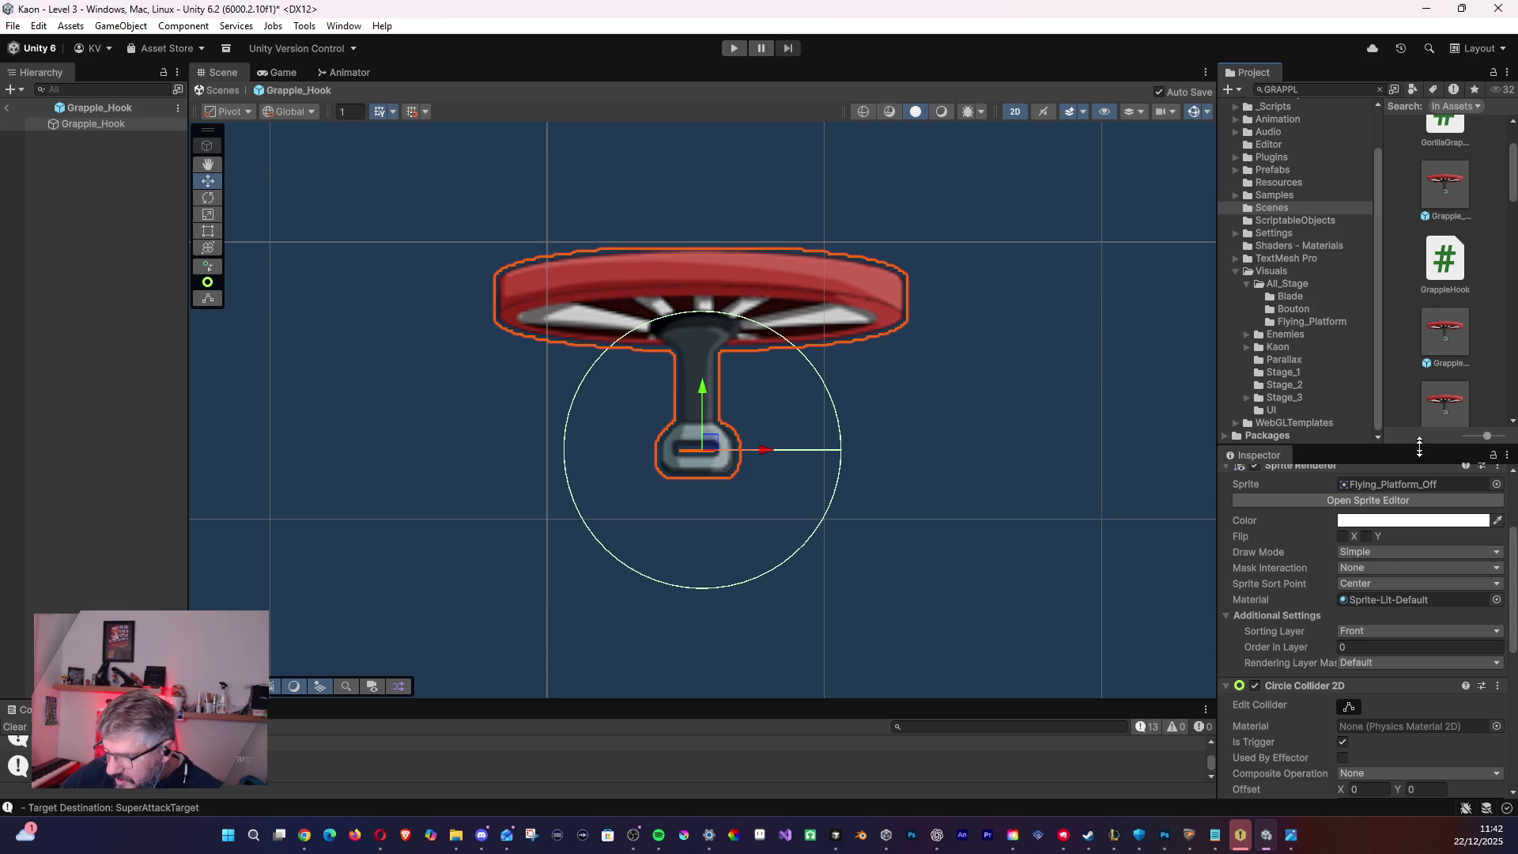
- Inspect the Grapple_Hook object and its neighbouring grapple prefab assets
{"action": "scroll", "coordinate": [1376, 650], "scroll_direction": "down", "scroll_amount": 3}
{"action": "scroll", "coordinate": [1376, 650], "scroll_direction": "up", "scroll_amount": 3}
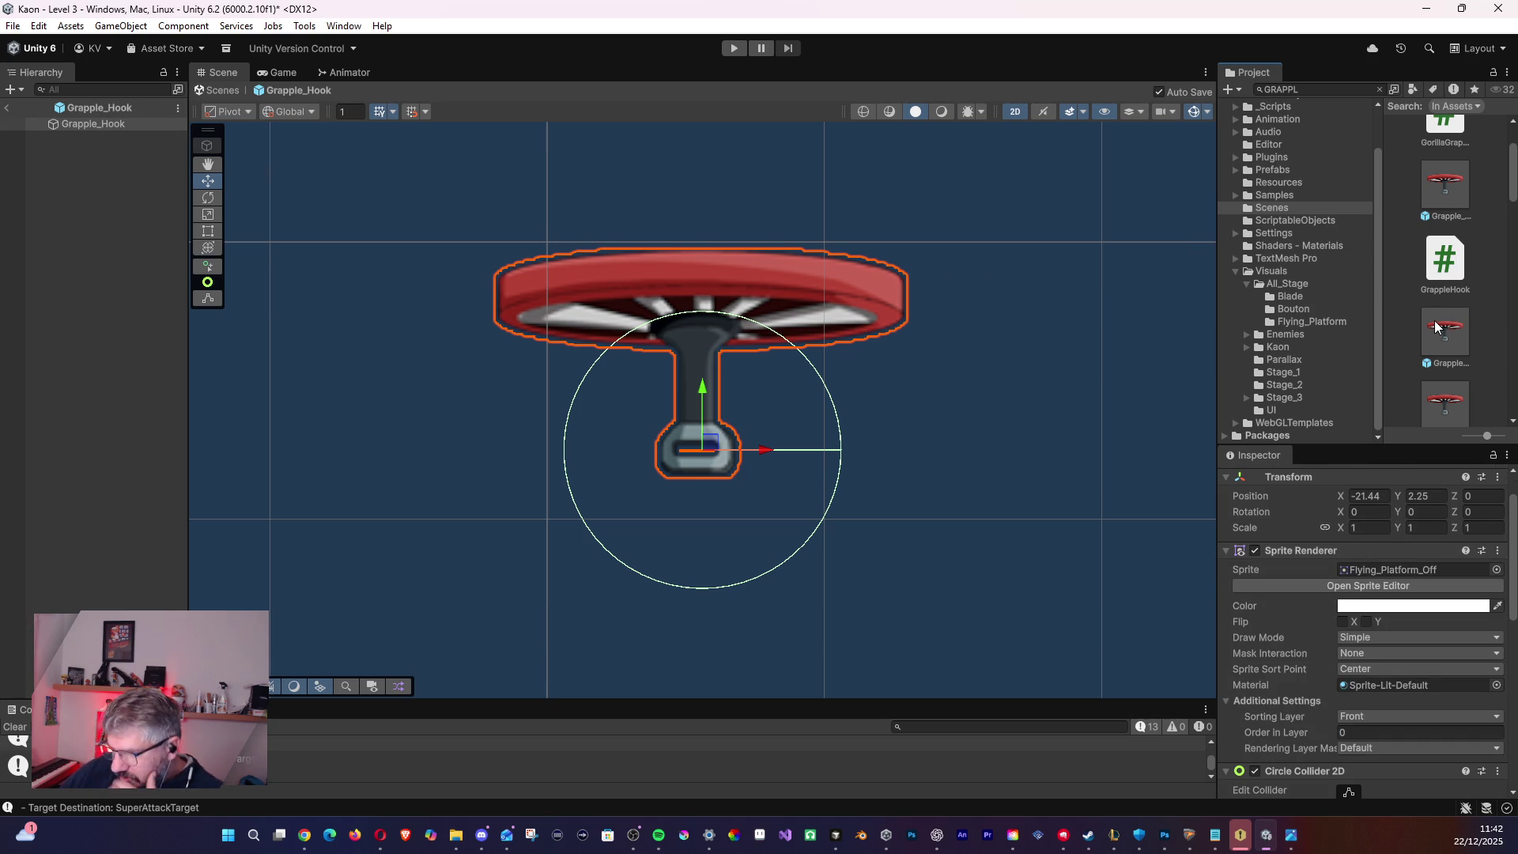
{"action": "left_click", "coordinate": [79, 125]}
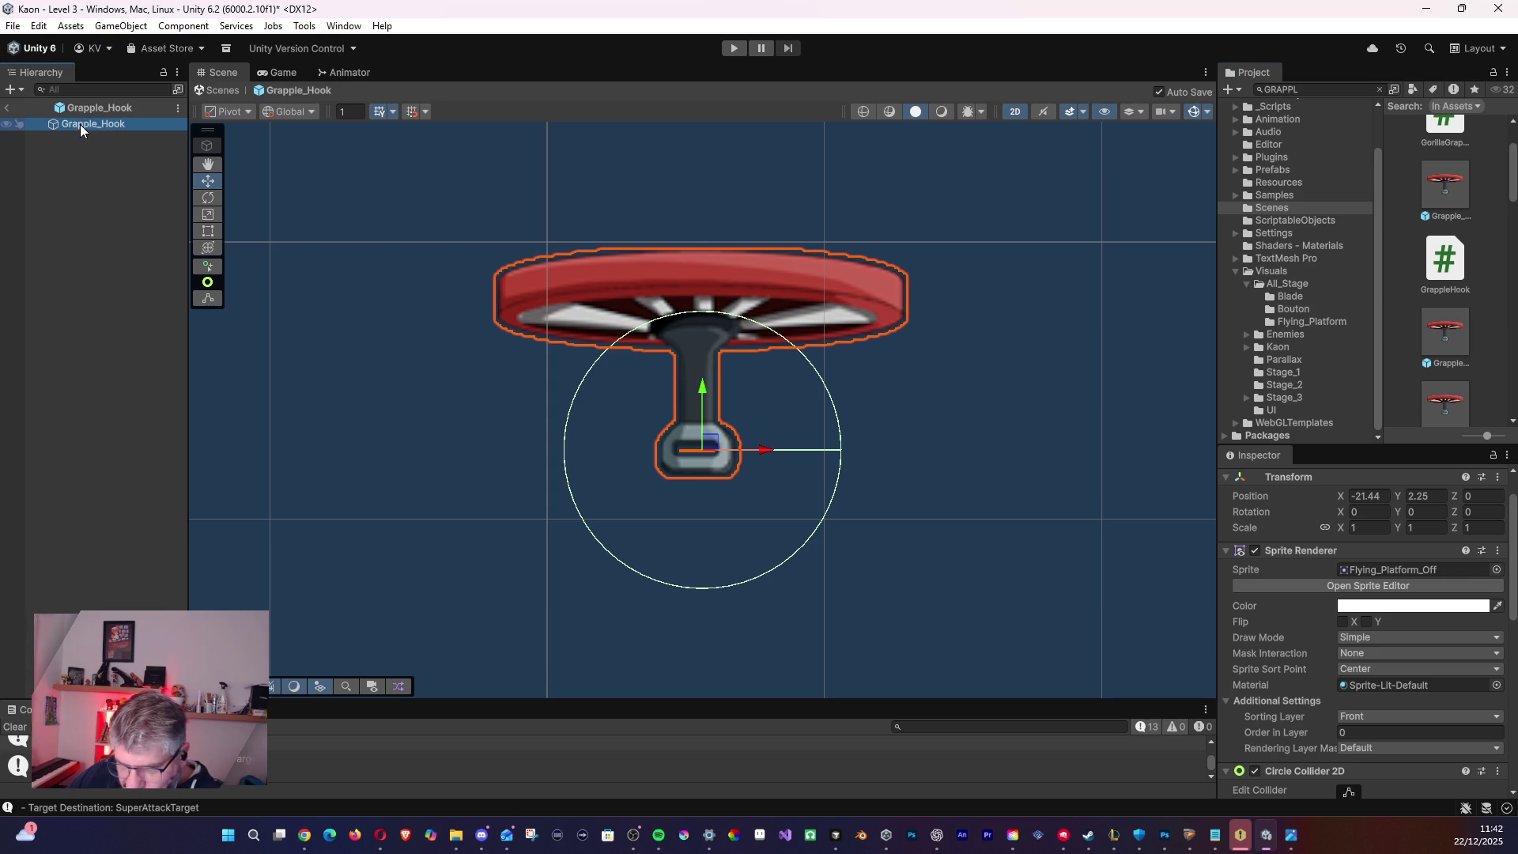
{"action": "left_click", "coordinate": [84, 111]}
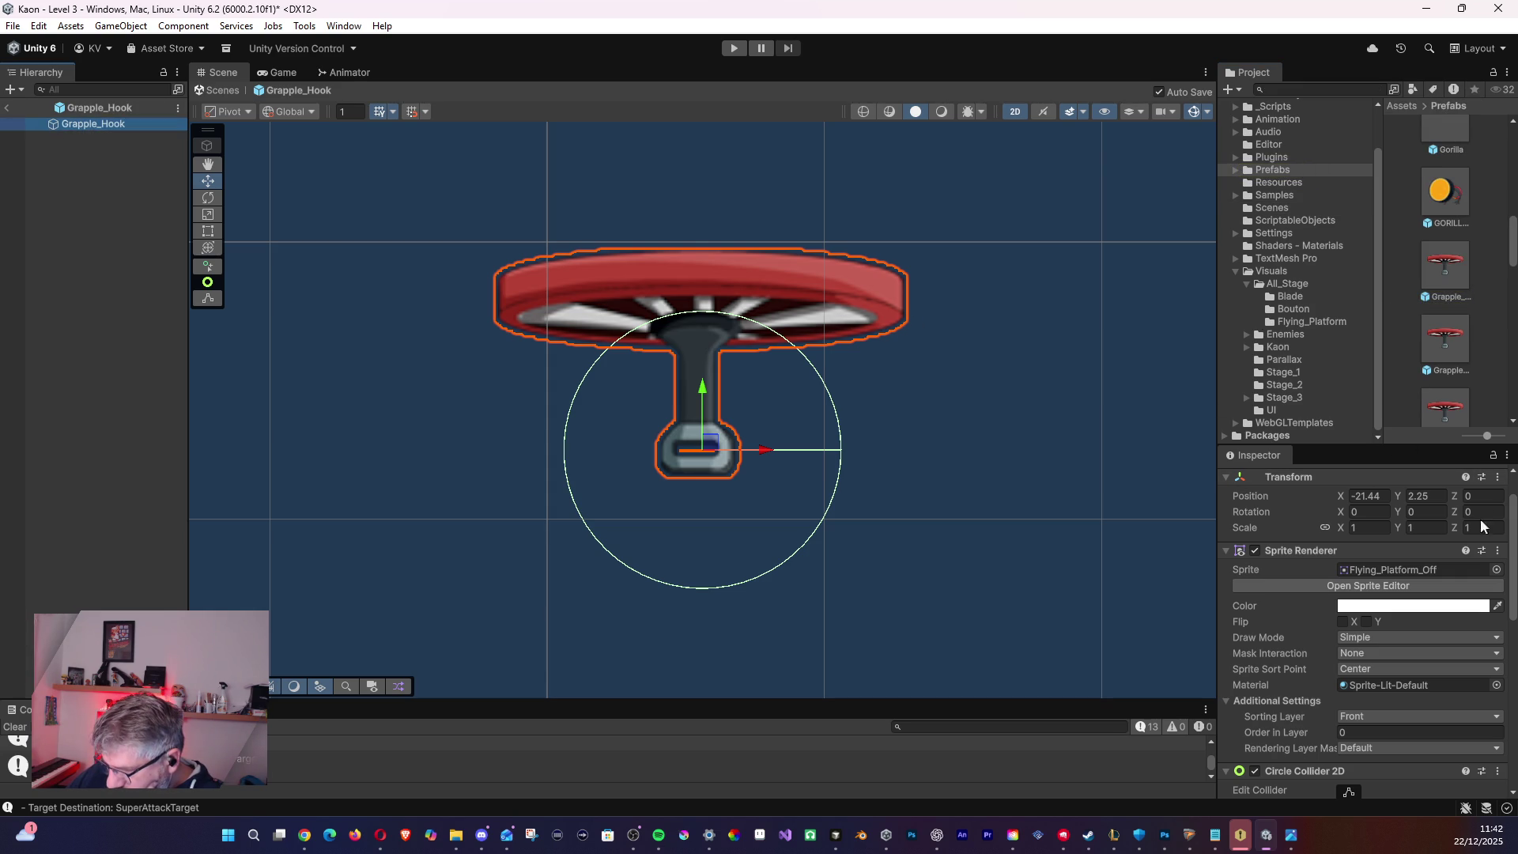
{"action": "left_click", "coordinate": [1450, 346]}
{"action": "left_click", "coordinate": [1452, 262]}
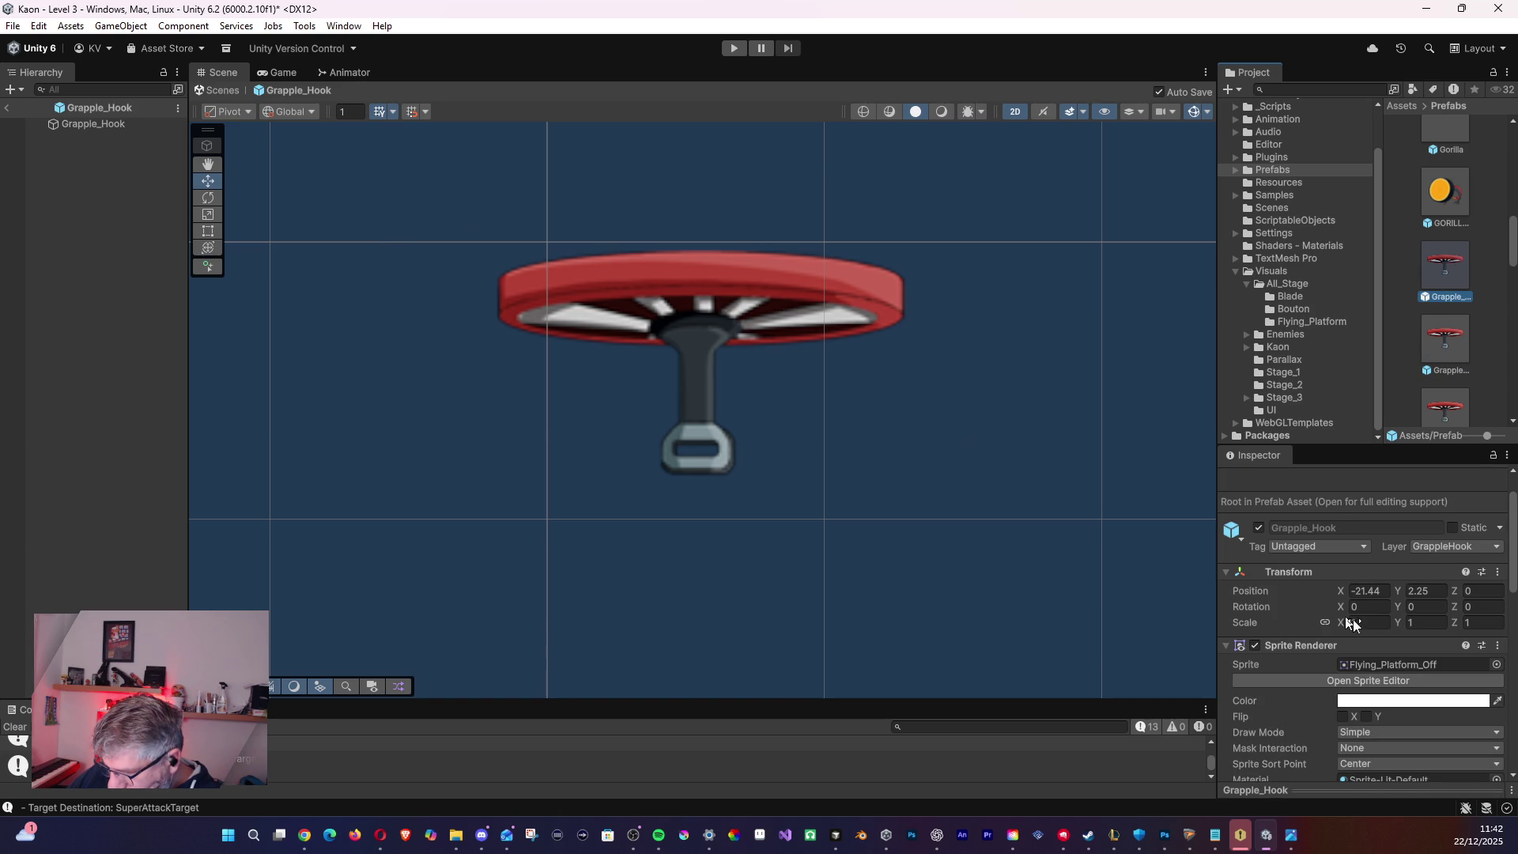
{"action": "left_click", "coordinate": [112, 127]}
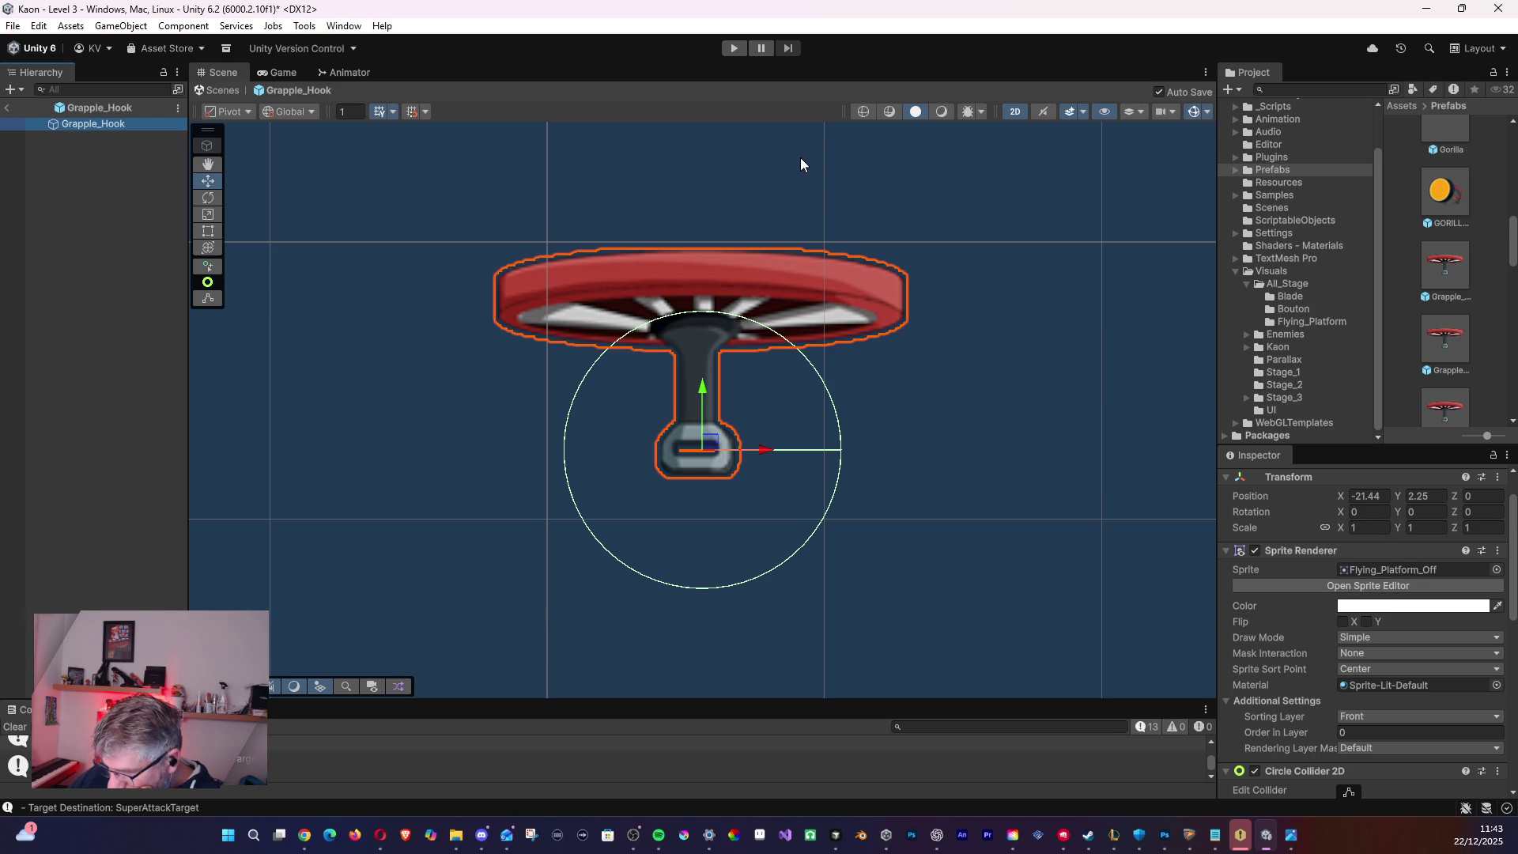
- Preview the level in the Game view, then exit Prefab Mode back to Level 3
{"action": "left_click", "coordinate": [269, 71]}
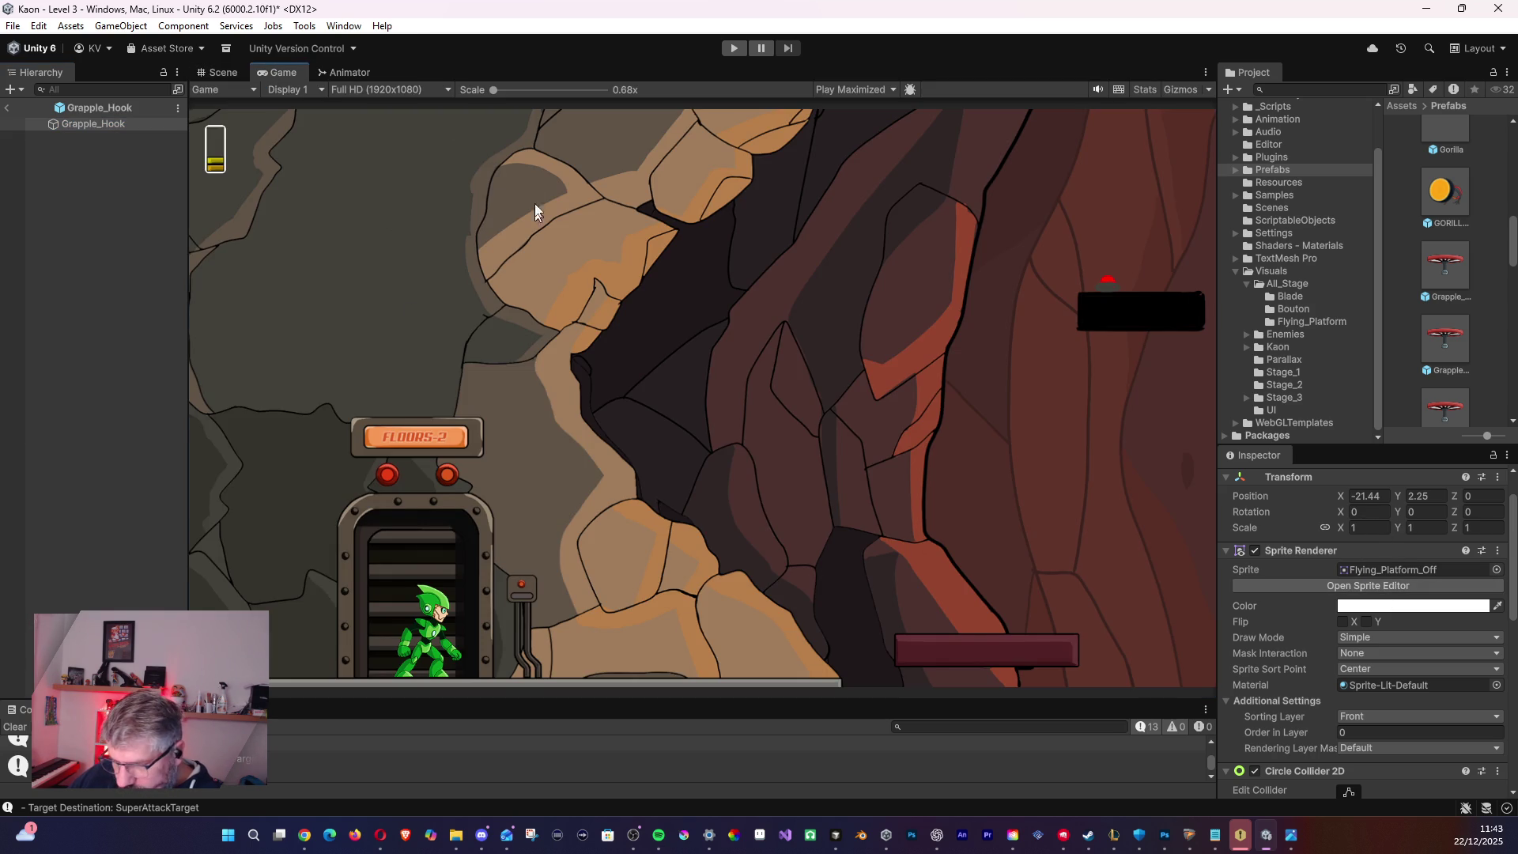
{"action": "scroll", "coordinate": [758, 426], "scroll_direction": "up", "scroll_amount": 2}
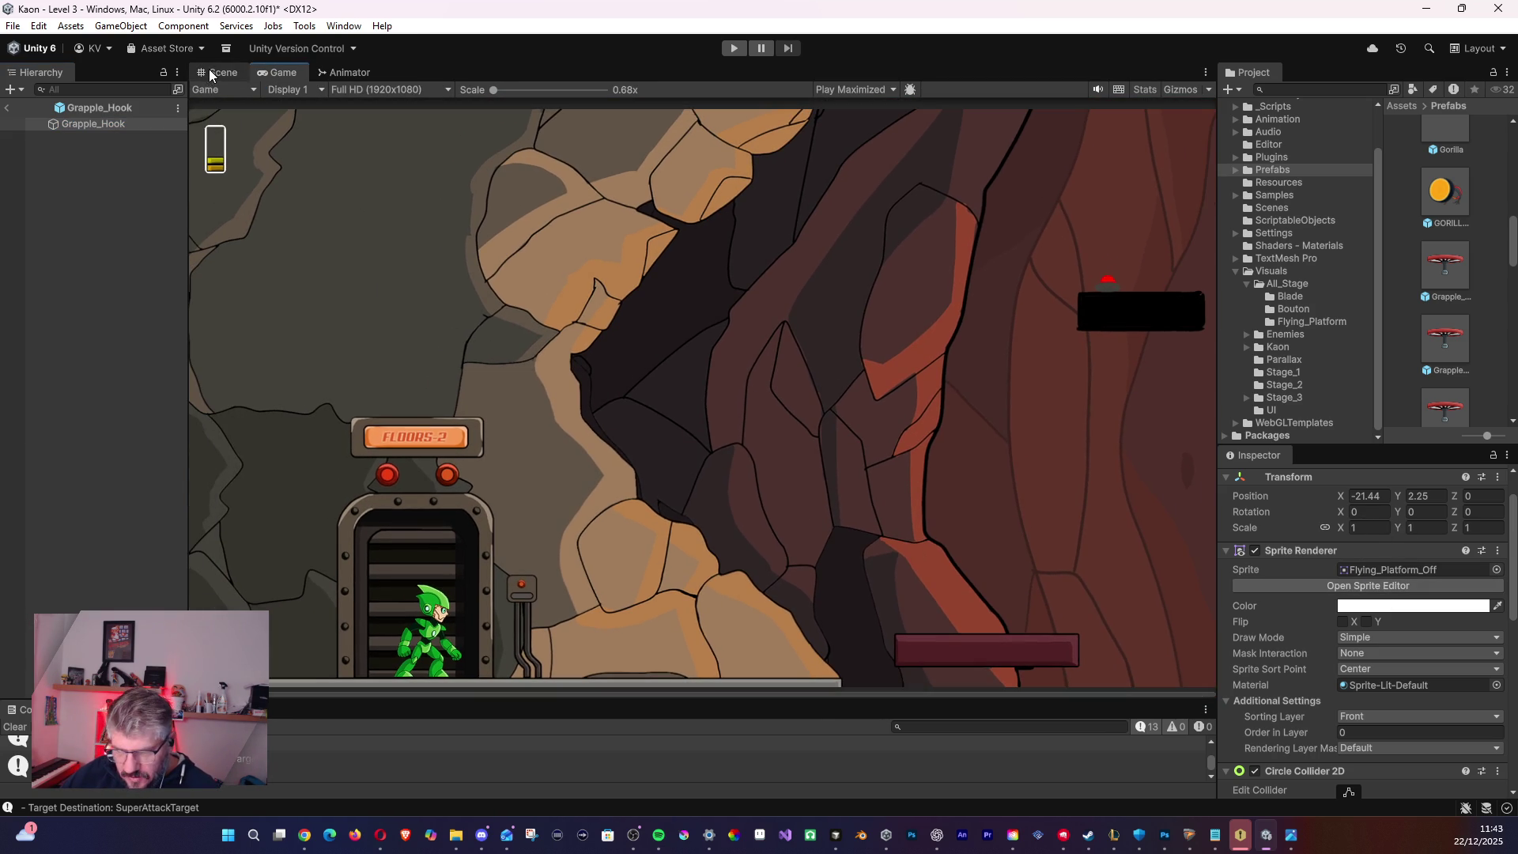
{"action": "left_click", "coordinate": [211, 71]}
{"action": "scroll", "coordinate": [595, 427], "scroll_direction": "down", "scroll_amount": 3}
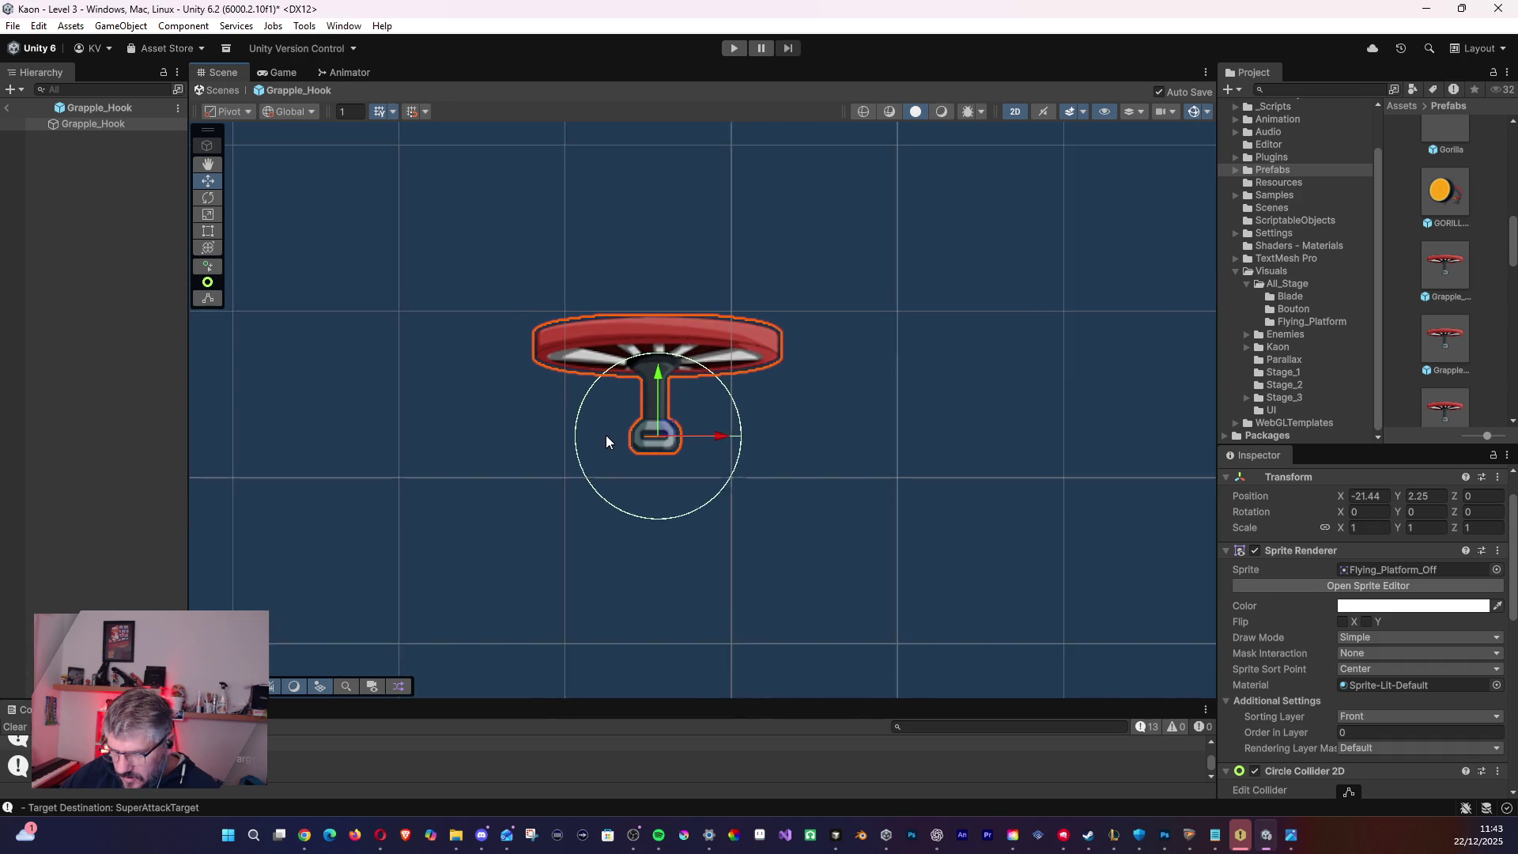
{"action": "left_click", "coordinate": [28, 109]}
{"action": "left_click", "coordinate": [8, 109]}
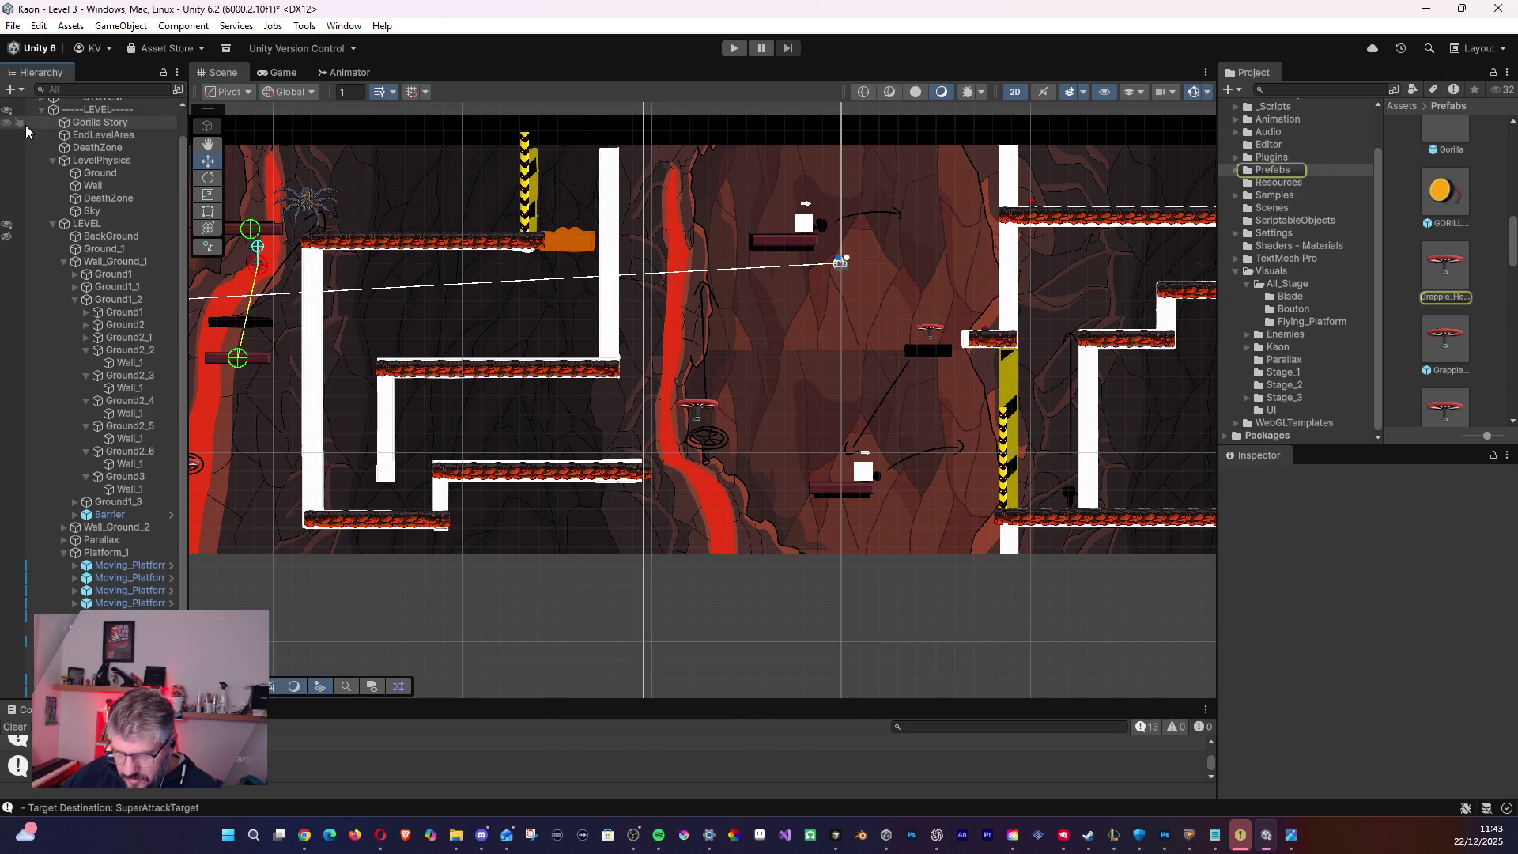
- Inspect the two GrappleHookUp objects on the left side of Level 3
{"action": "mouse_move", "coordinate": [582, 428]}
{"action": "left_mouse_down"}
{"action": "mouse_move", "coordinate": [756, 433]}
{"action": "mouse_move", "coordinate": [466, 429]}
{"action": "left_mouse_up"}
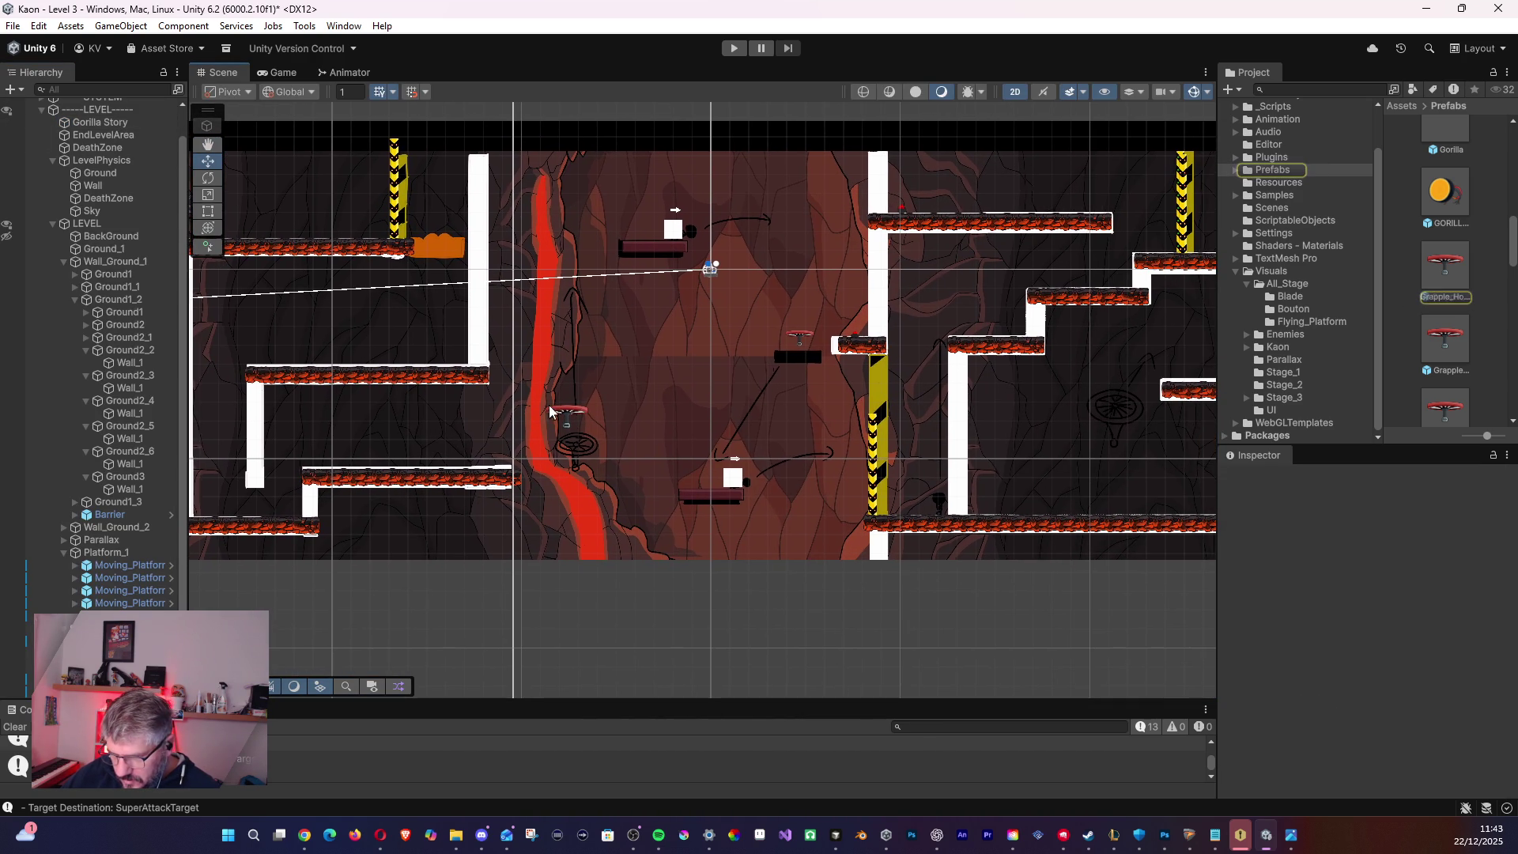
{"action": "left_click_drag", "start_coordinate": [563, 383], "coordinate": [425, 342]}
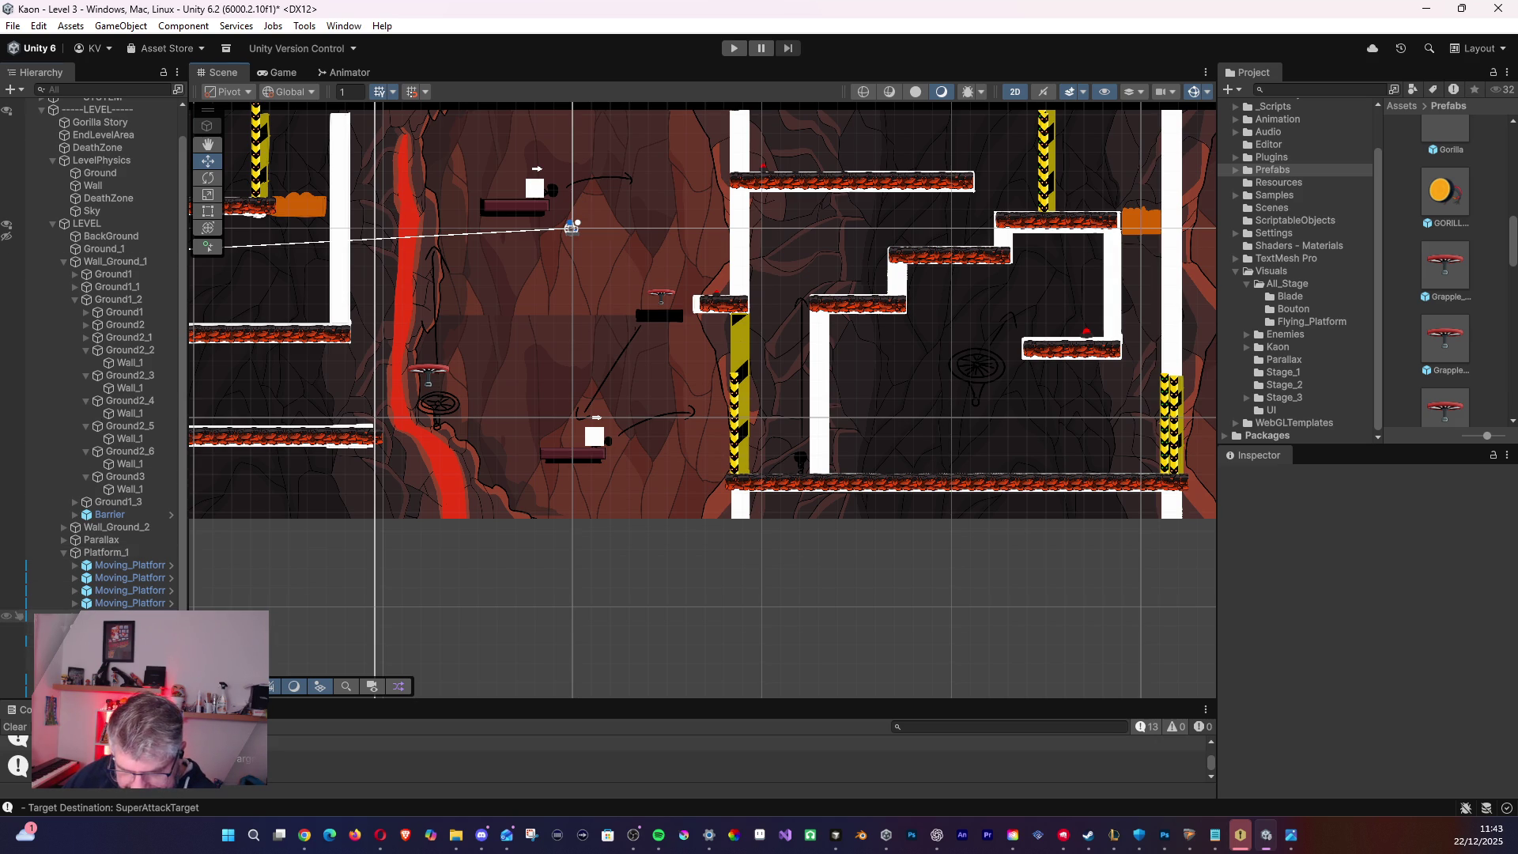
{"action": "left_click", "coordinate": [118, 615]}
{"action": "left_click", "coordinate": [127, 603]}
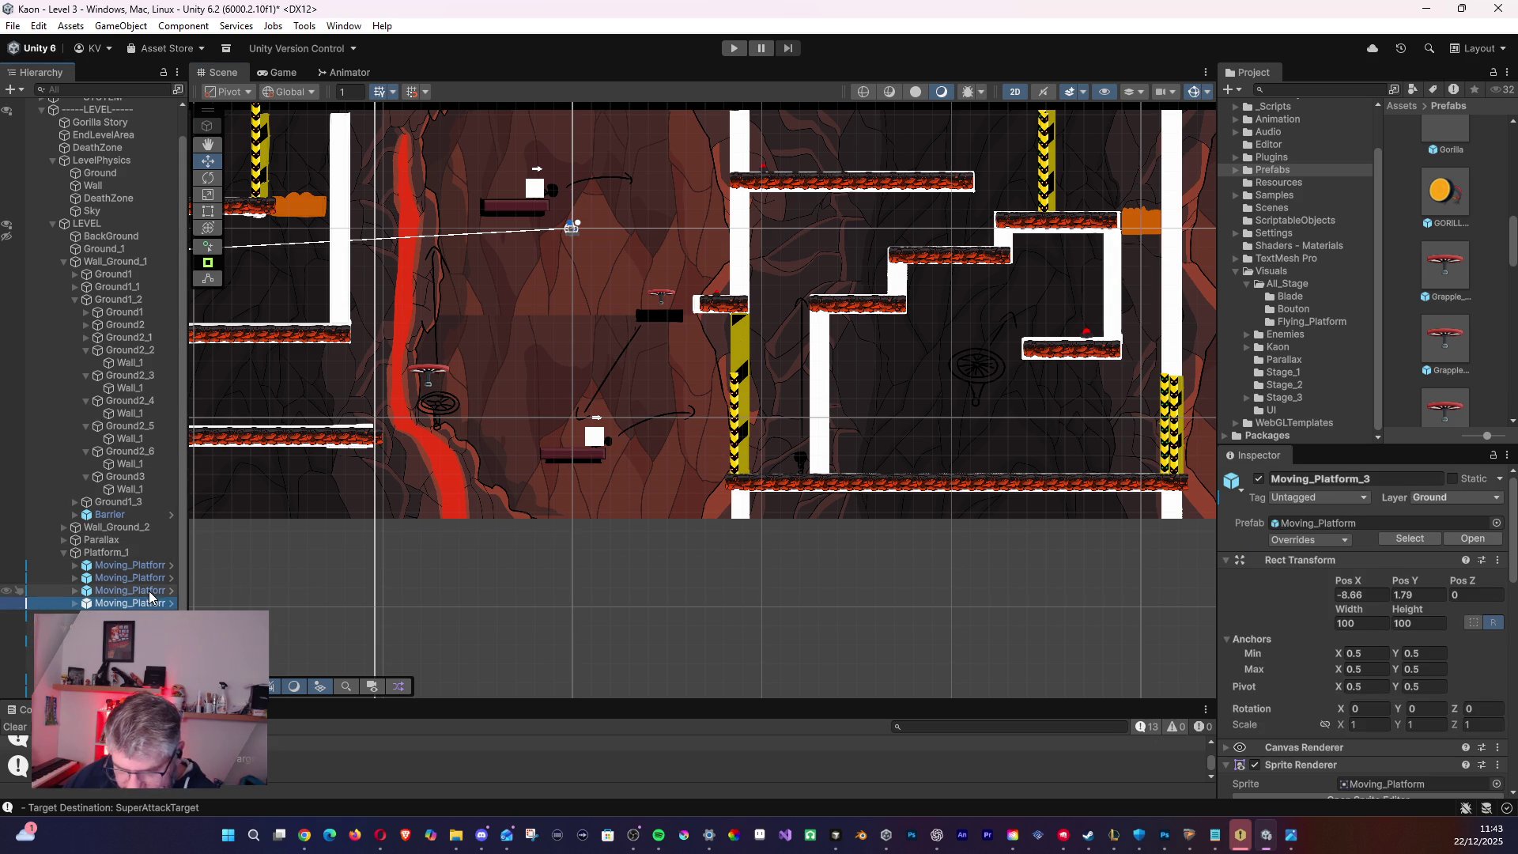
{"action": "left_click", "coordinate": [118, 642]}
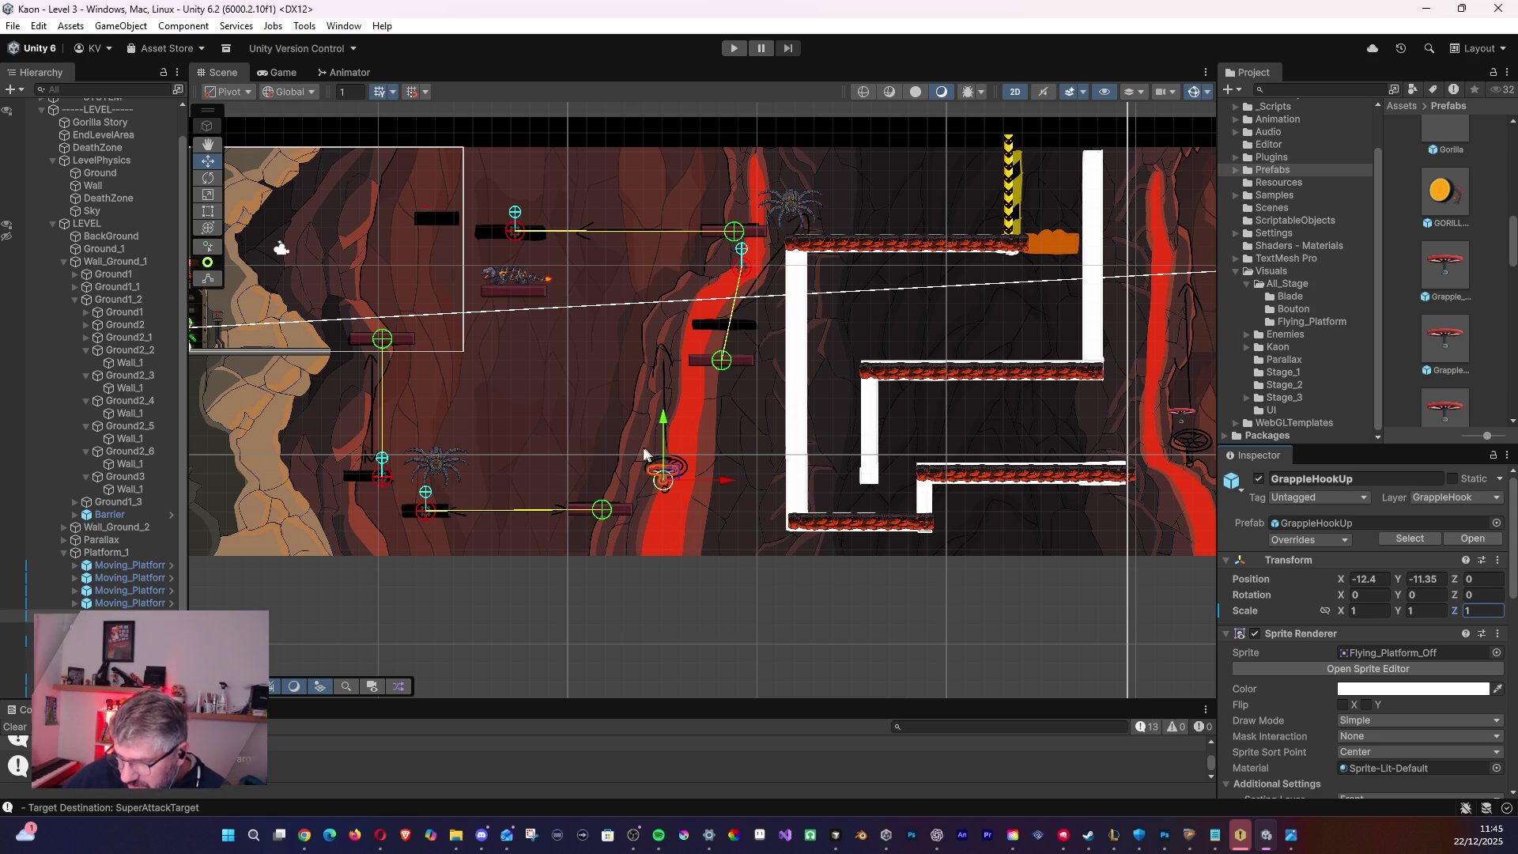
{"action": "left_click_drag", "start_coordinate": [611, 427], "coordinate": [716, 434]}
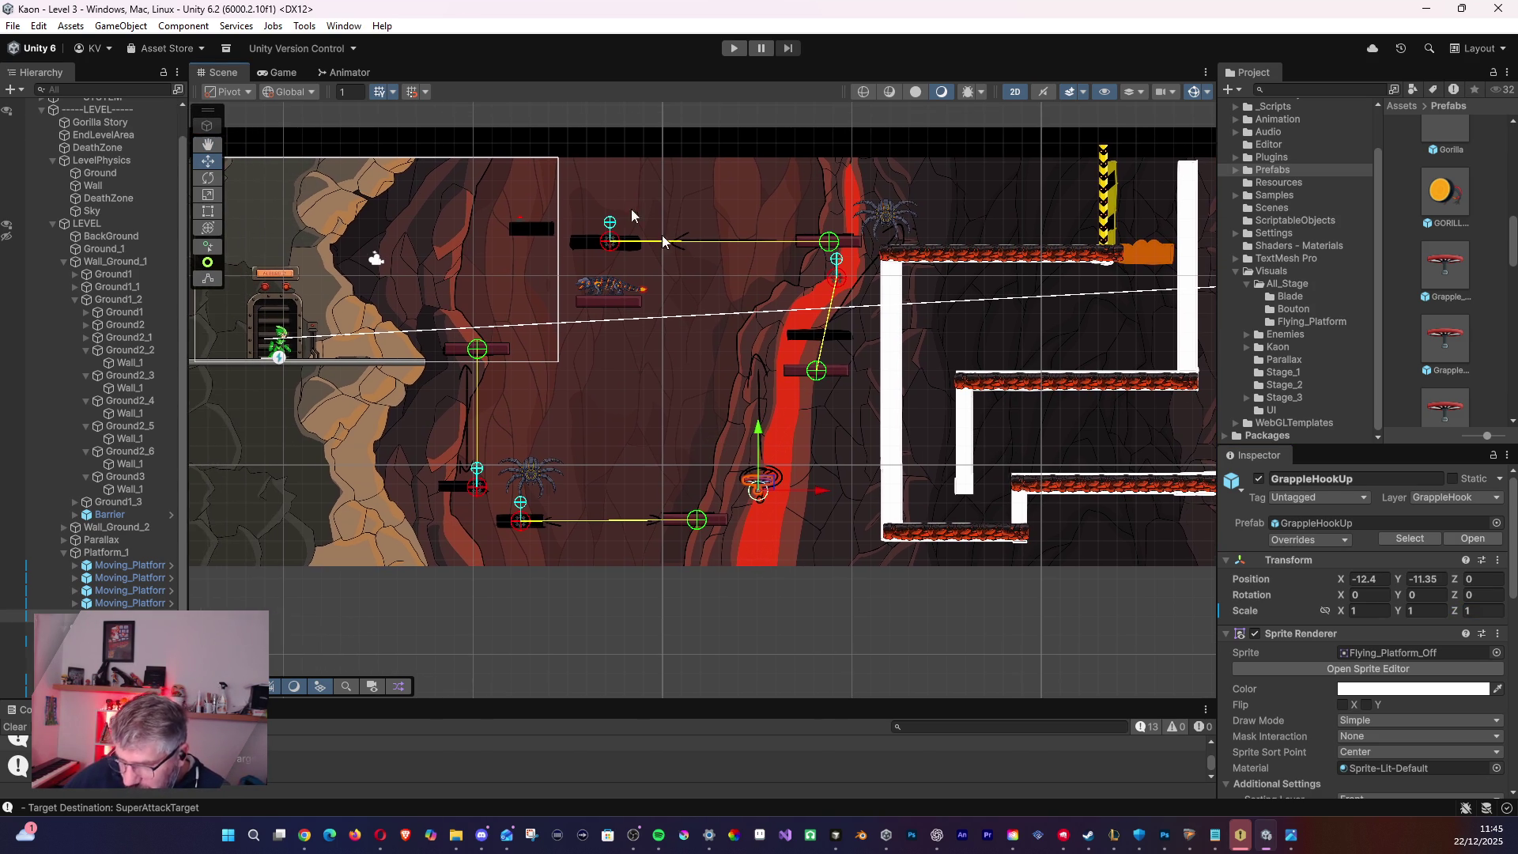
- Save the Level 3 scene and collapse the Visuals folder in the Project window
{"action": "left_click", "coordinate": [13, 26]}
{"action": "left_click", "coordinate": [28, 106]}
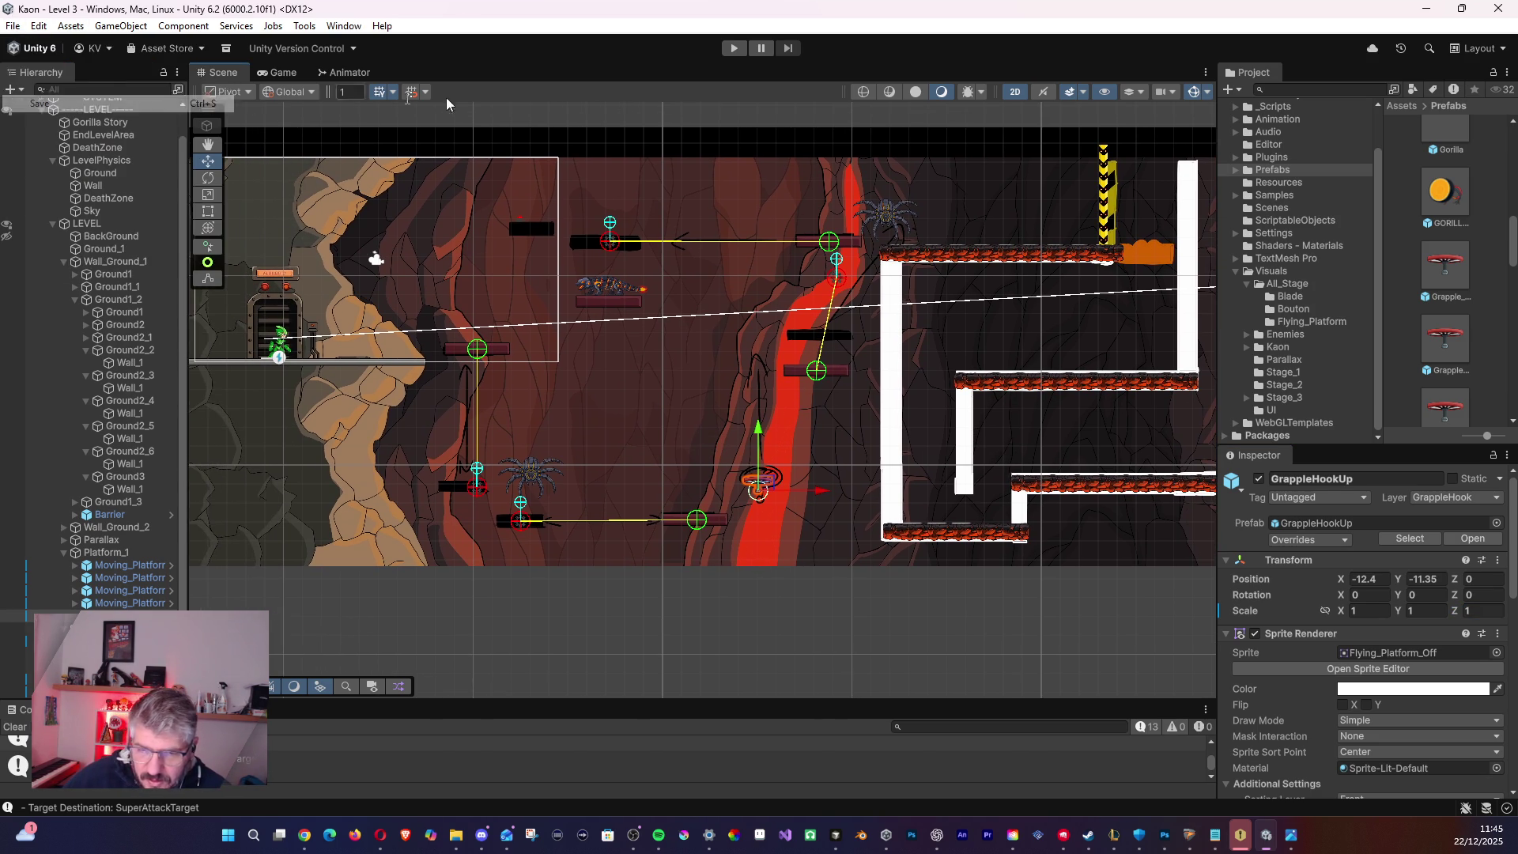
{"action": "mouse_move", "coordinate": [1373, 292]}
{"action": "left_mouse_down"}
{"action": "mouse_move", "coordinate": [1373, 317]}
{"action": "mouse_move", "coordinate": [1372, 209]}
{"action": "mouse_move", "coordinate": [1376, 421]}
{"action": "left_mouse_up"}
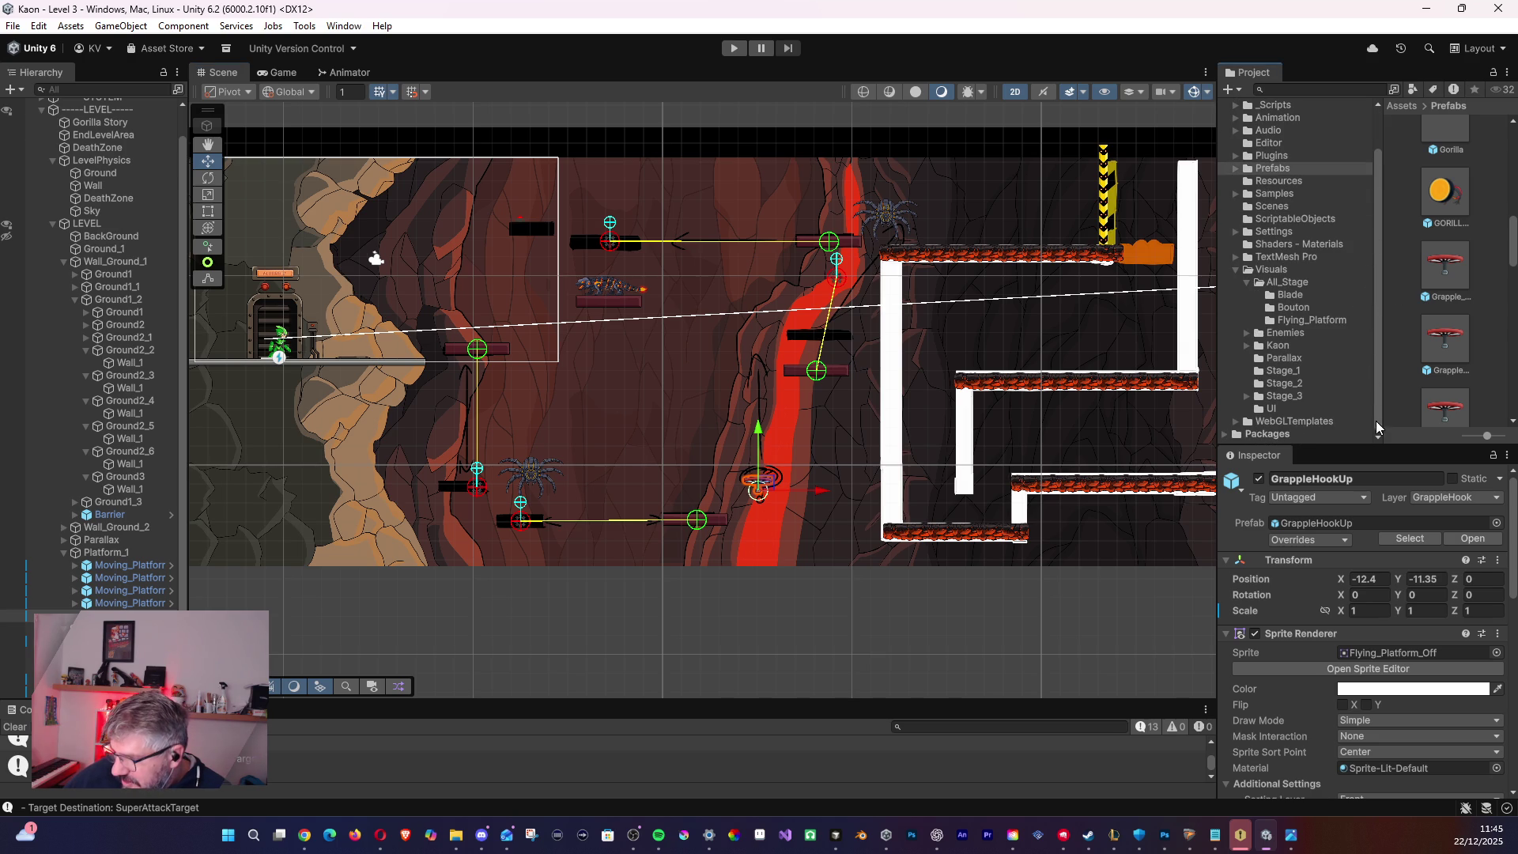
{"action": "left_click", "coordinate": [1235, 271]}
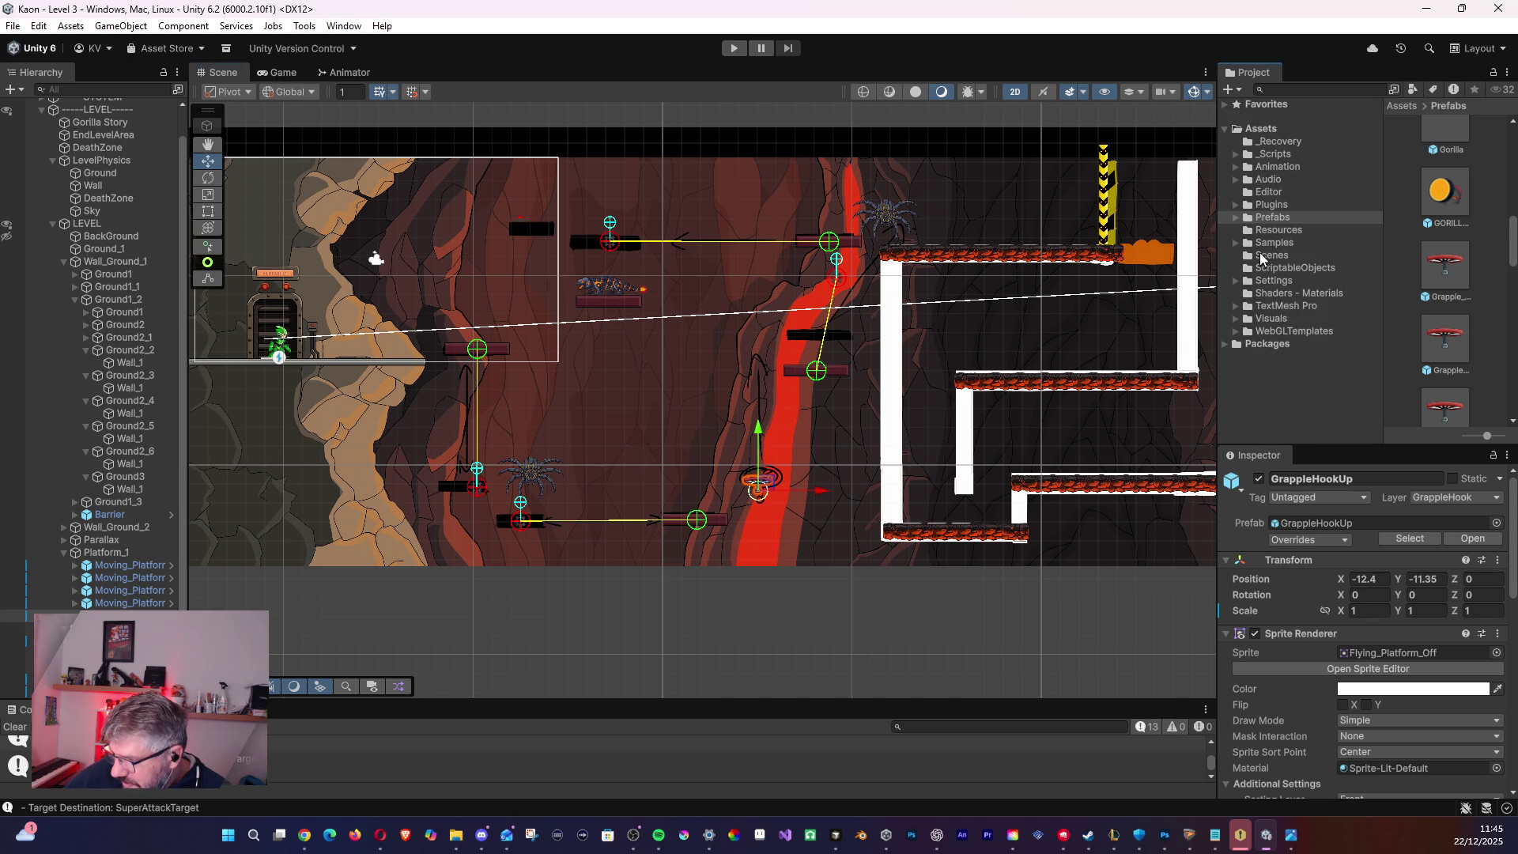
- Open the Level 2 scene from the Scenes folder
{"action": "left_click", "coordinate": [1265, 254]}
{"action": "scroll", "coordinate": [1462, 305], "scroll_direction": "up", "scroll_amount": 15}
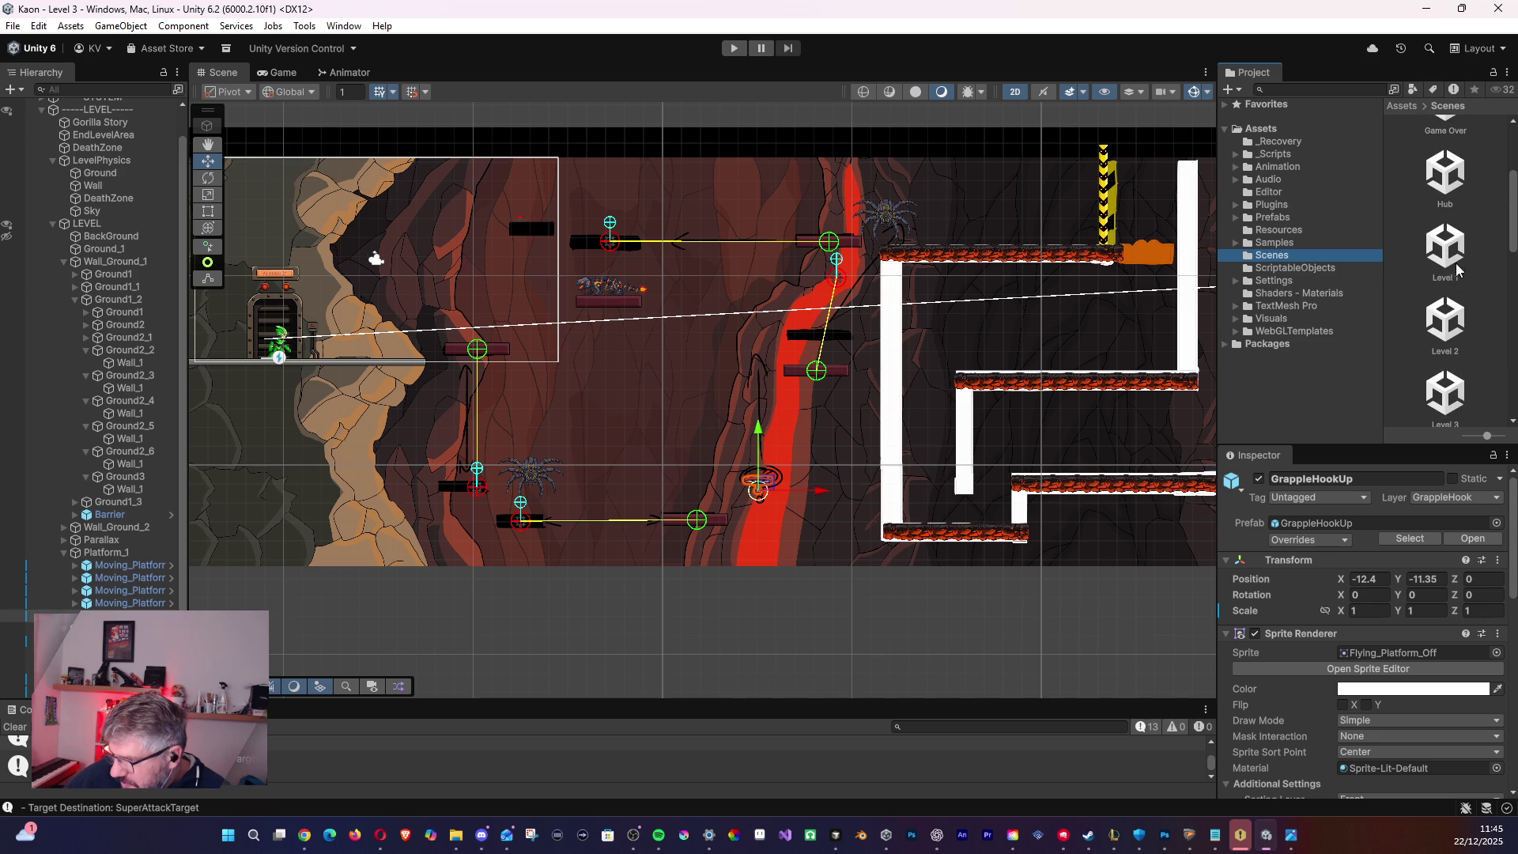
{"action": "left_click", "coordinate": [1443, 273]}
{"action": "left_click", "coordinate": [1439, 311]}
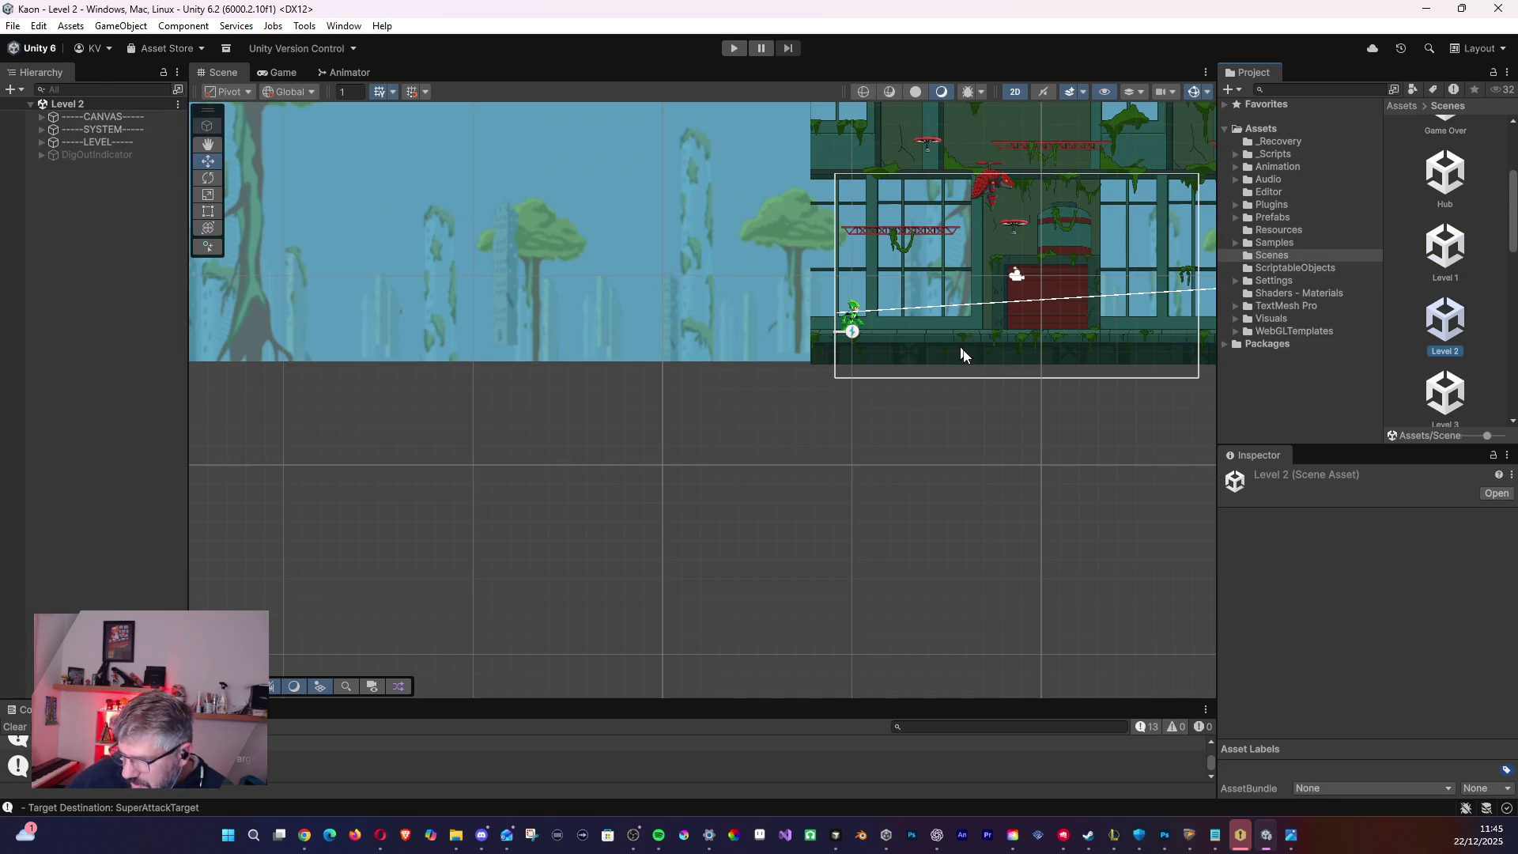
{"action": "left_click_drag", "start_coordinate": [962, 354], "coordinate": [667, 667]}
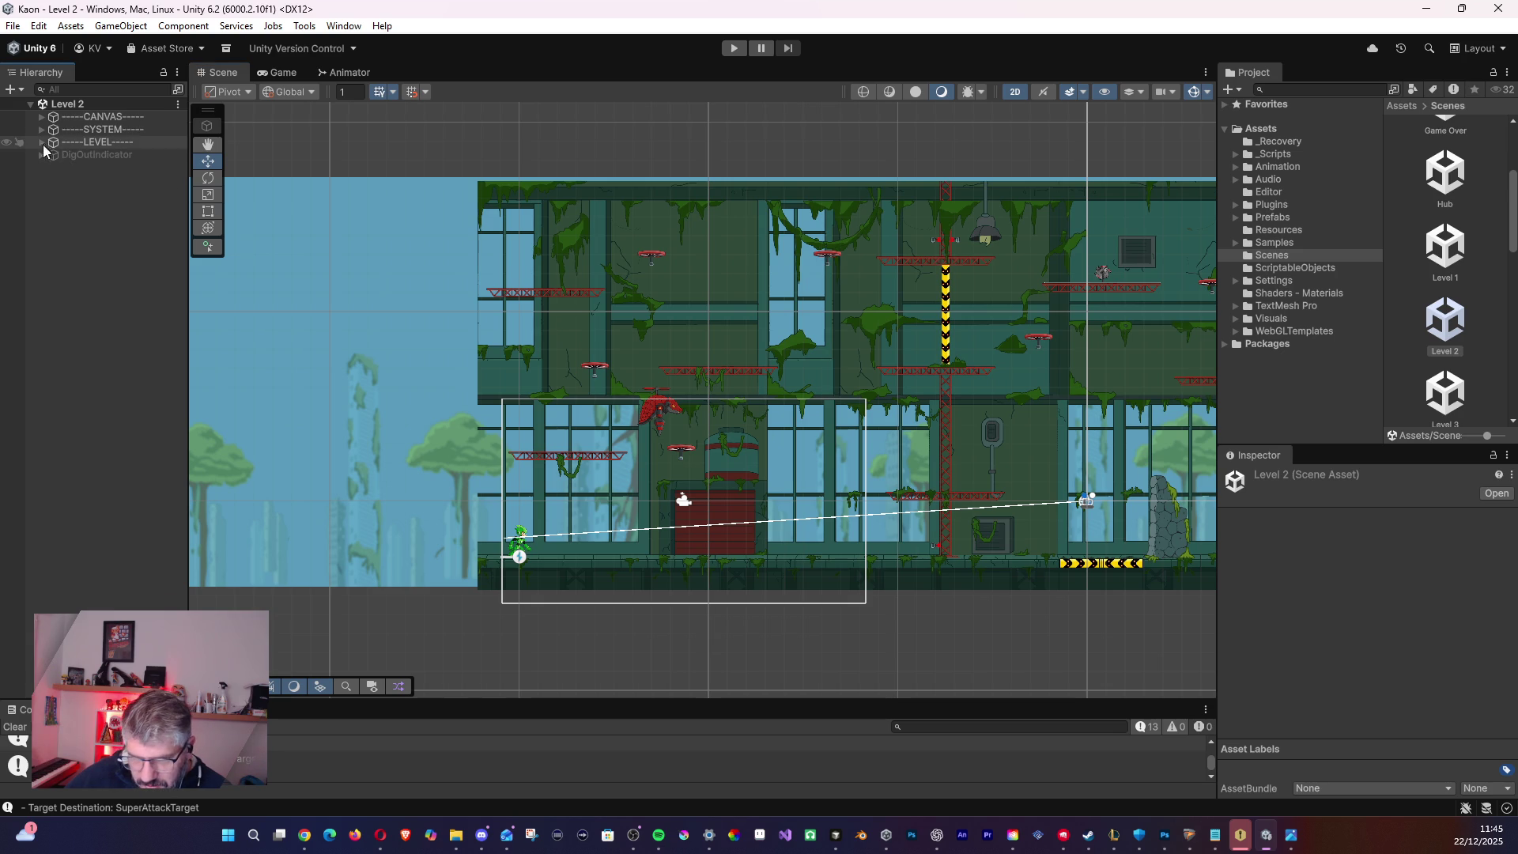
- Inspect GrappleHook_0 under LEVEL > FlyingPlatforms, then open the Level 1 scene
{"action": "left_click", "coordinate": [41, 142]}
{"action": "left_click", "coordinate": [52, 192]}
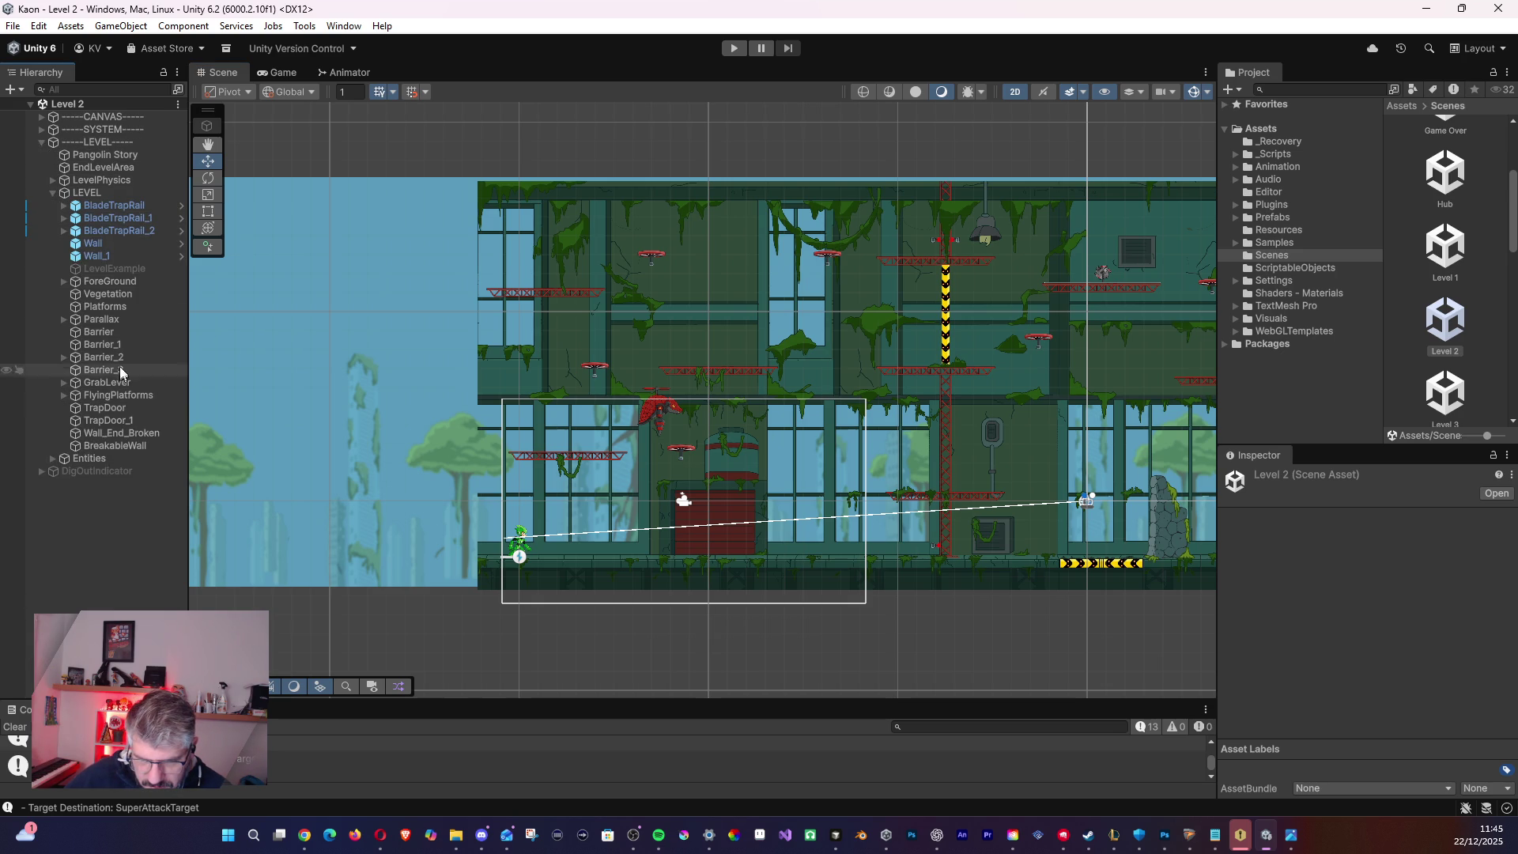
{"action": "left_click", "coordinate": [61, 394]}
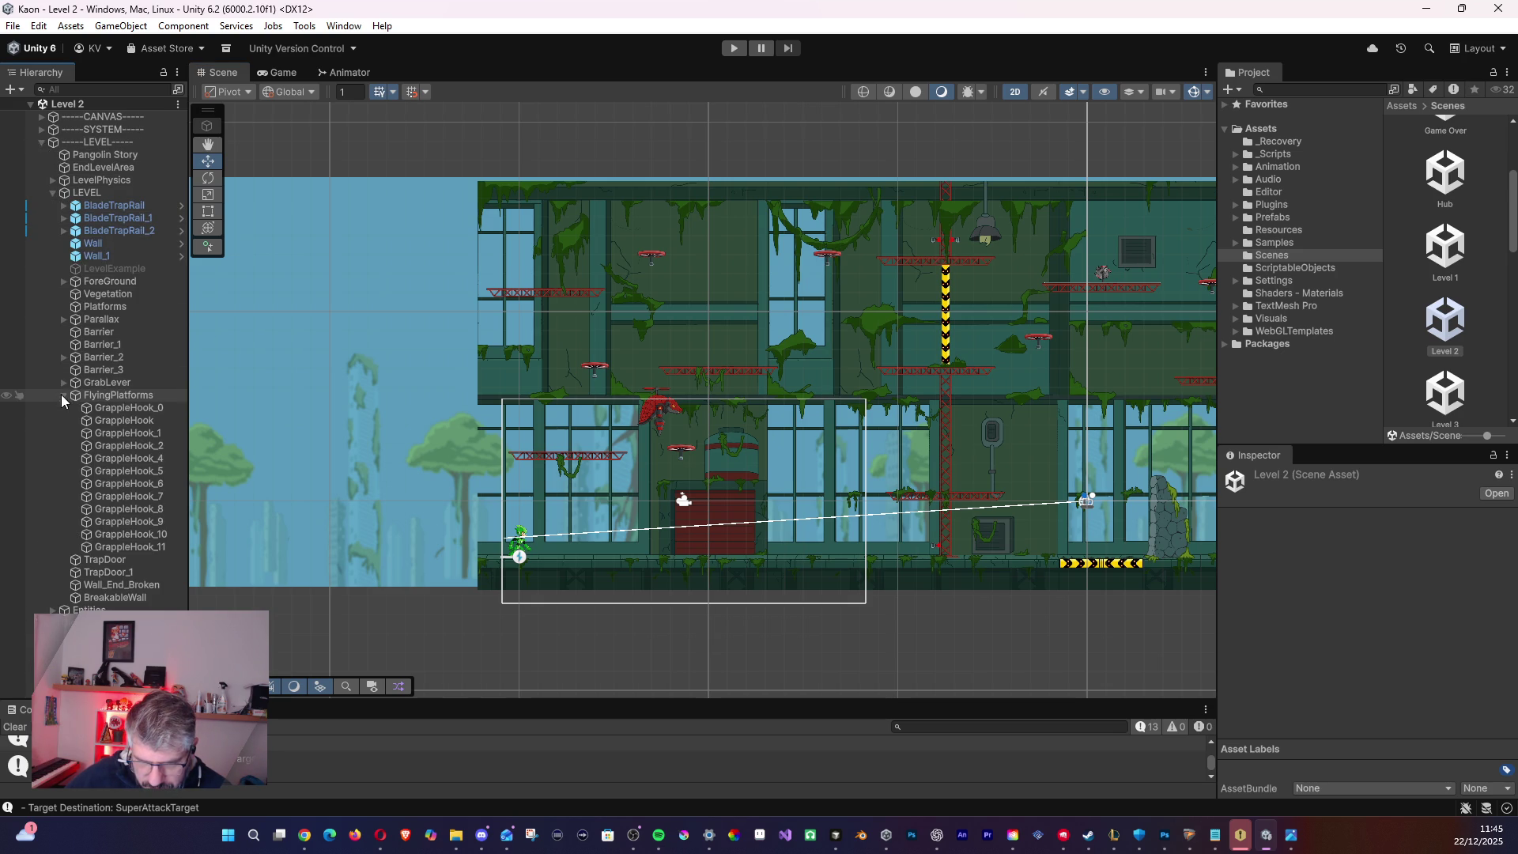
{"action": "left_click", "coordinate": [111, 408]}
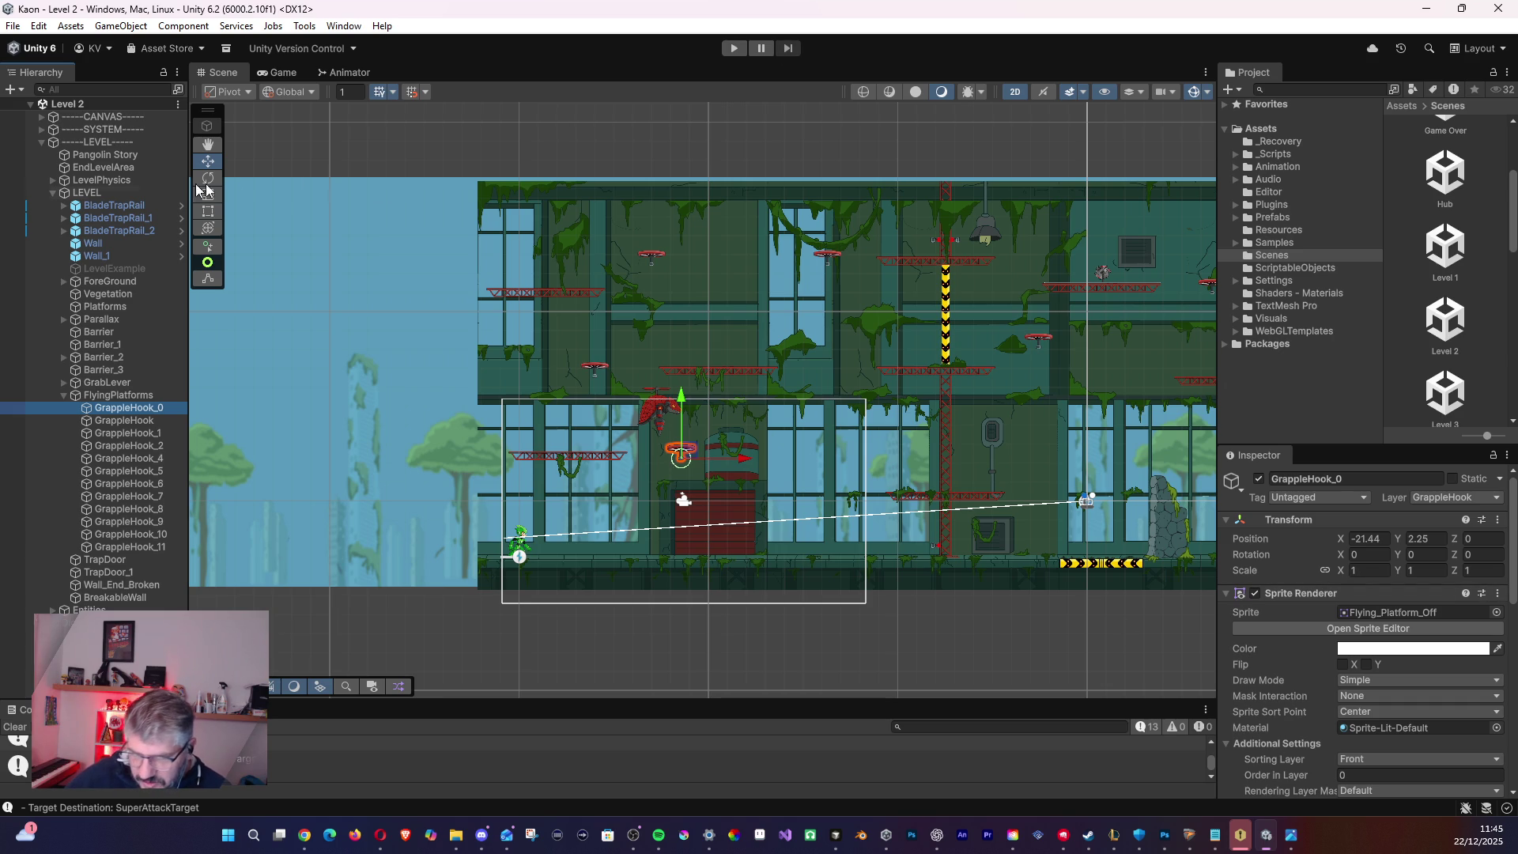
{"action": "left_click", "coordinate": [1452, 251]}
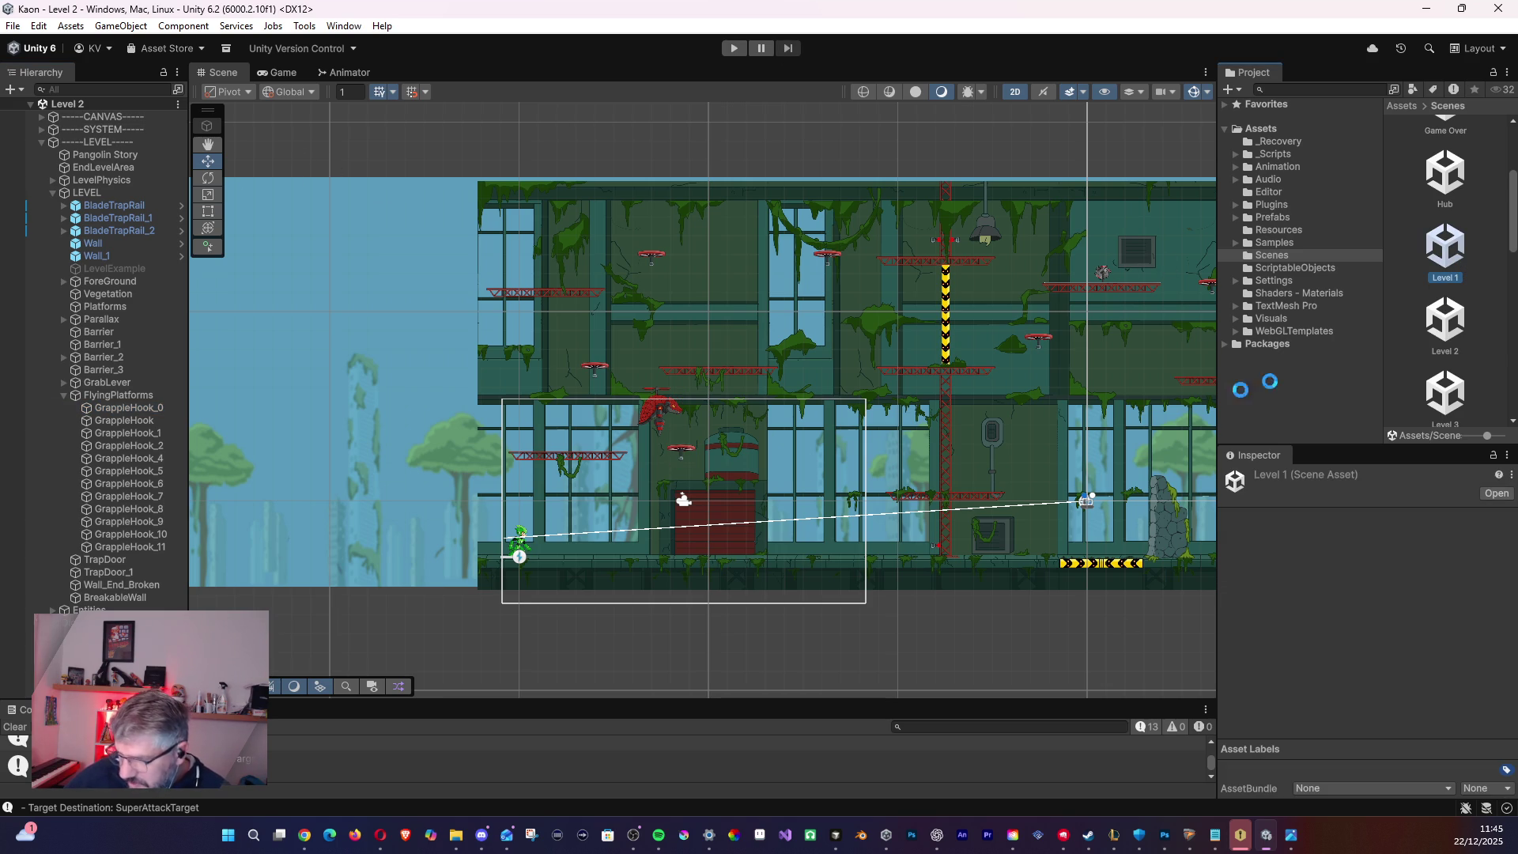
{"action": "mouse_move", "coordinate": [555, 463]}
{"action": "left_mouse_down"}
{"action": "mouse_move", "coordinate": [488, 446]}
{"action": "mouse_move", "coordinate": [488, 427]}
{"action": "mouse_move", "coordinate": [443, 467]}
{"action": "mouse_move", "coordinate": [495, 473]}
{"action": "left_mouse_up"}
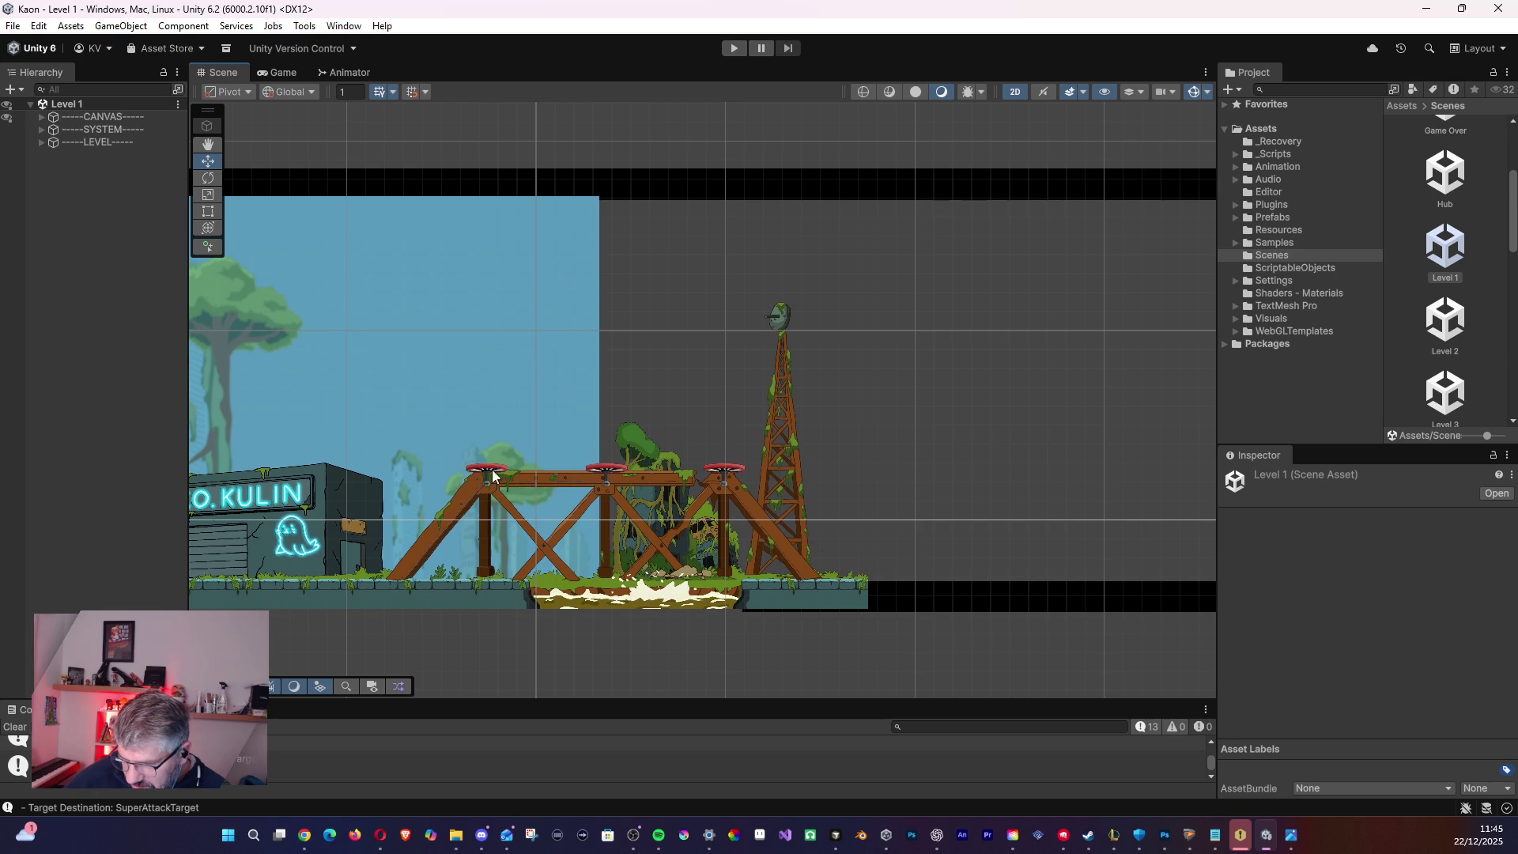
- Expand Level 1's LEVEL and LevelPhysics groups and check Platforms_2 and Test9Platforms
{"action": "left_click", "coordinate": [41, 143]}
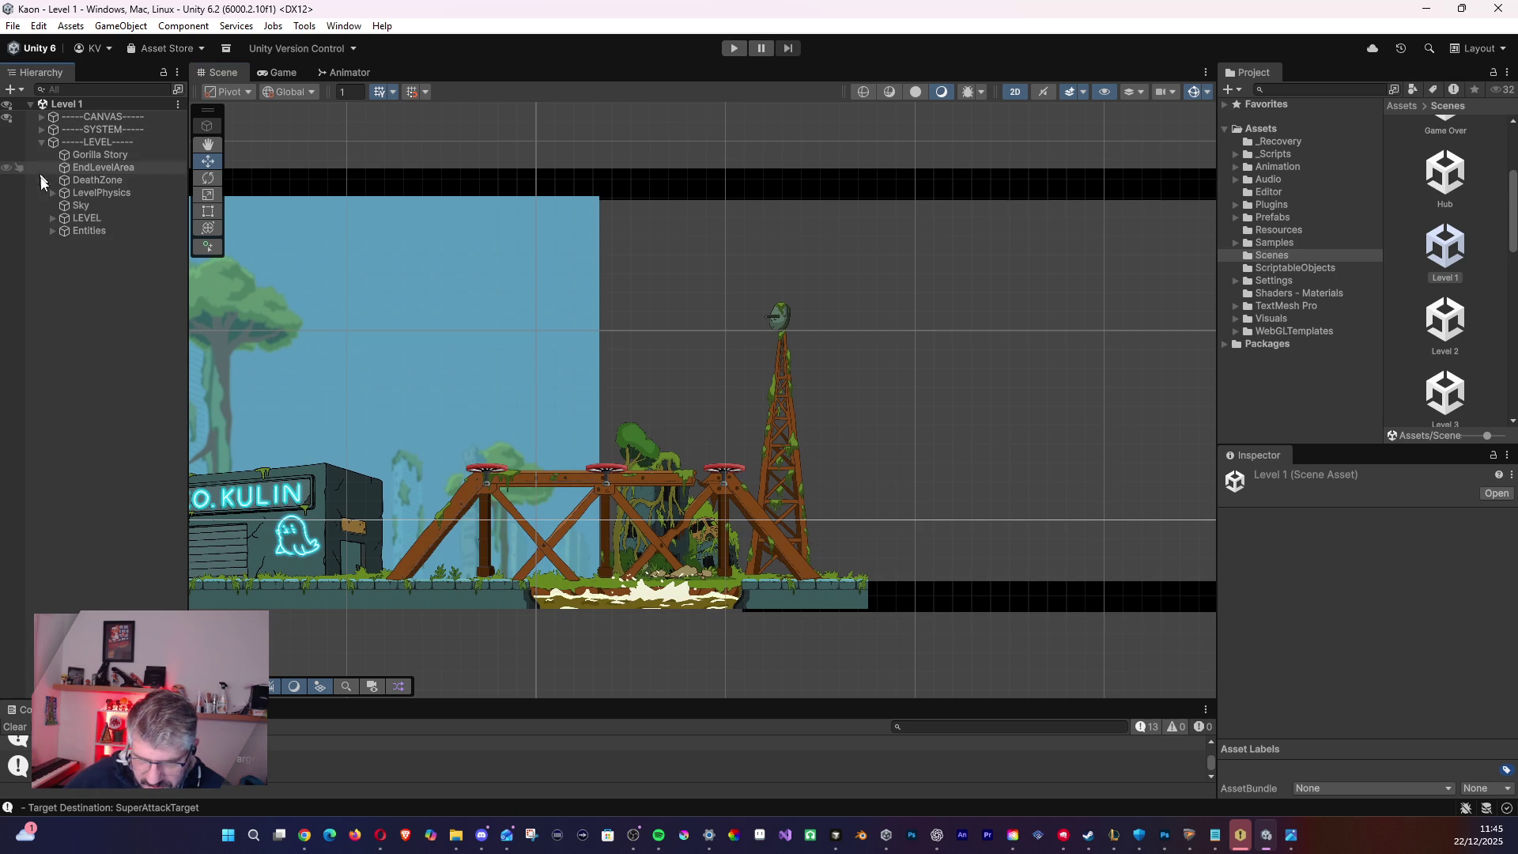
{"action": "left_click", "coordinate": [51, 219]}
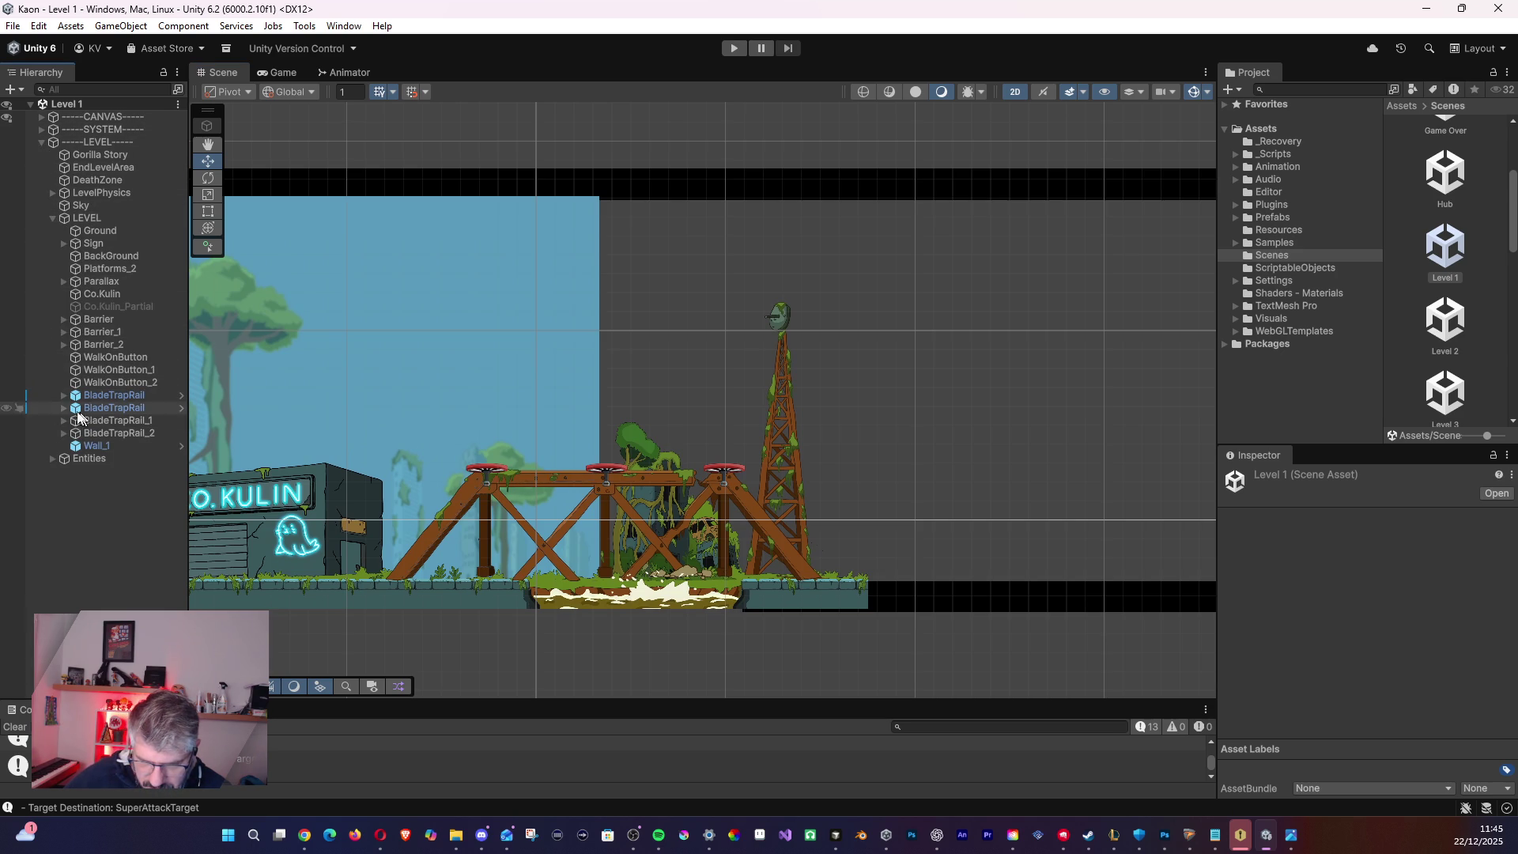
{"action": "left_click", "coordinate": [87, 266]}
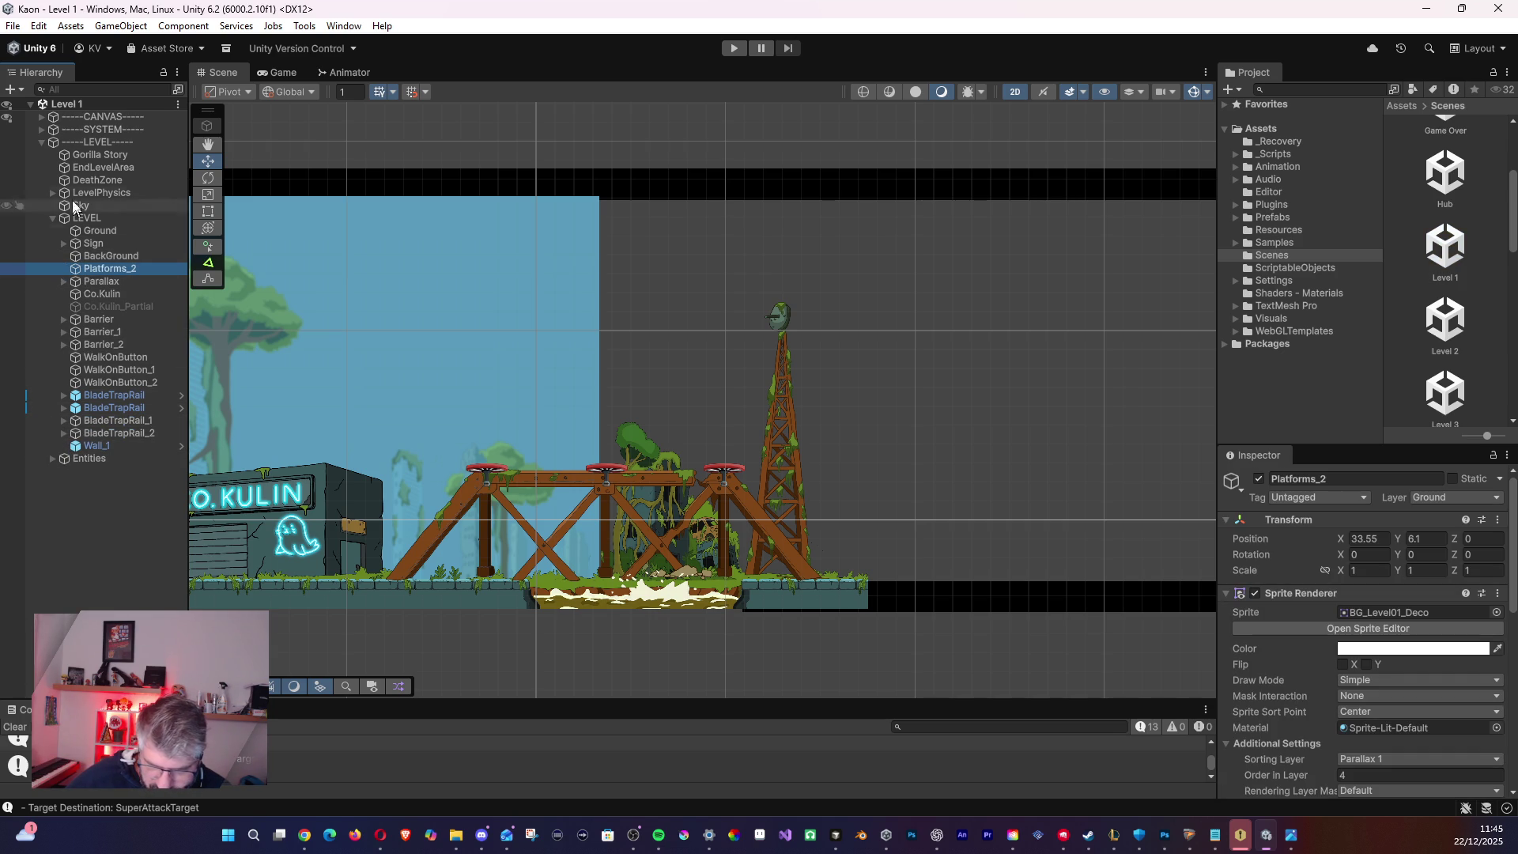
{"action": "left_click", "coordinate": [53, 193]}
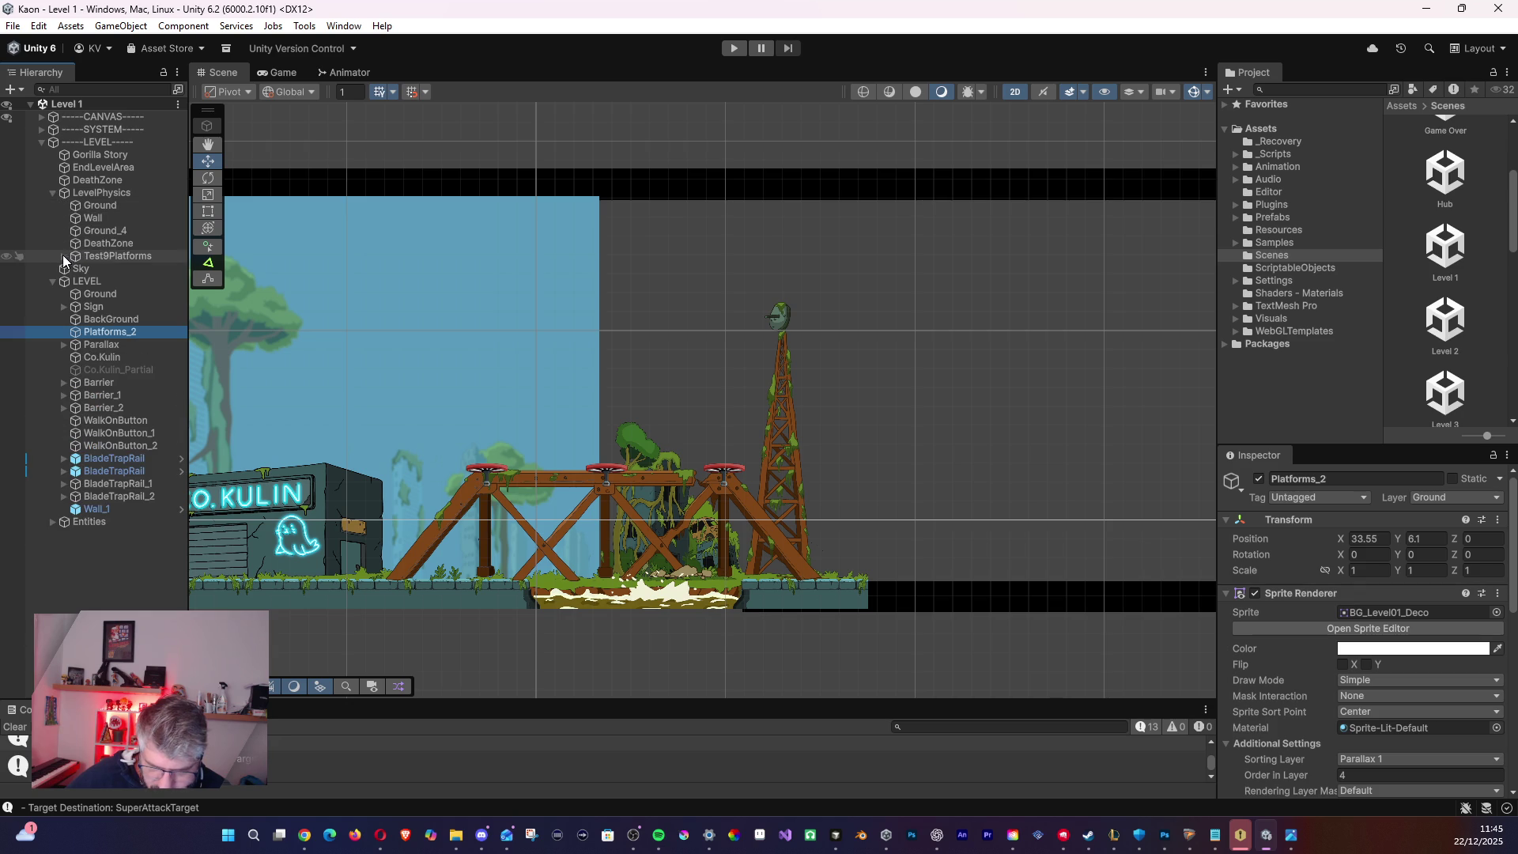
{"action": "left_click", "coordinate": [64, 255]}
{"action": "left_click", "coordinate": [65, 256]}
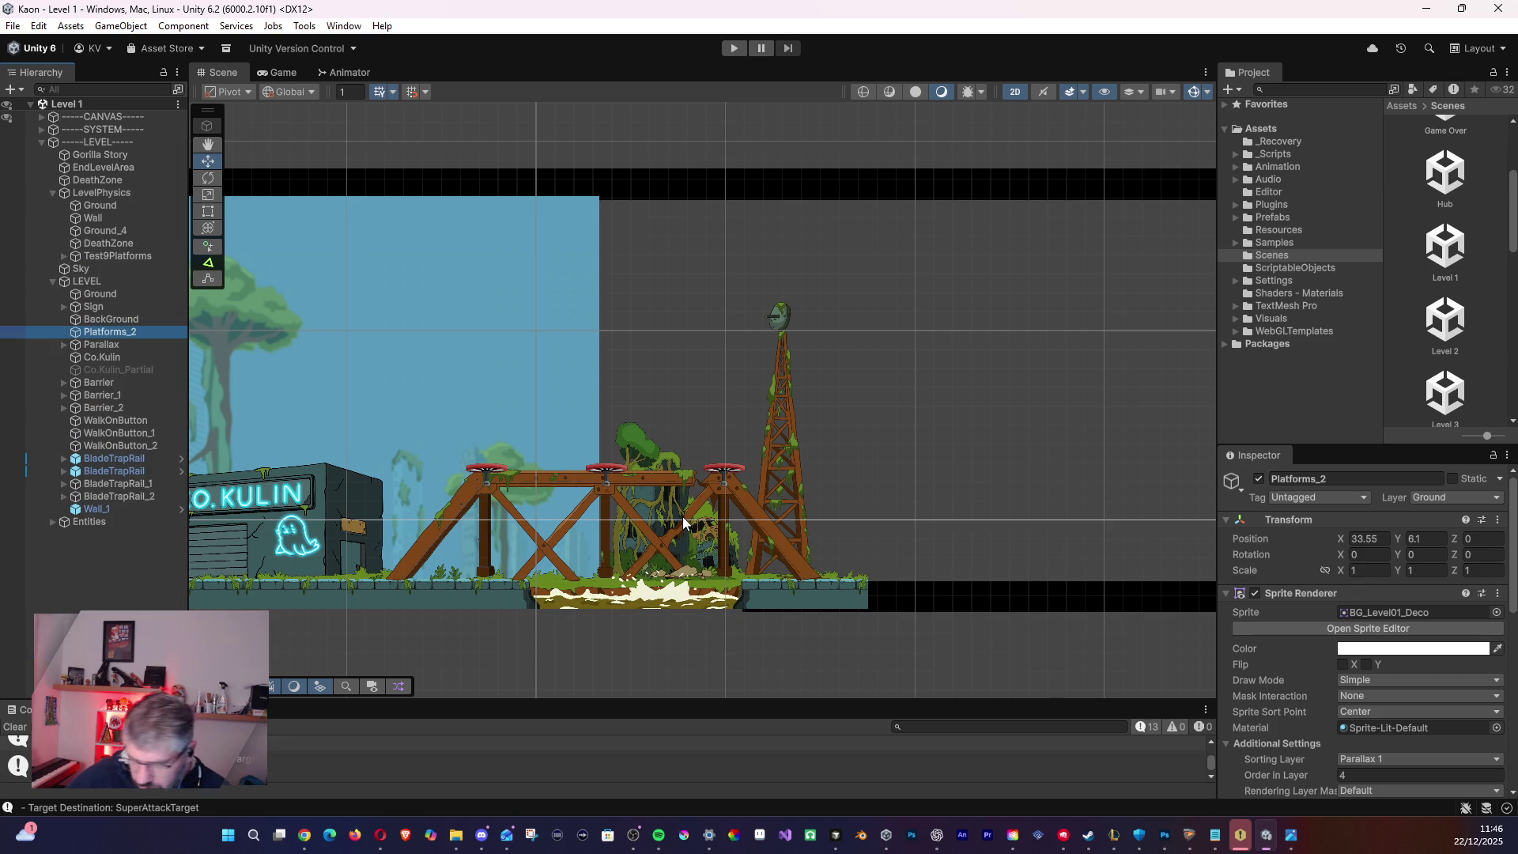
- Select GrappleHook_2 on the wooden bridge in the Scene view
{"action": "left_click", "coordinate": [721, 473]}
{"action": "left_click", "coordinate": [722, 472]}
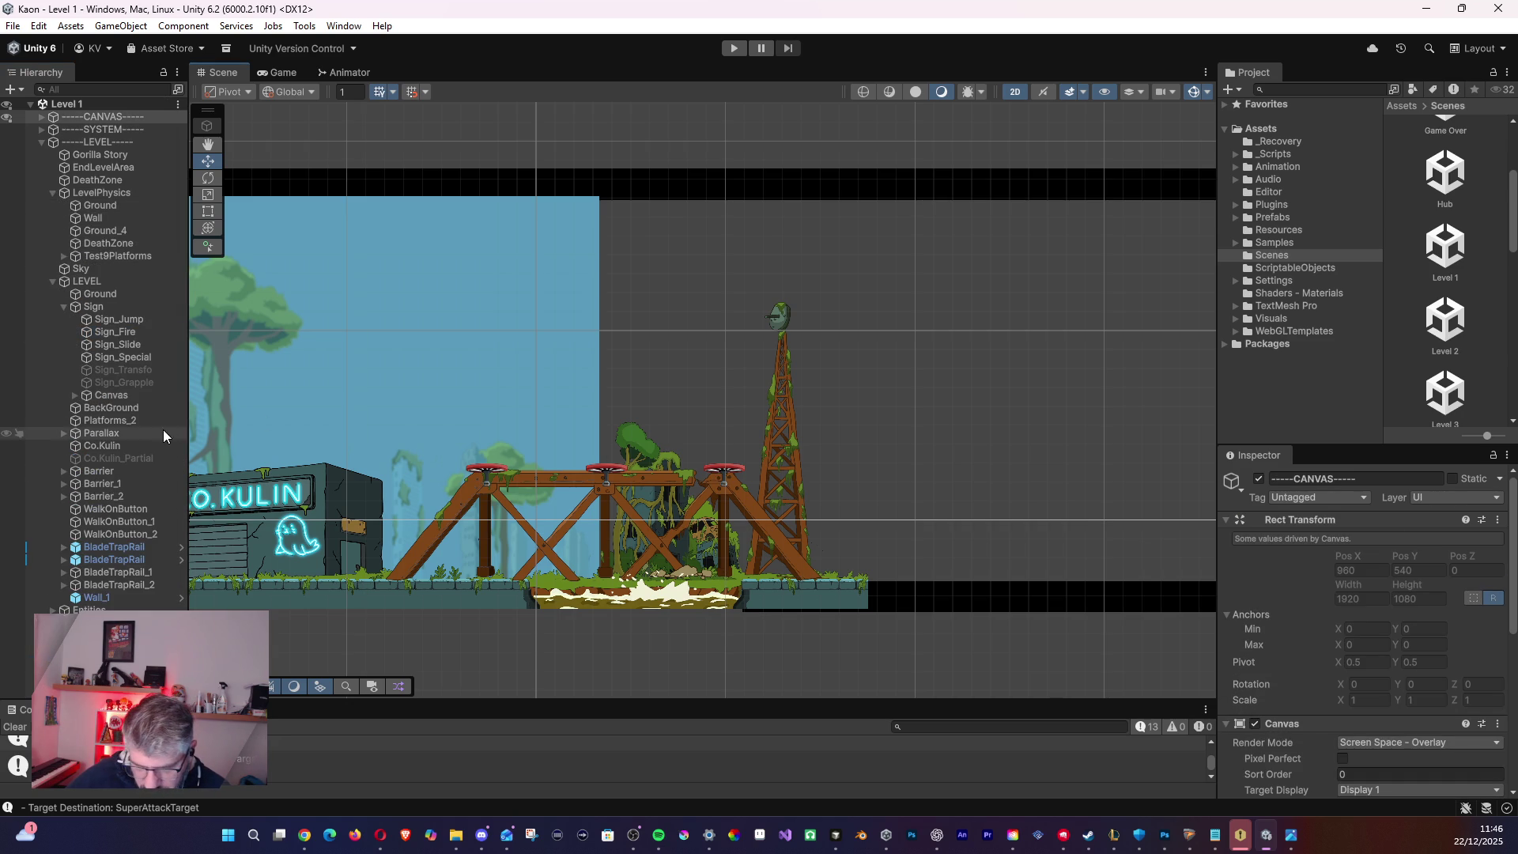
{"action": "left_click", "coordinate": [731, 473]}
{"action": "scroll", "coordinate": [144, 560], "scroll_direction": "down", "scroll_amount": 1}
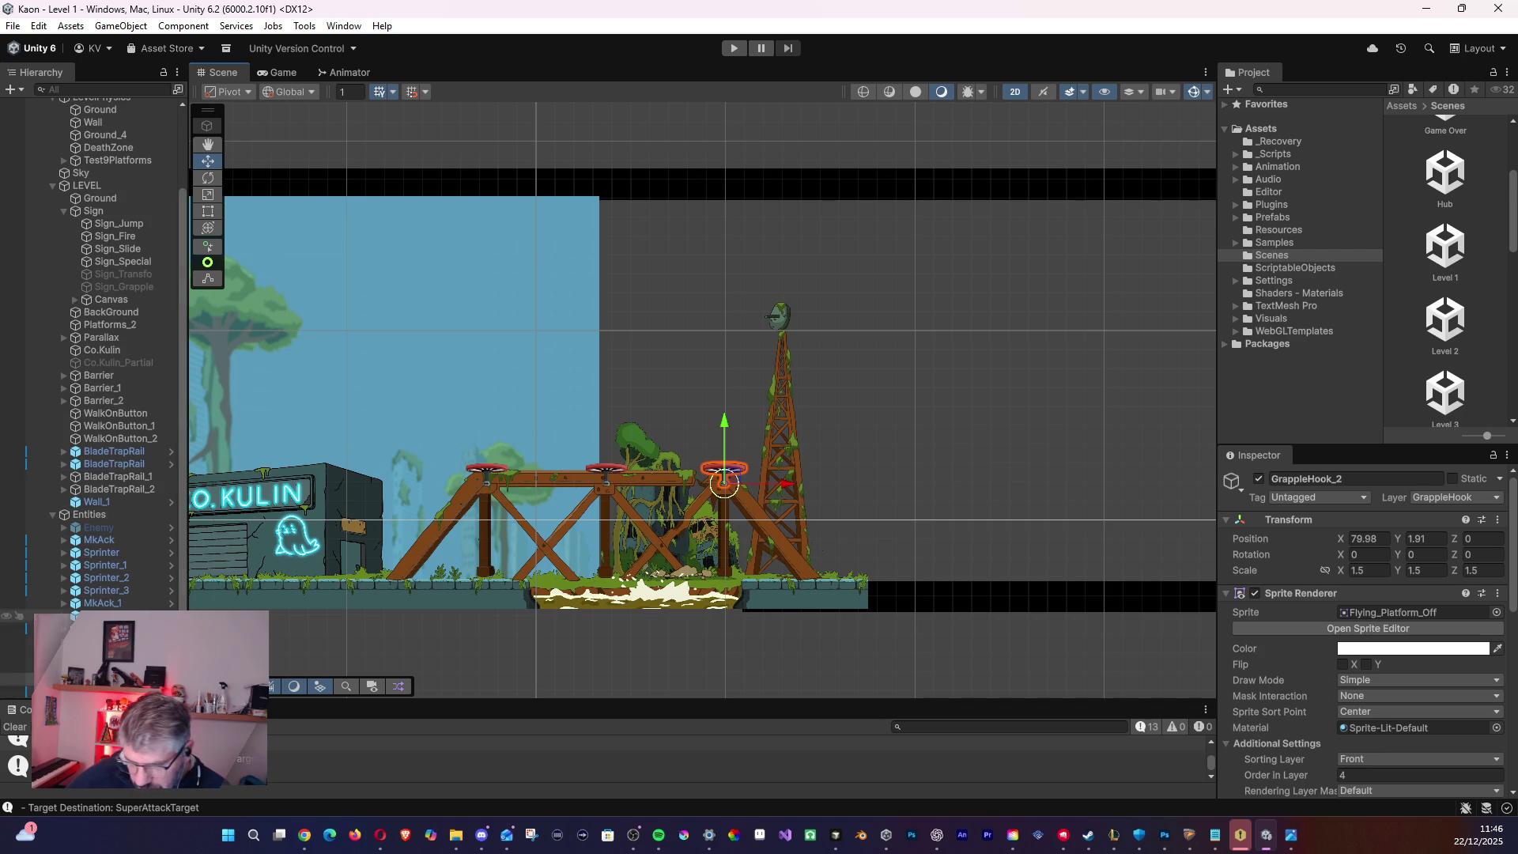
- Set the scale of GrappleHook and GrappleHook_1 to 1, 1, 1
{"action": "left_click", "coordinate": [16, 654]}
{"action": "left_click", "coordinate": [1368, 570]}
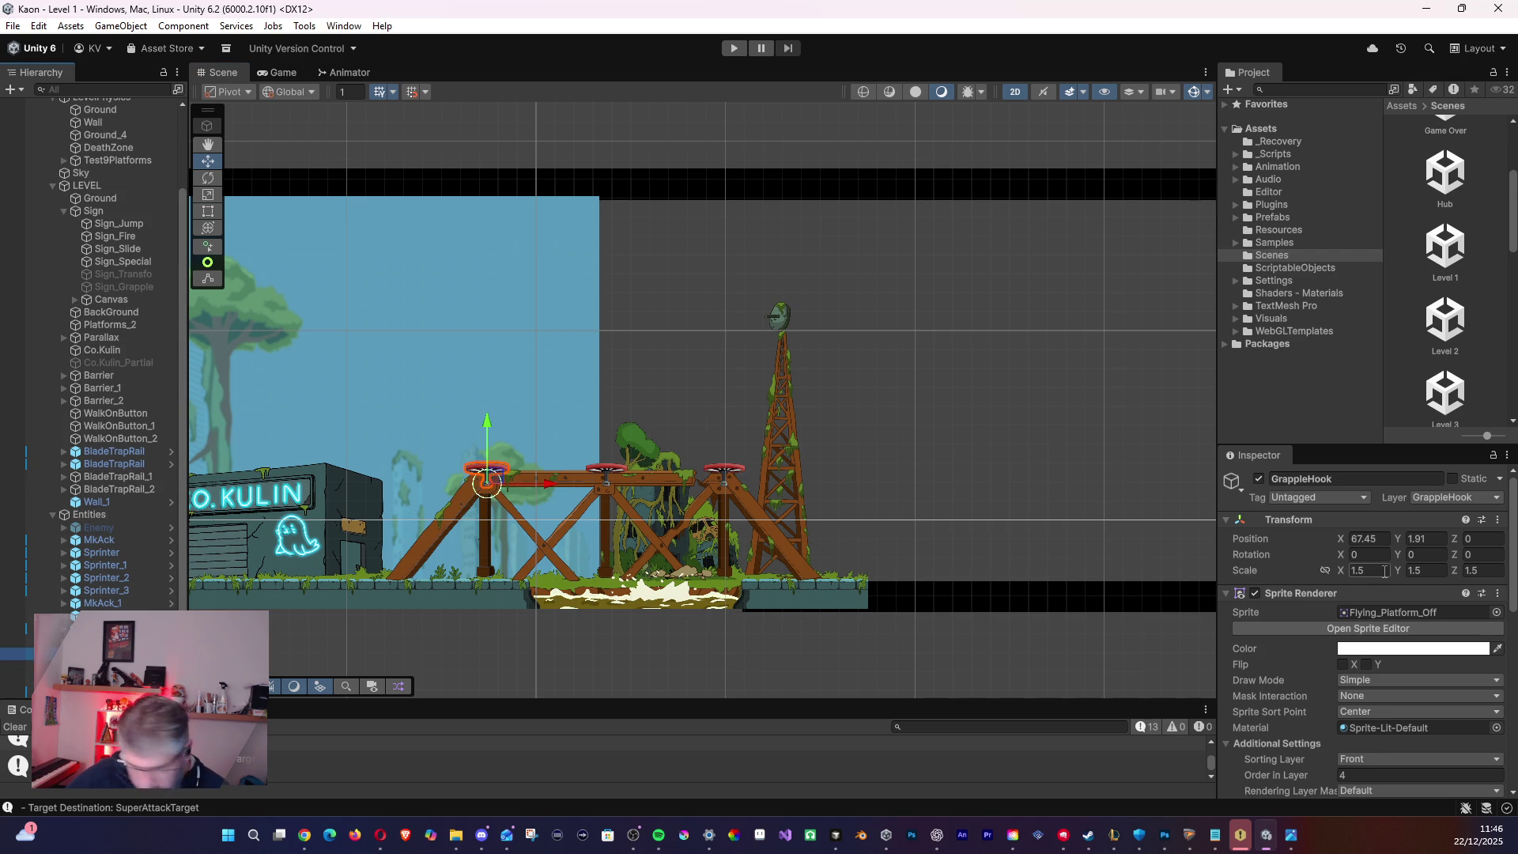
{"action": "type", "text": "1"}
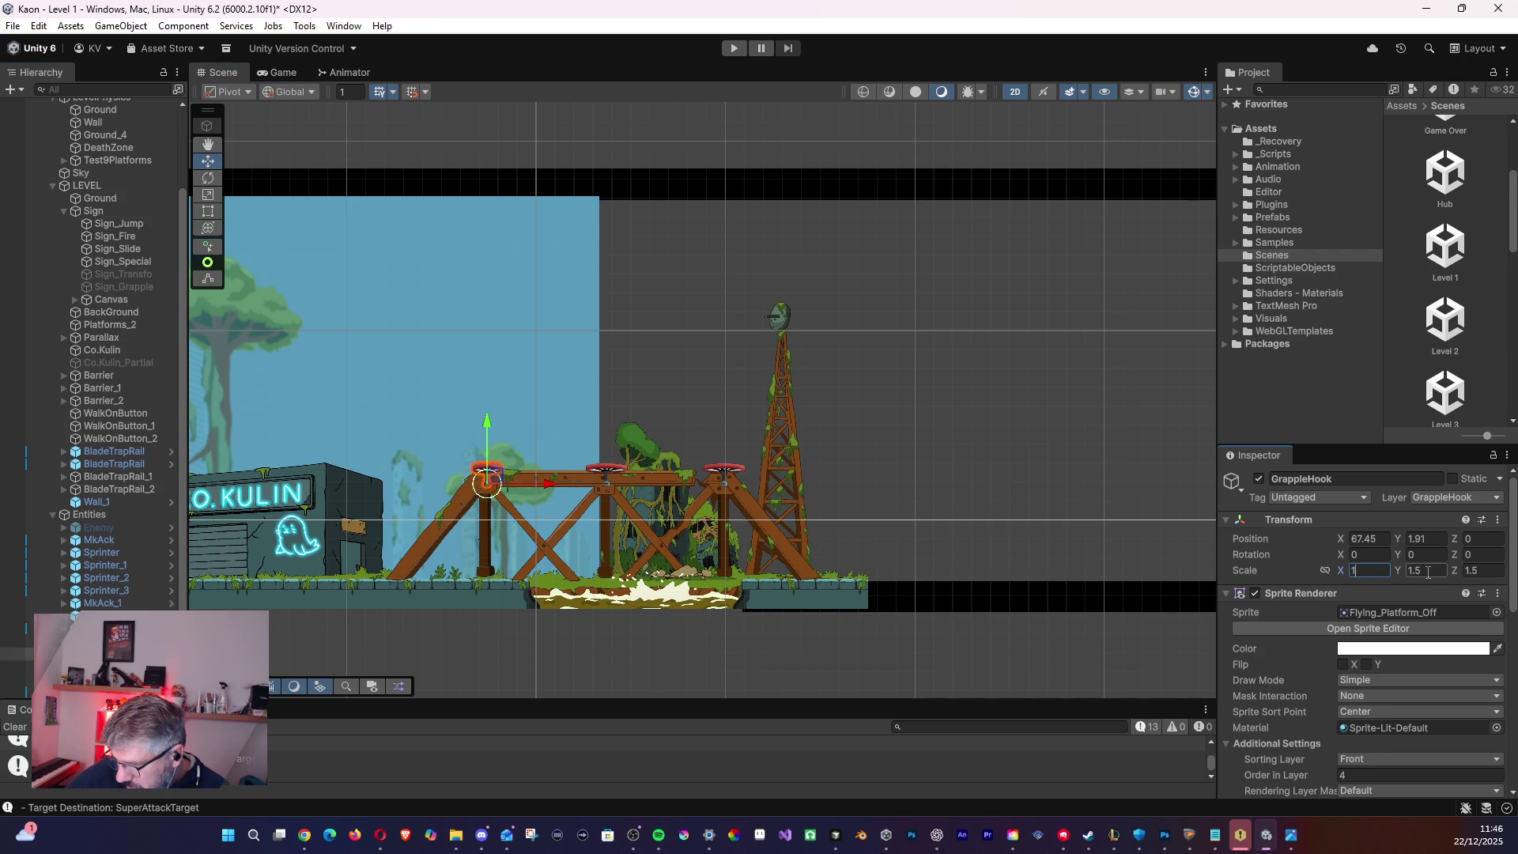
{"action": "type", "text": "1"}
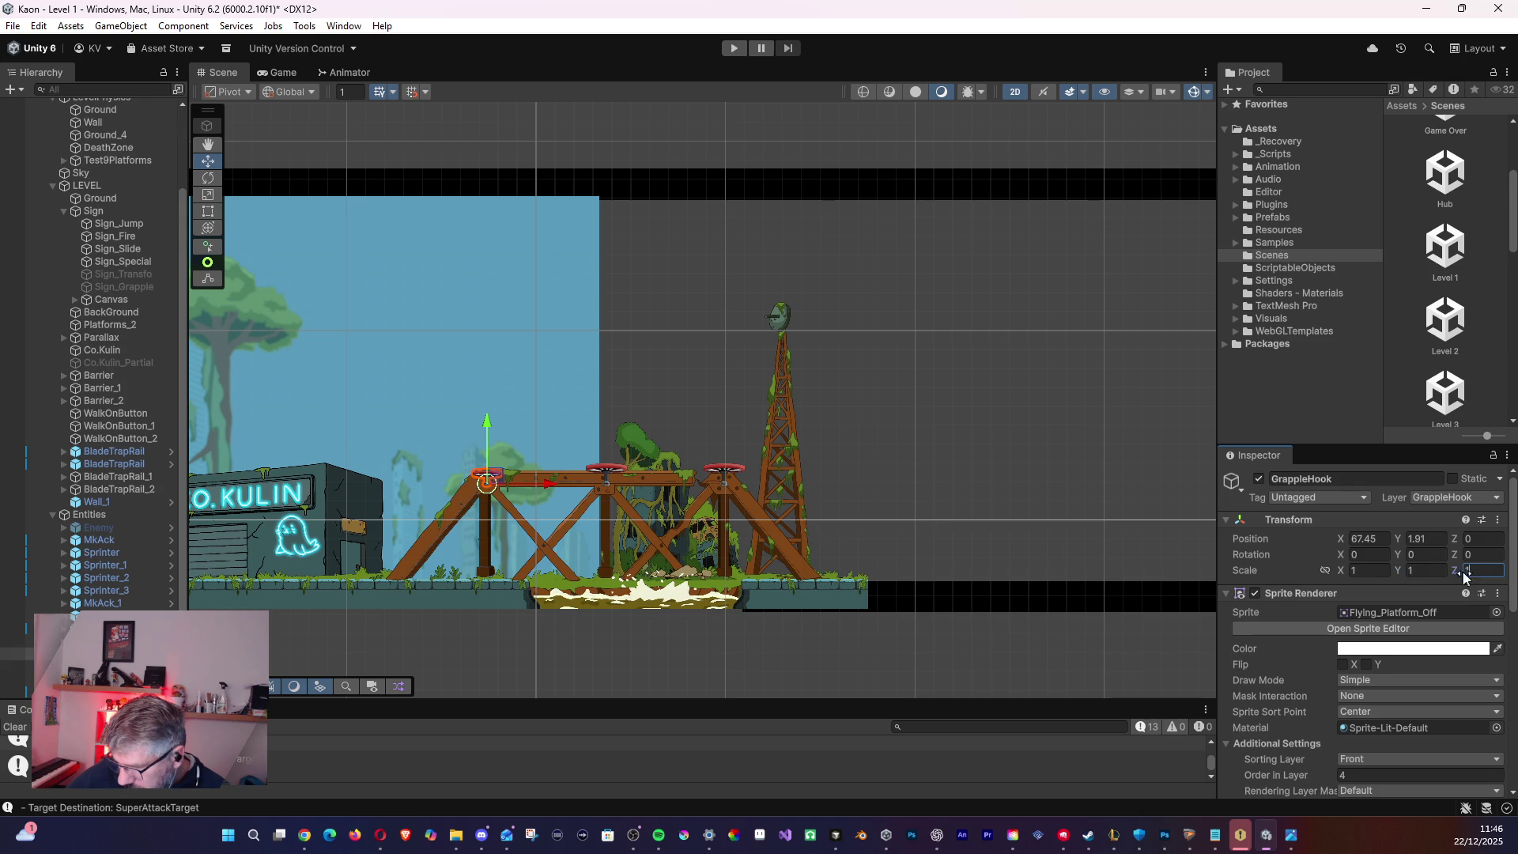
{"action": "left_click", "coordinate": [103, 666]}
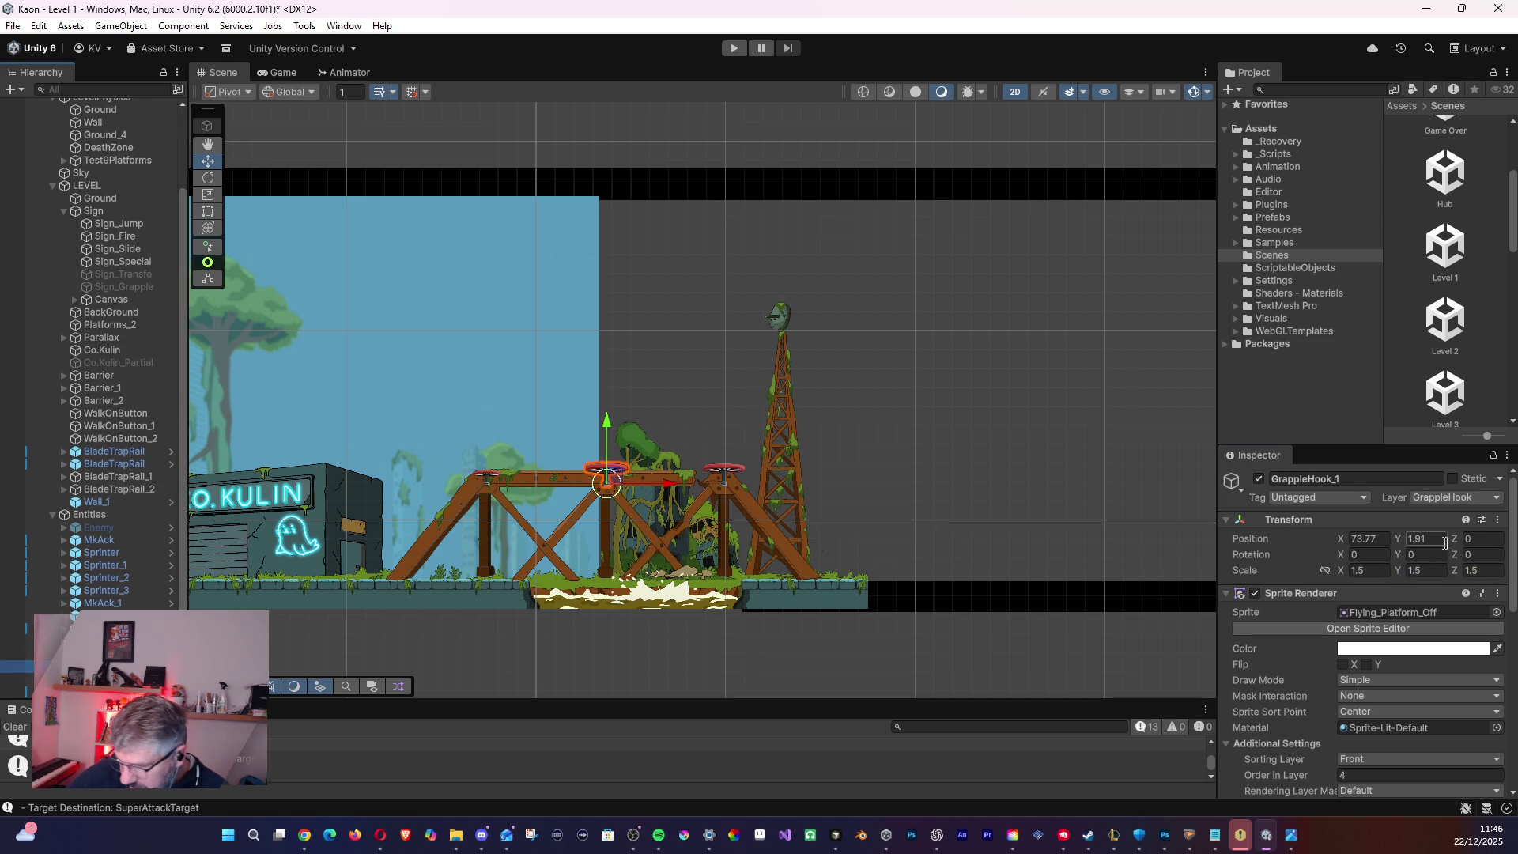
{"action": "left_click", "coordinate": [1357, 565]}
{"action": "key", "text": "Tab"}
{"action": "type", "text": "1"}
{"action": "key", "text": "Tab"}
{"action": "type", "text": "1"}
- Set GrappleHook_2's scale to 1 as well
{"action": "left_click", "coordinate": [103, 679]}
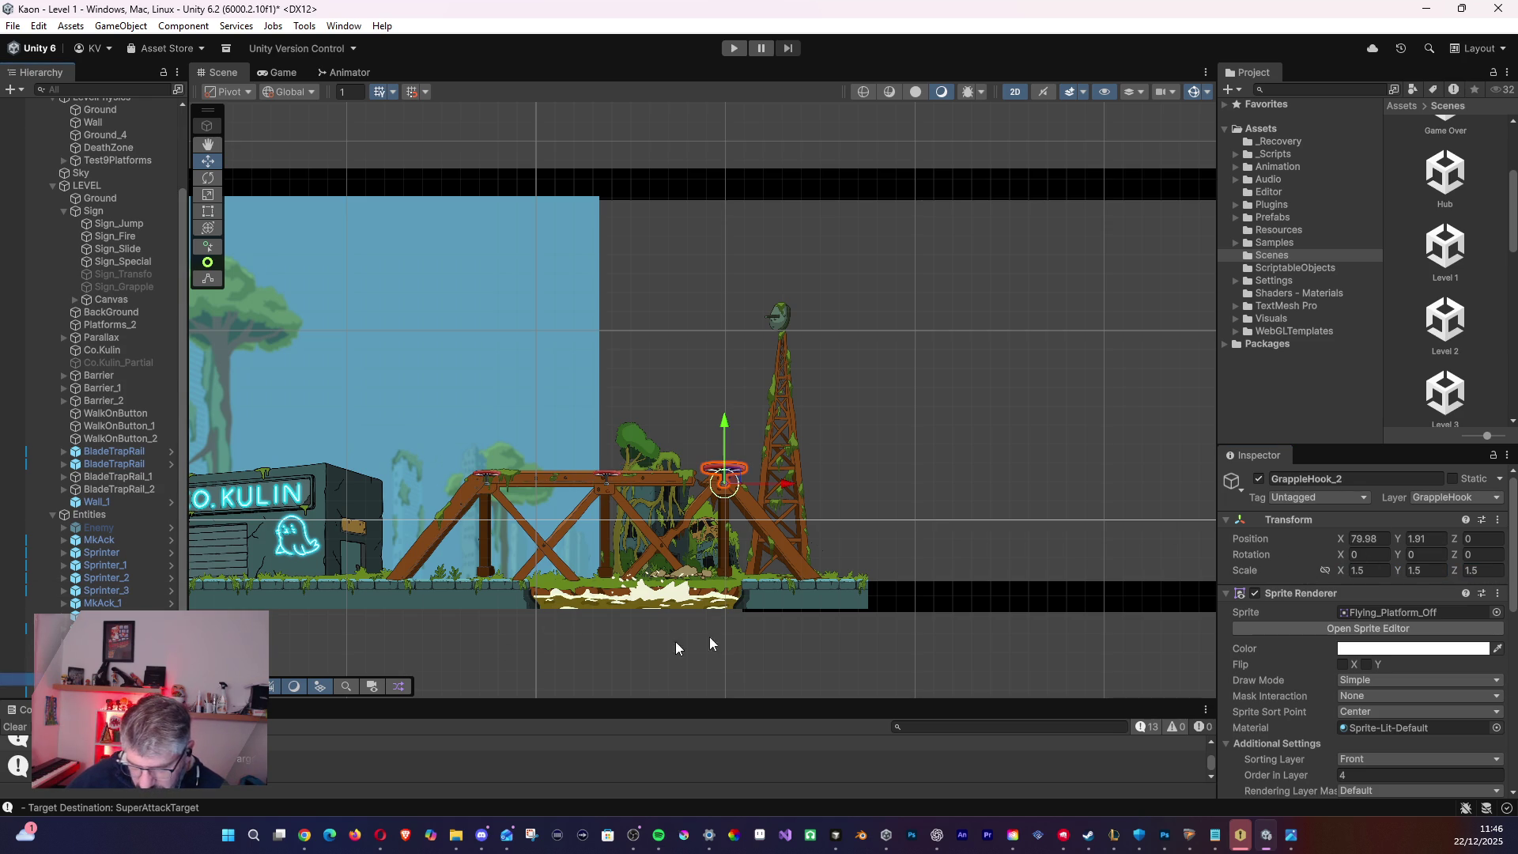
{"action": "left_click", "coordinate": [1446, 570]}
{"action": "type", "text": "1"}
{"action": "left_click", "coordinate": [1376, 571]}
{"action": "type", "text": "1"}
- Shift GrappleHook_2, GrappleHook_1 and GrappleHook slightly right along the bridge
{"action": "left_click_drag", "start_coordinate": [787, 489], "coordinate": [790, 487]}
{"action": "key", "text": "Up"}
{"action": "left_click_drag", "start_coordinate": [672, 479], "coordinate": [686, 482]}
{"action": "key", "text": "Down"}
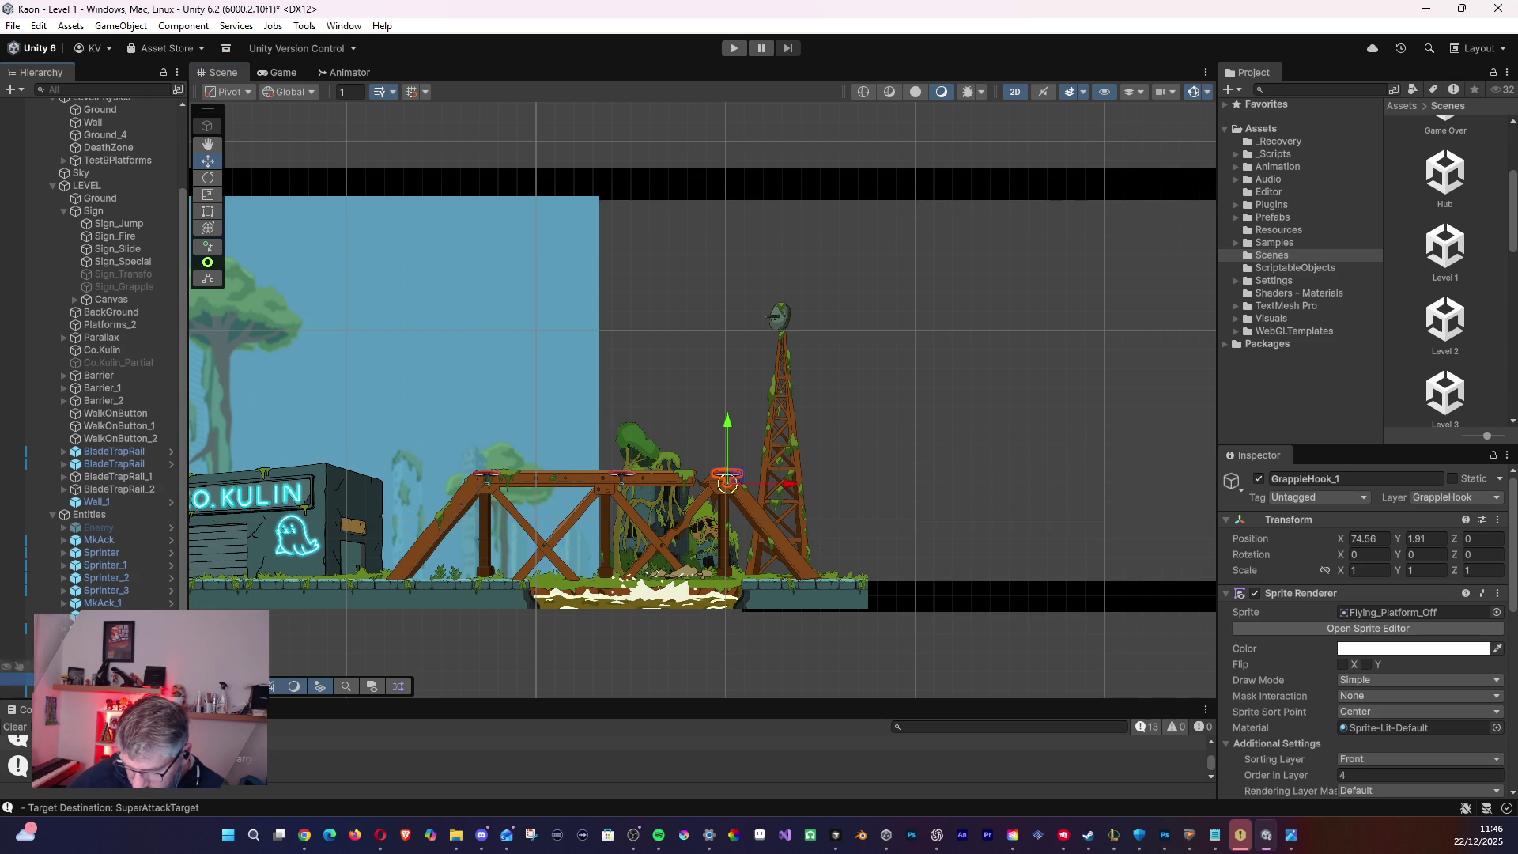
{"action": "left_click", "coordinate": [31, 650]}
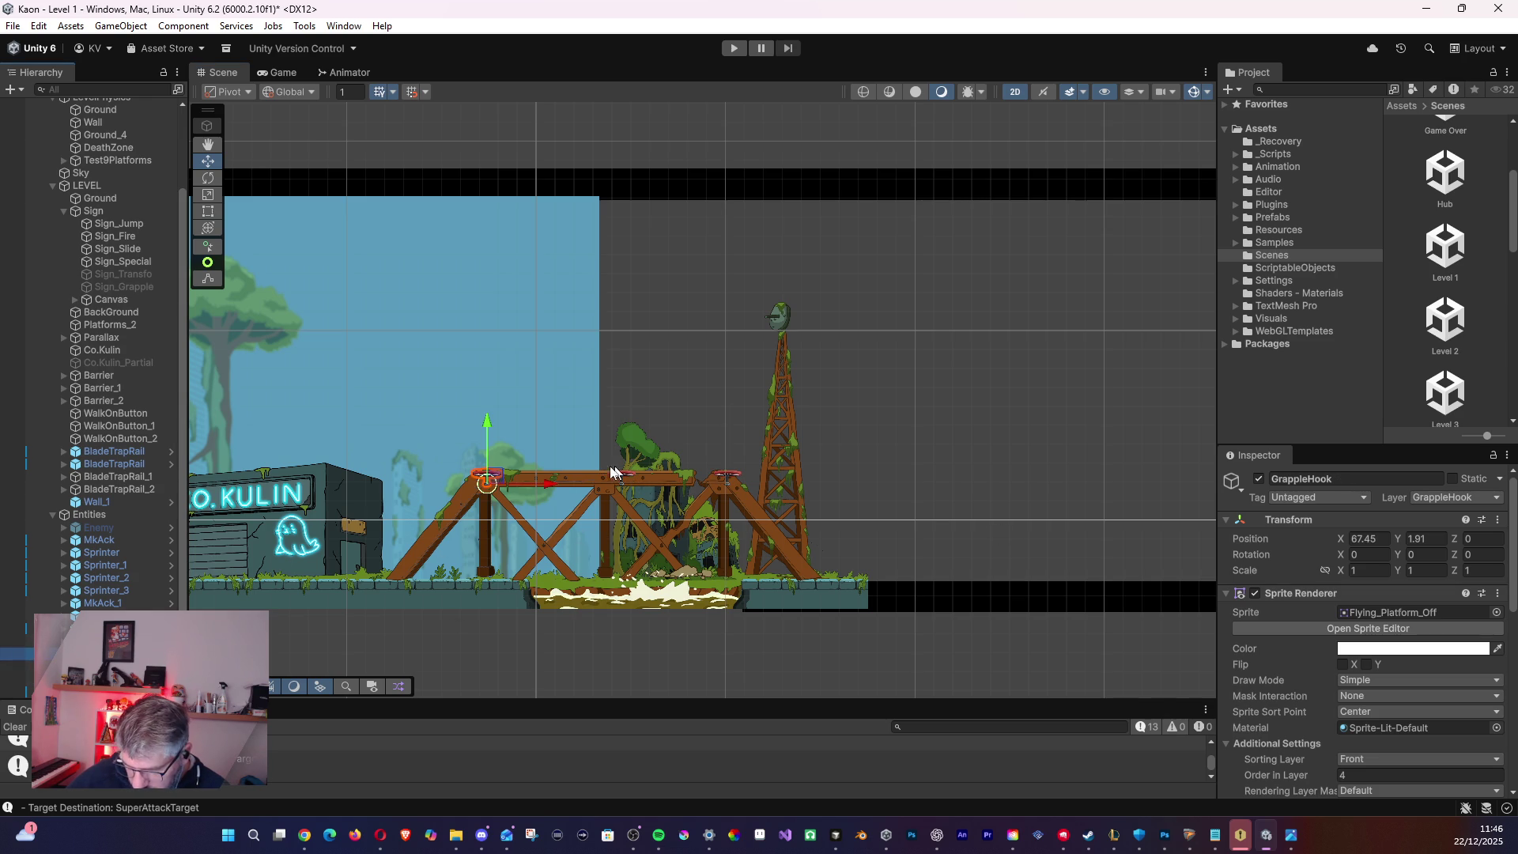
{"action": "left_click_drag", "start_coordinate": [549, 486], "coordinate": [696, 485]}
{"action": "left_click", "coordinate": [24, 665]}
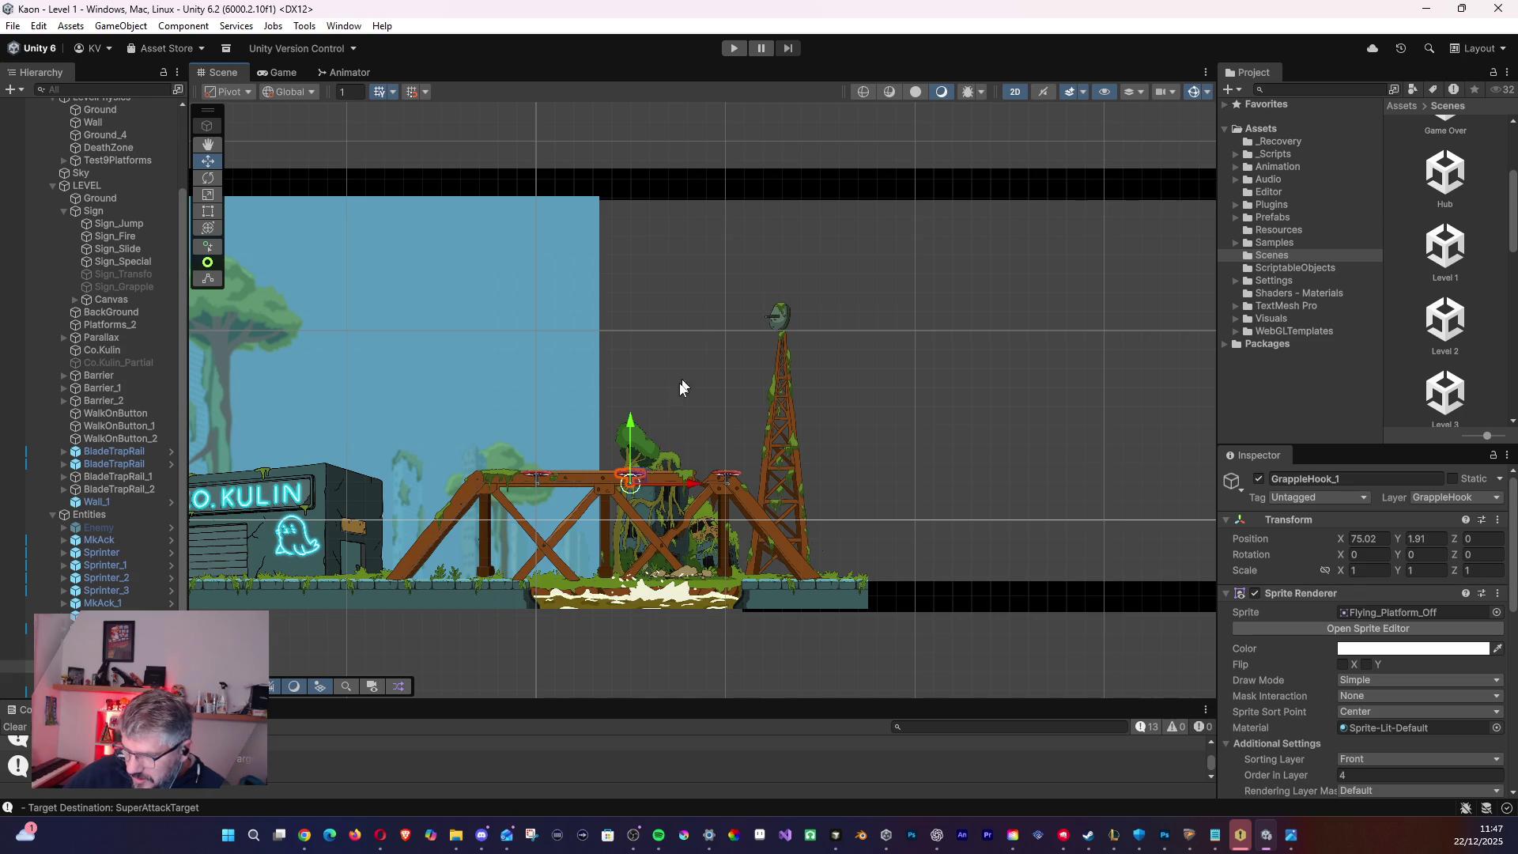
- Check the three resized grapple hooks on the bridge and save Level 1
{"action": "scroll", "coordinate": [671, 411], "scroll_direction": "up", "scroll_amount": 5}
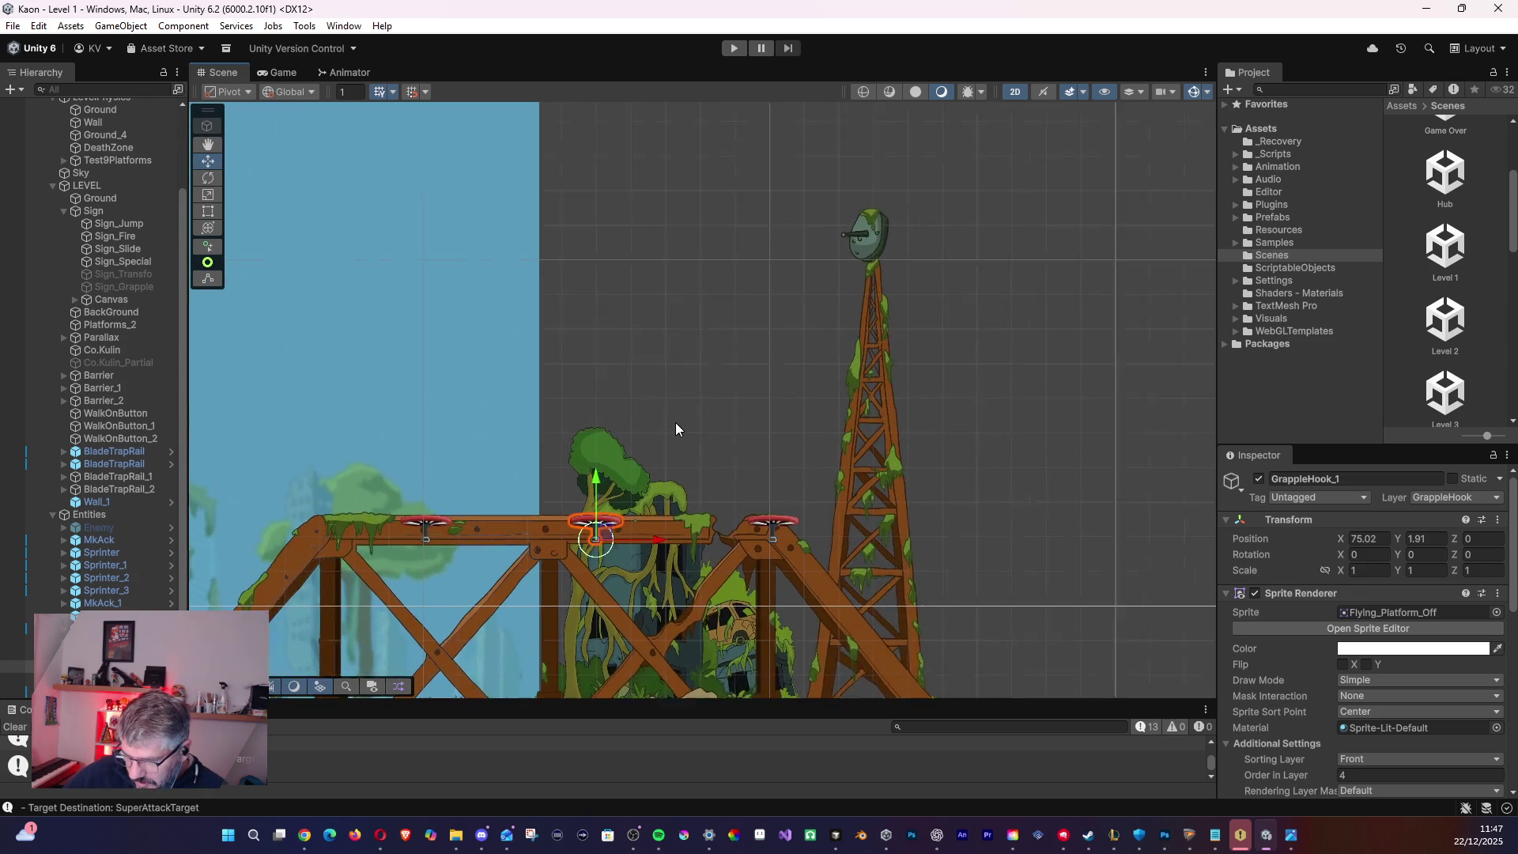
{"action": "mouse_move", "coordinate": [676, 450]}
{"action": "left_mouse_down"}
{"action": "mouse_move", "coordinate": [687, 329]}
{"action": "mouse_move", "coordinate": [760, 242]}
{"action": "left_mouse_up"}
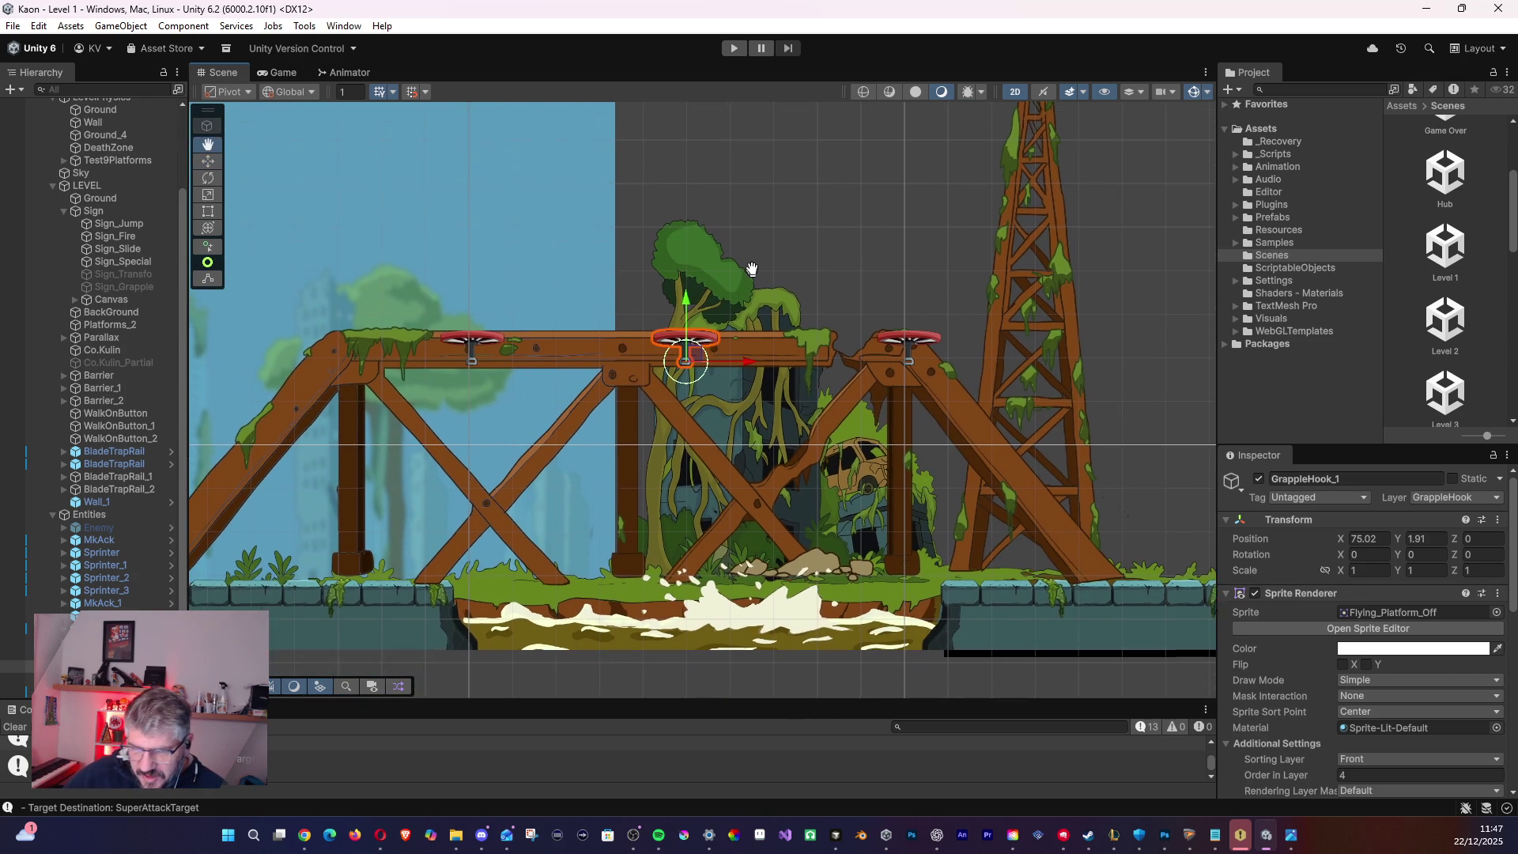
{"action": "scroll", "coordinate": [742, 268], "scroll_direction": "up", "scroll_amount": 2}
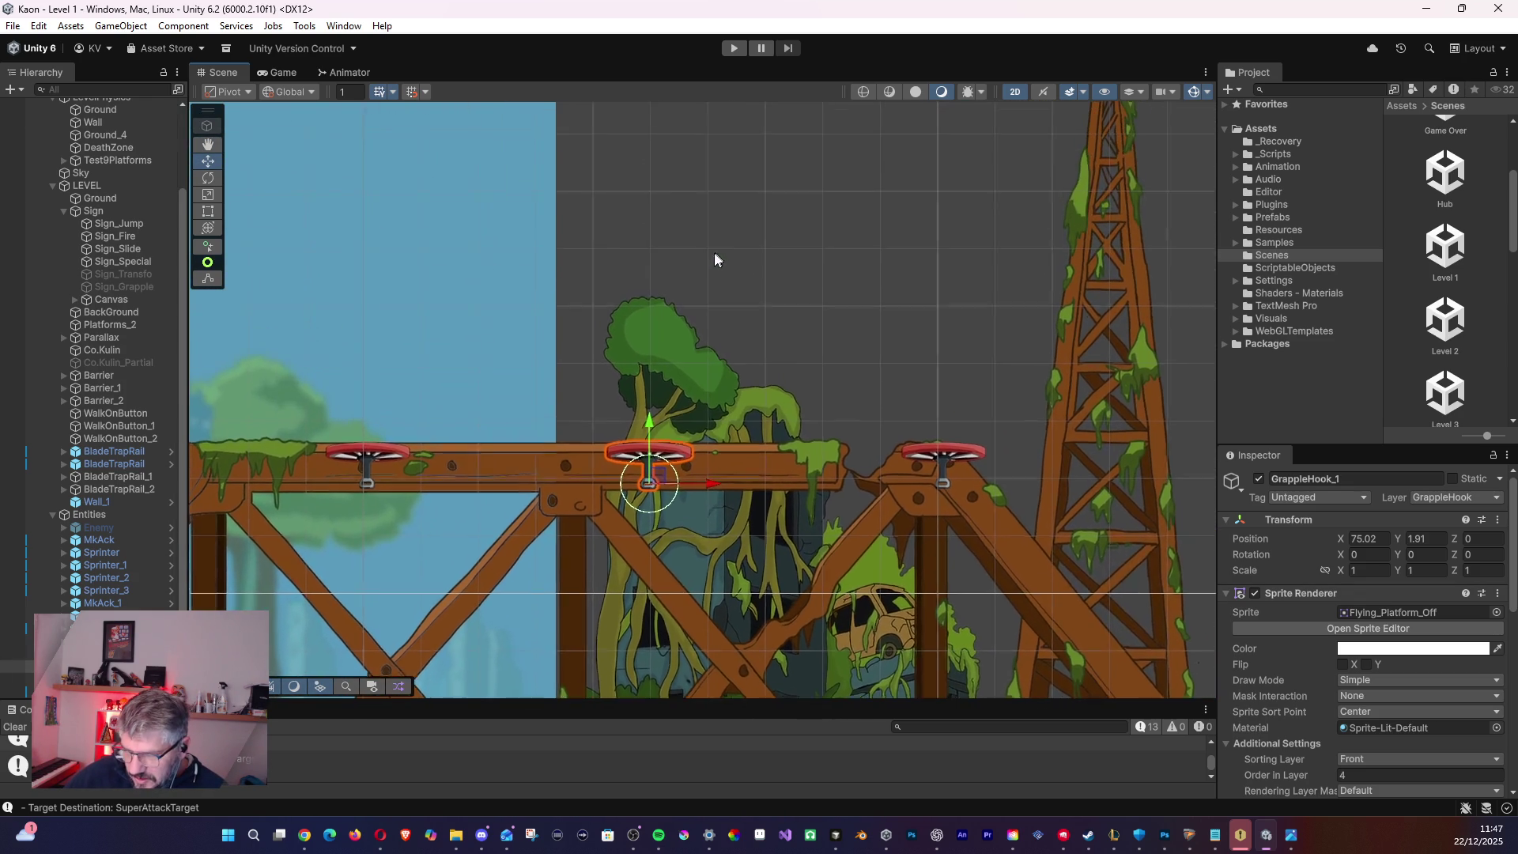
{"action": "scroll", "coordinate": [719, 281], "scroll_direction": "down", "scroll_amount": 2}
{"action": "mouse_move", "coordinate": [716, 305]}
{"action": "left_mouse_down"}
{"action": "mouse_move", "coordinate": [668, 248]}
{"action": "mouse_move", "coordinate": [664, 199]}
{"action": "left_mouse_up"}
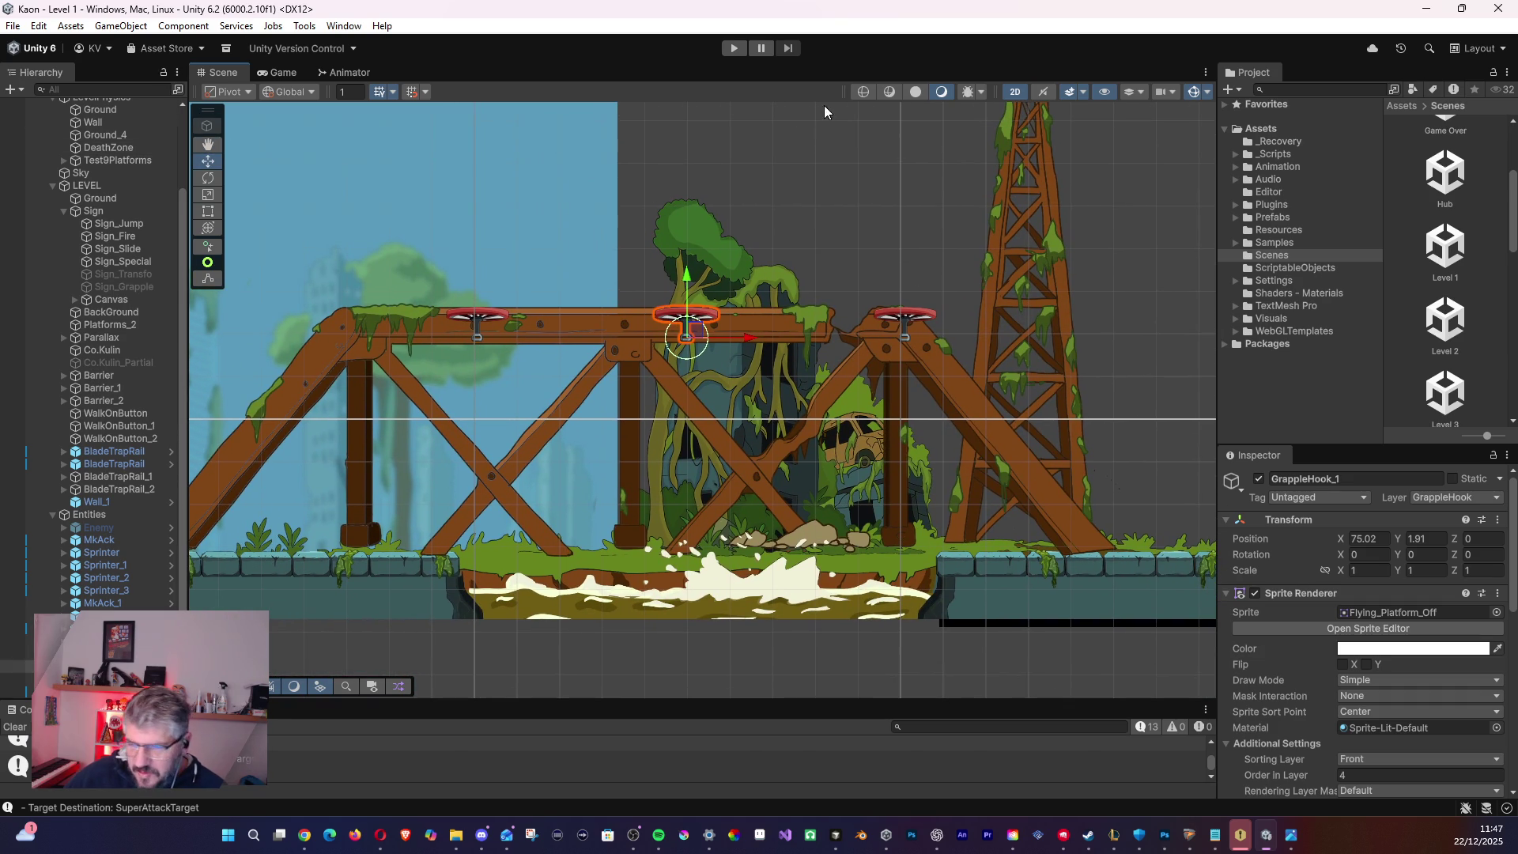
{"action": "left_click", "coordinate": [10, 30]}
{"action": "left_click", "coordinate": [32, 103]}
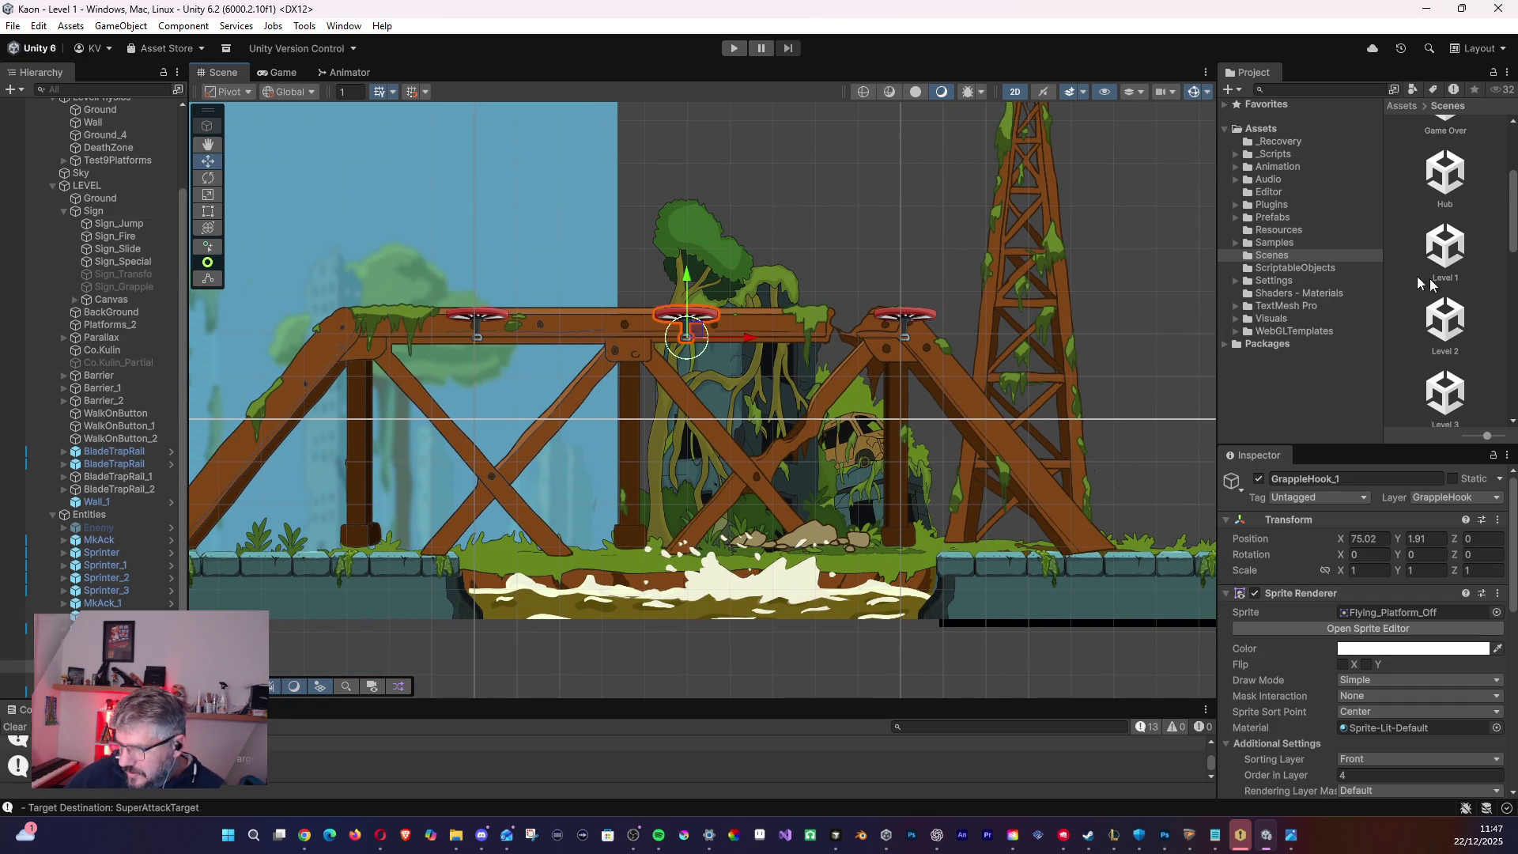
- Open Level 3 and bring the lava column and grapple area into view
{"action": "left_click", "coordinate": [1446, 325]}
{"action": "left_click", "coordinate": [1446, 409]}
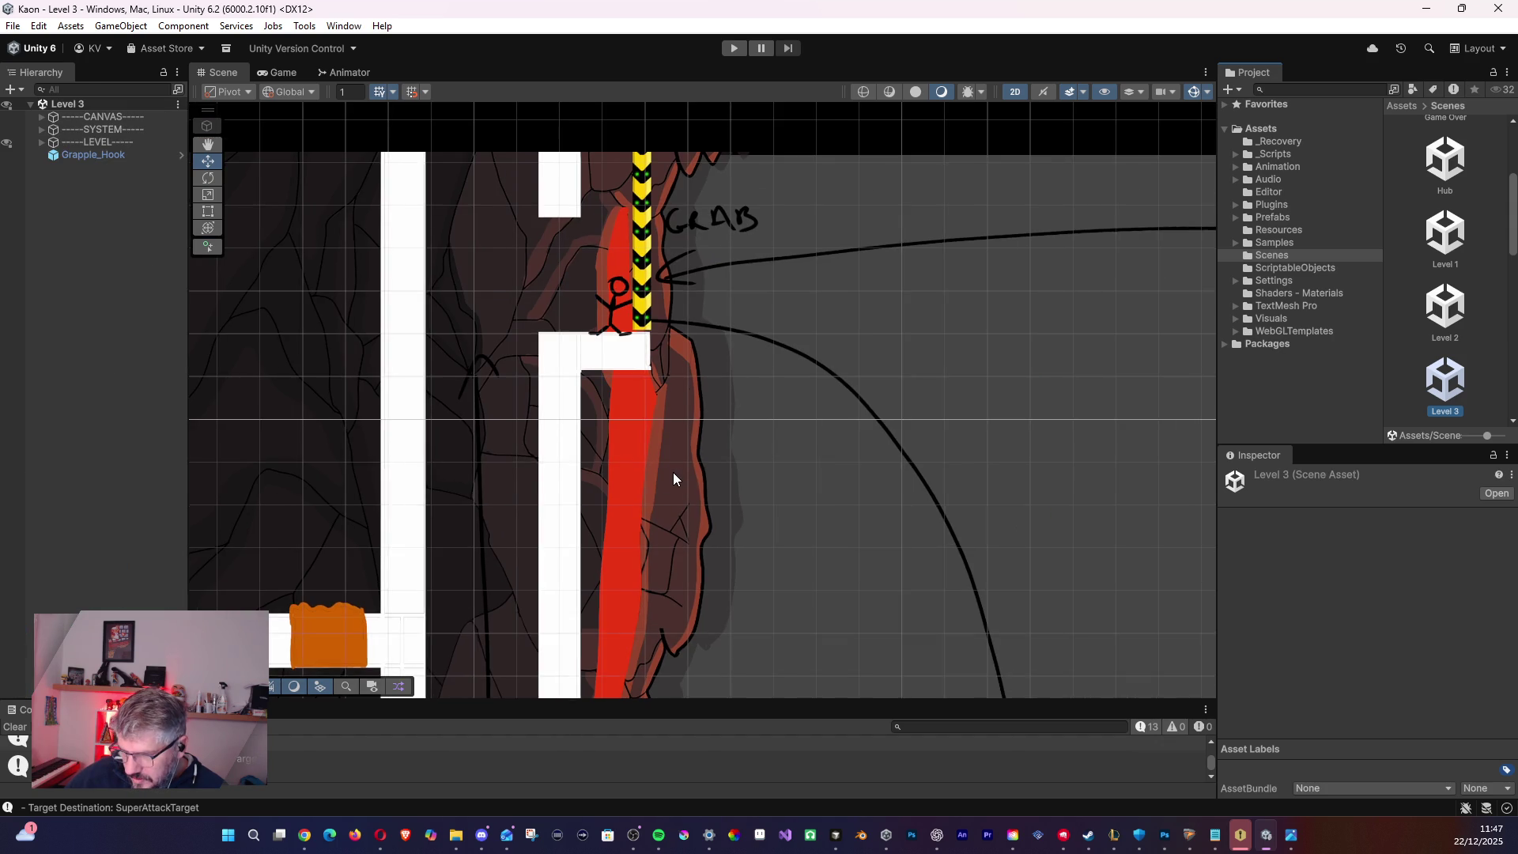
{"action": "mouse_move", "coordinate": [683, 486]}
{"action": "left_mouse_down"}
{"action": "mouse_move", "coordinate": [652, 482]}
{"action": "mouse_move", "coordinate": [868, 453]}
{"action": "left_mouse_up"}
{"action": "left_click_drag", "start_coordinate": [443, 443], "coordinate": [917, 427]}
{"action": "left_click_drag", "start_coordinate": [653, 427], "coordinate": [968, 491]}
{"action": "left_click_drag", "start_coordinate": [424, 474], "coordinate": [787, 443]}
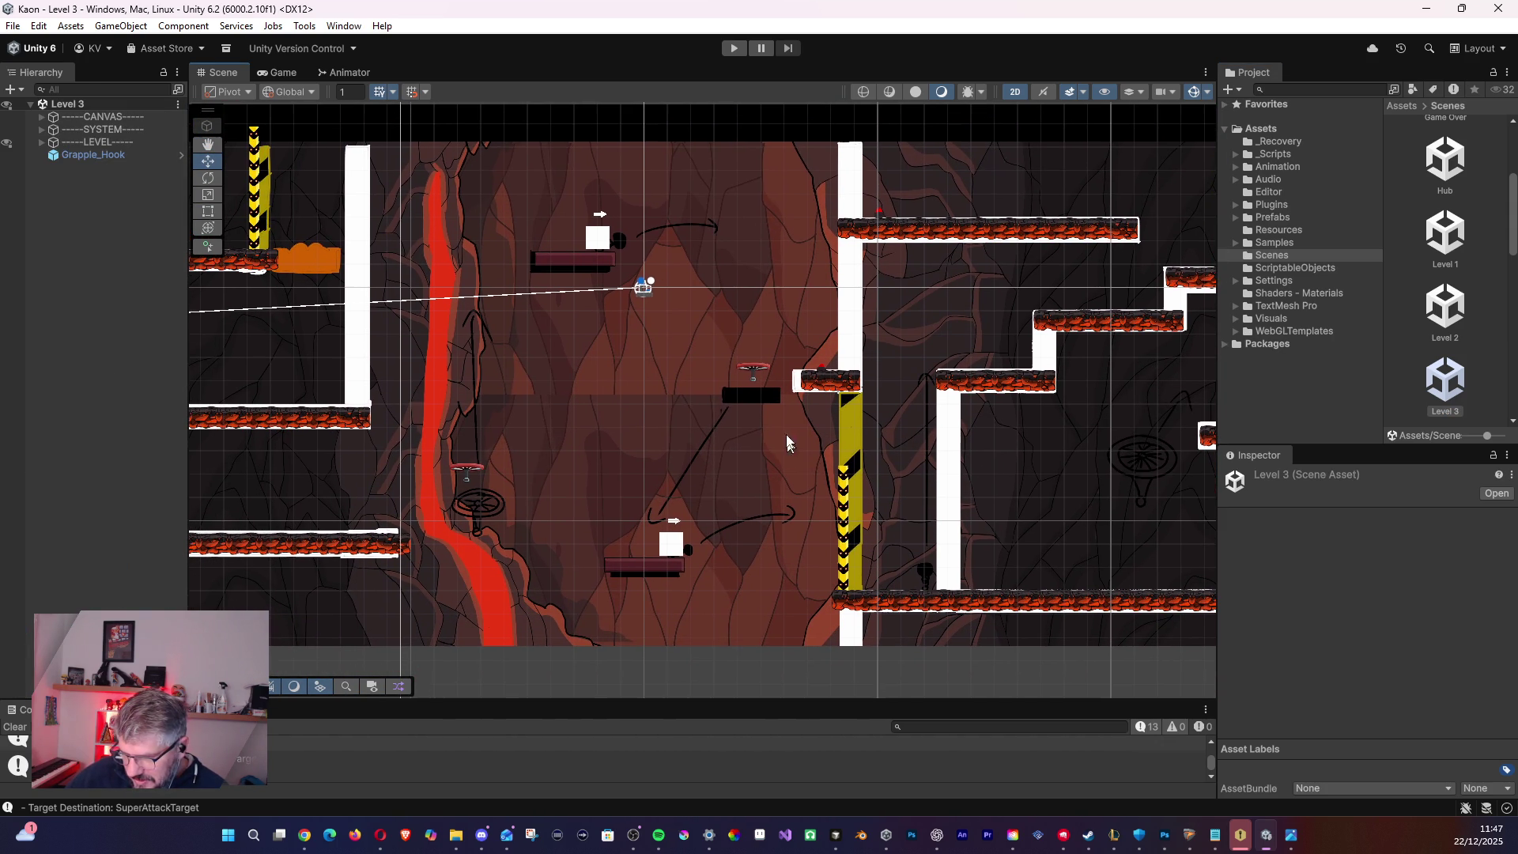
- Expand Platform_2 and drag Grapple_Hook into the Platform_2 group
{"action": "left_click", "coordinate": [755, 372]}
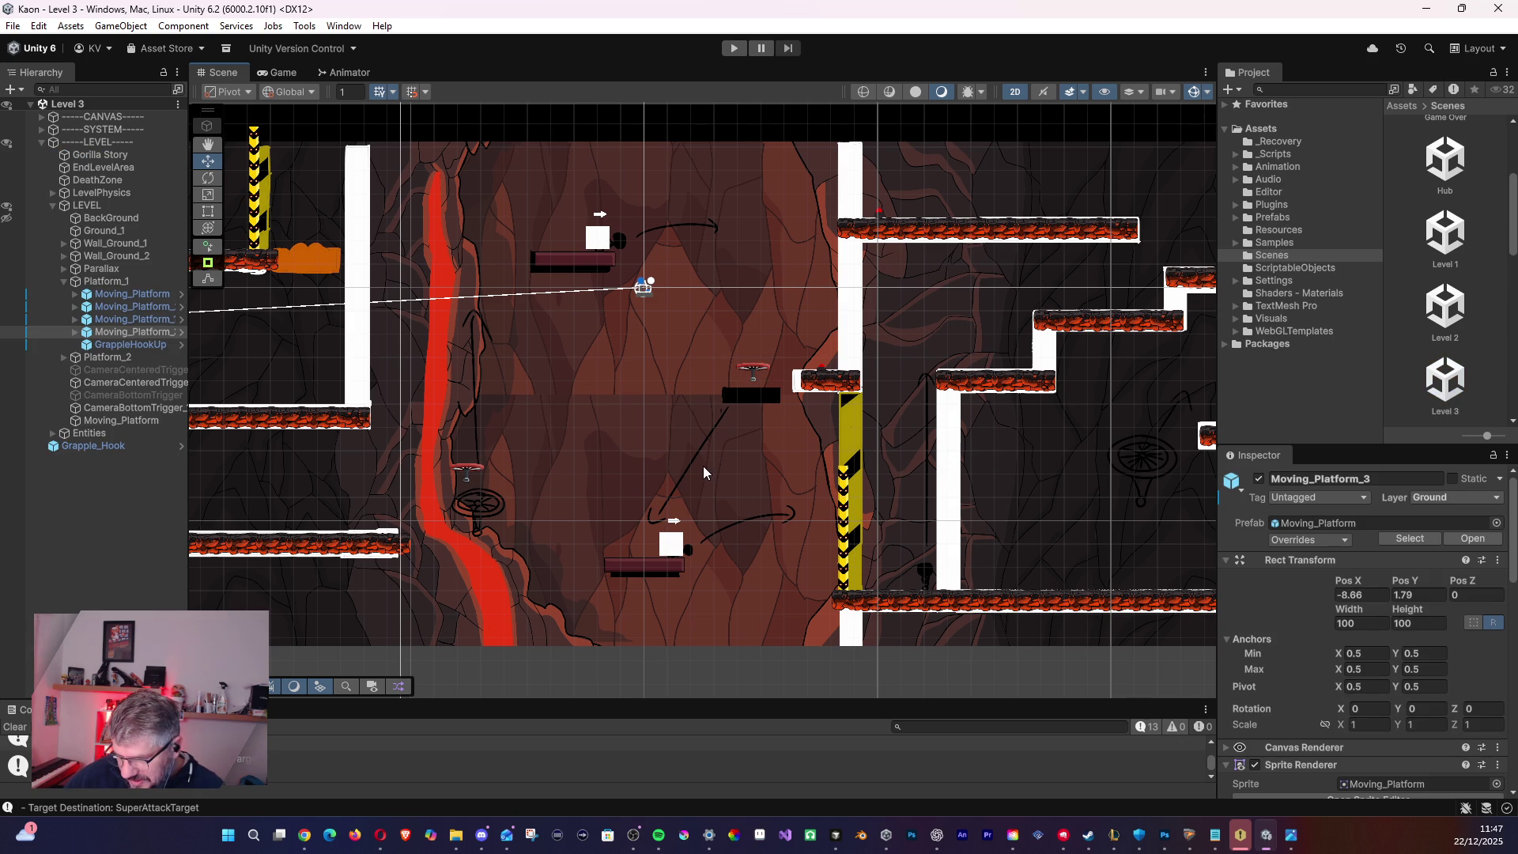
{"action": "left_click", "coordinate": [130, 344]}
{"action": "left_click", "coordinate": [95, 356]}
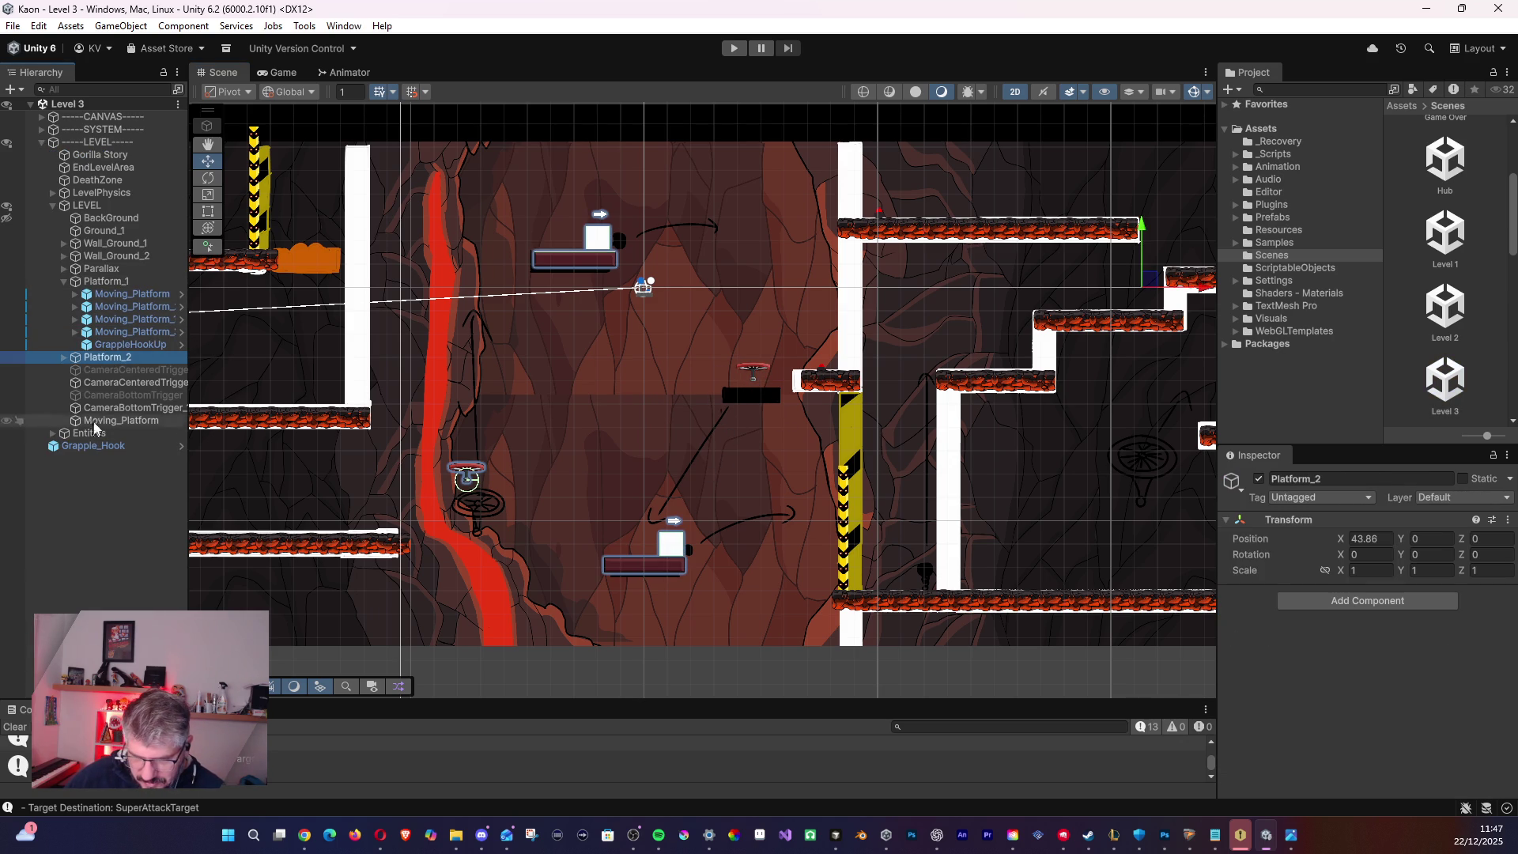
{"action": "left_click", "coordinate": [63, 357]}
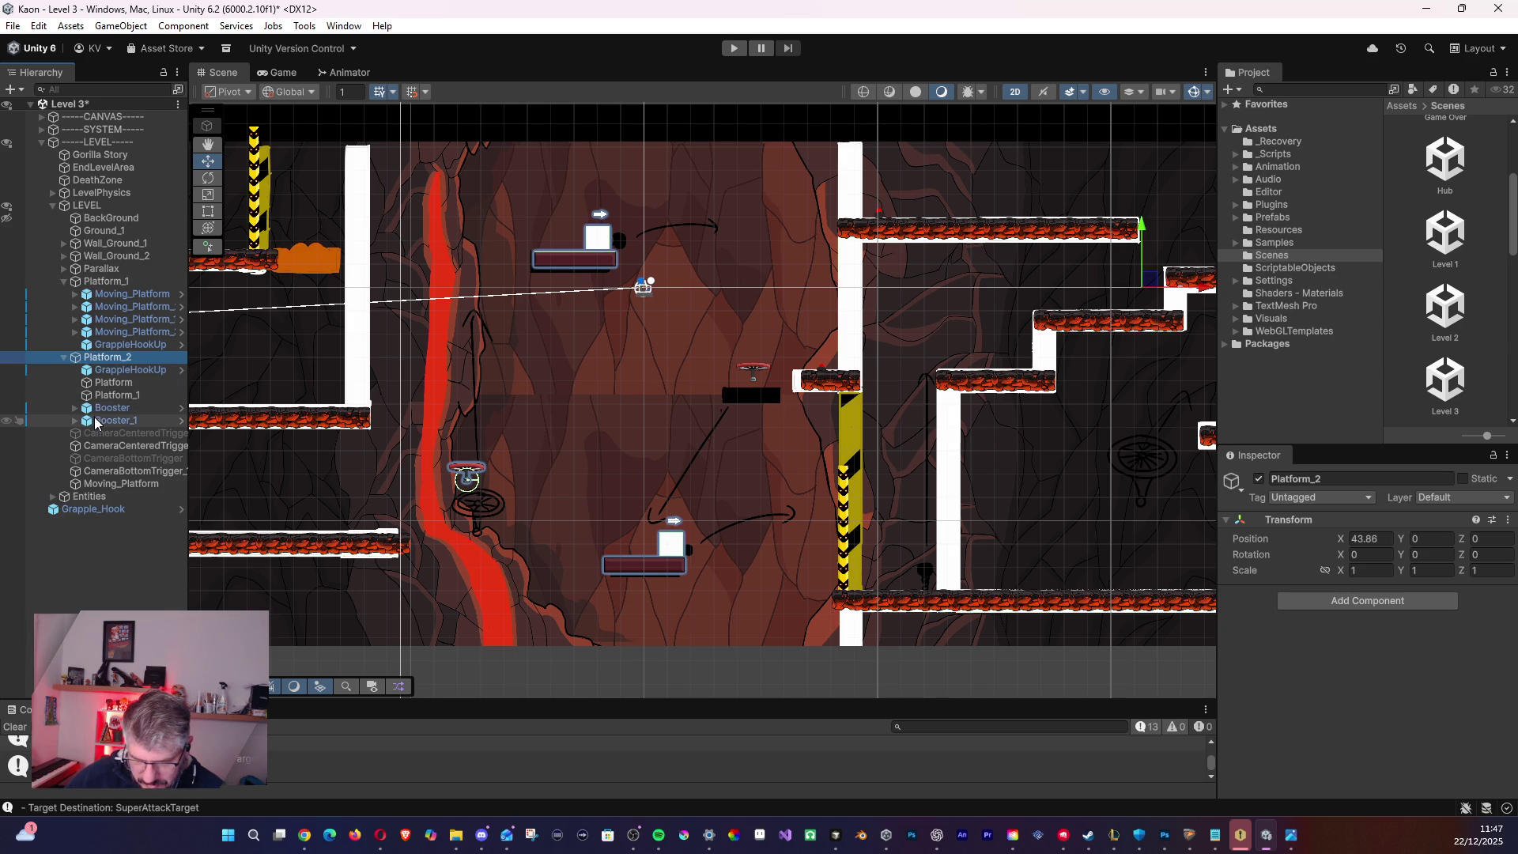
{"action": "left_click", "coordinate": [105, 396]}
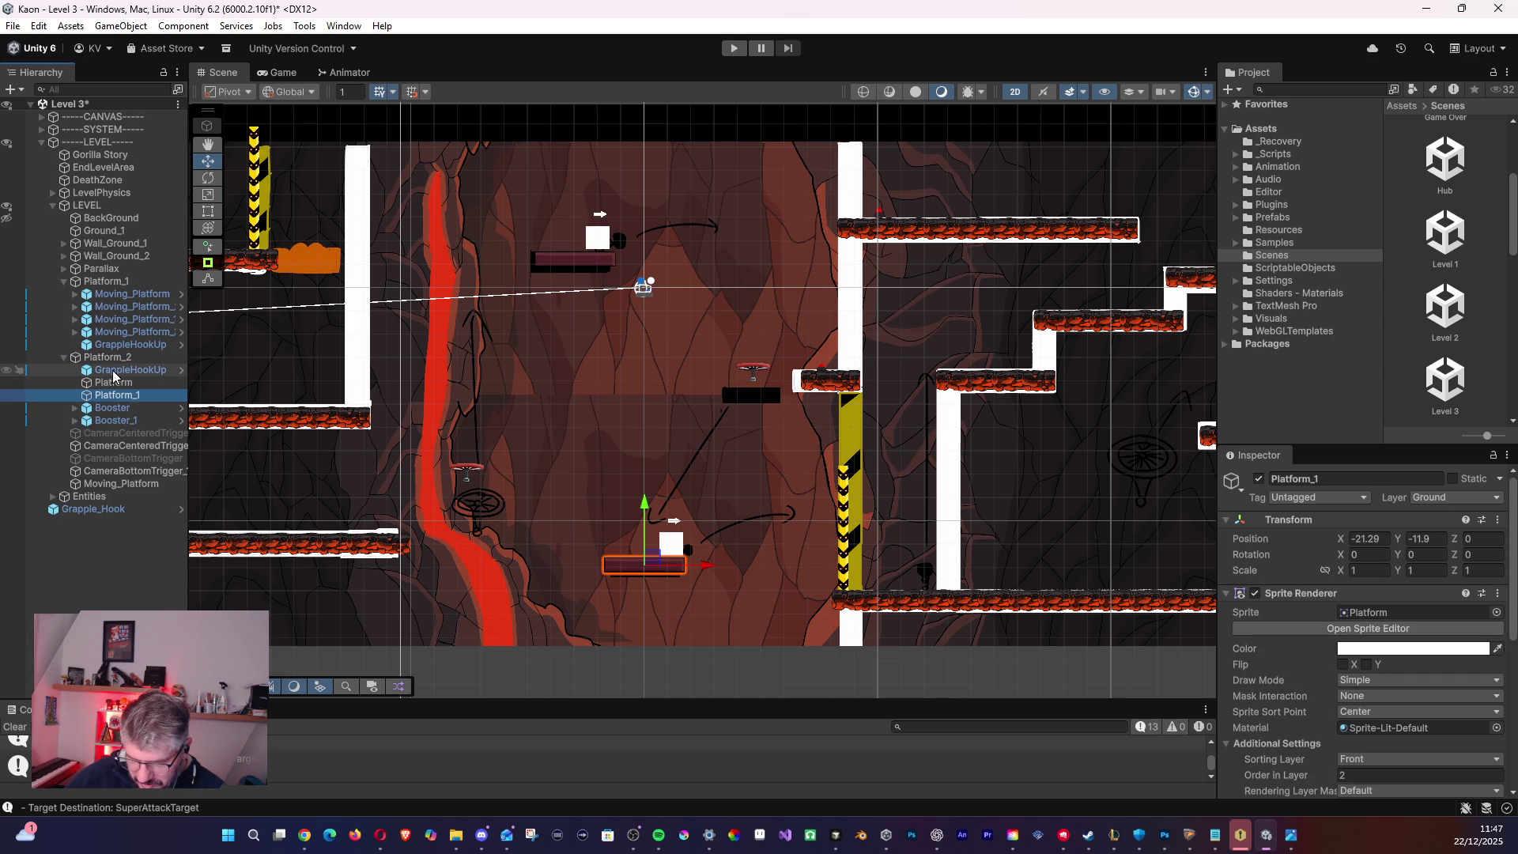
{"action": "left_click", "coordinate": [131, 369]}
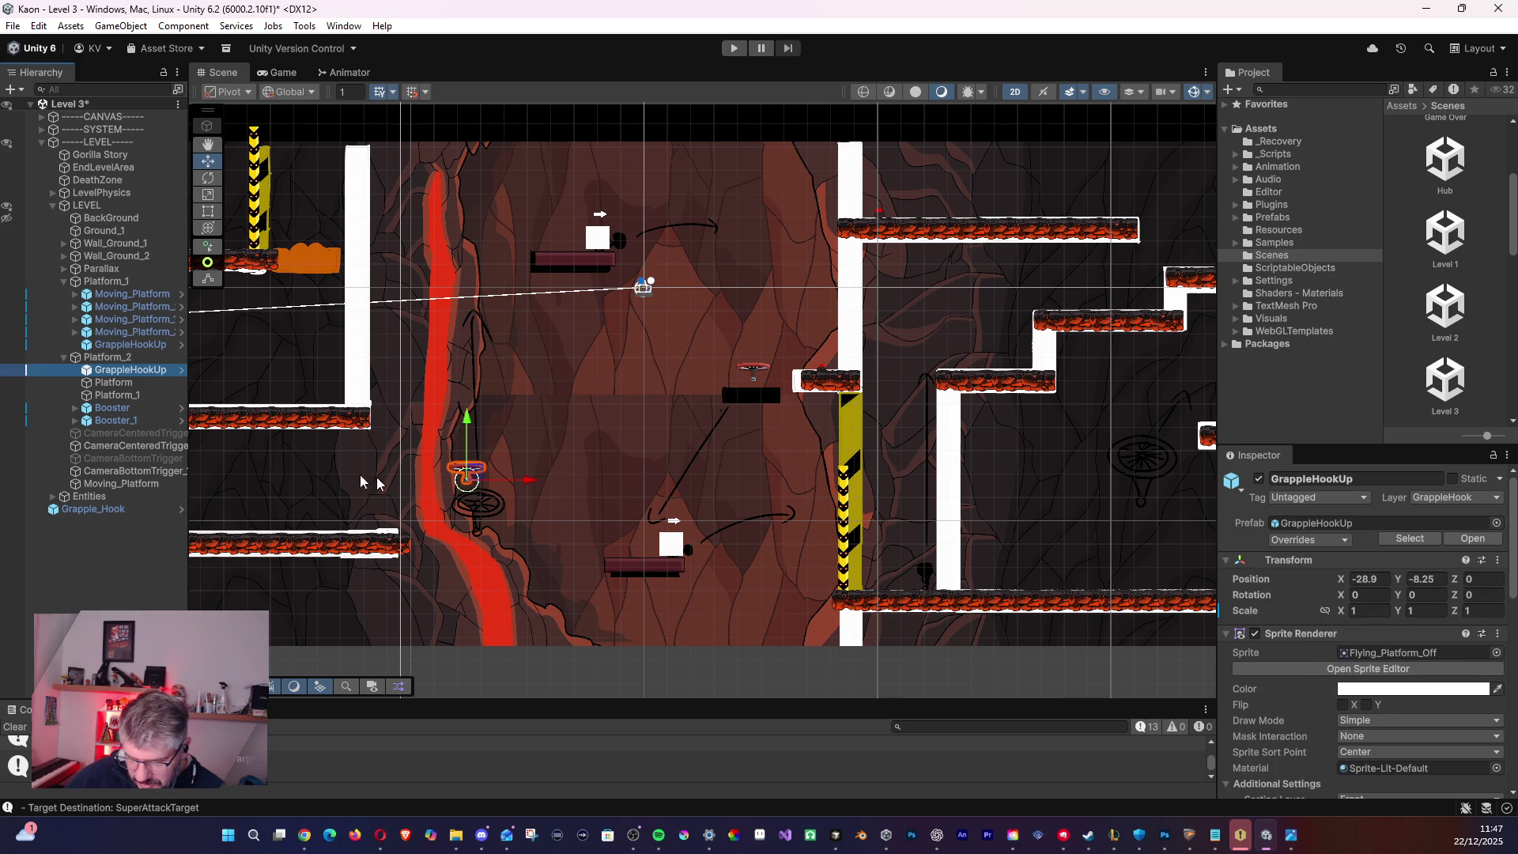
{"action": "left_click_drag", "start_coordinate": [75, 510], "coordinate": [92, 371]}
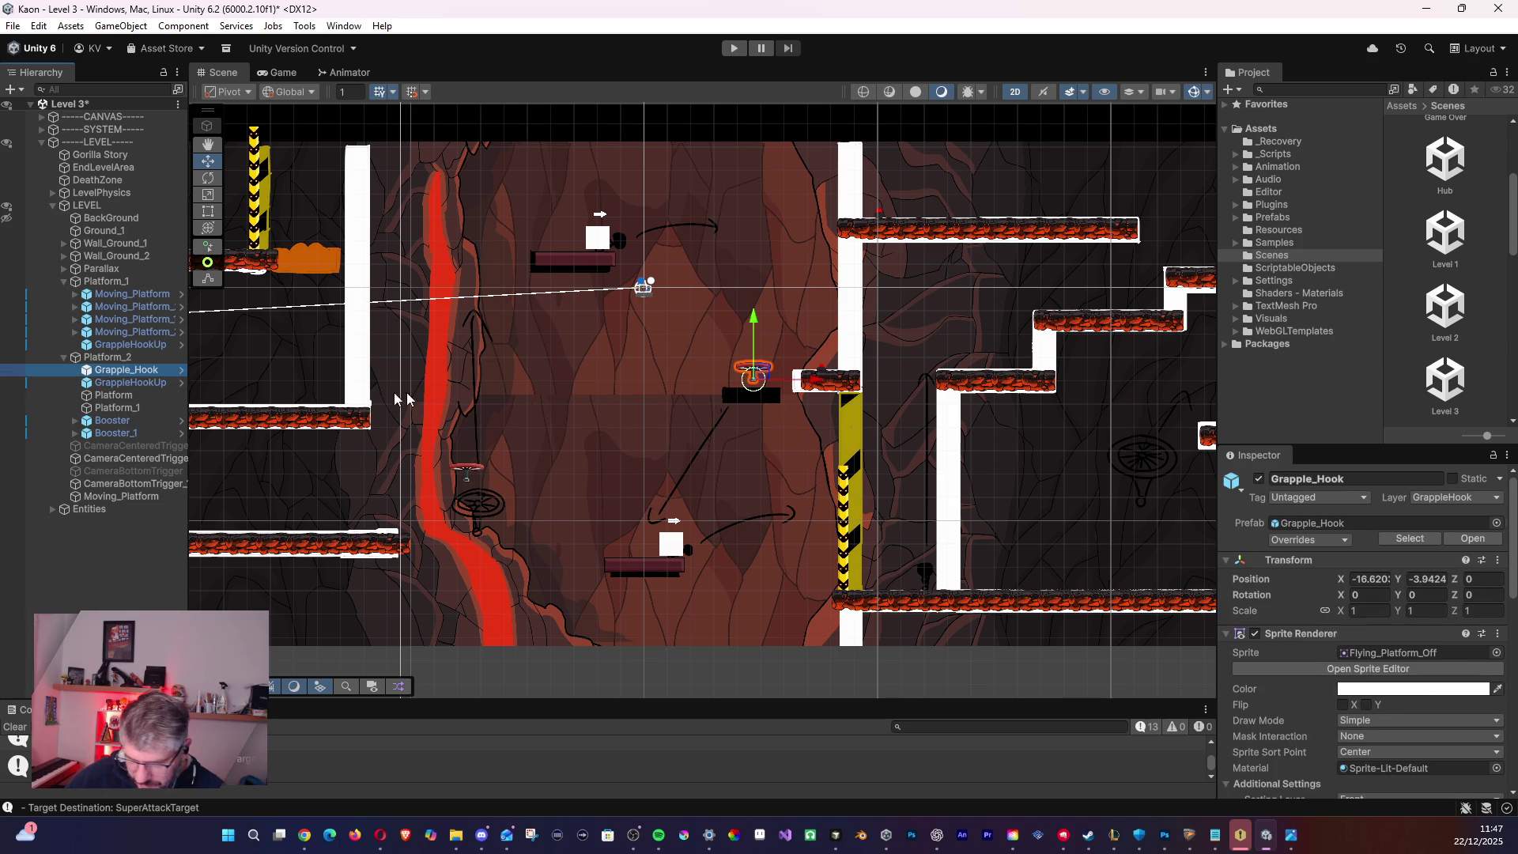
- Move Grapple_Hook up-left so it hangs just above the small dark platform
{"action": "mouse_move", "coordinate": [754, 380]}
{"action": "left_mouse_down"}
{"action": "mouse_move", "coordinate": [708, 388]}
{"action": "mouse_move", "coordinate": [702, 362]}
{"action": "left_mouse_up"}
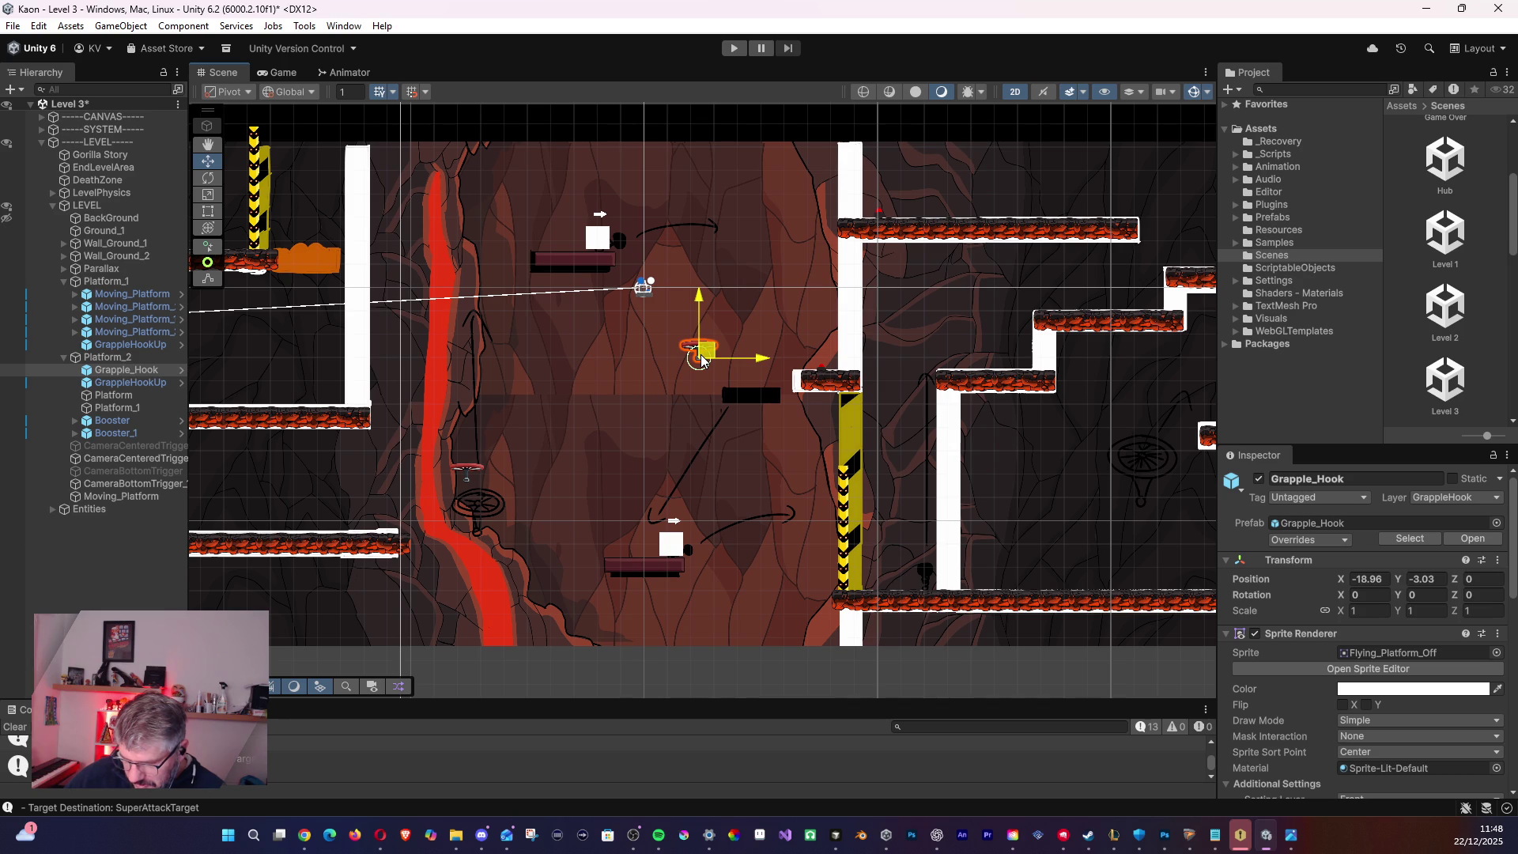
{"action": "left_click_drag", "start_coordinate": [701, 360], "coordinate": [700, 364]}
{"action": "scroll", "coordinate": [1297, 671], "scroll_direction": "down", "scroll_amount": 8}
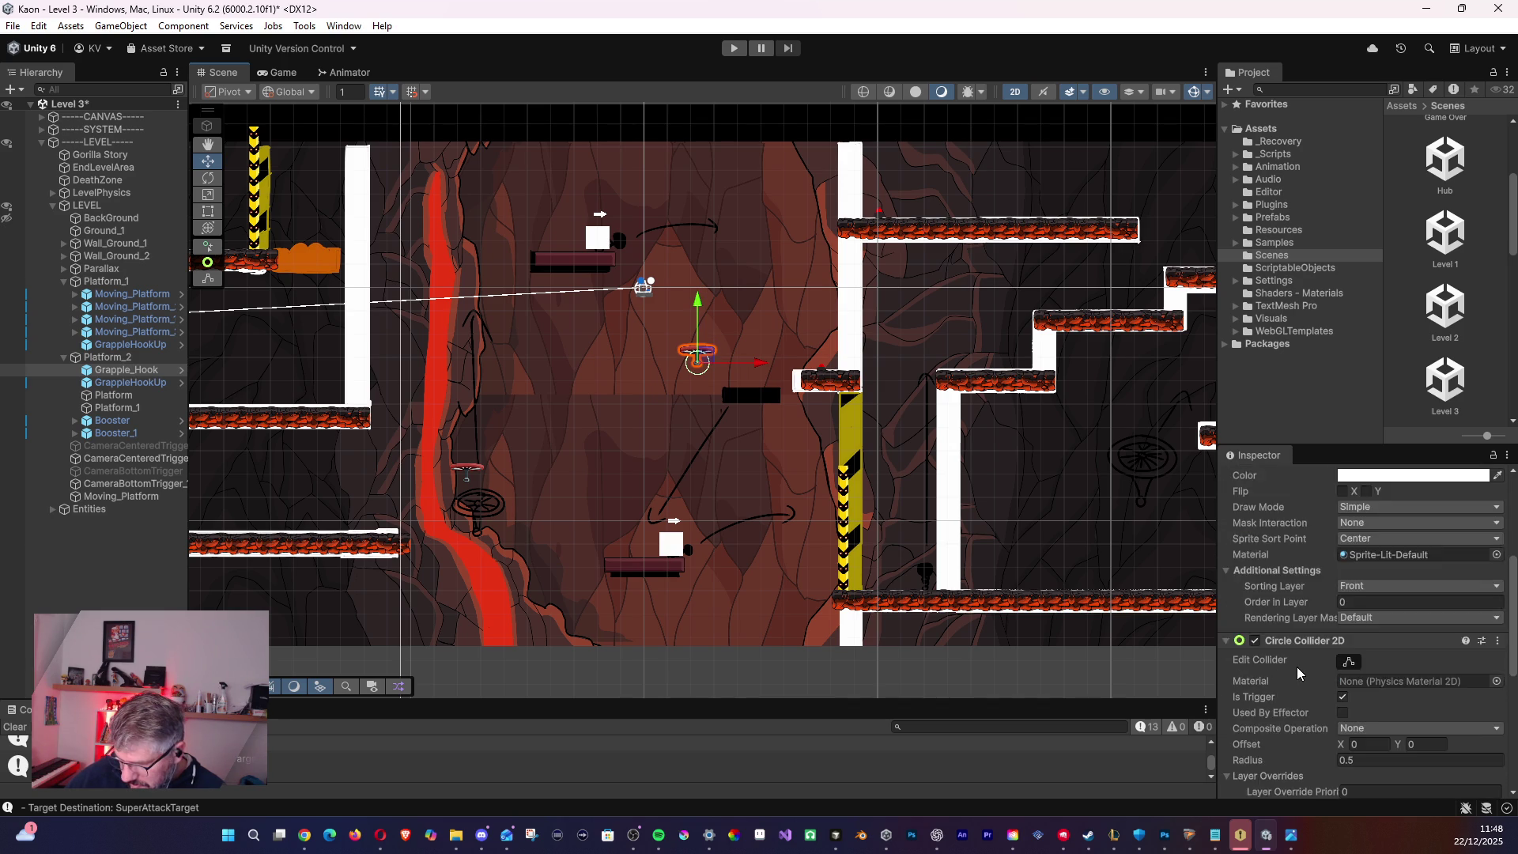
{"action": "scroll", "coordinate": [1297, 671], "scroll_direction": "down", "scroll_amount": 5}
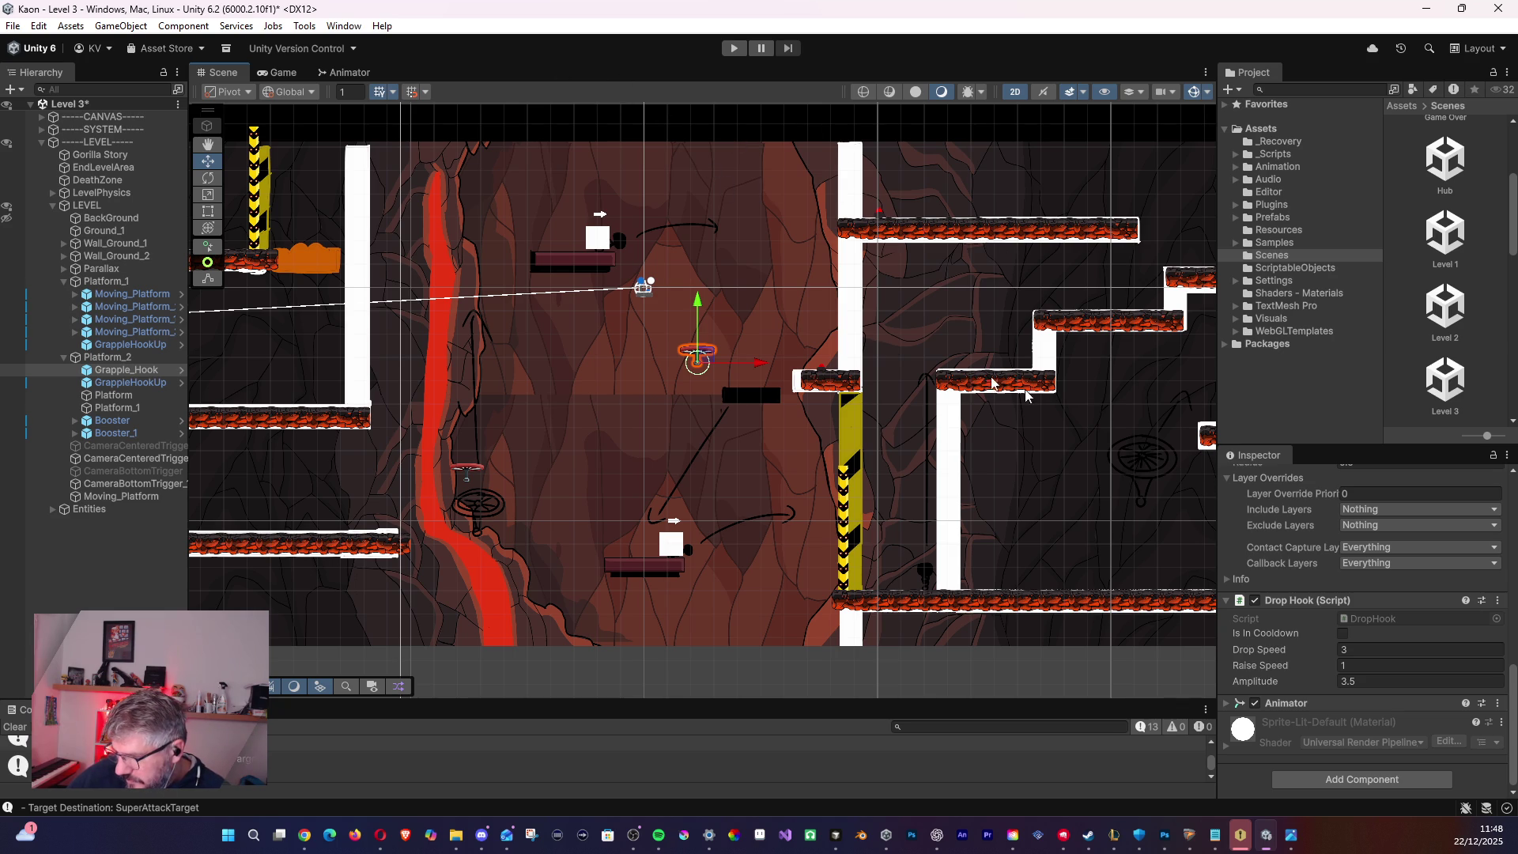
{"action": "mouse_move", "coordinate": [745, 410]}
{"action": "left_mouse_down"}
{"action": "mouse_move", "coordinate": [698, 344]}
{"action": "mouse_move", "coordinate": [662, 395]}
{"action": "mouse_move", "coordinate": [680, 394]}
{"action": "left_mouse_up"}
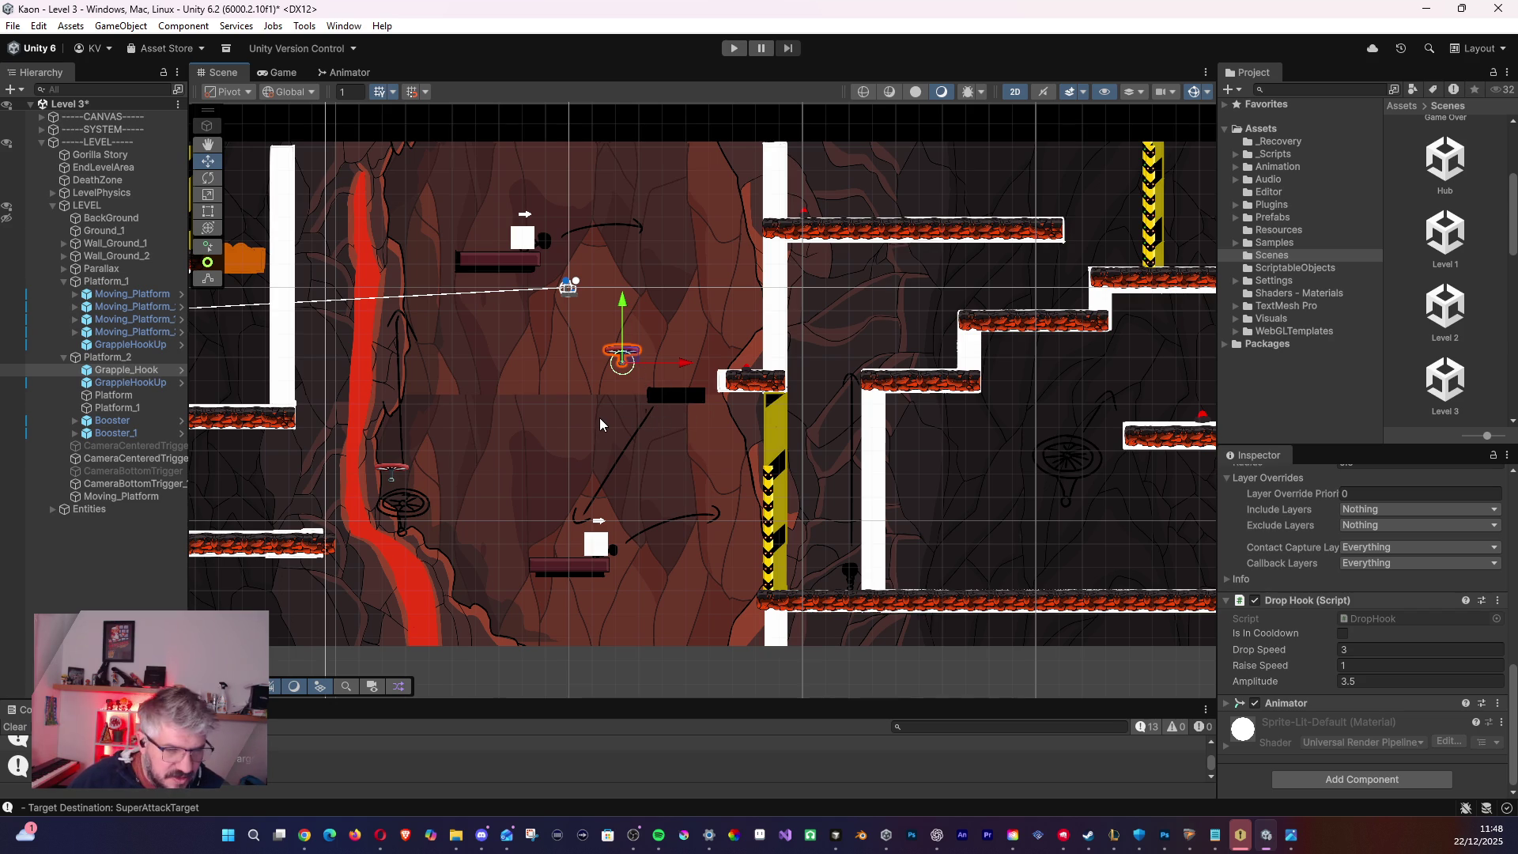
{"action": "mouse_move", "coordinate": [639, 426]}
{"action": "left_mouse_down"}
{"action": "mouse_move", "coordinate": [570, 426]}
{"action": "mouse_move", "coordinate": [571, 450]}
{"action": "mouse_move", "coordinate": [648, 400]}
{"action": "mouse_move", "coordinate": [604, 405]}
{"action": "mouse_move", "coordinate": [616, 428]}
{"action": "left_mouse_up"}
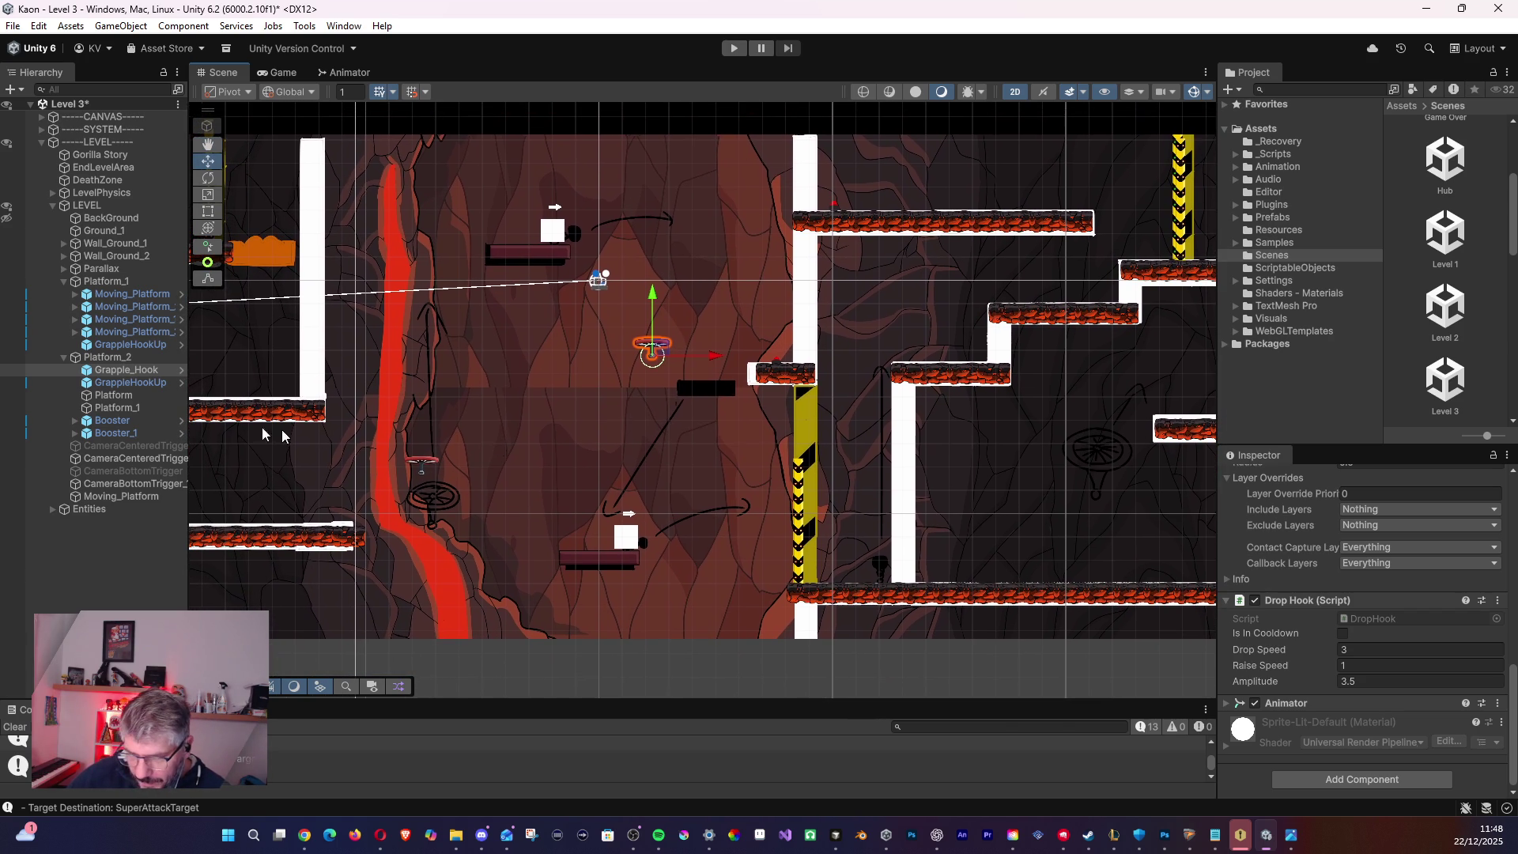
{"action": "left_click", "coordinate": [119, 408]}
- Duplicate Platform_1, then delete the unwanted copy
{"action": "left_click", "coordinate": [115, 395]}
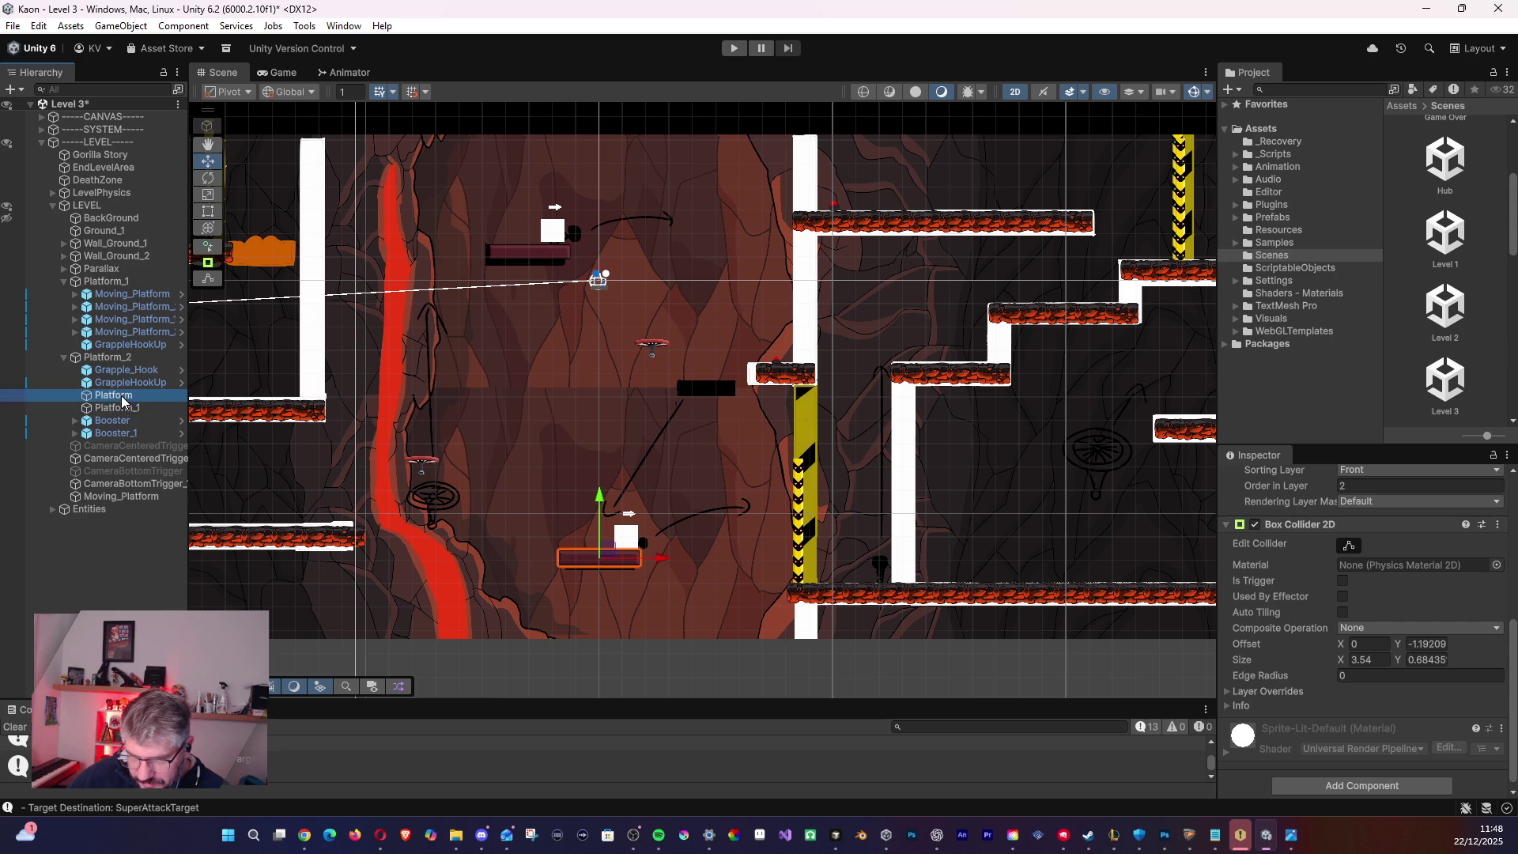
{"action": "left_click", "coordinate": [139, 408]}
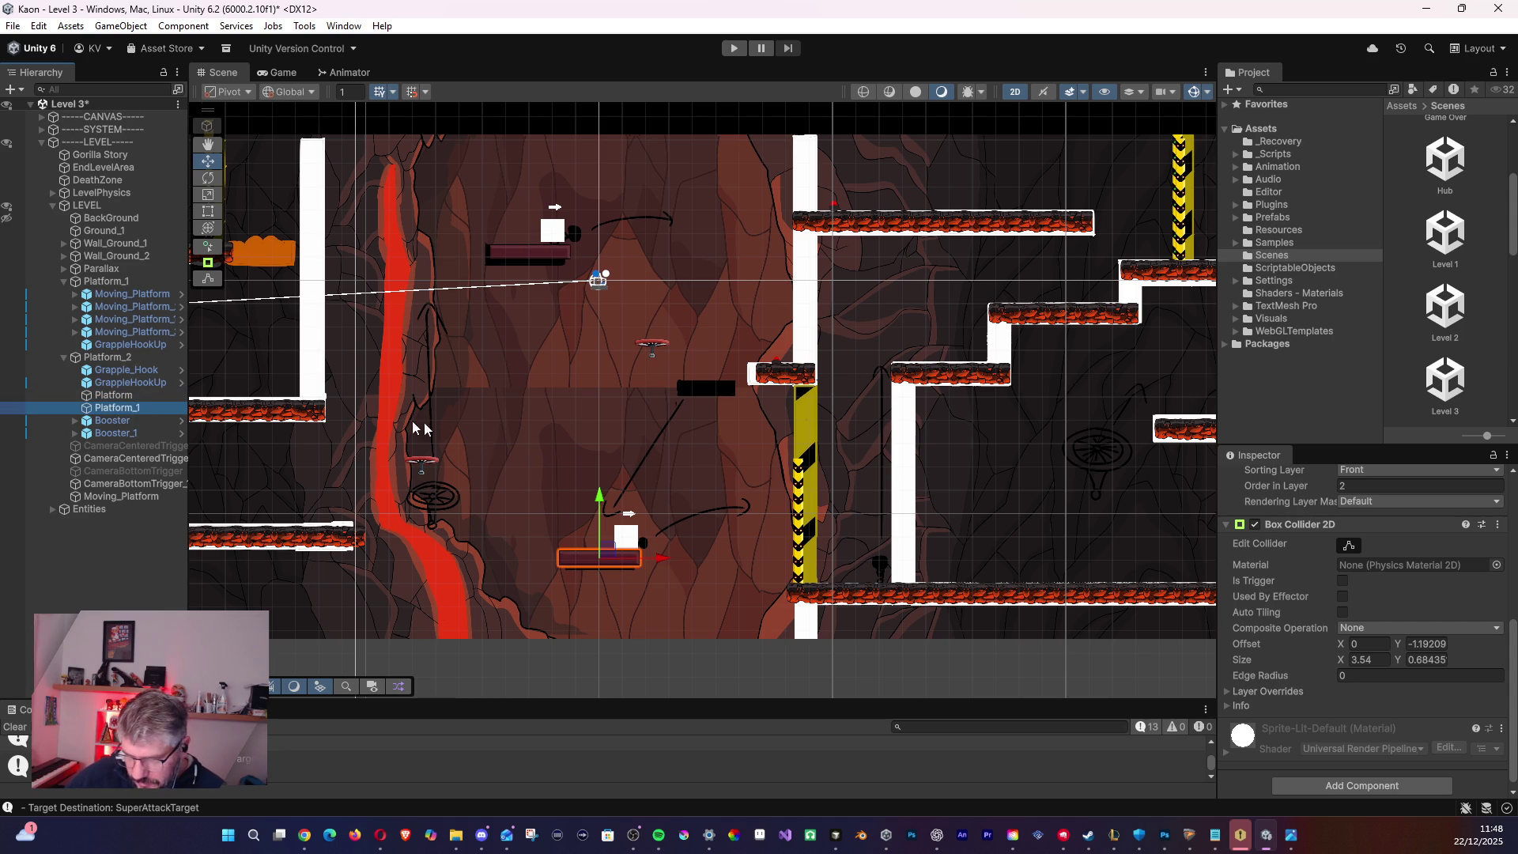
{"action": "key", "text": "ctrl+d"}
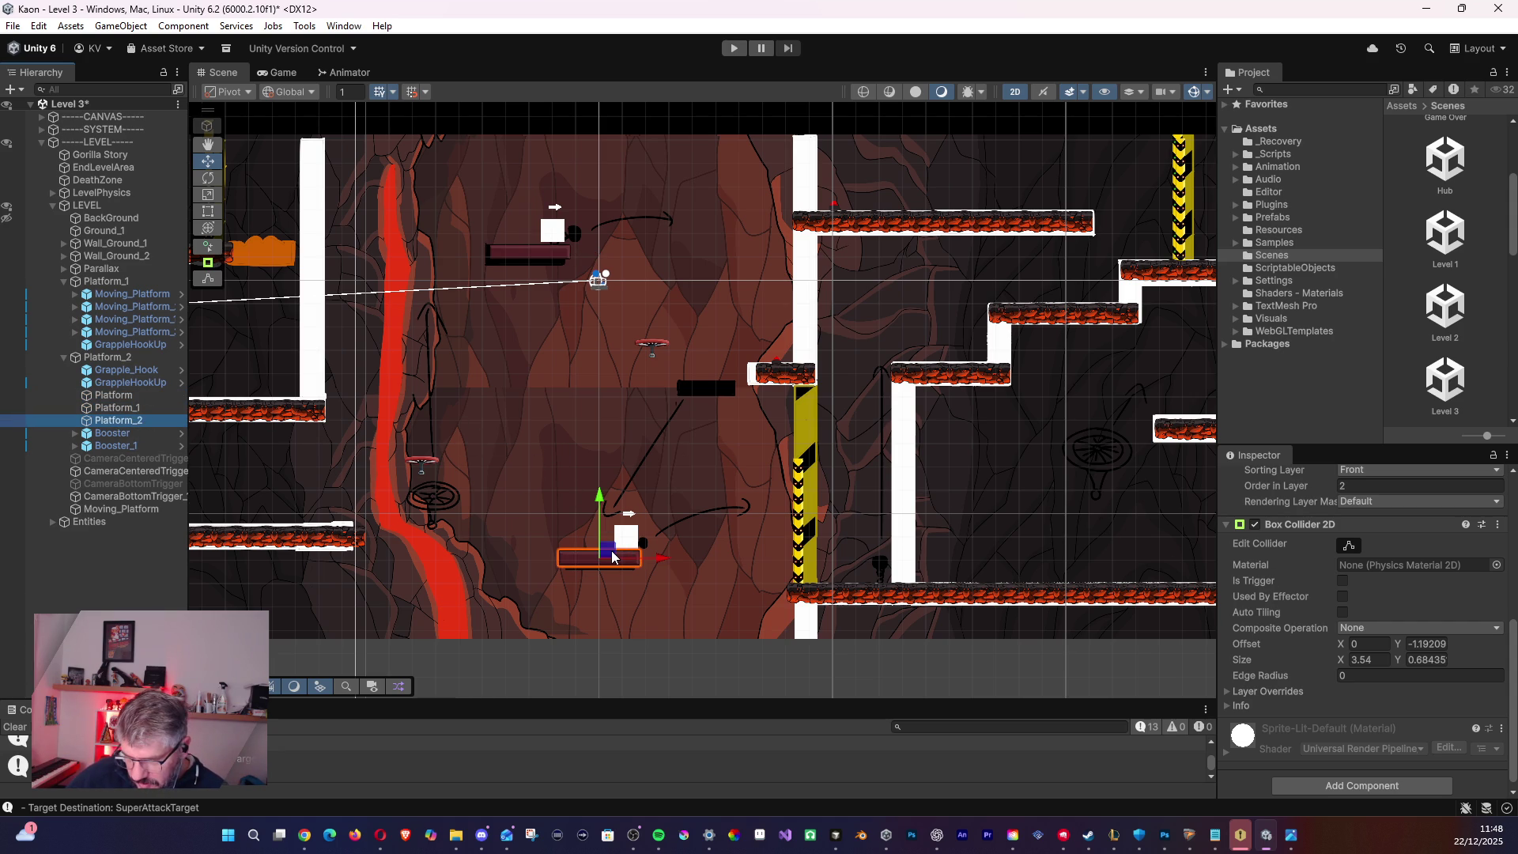
{"action": "key", "text": "Delete"}
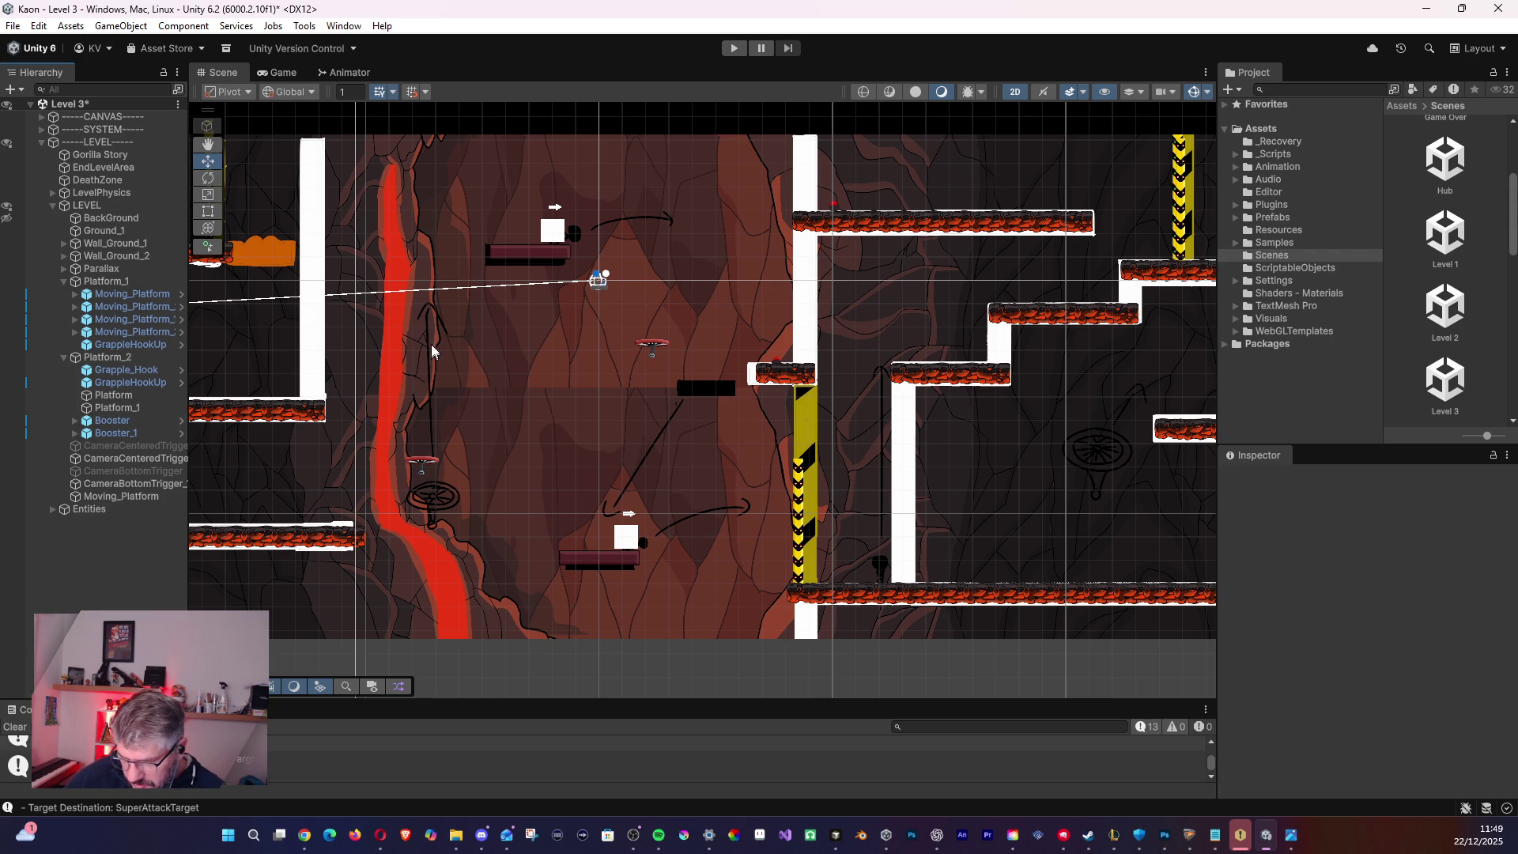
- Duplicate Platform_1 as Platform_2, nest it under Platform_1, and move it beside the moving-platform path
{"action": "mouse_move", "coordinate": [783, 369]}
{"action": "left_mouse_down"}
{"action": "mouse_move", "coordinate": [514, 372]}
{"action": "mouse_move", "coordinate": [580, 399]}
{"action": "mouse_move", "coordinate": [1019, 417]}
{"action": "mouse_move", "coordinate": [938, 410]}
{"action": "left_mouse_up"}
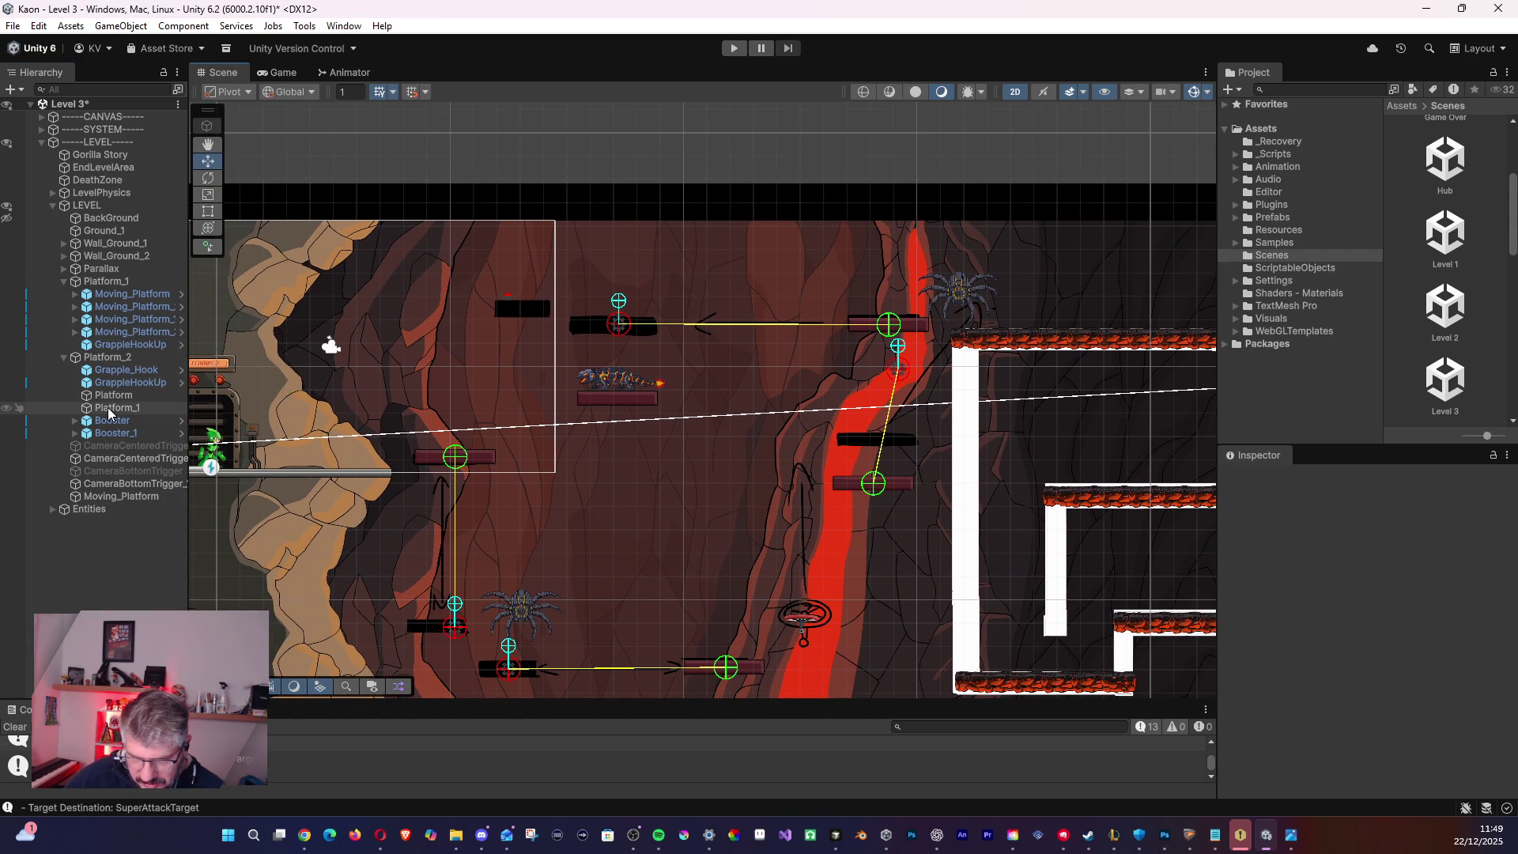
{"action": "left_click", "coordinate": [162, 407]}
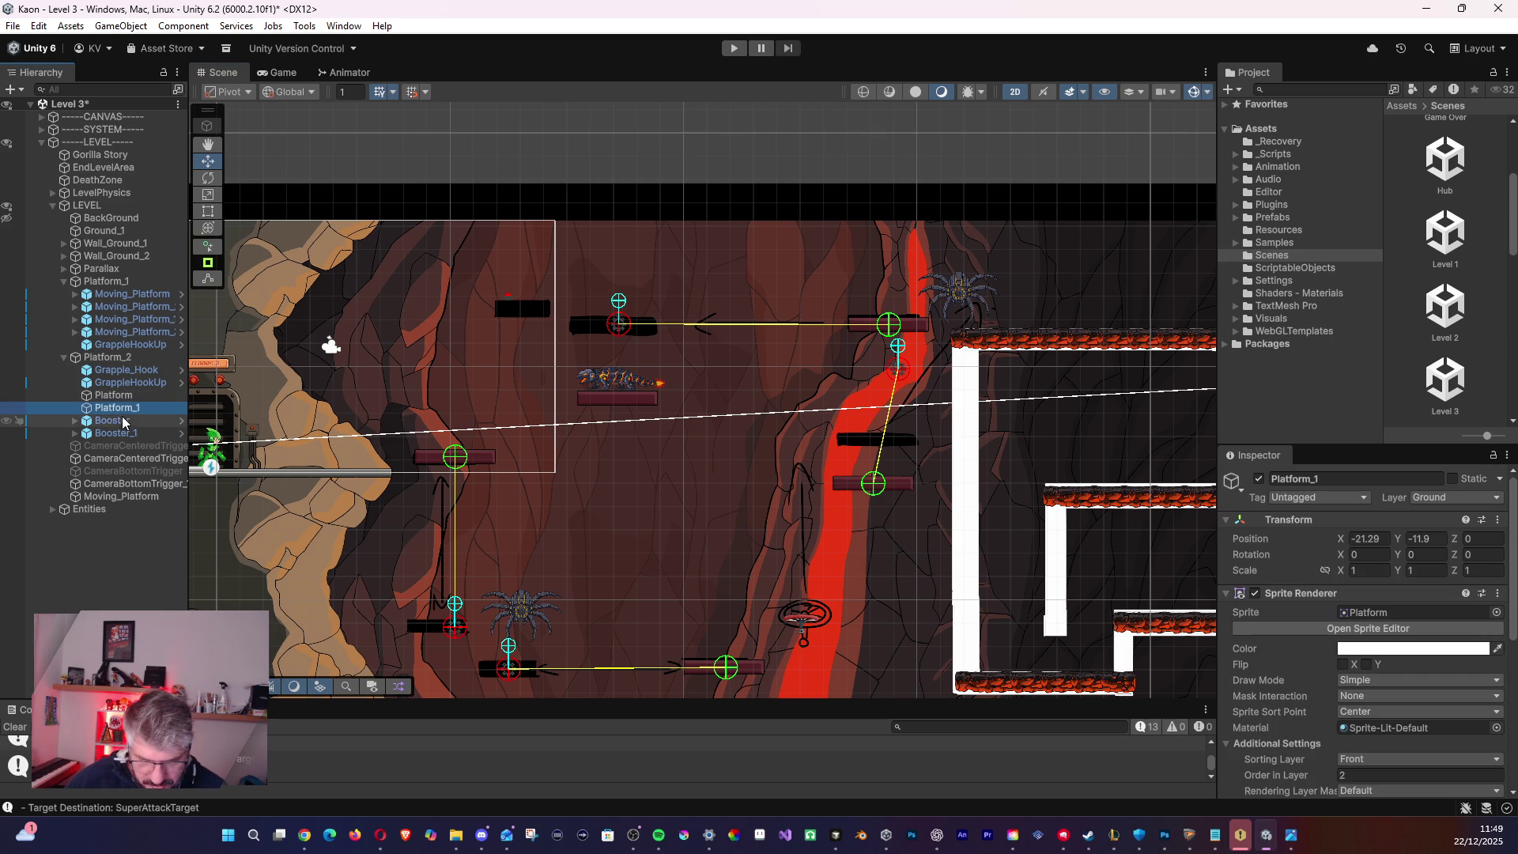
{"action": "key", "text": "ctrl+d"}
{"action": "left_click_drag", "start_coordinate": [100, 295], "coordinate": [107, 305]}
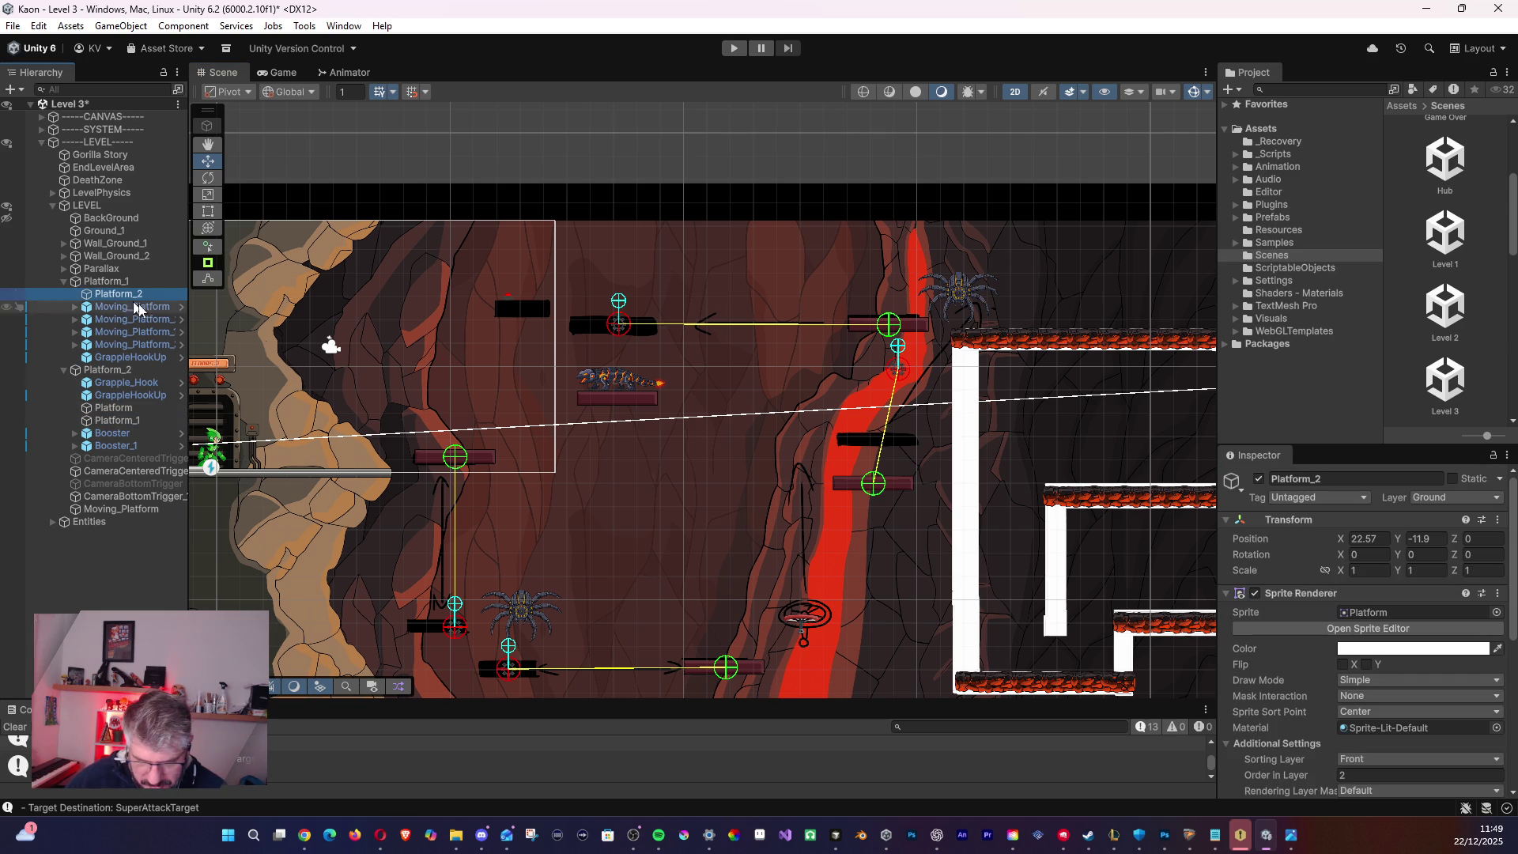
{"action": "scroll", "coordinate": [671, 444], "scroll_direction": "down", "scroll_amount": 4}
{"action": "mouse_move", "coordinate": [671, 444]}
{"action": "left_mouse_down"}
{"action": "mouse_move", "coordinate": [544, 387]}
{"action": "mouse_move", "coordinate": [654, 404]}
{"action": "left_mouse_up"}
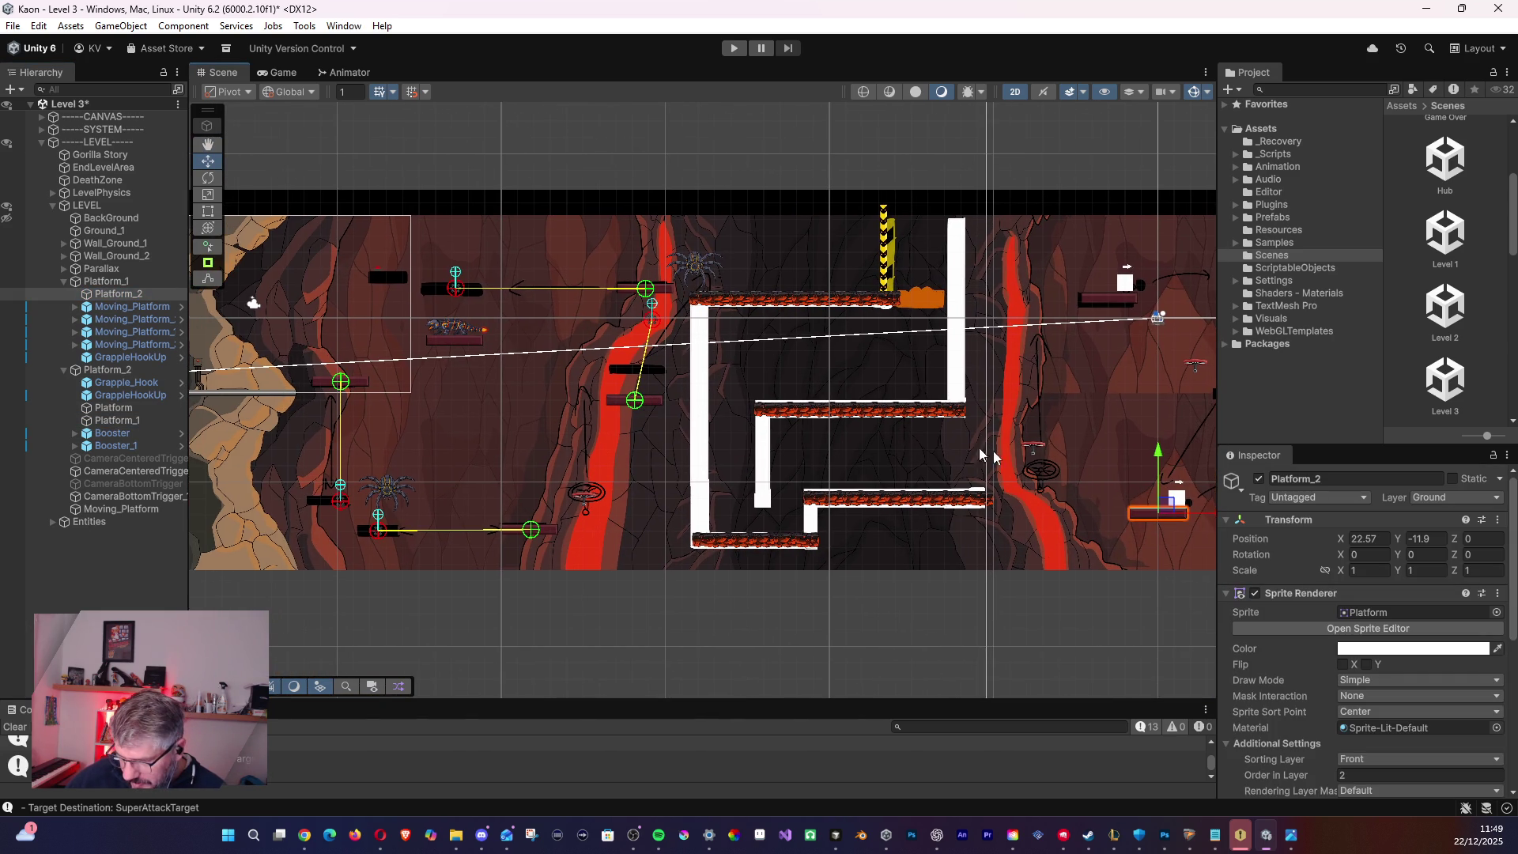
{"action": "mouse_move", "coordinate": [1168, 506]}
{"action": "left_mouse_down"}
{"action": "mouse_move", "coordinate": [459, 334]}
{"action": "mouse_move", "coordinate": [464, 284]}
{"action": "mouse_move", "coordinate": [389, 272]}
{"action": "mouse_move", "coordinate": [518, 526]}
{"action": "mouse_move", "coordinate": [431, 529]}
{"action": "mouse_move", "coordinate": [381, 548]}
{"action": "mouse_move", "coordinate": [377, 568]}
{"action": "mouse_move", "coordinate": [433, 557]}
{"action": "mouse_move", "coordinate": [462, 337]}
{"action": "left_mouse_up"}
- Duplicate it as Platform_3 and delete the old Moving_Platform beneath the creature
{"action": "key", "text": "ctrl+d"}
{"action": "left_click", "coordinate": [461, 337]}
{"action": "left_click", "coordinate": [464, 346]}
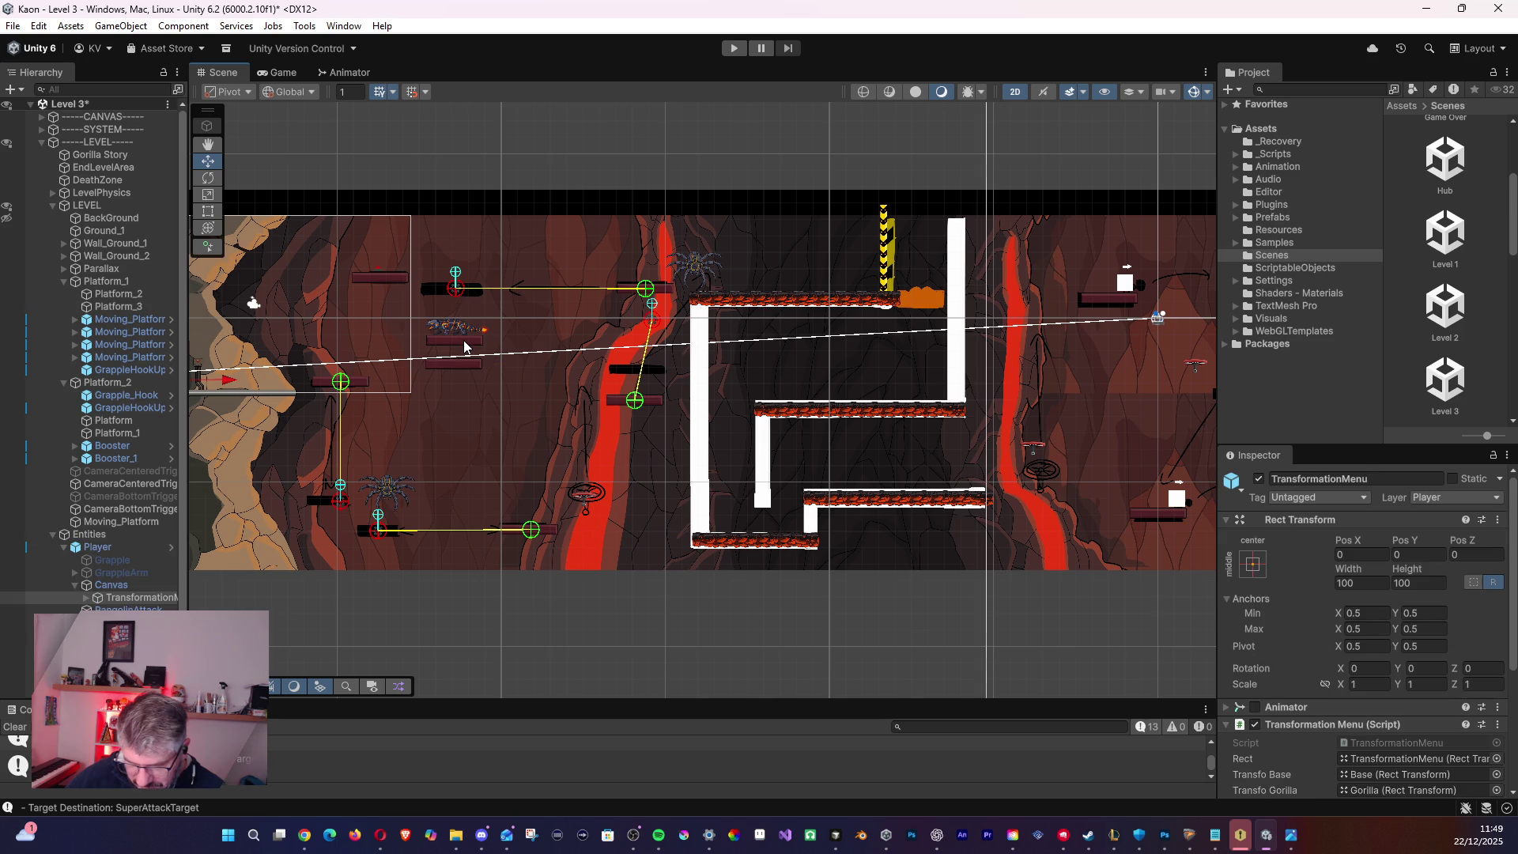
{"action": "left_click", "coordinate": [464, 346]}
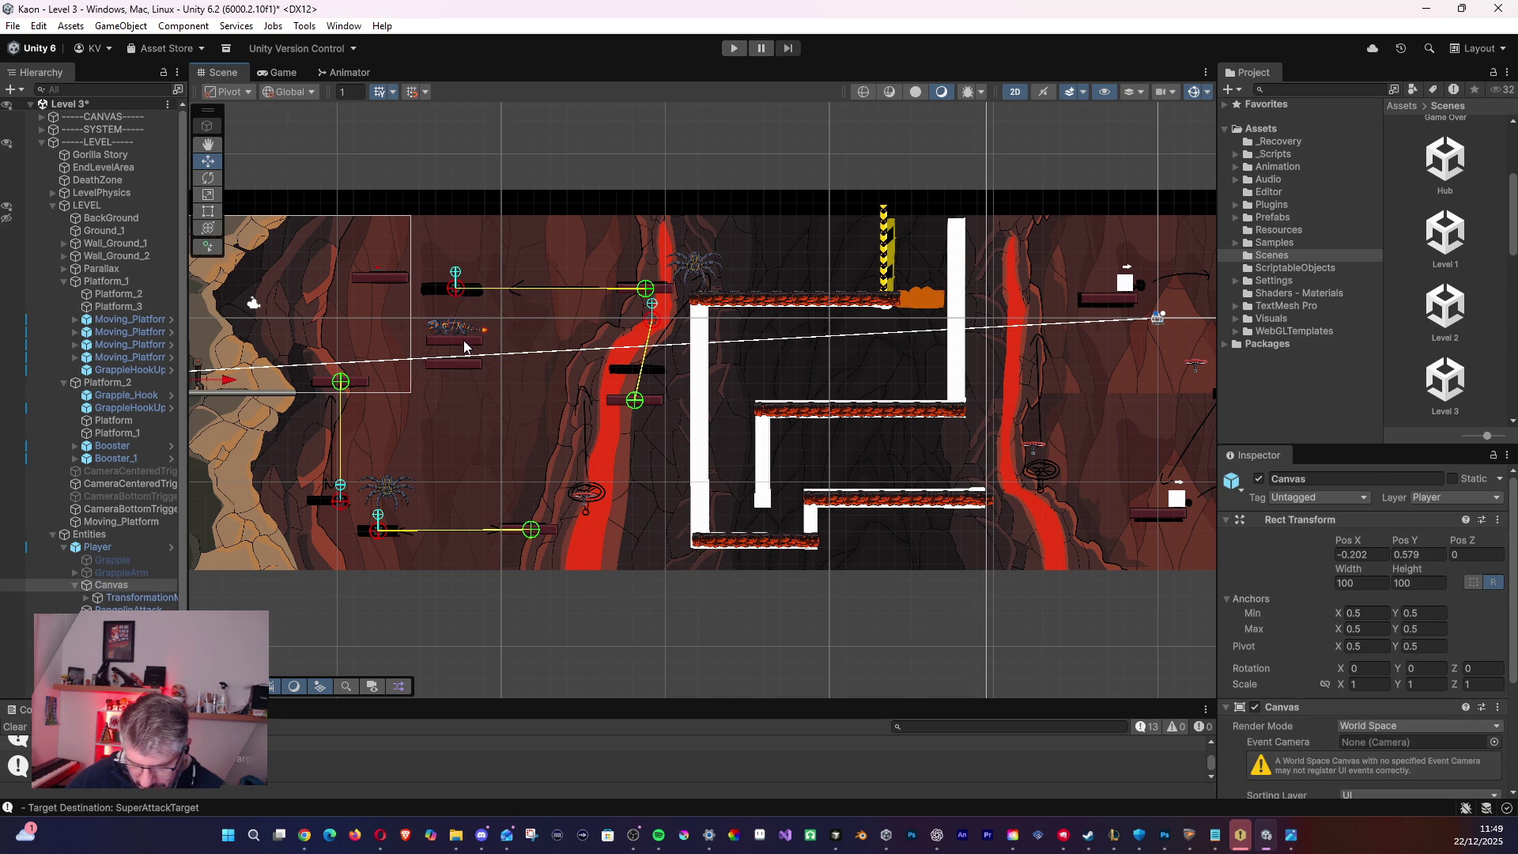
{"action": "left_click", "coordinate": [451, 349]}
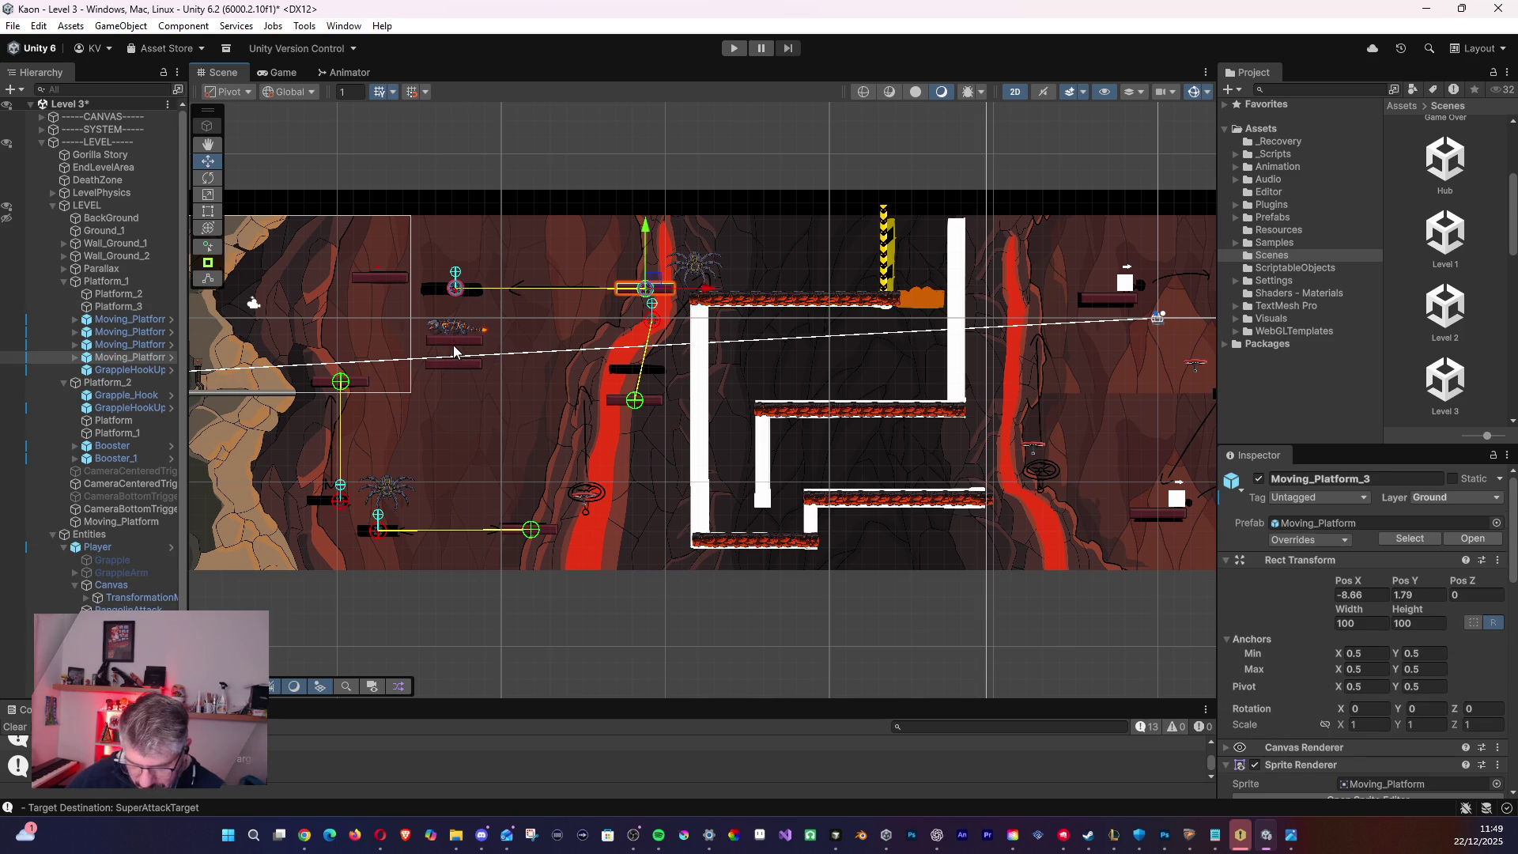
{"action": "left_click", "coordinate": [453, 344]}
{"action": "left_click", "coordinate": [452, 345]}
{"action": "left_click", "coordinate": [453, 342]}
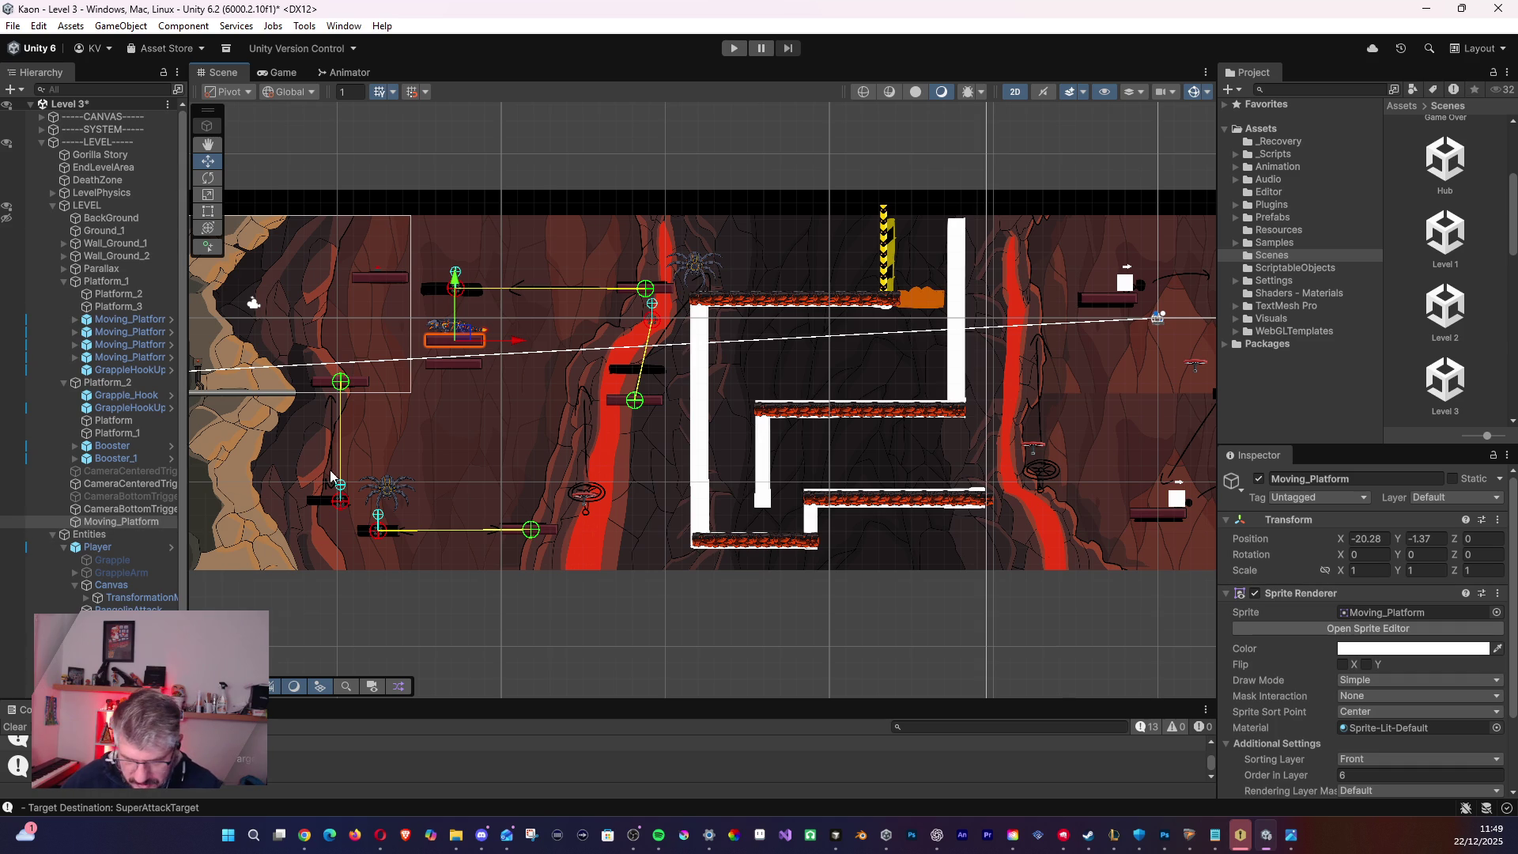
{"action": "key", "text": "Delete"}
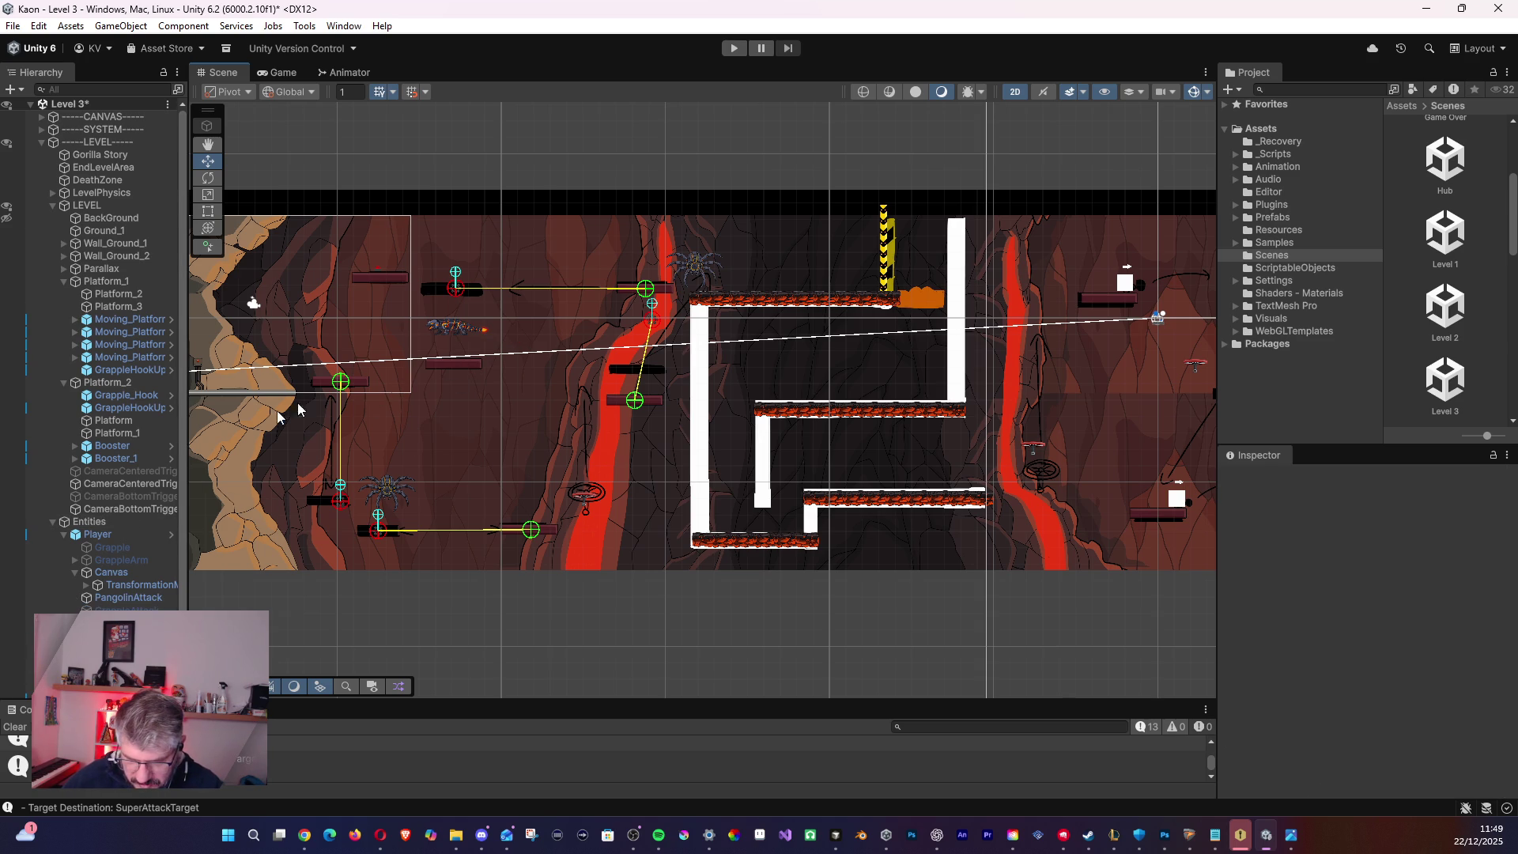
- Review Platform_2's children, then raise Platform_3 up beneath the creature
{"action": "left_click", "coordinate": [134, 373]}
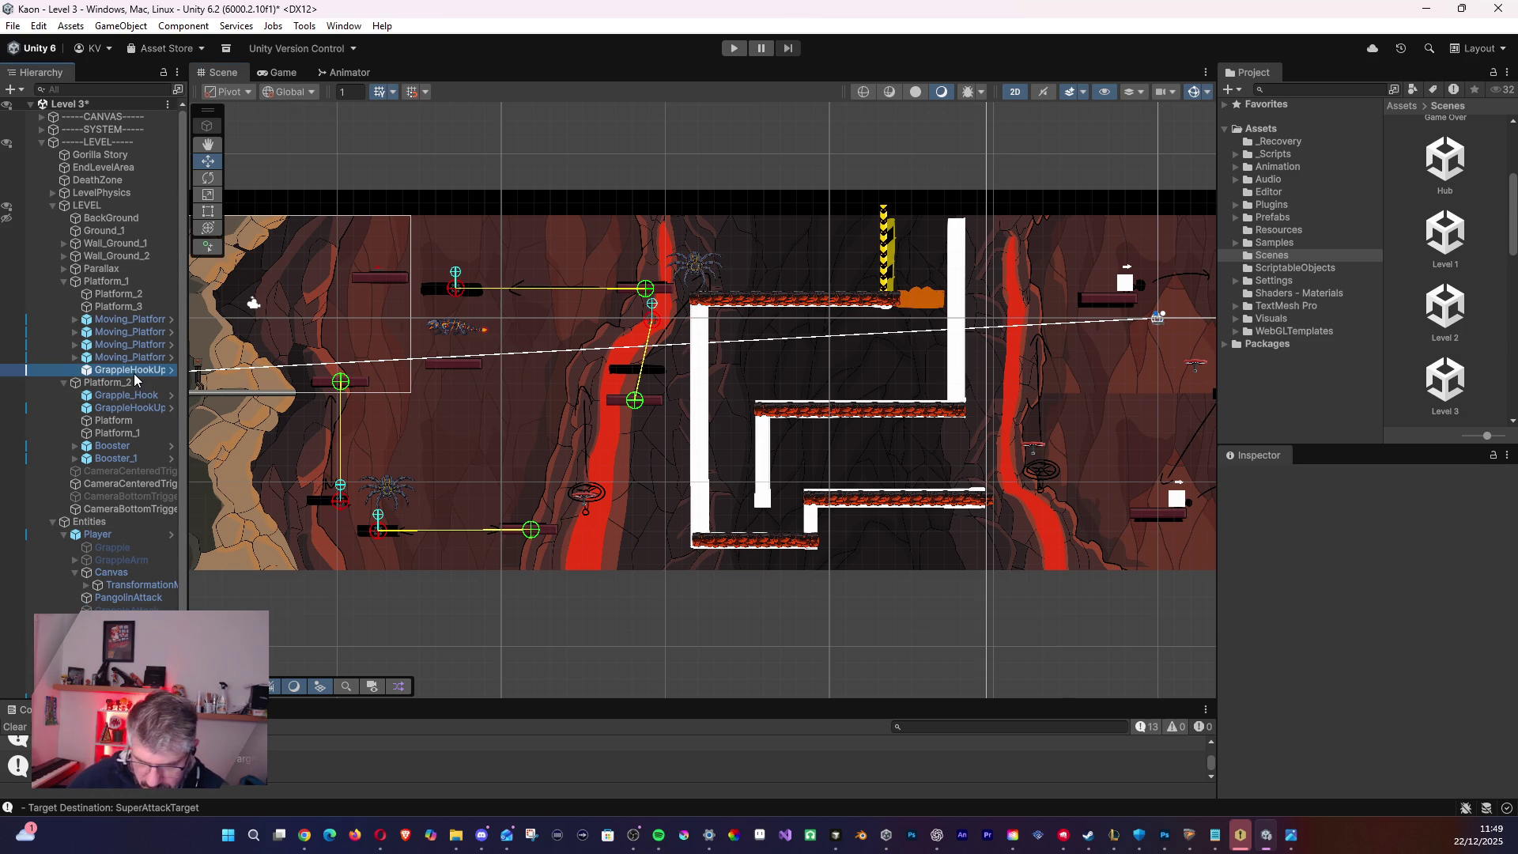
{"action": "left_click", "coordinate": [128, 382]}
{"action": "left_click", "coordinate": [125, 395]}
{"action": "left_click", "coordinate": [125, 407]}
{"action": "left_click", "coordinate": [113, 432]}
{"action": "left_click", "coordinate": [112, 445]}
{"action": "left_click", "coordinate": [113, 433]}
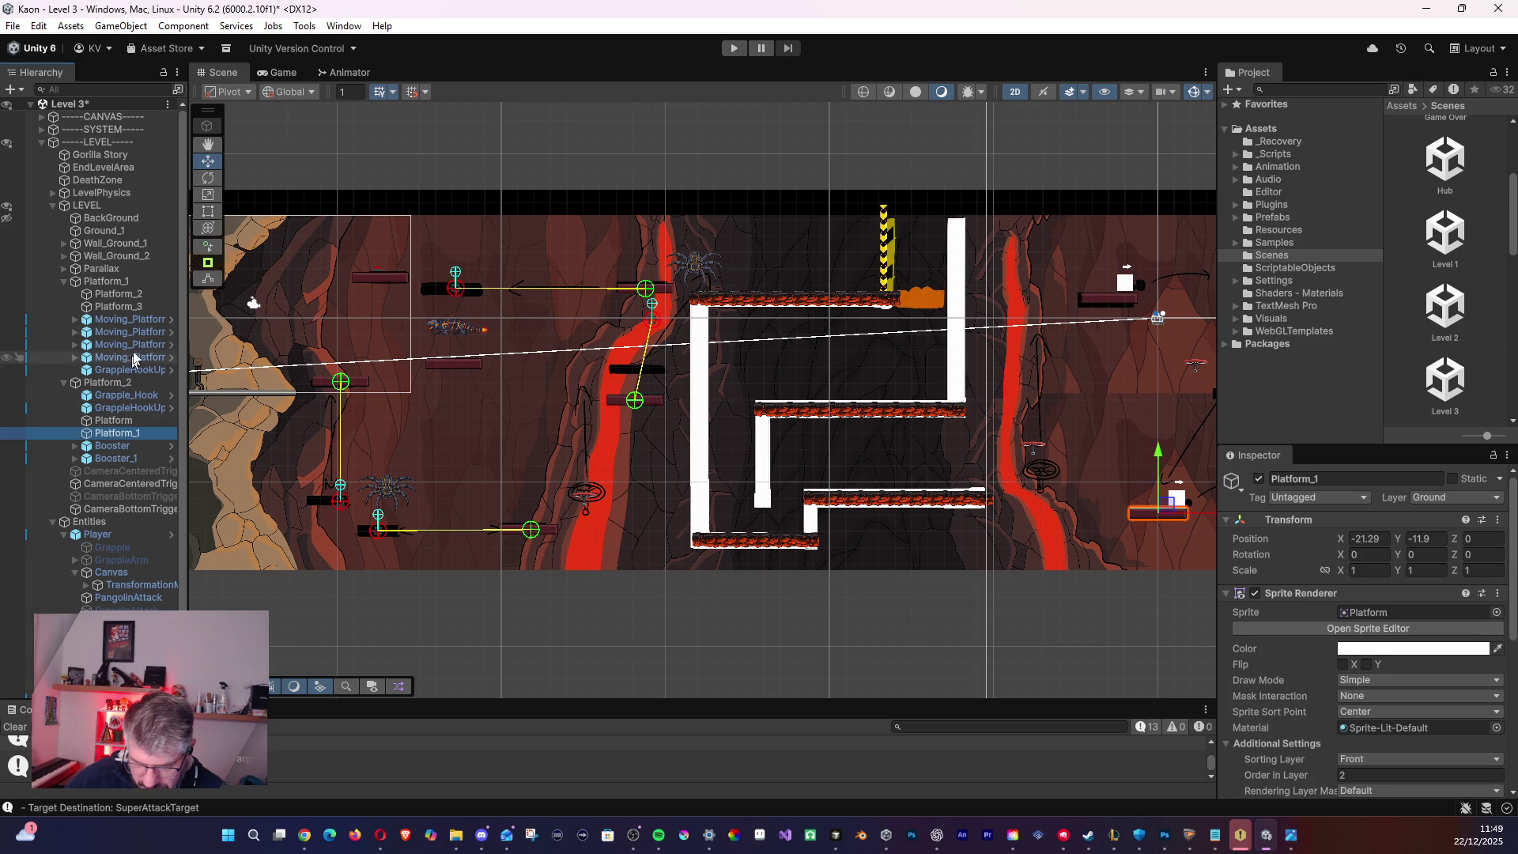
{"action": "left_click", "coordinate": [131, 307]}
{"action": "left_click_drag", "start_coordinate": [462, 363], "coordinate": [463, 341]}
{"action": "scroll", "coordinate": [474, 336], "scroll_direction": "up", "scroll_amount": 1}
{"action": "scroll", "coordinate": [470, 363], "scroll_direction": "up", "scroll_amount": 6}
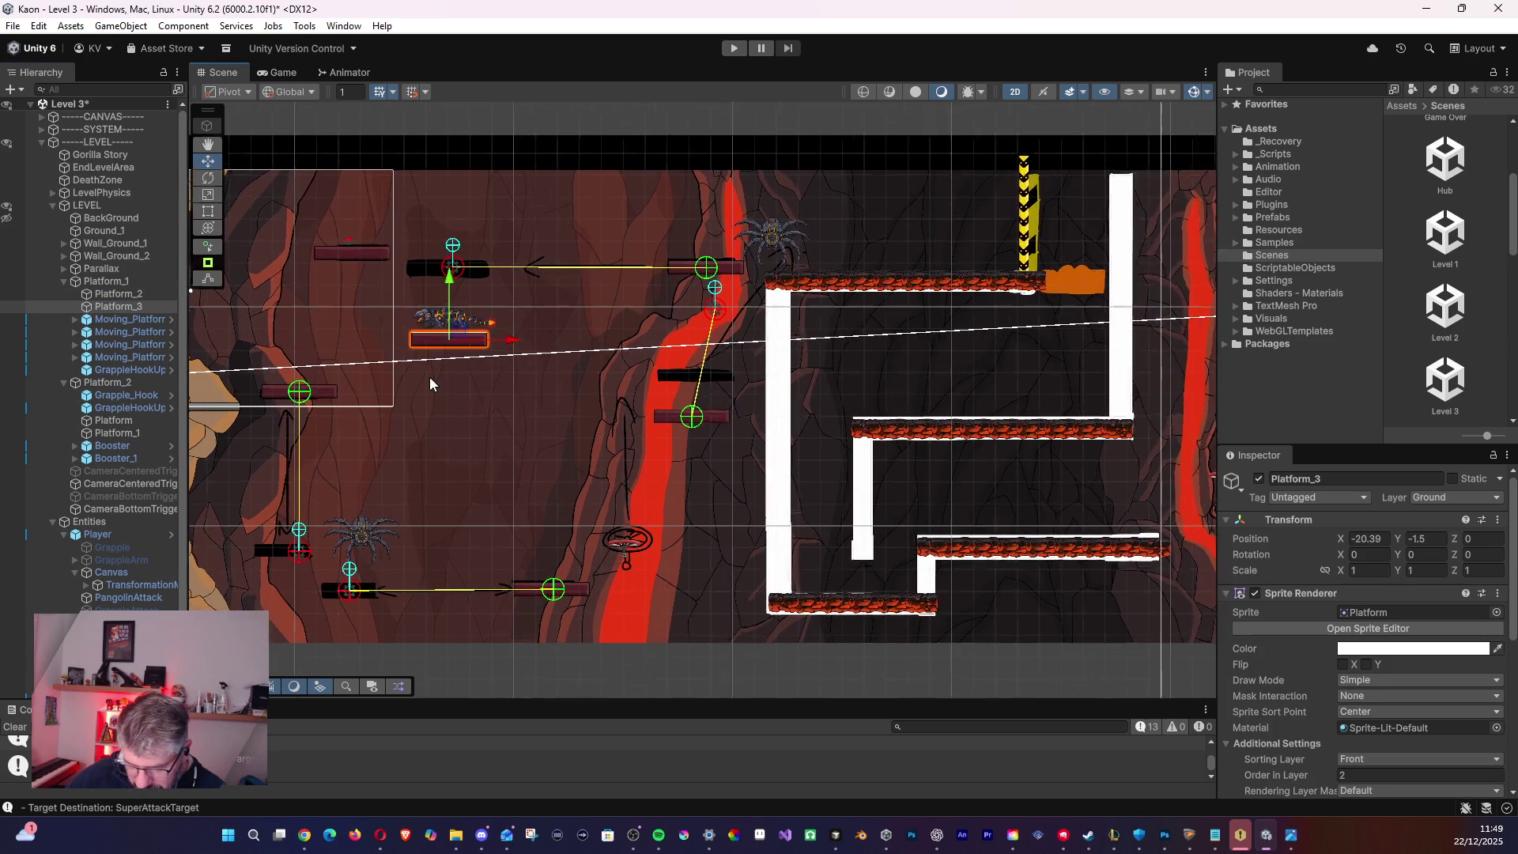
{"action": "key", "text": "Up"}
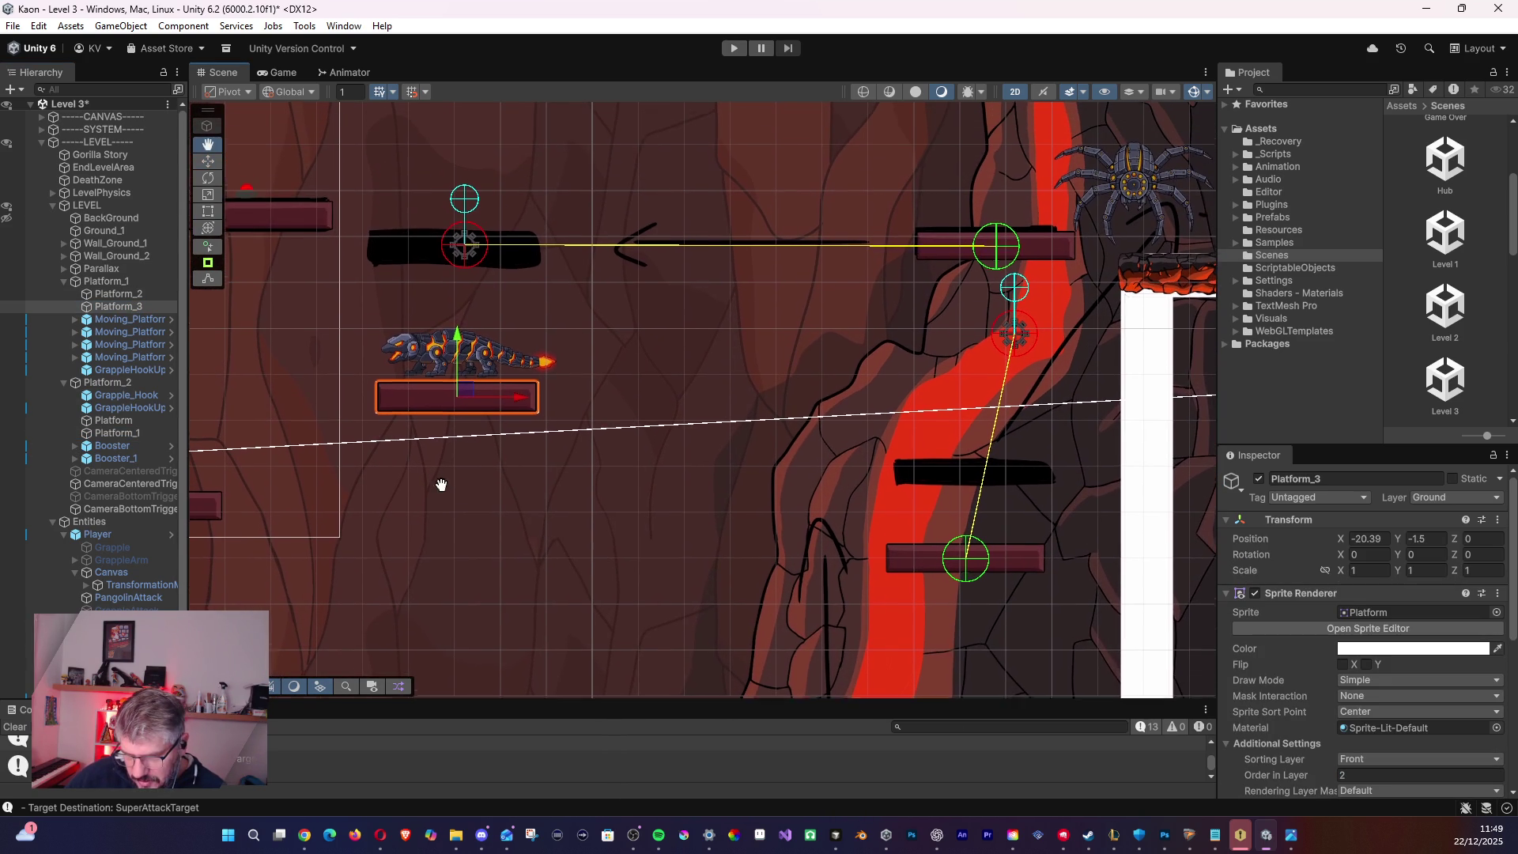
{"action": "left_click_drag", "start_coordinate": [460, 383], "coordinate": [457, 385]}
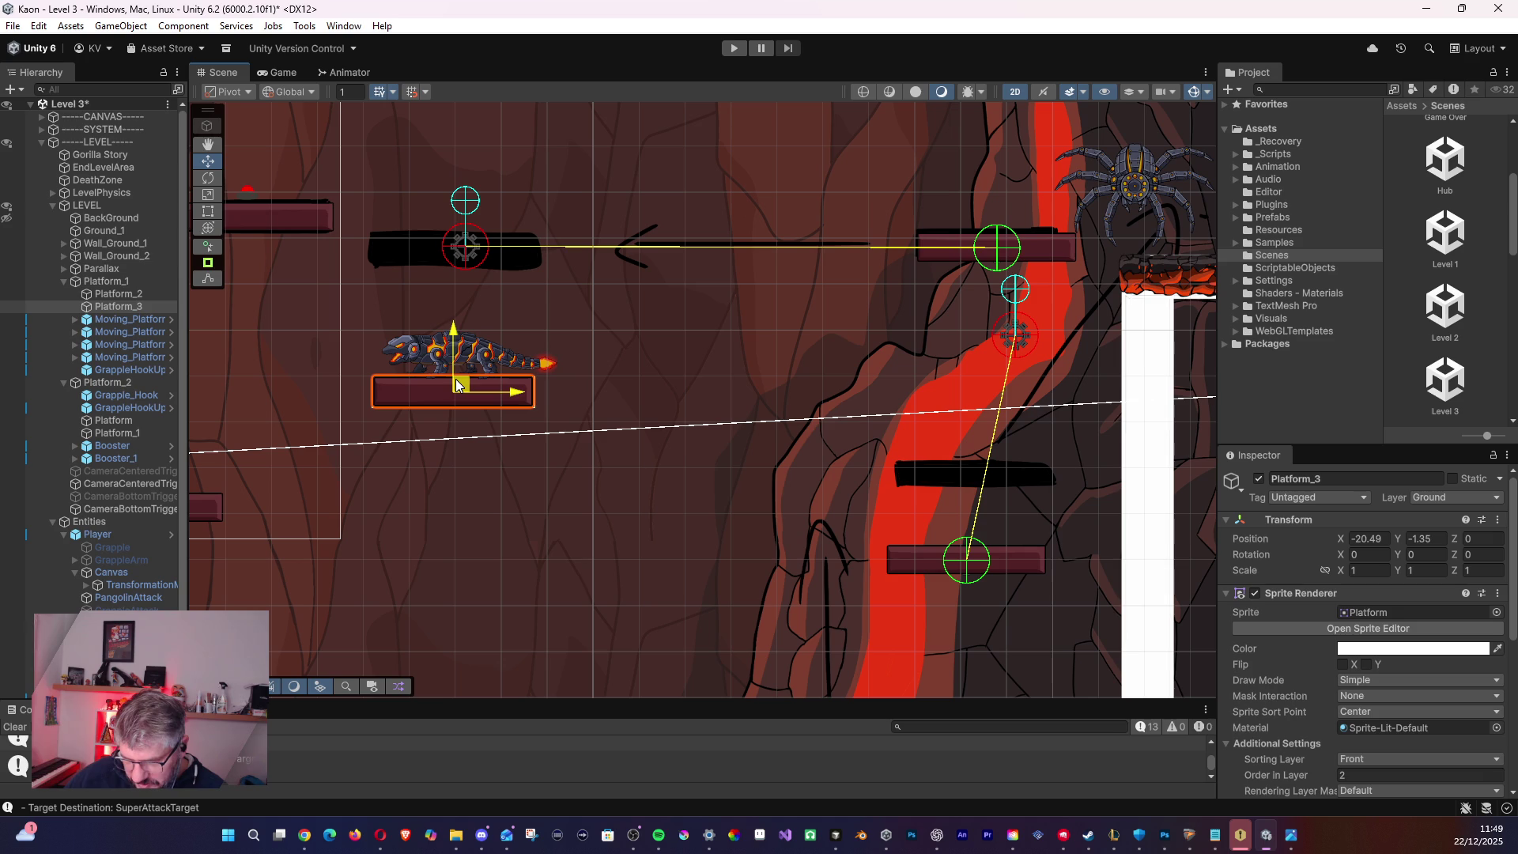
{"action": "key", "text": "Left"}
{"action": "scroll", "coordinate": [514, 457], "scroll_direction": "down", "scroll_amount": 2}
{"action": "scroll", "coordinate": [527, 453], "scroll_direction": "down", "scroll_amount": 4}
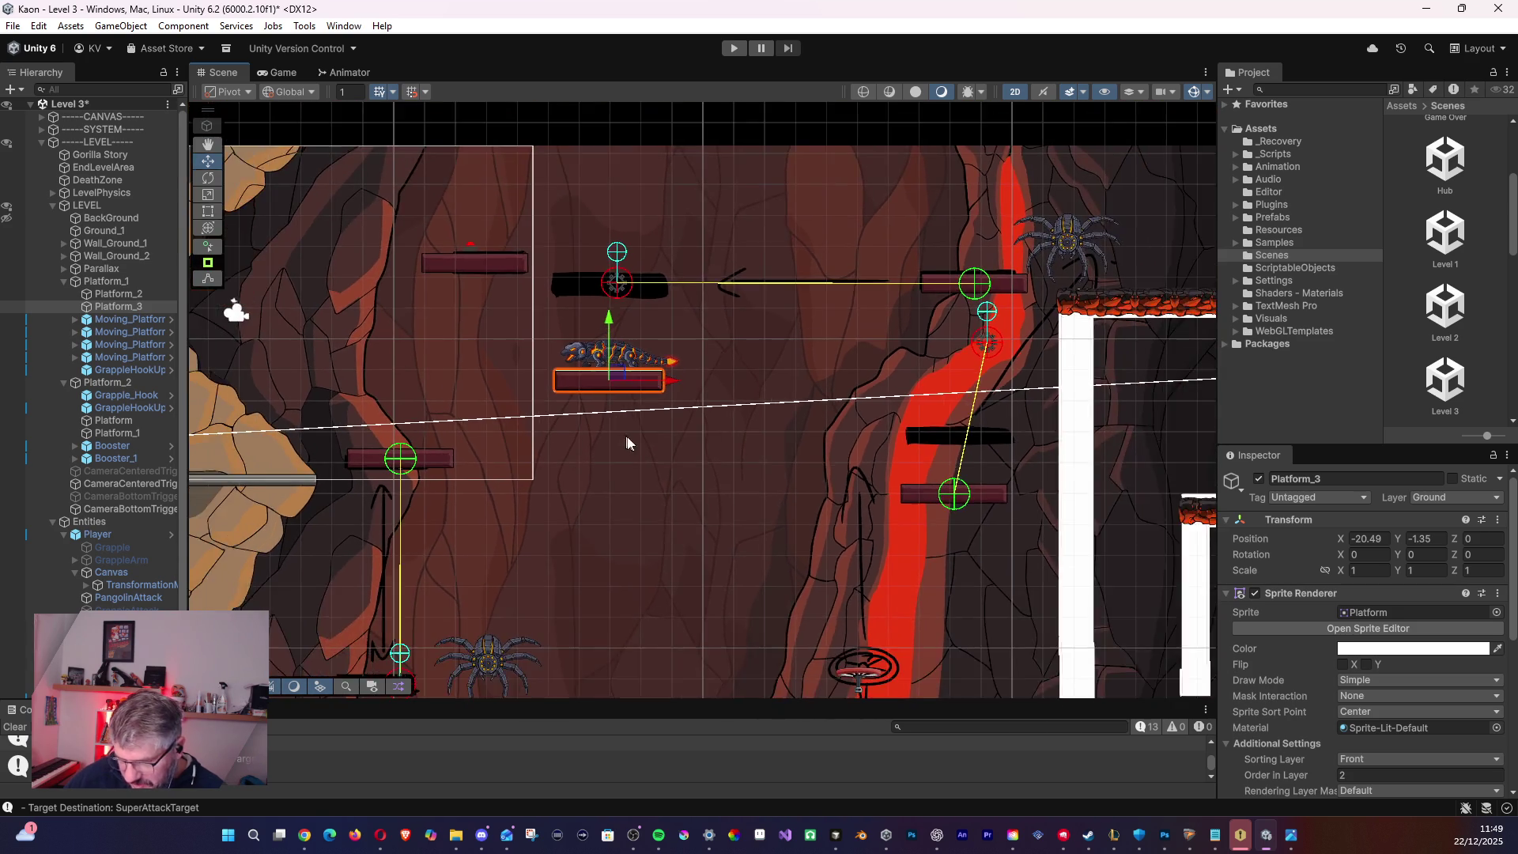
{"action": "scroll", "coordinate": [615, 340], "scroll_direction": "down", "scroll_amount": 4}
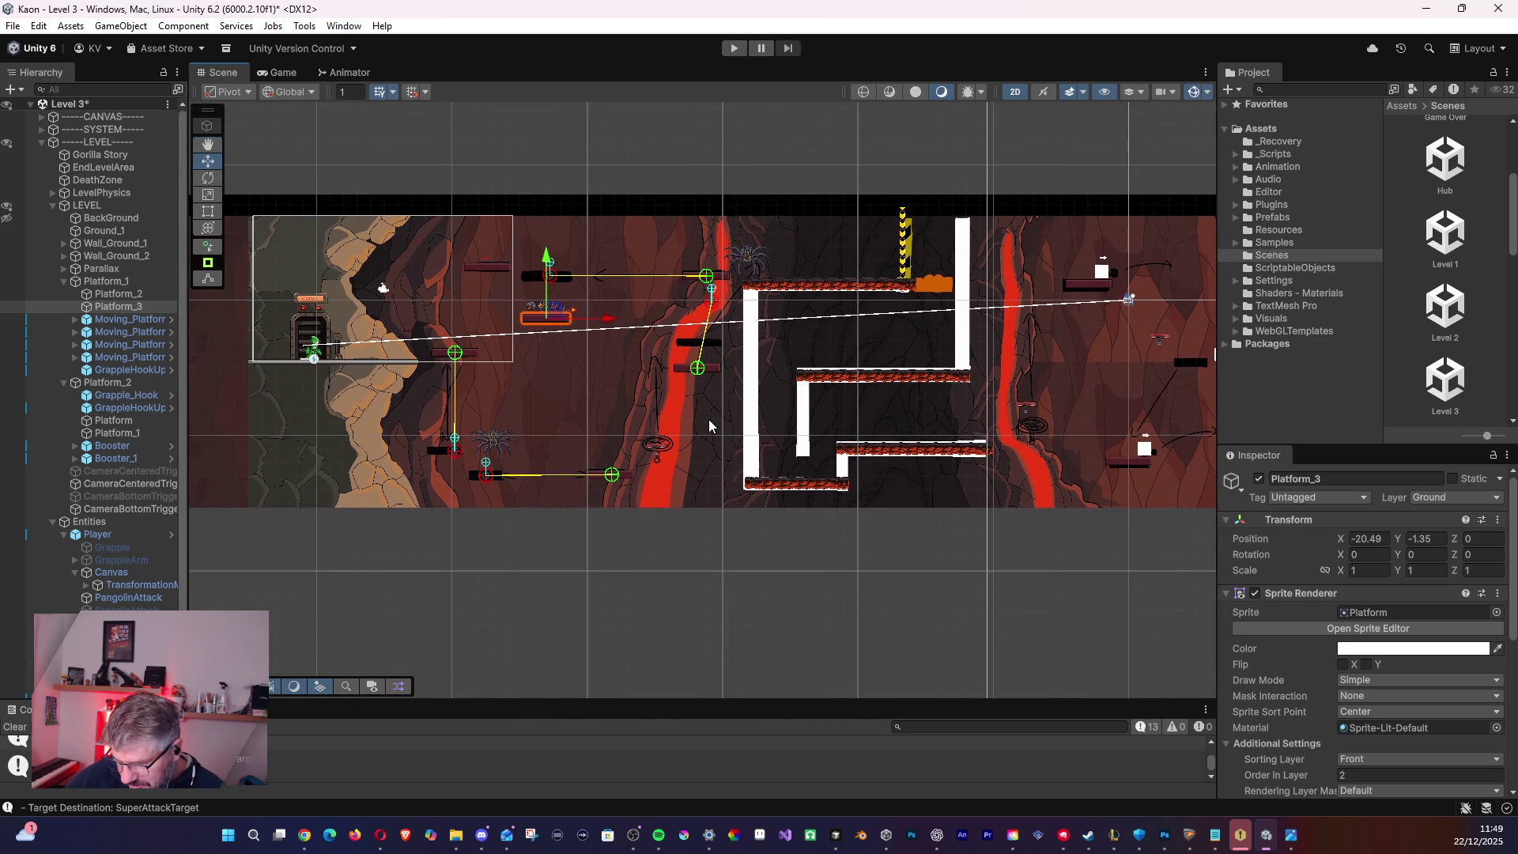
{"action": "left_click_drag", "start_coordinate": [708, 425], "coordinate": [540, 384]}
{"action": "left_click_drag", "start_coordinate": [556, 303], "coordinate": [324, 370]}
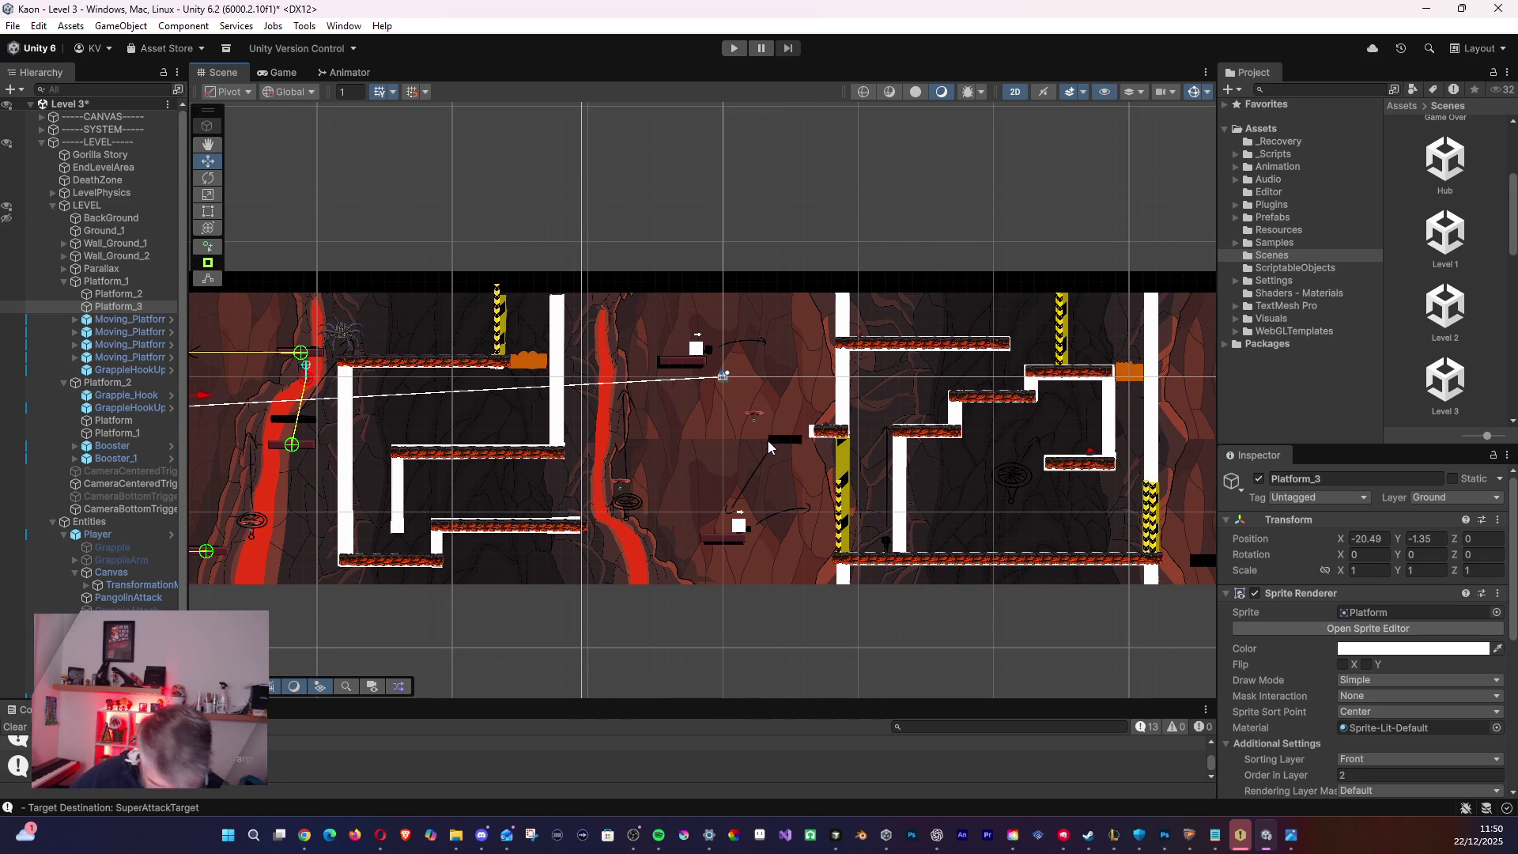
{"action": "mouse_move", "coordinate": [824, 396]}
{"action": "left_mouse_down"}
{"action": "mouse_move", "coordinate": [546, 383]}
{"action": "mouse_move", "coordinate": [590, 379]}
{"action": "left_mouse_up"}
{"action": "left_click_drag", "start_coordinate": [755, 418], "coordinate": [906, 432]}
{"action": "left_click_drag", "start_coordinate": [601, 380], "coordinate": [751, 393]}
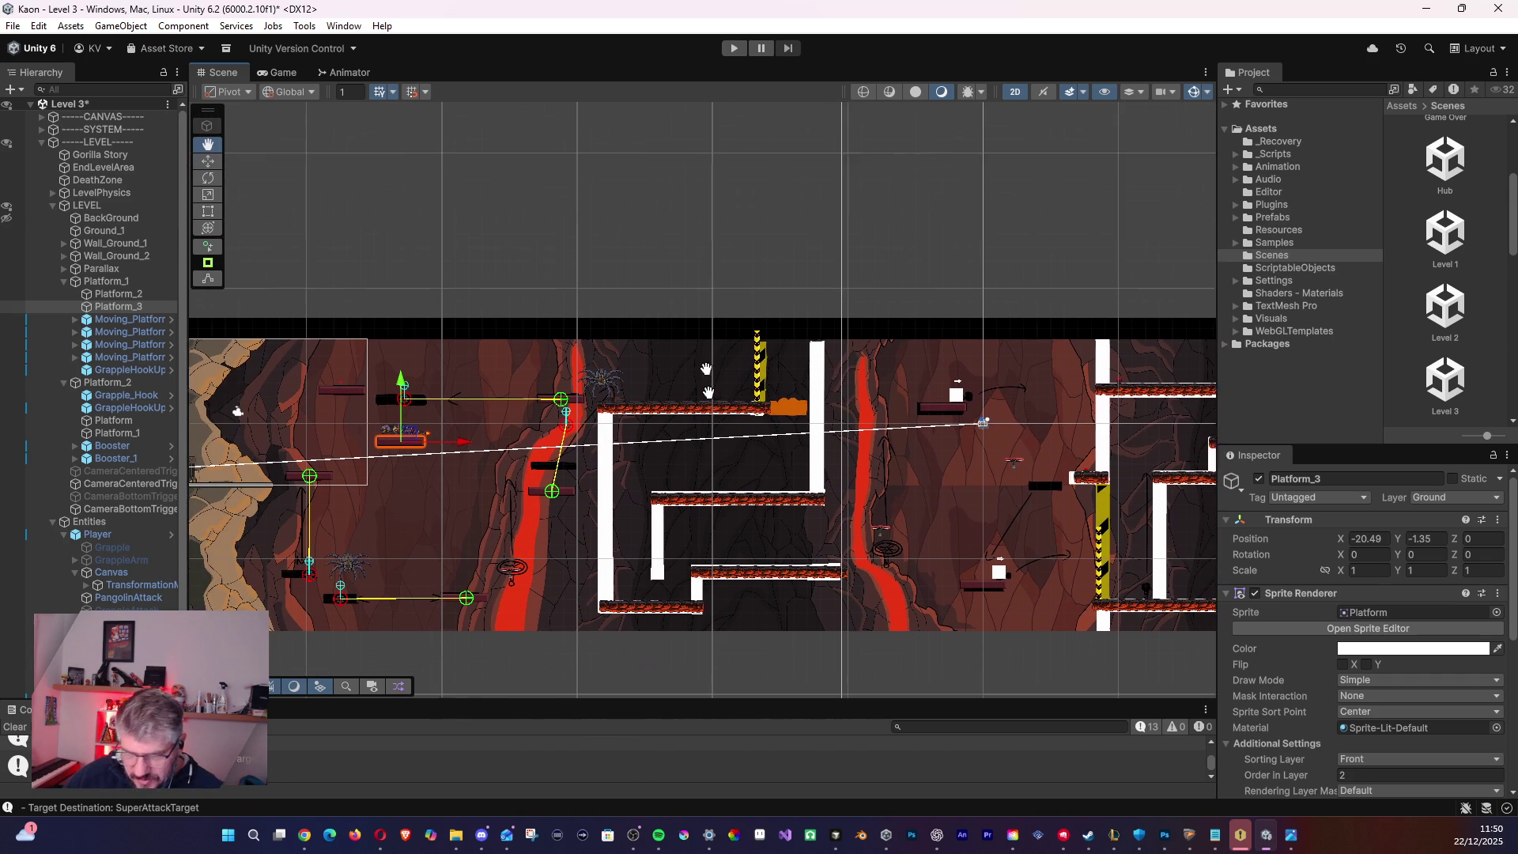
{"action": "left_click_drag", "start_coordinate": [553, 340], "coordinate": [704, 354]}
{"action": "left_click_drag", "start_coordinate": [554, 289], "coordinate": [702, 302]}
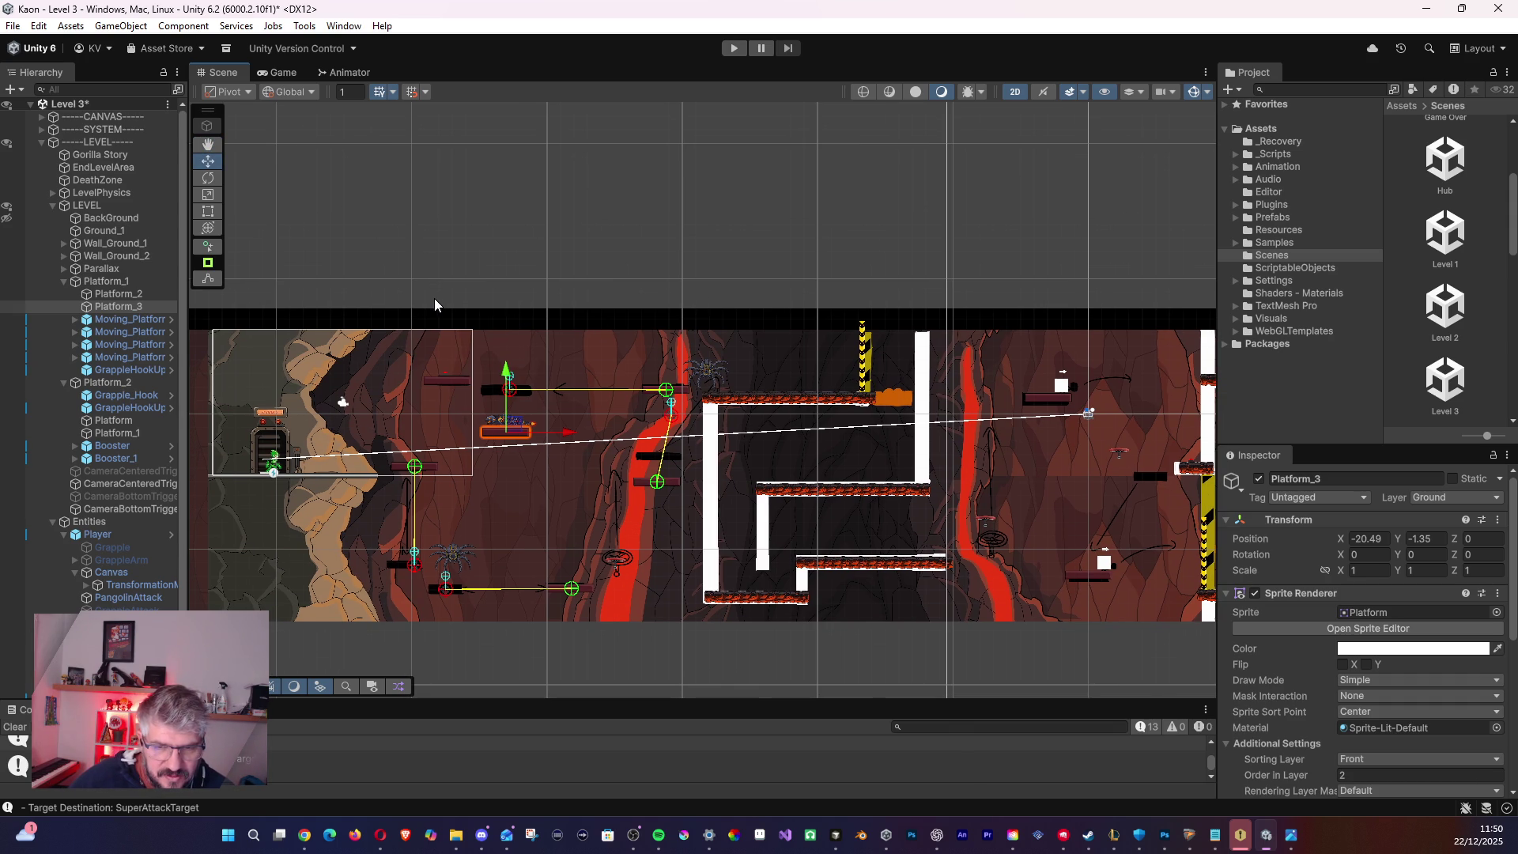
{"action": "mouse_move", "coordinate": [501, 278]}
{"action": "left_mouse_down"}
{"action": "mouse_move", "coordinate": [517, 215]}
{"action": "mouse_move", "coordinate": [689, 238]}
{"action": "left_mouse_up"}
- Search the Project assets for button prefabs and inspect WalkOnButton
{"action": "scroll", "coordinate": [593, 254], "scroll_direction": "down", "scroll_amount": 1}
{"action": "scroll", "coordinate": [515, 397], "scroll_direction": "up", "scroll_amount": 1}
{"action": "scroll", "coordinate": [563, 428], "scroll_direction": "up", "scroll_amount": 1}
{"action": "scroll", "coordinate": [563, 428], "scroll_direction": "up", "scroll_amount": 1}
{"action": "type", "text": "BUTTON"}
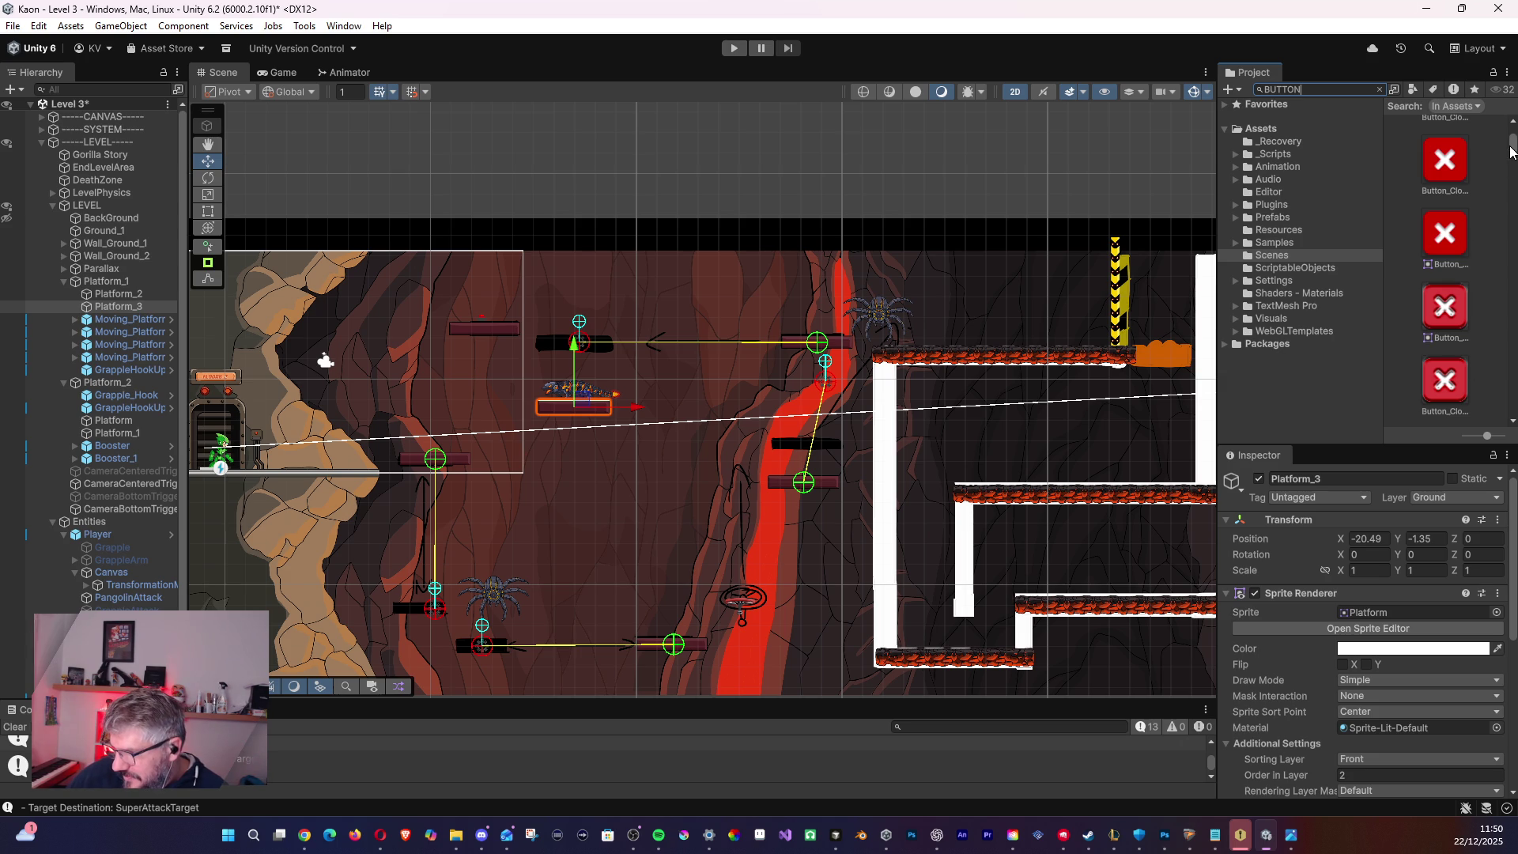
{"action": "scroll", "coordinate": [1511, 150], "scroll_direction": "down", "scroll_amount": 5}
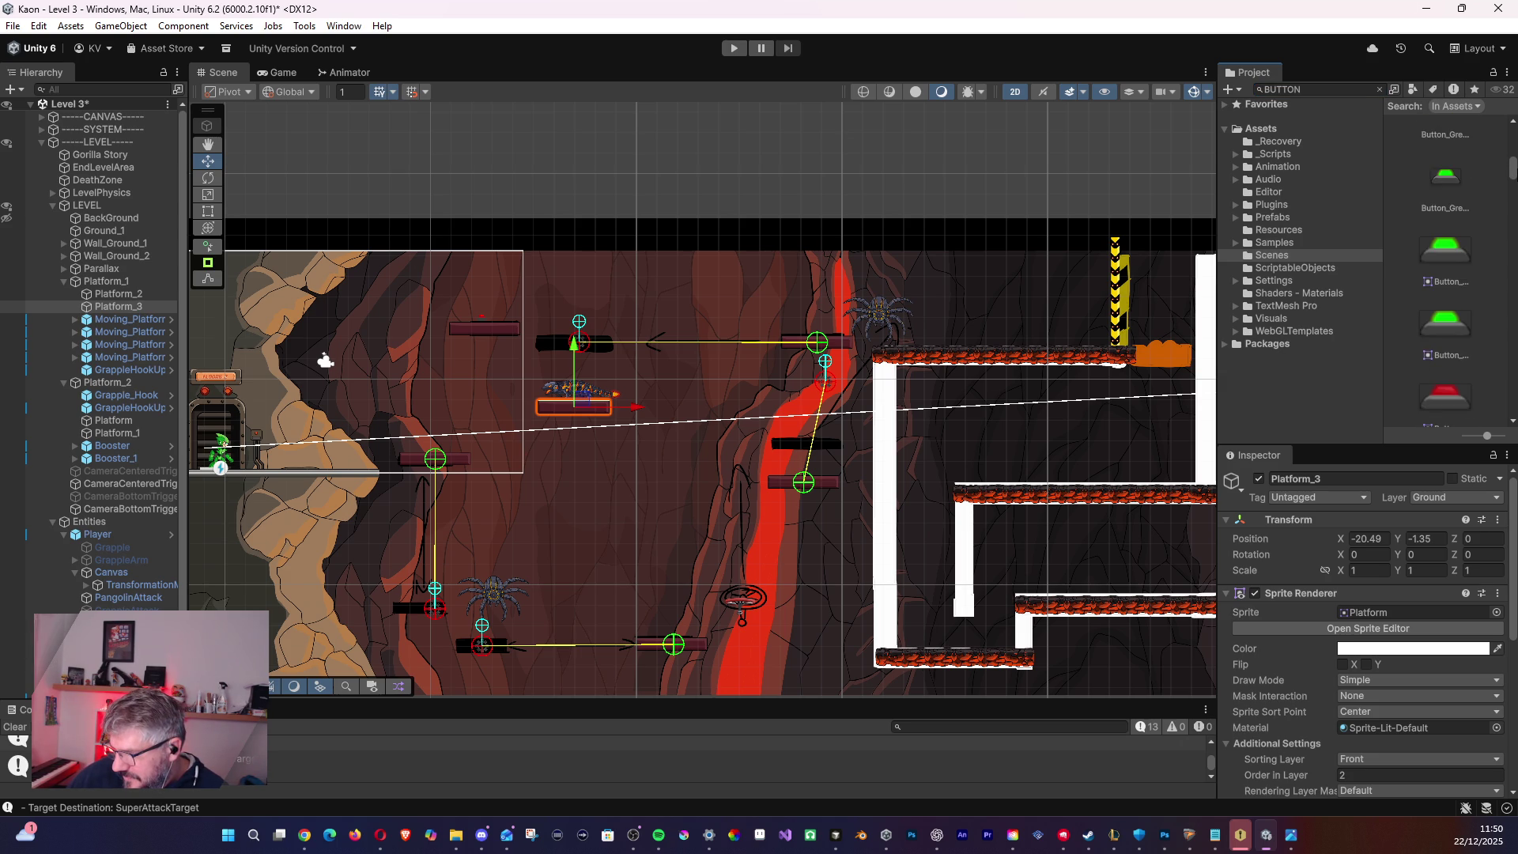
{"action": "scroll", "coordinate": [1446, 269], "scroll_direction": "down", "scroll_amount": 4}
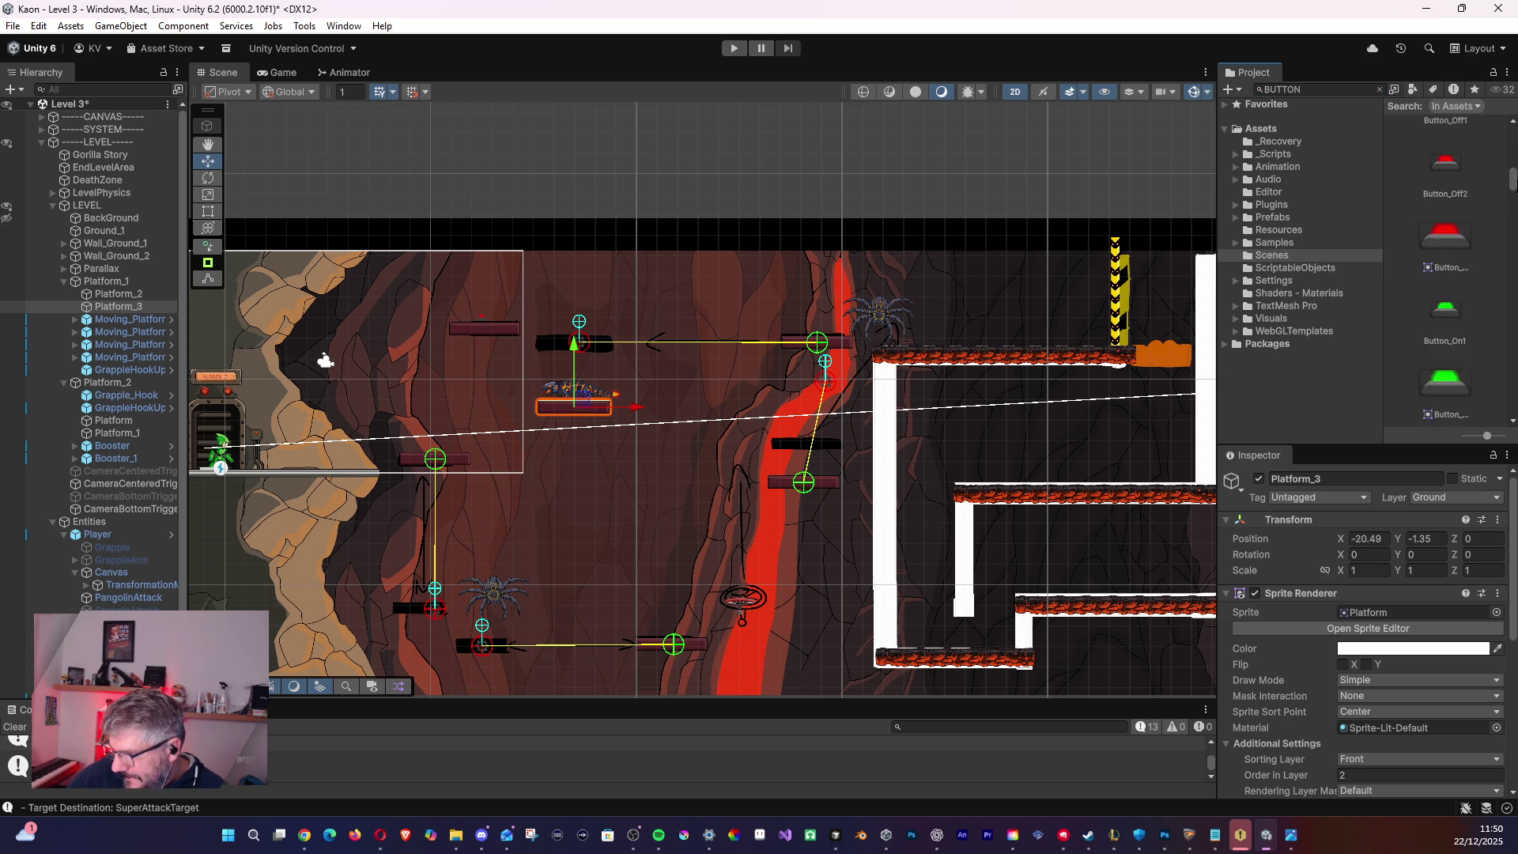
{"action": "scroll", "coordinate": [1513, 207], "scroll_direction": "down", "scroll_amount": 4}
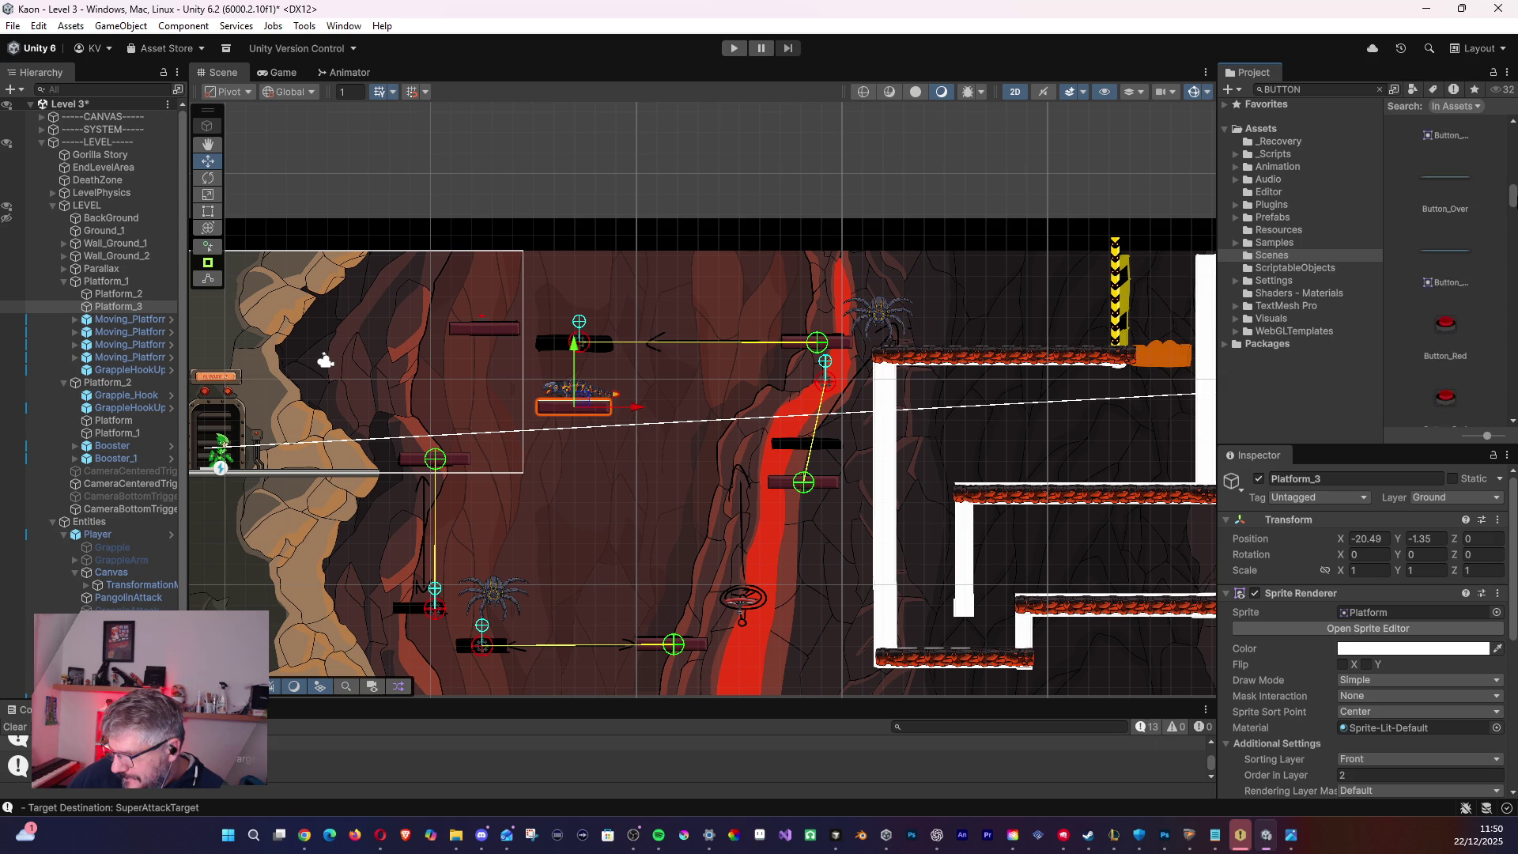
{"action": "left_click_drag", "start_coordinate": [1513, 207], "coordinate": [1513, 404]}
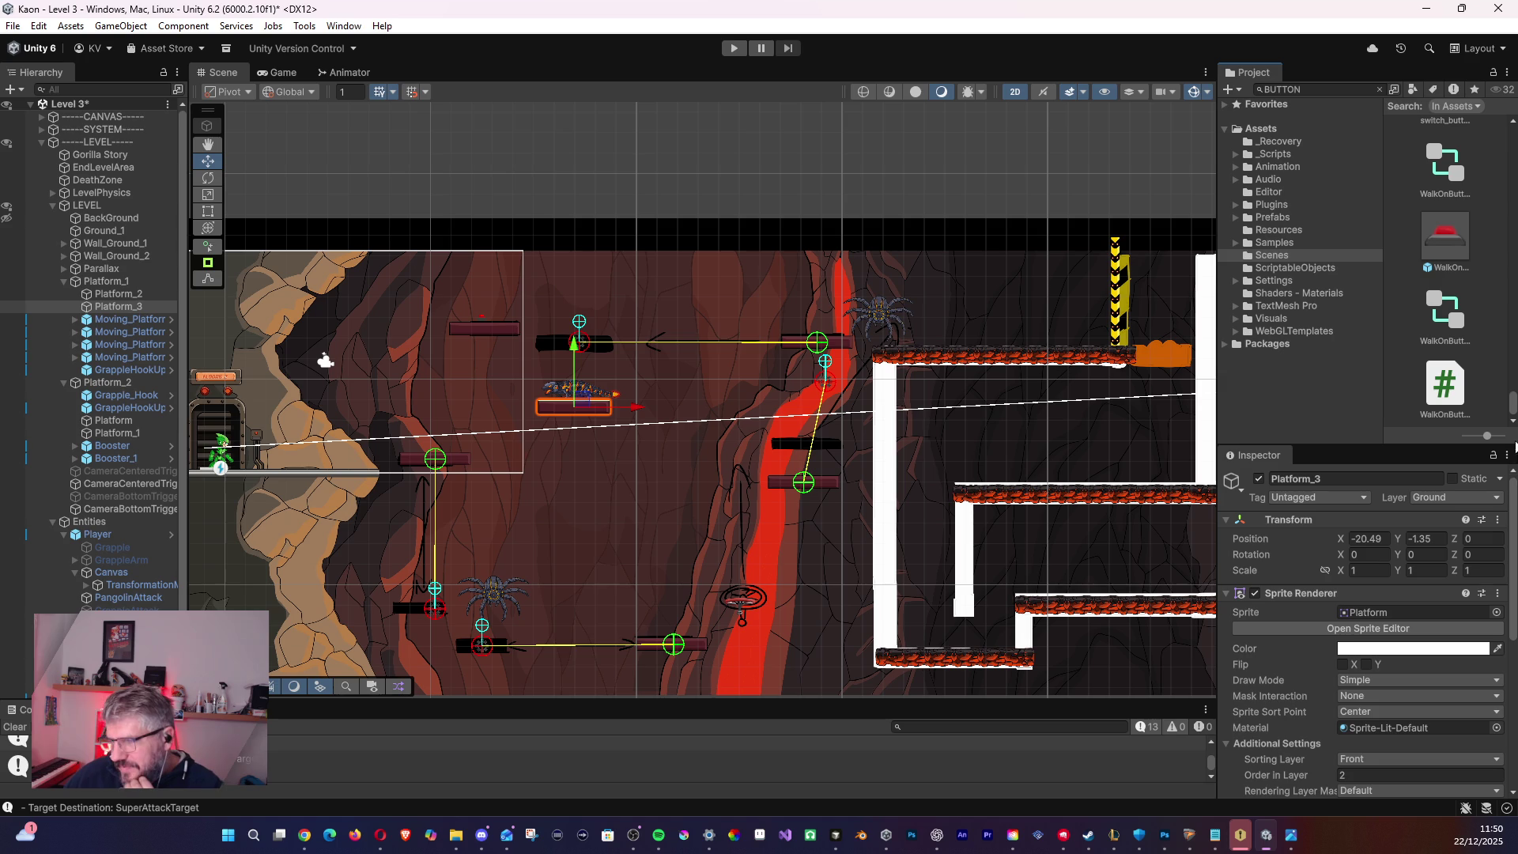
{"action": "left_click", "coordinate": [1447, 242]}
{"action": "scroll", "coordinate": [1464, 289], "scroll_direction": "up", "scroll_amount": 3}
- Search for 'WALK' and drag a WalkOnButton prefab above the upper platform
{"action": "left_click", "coordinate": [1337, 90]}
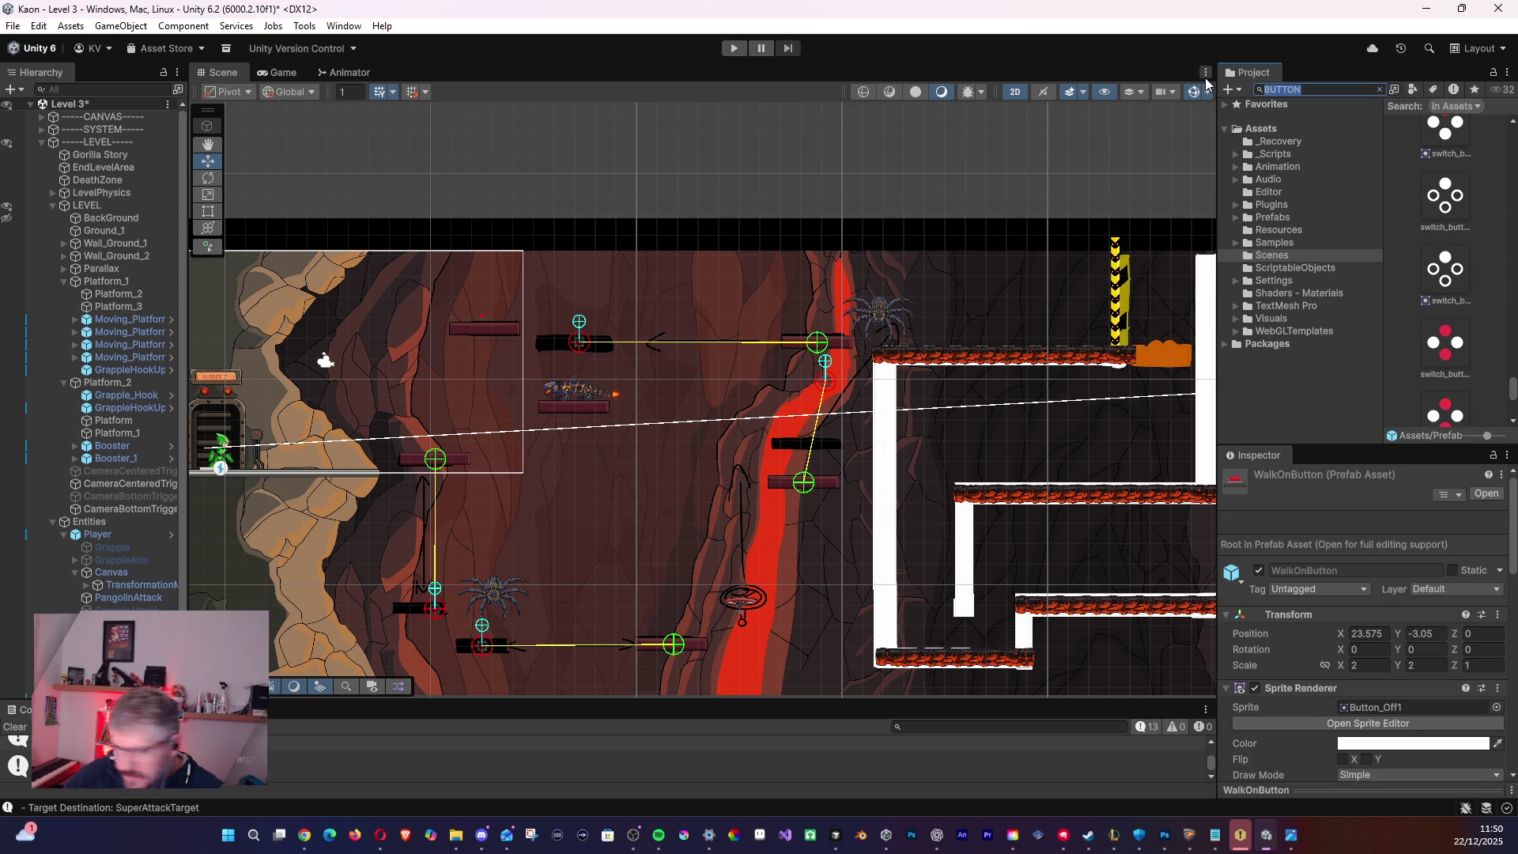
{"action": "type", "text": "WALK"}
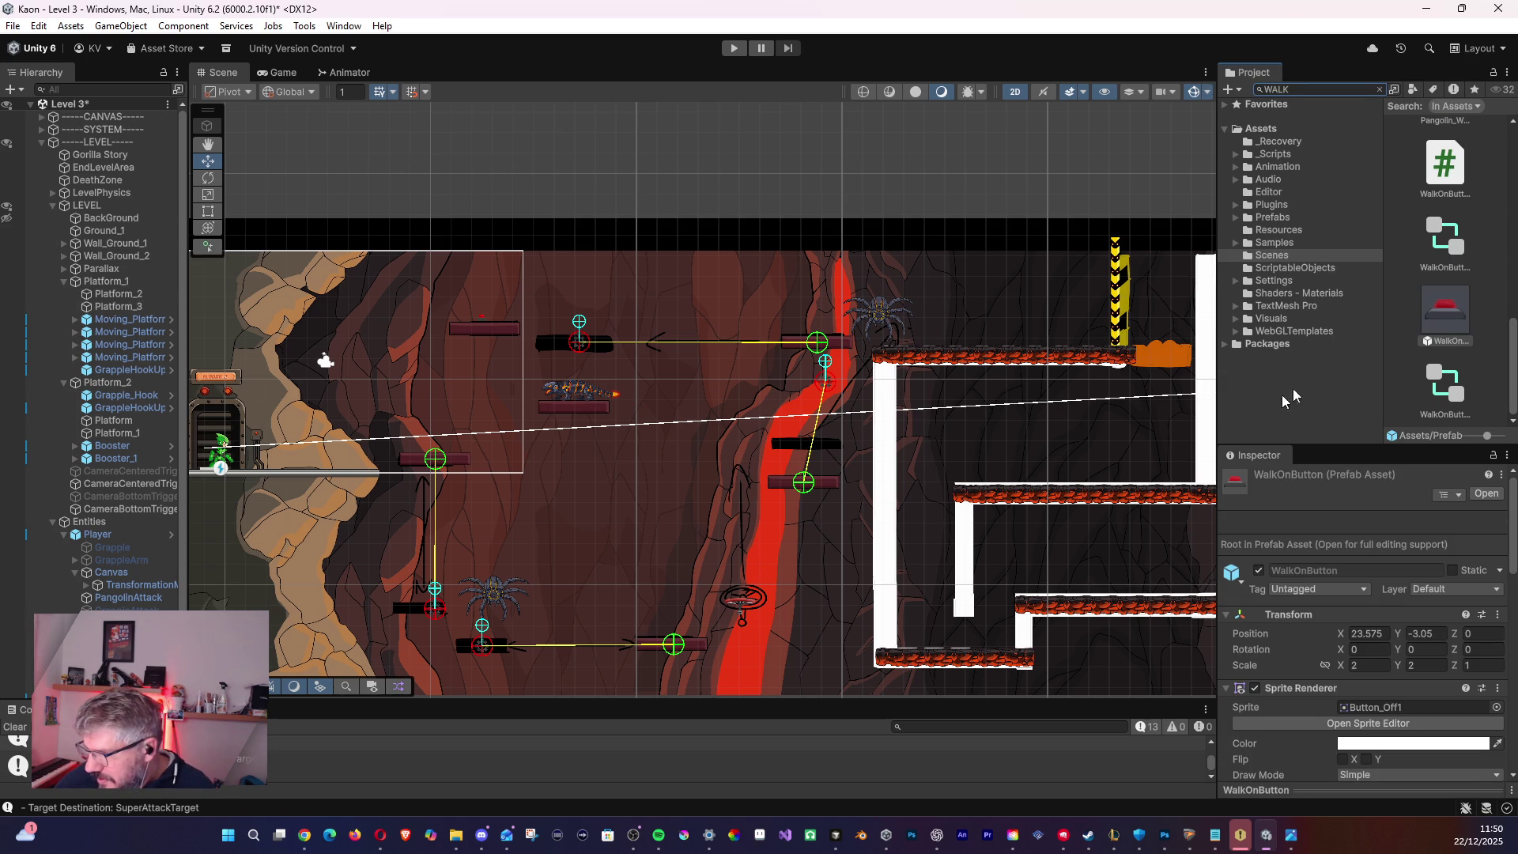
{"action": "scroll", "coordinate": [1444, 356], "scroll_direction": "up", "scroll_amount": 3}
{"action": "scroll", "coordinate": [1441, 354], "scroll_direction": "down", "scroll_amount": 3}
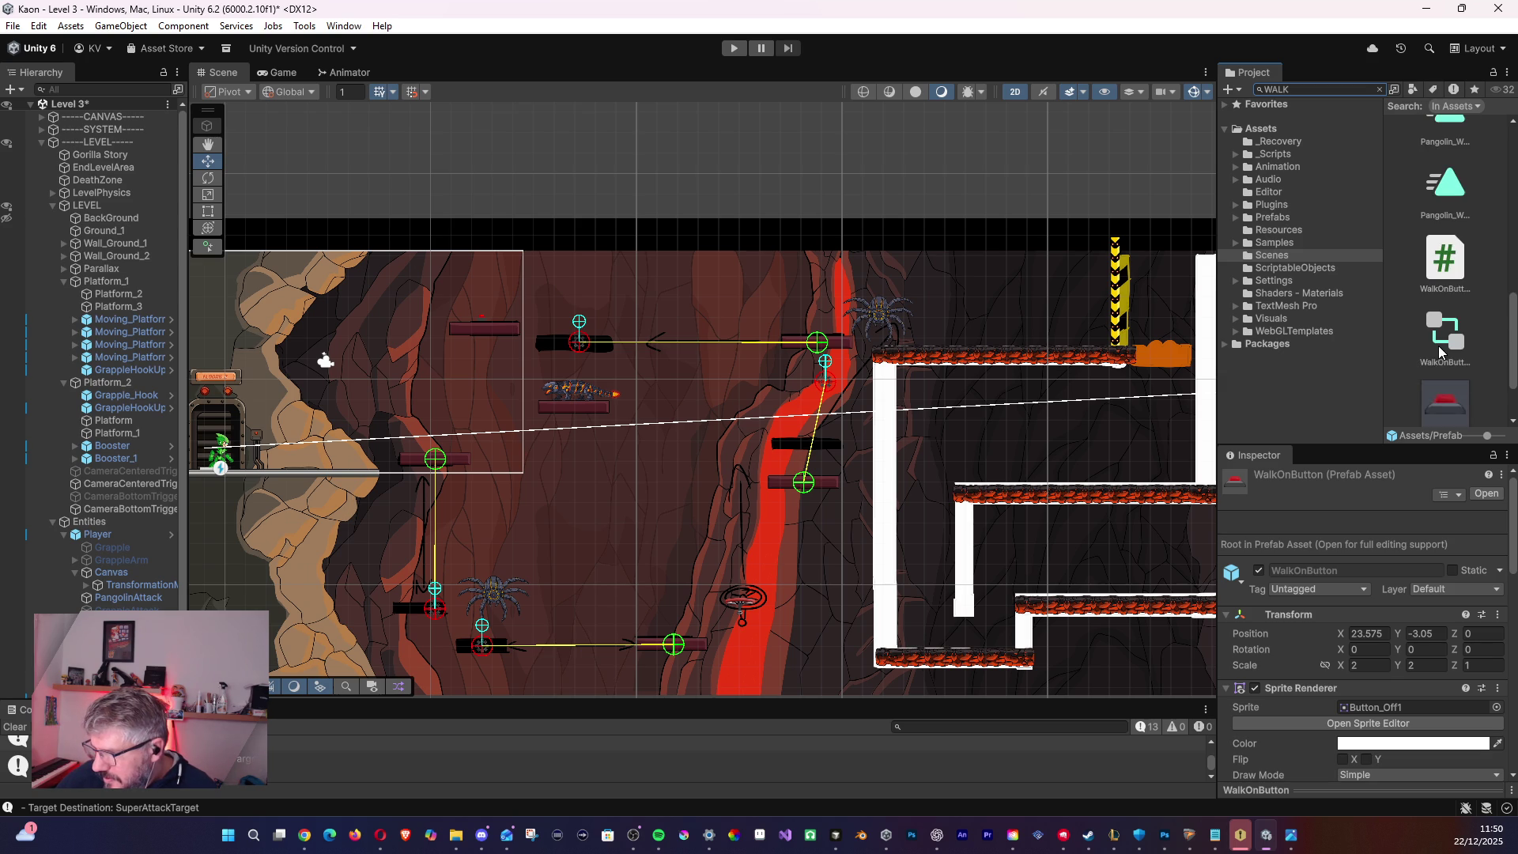
{"action": "left_click", "coordinate": [1443, 328]}
{"action": "left_click_drag", "start_coordinate": [1435, 315], "coordinate": [481, 320]}
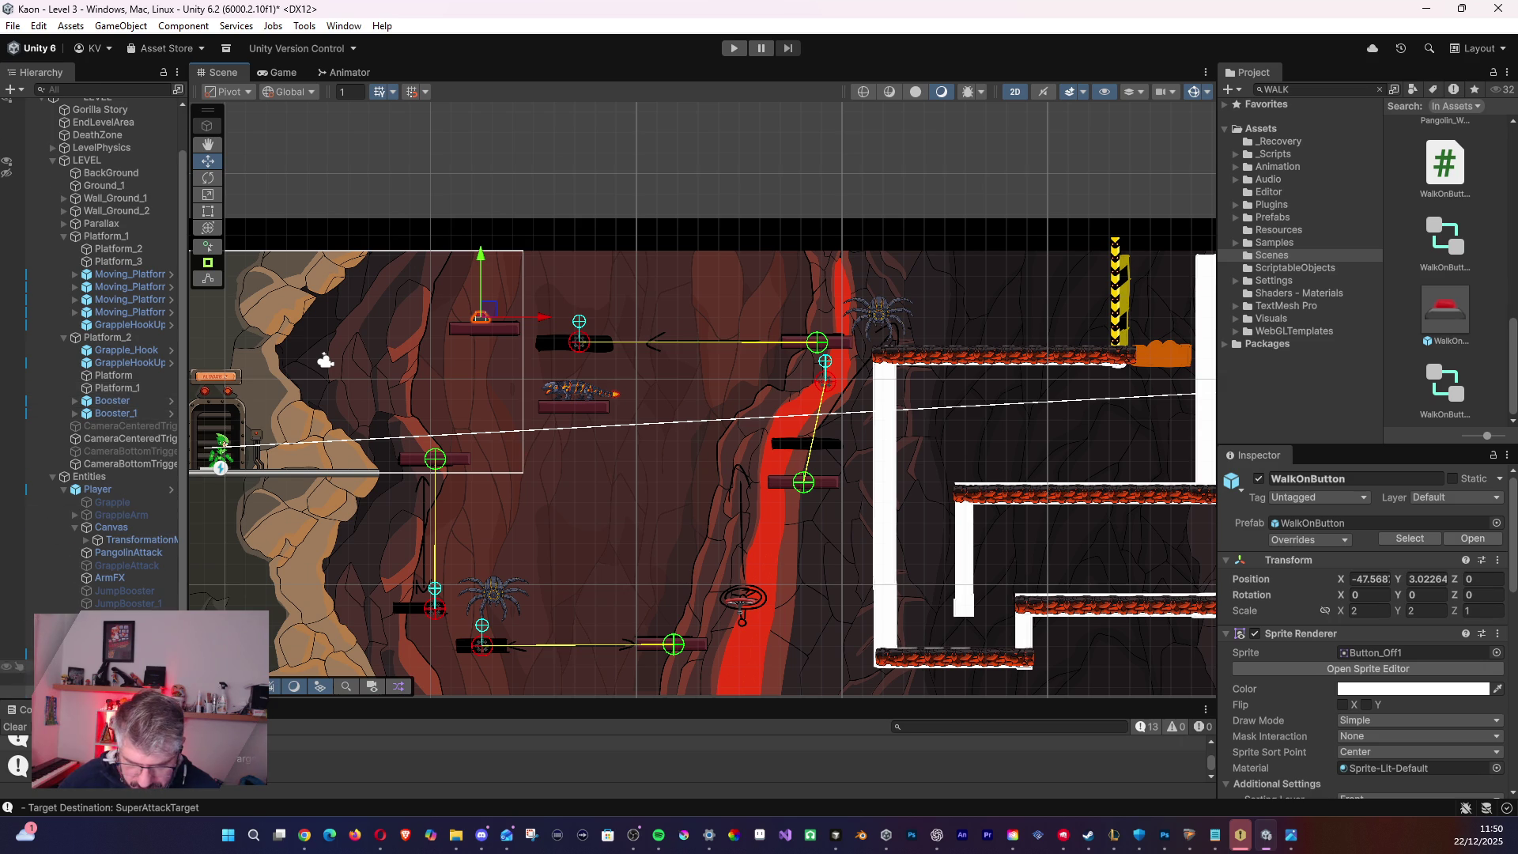
- Parent the WalkOnButton to Platform_1 and place its duplicate WalkOnButton_1 under Platform_2
{"action": "left_click_drag", "start_coordinate": [95, 575], "coordinate": [103, 242]}
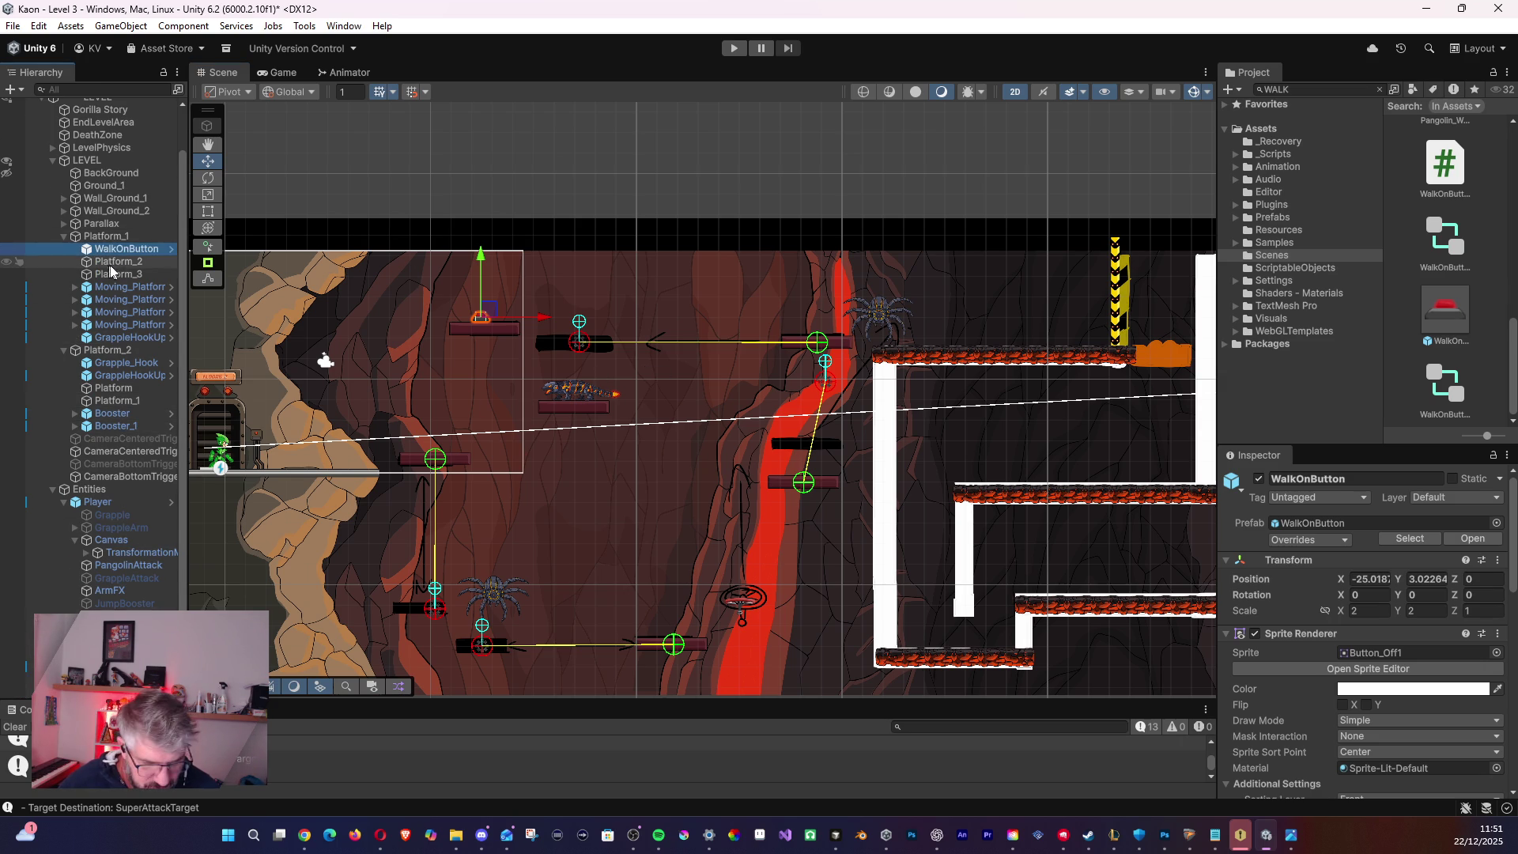
{"action": "key", "text": "ctrl+d"}
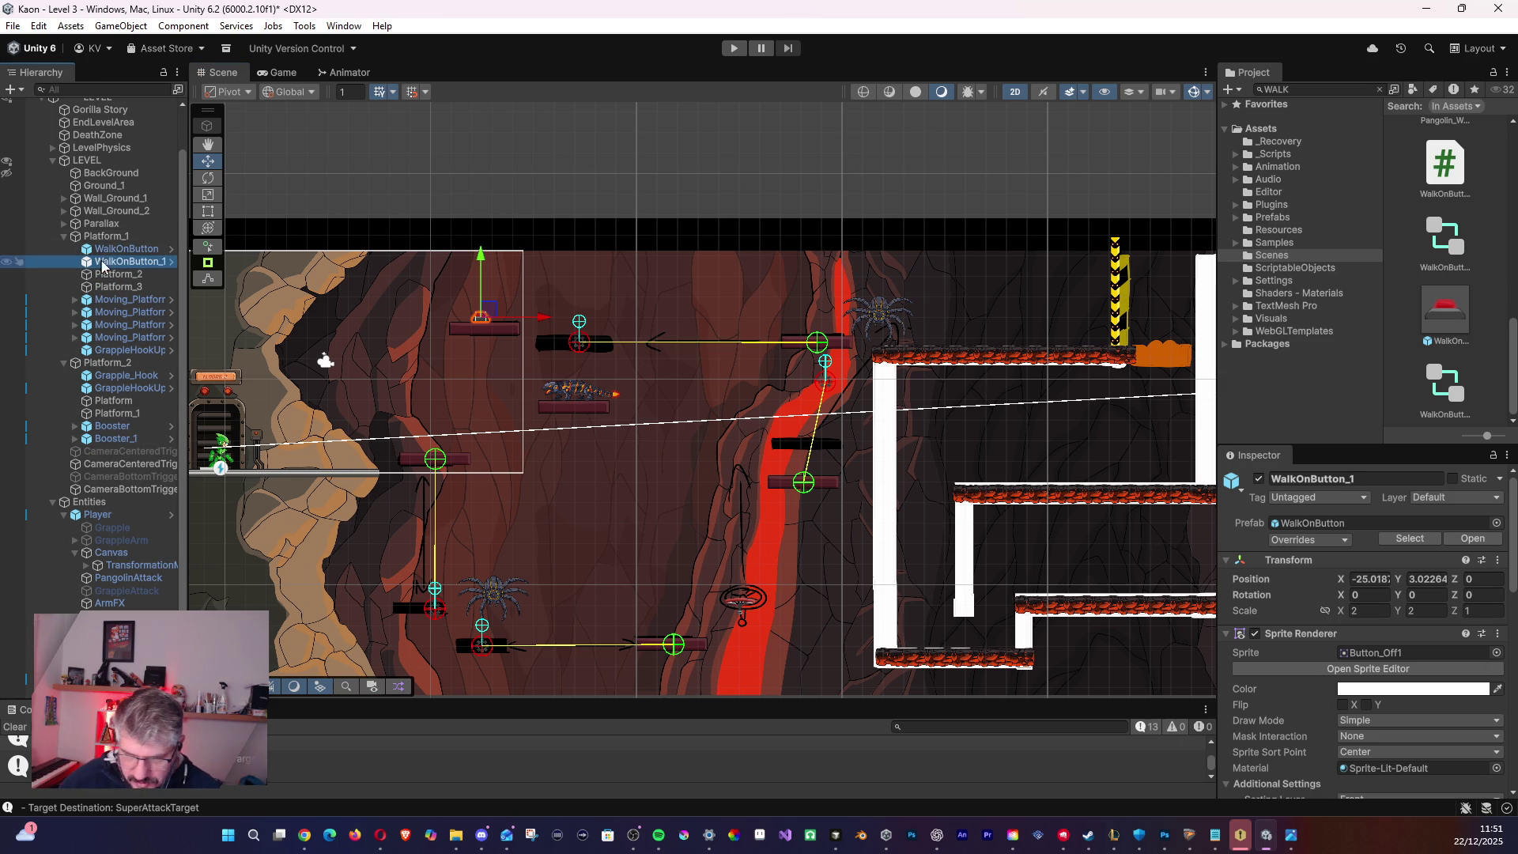
{"action": "left_click_drag", "start_coordinate": [88, 372], "coordinate": [88, 364]}
- Review the original WalkOnButton's components, collapsing Box Collider 2D; its script targets Player with BoutonOn
{"action": "left_click", "coordinate": [126, 248]}
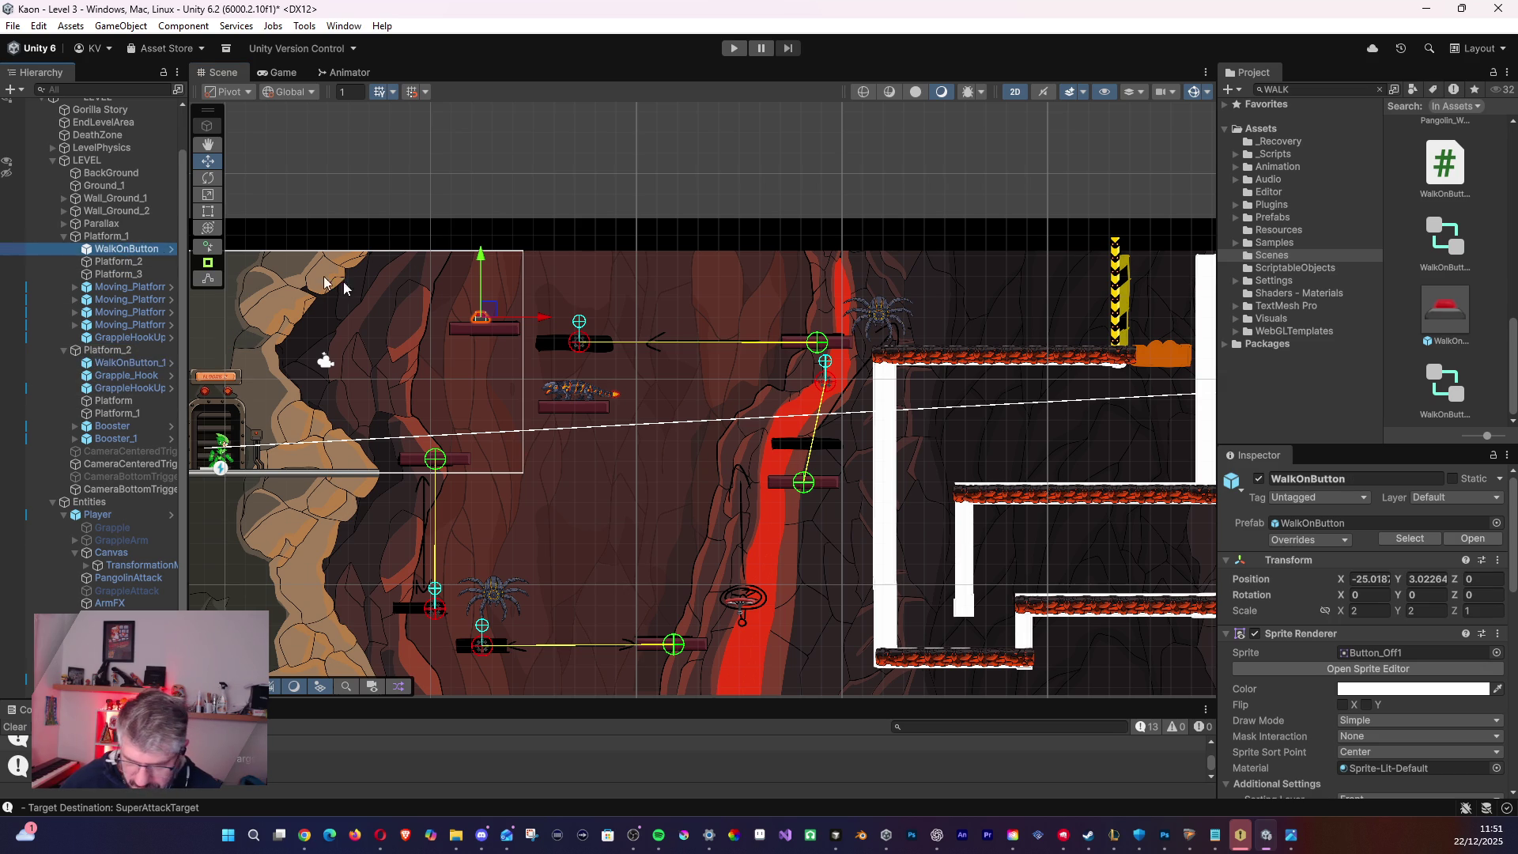
{"action": "scroll", "coordinate": [1374, 634], "scroll_direction": "down", "scroll_amount": 10}
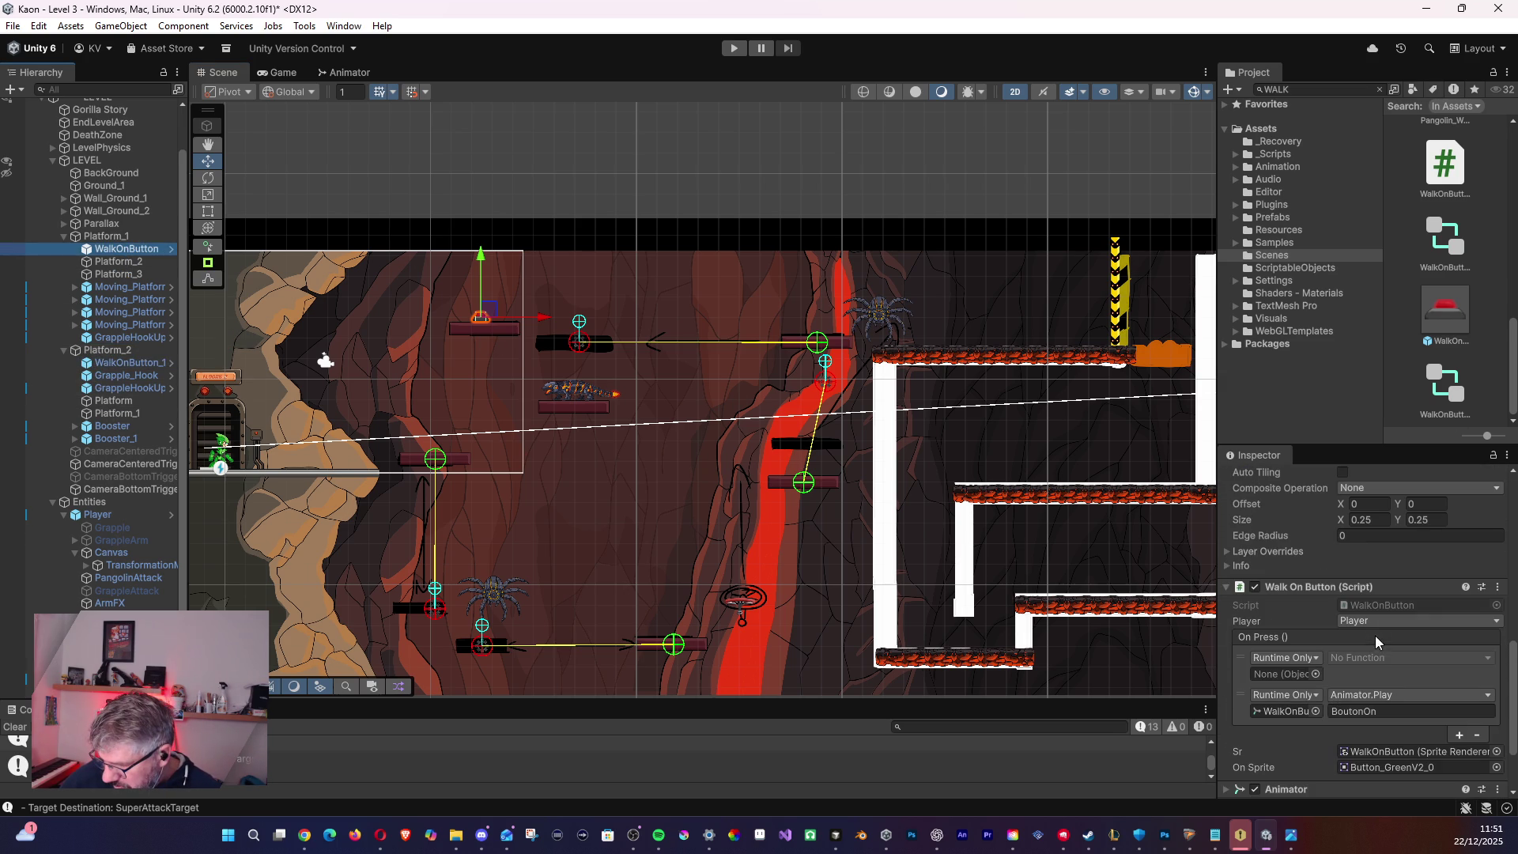
{"action": "scroll", "coordinate": [1368, 619], "scroll_direction": "down", "scroll_amount": 3}
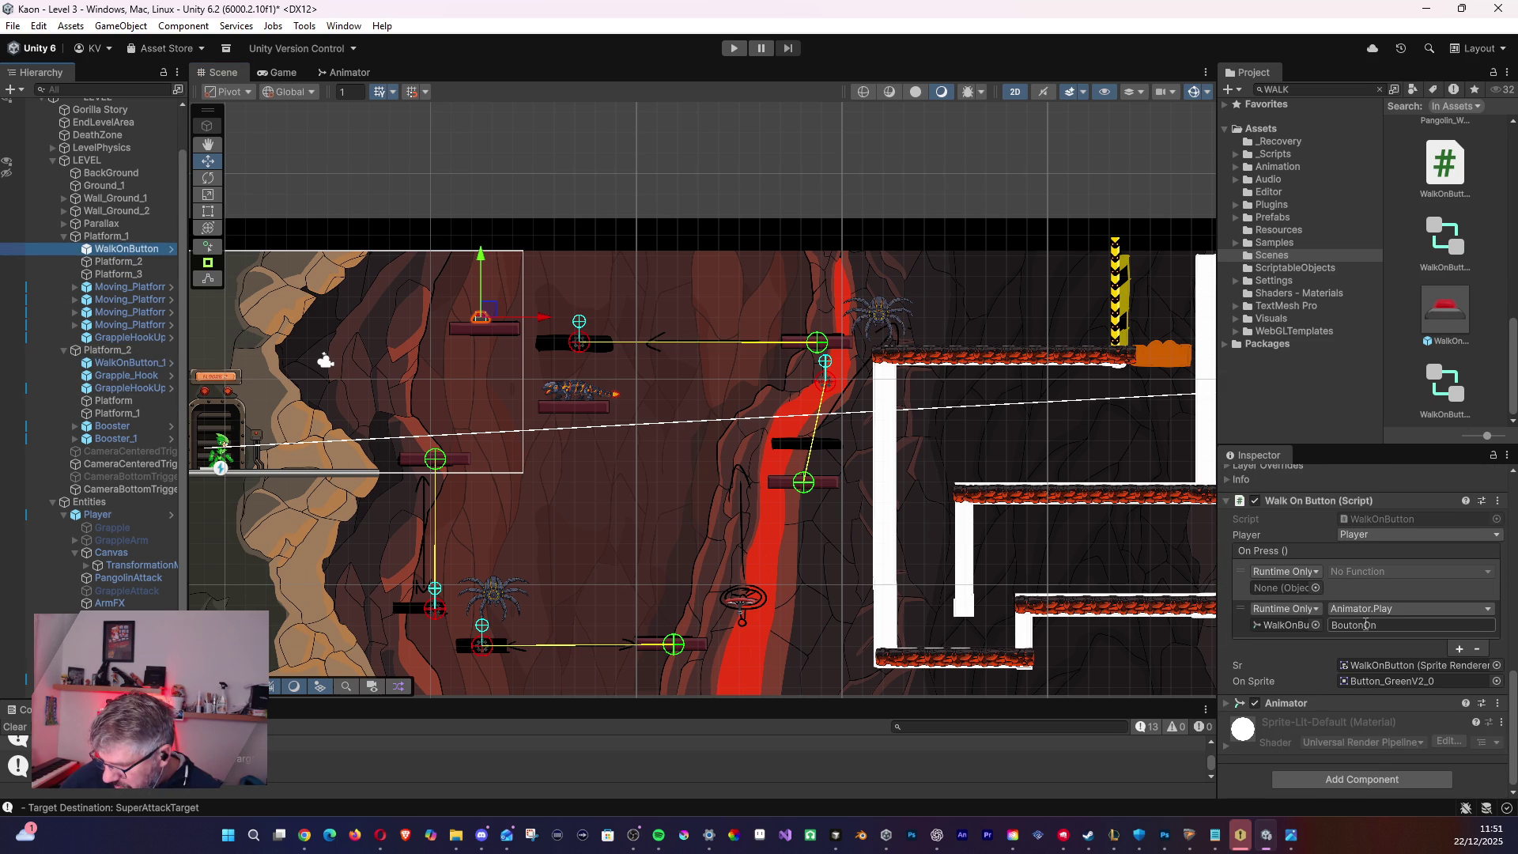
{"action": "scroll", "coordinate": [1283, 681], "scroll_direction": "up", "scroll_amount": 5}
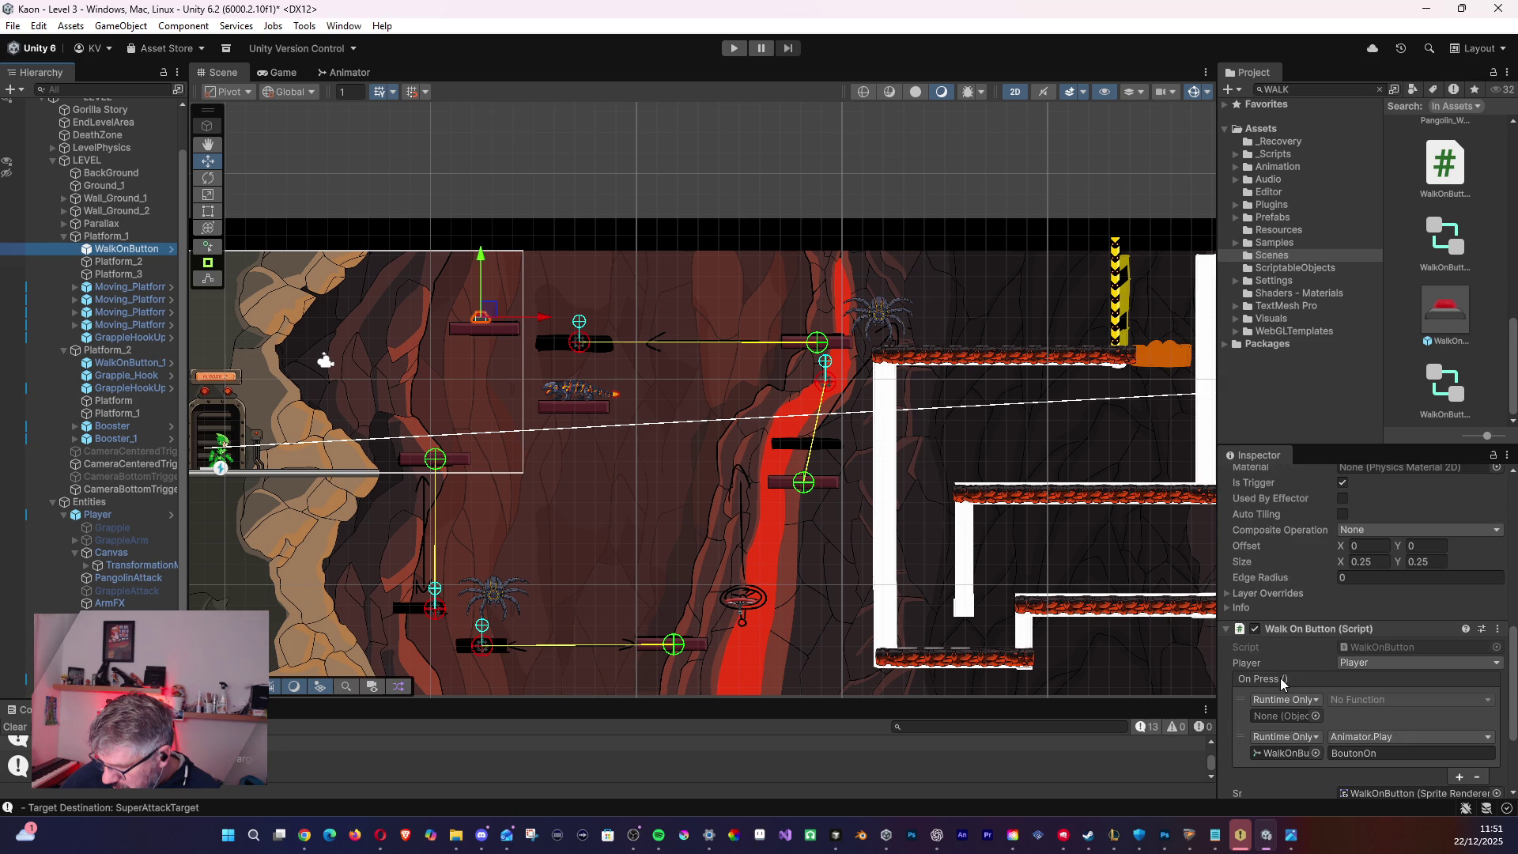
{"action": "scroll", "coordinate": [1294, 669], "scroll_direction": "up", "scroll_amount": 4}
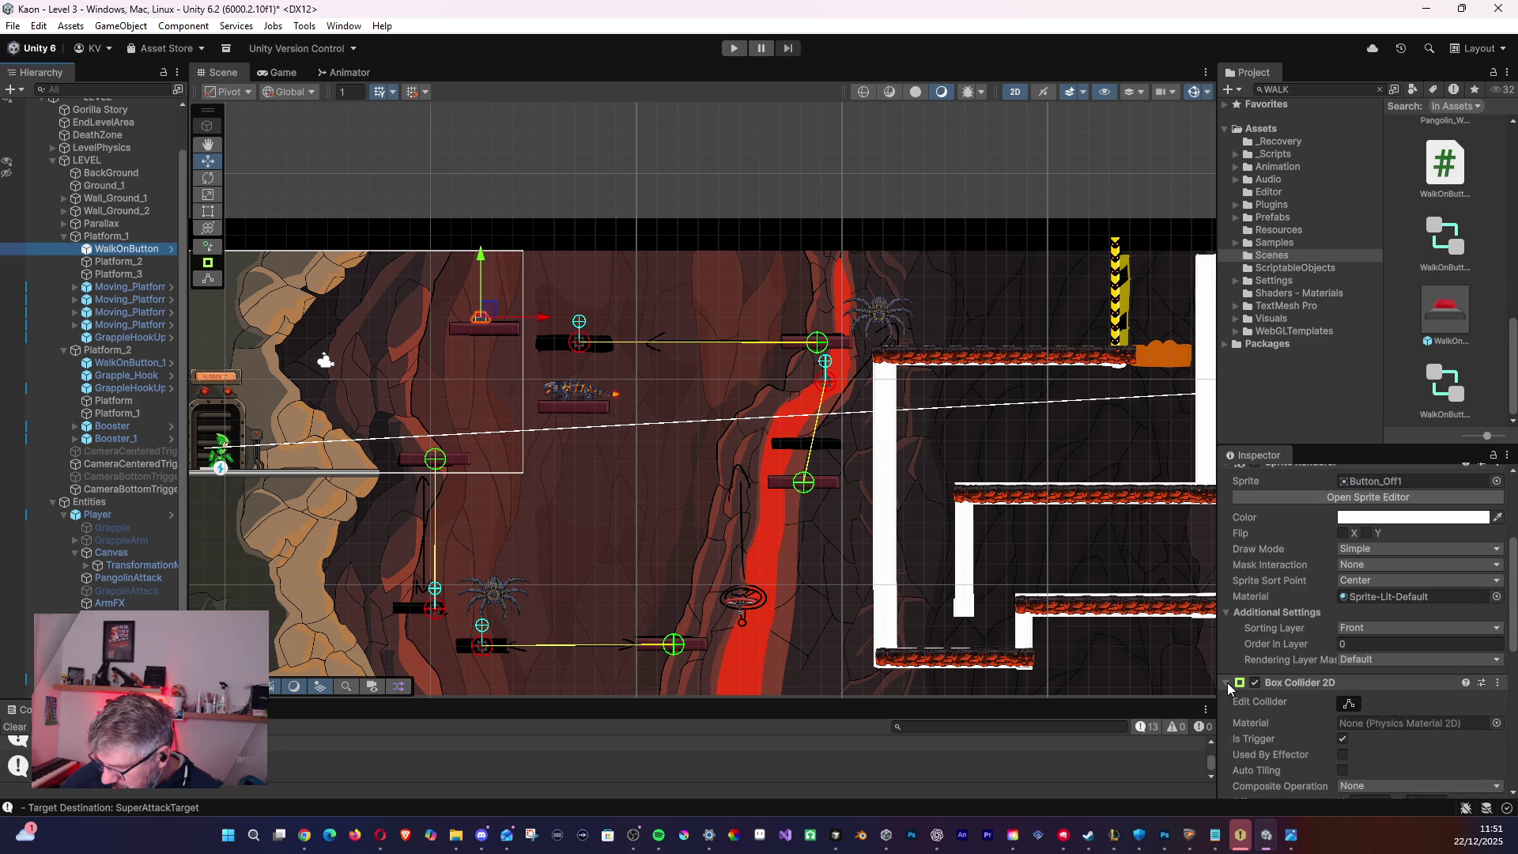
{"action": "left_click", "coordinate": [1232, 684]}
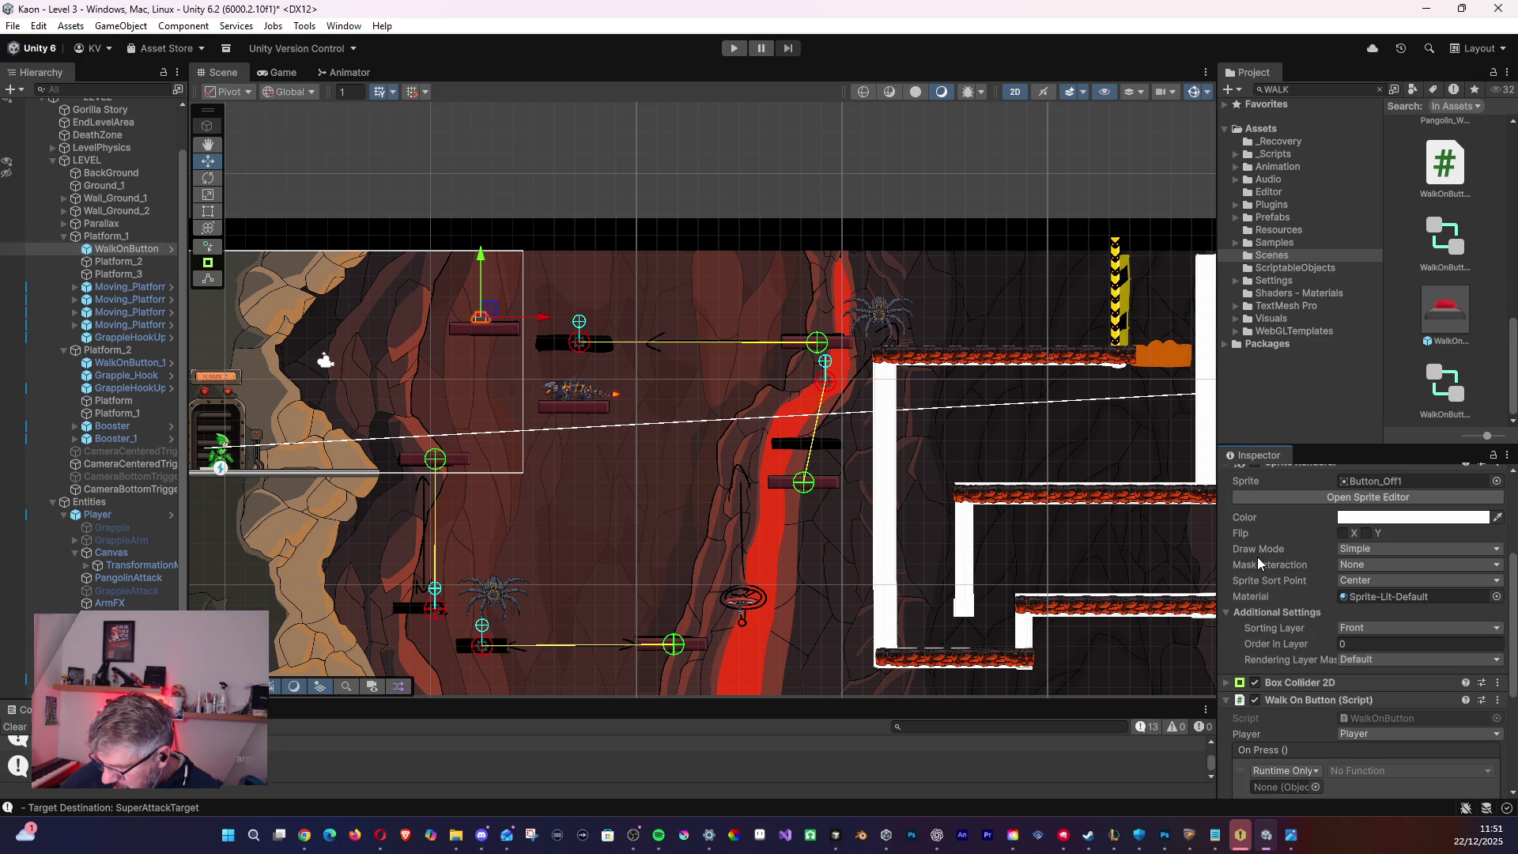
{"action": "scroll", "coordinate": [1278, 720], "scroll_direction": "down", "scroll_amount": 3}
{"action": "scroll", "coordinate": [1320, 680], "scroll_direction": "down", "scroll_amount": 3}
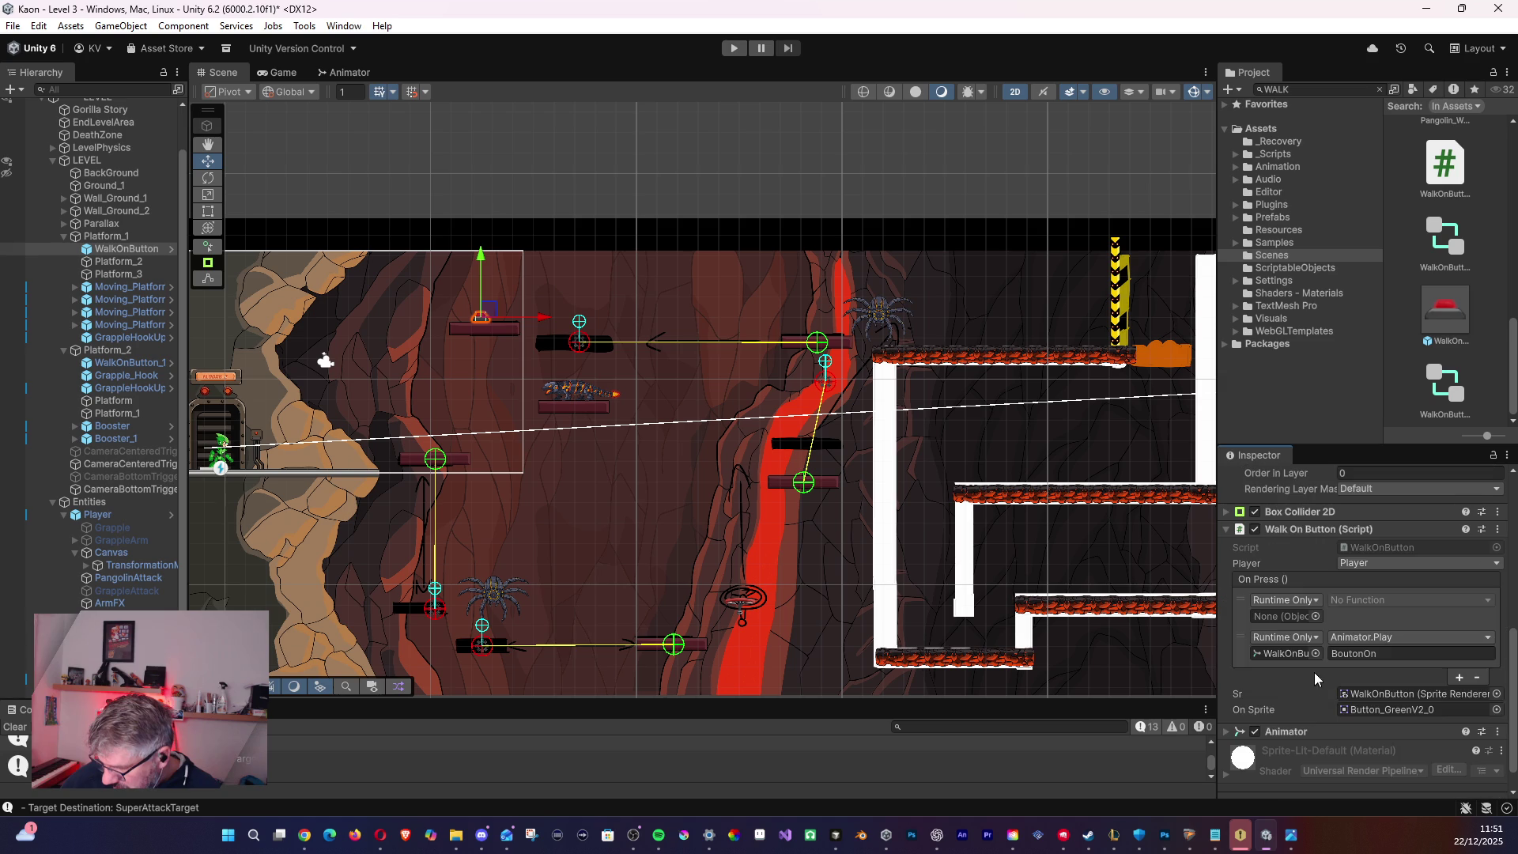
{"action": "scroll", "coordinate": [1336, 664], "scroll_direction": "down", "scroll_amount": 1}
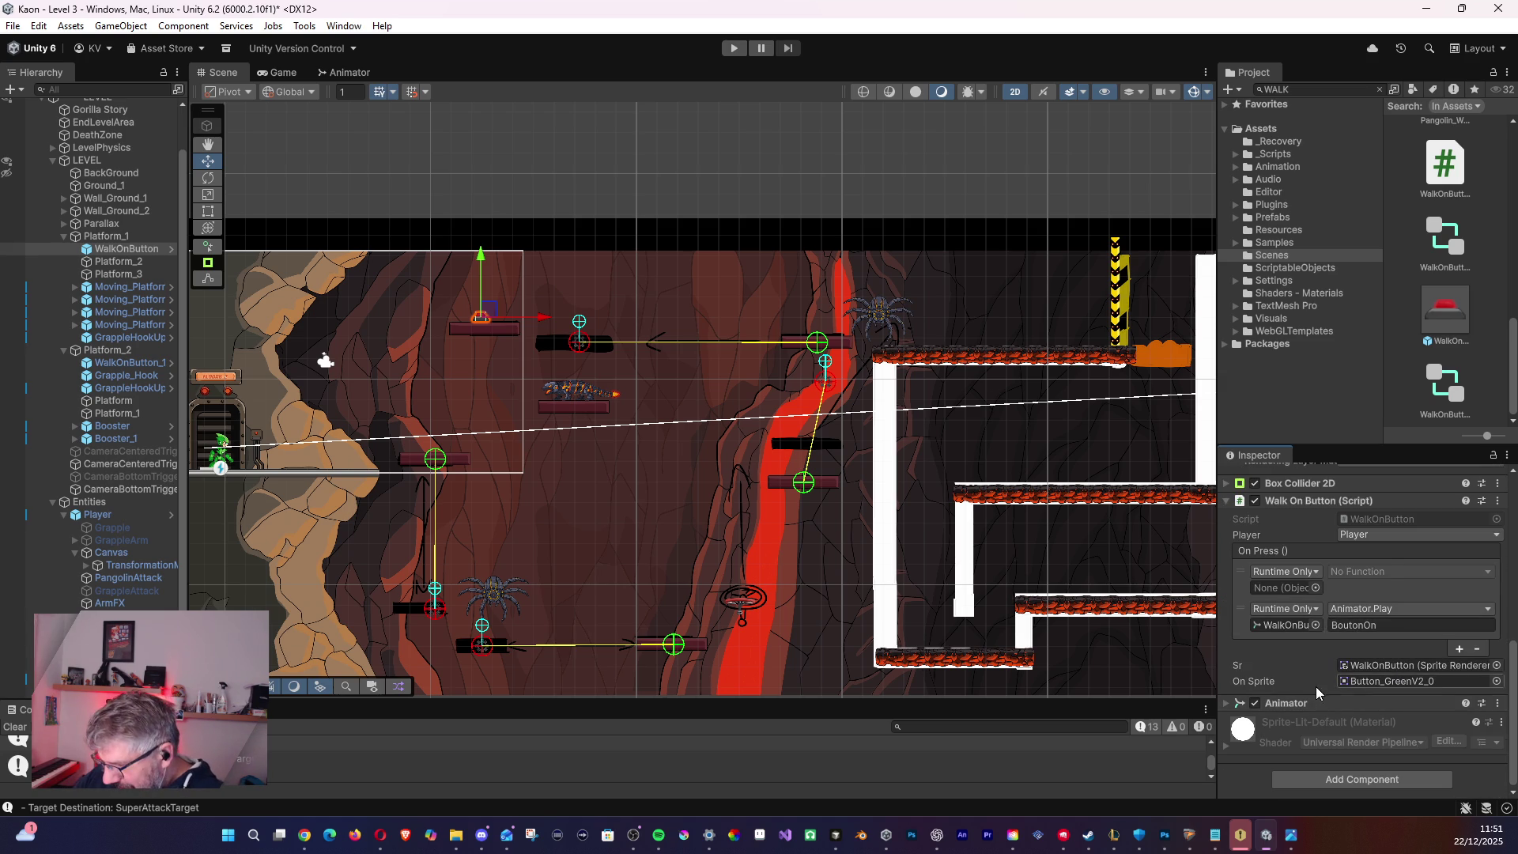
{"action": "scroll", "coordinate": [1316, 673], "scroll_direction": "up", "scroll_amount": 1}
{"action": "scroll", "coordinate": [1340, 667], "scroll_direction": "down", "scroll_amount": 1}
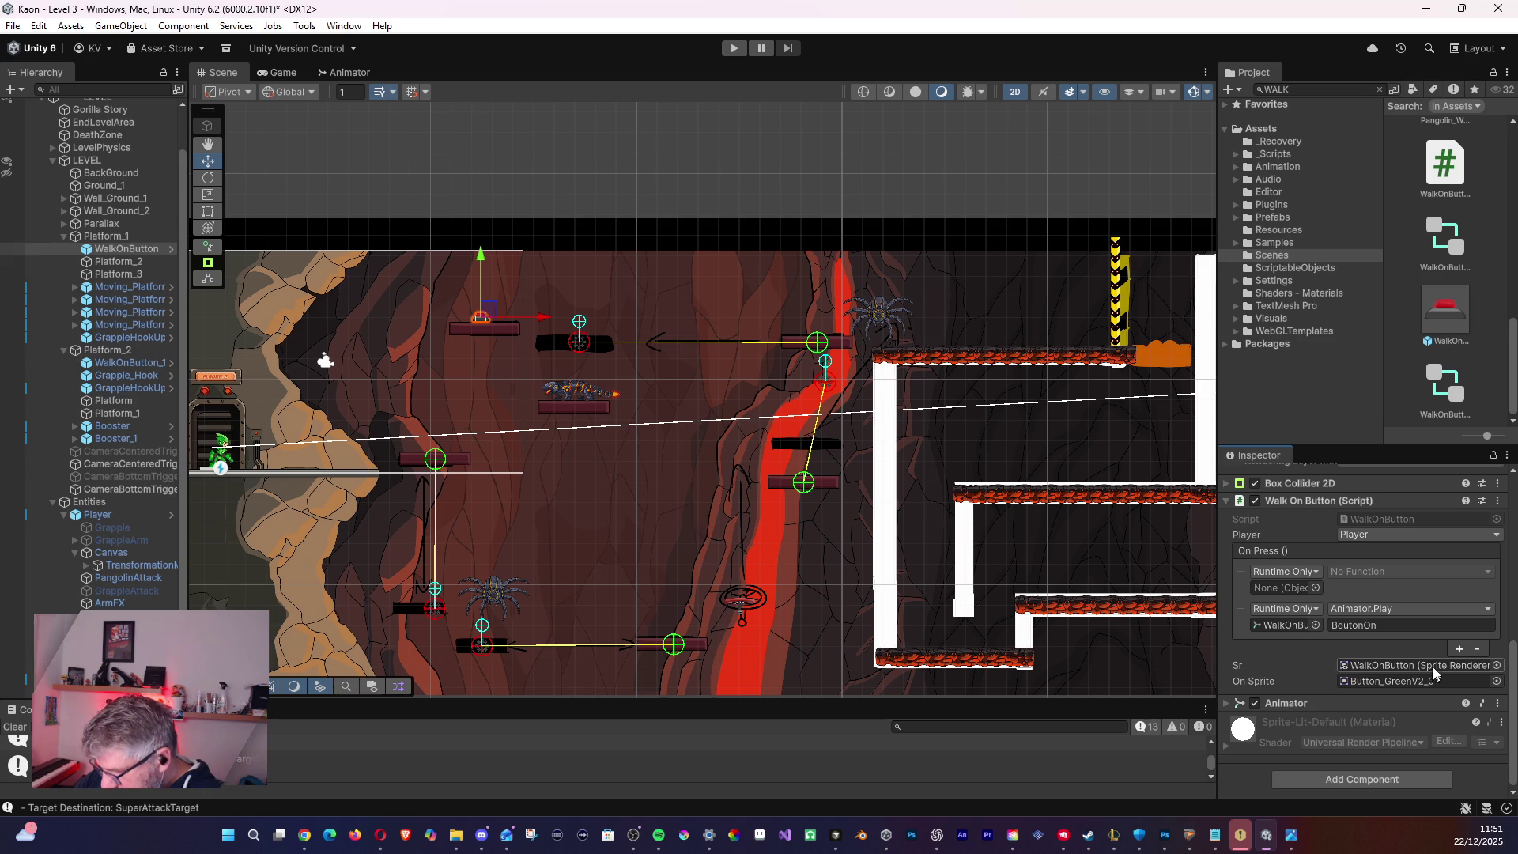
{"action": "scroll", "coordinate": [1318, 660], "scroll_direction": "up", "scroll_amount": 1}
{"action": "scroll", "coordinate": [1297, 680], "scroll_direction": "down", "scroll_amount": 1}
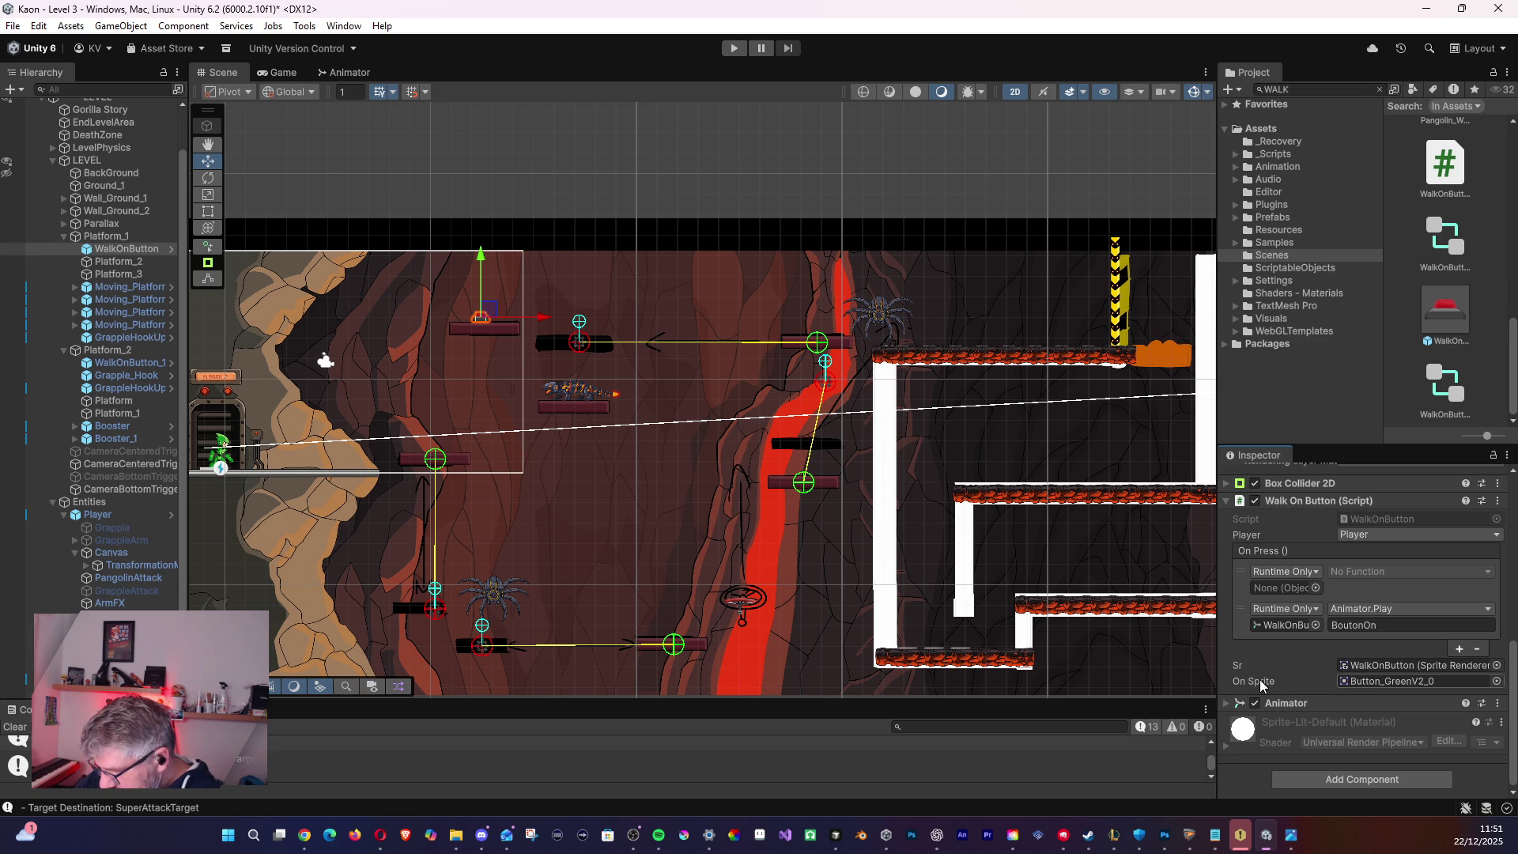
{"action": "scroll", "coordinate": [1312, 645], "scroll_direction": "up", "scroll_amount": 2}
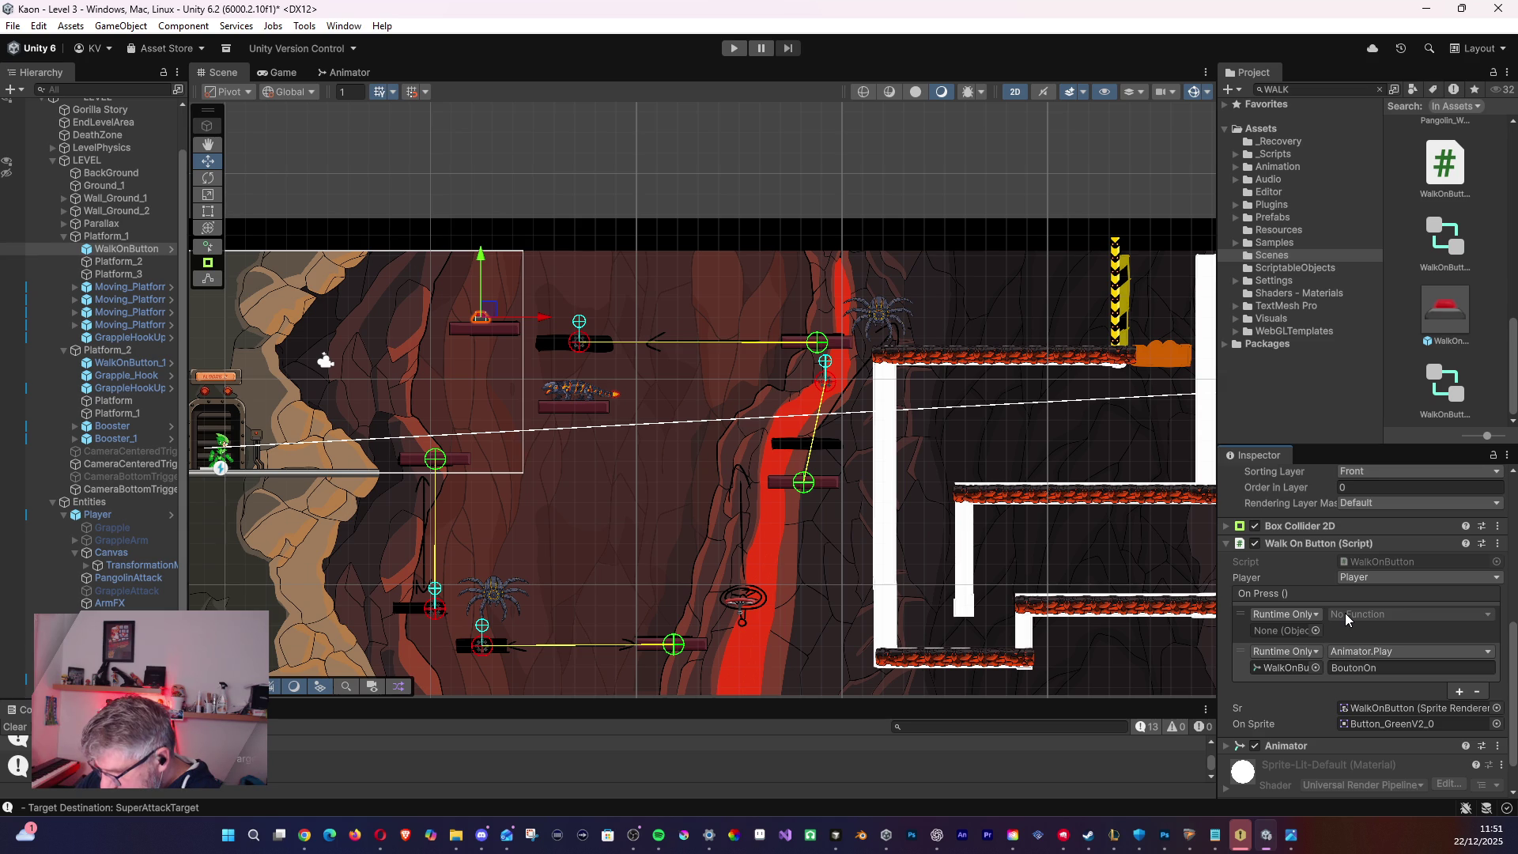
- Save the Level 3 scene, then open Level 1 from the Assets > Scenes folder
{"action": "left_click", "coordinate": [13, 25]}
{"action": "left_click", "coordinate": [32, 102]}
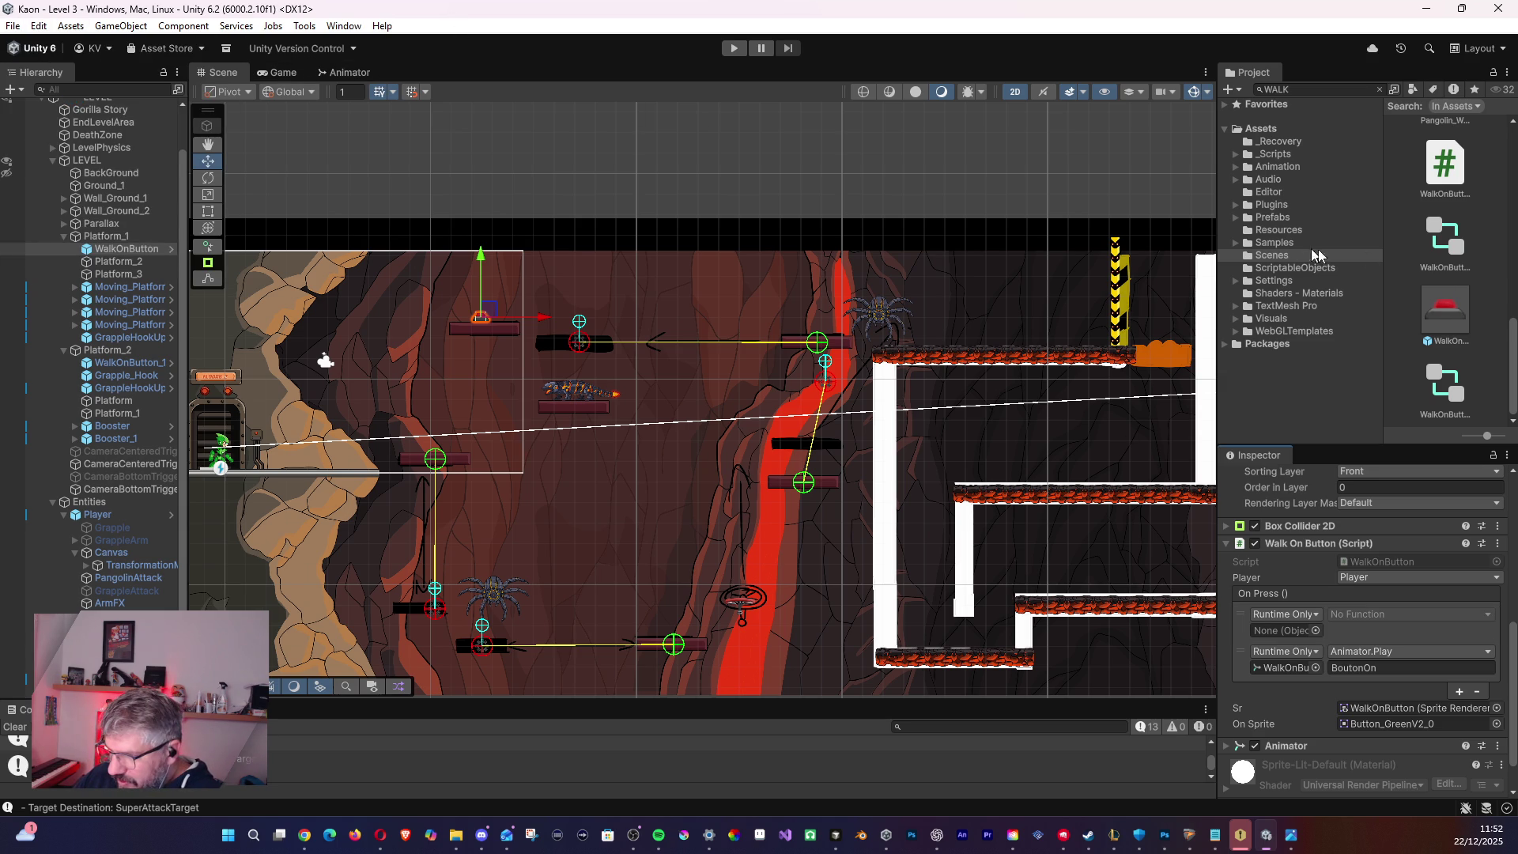
{"action": "left_click_drag", "start_coordinate": [1514, 324], "coordinate": [1514, 174]}
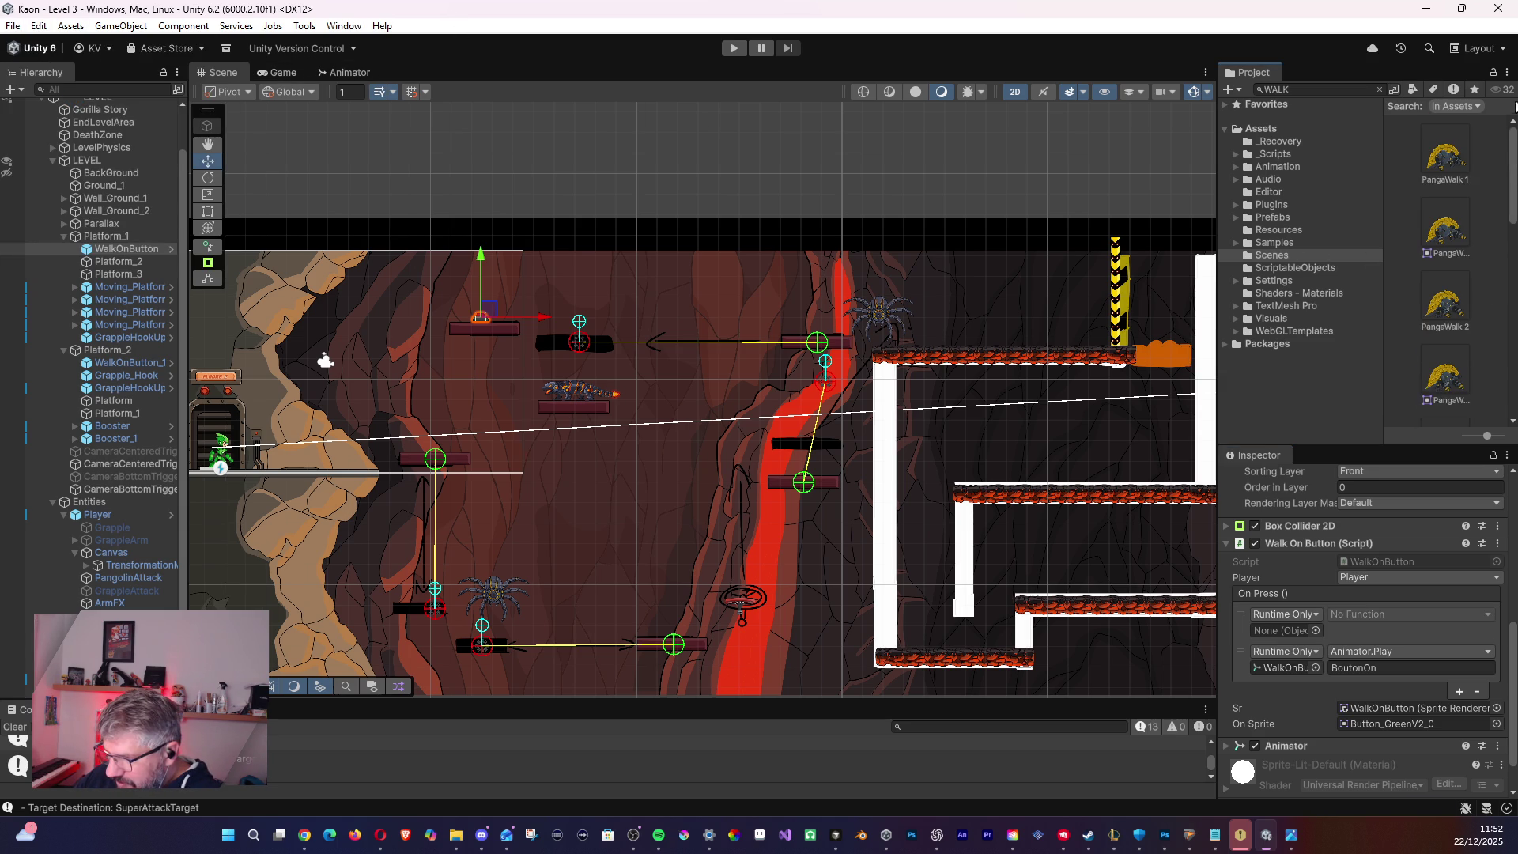
{"action": "left_click", "coordinate": [1380, 90]}
{"action": "left_click_drag", "start_coordinate": [1512, 172], "coordinate": [1513, 225]}
{"action": "left_click", "coordinate": [1435, 212]}
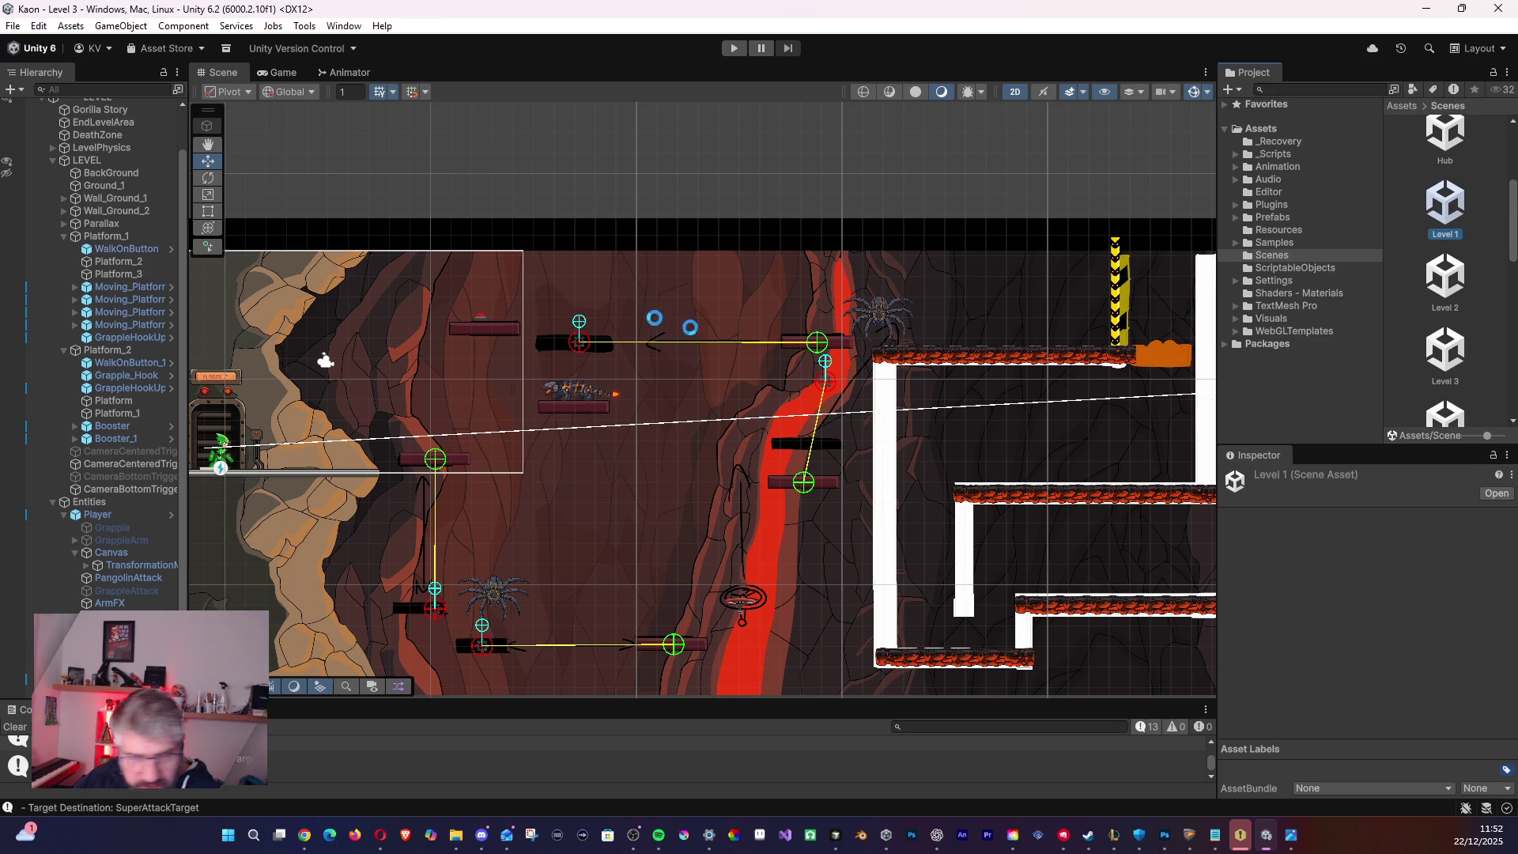
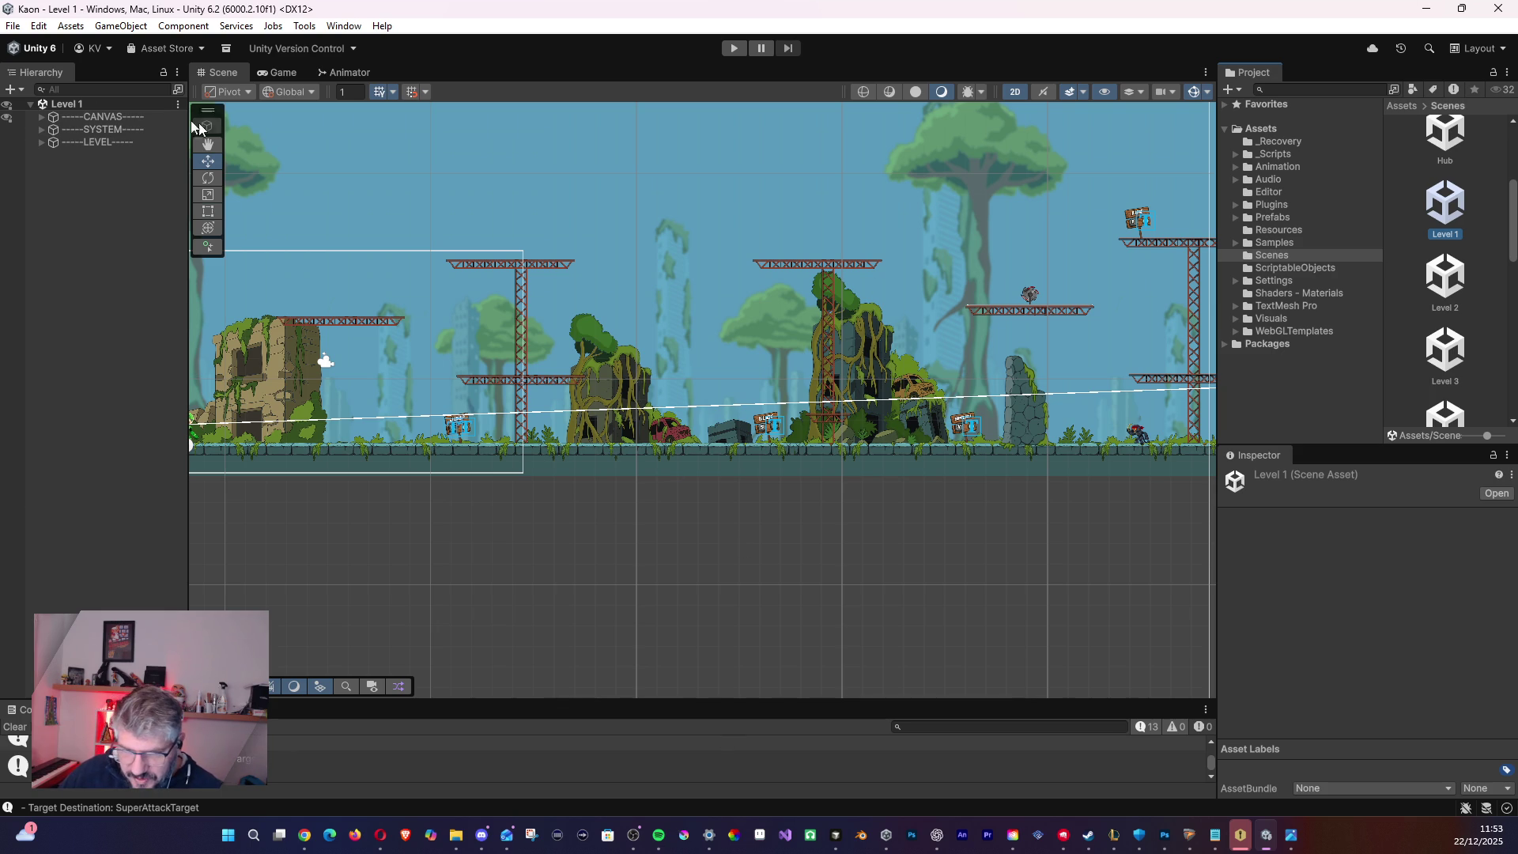
- Expand the SYSTEM and LEVEL groups in the Hierarchy, briefly peeking into CameraBorders
{"action": "left_click", "coordinate": [41, 130]}
{"action": "left_click", "coordinate": [52, 143]}
{"action": "left_click", "coordinate": [52, 143]}
{"action": "left_click", "coordinate": [41, 206]}
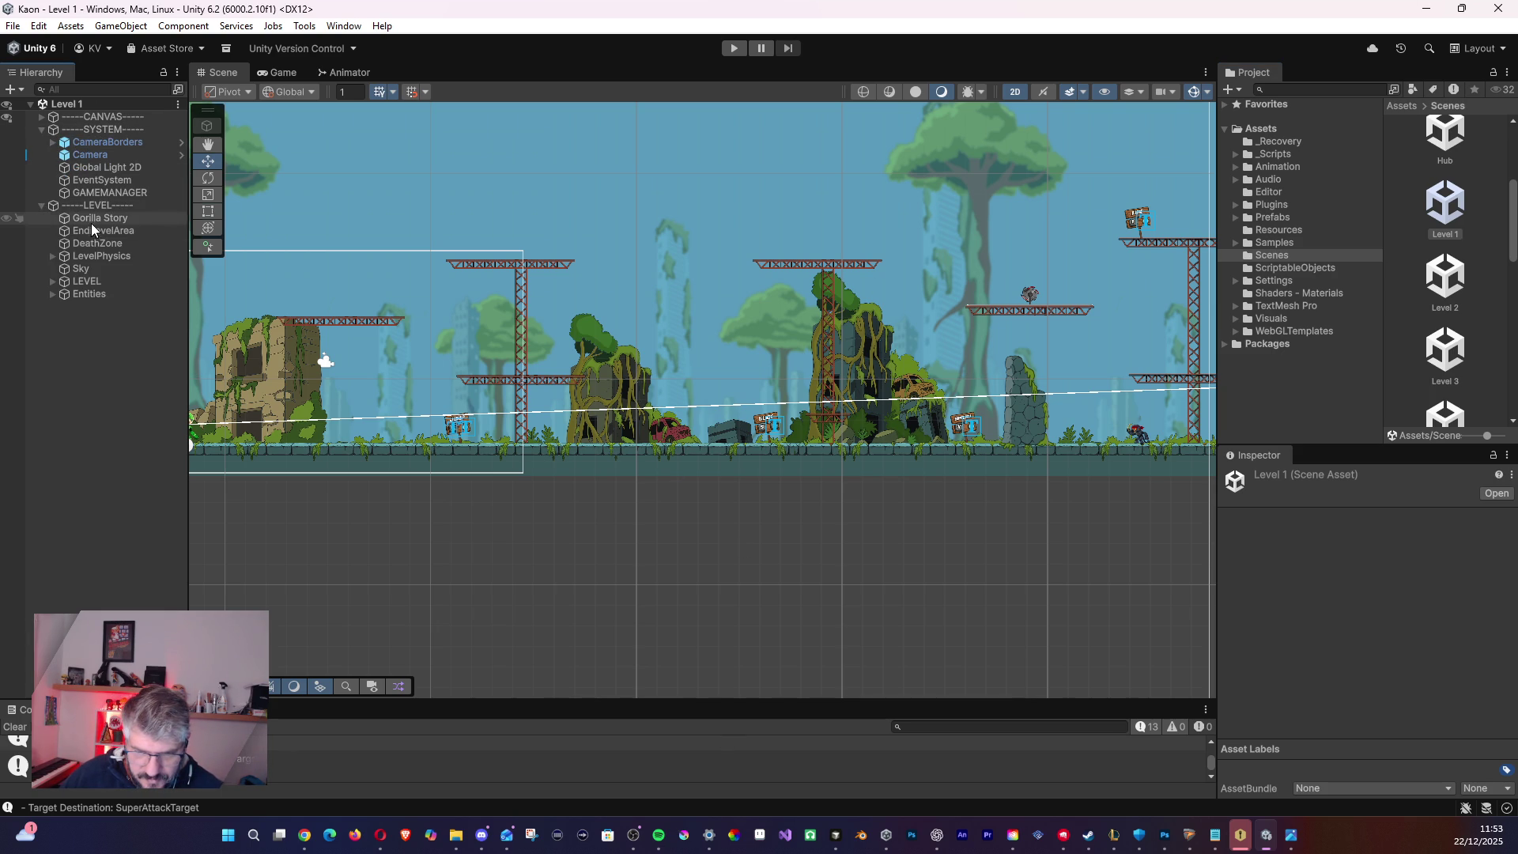
- Inspect DeathZone, LevelPhysics, Sky and EndLevelArea, then list the LEVEL object's children
{"action": "left_click", "coordinate": [94, 243]}
{"action": "left_click", "coordinate": [89, 258]}
{"action": "left_click", "coordinate": [79, 269]}
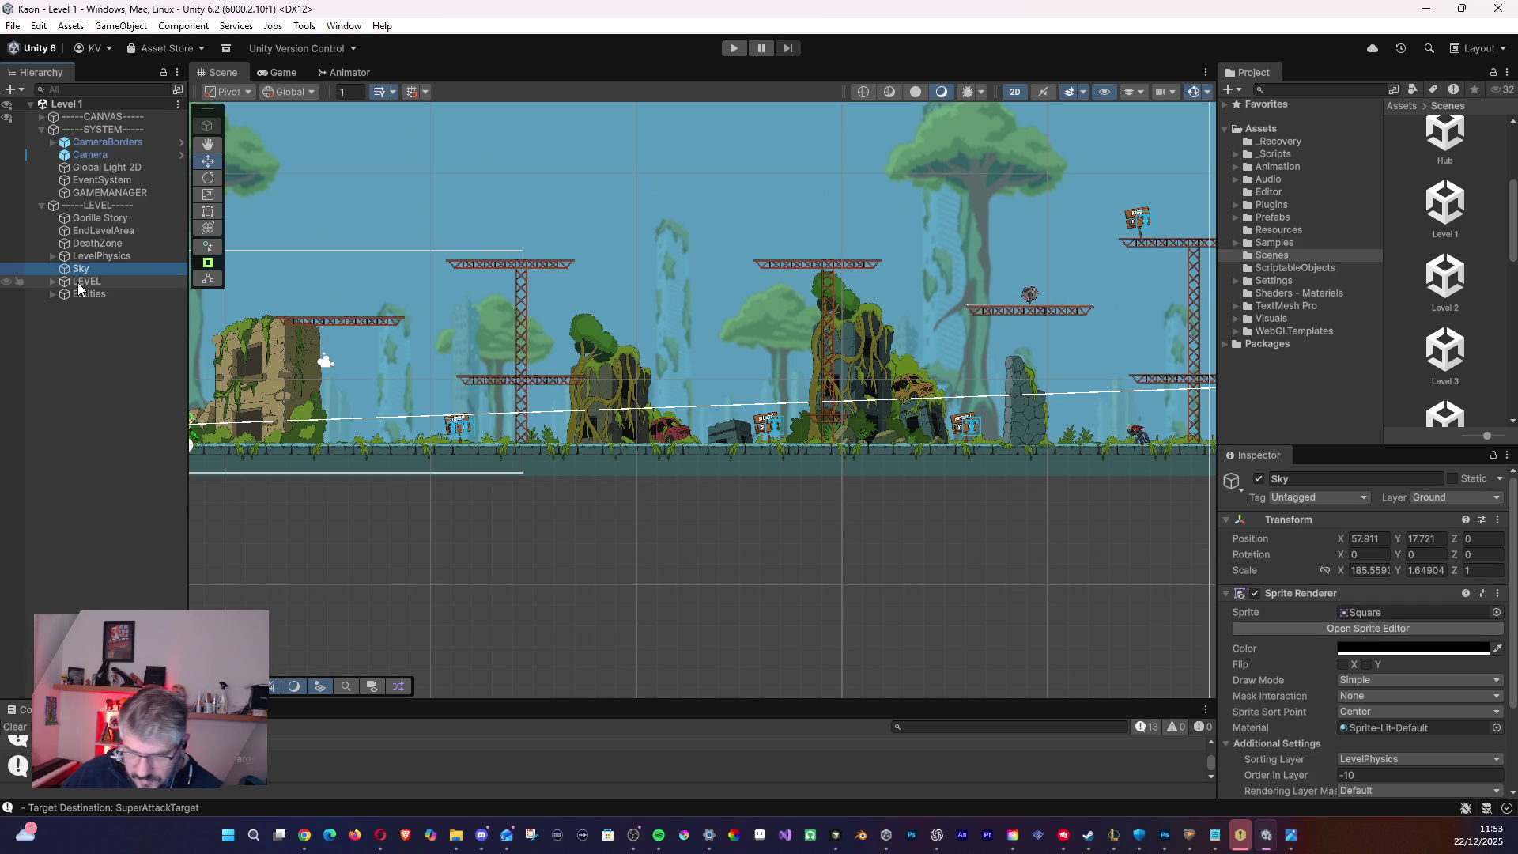
{"action": "left_click", "coordinate": [84, 256]}
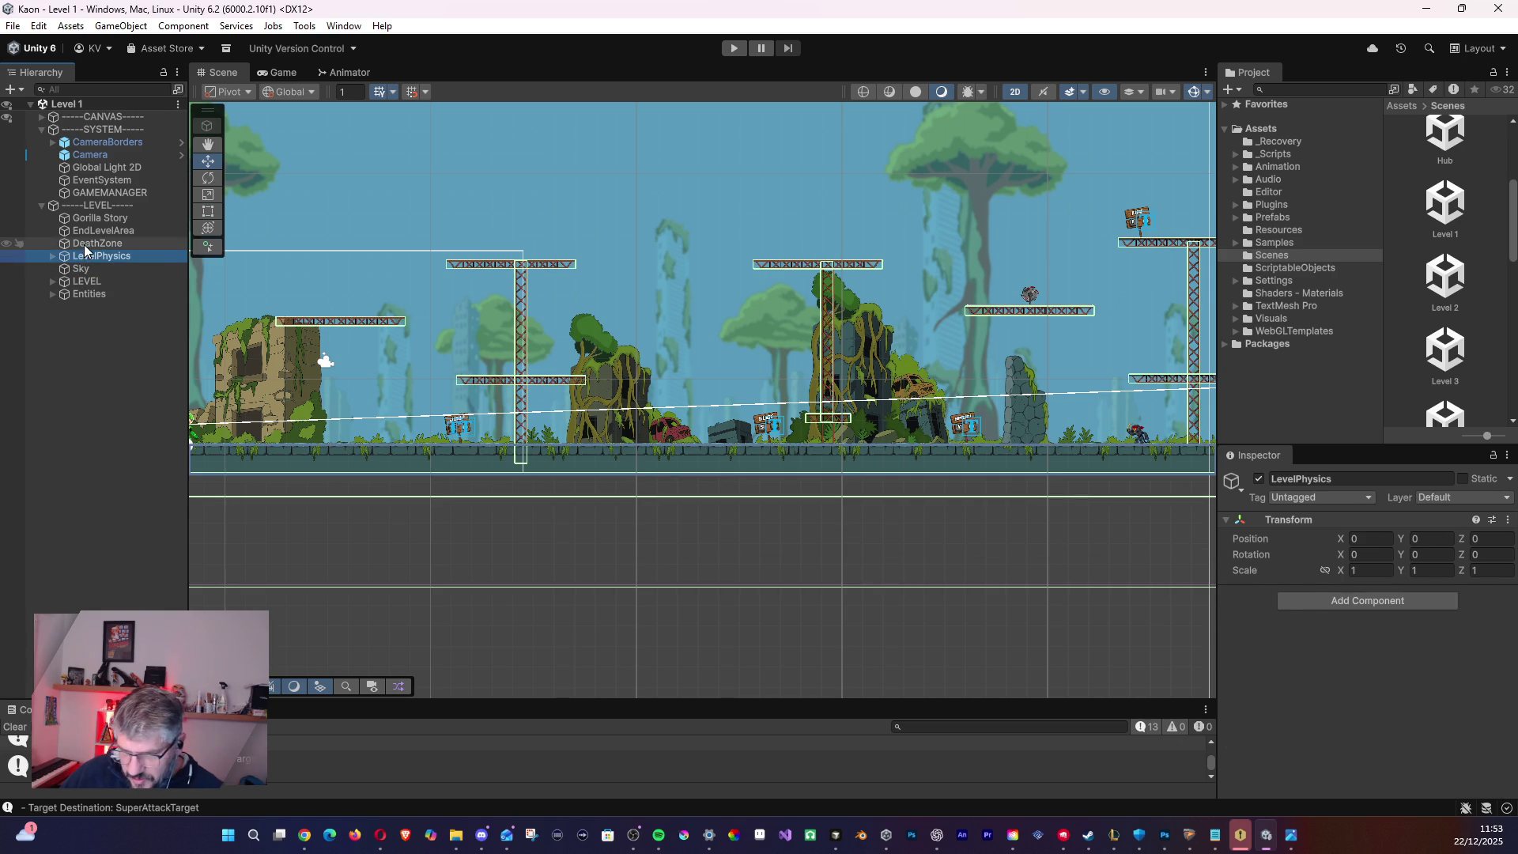
{"action": "left_click", "coordinate": [88, 242]}
{"action": "left_click", "coordinate": [87, 235]}
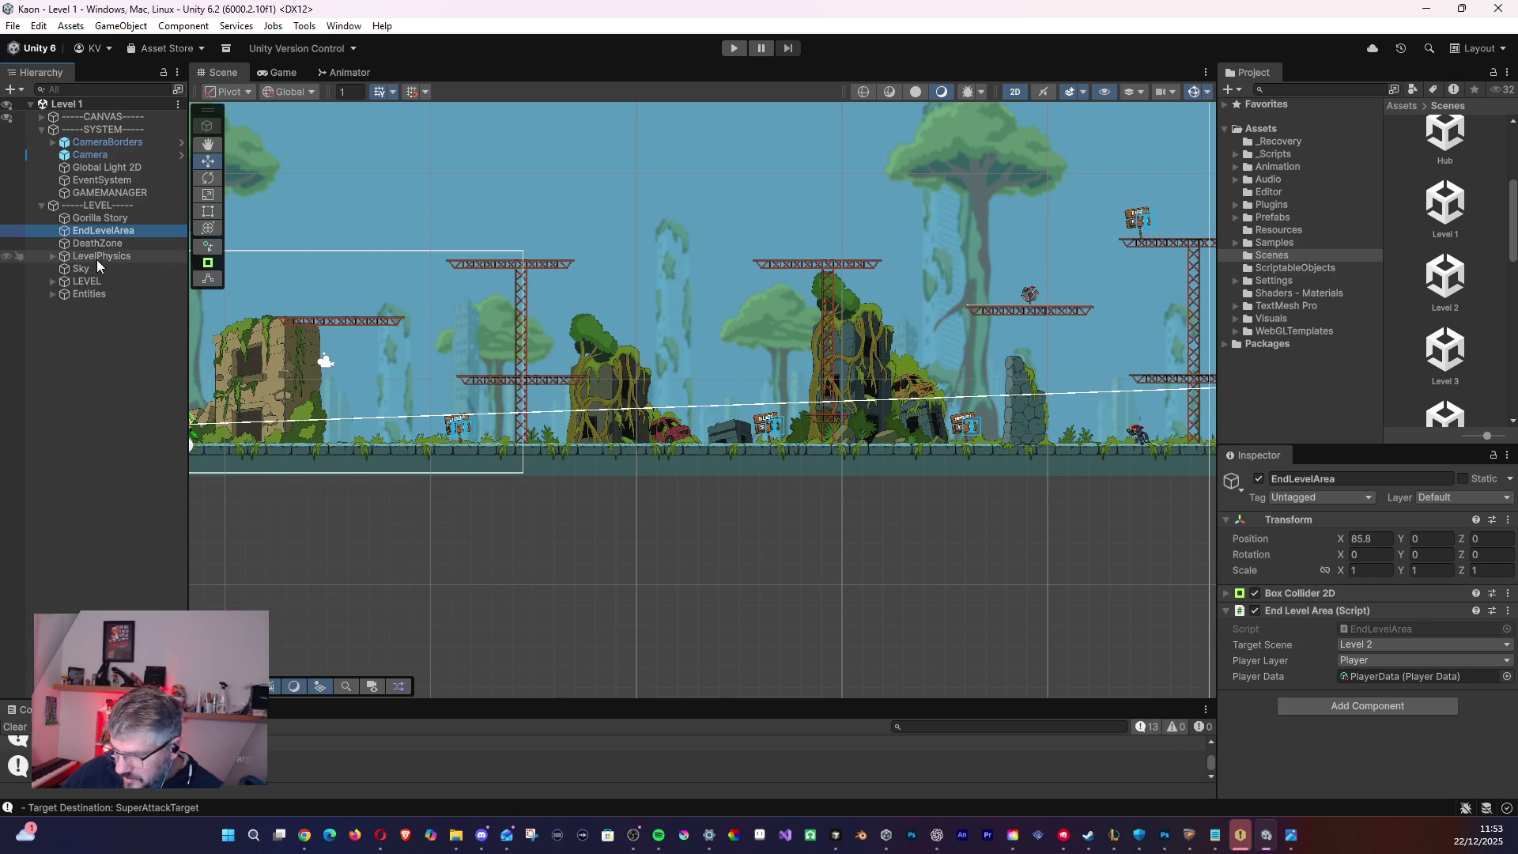
{"action": "key", "text": "F2"}
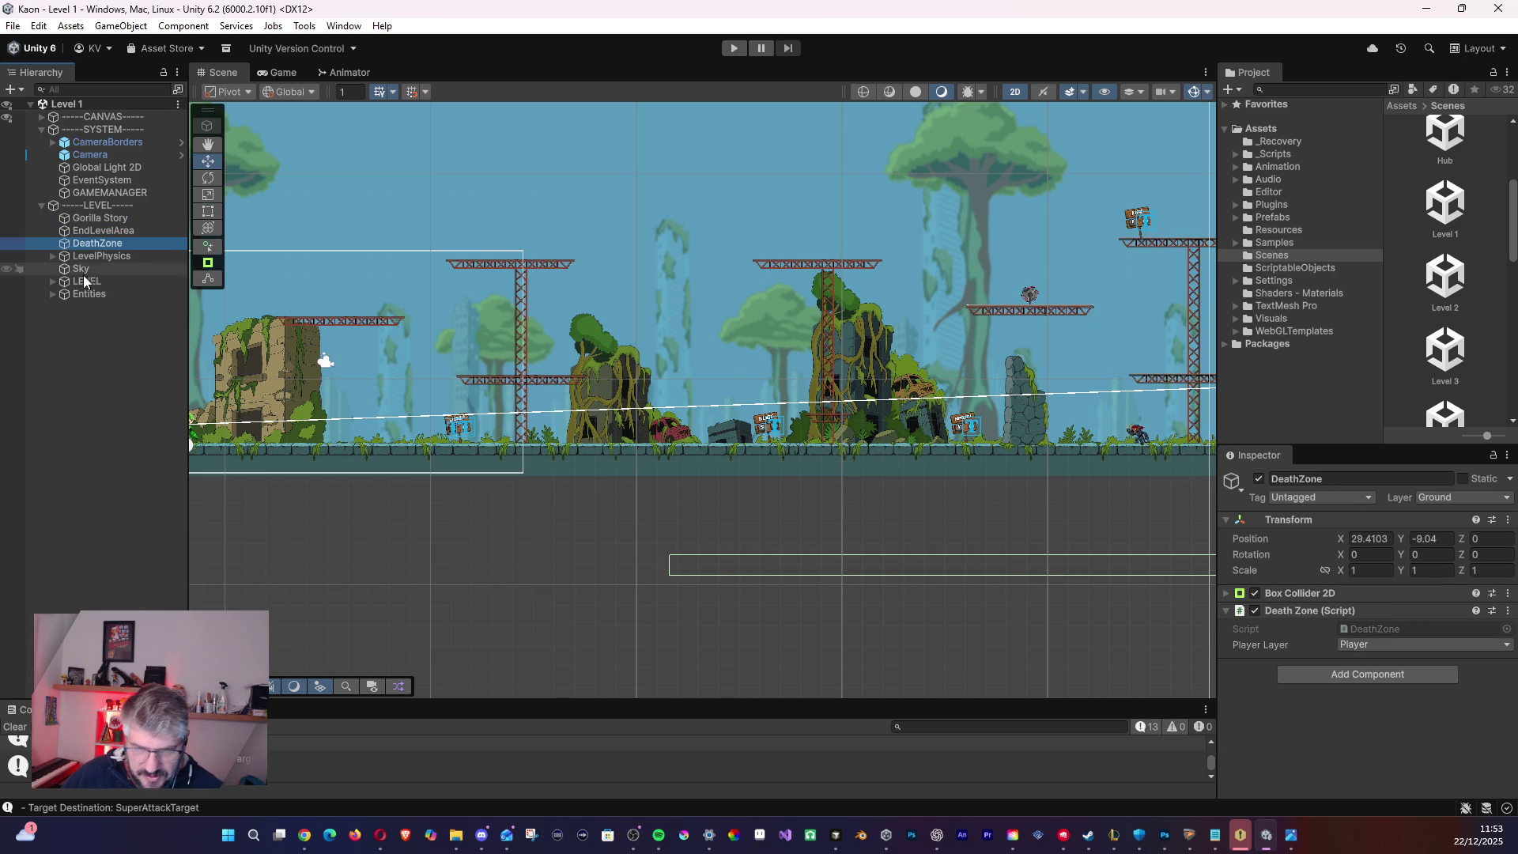
{"action": "left_click", "coordinate": [74, 281]}
{"action": "left_click", "coordinate": [52, 293]}
{"action": "left_click", "coordinate": [52, 281]}
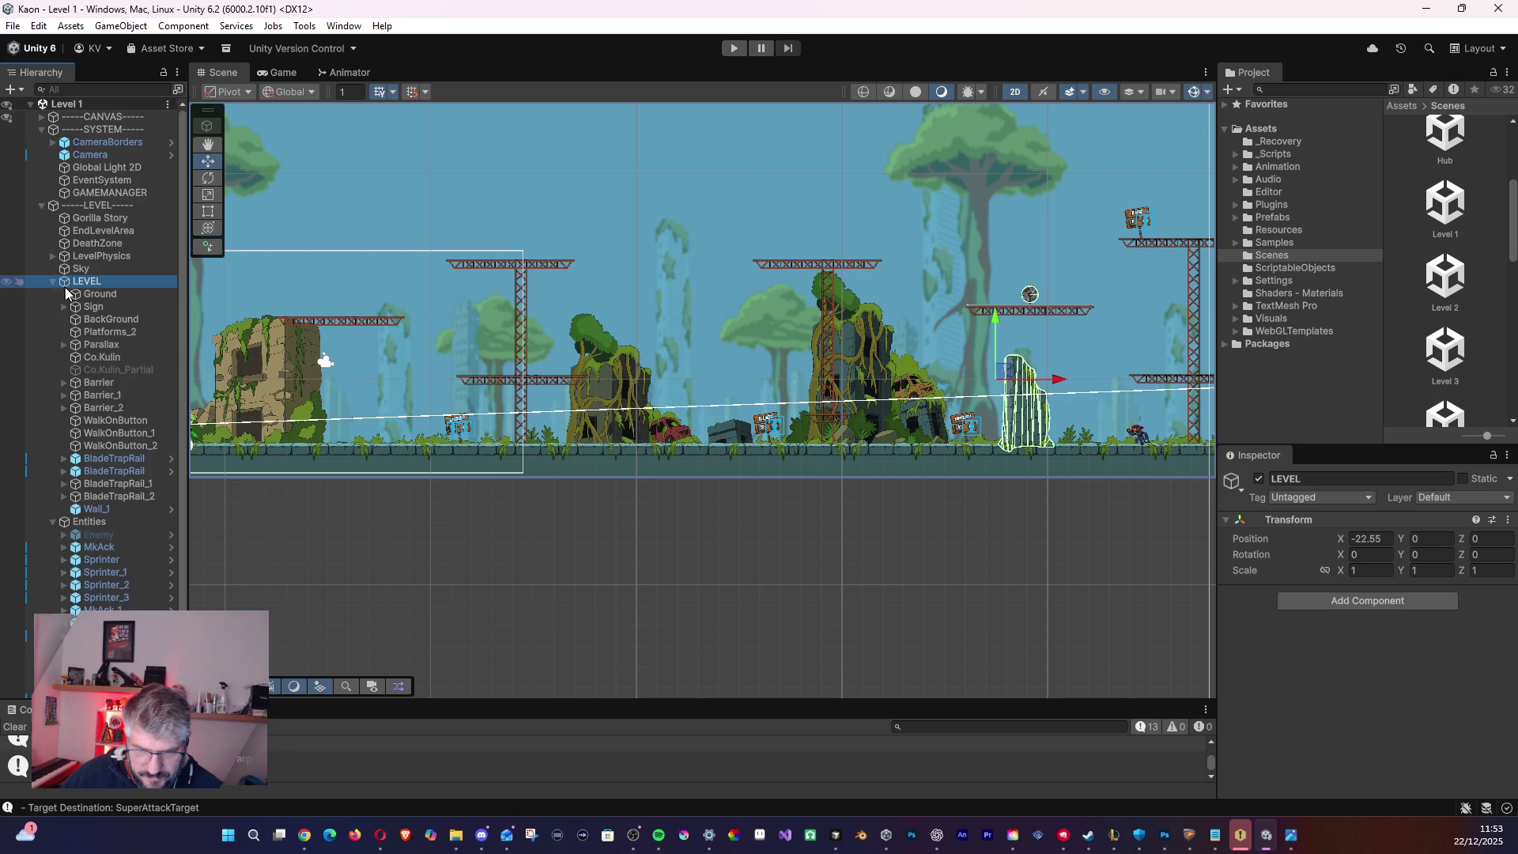
- Review WalkOnButton's On Press events (barrier opening, BoutonOn animation) and select the Level 3 scene
{"action": "left_click", "coordinate": [116, 420]}
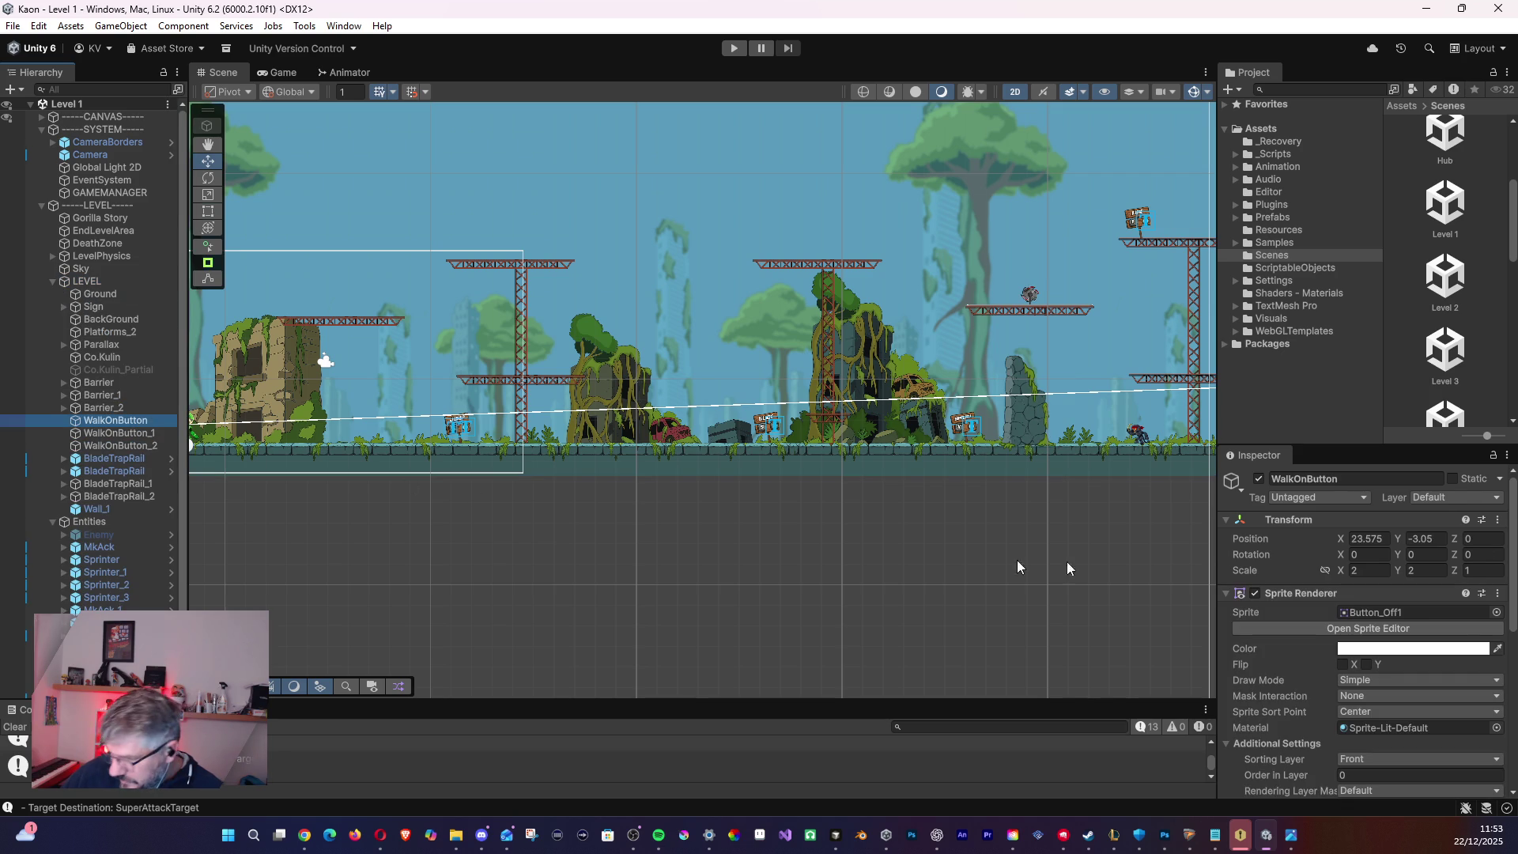
{"action": "scroll", "coordinate": [1485, 692], "scroll_direction": "down", "scroll_amount": 5}
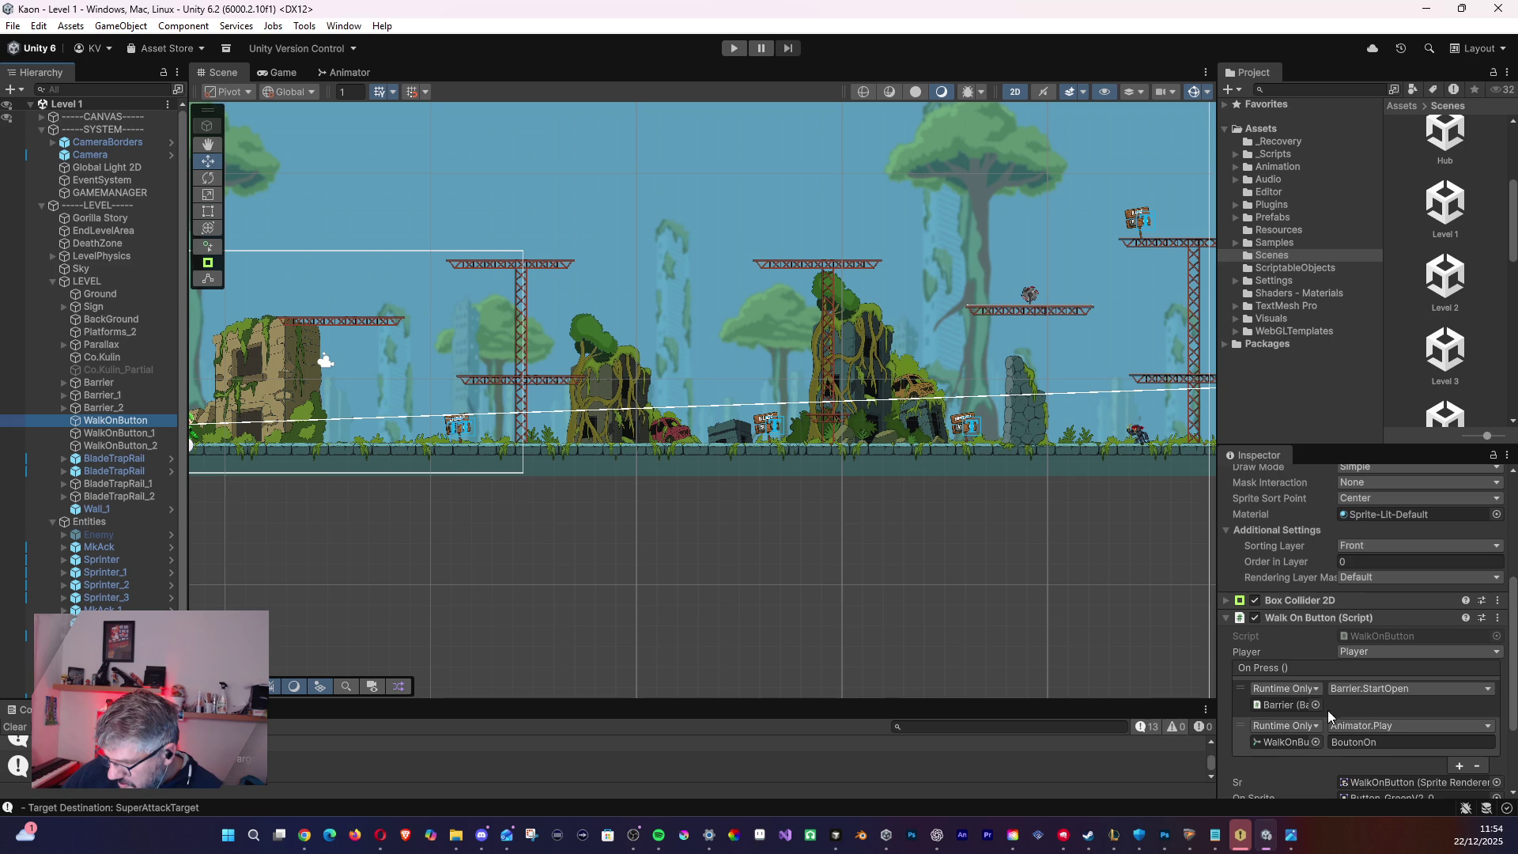
{"action": "scroll", "coordinate": [1345, 704], "scroll_direction": "down", "scroll_amount": 3}
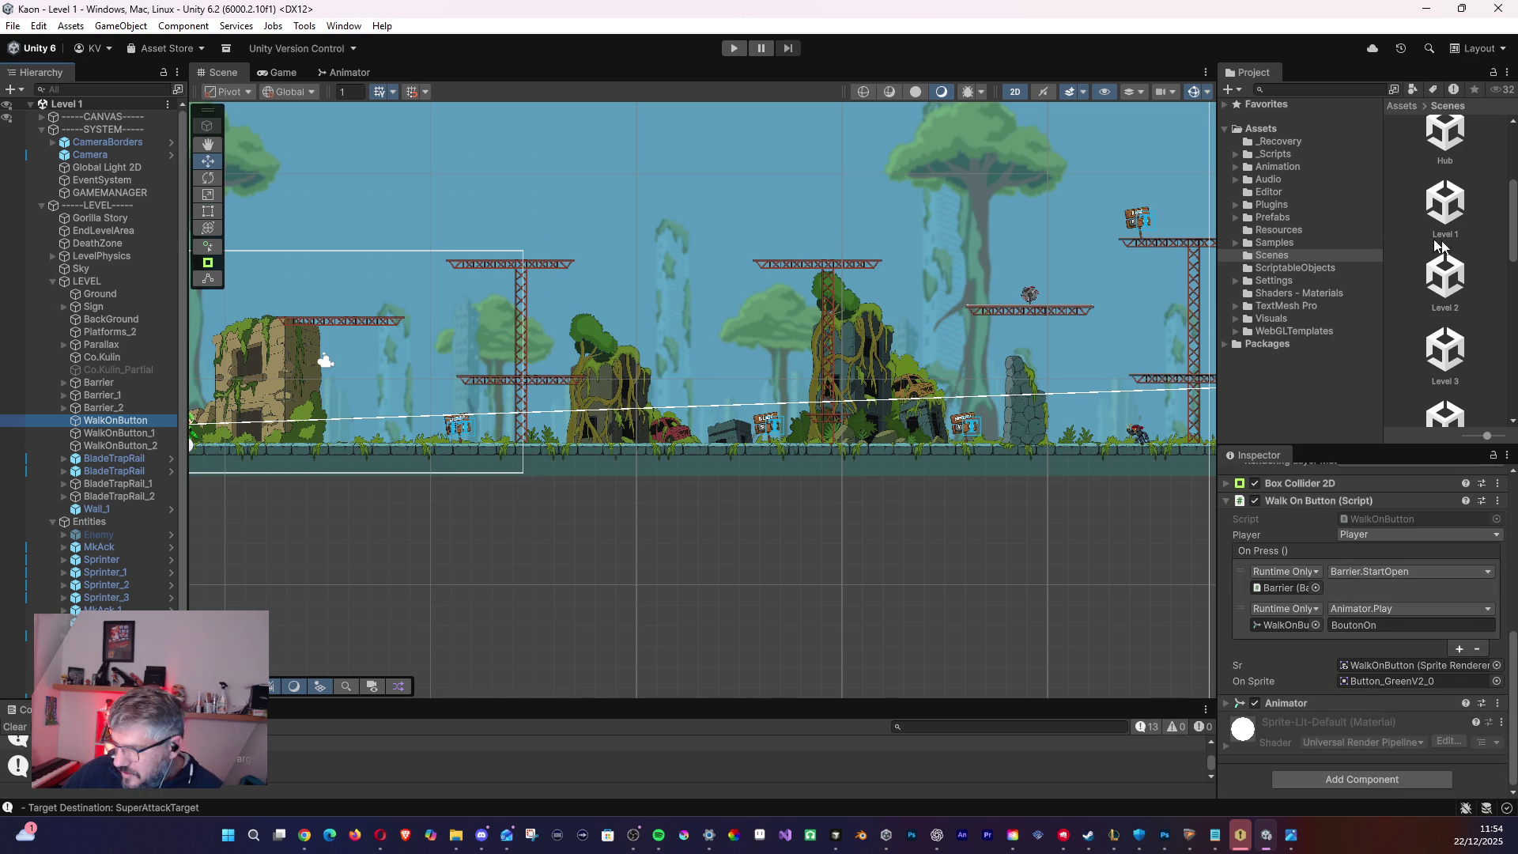
{"action": "left_click", "coordinate": [1461, 291]}
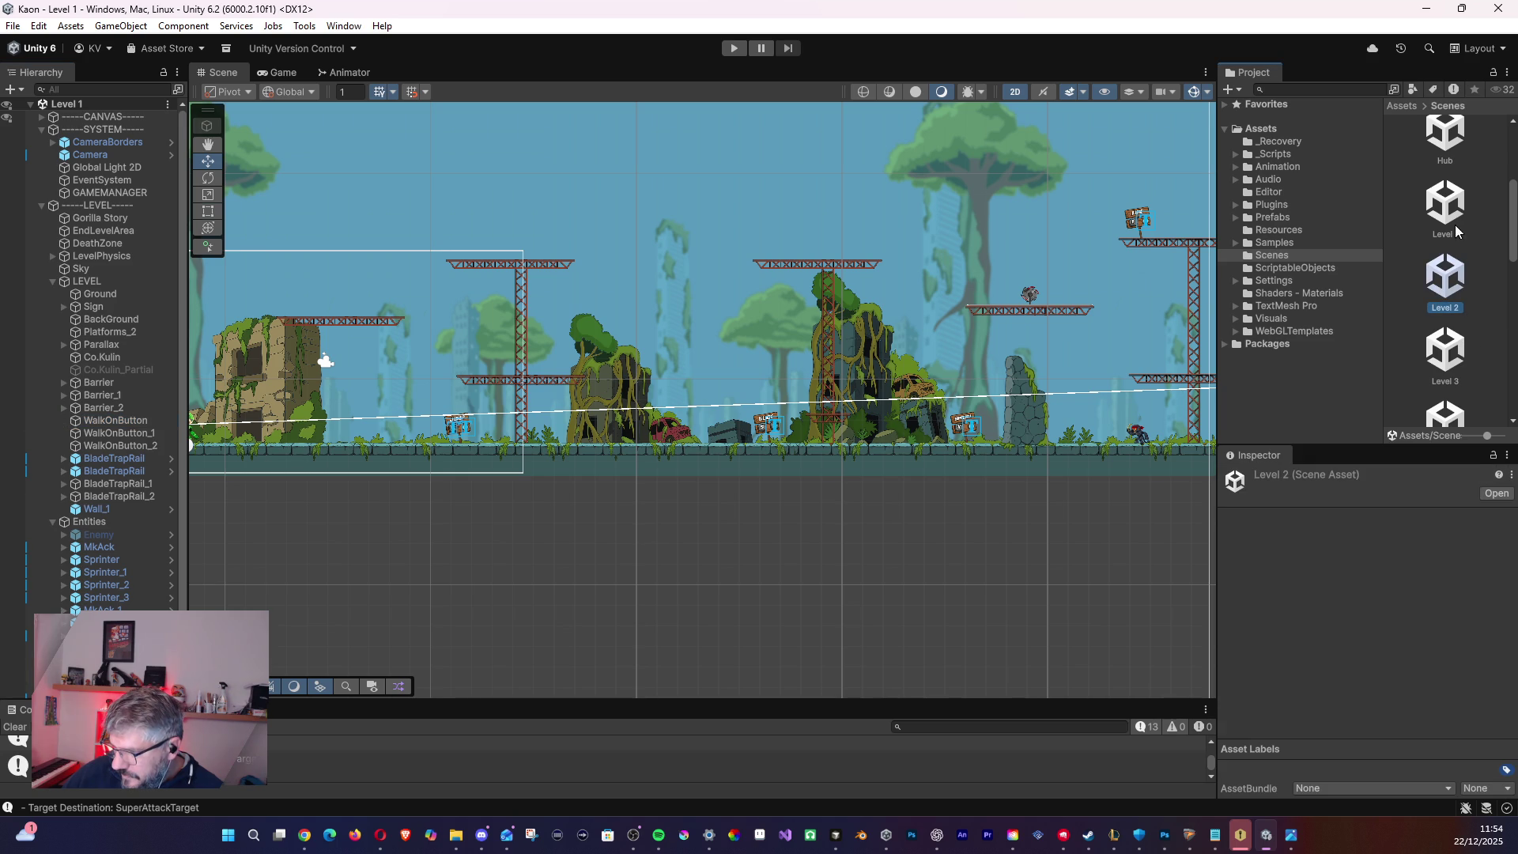
{"action": "left_click", "coordinate": [116, 420]}
{"action": "scroll", "coordinate": [1392, 696], "scroll_direction": "down", "scroll_amount": 5}
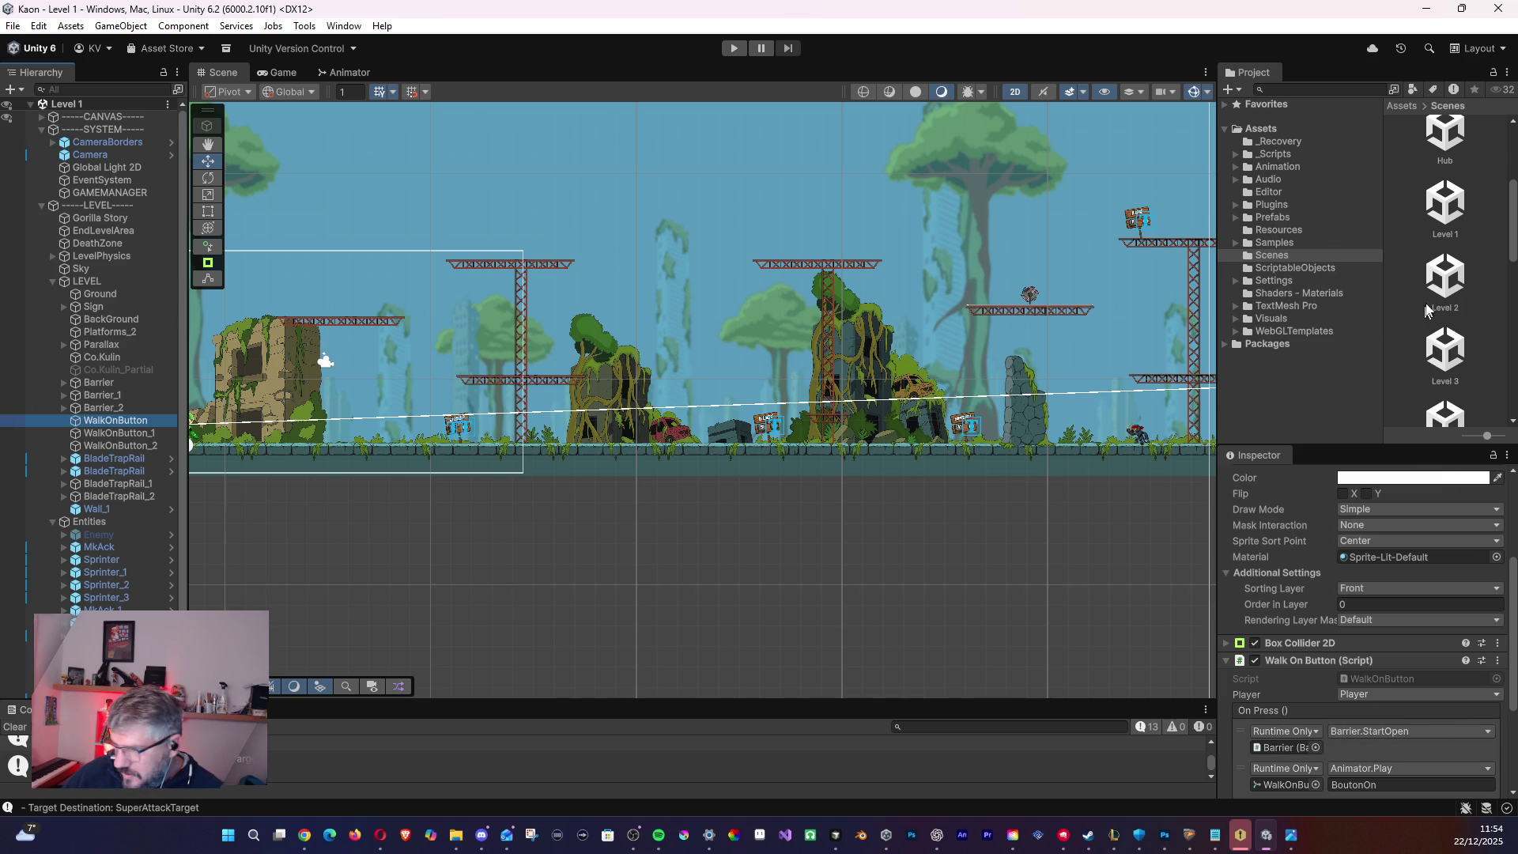
{"action": "left_click", "coordinate": [1443, 352]}
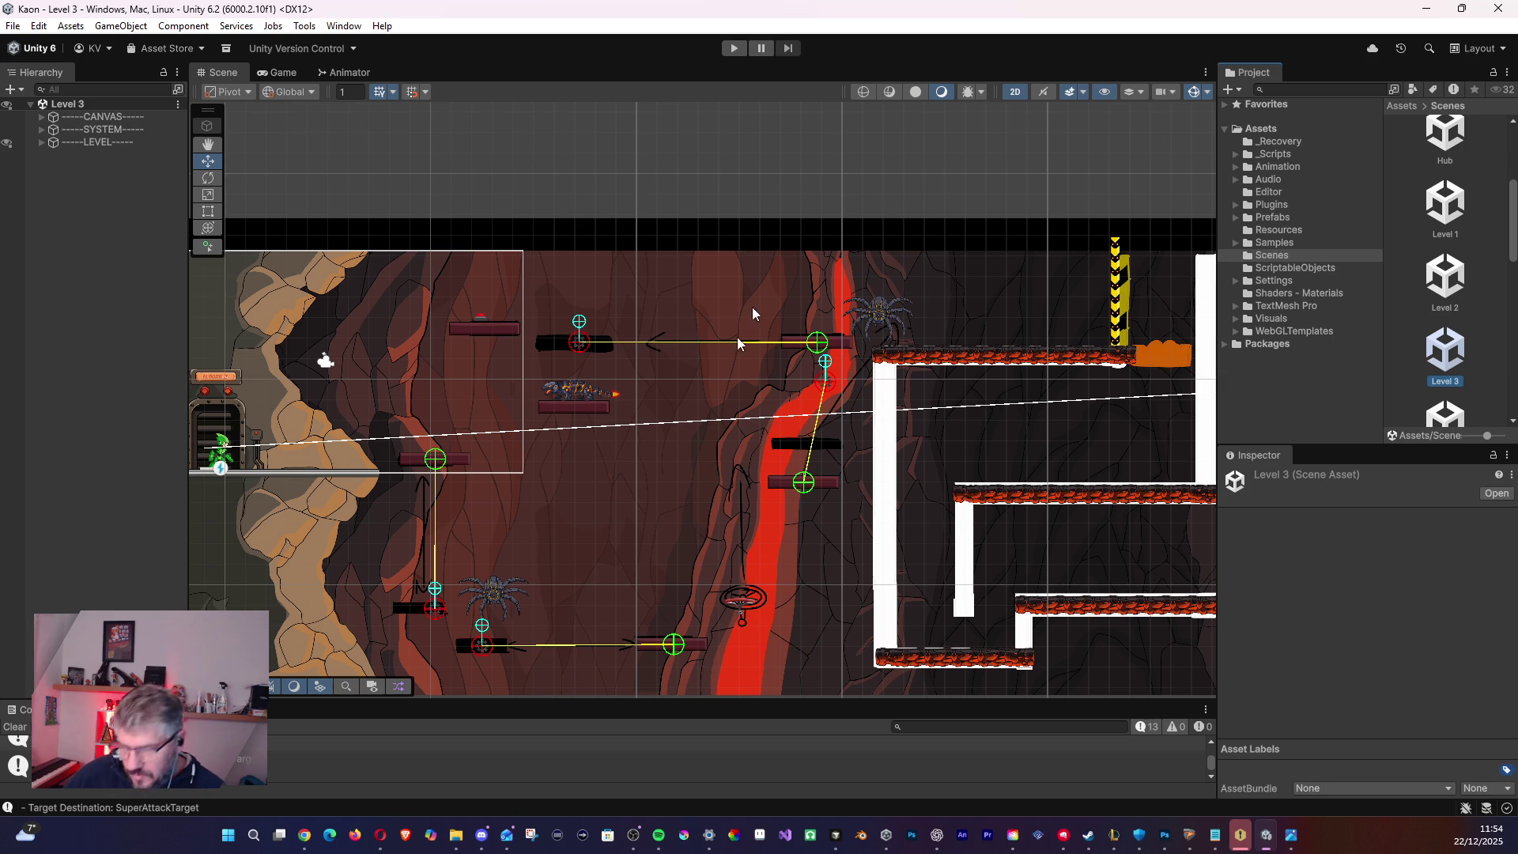
- Pan the Level 3 view and expand the LEVEL root group in the Hierarchy
{"action": "mouse_move", "coordinate": [894, 400]}
{"action": "left_mouse_down"}
{"action": "mouse_move", "coordinate": [546, 340]}
{"action": "mouse_move", "coordinate": [1166, 445]}
{"action": "left_mouse_up"}
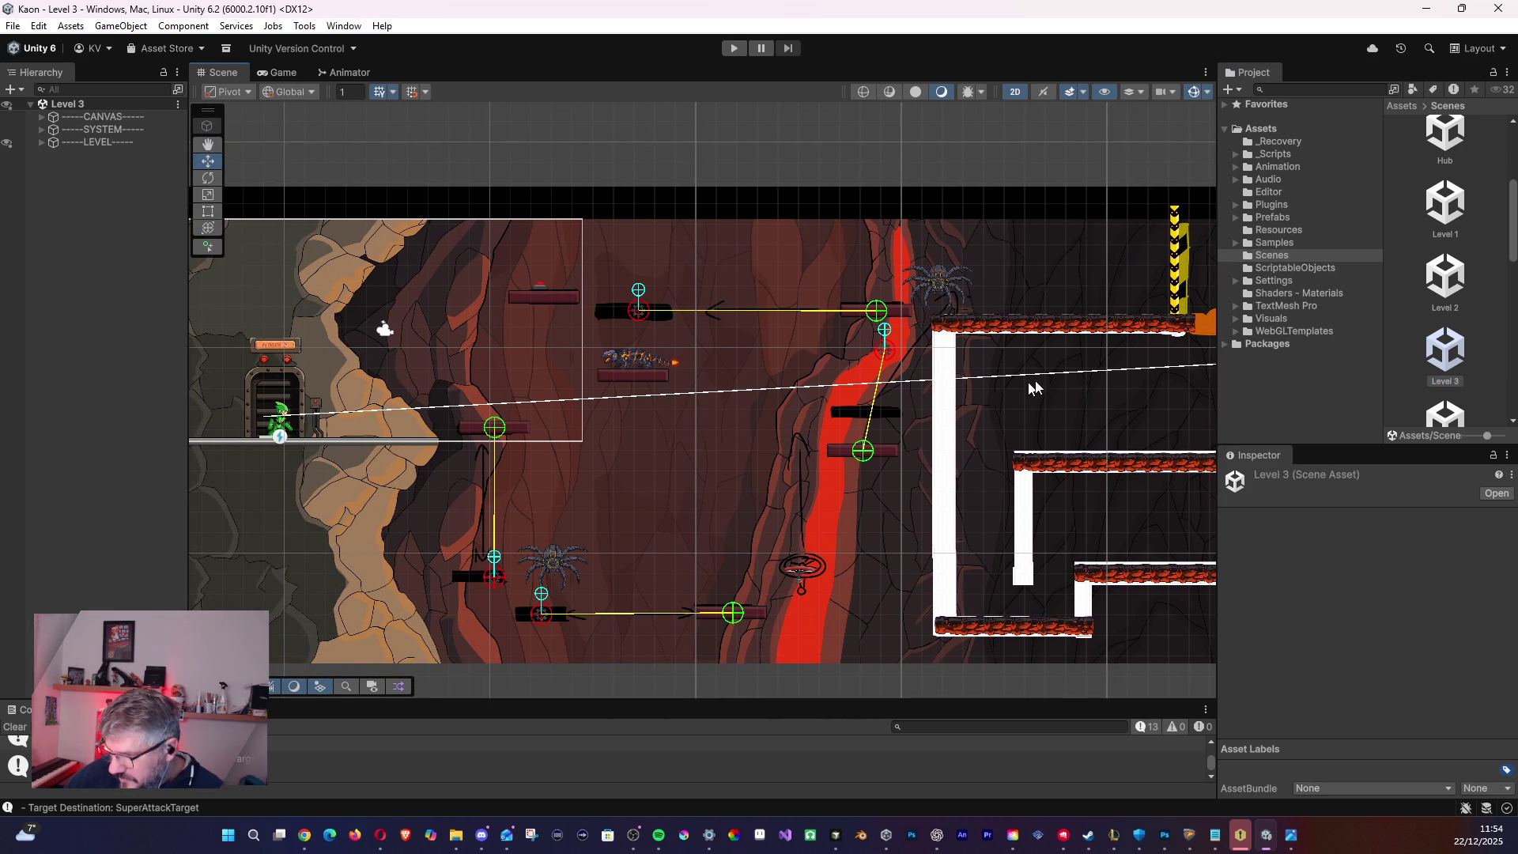
{"action": "left_click", "coordinate": [35, 147]}
{"action": "left_click", "coordinate": [41, 143]}
{"action": "left_click", "coordinate": [42, 143]}
{"action": "left_click", "coordinate": [44, 130]}
{"action": "left_click", "coordinate": [45, 130]}
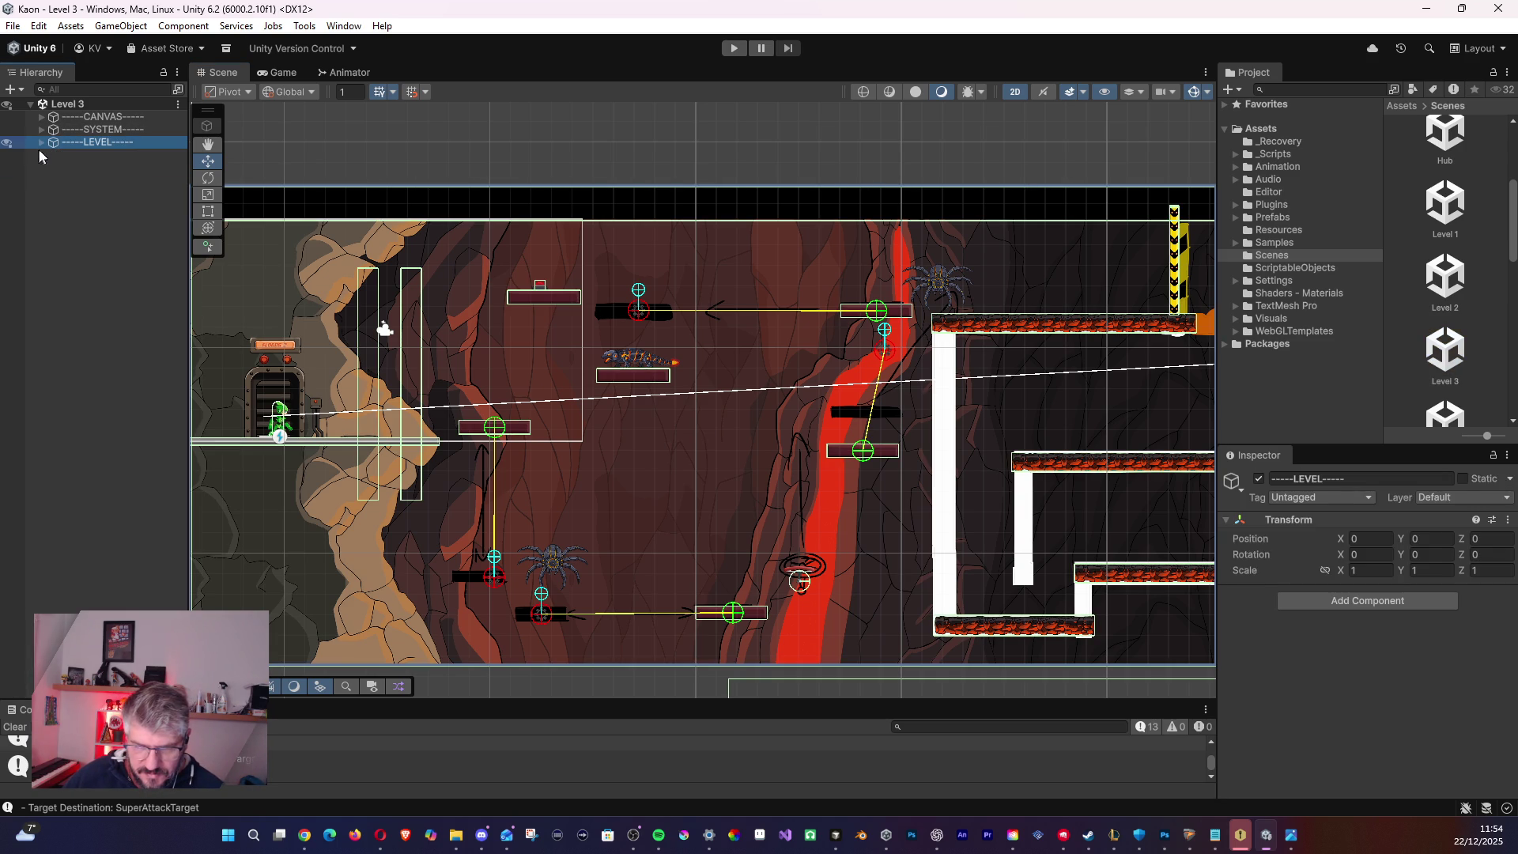
{"action": "left_click", "coordinate": [41, 142]}
- Inspect Gorilla Story, EndLevelArea, DeathZone, LevelPhysics, LEVEL and Entities in Level 3
{"action": "left_click", "coordinate": [82, 151]}
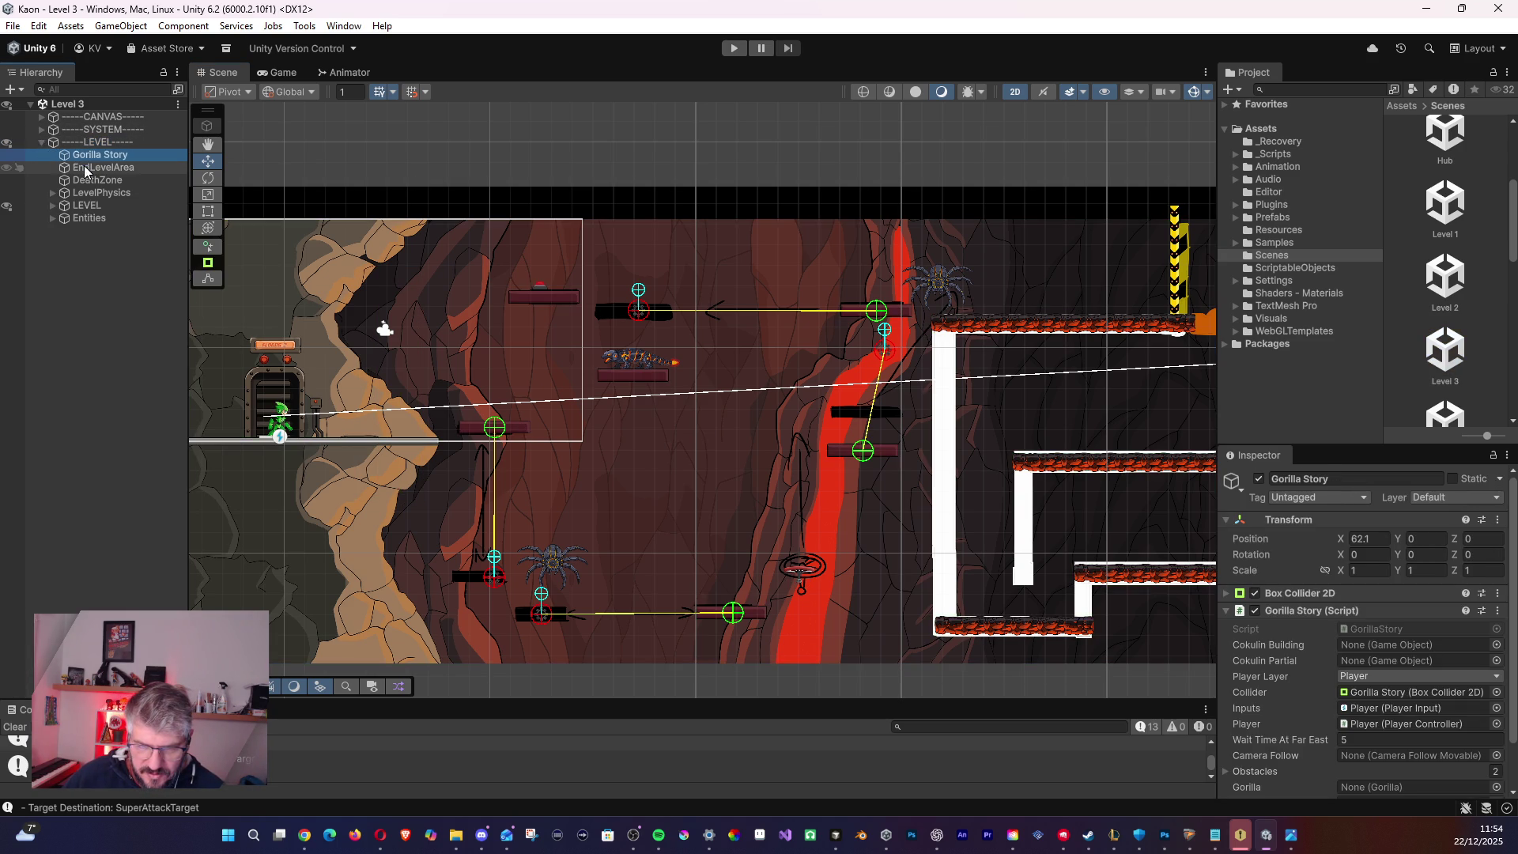
{"action": "left_click", "coordinate": [85, 169]}
{"action": "left_click", "coordinate": [83, 180]}
{"action": "left_click", "coordinate": [83, 193]}
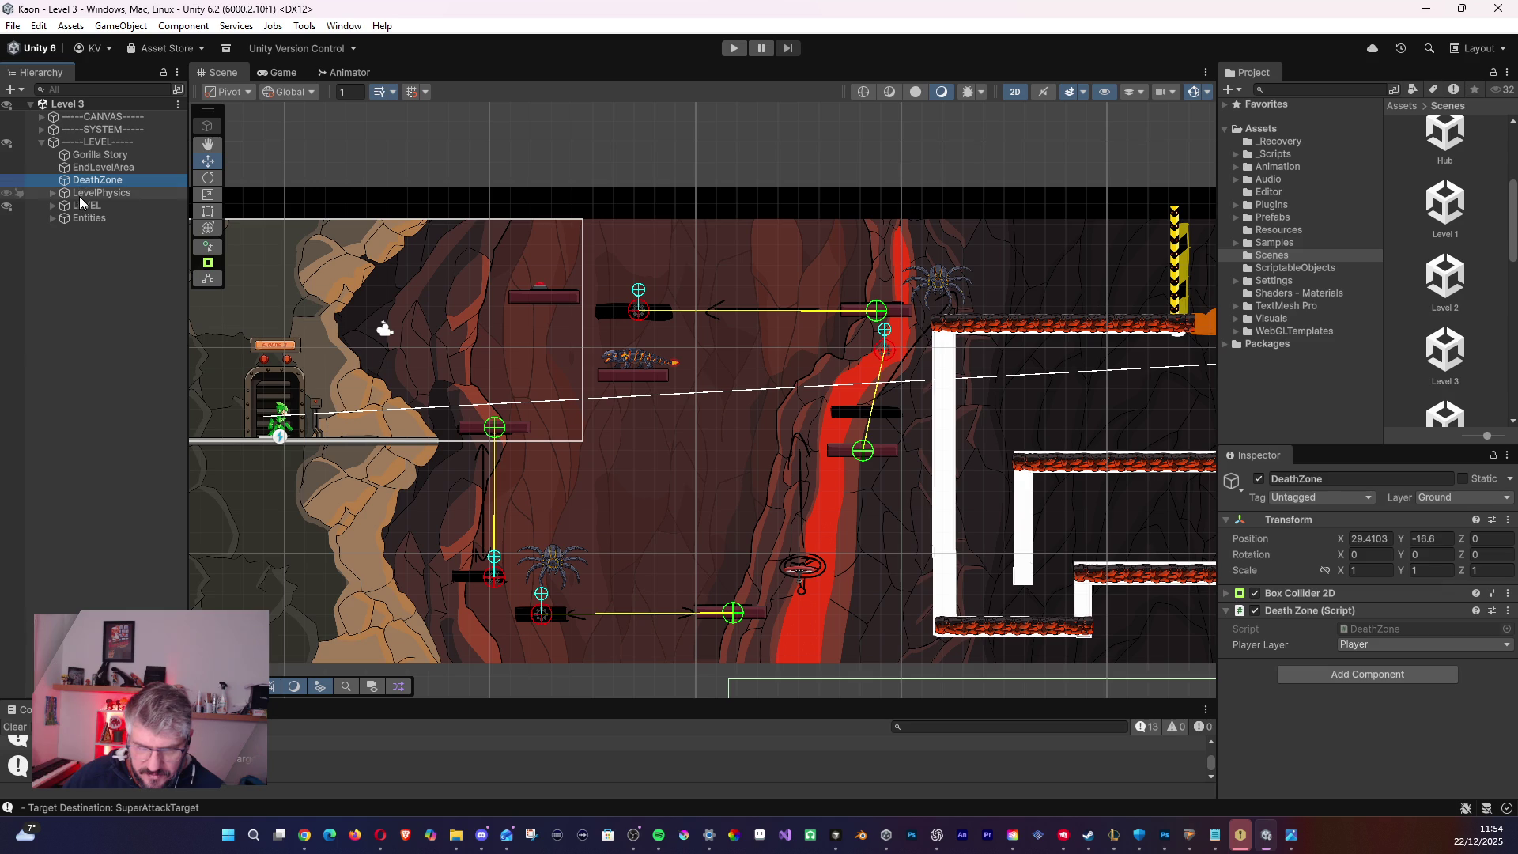
{"action": "left_click", "coordinate": [80, 206]}
{"action": "left_click", "coordinate": [85, 219]}
{"action": "left_click", "coordinate": [89, 193]}
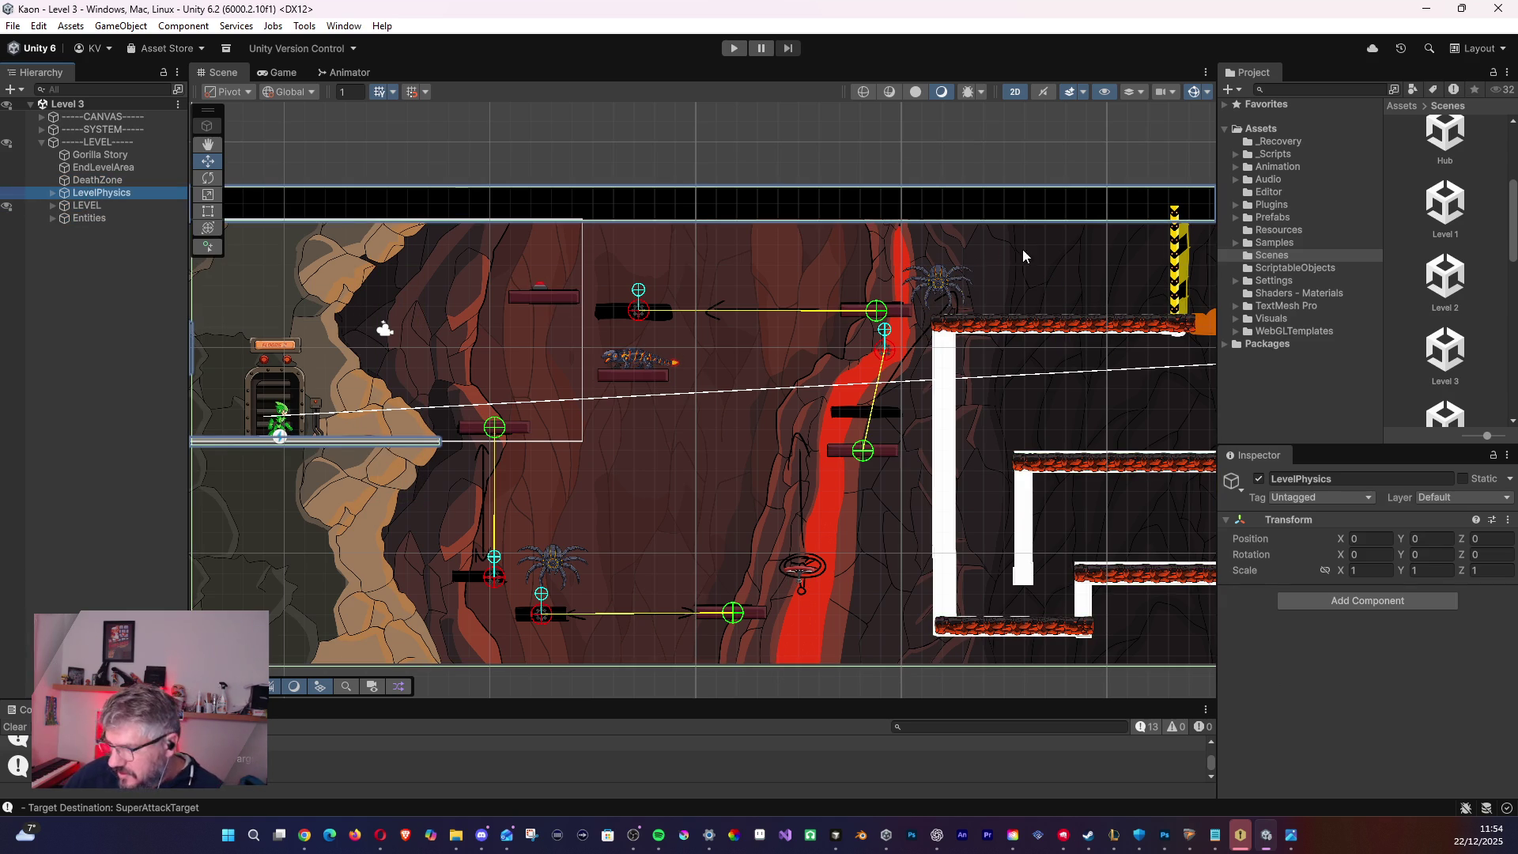
{"action": "left_click", "coordinate": [117, 181]}
{"action": "key", "text": "Up"}
{"action": "key", "text": "Up"}
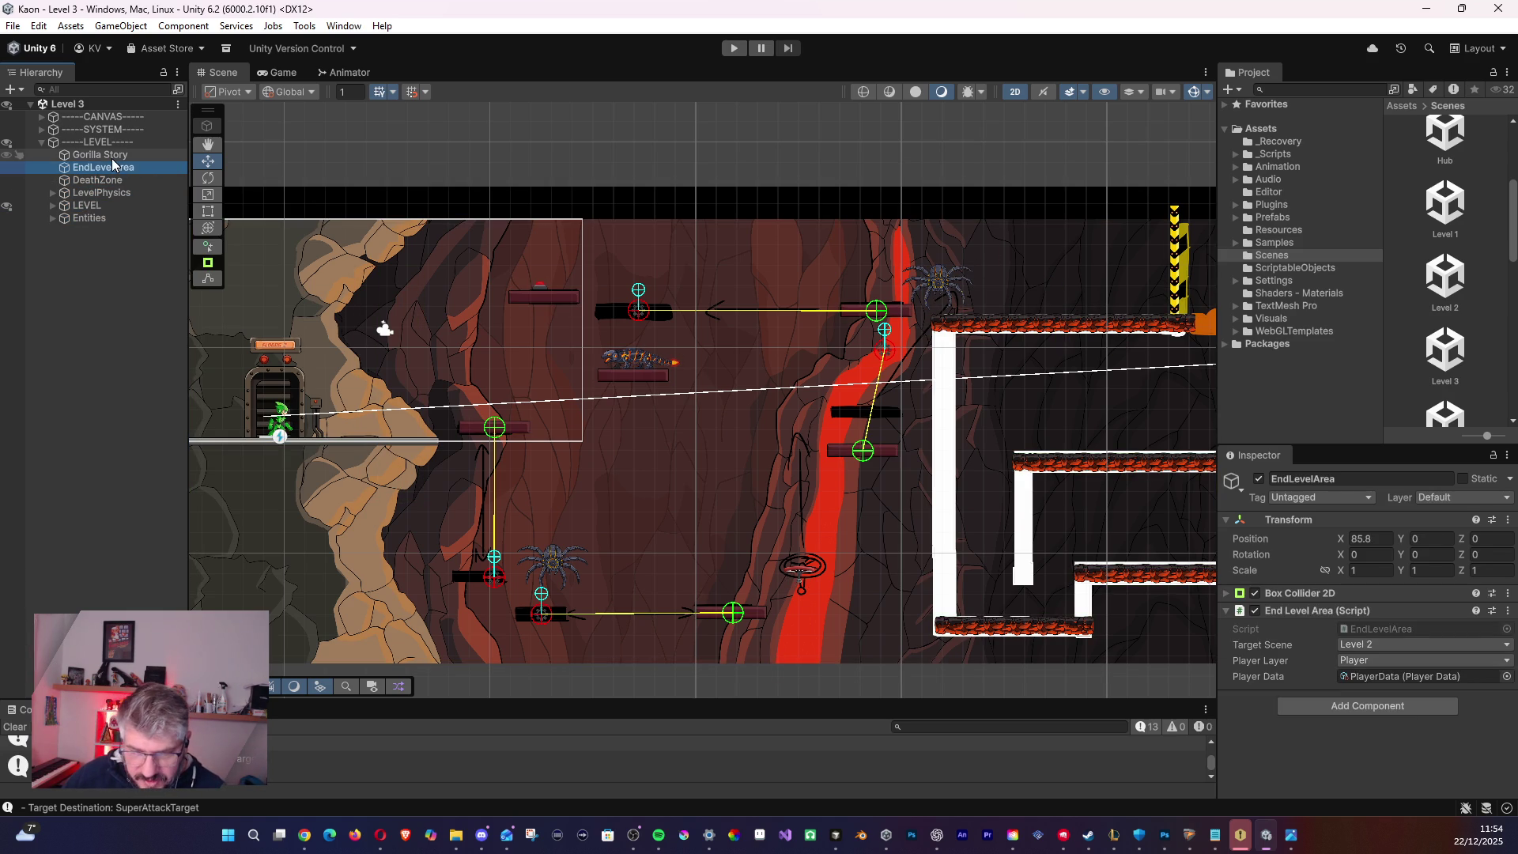
{"action": "left_click", "coordinate": [115, 180]}
{"action": "left_click", "coordinate": [114, 193]}
{"action": "left_click", "coordinate": [112, 207]}
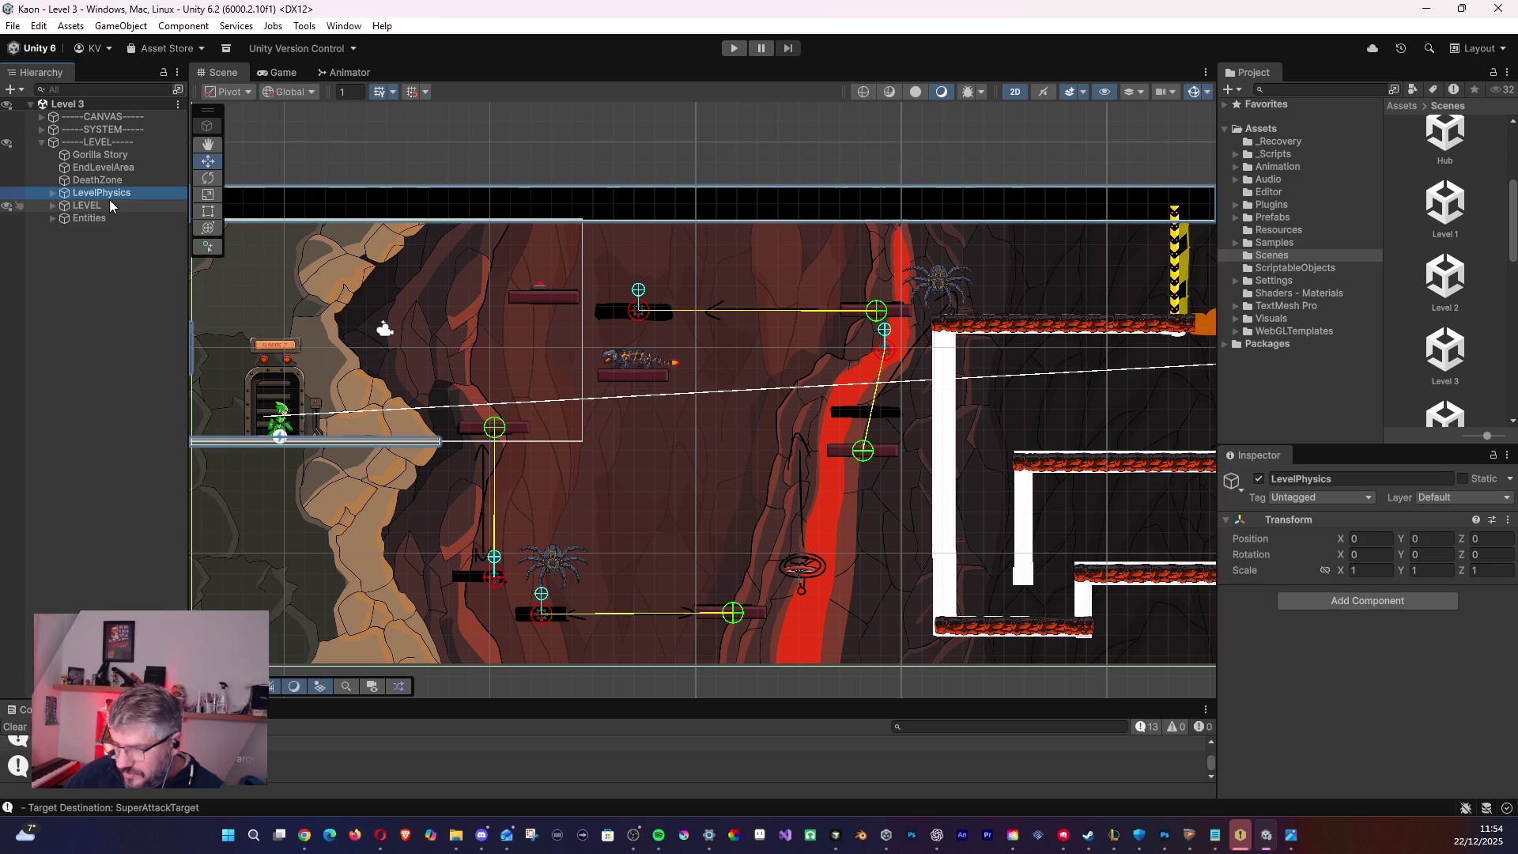
{"action": "left_click", "coordinate": [112, 216]}
{"action": "left_click", "coordinate": [109, 195]}
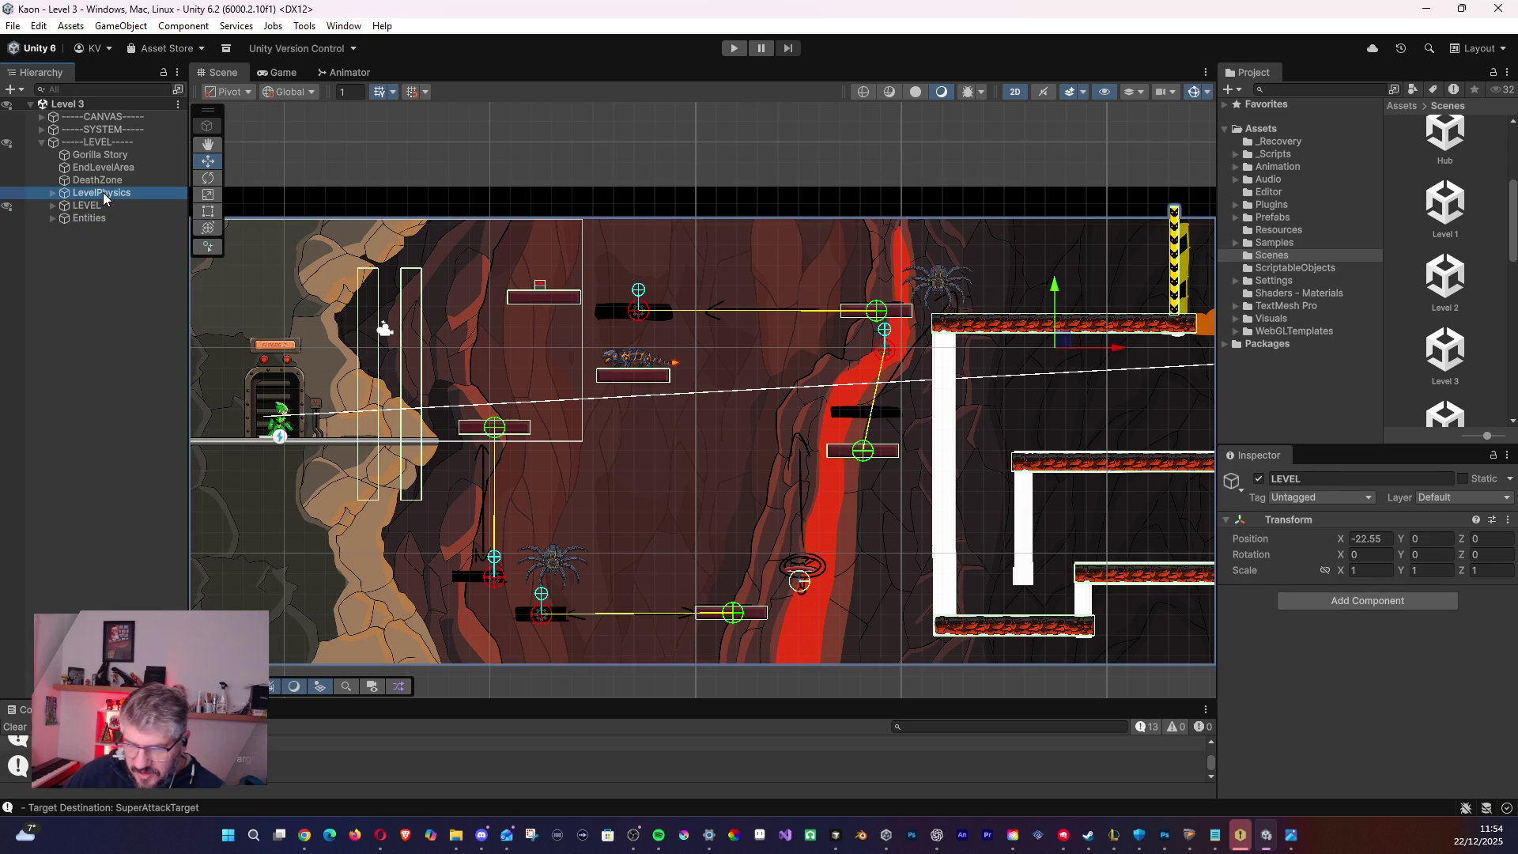
{"action": "left_click", "coordinate": [100, 205]}
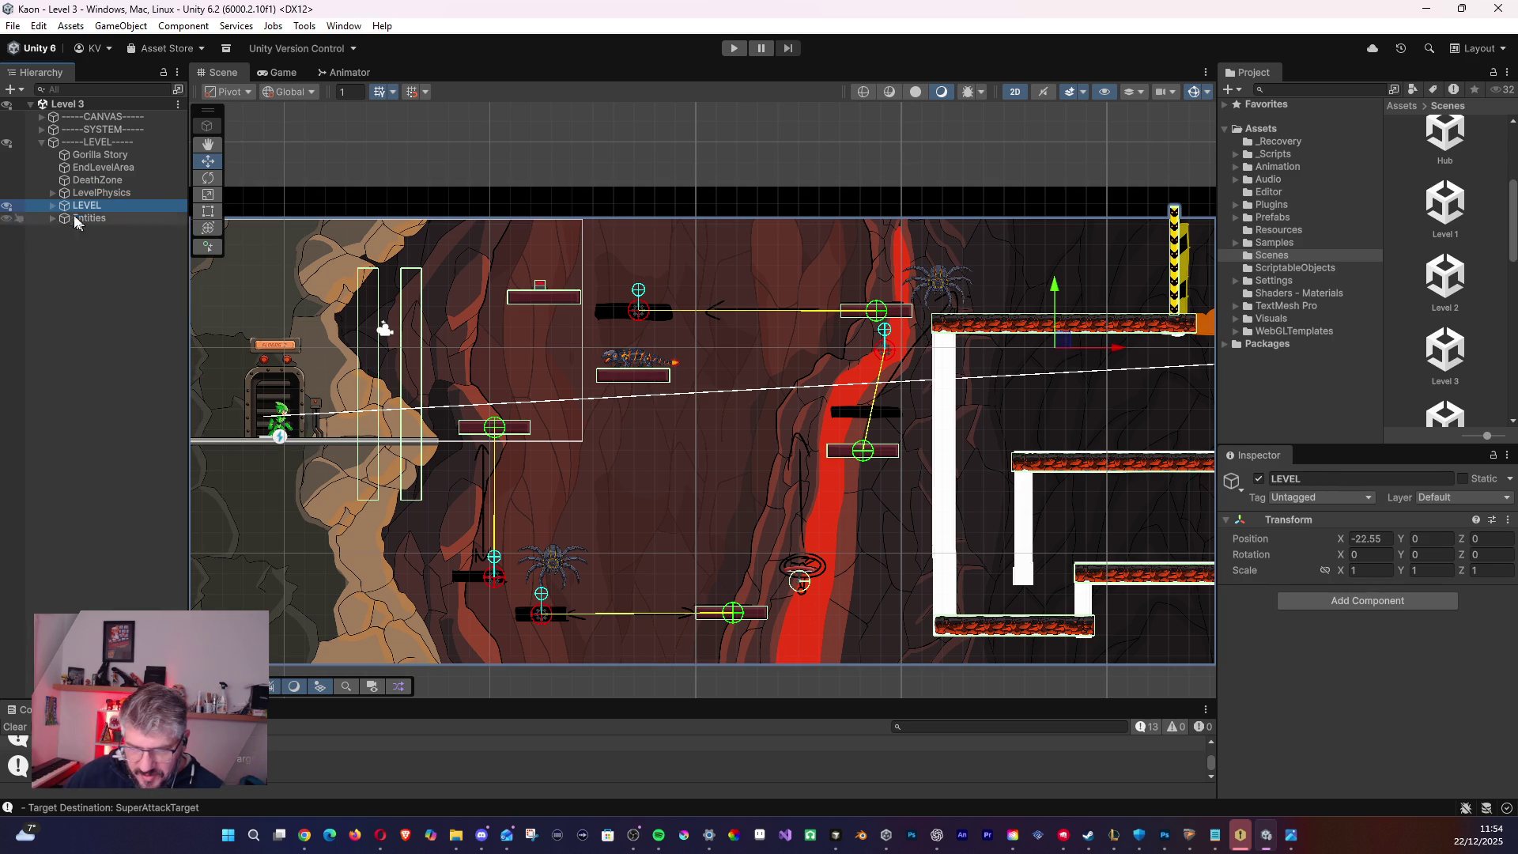
- Expand LEVEL and Platform_1, checking Wall_Ground_1 and Wall_Ground_2, and select Platform_1's WalkOnButton
{"action": "left_click", "coordinate": [53, 207]}
{"action": "left_click", "coordinate": [111, 244]}
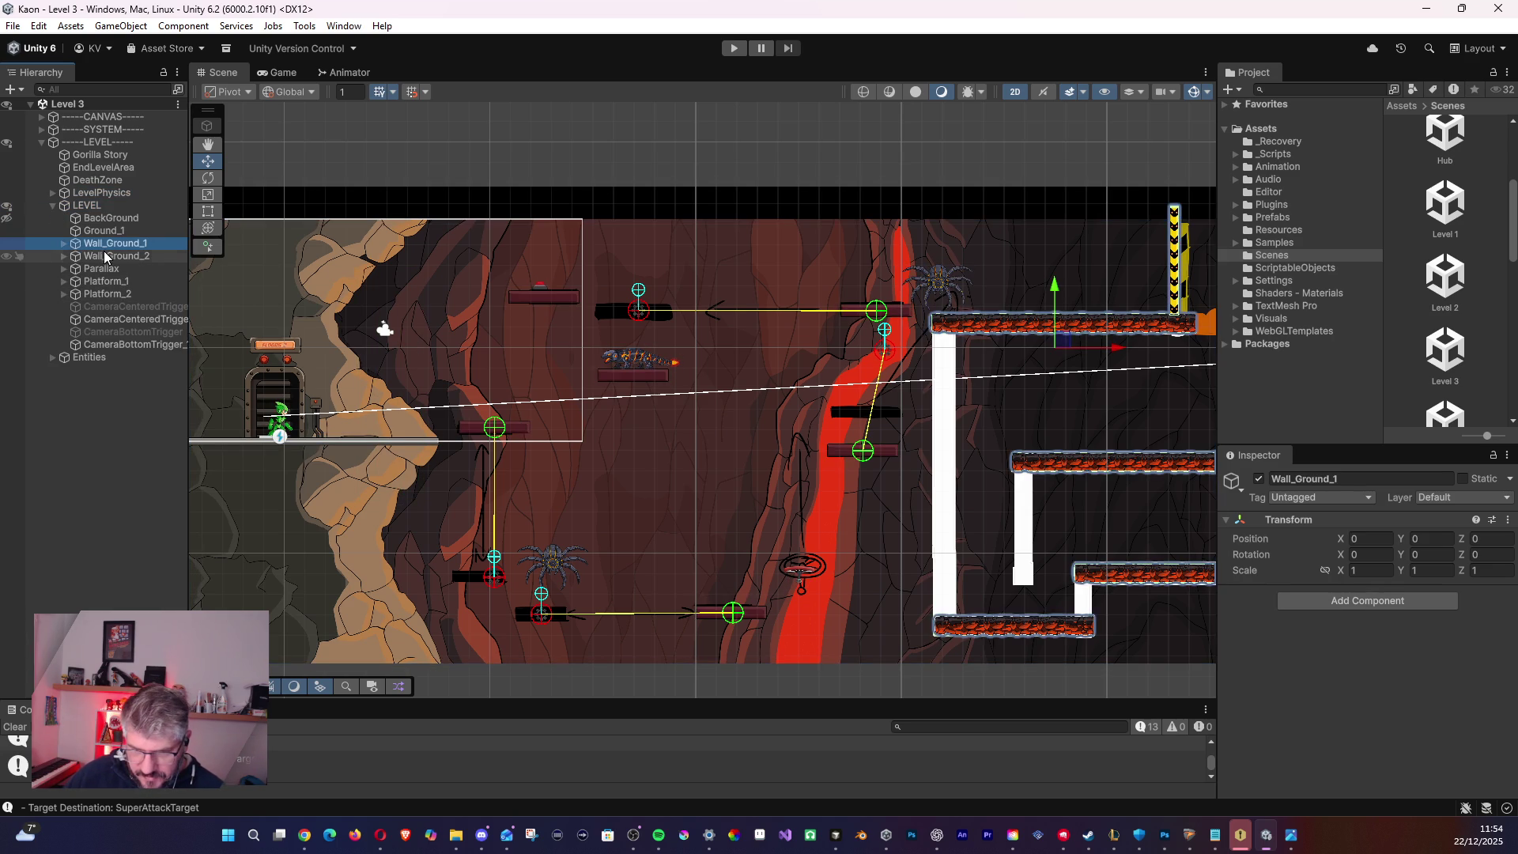
{"action": "left_click", "coordinate": [105, 259]}
{"action": "key", "text": "Up"}
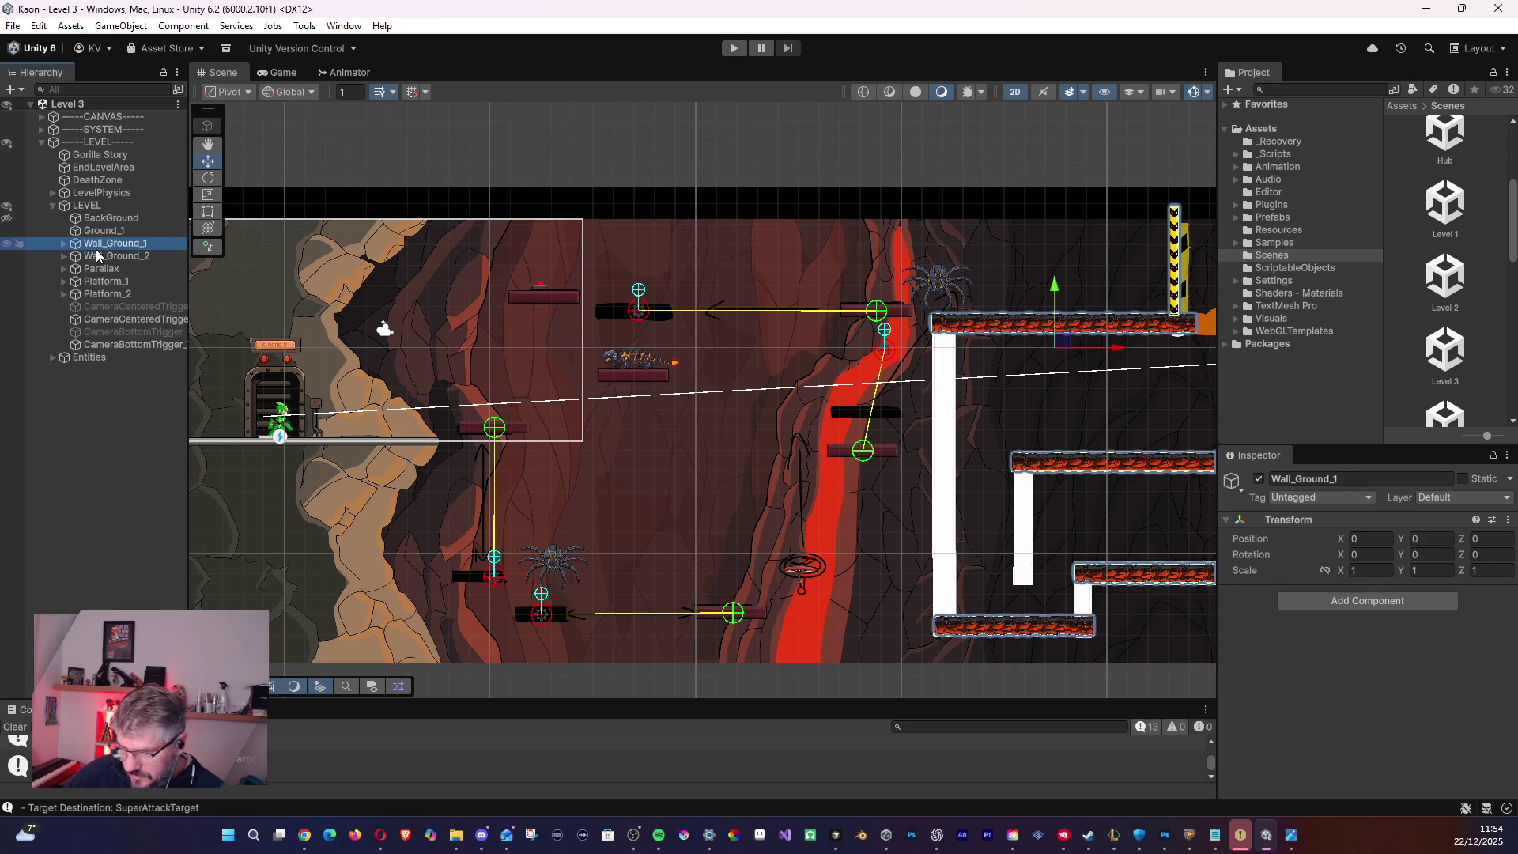
{"action": "left_click", "coordinate": [90, 257]}
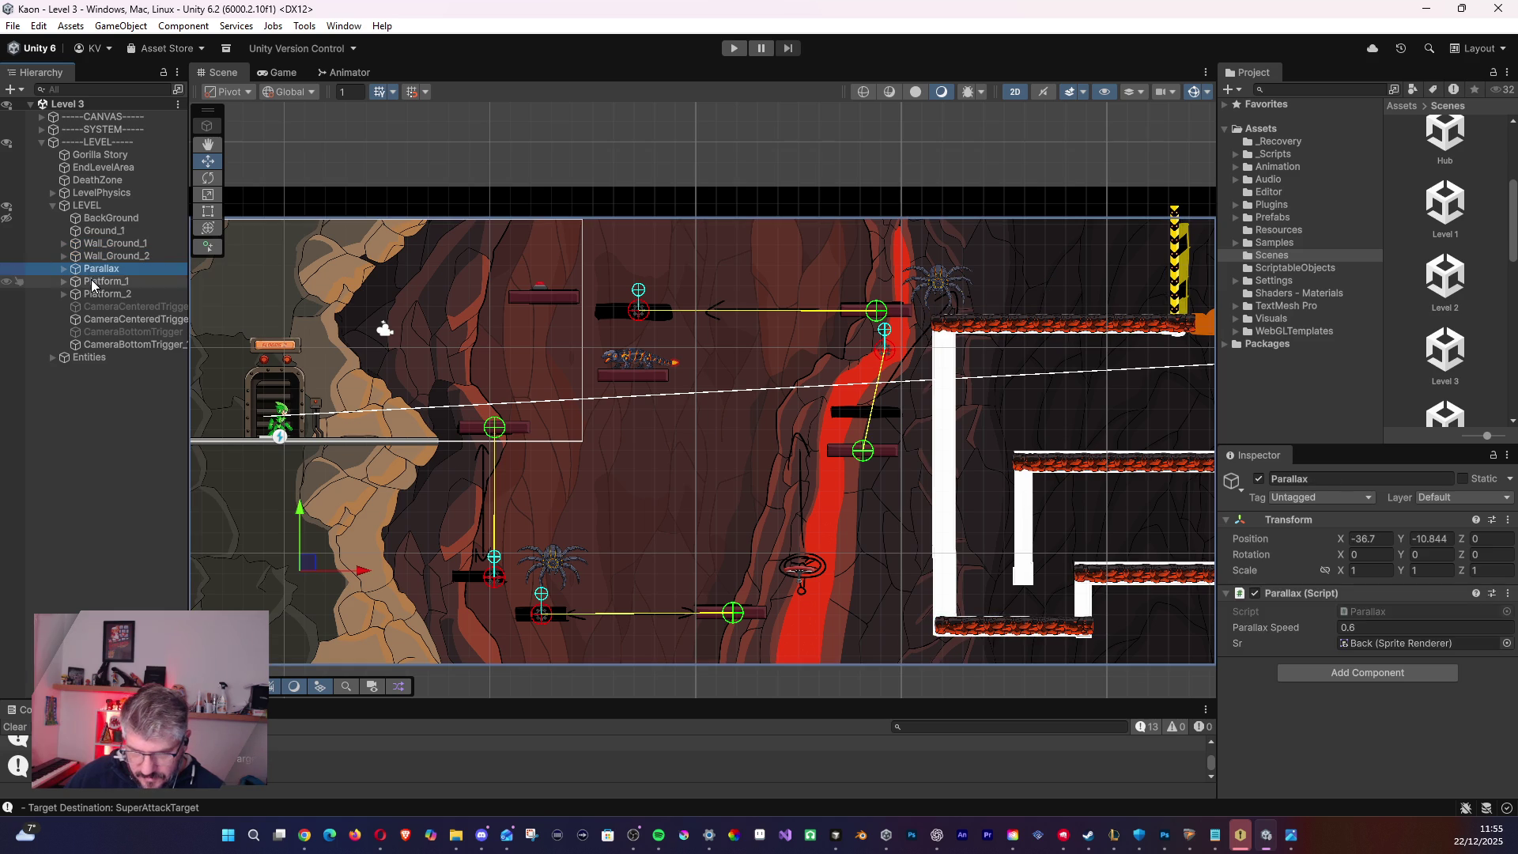
{"action": "left_click", "coordinate": [94, 282]}
{"action": "left_click", "coordinate": [64, 283]}
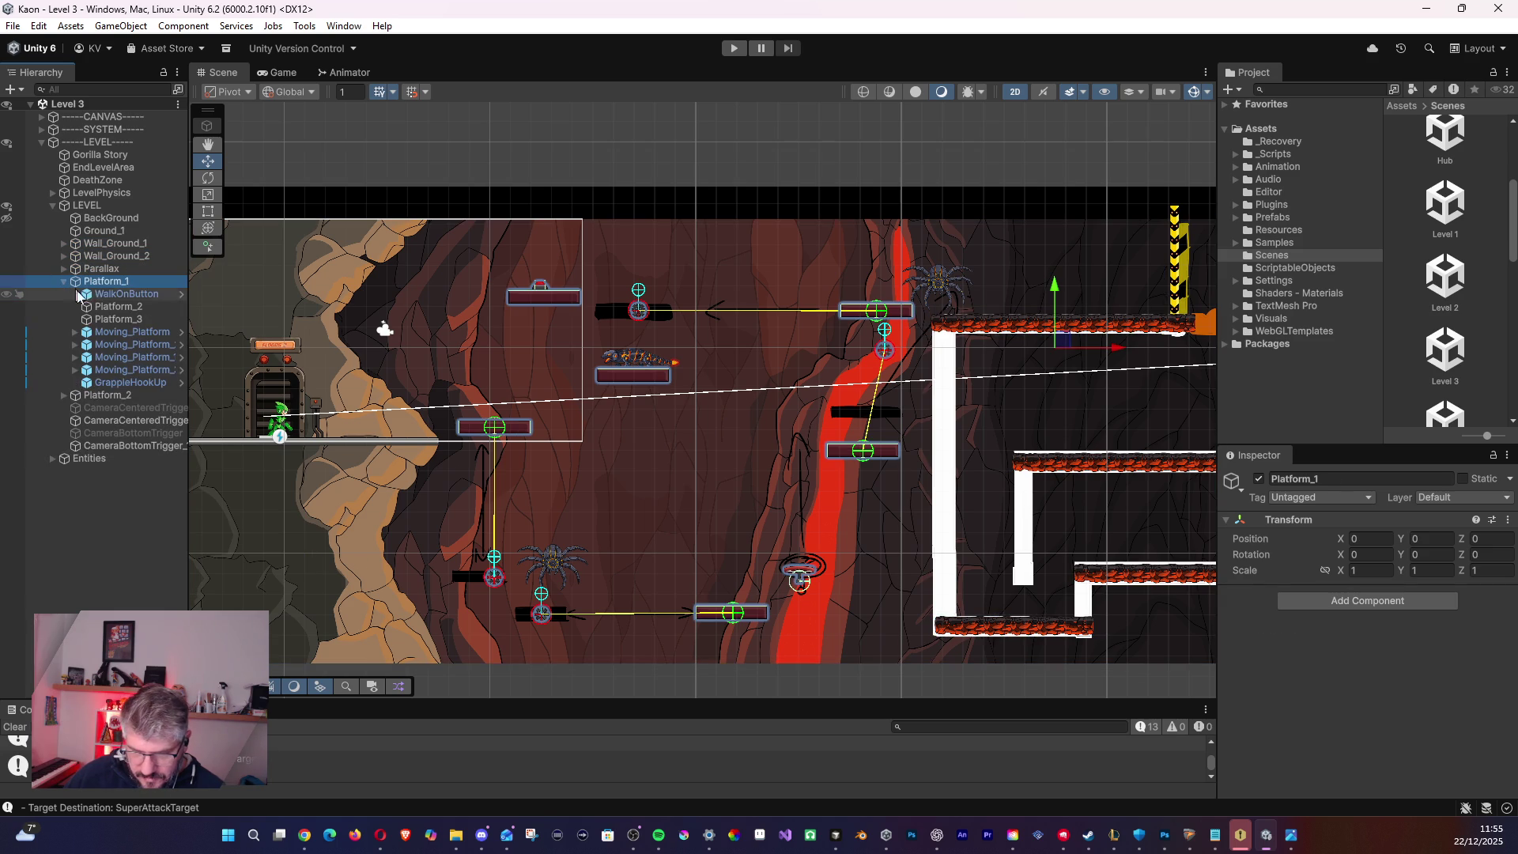
{"action": "left_click", "coordinate": [103, 298]}
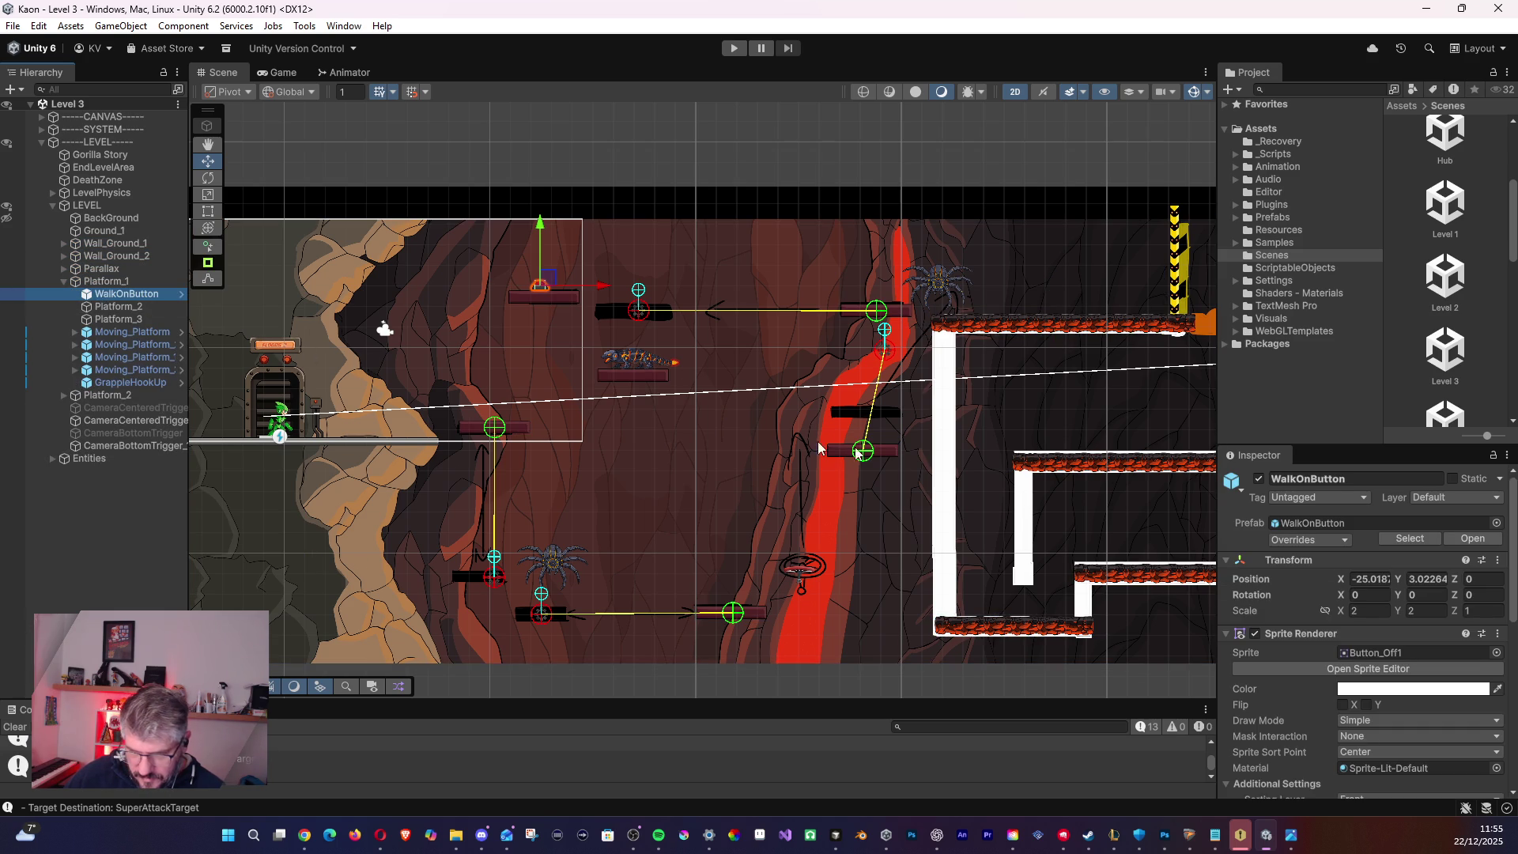
- Check the first On Press event entry, opening and dismissing its object picker
{"action": "scroll", "coordinate": [1416, 632], "scroll_direction": "down", "scroll_amount": 5}
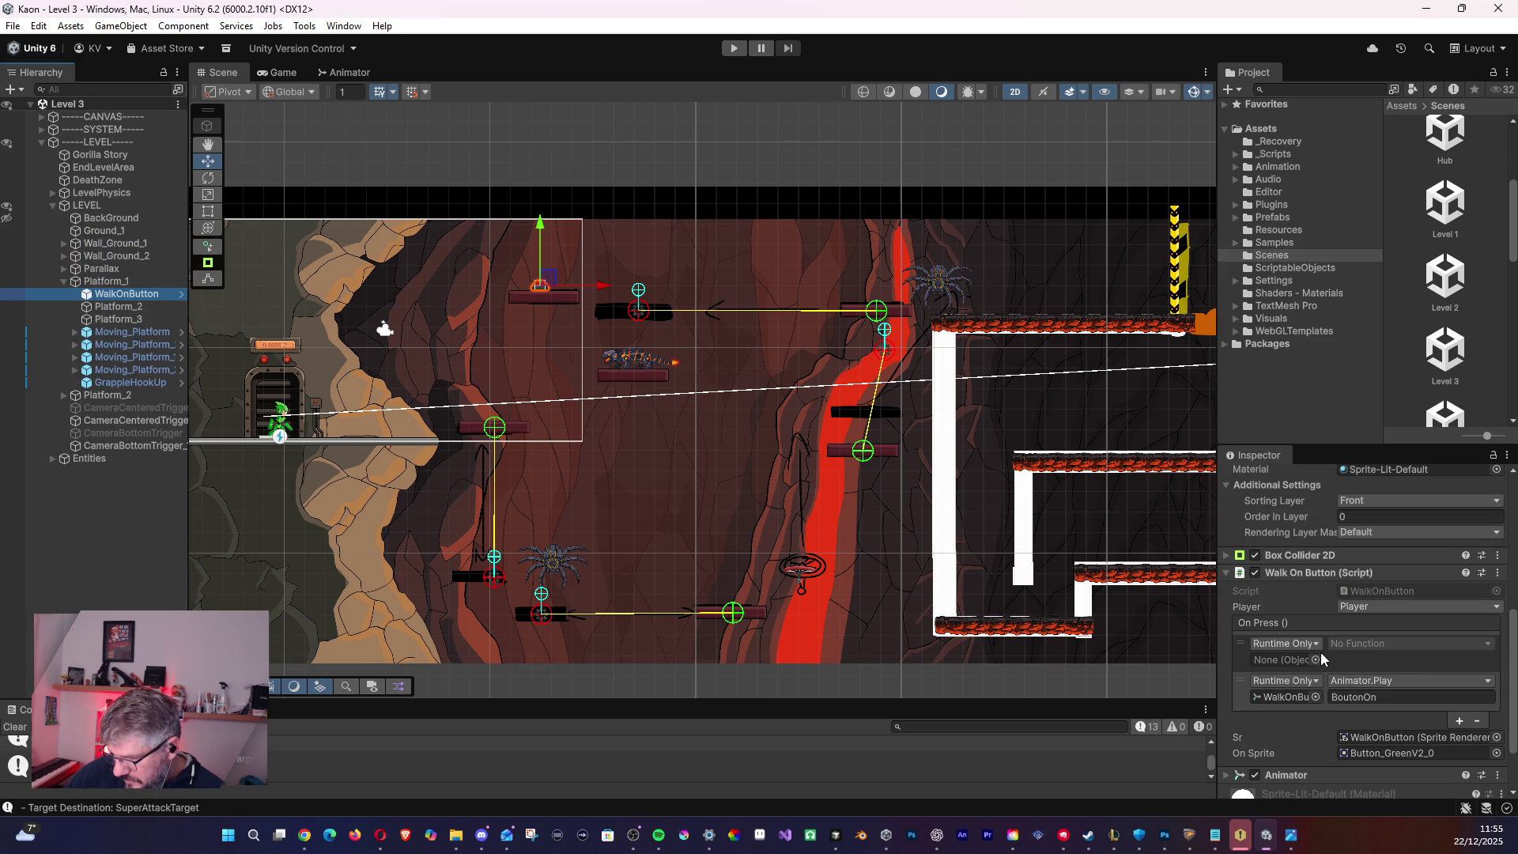
{"action": "left_click", "coordinate": [1310, 661]}
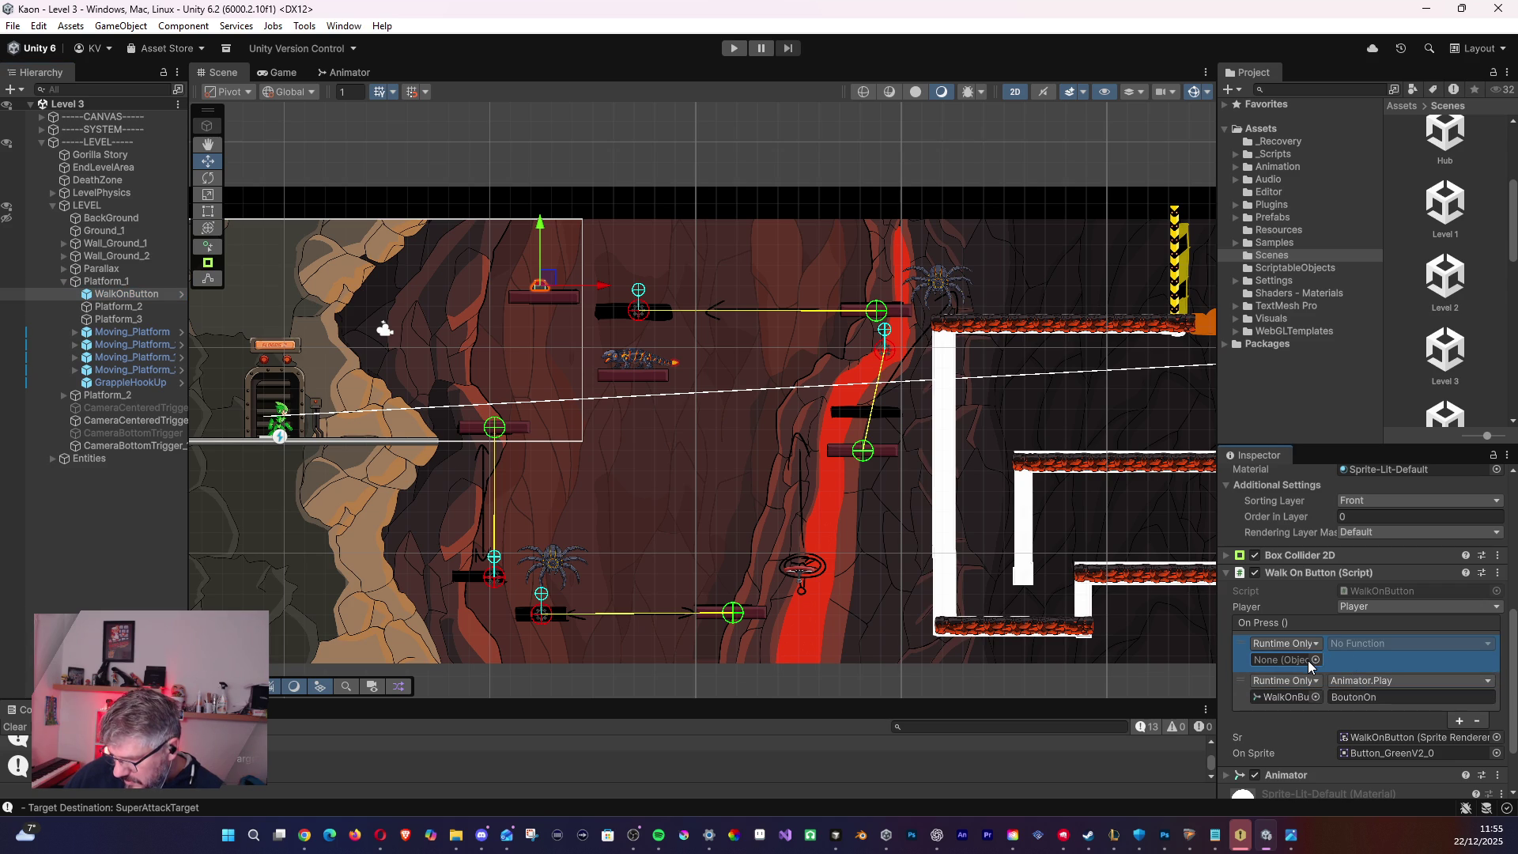
{"action": "left_click", "coordinate": [1315, 661]}
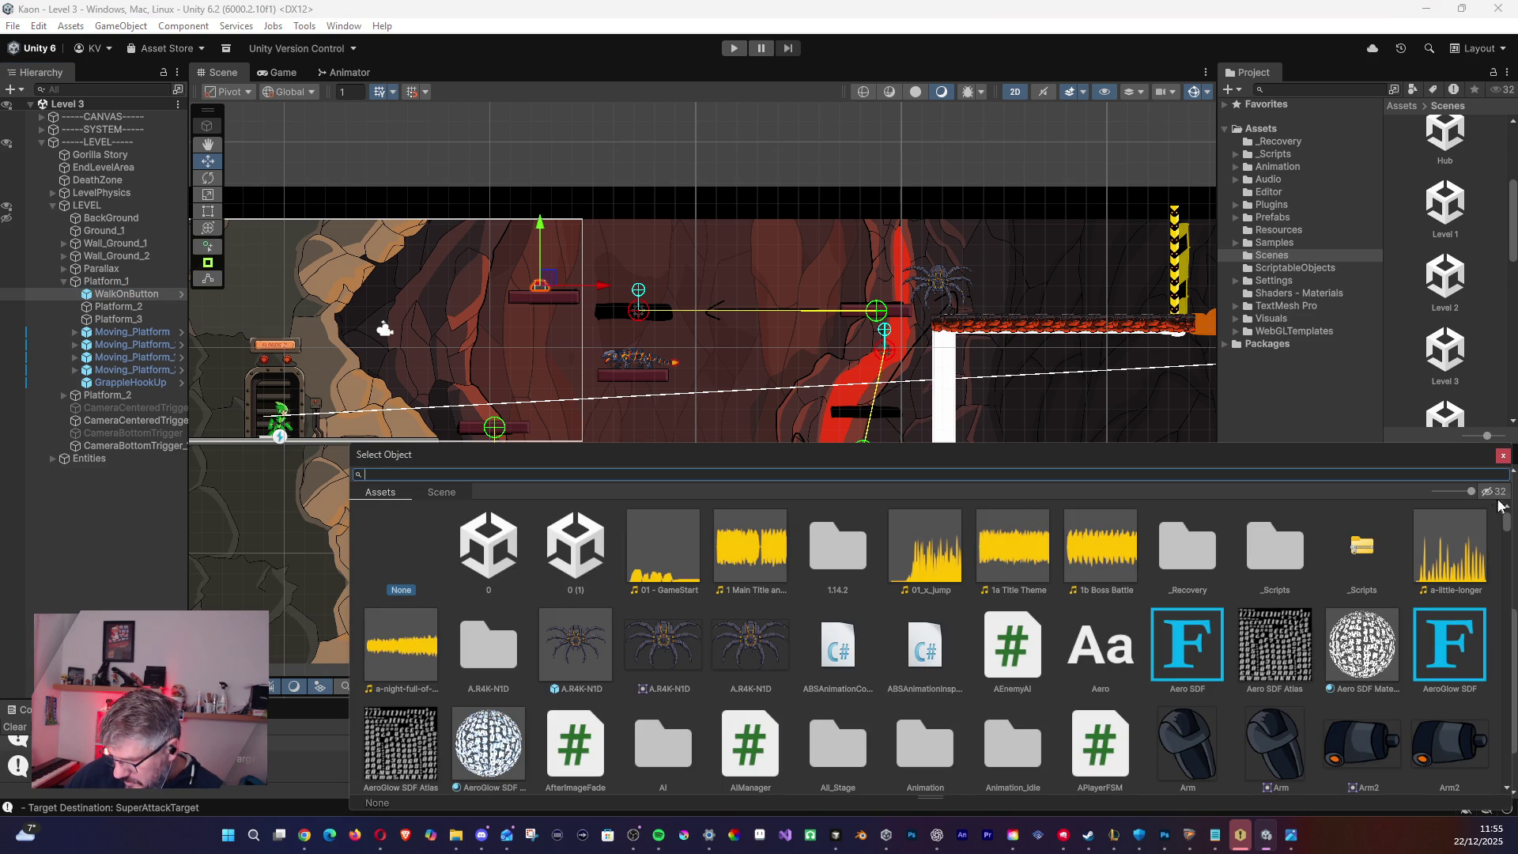
{"action": "left_click", "coordinate": [1503, 458]}
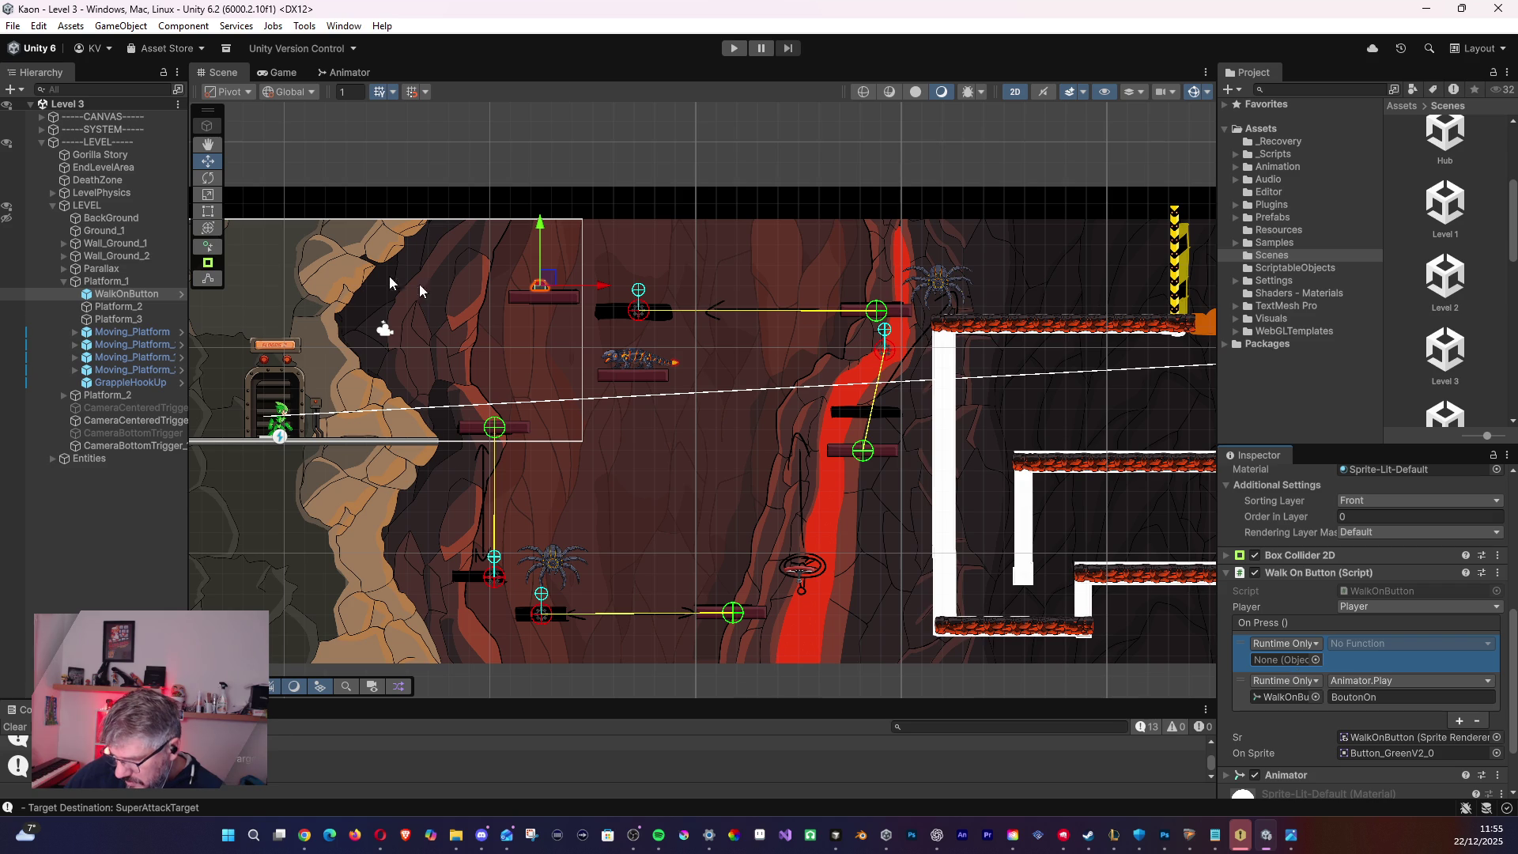
{"action": "scroll", "coordinate": [1024, 370], "scroll_direction": "right", "scroll_amount": 5}
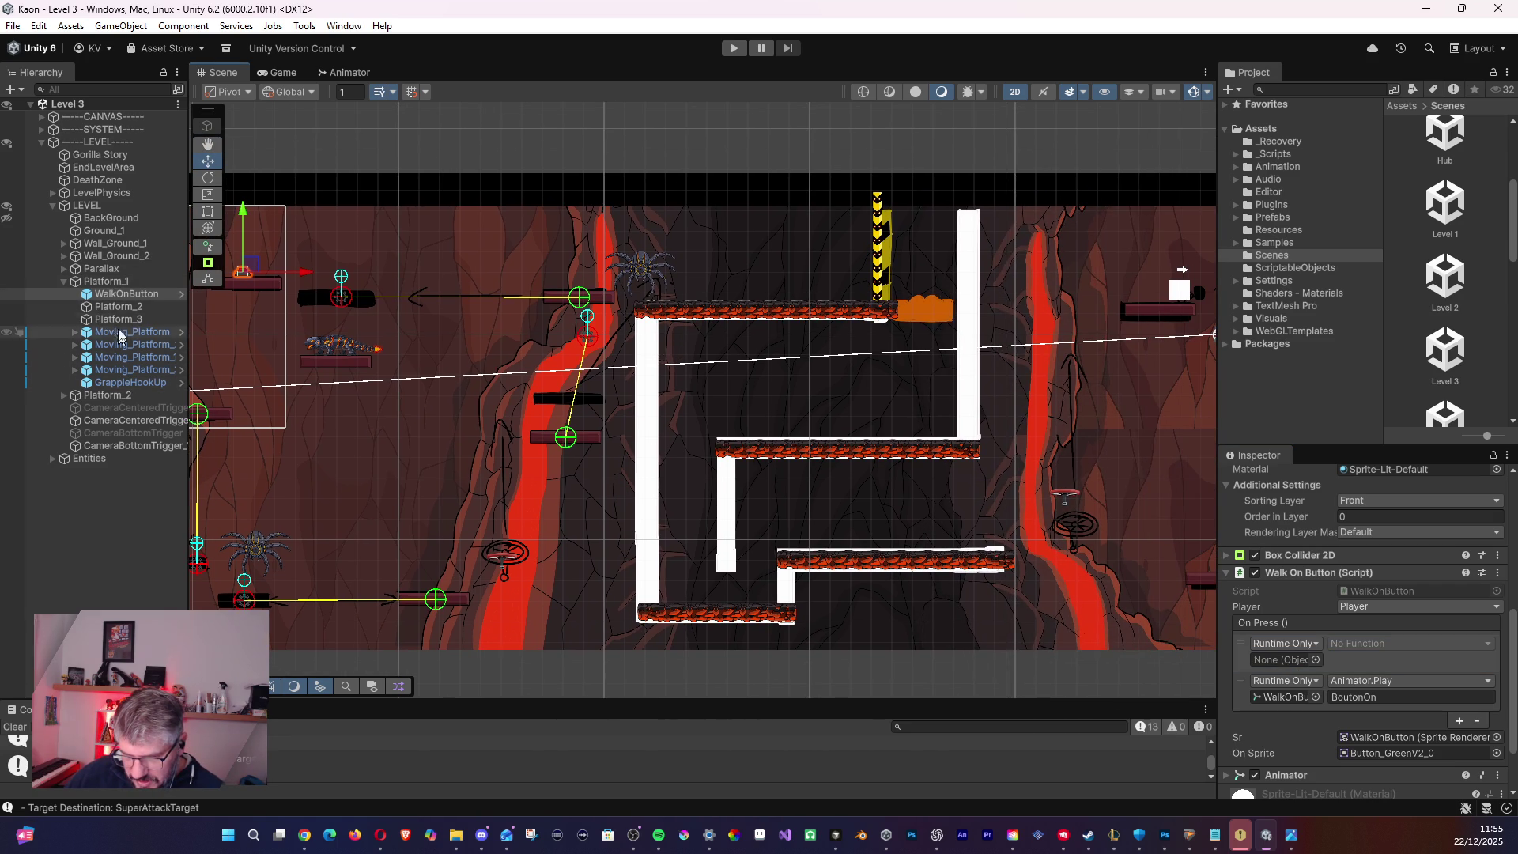
- Find the Barrier under Wall_Ground_1, then reselect the WalkOnButton
{"action": "left_click", "coordinate": [119, 308]}
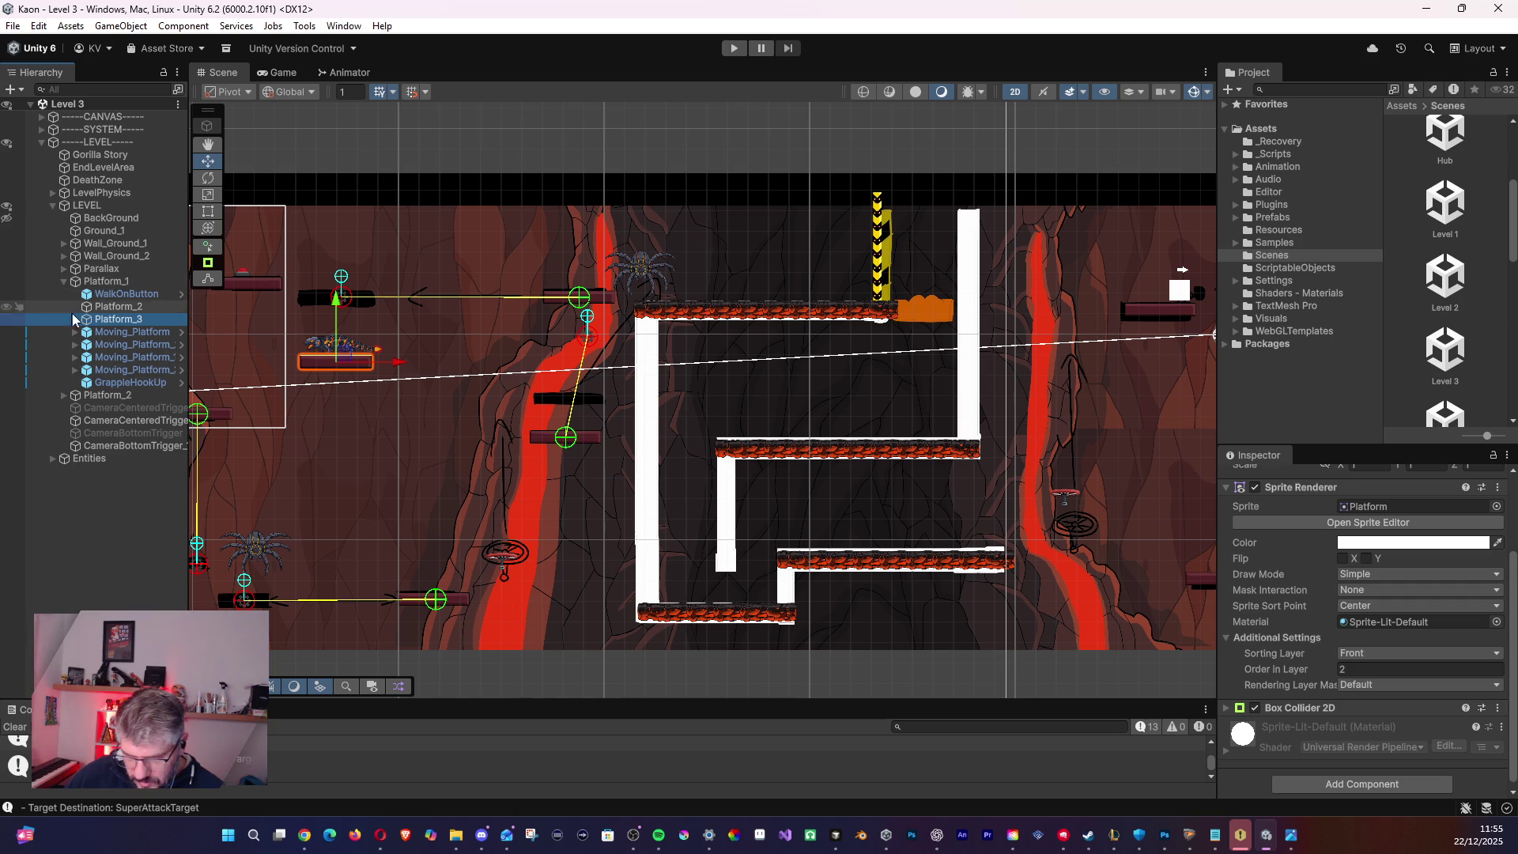
{"action": "left_click", "coordinate": [63, 243]}
{"action": "left_click", "coordinate": [113, 308]}
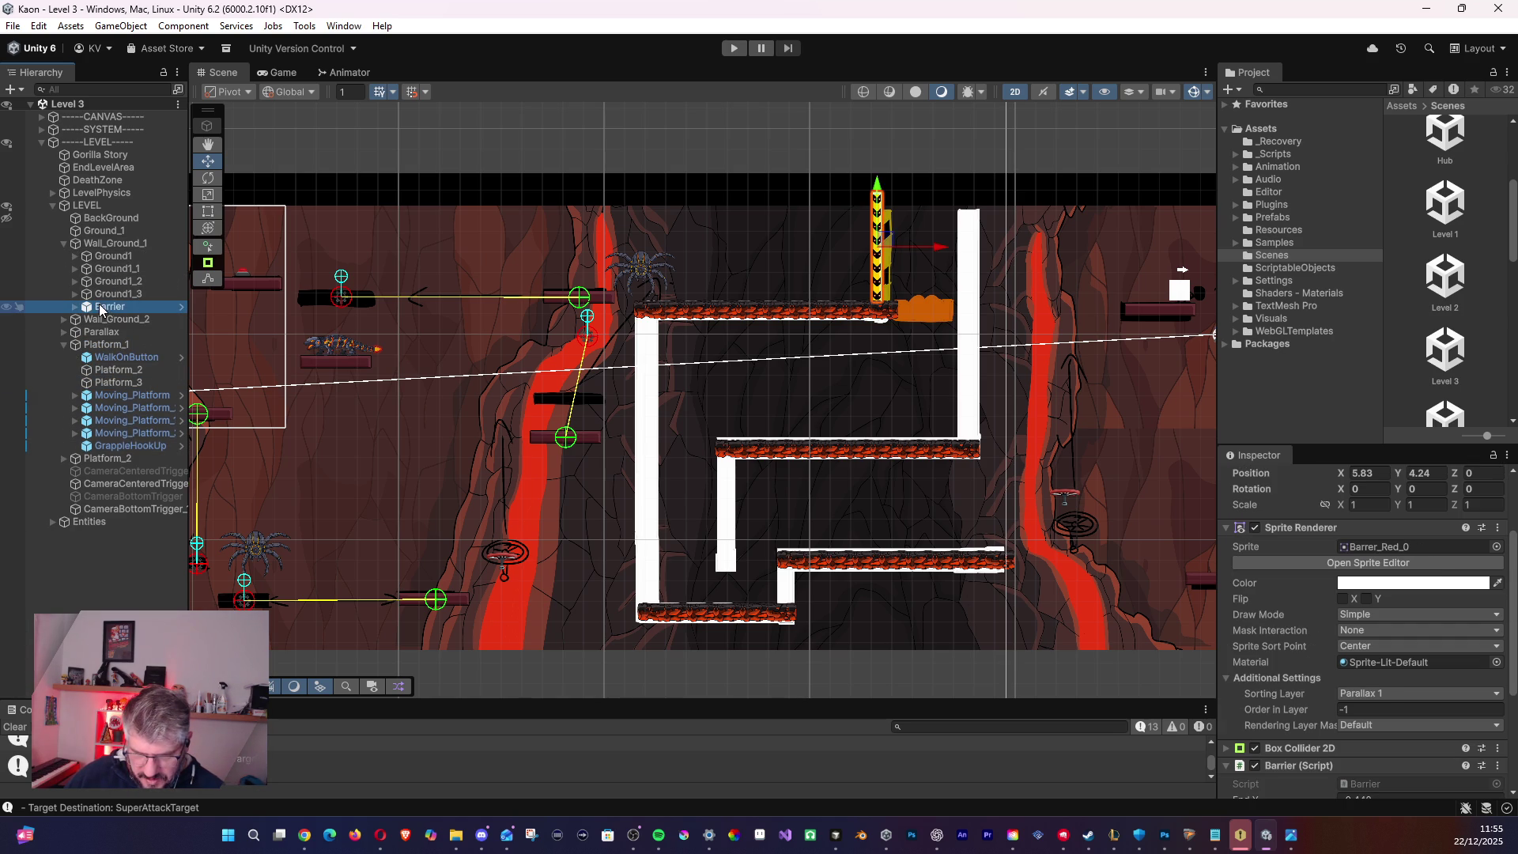
{"action": "left_click", "coordinate": [130, 358]}
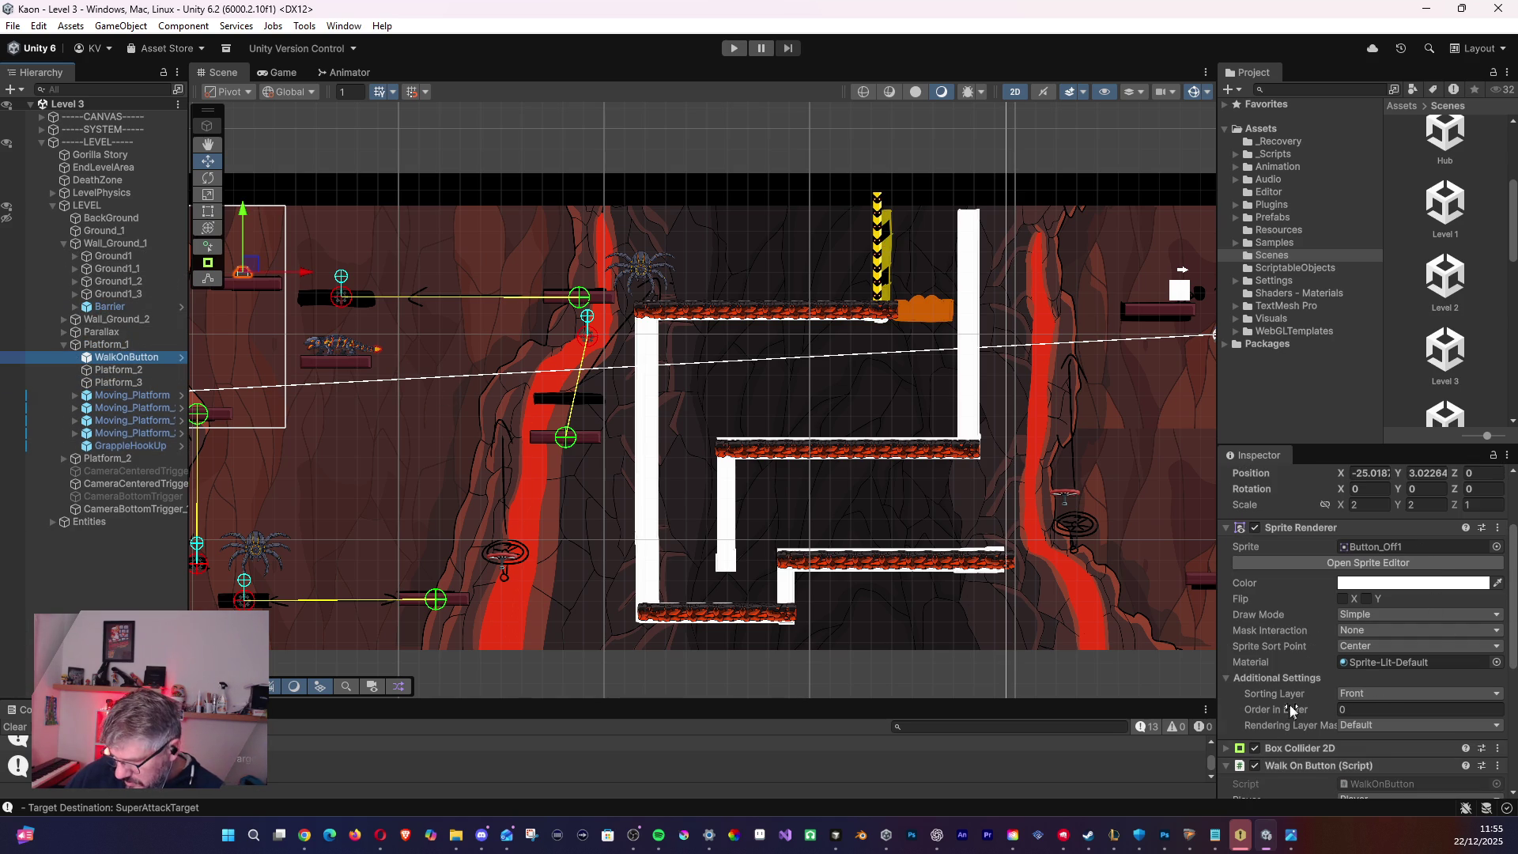
{"action": "scroll", "coordinate": [1284, 717], "scroll_direction": "down", "scroll_amount": 3}
- Assign Barrier to the On Press object slot and set its function to StartOpen()
{"action": "left_click_drag", "start_coordinate": [110, 307], "coordinate": [1285, 725]}
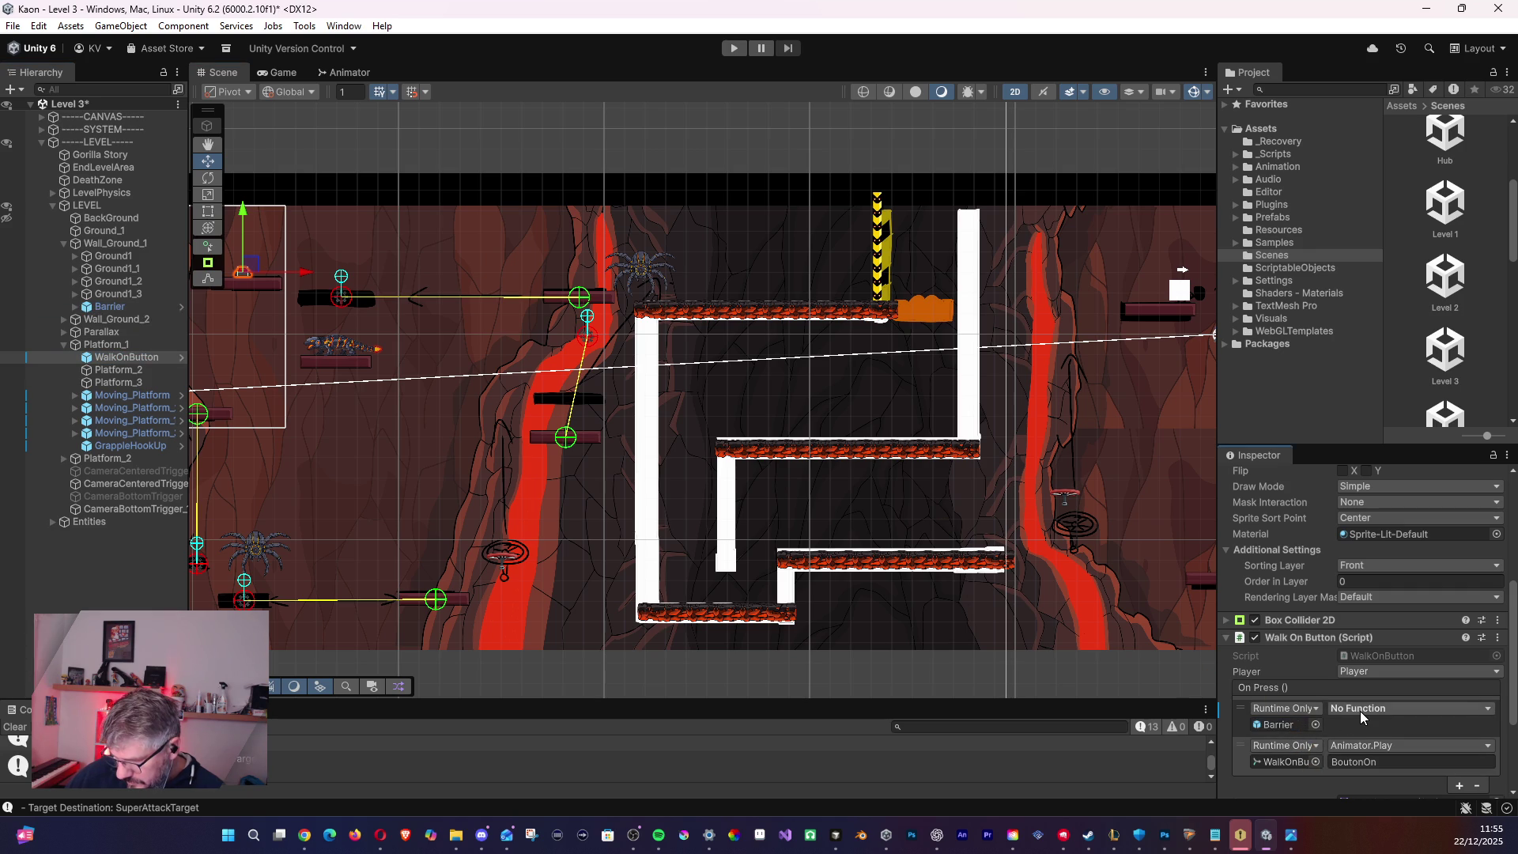
{"action": "left_click", "coordinate": [1358, 710]}
{"action": "mouse_move", "coordinate": [1381, 709]}
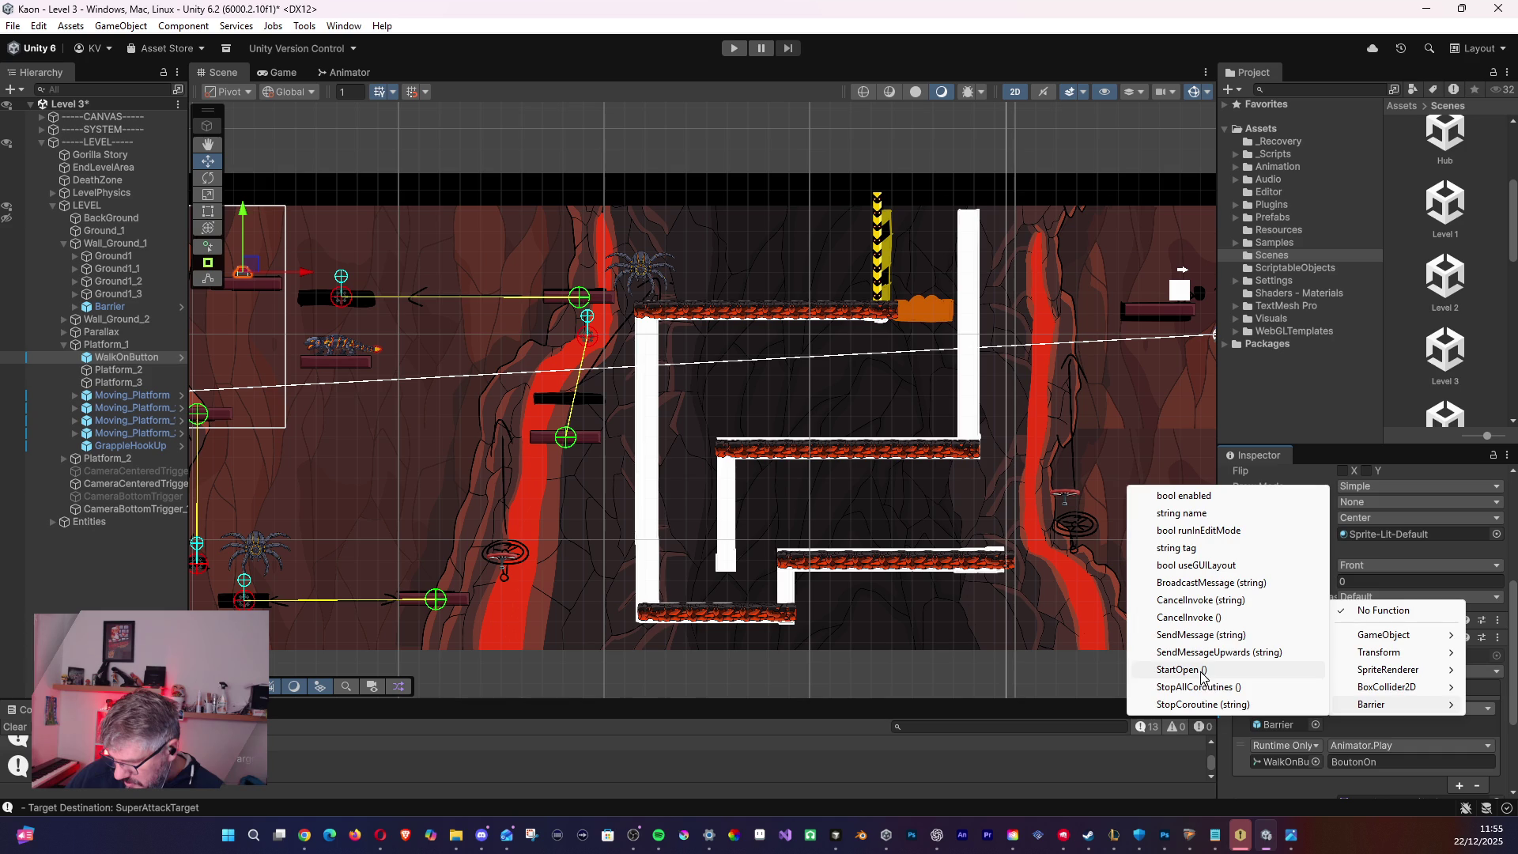
{"action": "left_click", "coordinate": [1202, 672]}
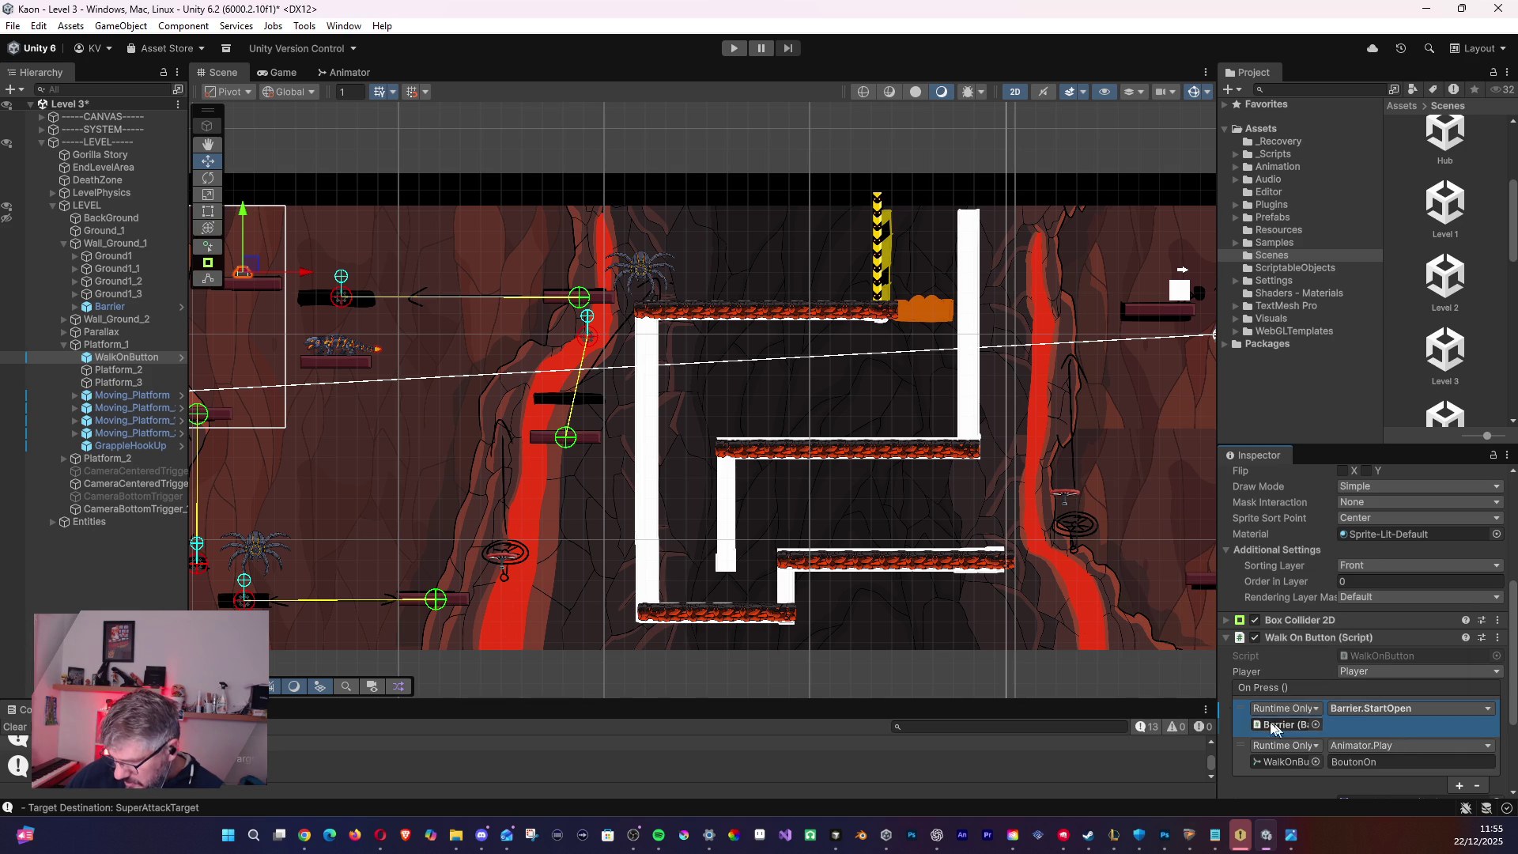
- Select the Player and pan the scene to the level's starting area
{"action": "left_click", "coordinate": [278, 298]}
{"action": "mouse_move", "coordinate": [392, 406]}
{"action": "left_mouse_down"}
{"action": "mouse_move", "coordinate": [581, 437]}
{"action": "mouse_move", "coordinate": [684, 383]}
{"action": "left_mouse_up"}
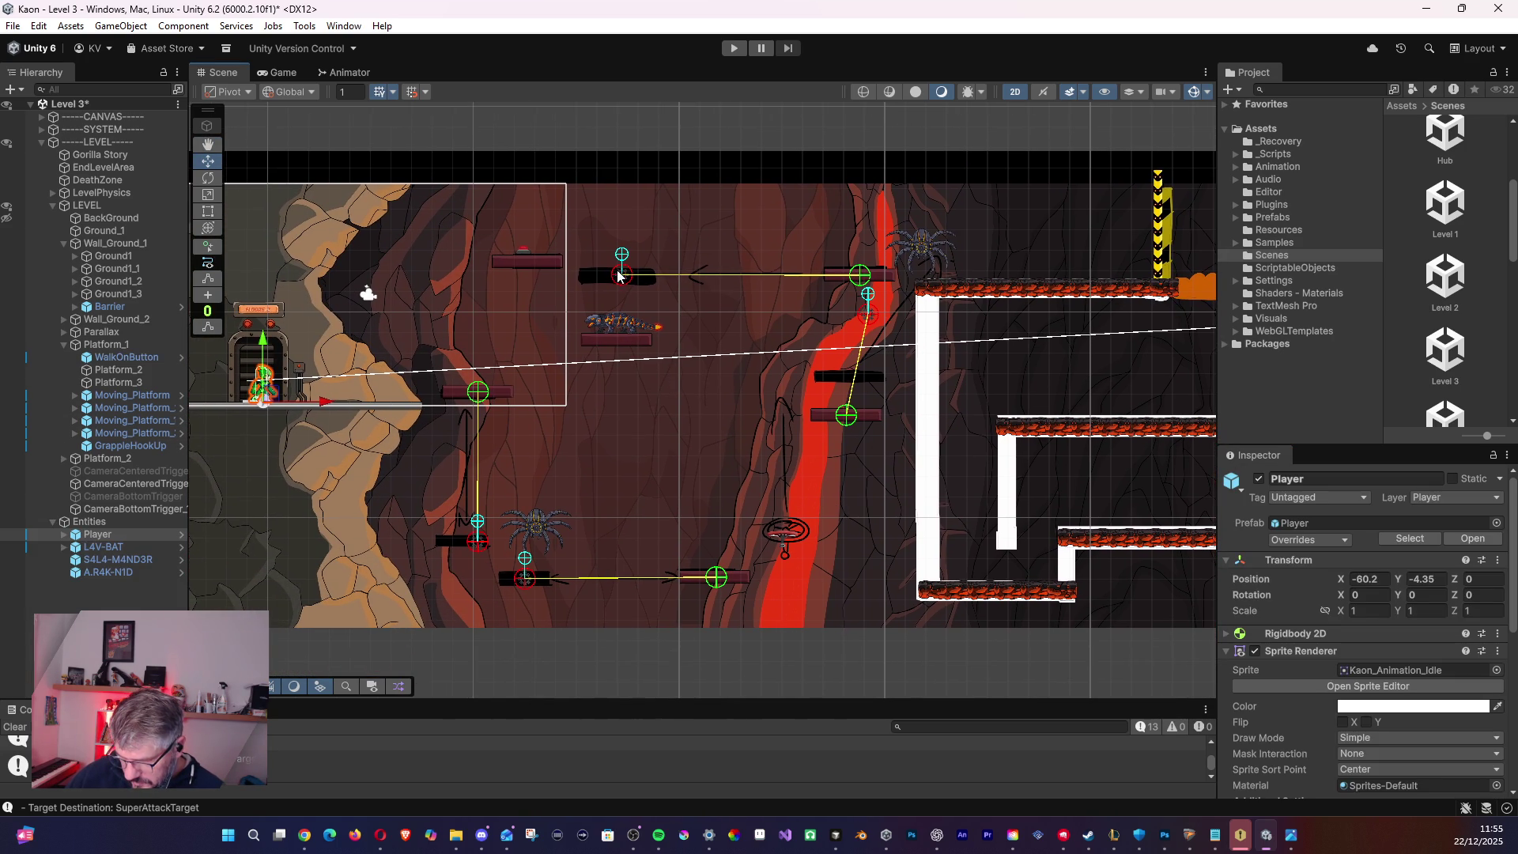
{"action": "left_click", "coordinate": [538, 262]}
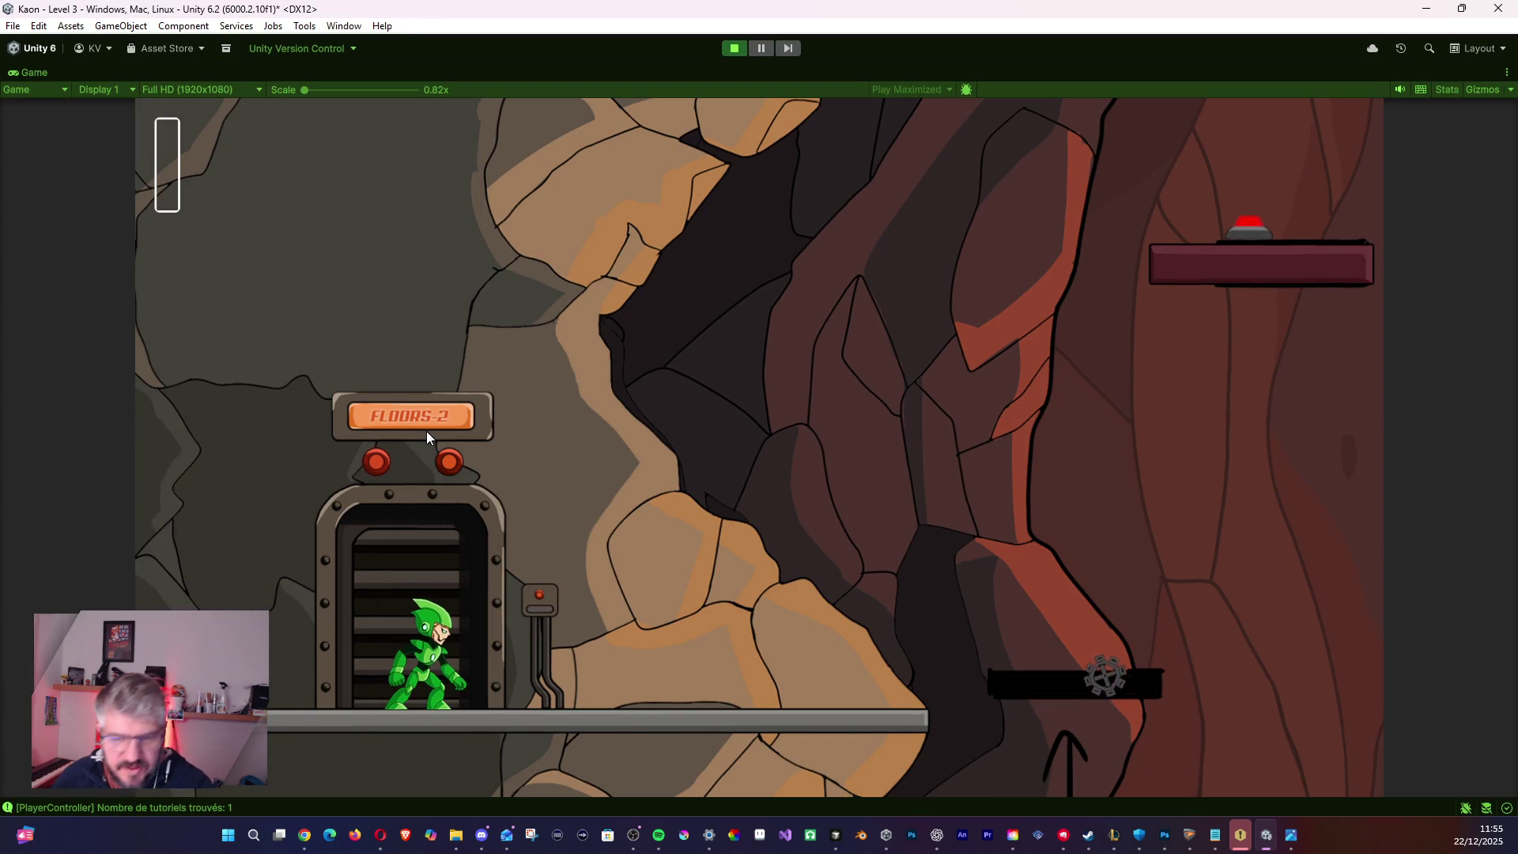
- Leave the elevator, switch to dark form, and jump past the propeller up the maroon platforms
{"action": "key", "text": "d"}
{"action": "key", "text": "space"}
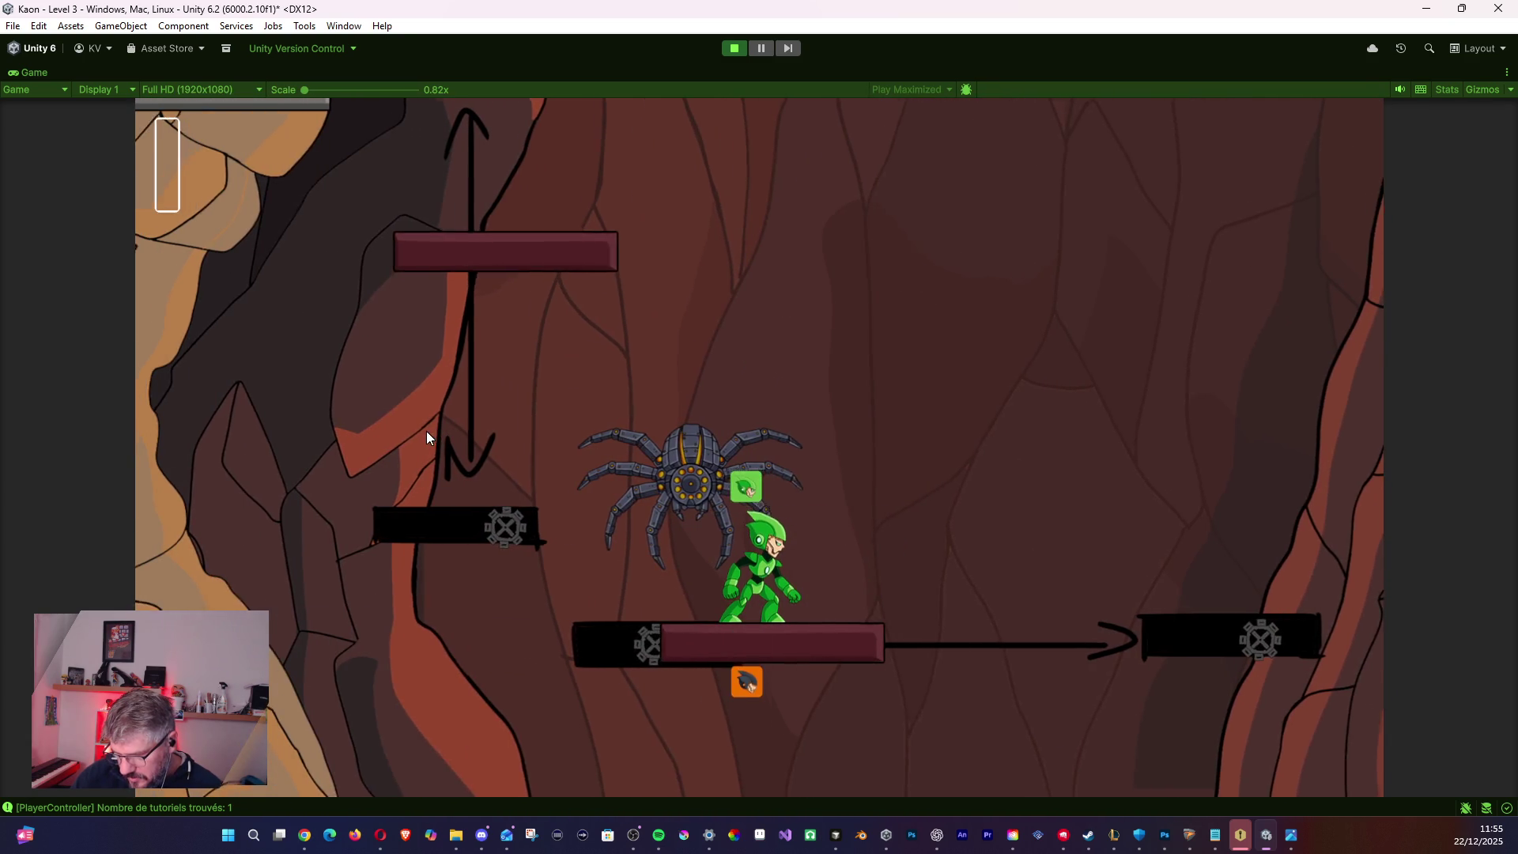
{"action": "key", "text": "d"}
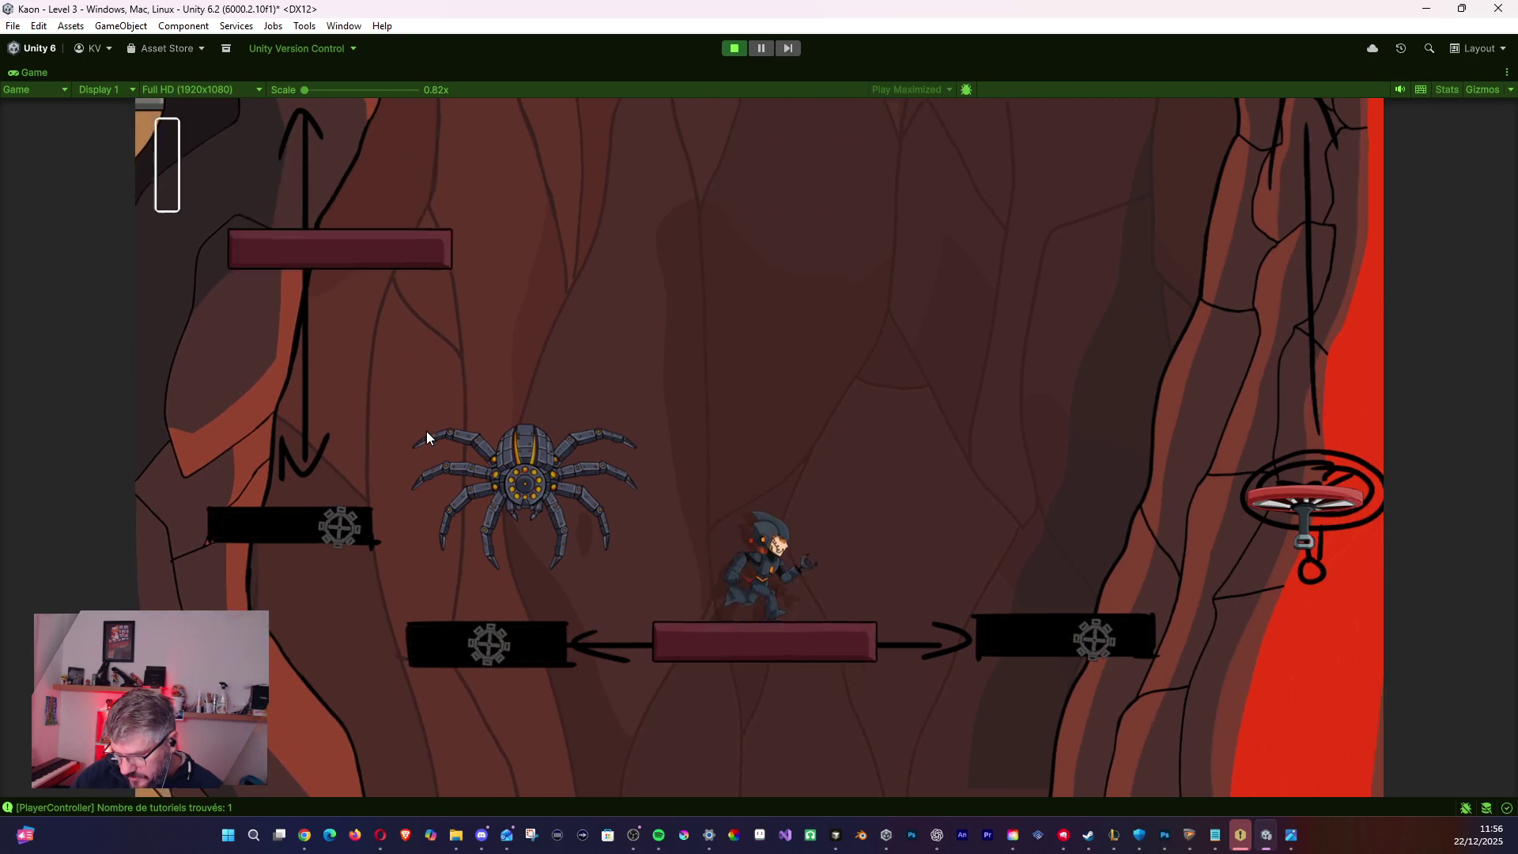
{"action": "key", "text": "d"}
{"action": "key", "text": "space"}
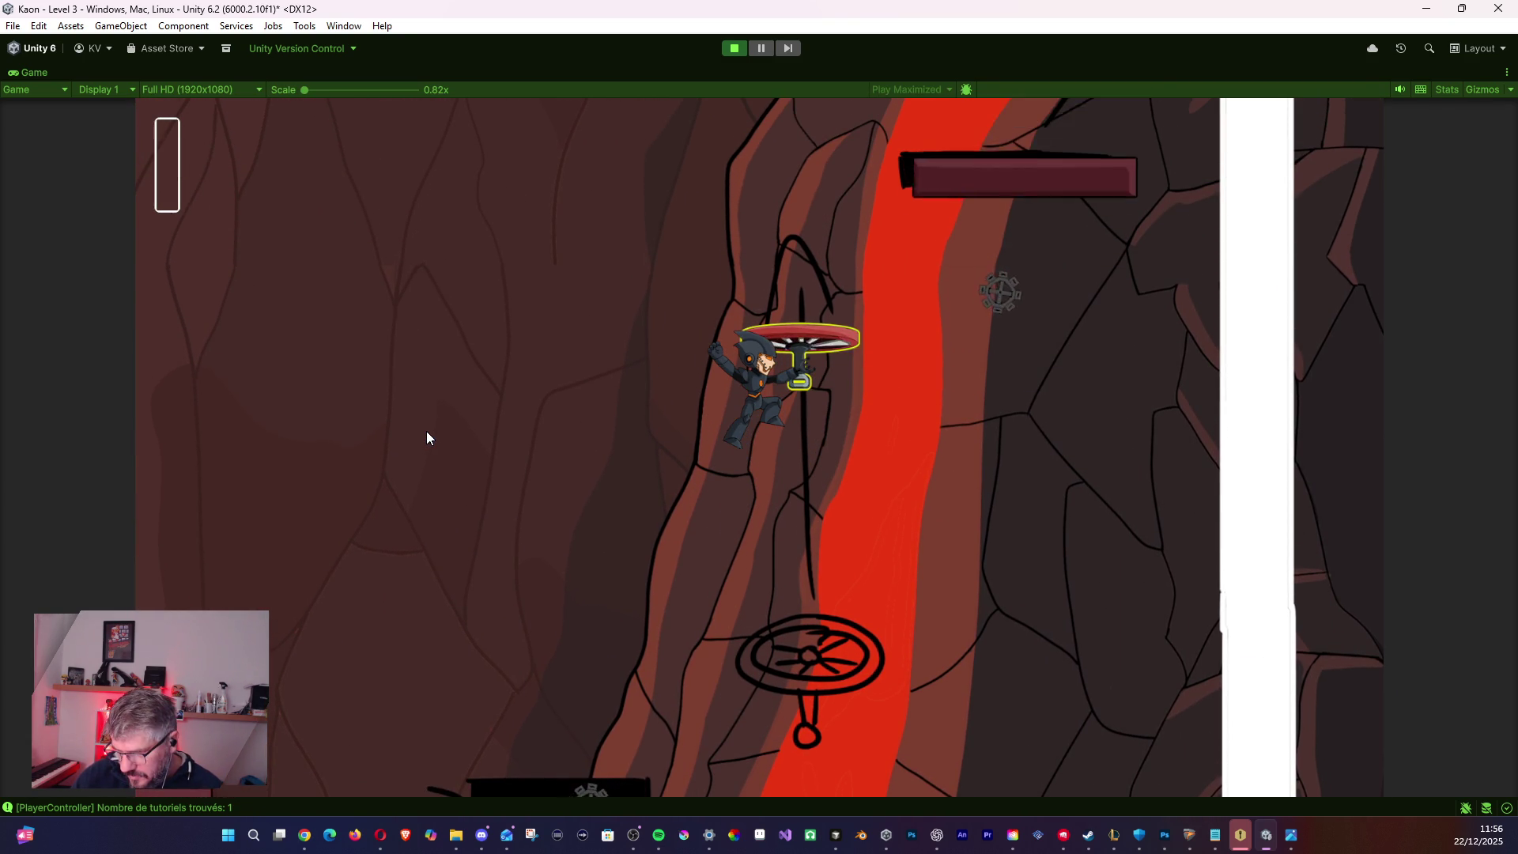
{"action": "key", "text": "space"}
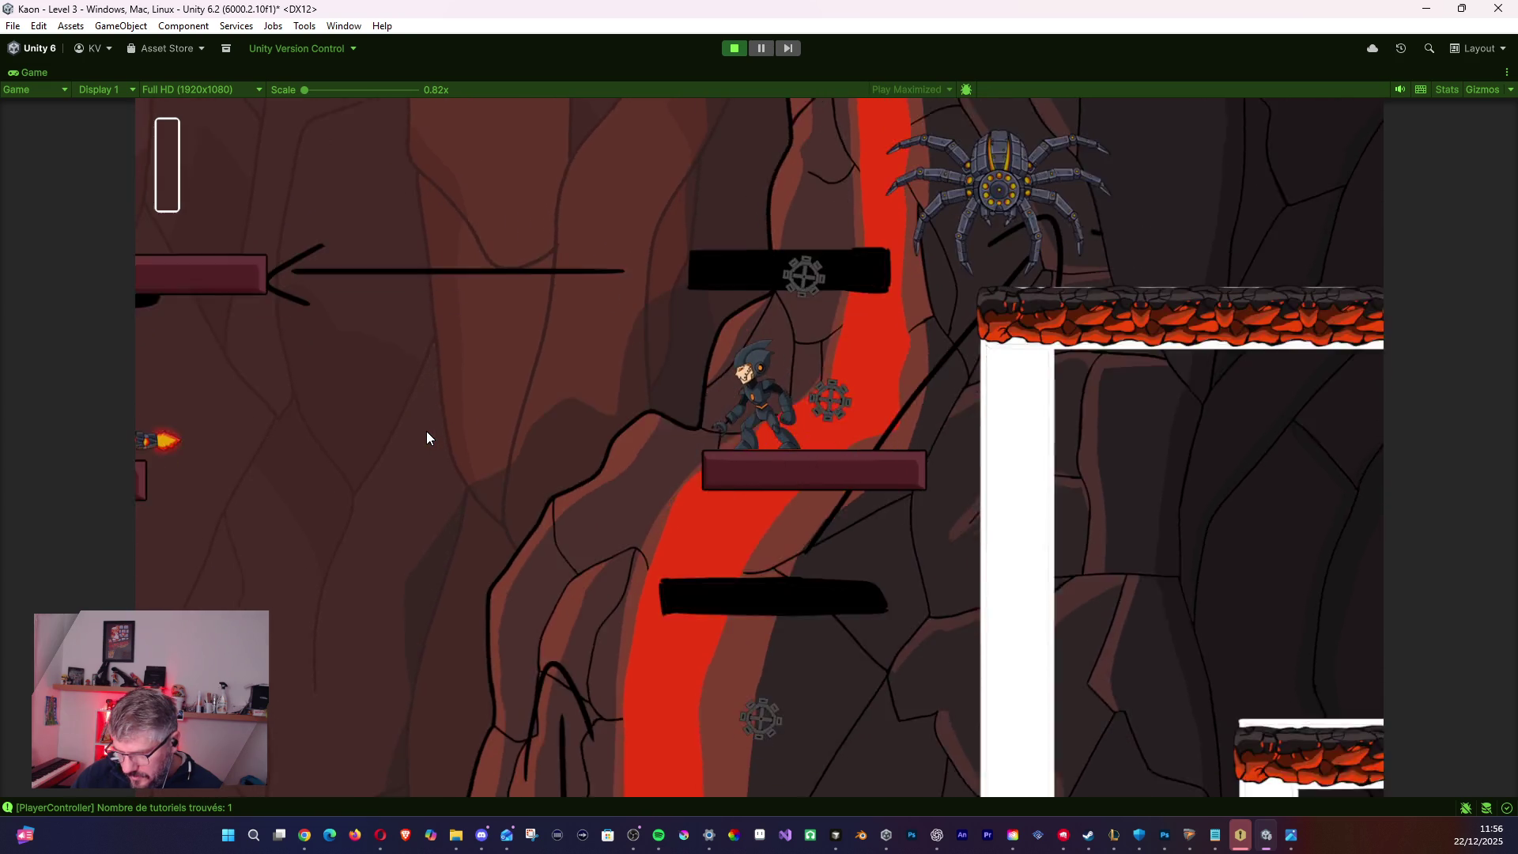
{"action": "key", "text": "space"}
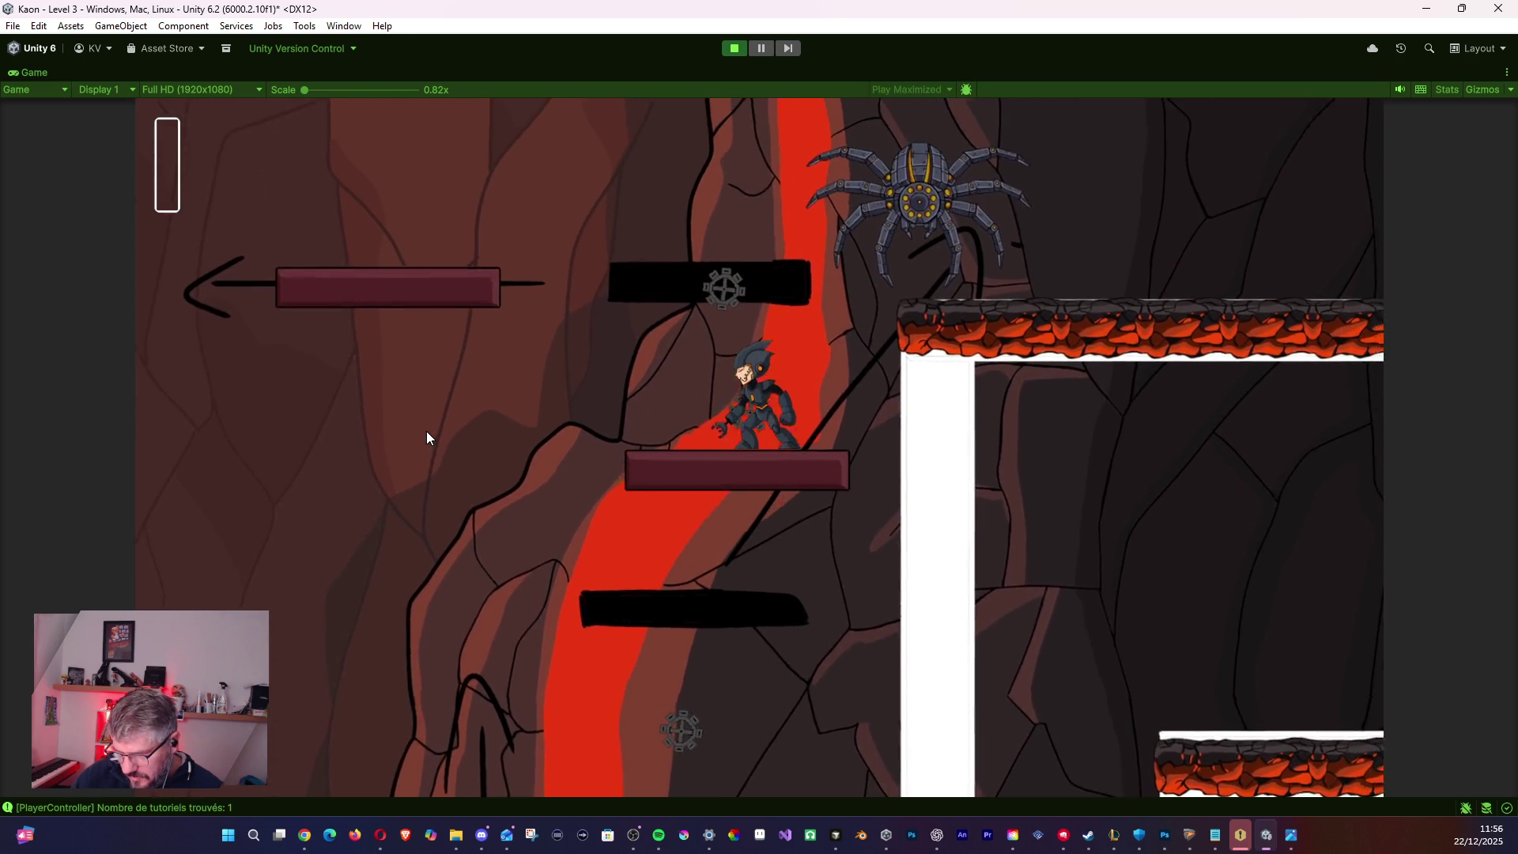
{"action": "key", "text": "space"}
{"action": "key", "text": "space"}
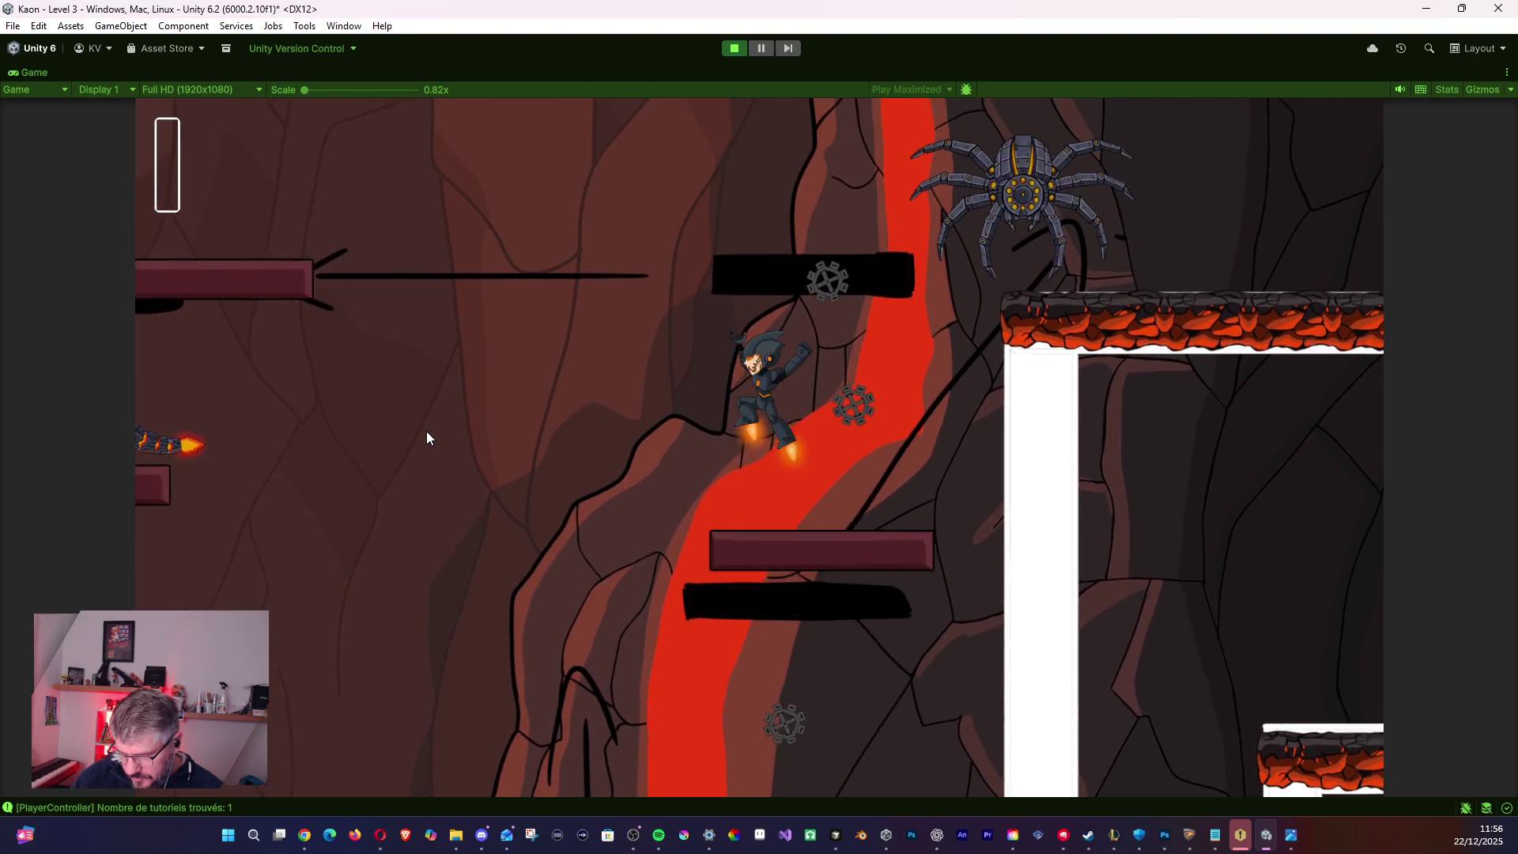
{"action": "key", "text": "space"}
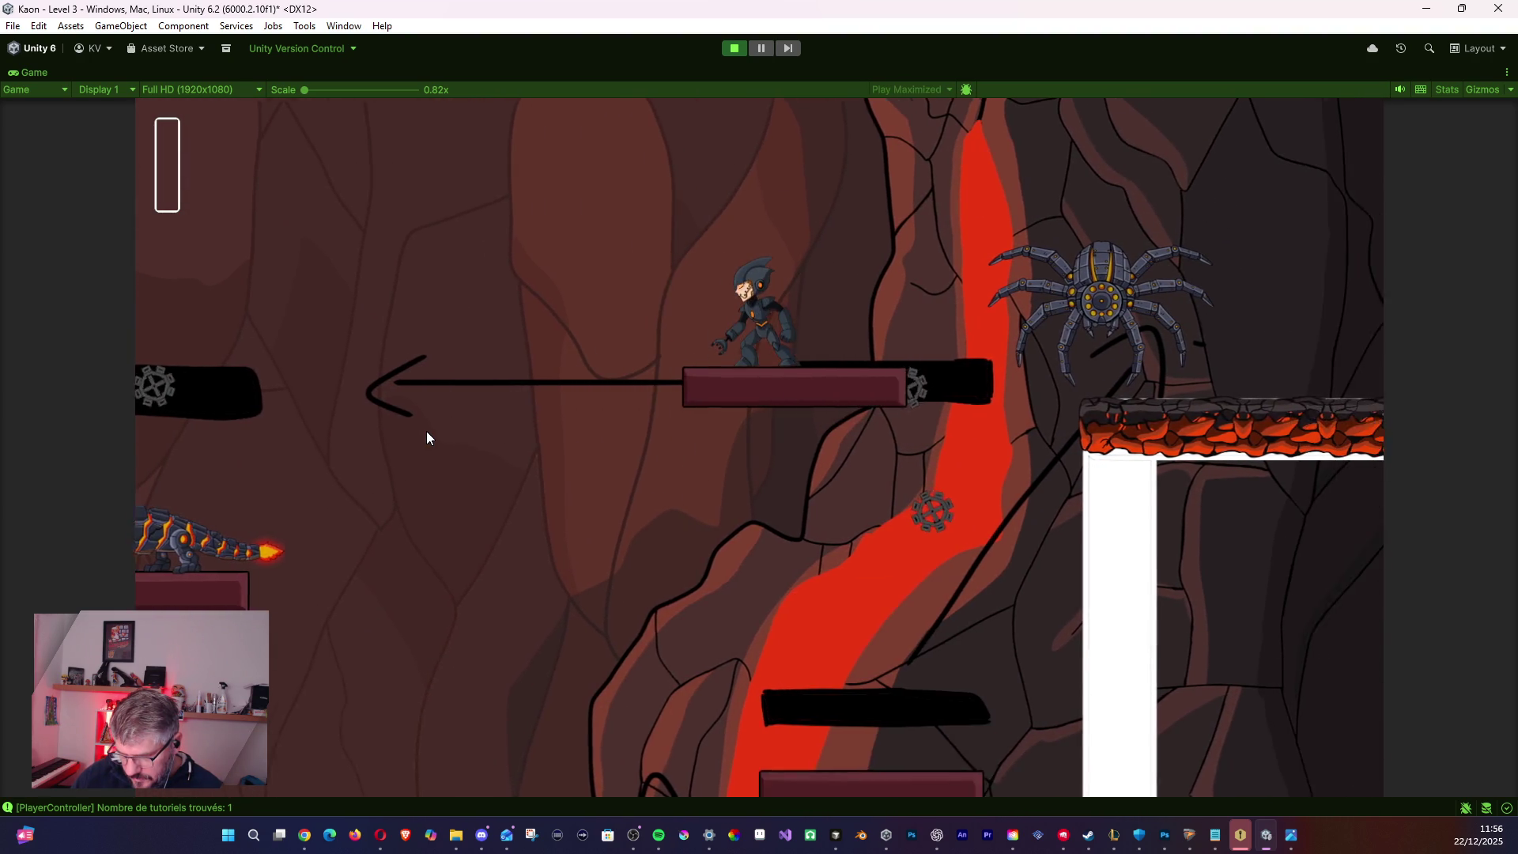
- Jet left onto the walk-on button, then use the grapple ring to reach the upper lava platform
{"action": "key", "text": "a"}
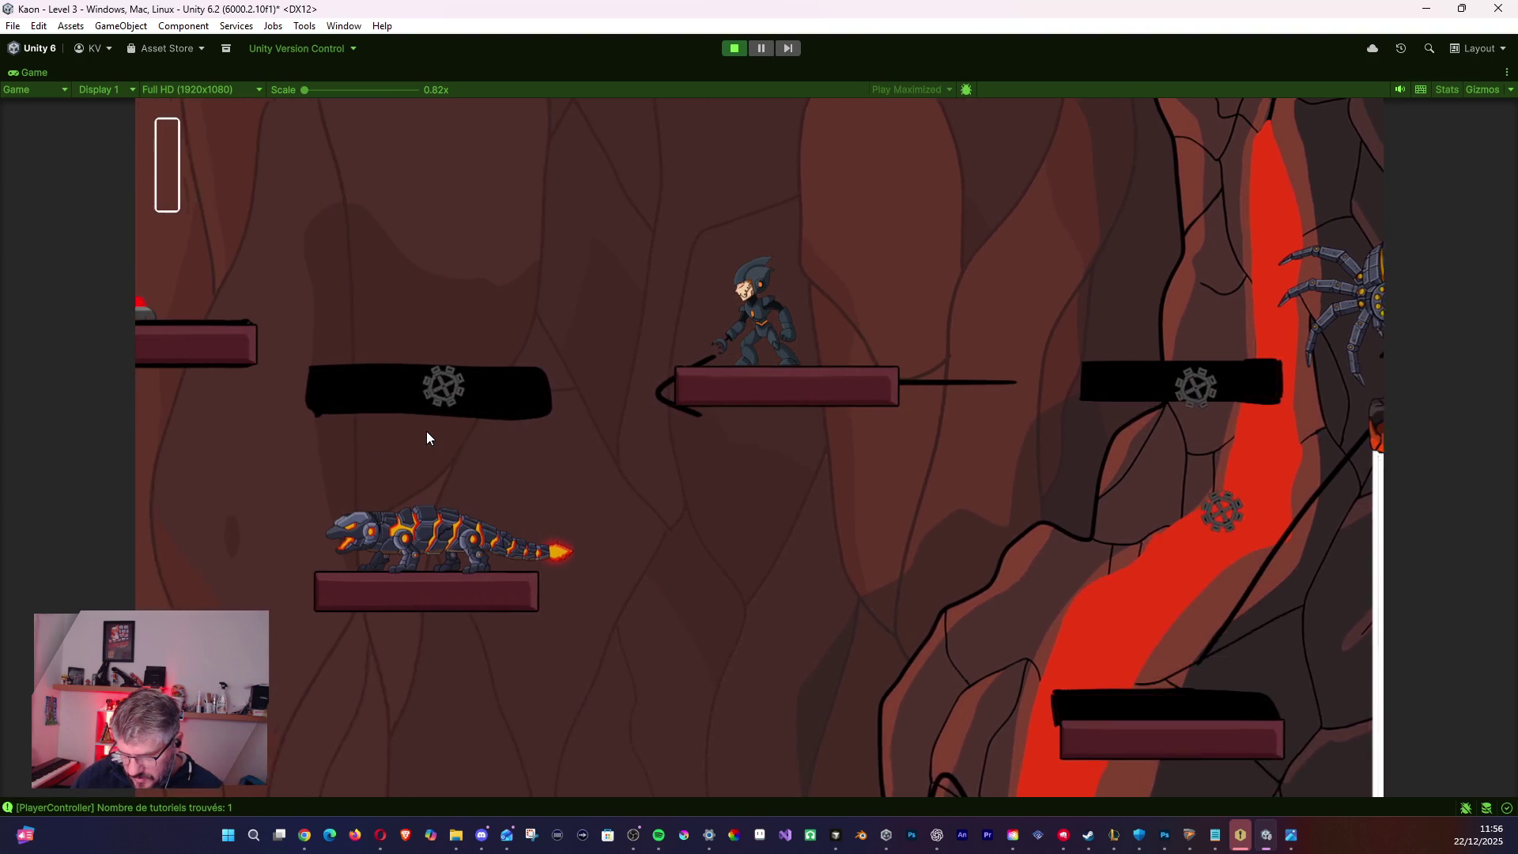
{"action": "key", "text": "space"}
{"action": "key", "text": "a"}
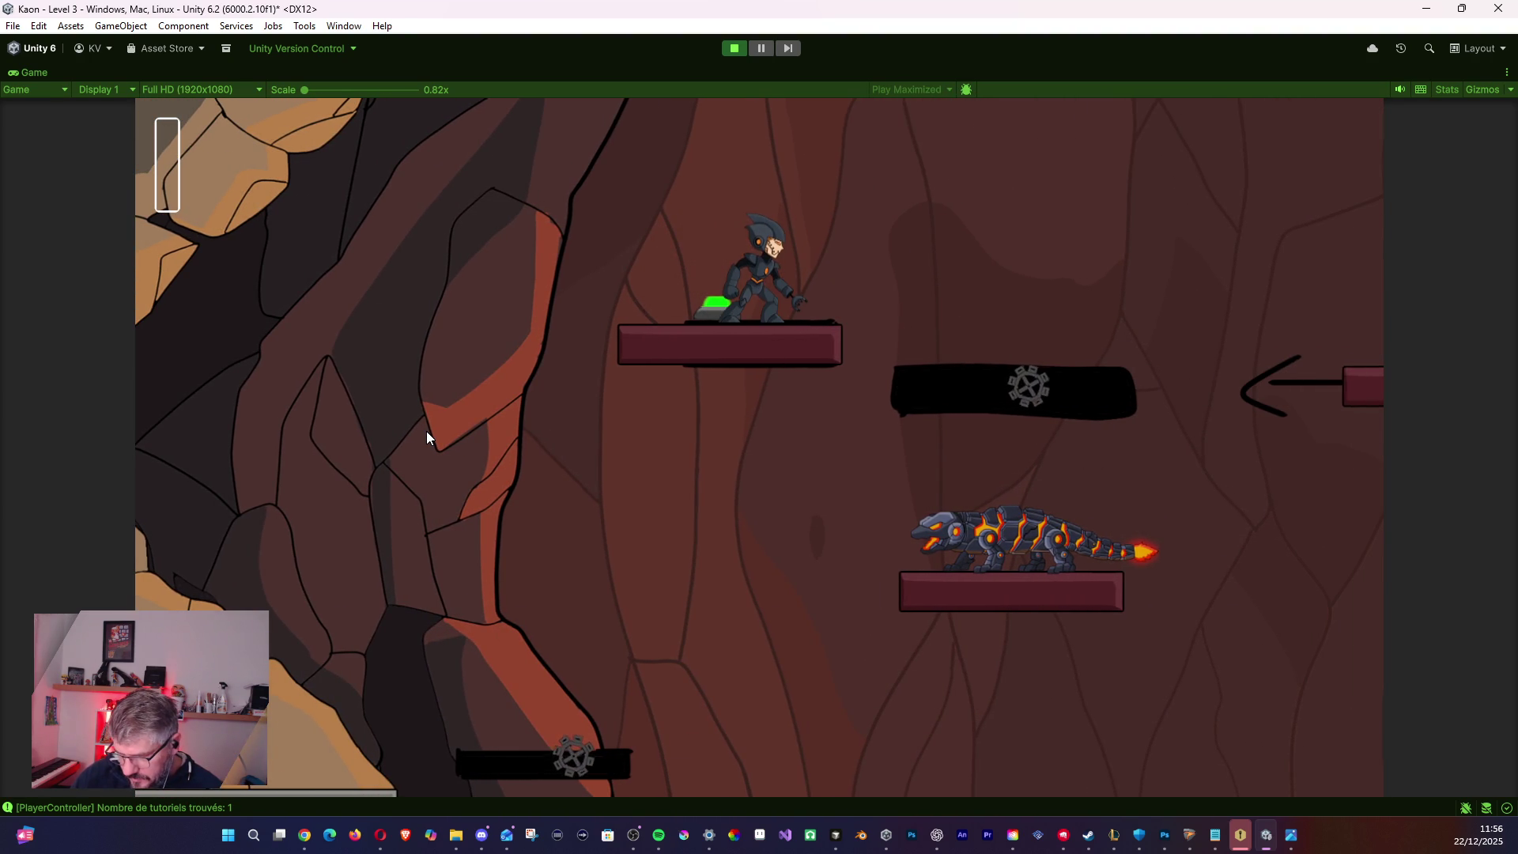
{"action": "key", "text": "a"}
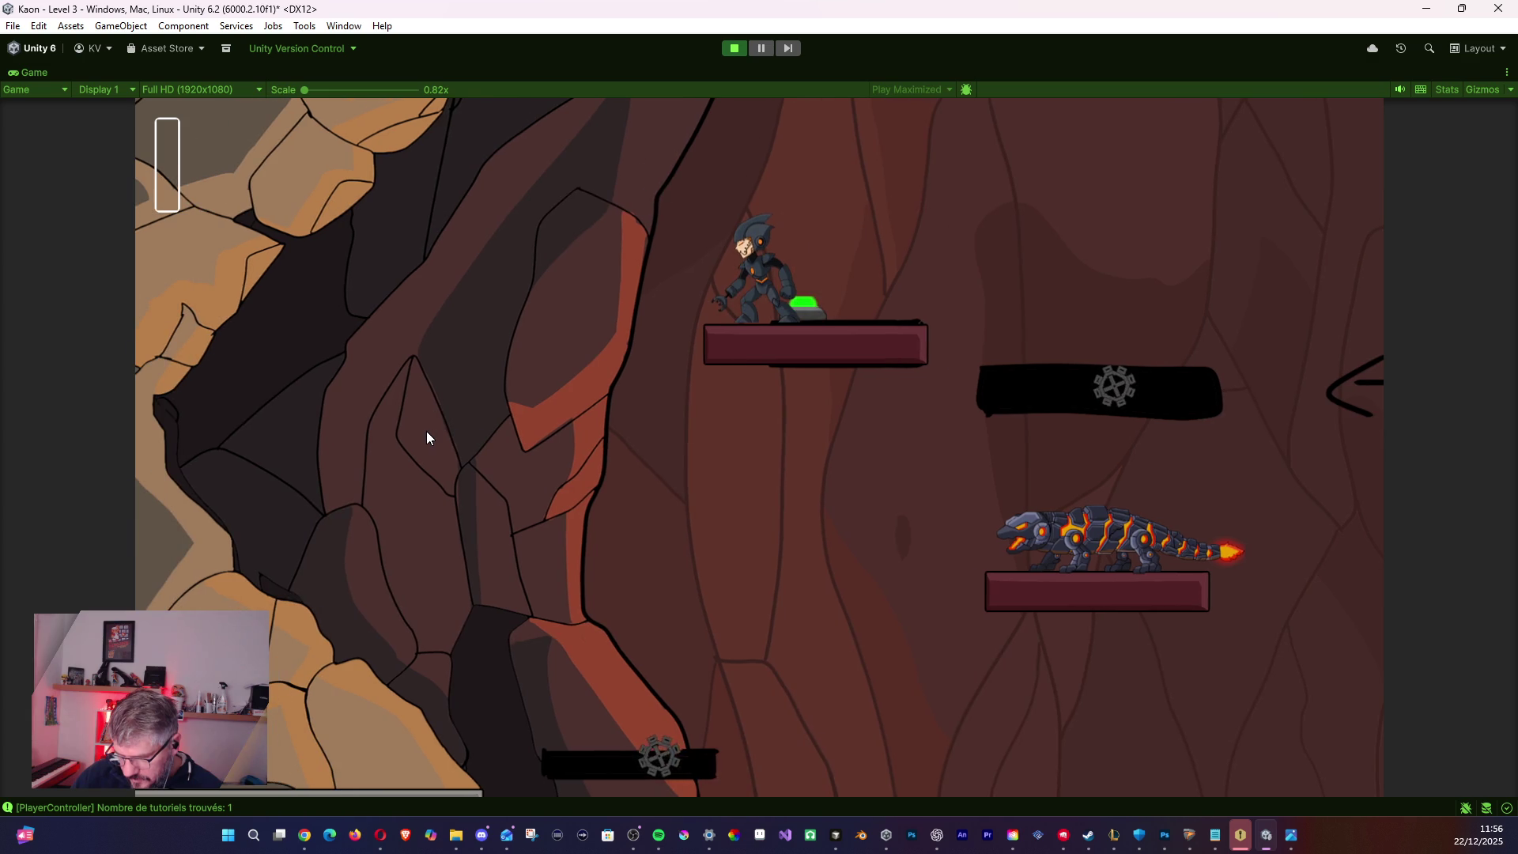
{"action": "key", "text": "space"}
{"action": "key", "text": "d"}
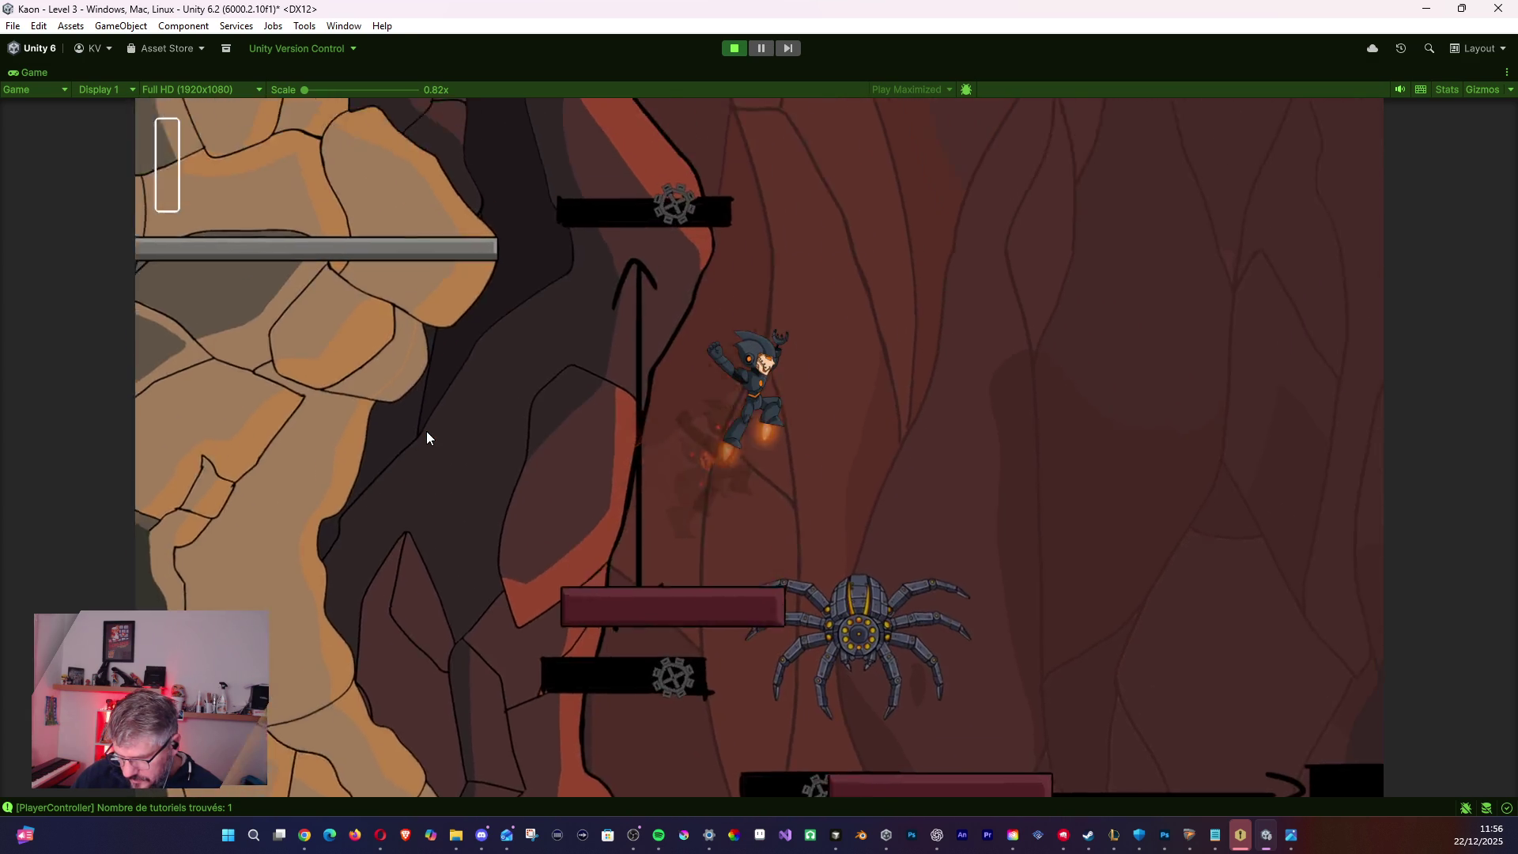
{"action": "key", "text": "d"}
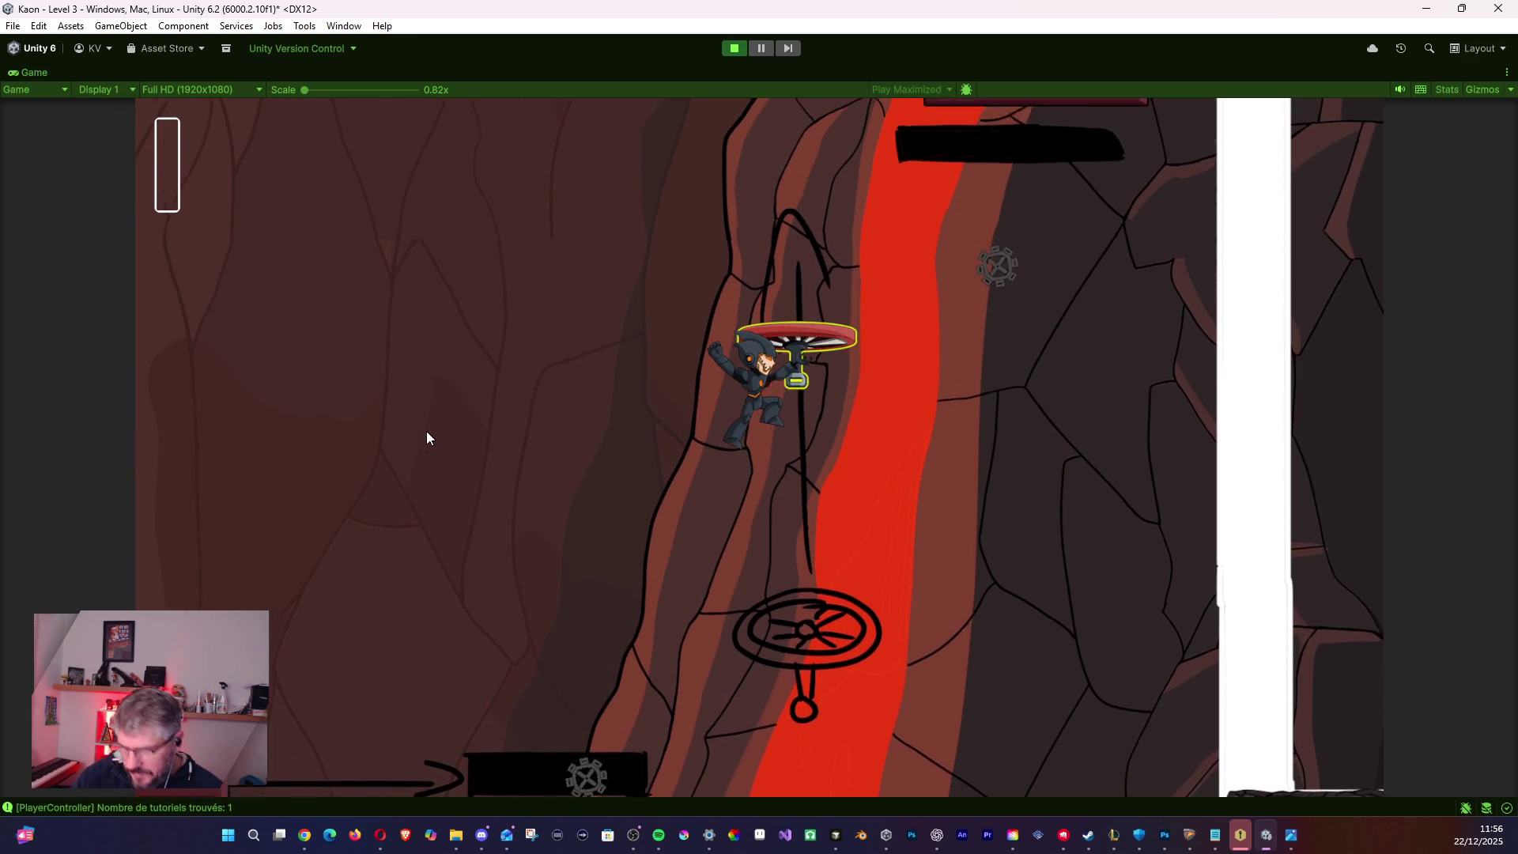
{"action": "key", "text": "space"}
{"action": "key", "text": "d"}
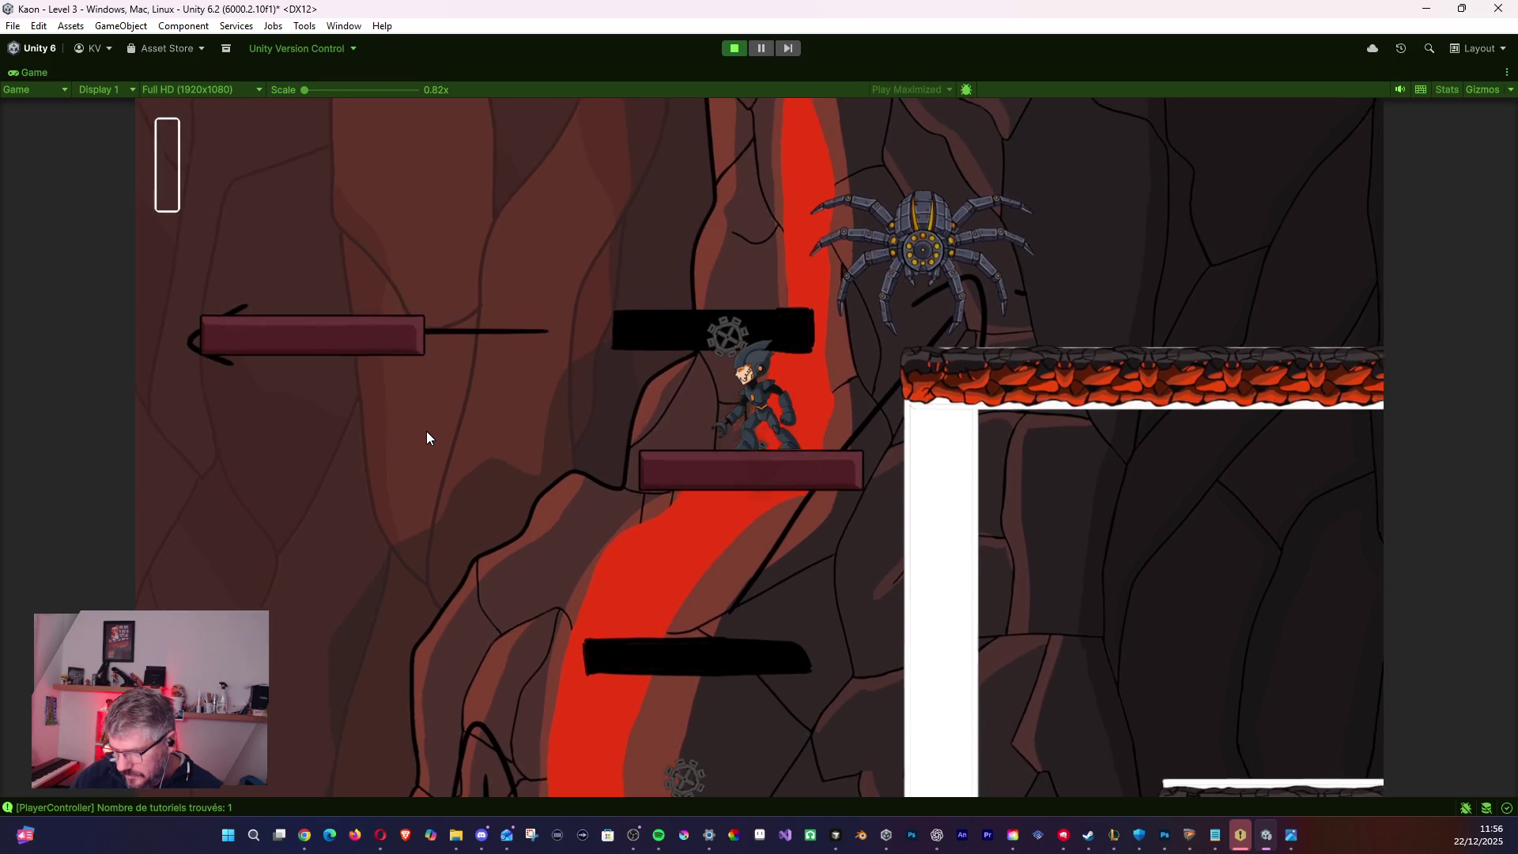
{"action": "key", "text": "d"}
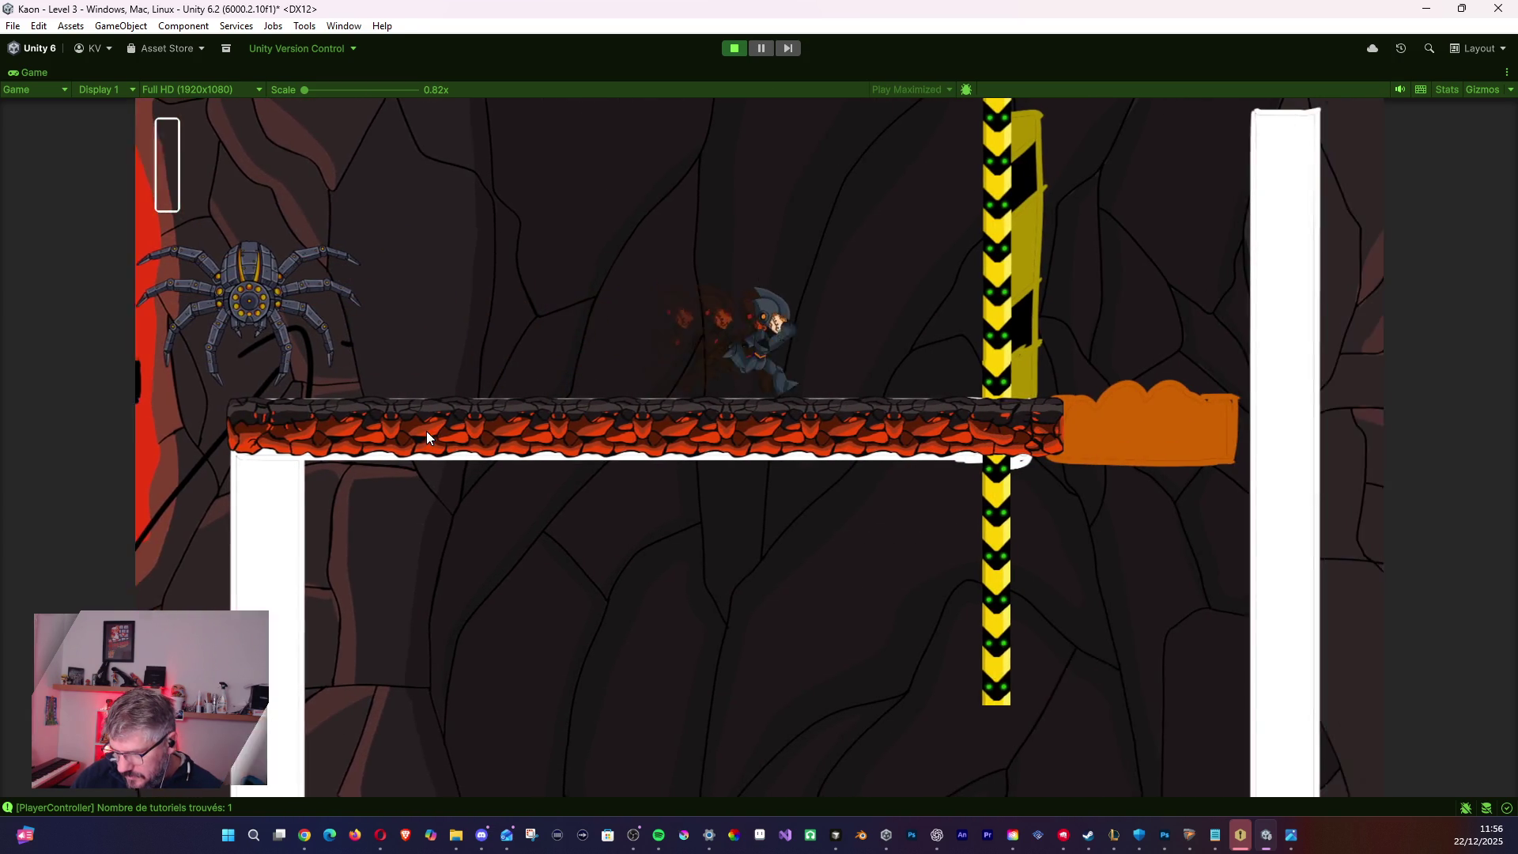
- Cling to and wall-jump off the yellow pole, then stop the playtest
{"action": "key", "text": "space"}
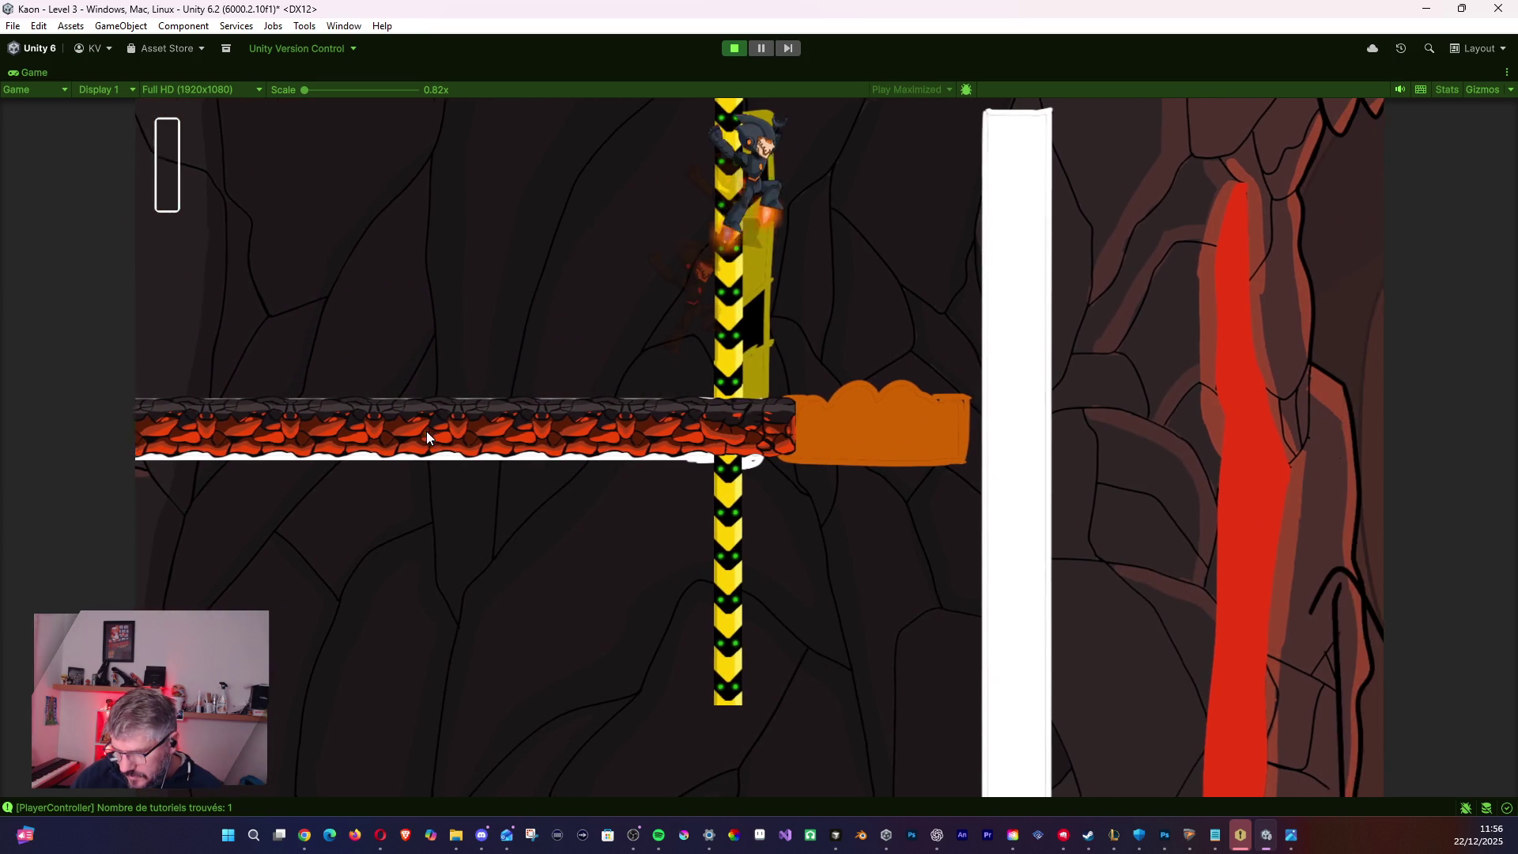
{"action": "key", "text": "a"}
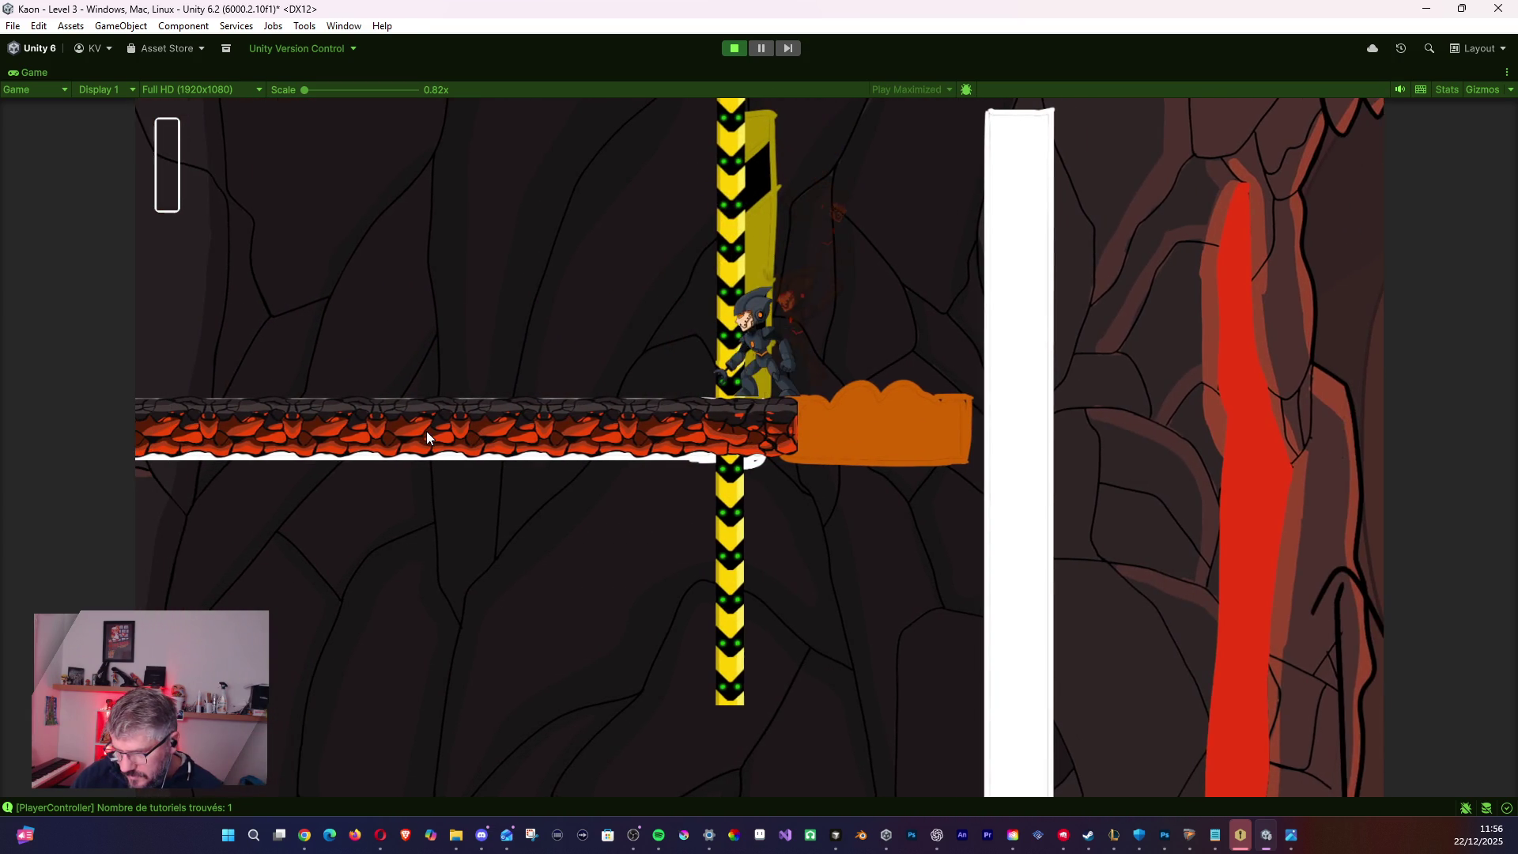
{"action": "key", "text": "space"}
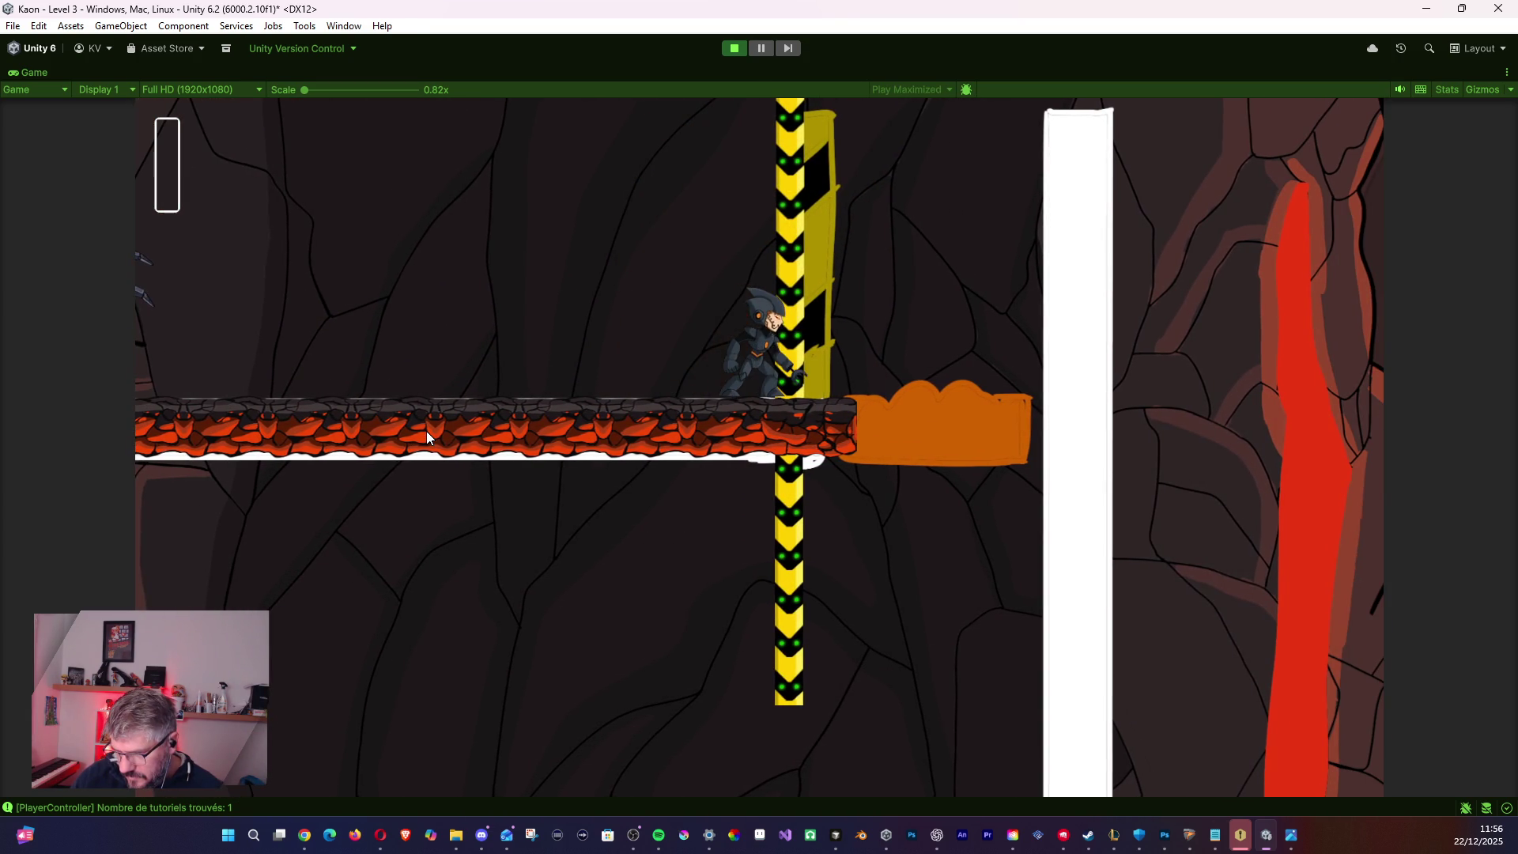
{"action": "key", "text": "d"}
{"action": "key", "text": "space"}
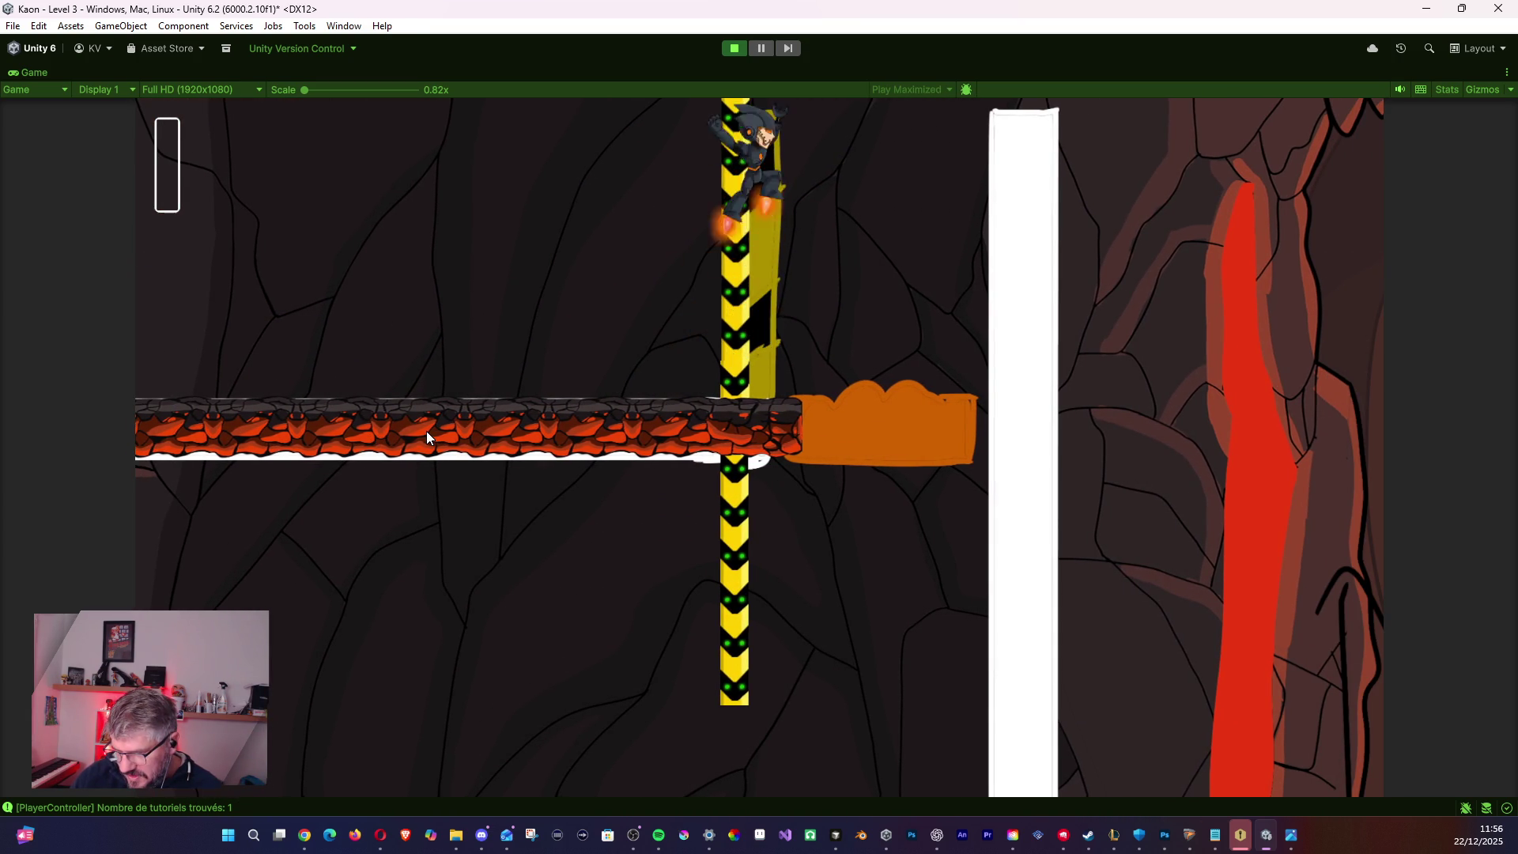
{"action": "key", "text": "a"}
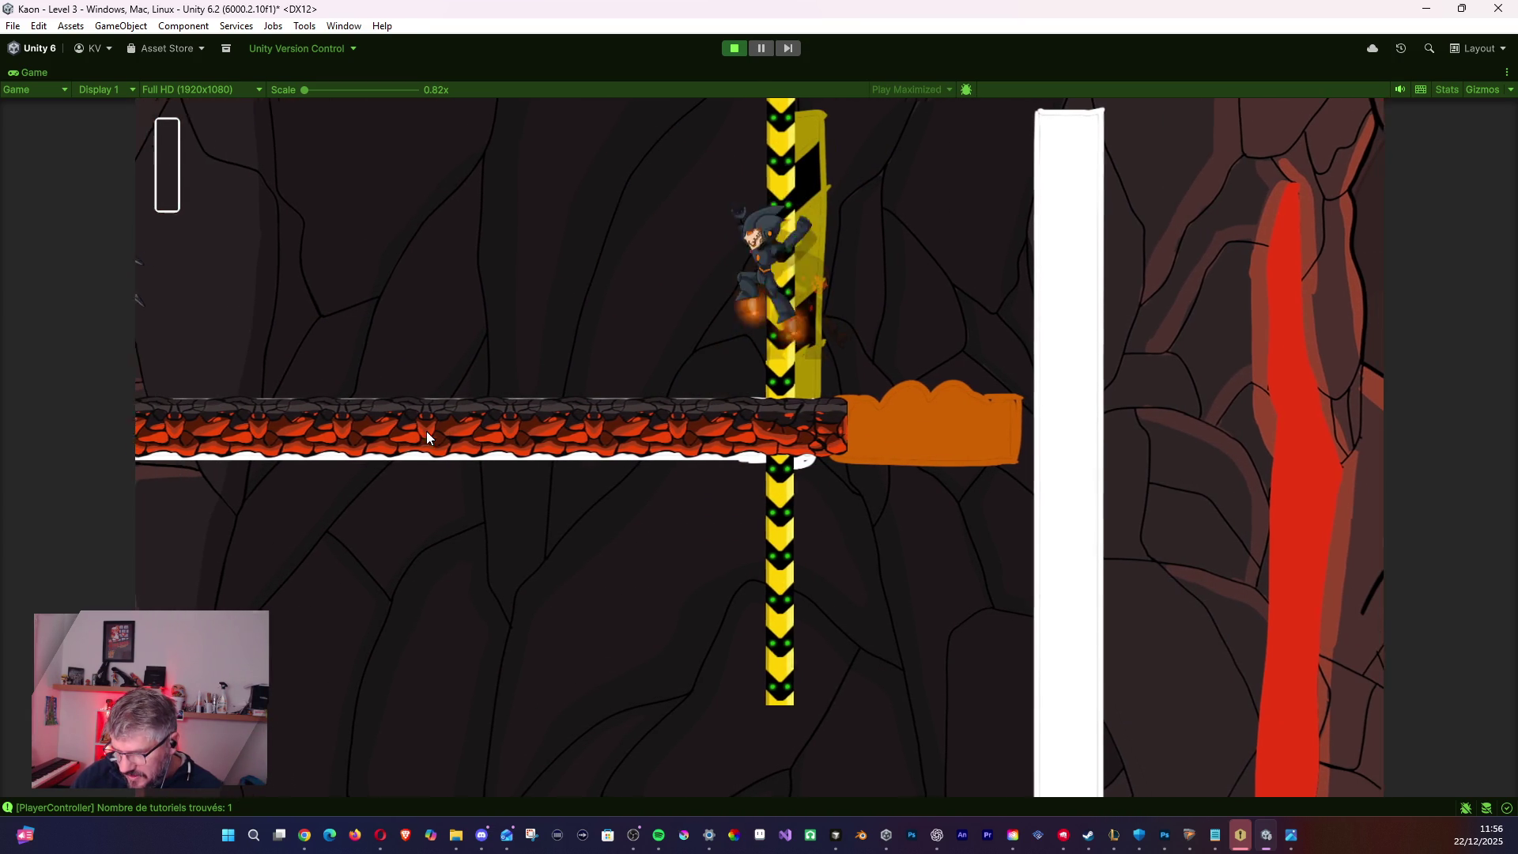
{"action": "key", "text": "d"}
{"action": "key", "text": "a"}
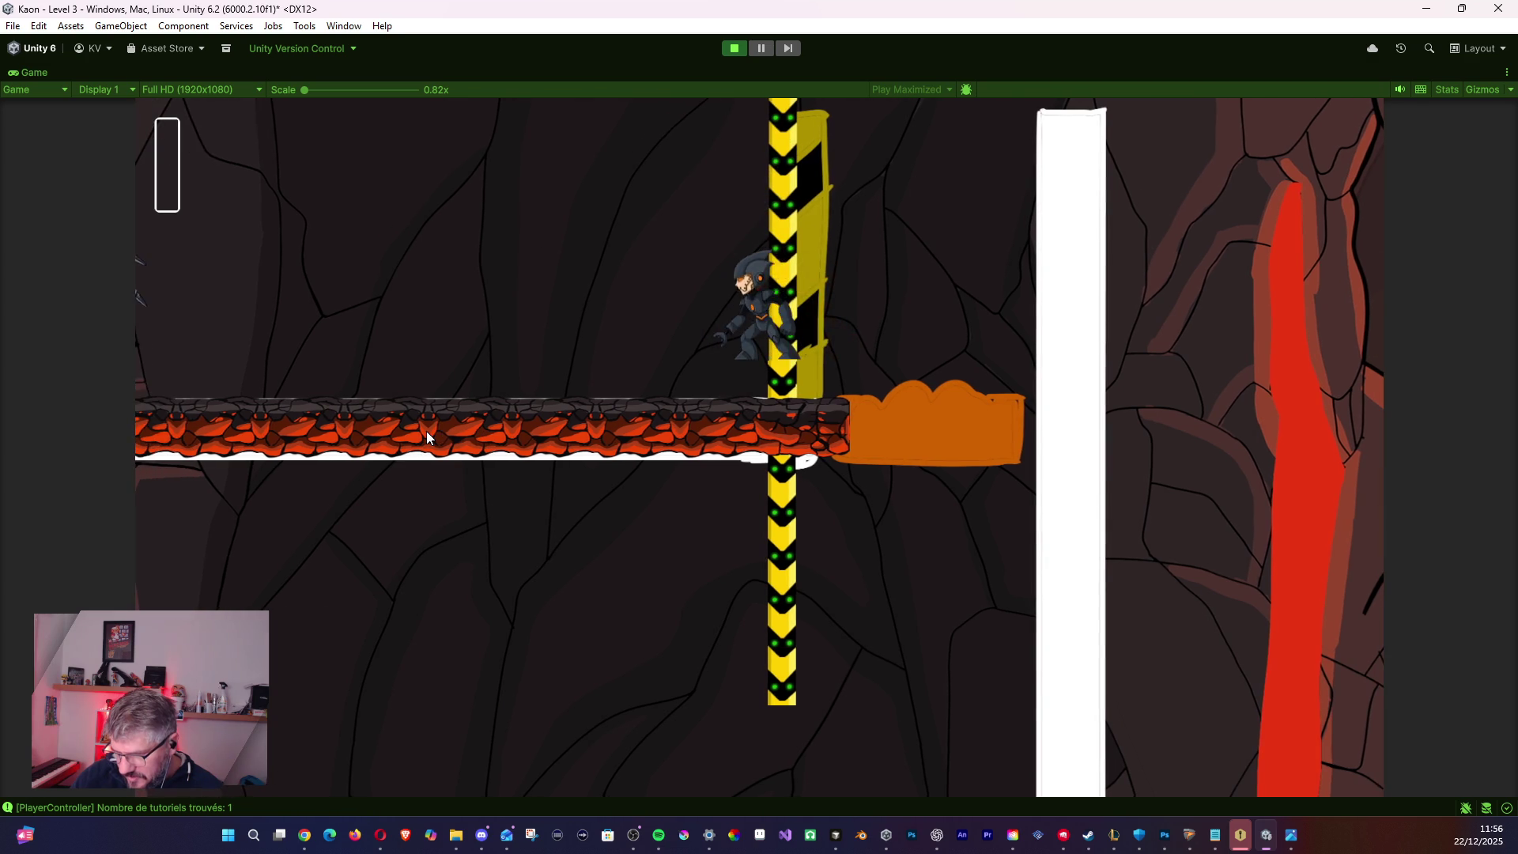
{"action": "key", "text": "space"}
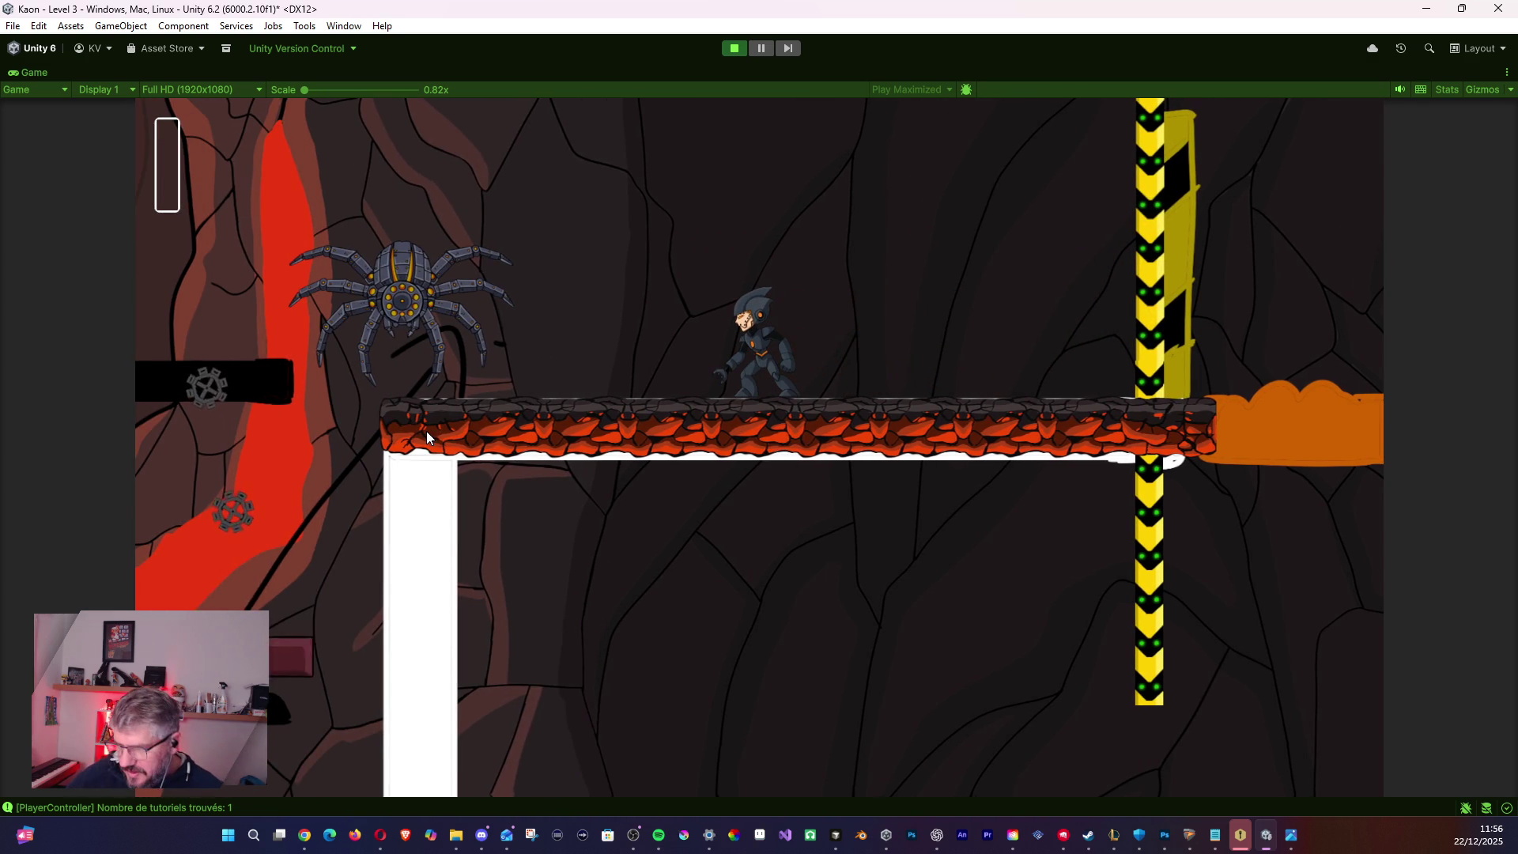
{"action": "left_click", "coordinate": [734, 49]}
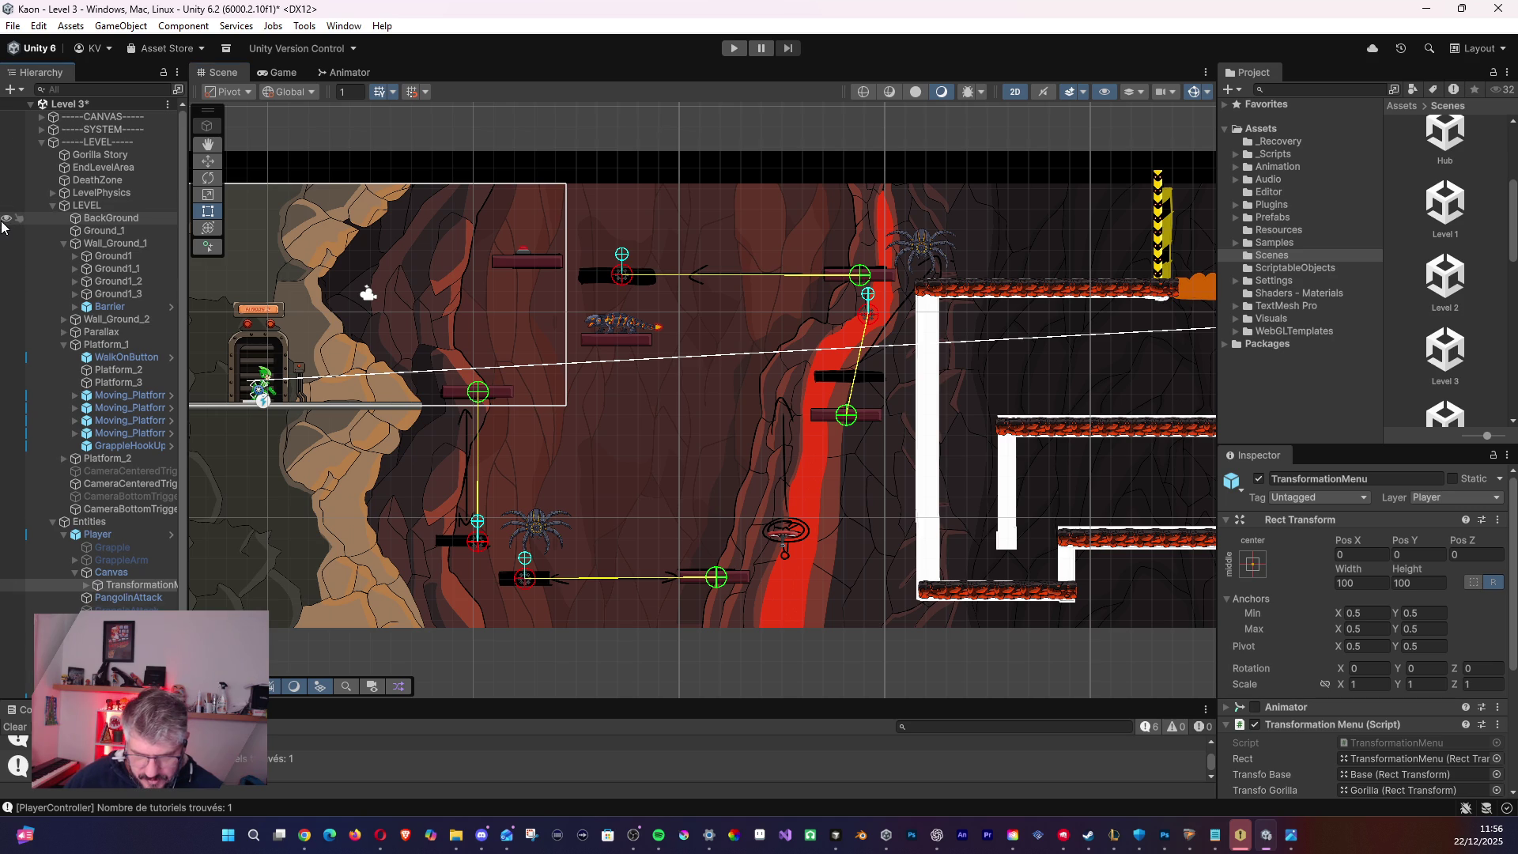
- Hide Ground_1 in the scene view and run a brief playtest
{"action": "left_click", "coordinate": [7, 231]}
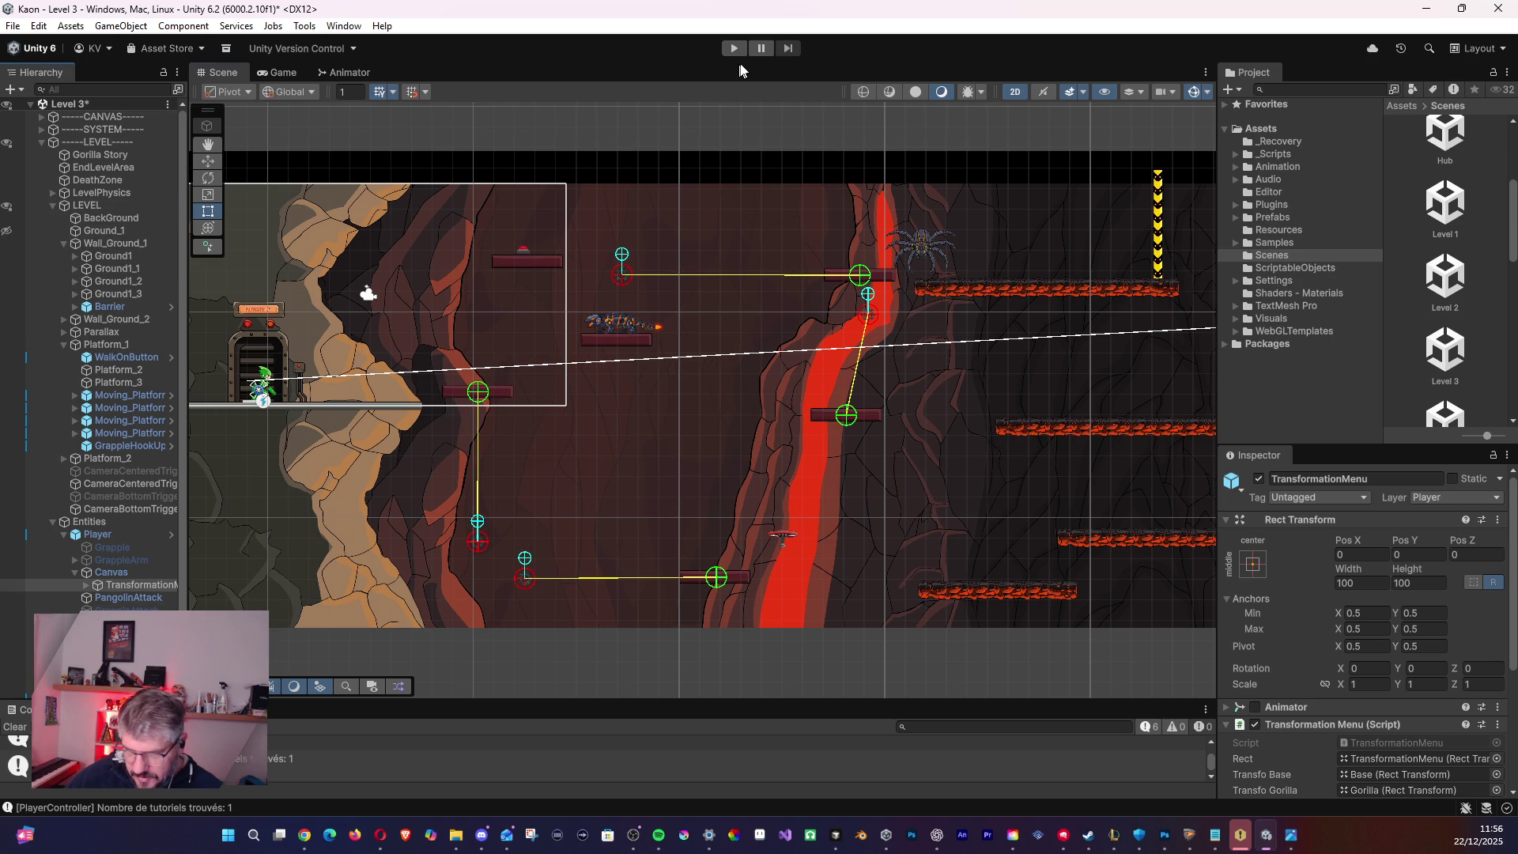
{"action": "left_click", "coordinate": [735, 48]}
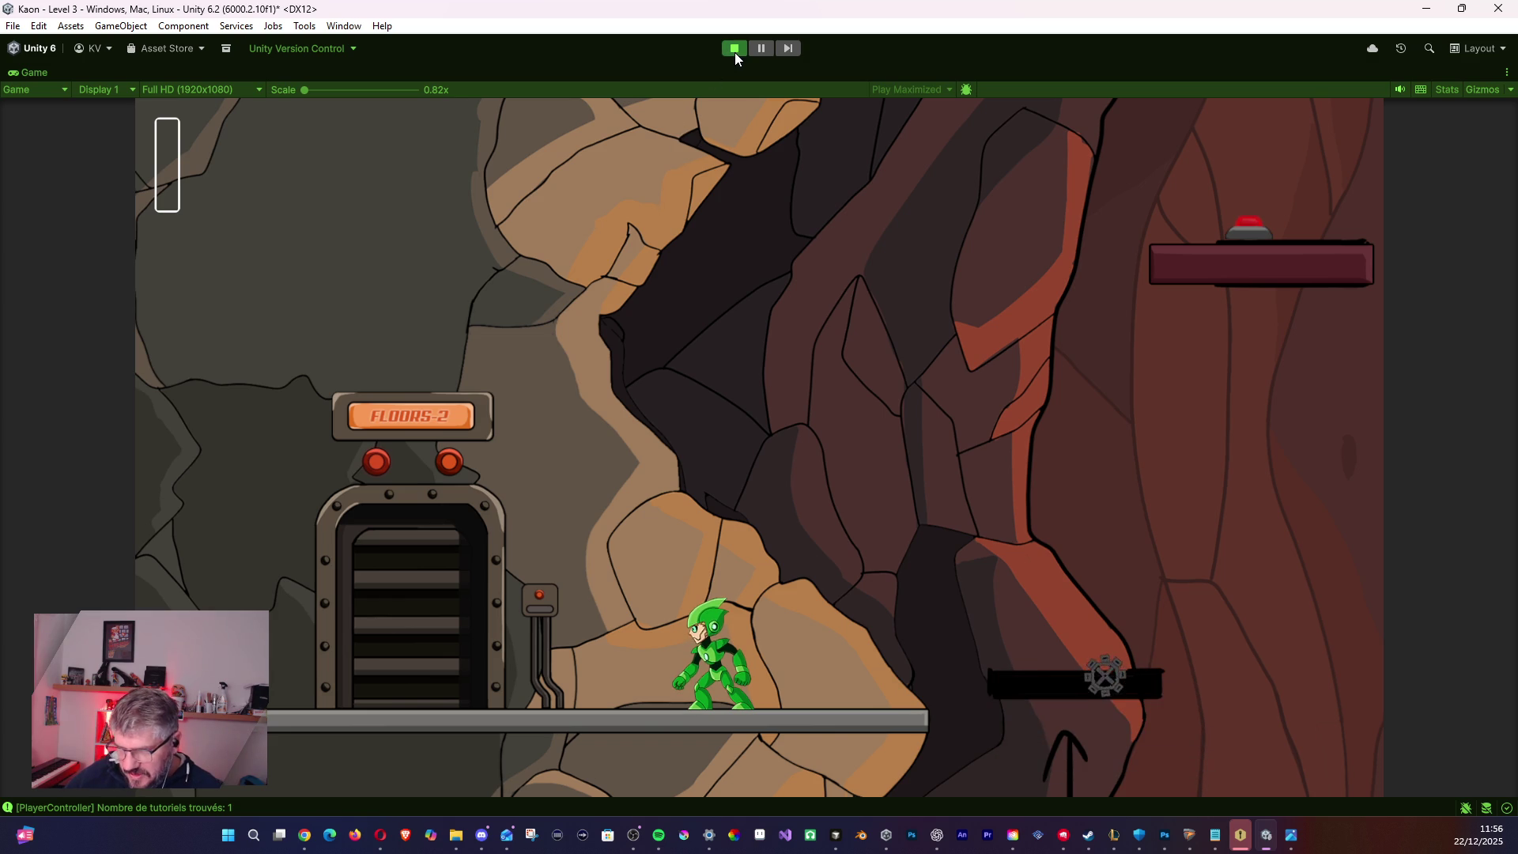
{"action": "left_click", "coordinate": [734, 50]}
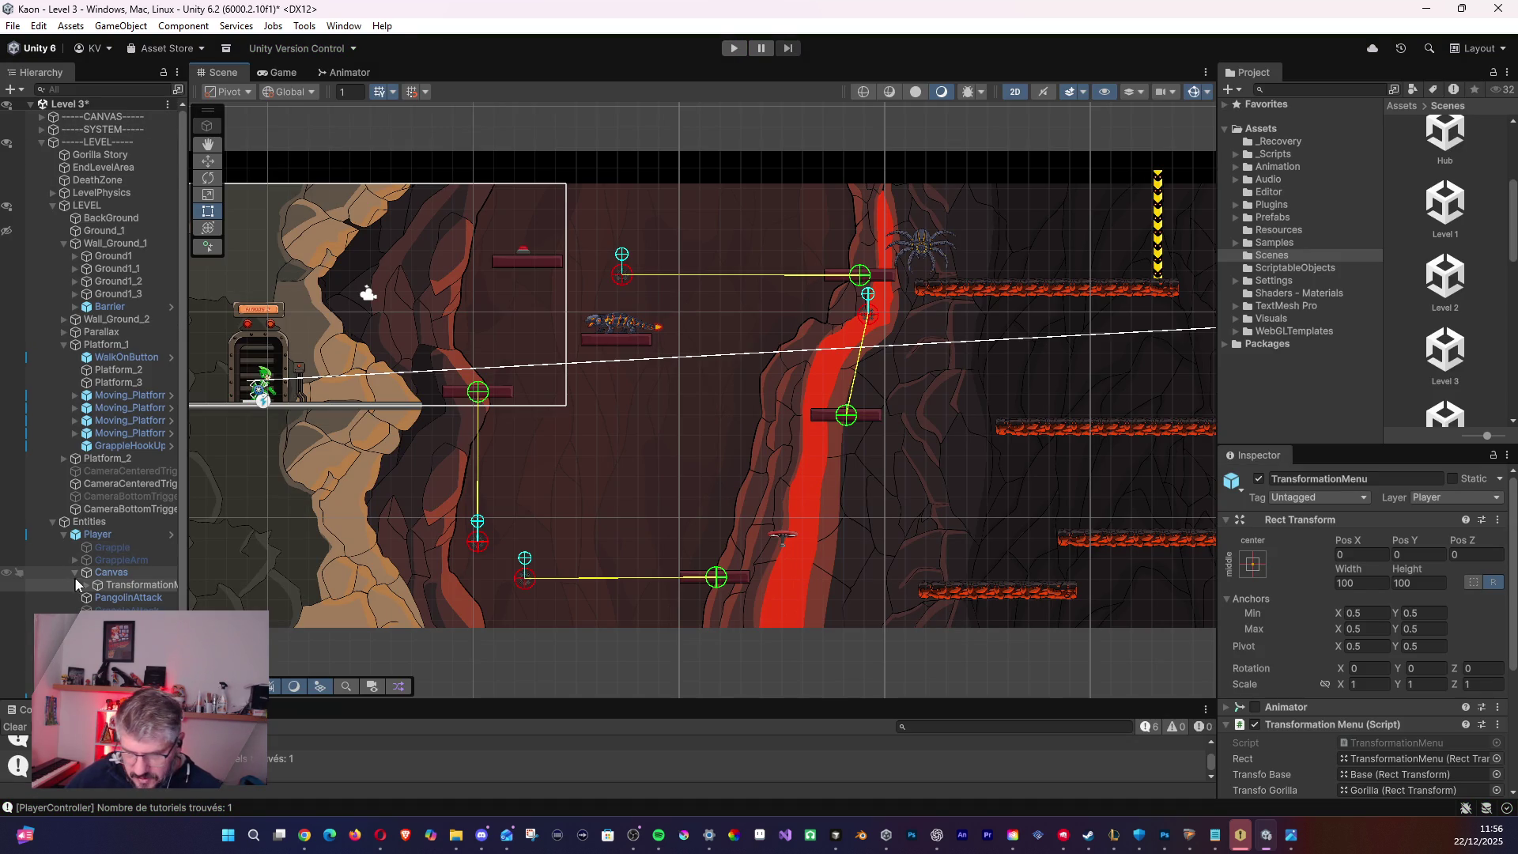
- Deactivate Ground_1 in the Inspector and start a new playtest
{"action": "left_click", "coordinate": [89, 231]}
{"action": "left_click", "coordinate": [1257, 480]}
{"action": "left_click", "coordinate": [733, 48]}
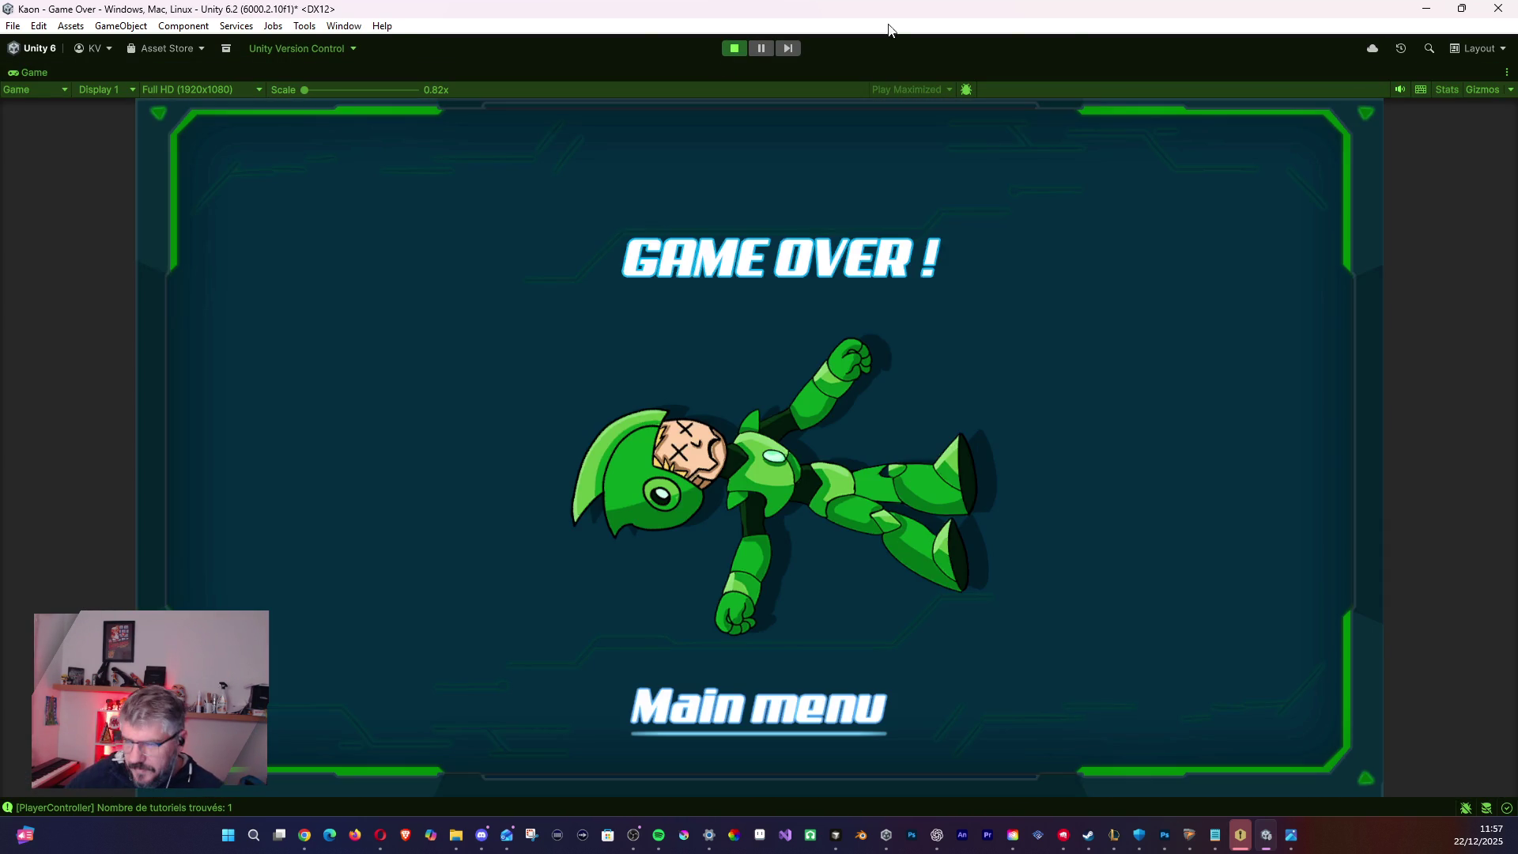
- Stop play mode after Game Over and start Level 3 again from the elevator
{"action": "left_click", "coordinate": [736, 50]}
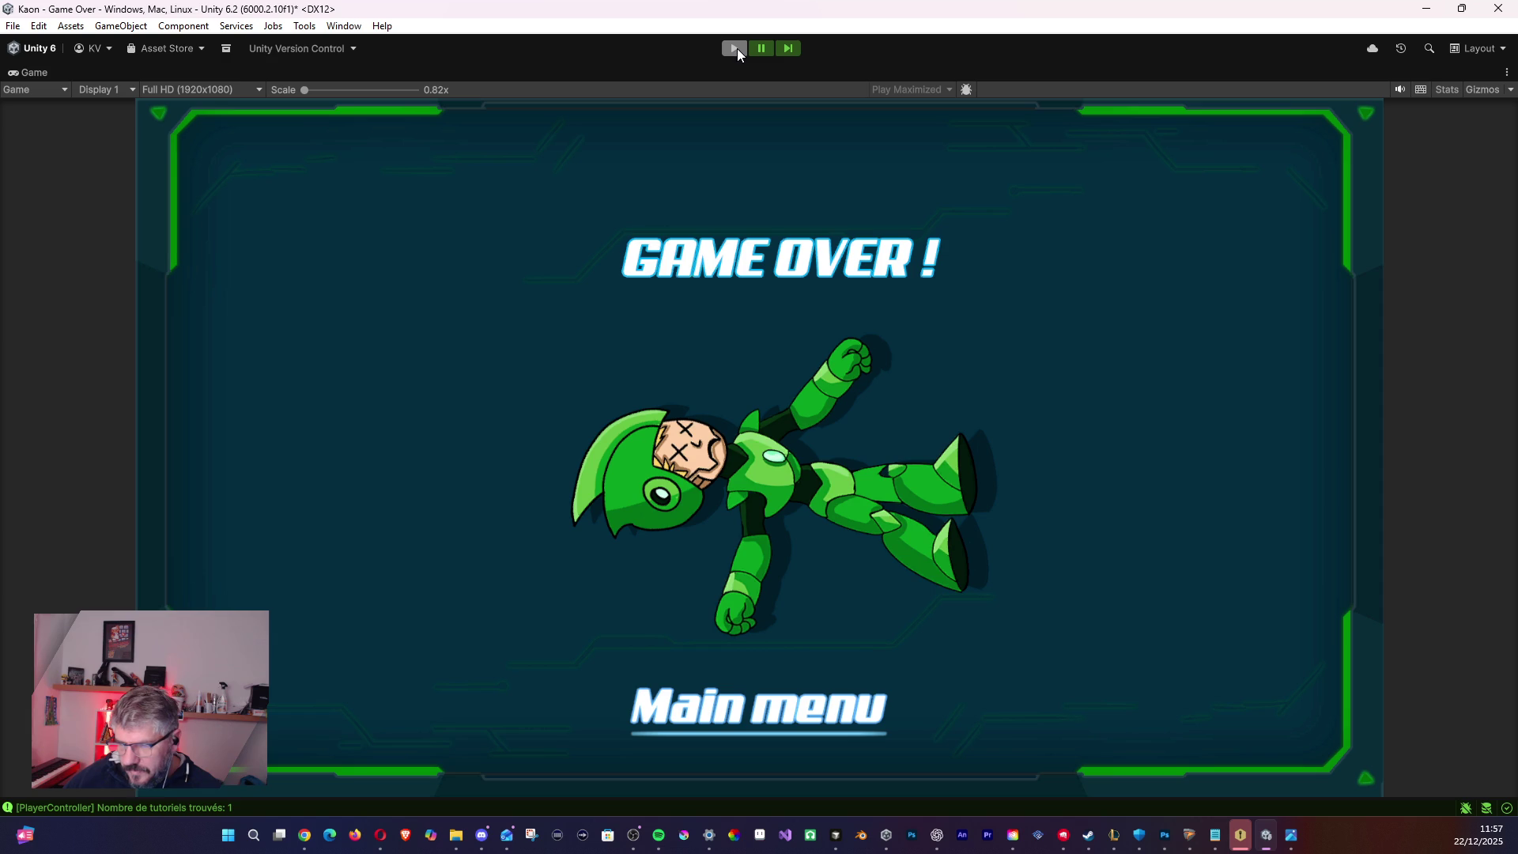
{"action": "left_click", "coordinate": [736, 49]}
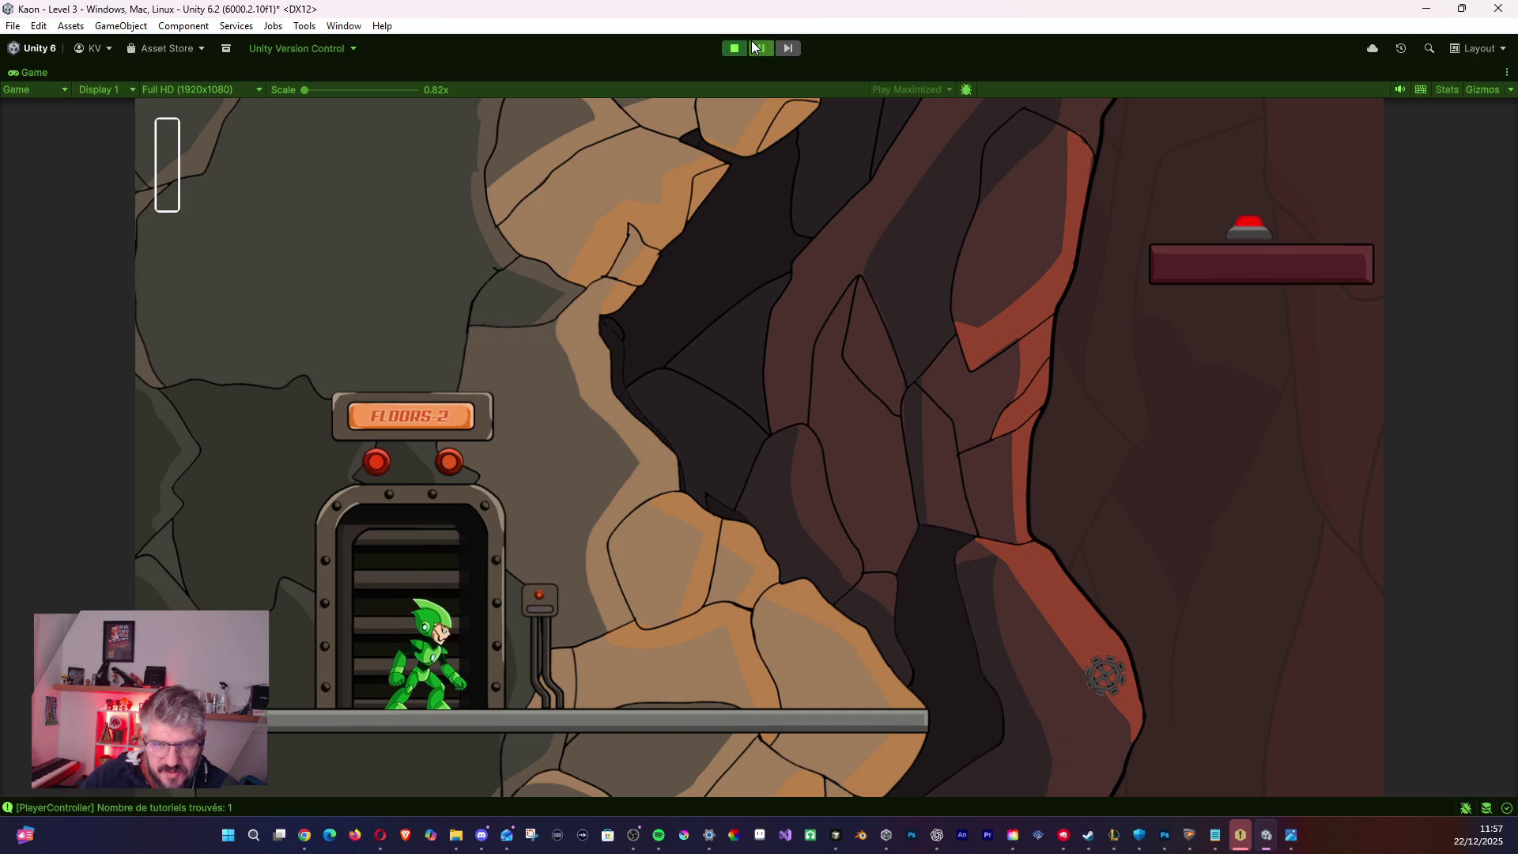
- Run from the elevator, ride the flying disc, and reach the ledge under the spider
{"action": "key", "text": "Right"}
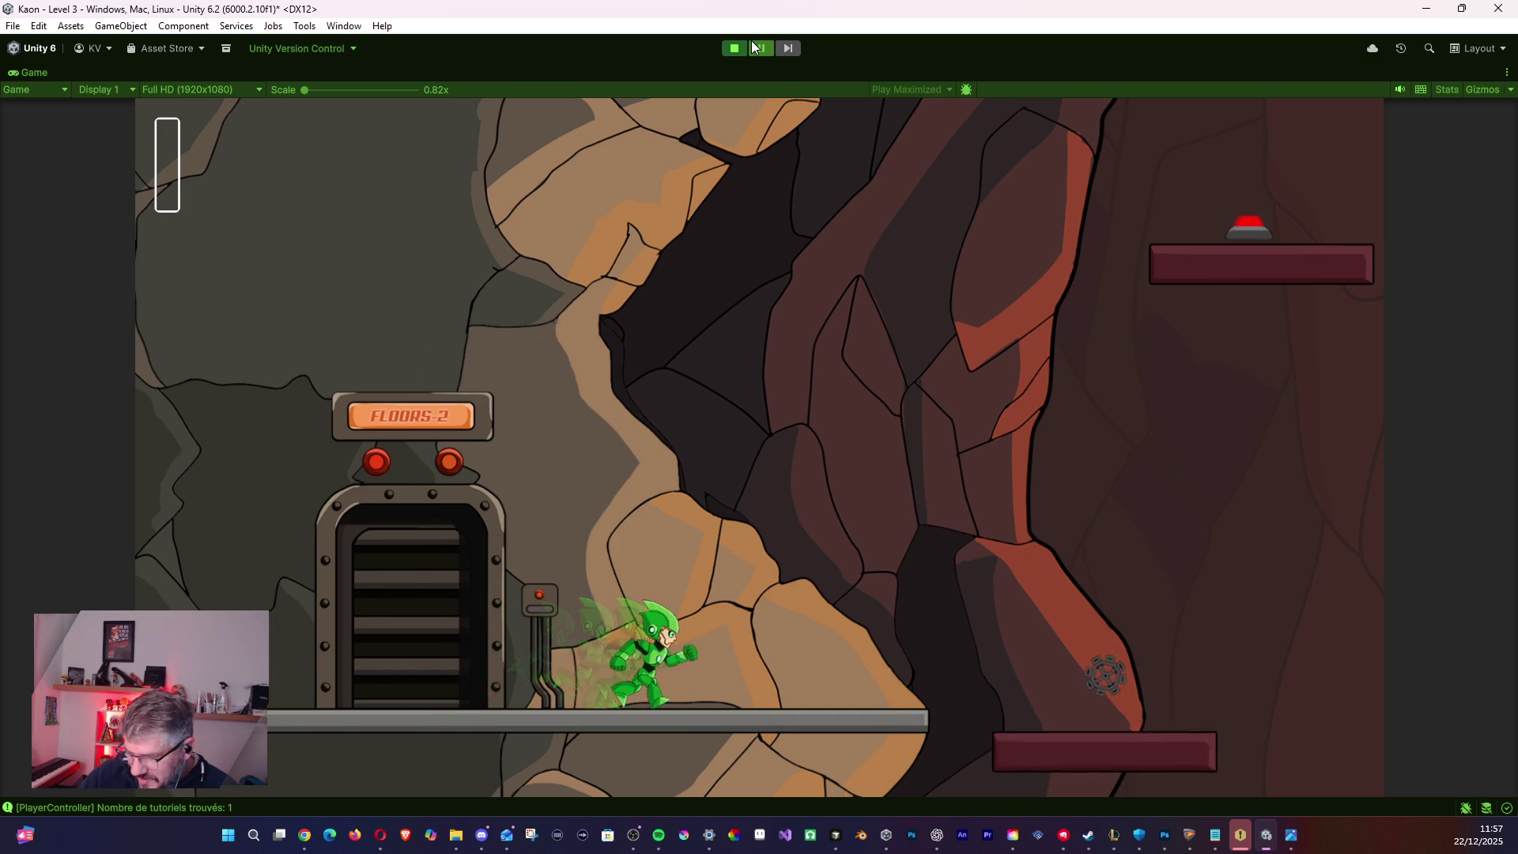
{"action": "key", "text": "space"}
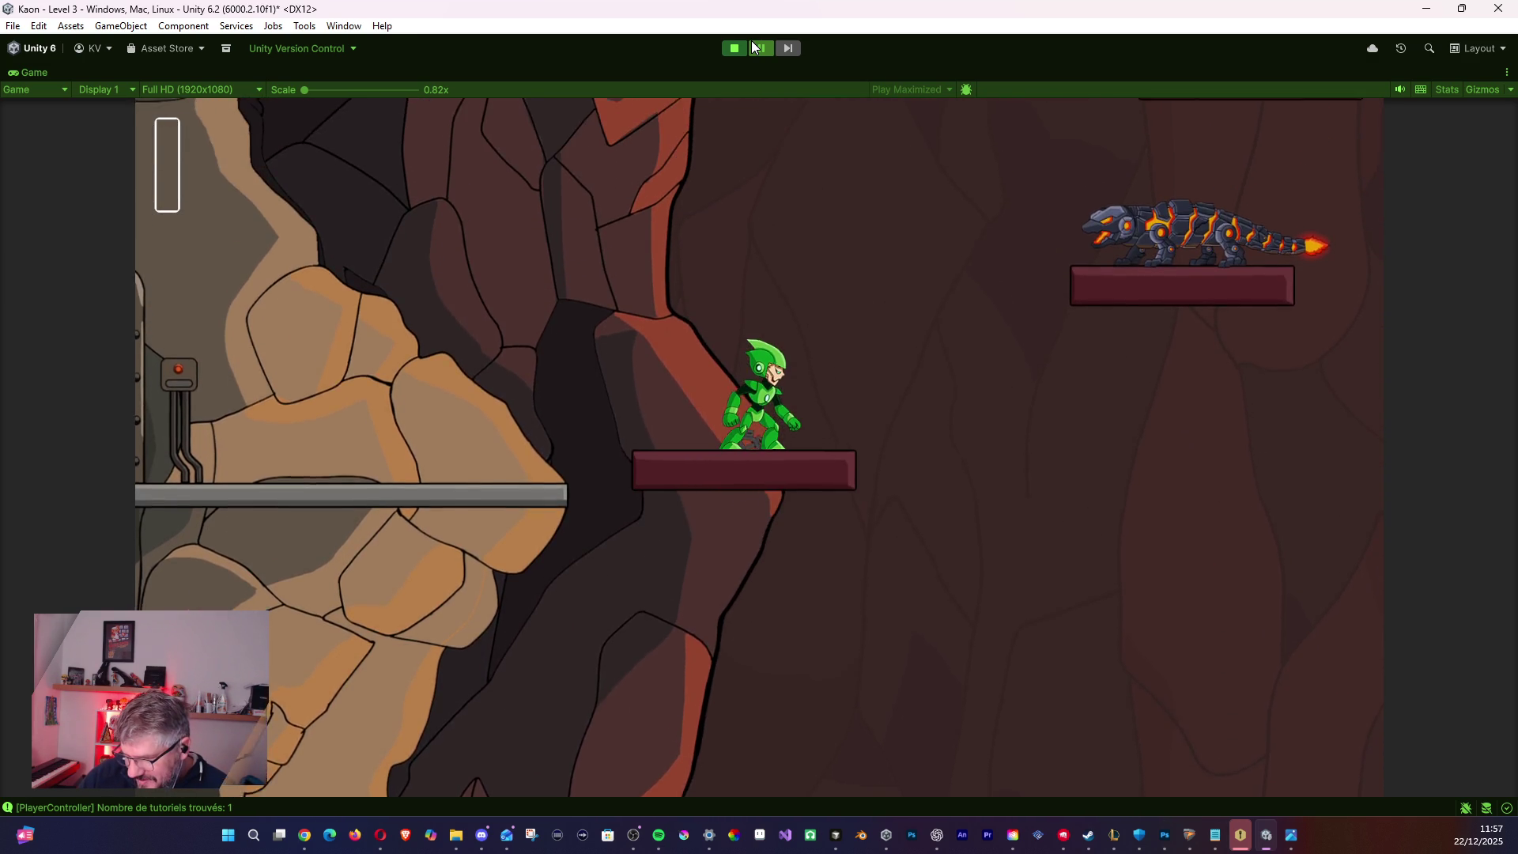
{"action": "key", "text": "space"}
{"action": "key", "text": "Right"}
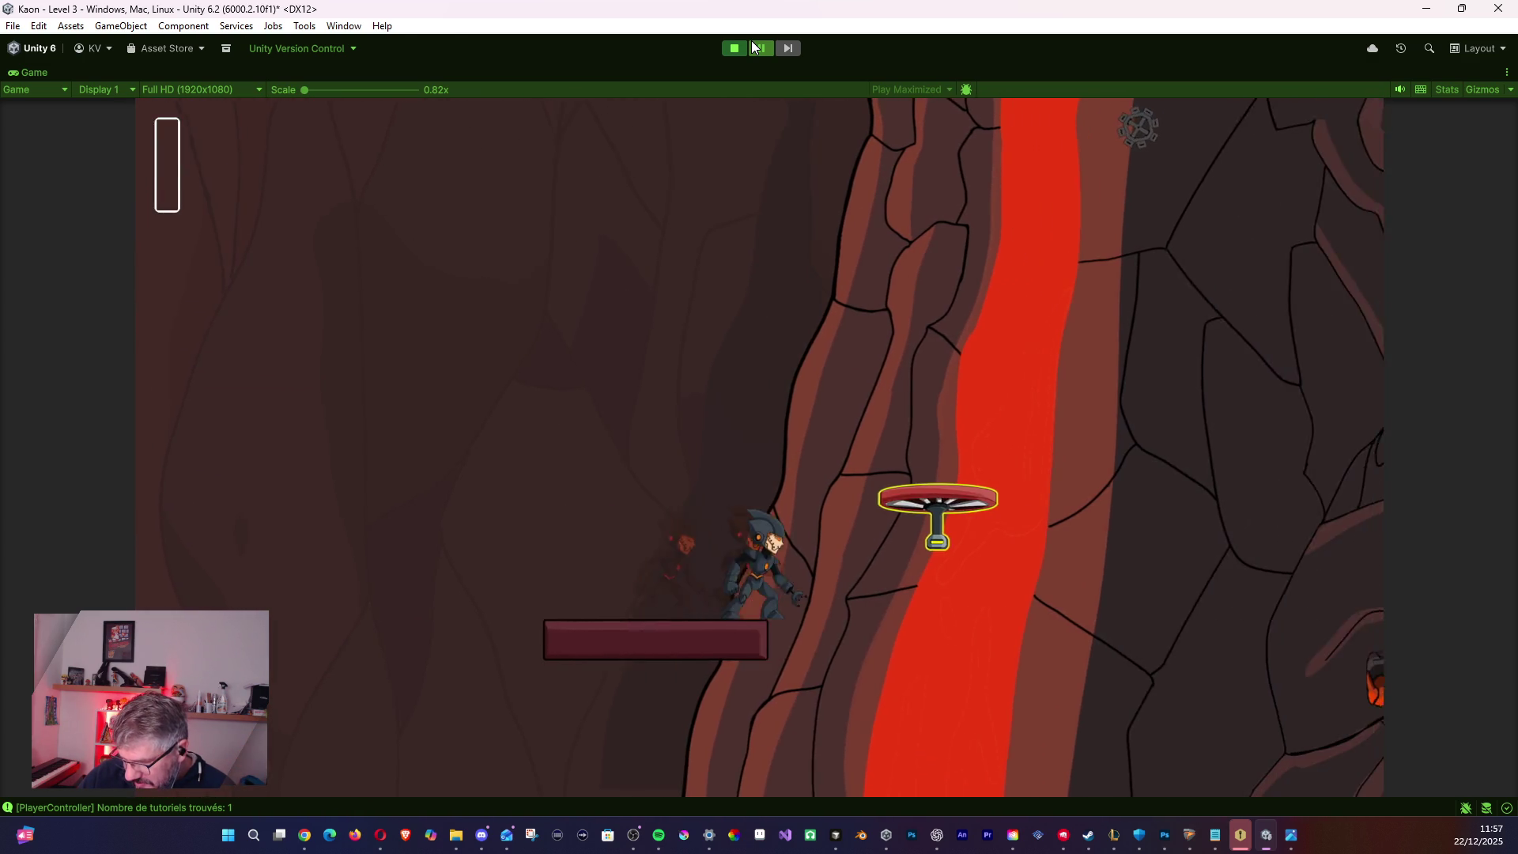
{"action": "key", "text": "space"}
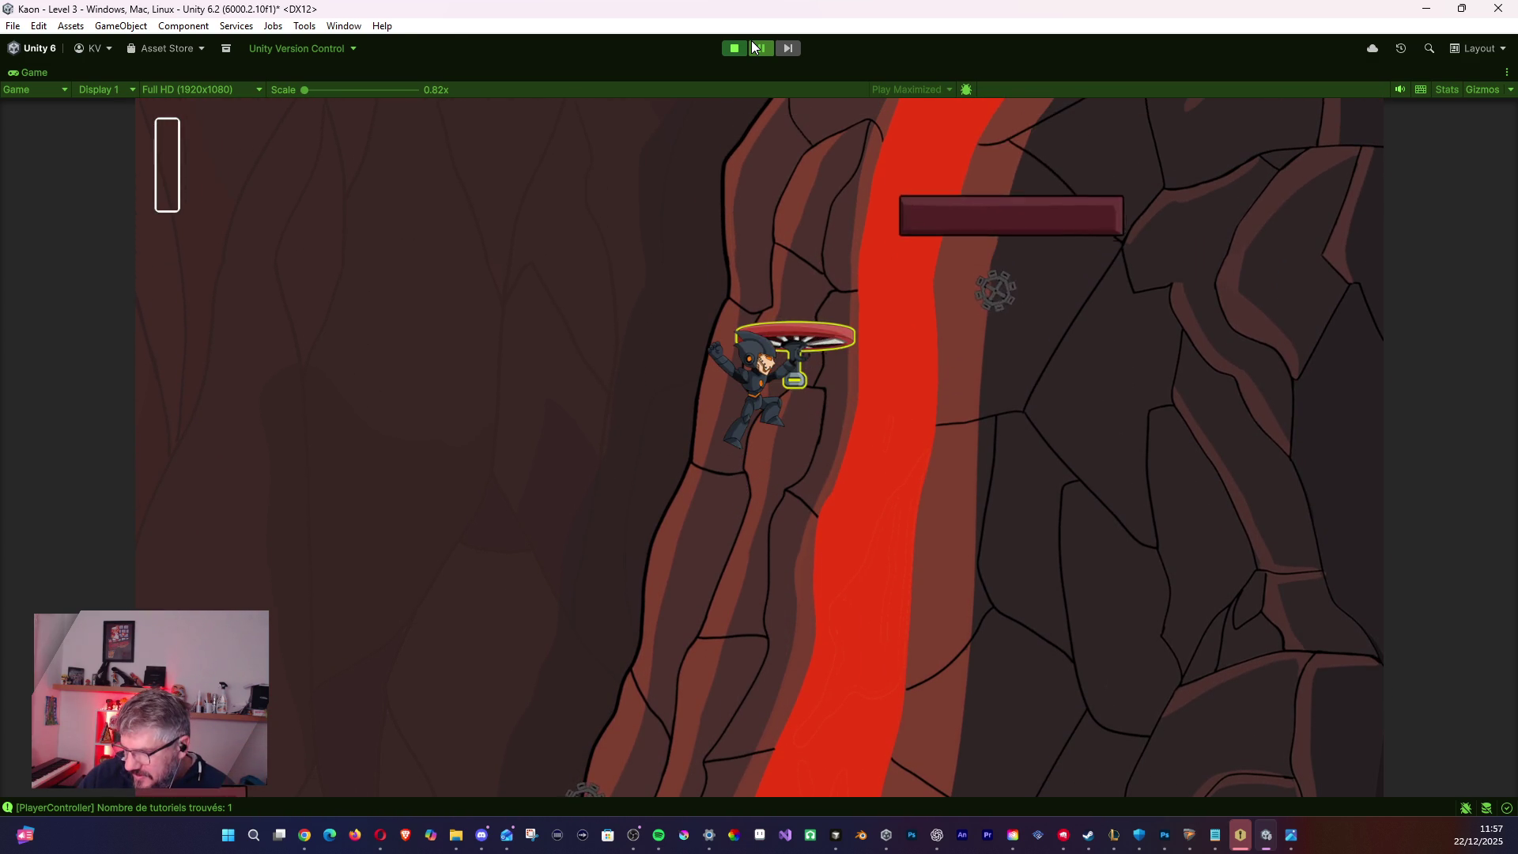
{"action": "key", "text": "space"}
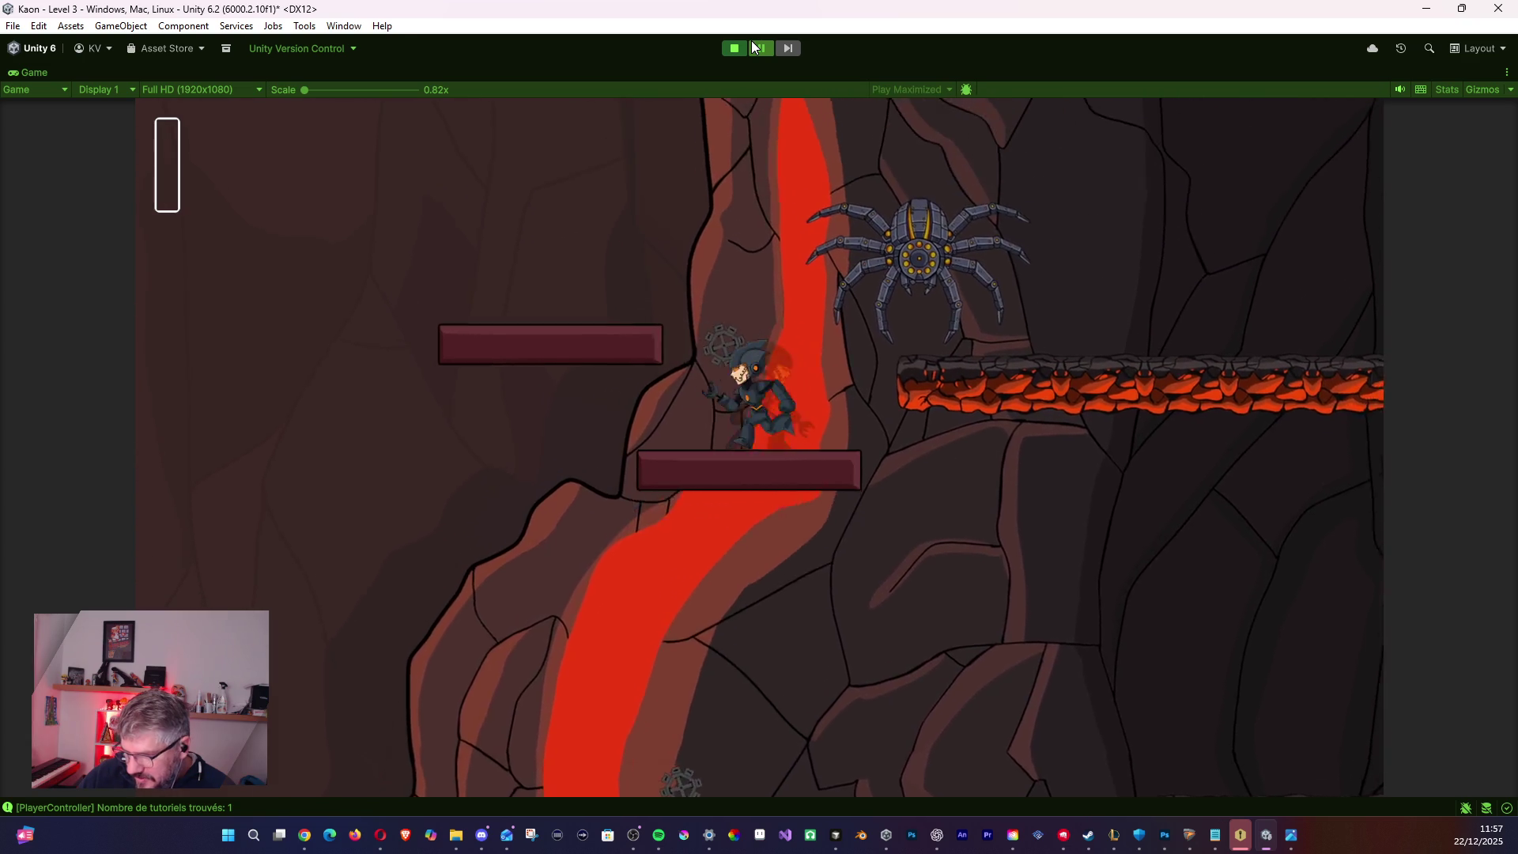
{"action": "key", "text": "space"}
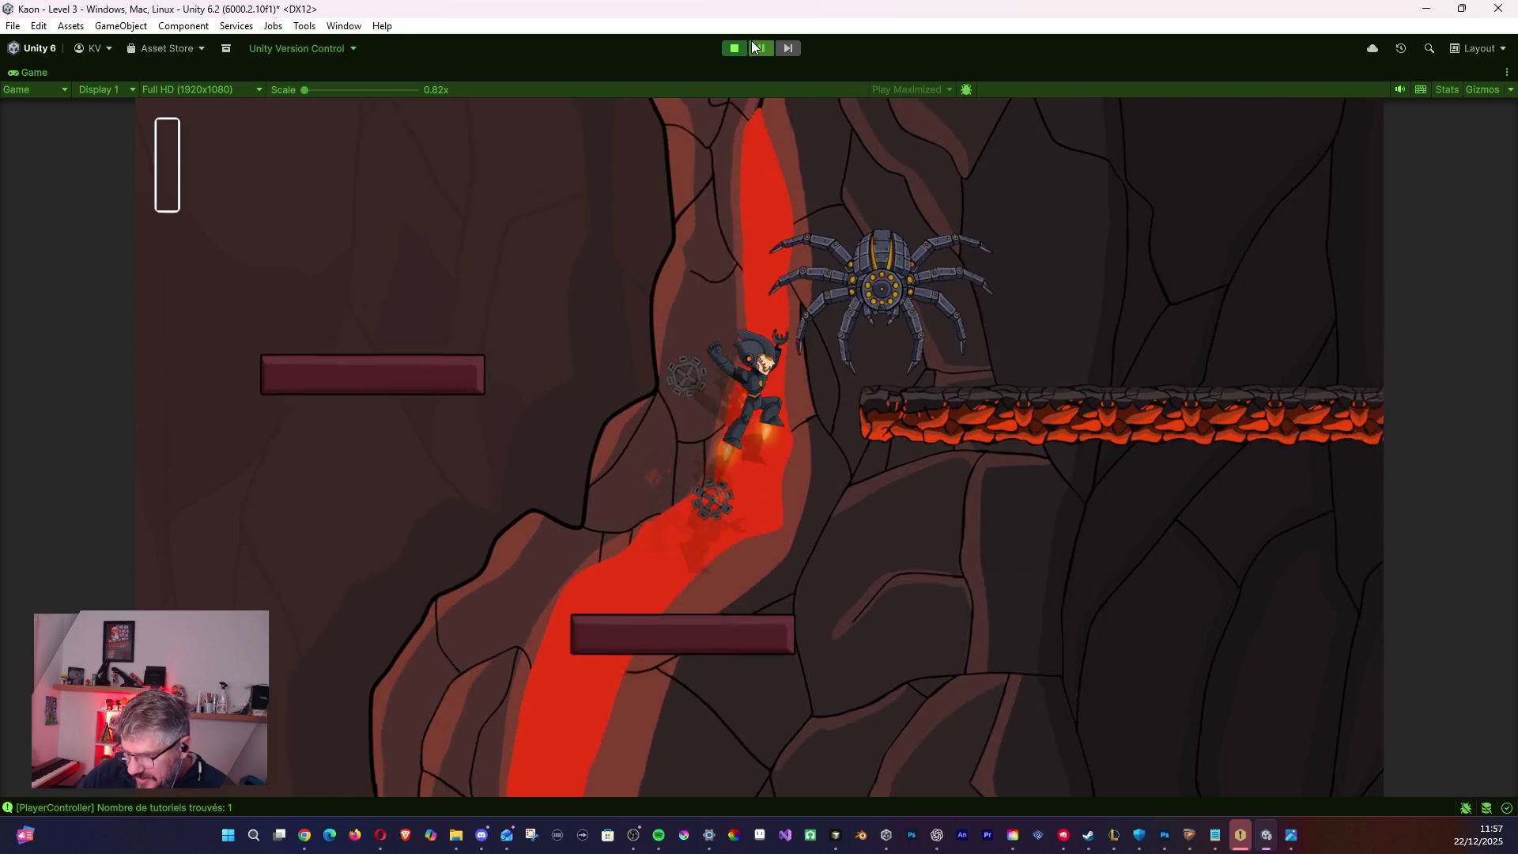
{"action": "key", "text": "space"}
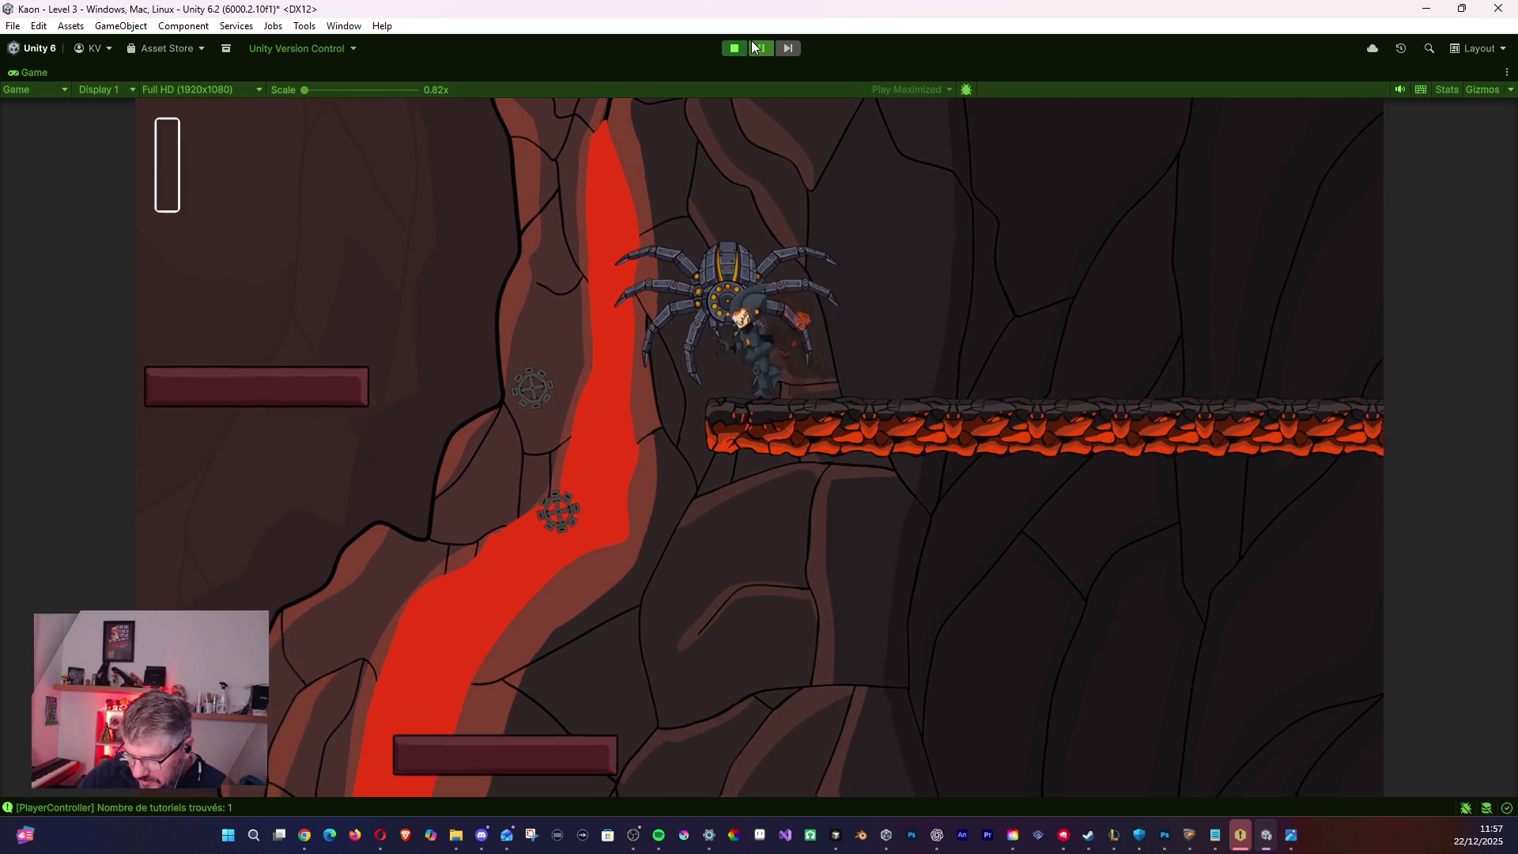
- Jetpack left onto the walk-on button, fire the grapple, then choose Main menu after Game Over
{"action": "key", "text": "Left"}
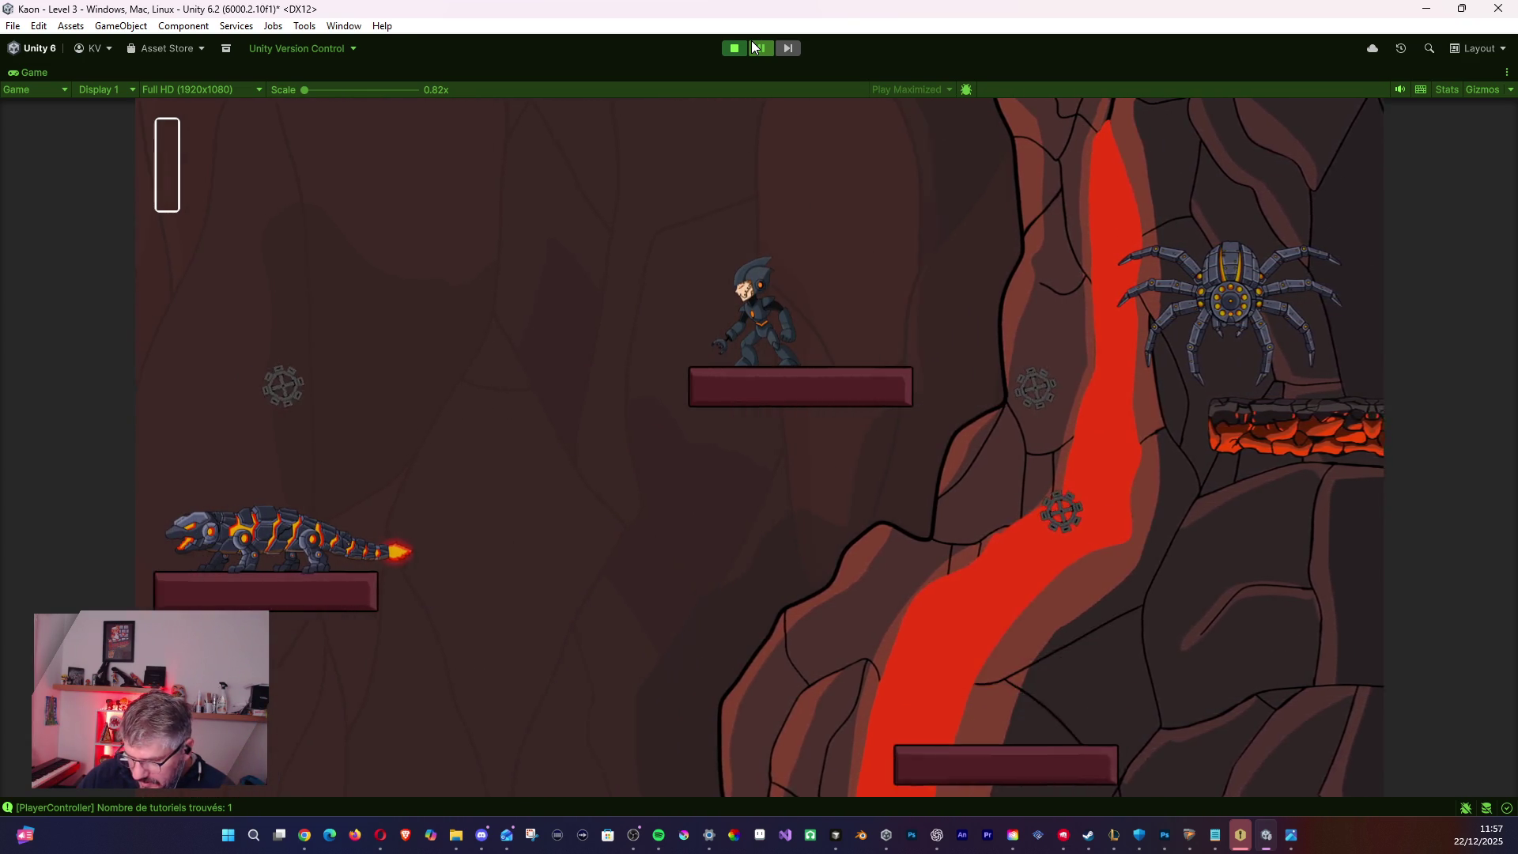
{"action": "key", "text": "Left"}
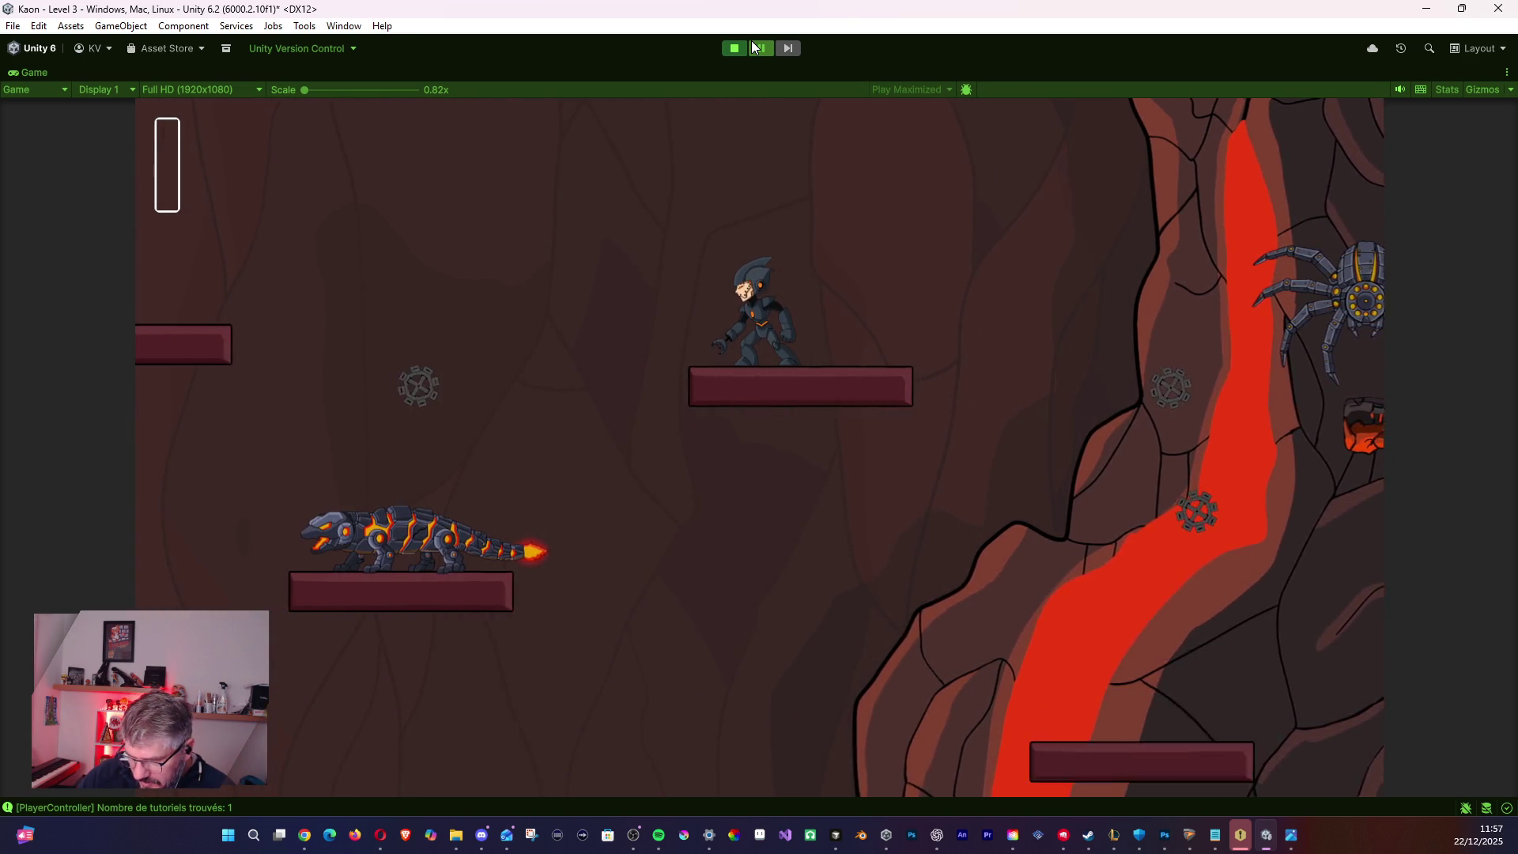
{"action": "key", "text": "space"}
{"action": "key", "text": "Left"}
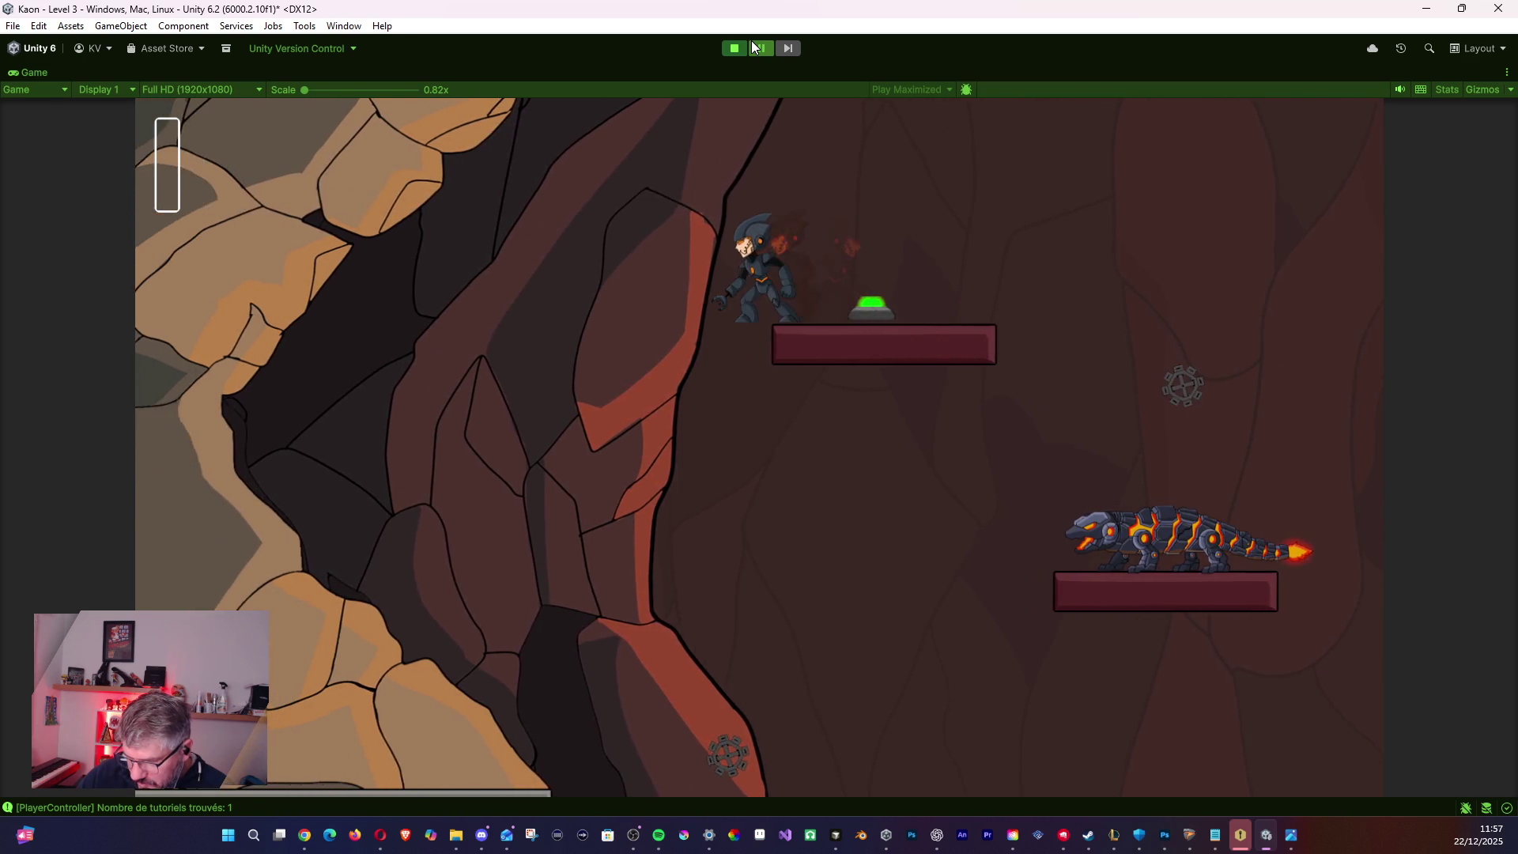
{"action": "key", "text": "Left"}
{"action": "key", "text": "space"}
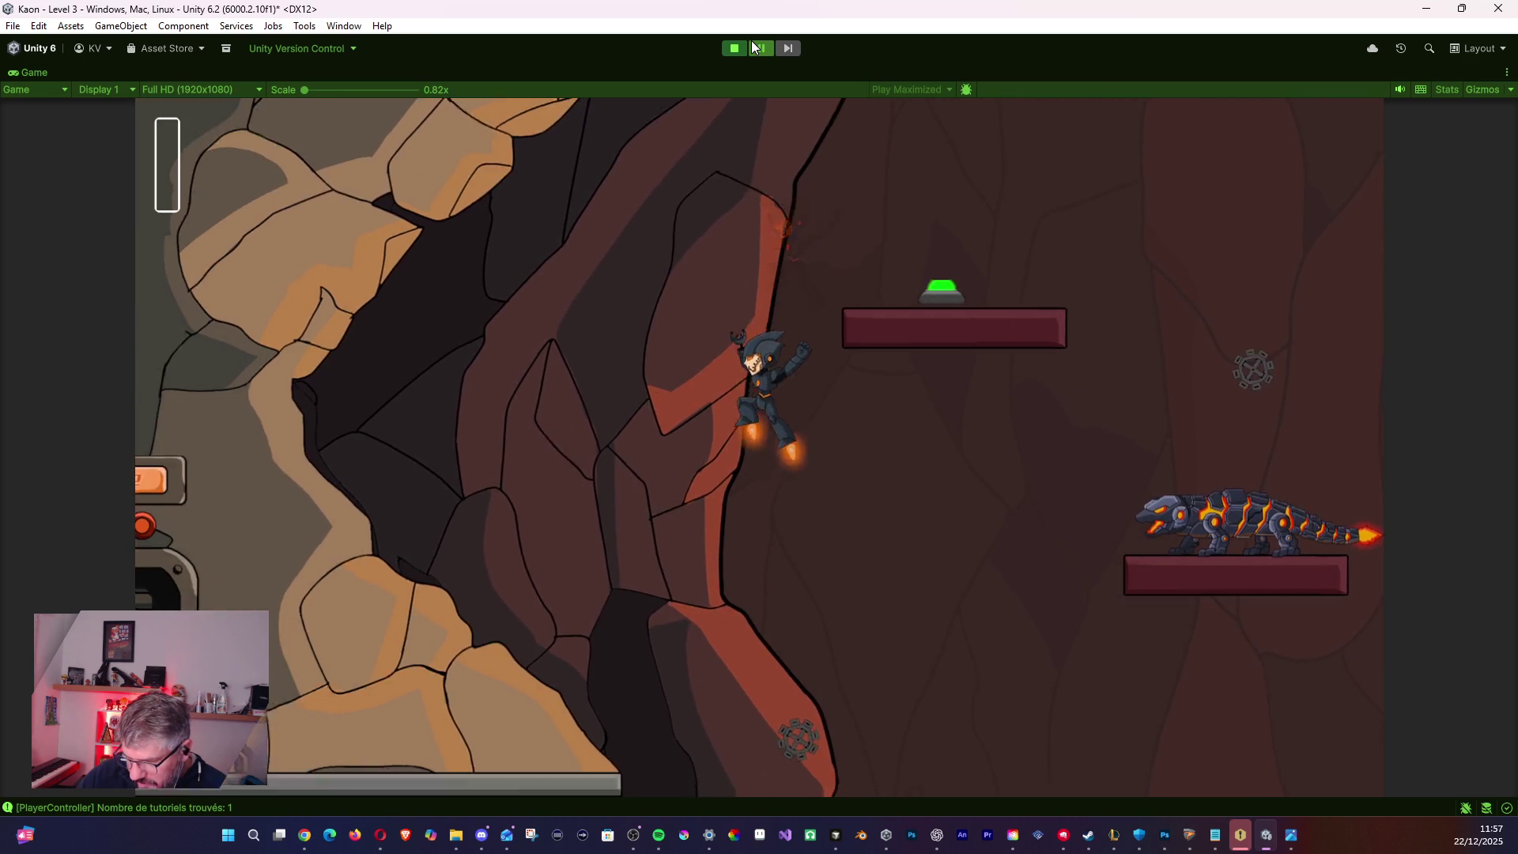
{"action": "key", "text": "space"}
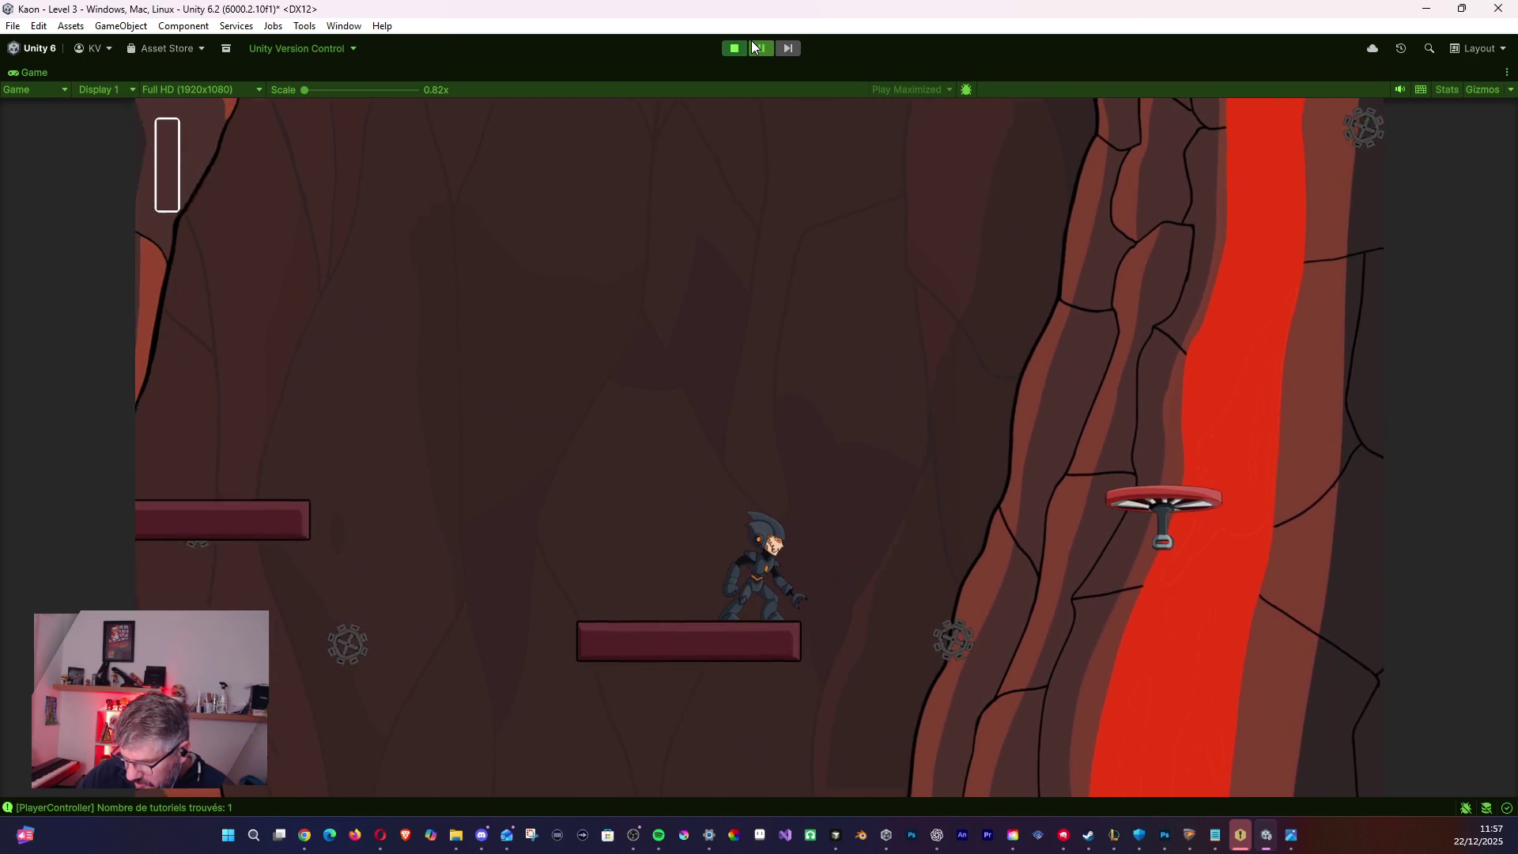
{"action": "key", "text": "Right"}
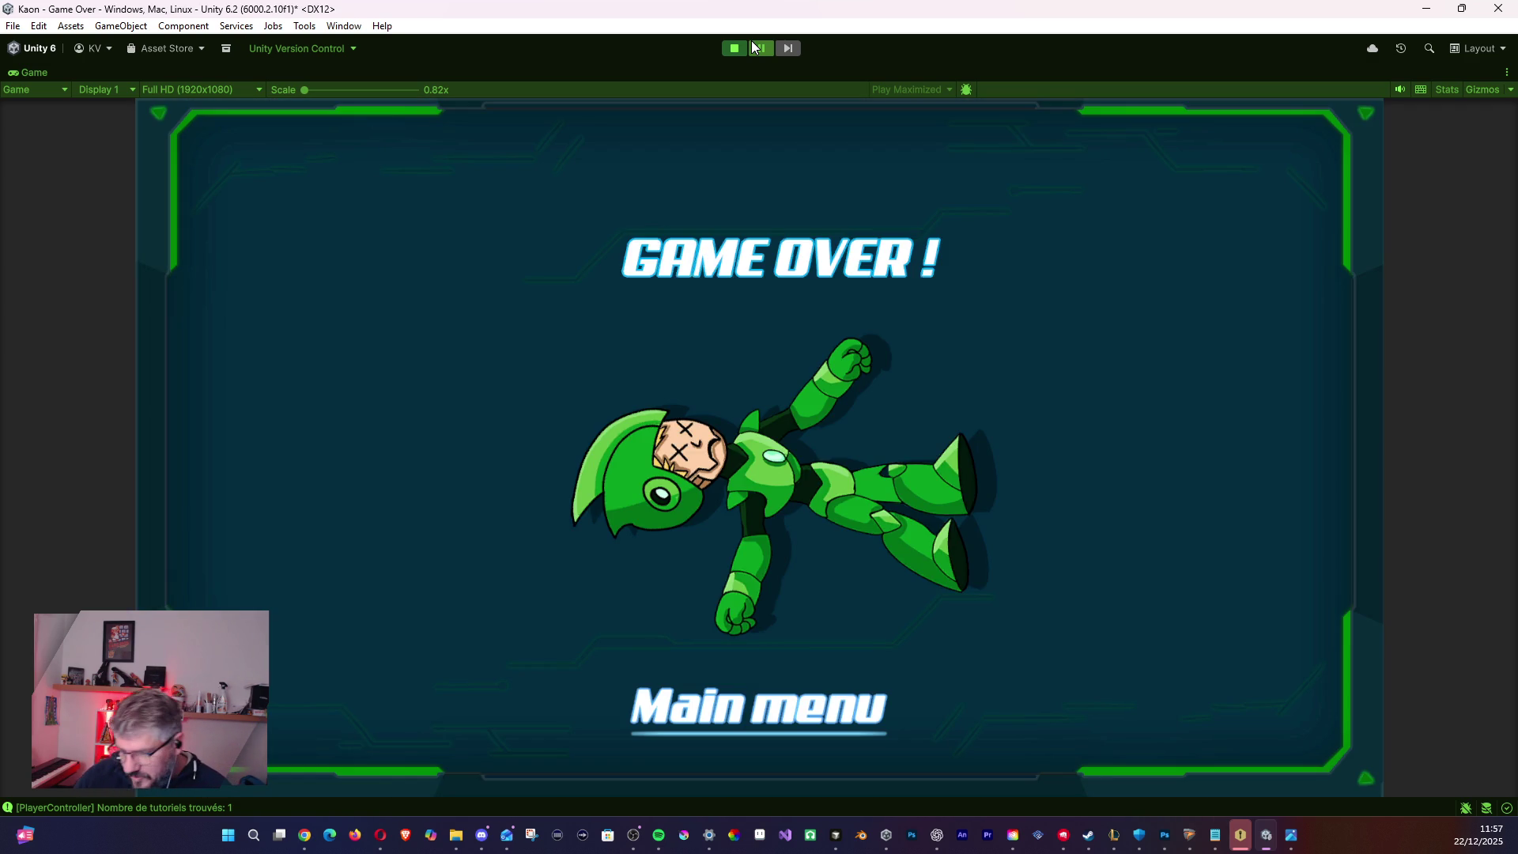
{"action": "key", "text": "Return"}
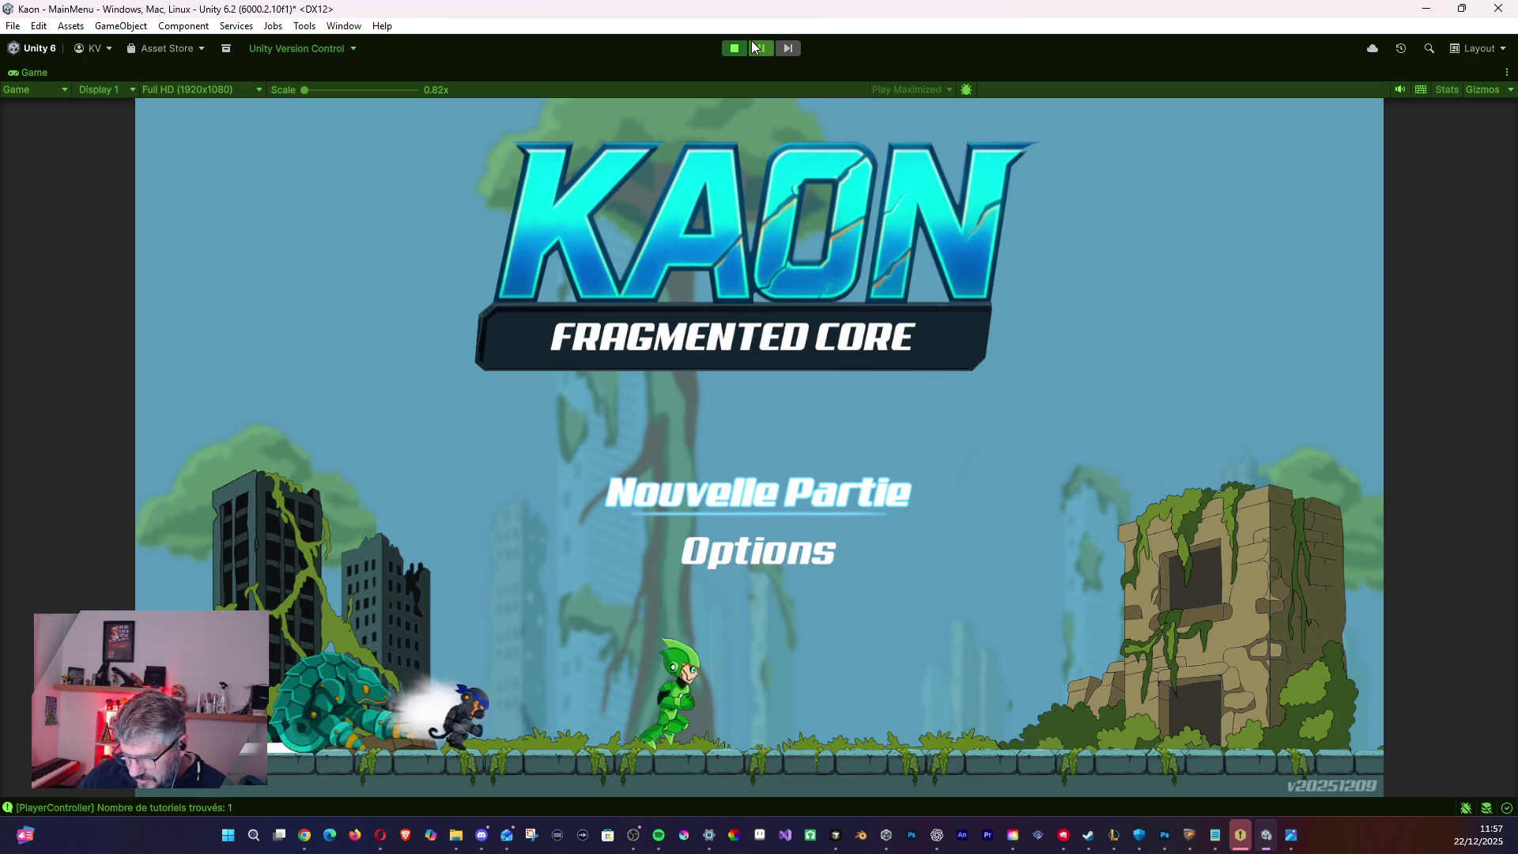
- Restart play mode and drop down the red platforms using the foot jets
{"action": "left_click", "coordinate": [728, 55]}
{"action": "left_click", "coordinate": [733, 54]}
{"action": "key", "text": "Right"}
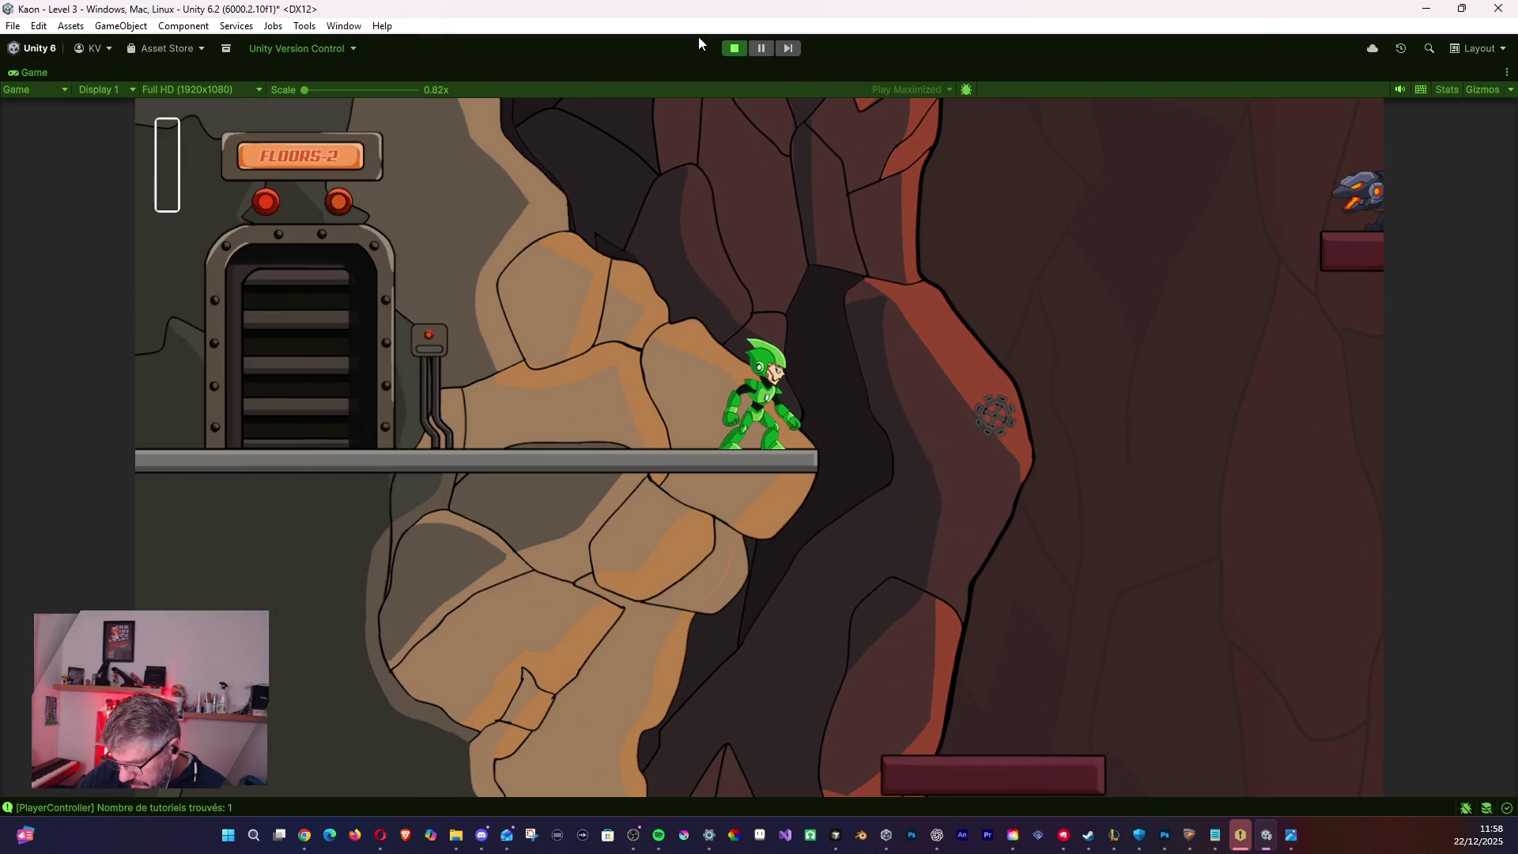
{"action": "key", "text": "Right"}
{"action": "key", "text": "space"}
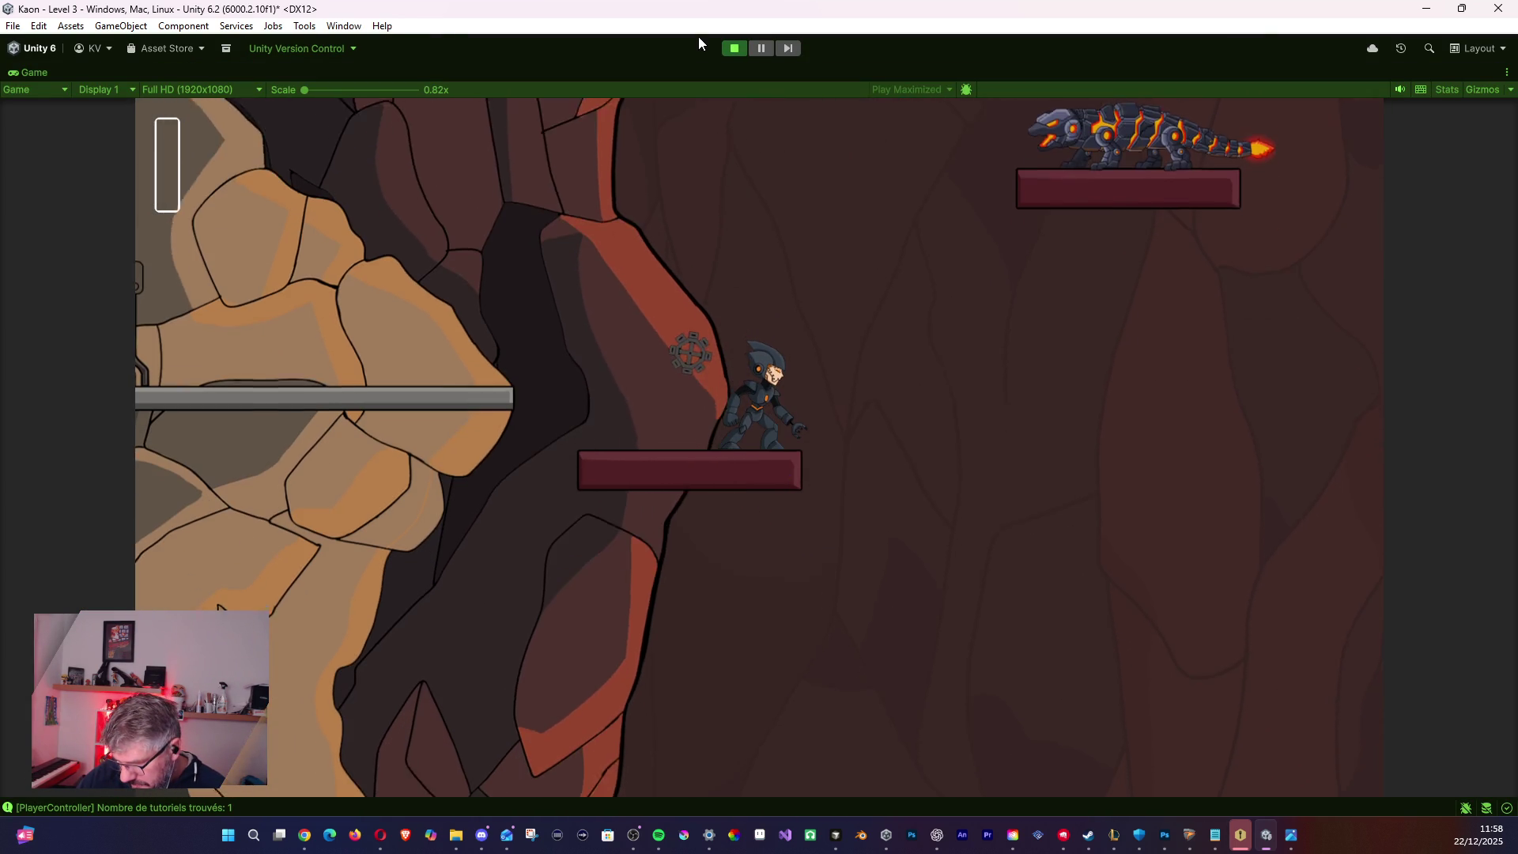
{"action": "key", "text": "Right"}
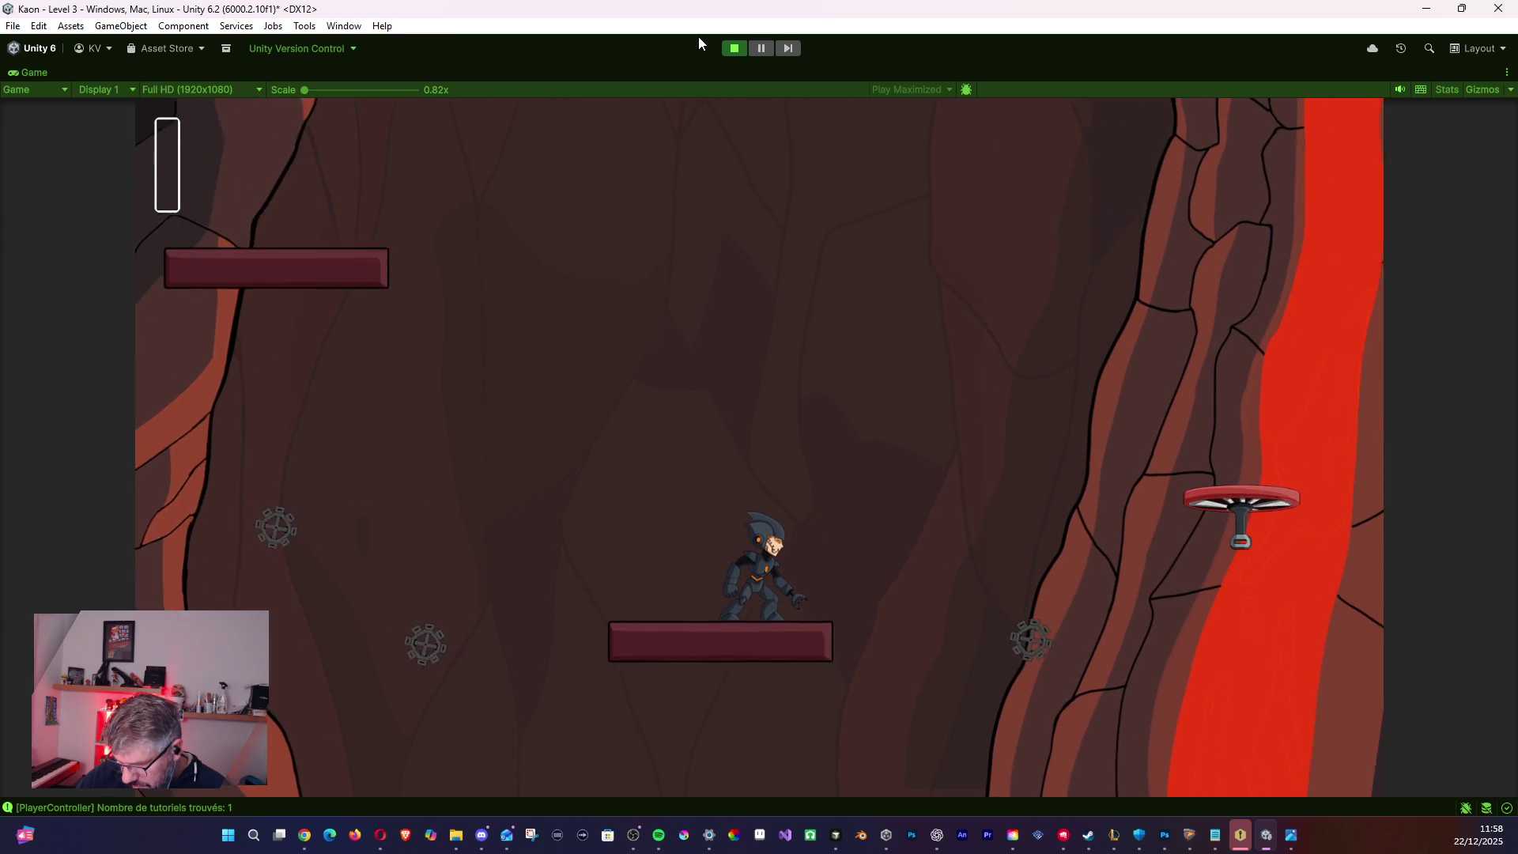
- Ride the fan glider over the lava to the spider ledge, then stop after Game Over
{"action": "key", "text": "Right"}
{"action": "key", "text": "space"}
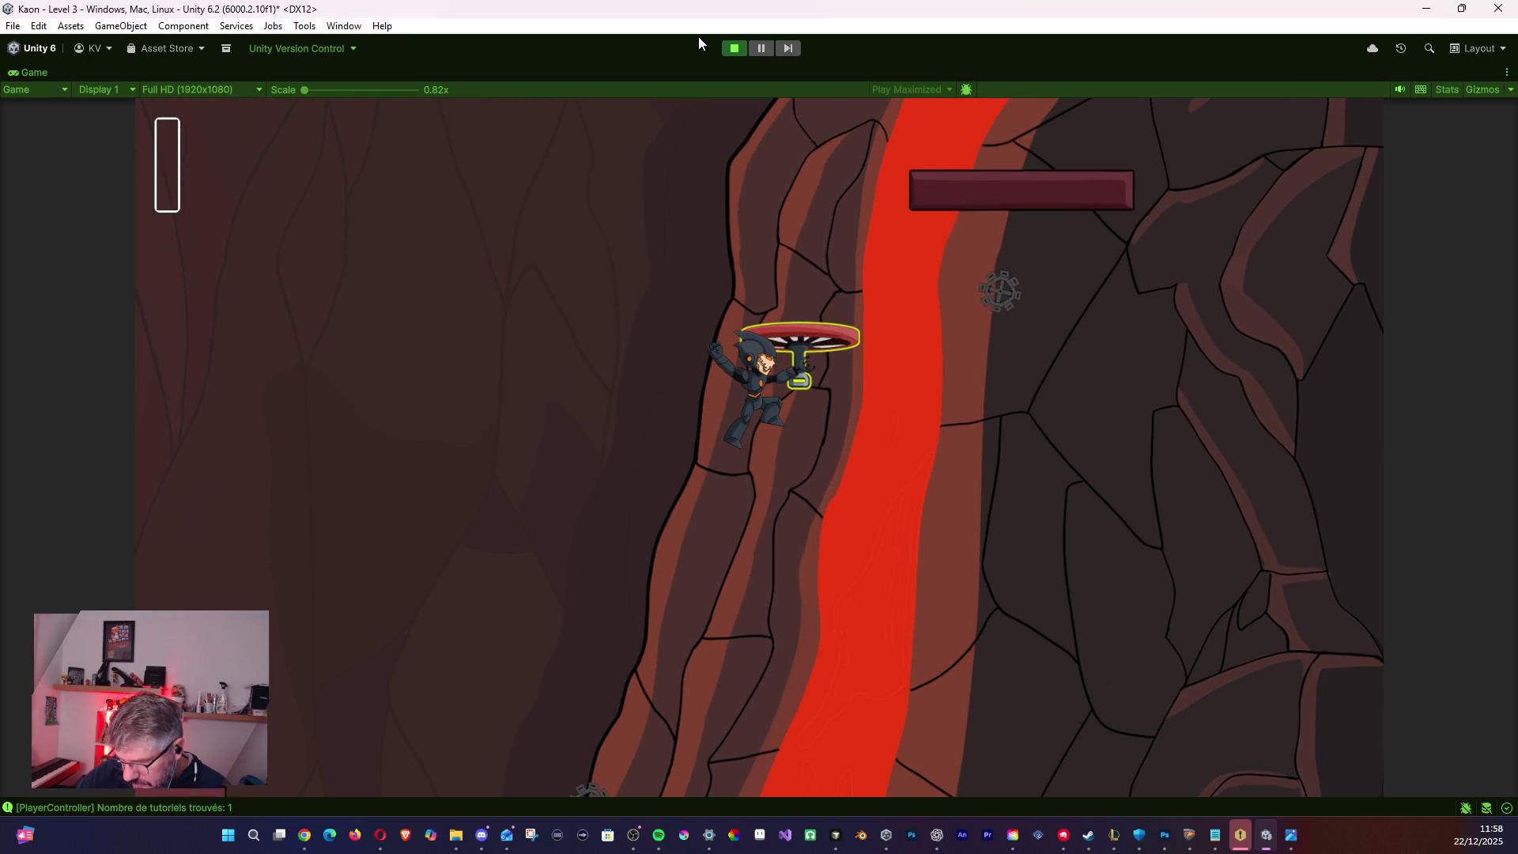
{"action": "key", "text": "space"}
{"action": "key", "text": "space"}
{"action": "key", "text": "Right"}
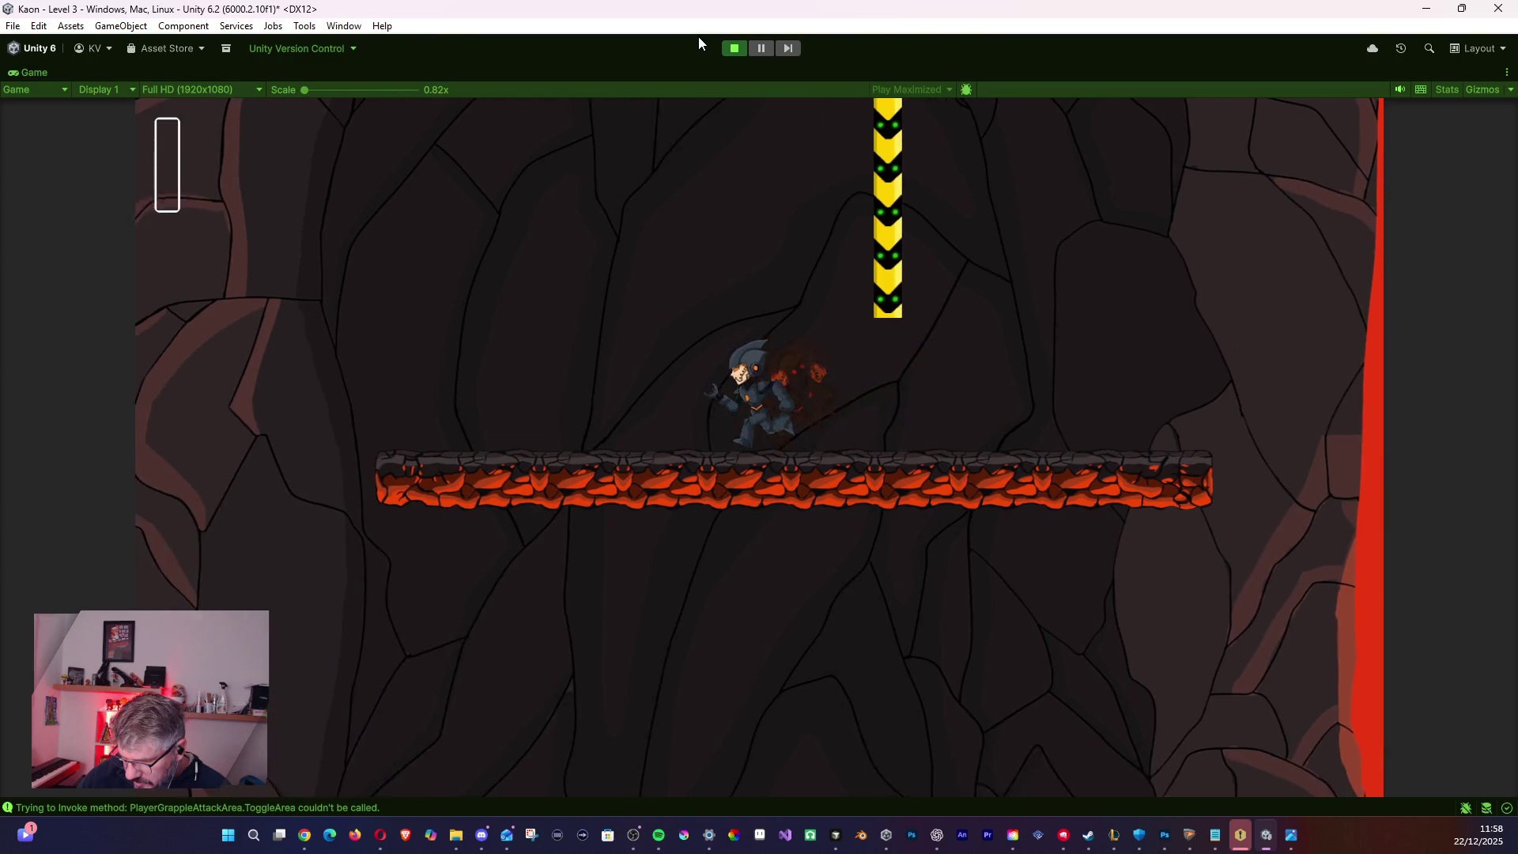
{"action": "key", "text": "Left"}
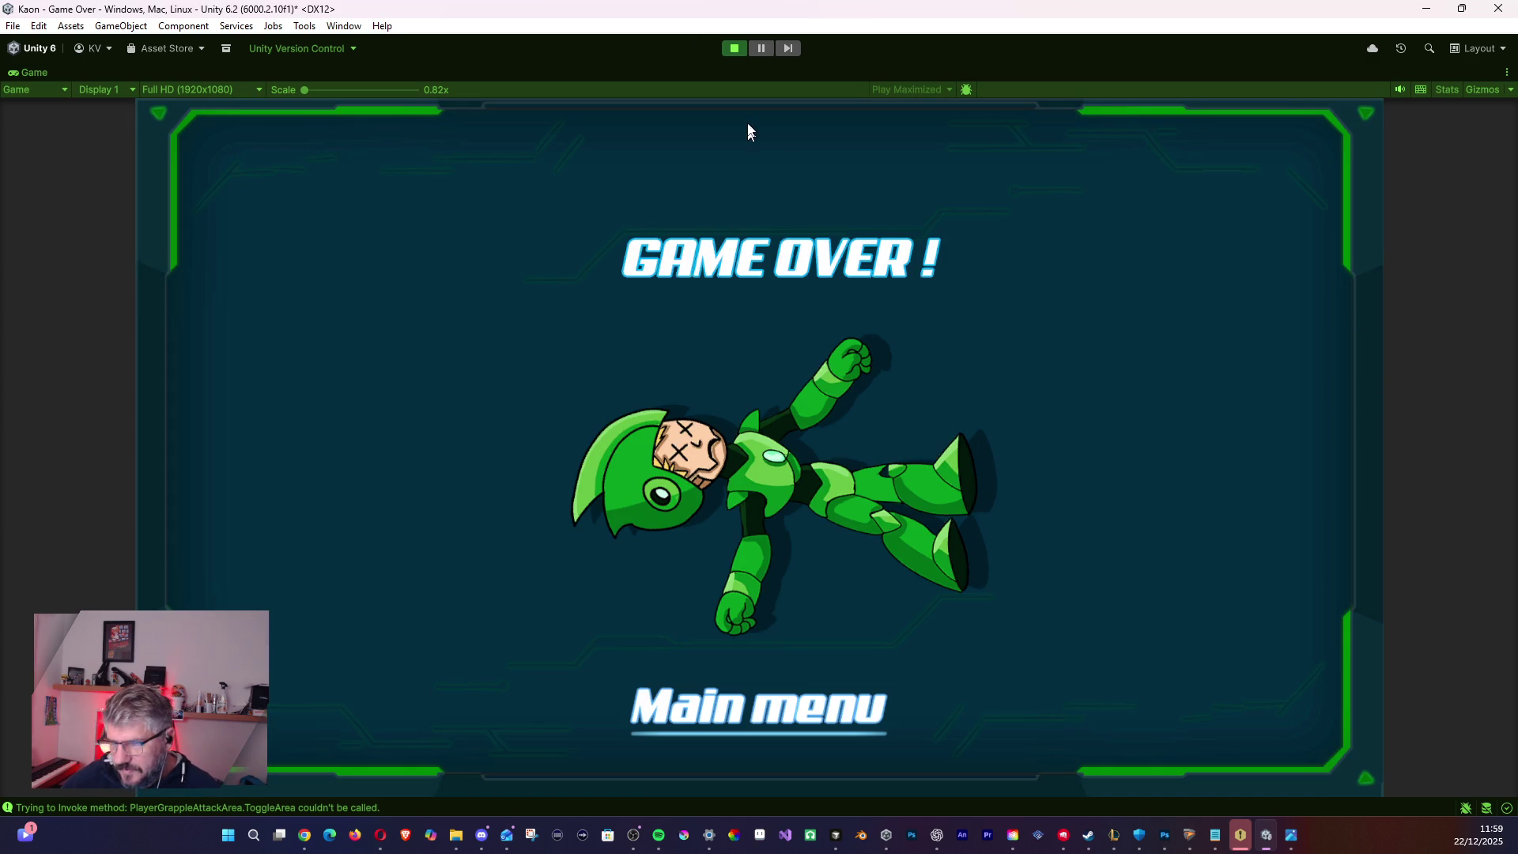
{"action": "left_click", "coordinate": [738, 49]}
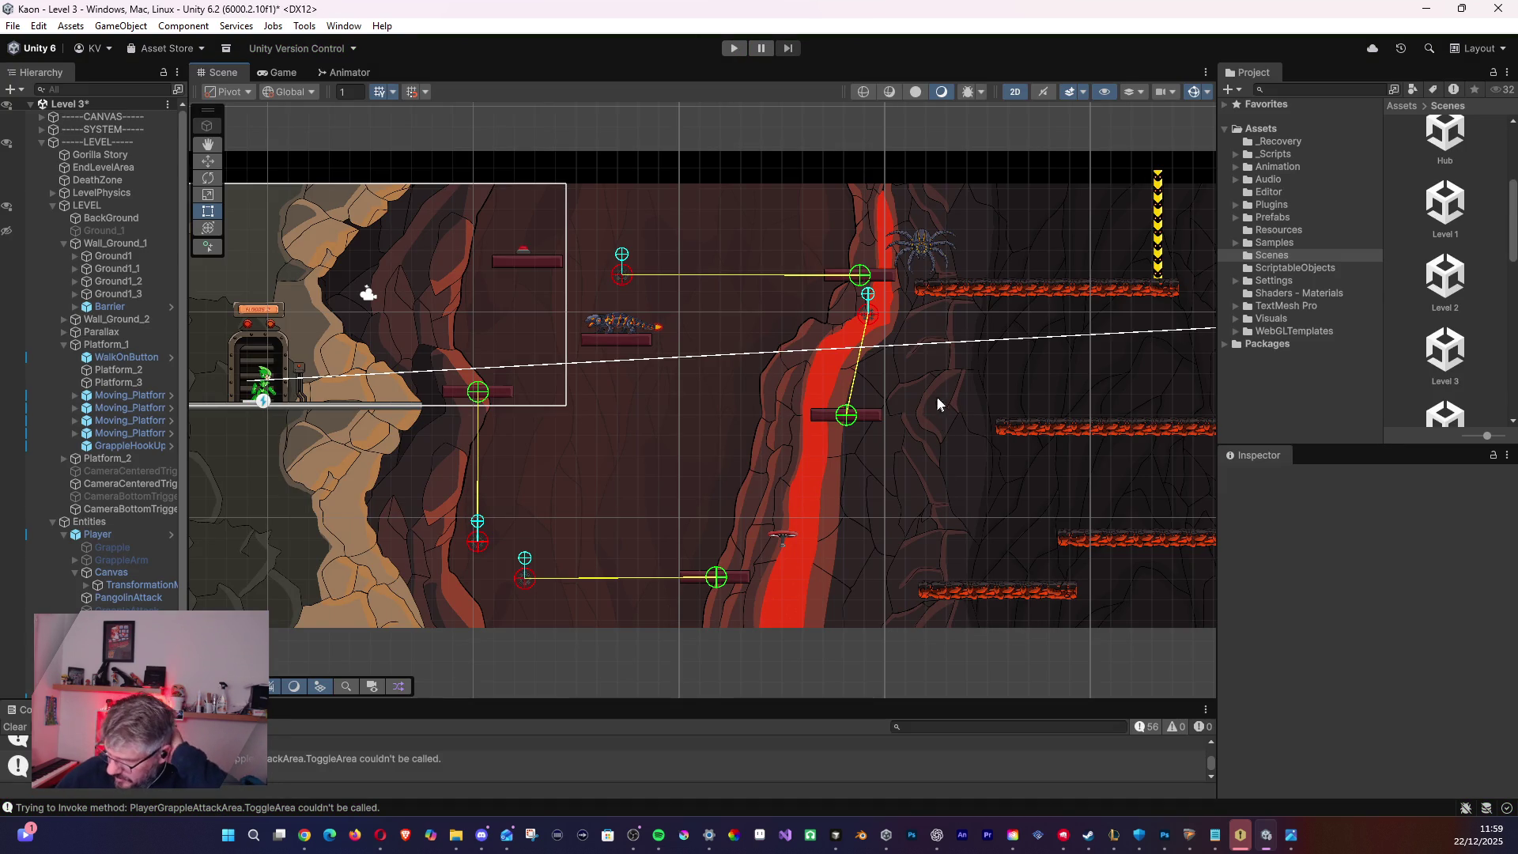
- Pan the Scene view to the right-hand lava-rock ledges and select Moving_Platform_2
{"action": "mouse_move", "coordinate": [946, 371]}
{"action": "left_mouse_down"}
{"action": "mouse_move", "coordinate": [974, 367]}
{"action": "mouse_move", "coordinate": [471, 328]}
{"action": "left_mouse_up"}
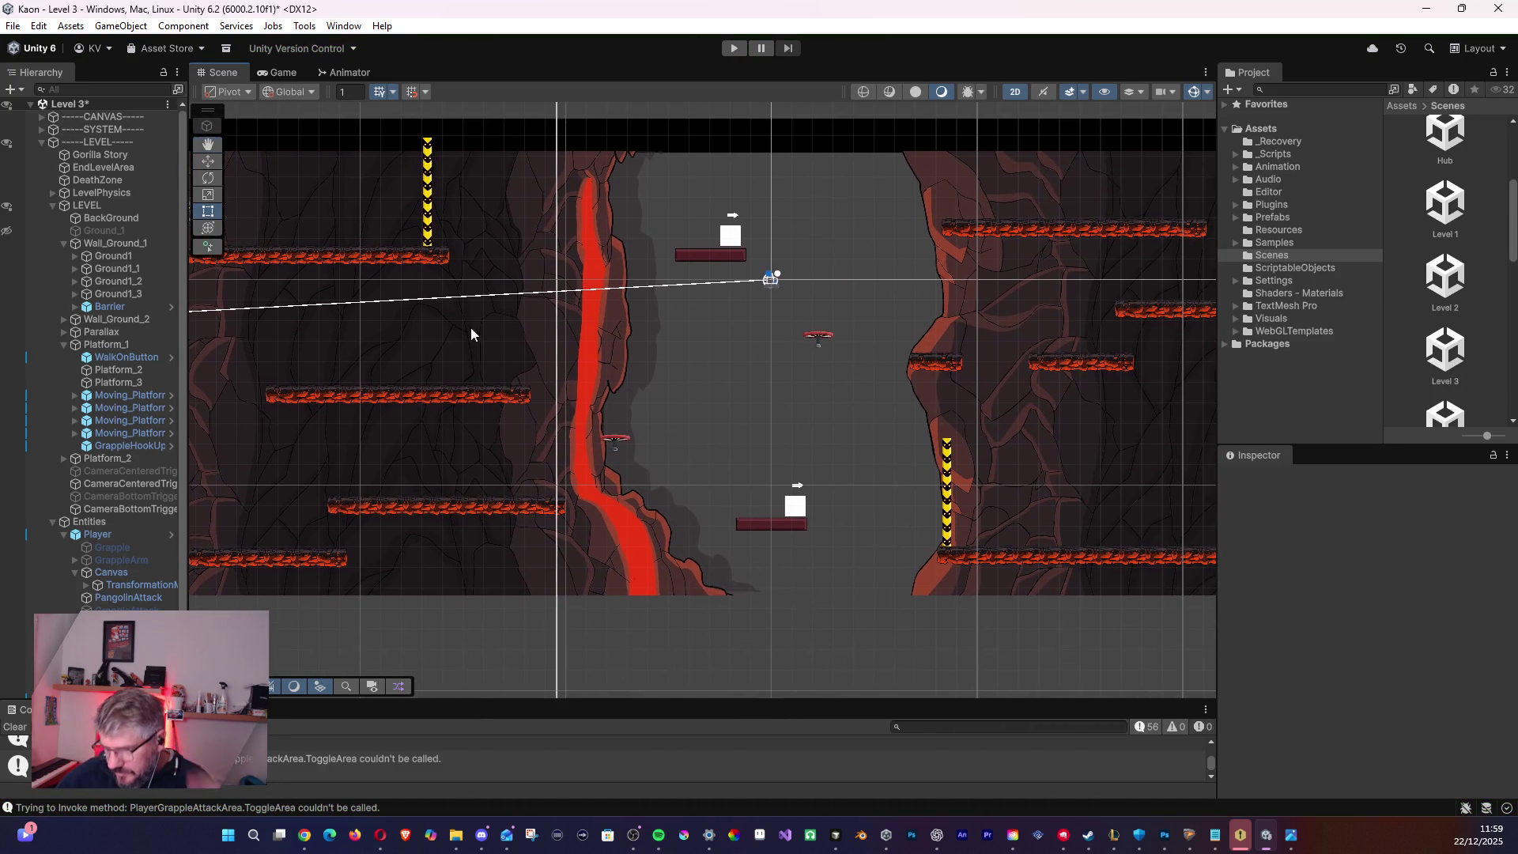
{"action": "mouse_move", "coordinate": [802, 374]}
{"action": "left_mouse_down"}
{"action": "mouse_move", "coordinate": [649, 356]}
{"action": "mouse_move", "coordinate": [623, 310]}
{"action": "left_mouse_up"}
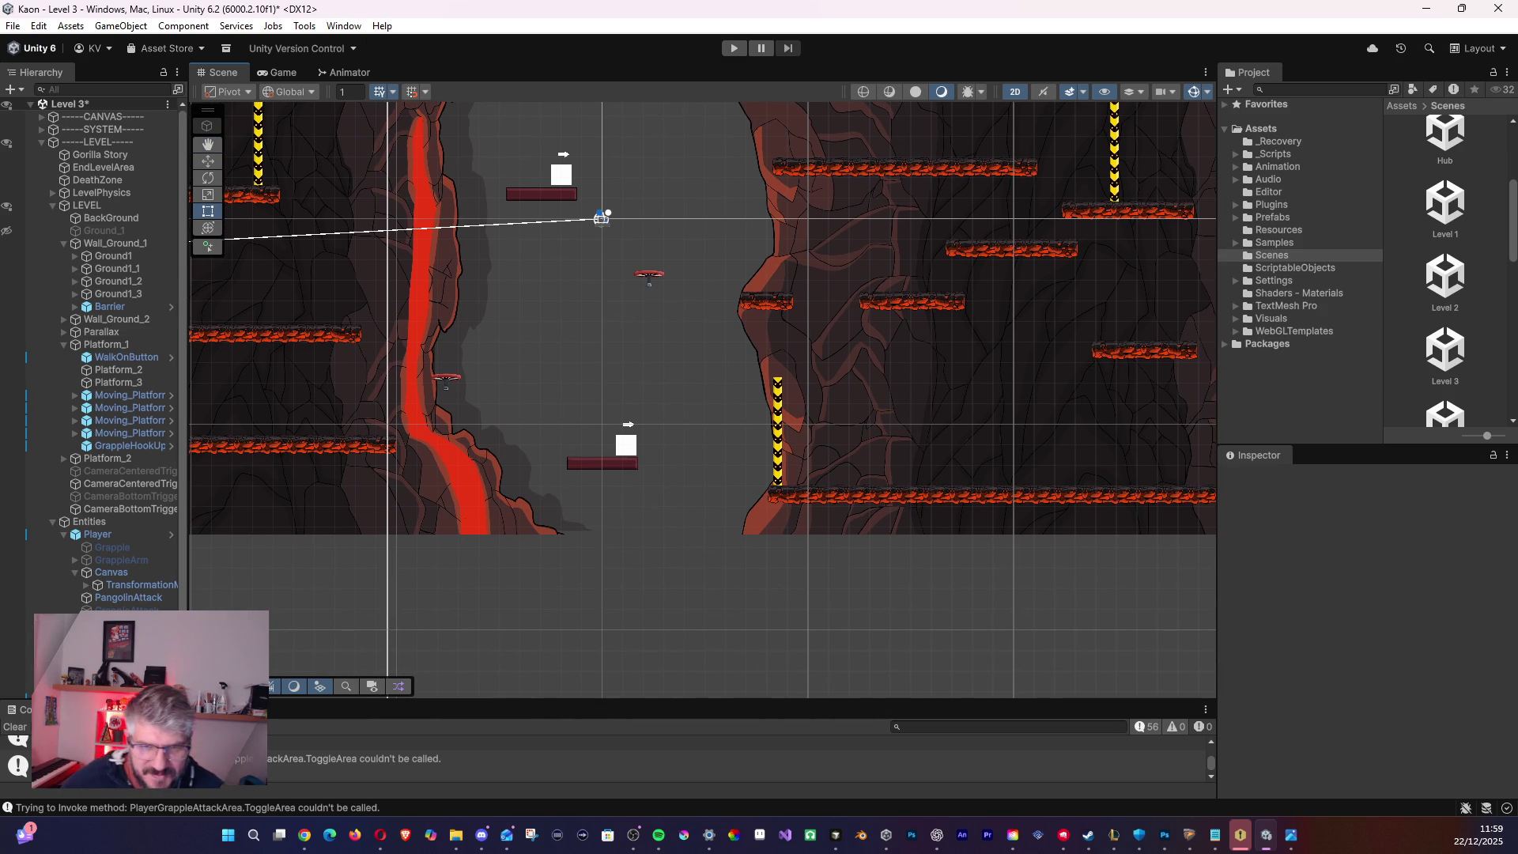
{"action": "key", "text": "alt+Tab"}
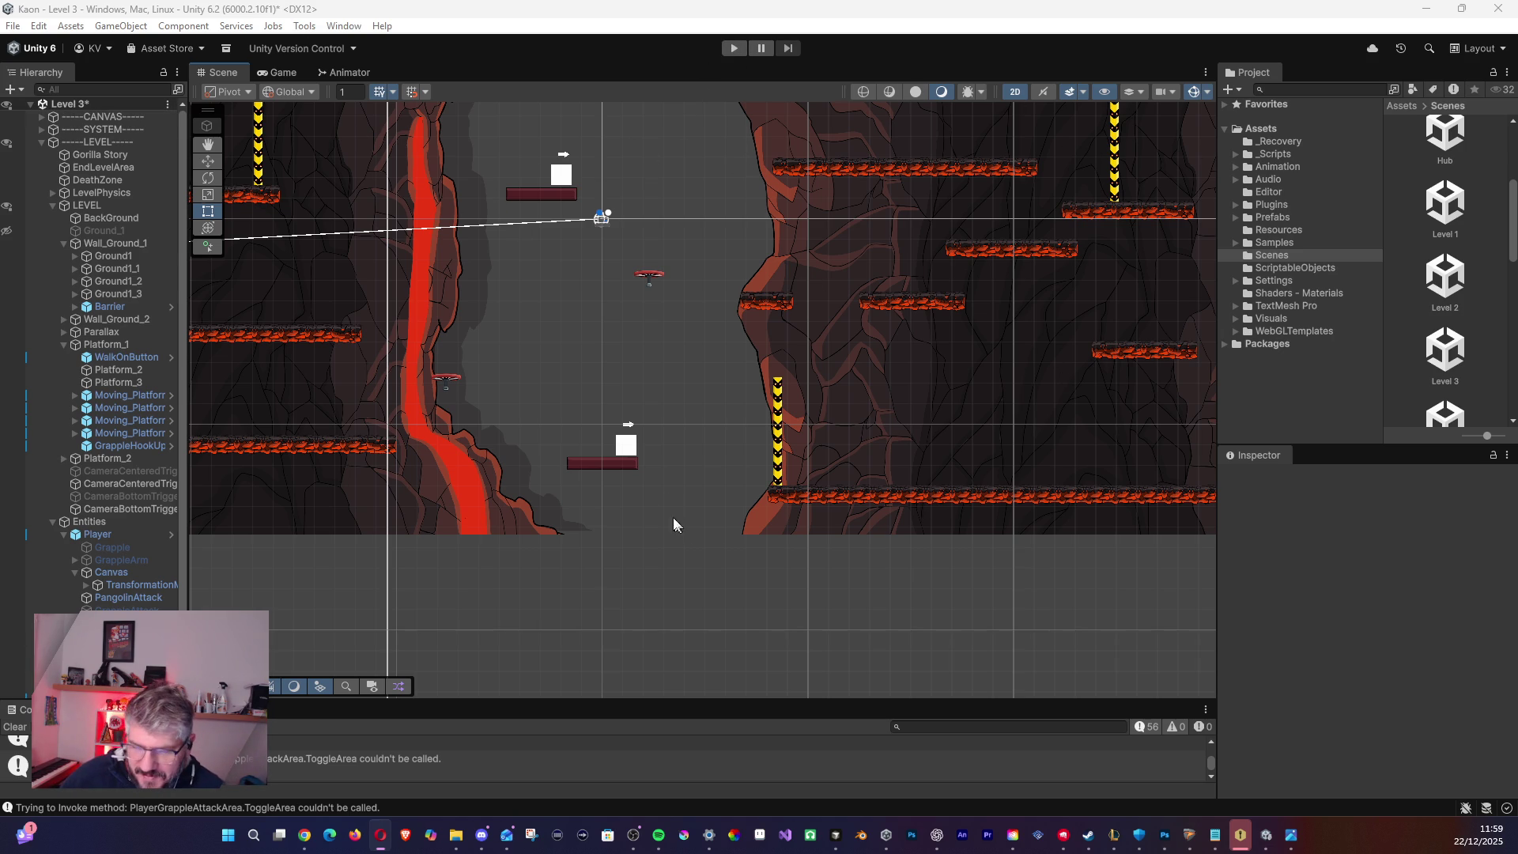
{"action": "scroll", "coordinate": [642, 467], "scroll_direction": "up", "scroll_amount": 1}
{"action": "scroll", "coordinate": [642, 467], "scroll_direction": "down", "scroll_amount": 6}
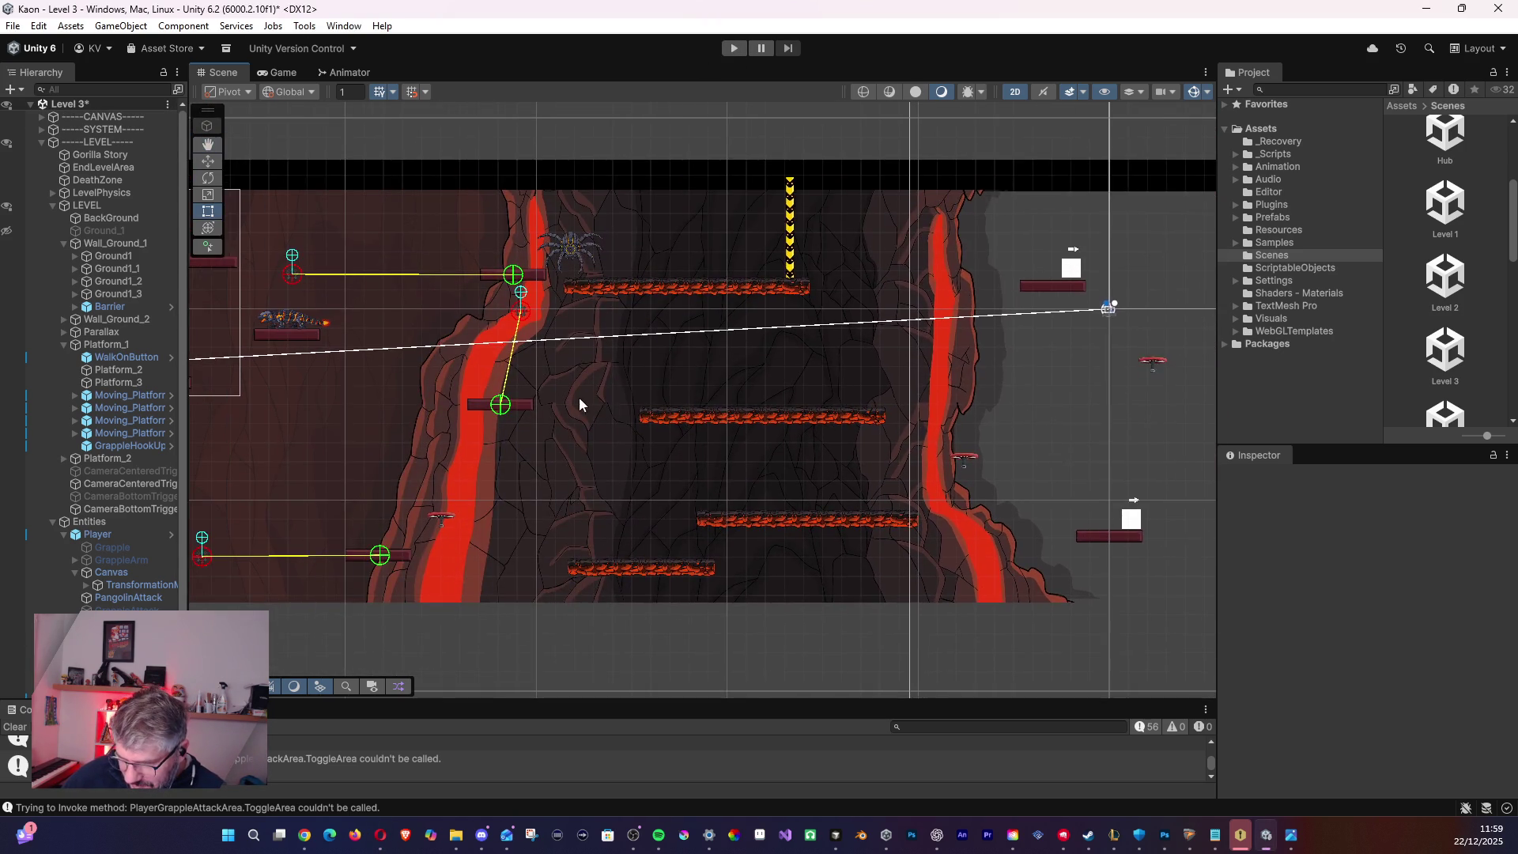
{"action": "mouse_move", "coordinate": [579, 404]}
{"action": "left_mouse_down"}
{"action": "mouse_move", "coordinate": [471, 410]}
{"action": "mouse_move", "coordinate": [624, 411]}
{"action": "mouse_move", "coordinate": [466, 377]}
{"action": "mouse_move", "coordinate": [686, 443]}
{"action": "mouse_move", "coordinate": [521, 417]}
{"action": "mouse_move", "coordinate": [276, 432]}
{"action": "left_mouse_up"}
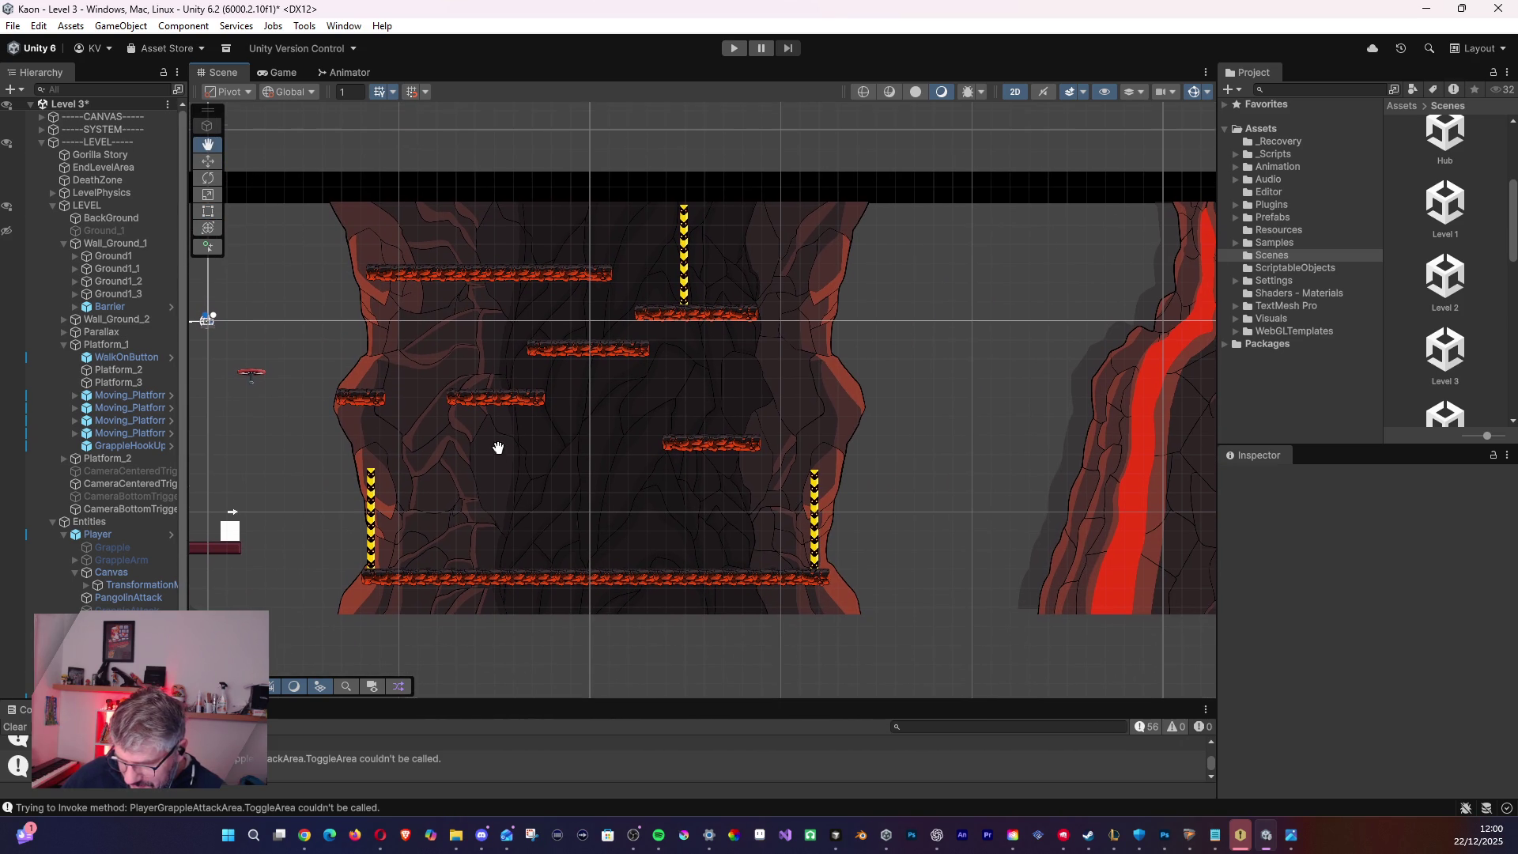
{"action": "left_click", "coordinate": [123, 406]}
- Step through Moving_Platform_3 and the GrappleHookUp object in the Hierarchy
{"action": "left_click", "coordinate": [118, 419]}
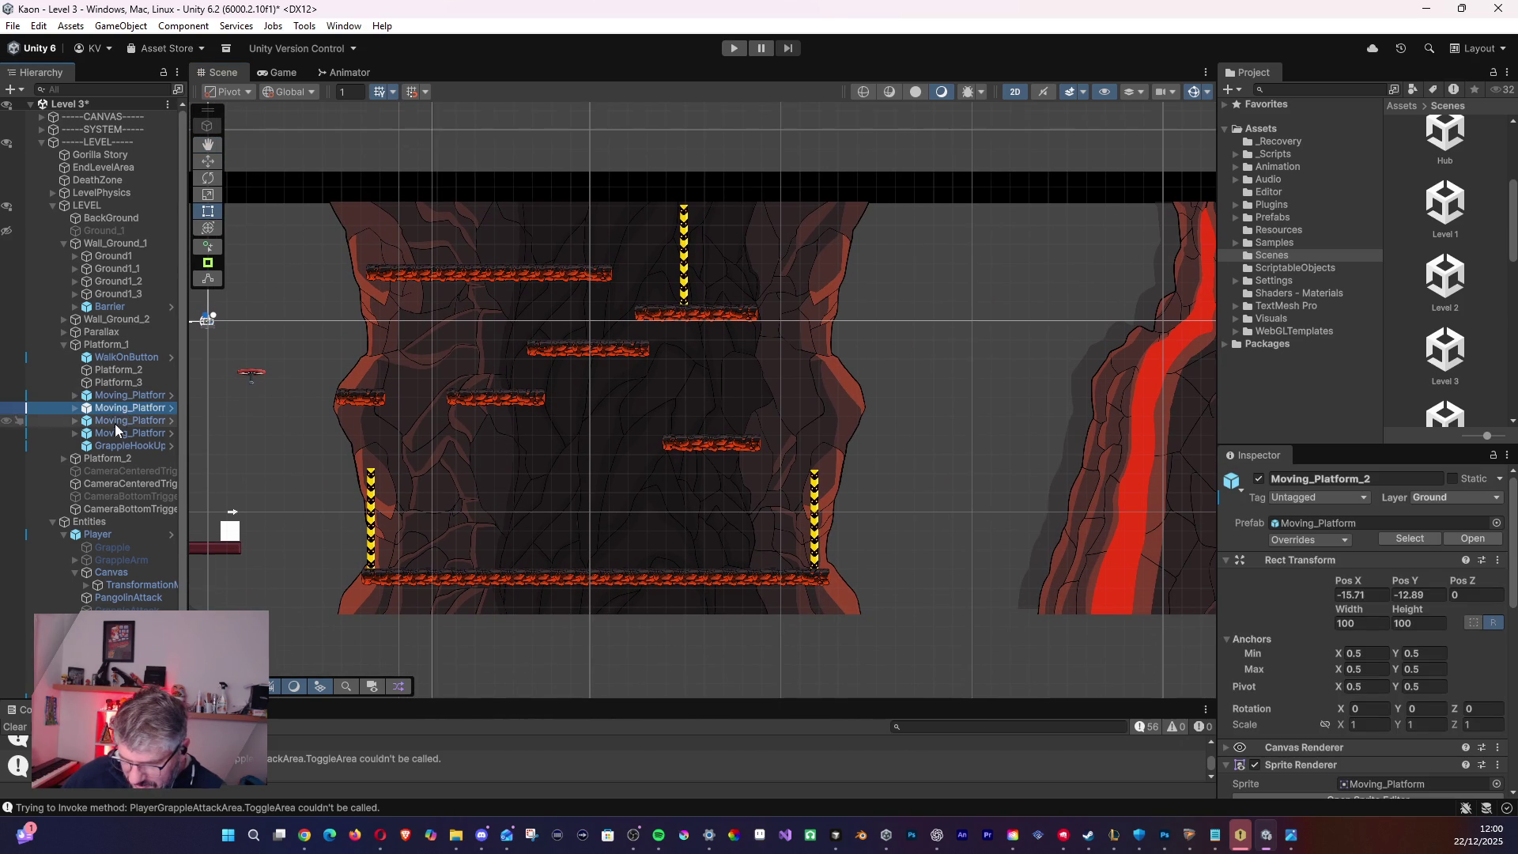
{"action": "left_click", "coordinate": [113, 433]}
{"action": "left_click", "coordinate": [112, 443]}
{"action": "left_click", "coordinate": [112, 430]}
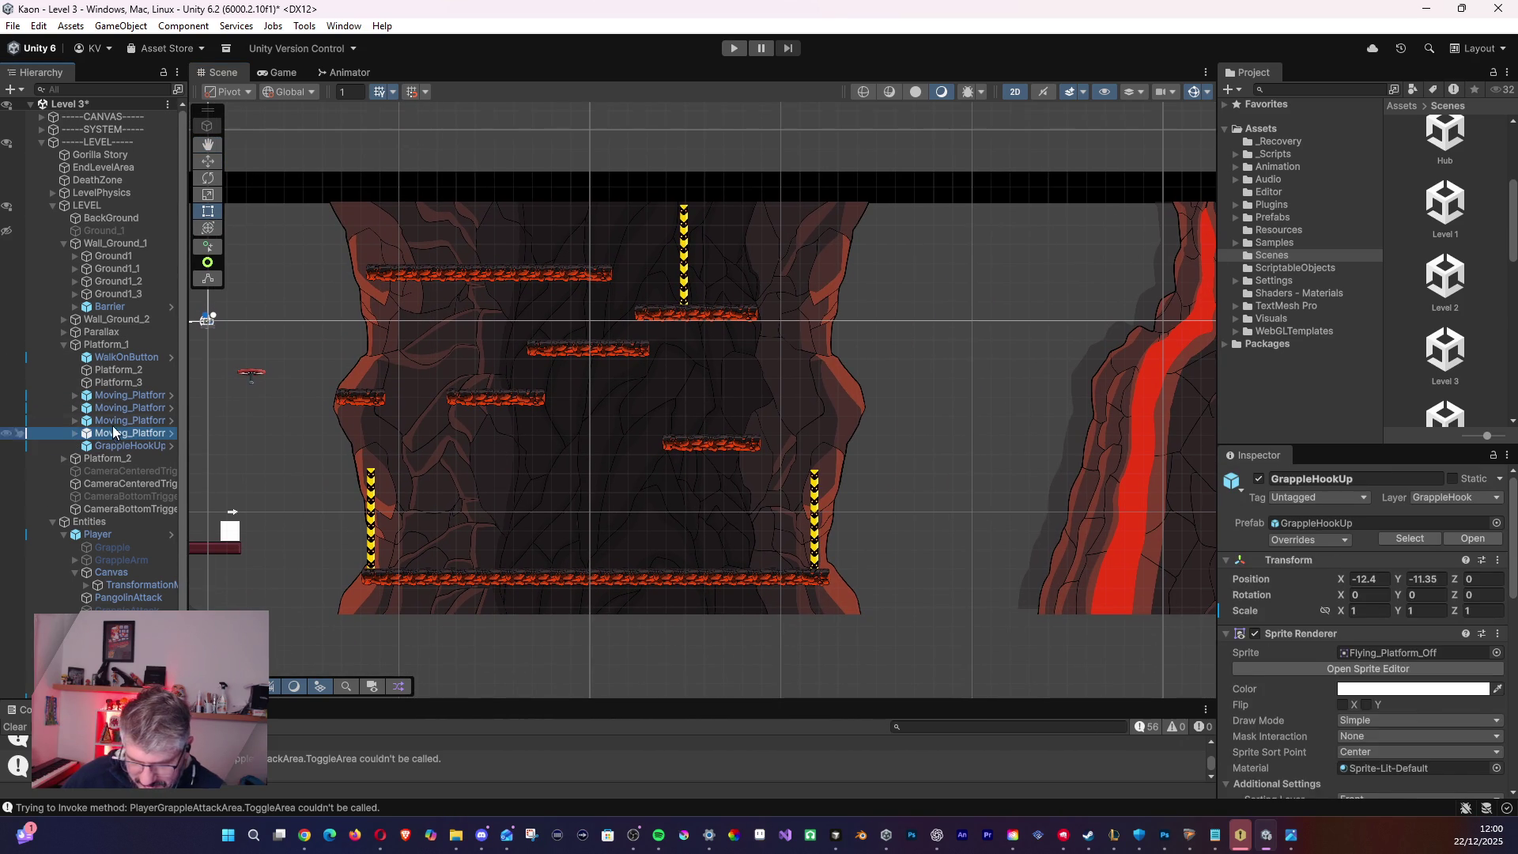
- Collapse Platform_1 and inspect Platform_2's GrappleHookUp, Booster_1, Platform and Grapple_Hook objects
{"action": "left_click", "coordinate": [64, 344]}
{"action": "left_click", "coordinate": [64, 356]}
{"action": "left_click", "coordinate": [109, 394]}
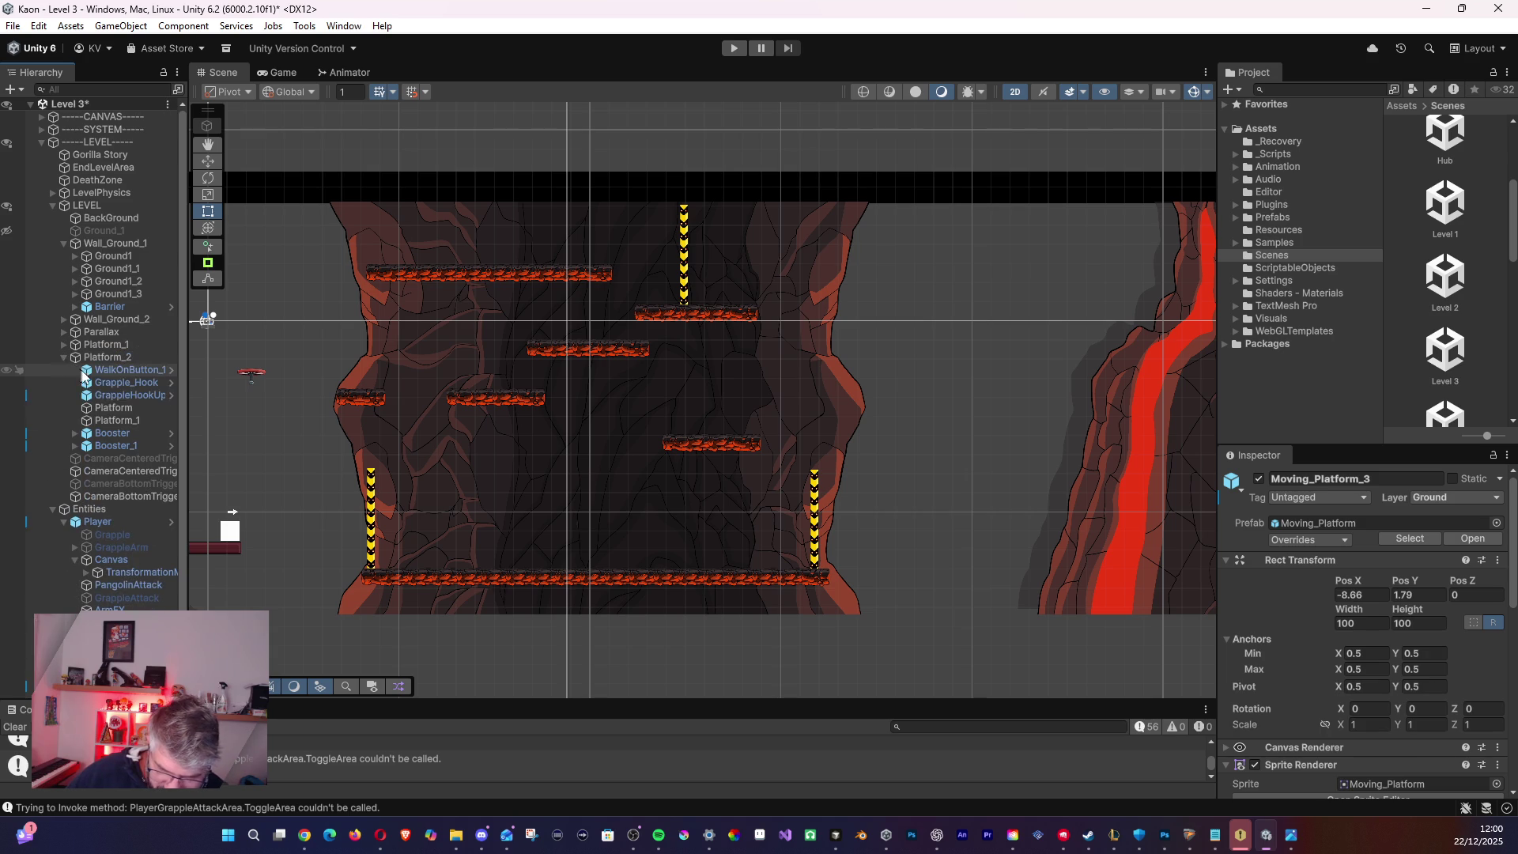
{"action": "left_click", "coordinate": [106, 444]}
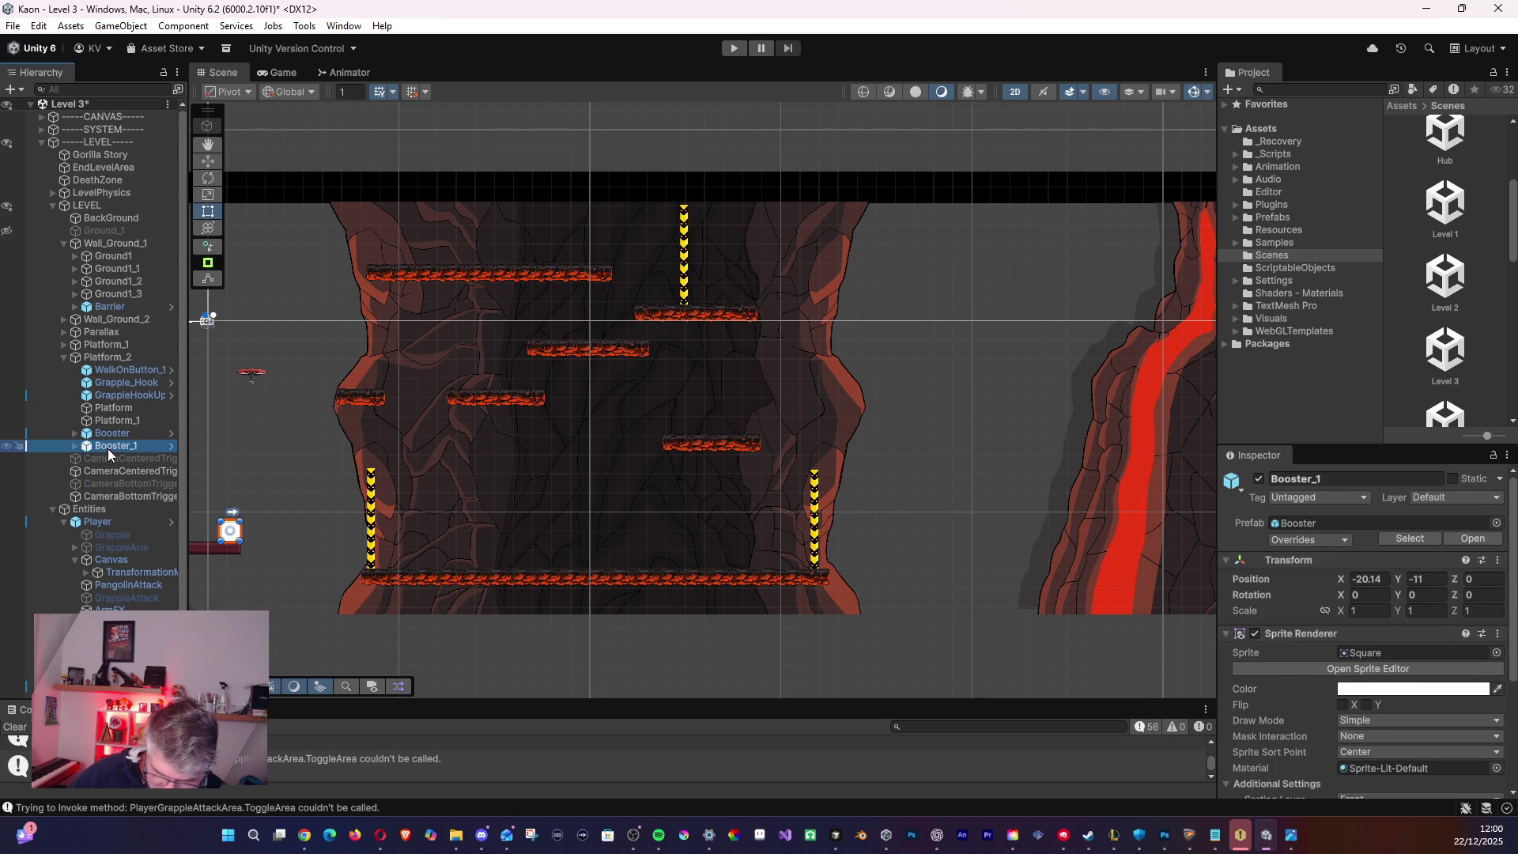
{"action": "left_click", "coordinate": [101, 407]}
{"action": "left_click", "coordinate": [106, 394]}
{"action": "left_click", "coordinate": [106, 383]}
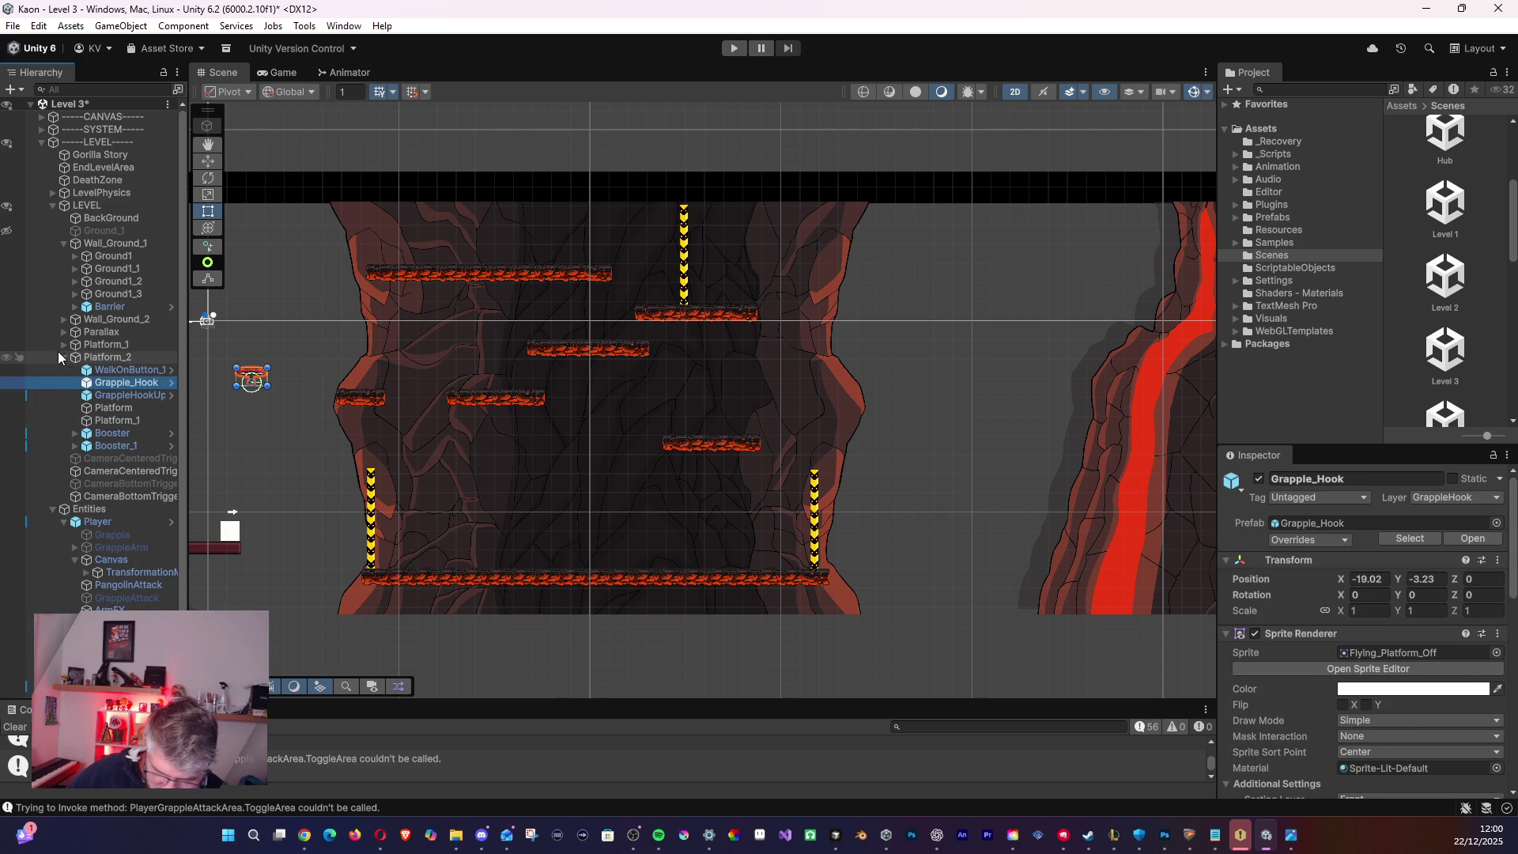
- Collapse Platform_2 and Wall_Ground_1, expand Wall_Ground_2, and select Ground1_1
{"action": "left_click", "coordinate": [63, 357]}
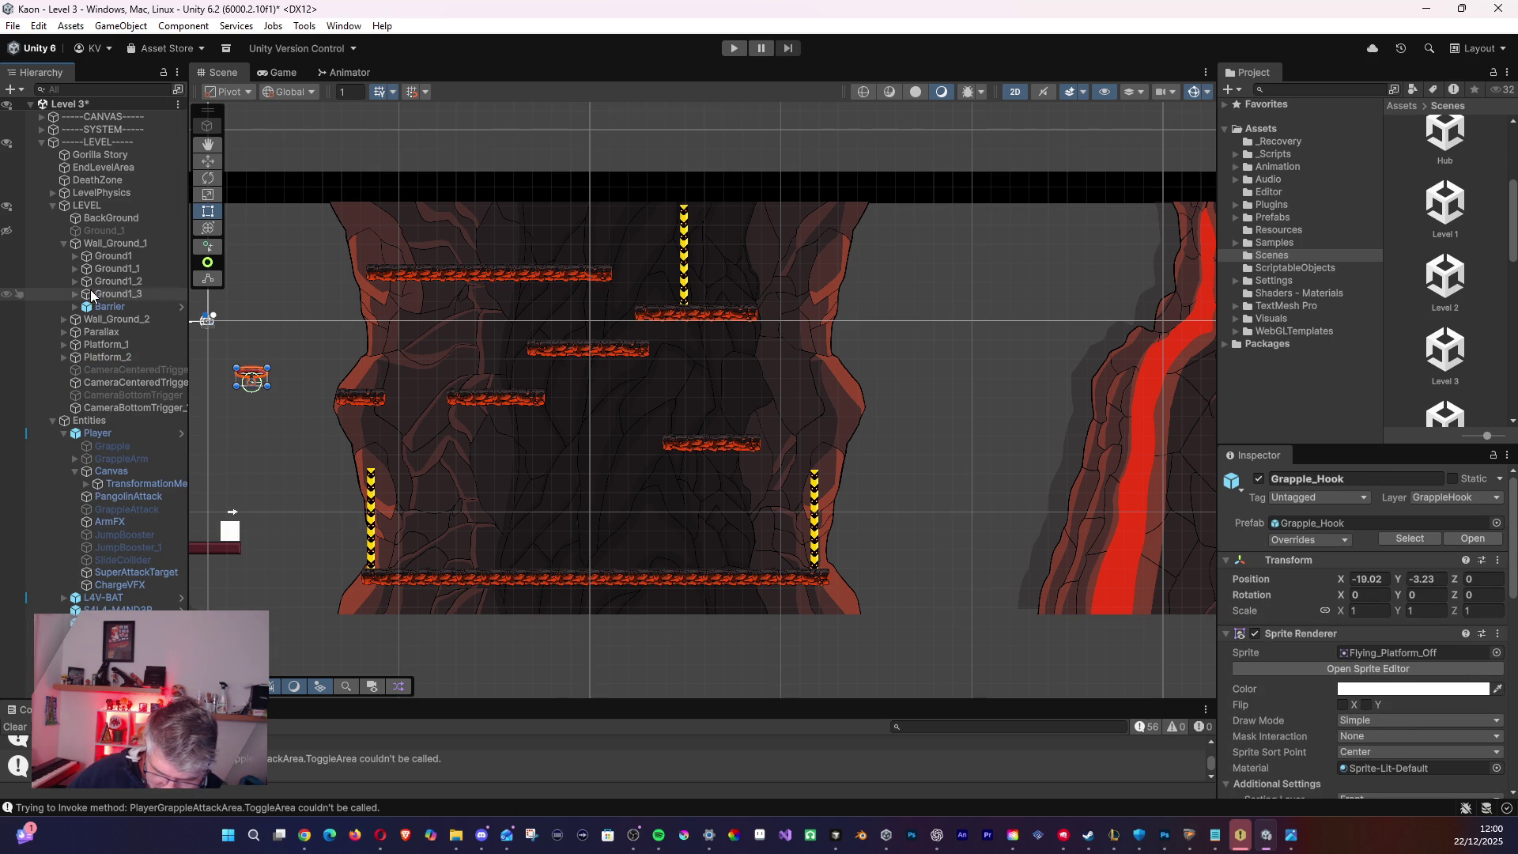
{"action": "left_click", "coordinate": [63, 243]}
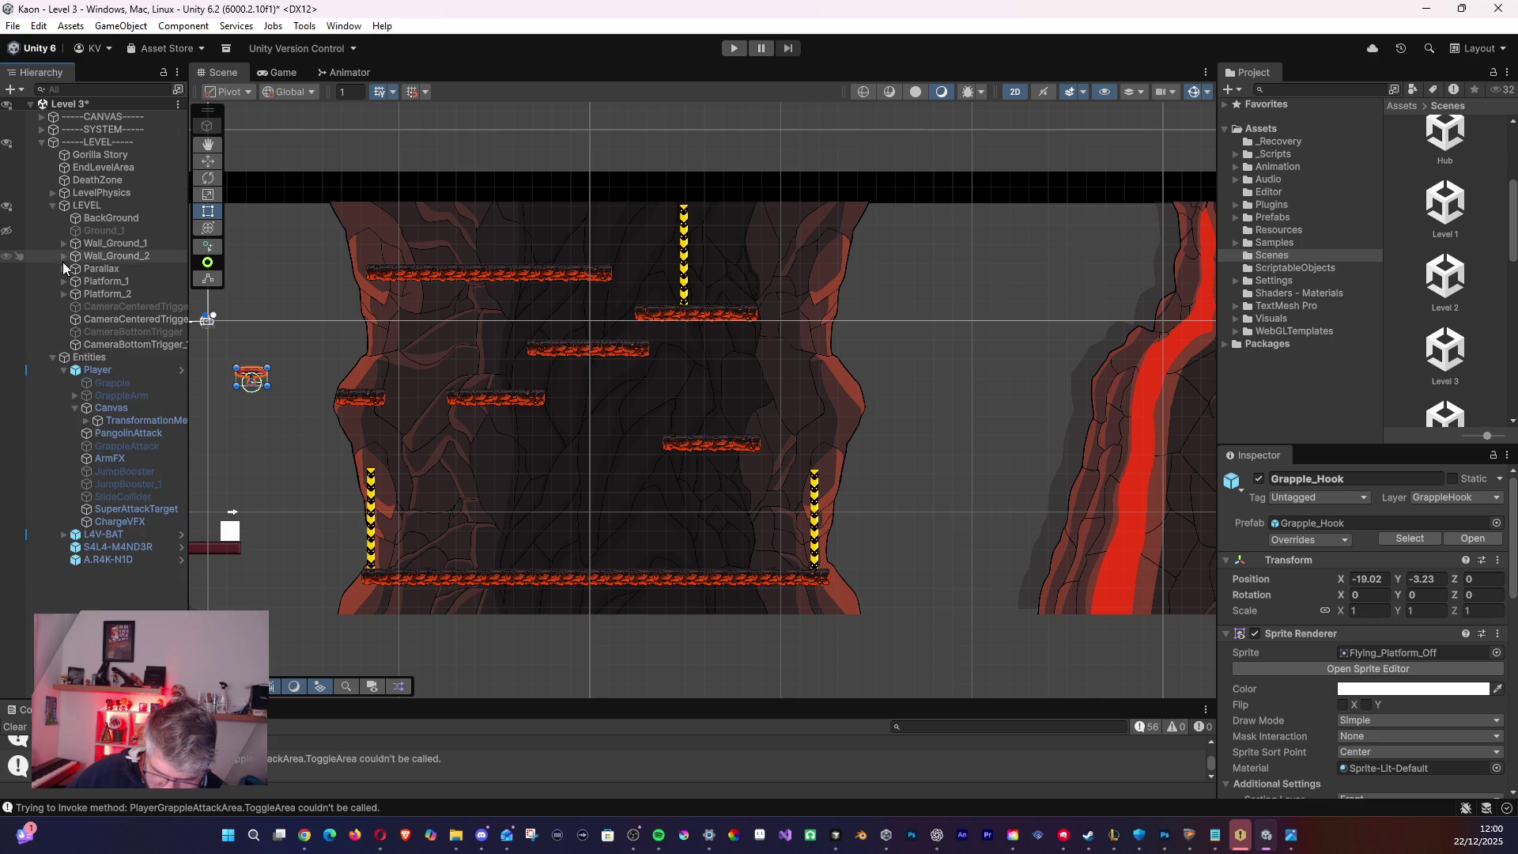
{"action": "left_click", "coordinate": [63, 257]}
{"action": "left_click", "coordinate": [98, 307]}
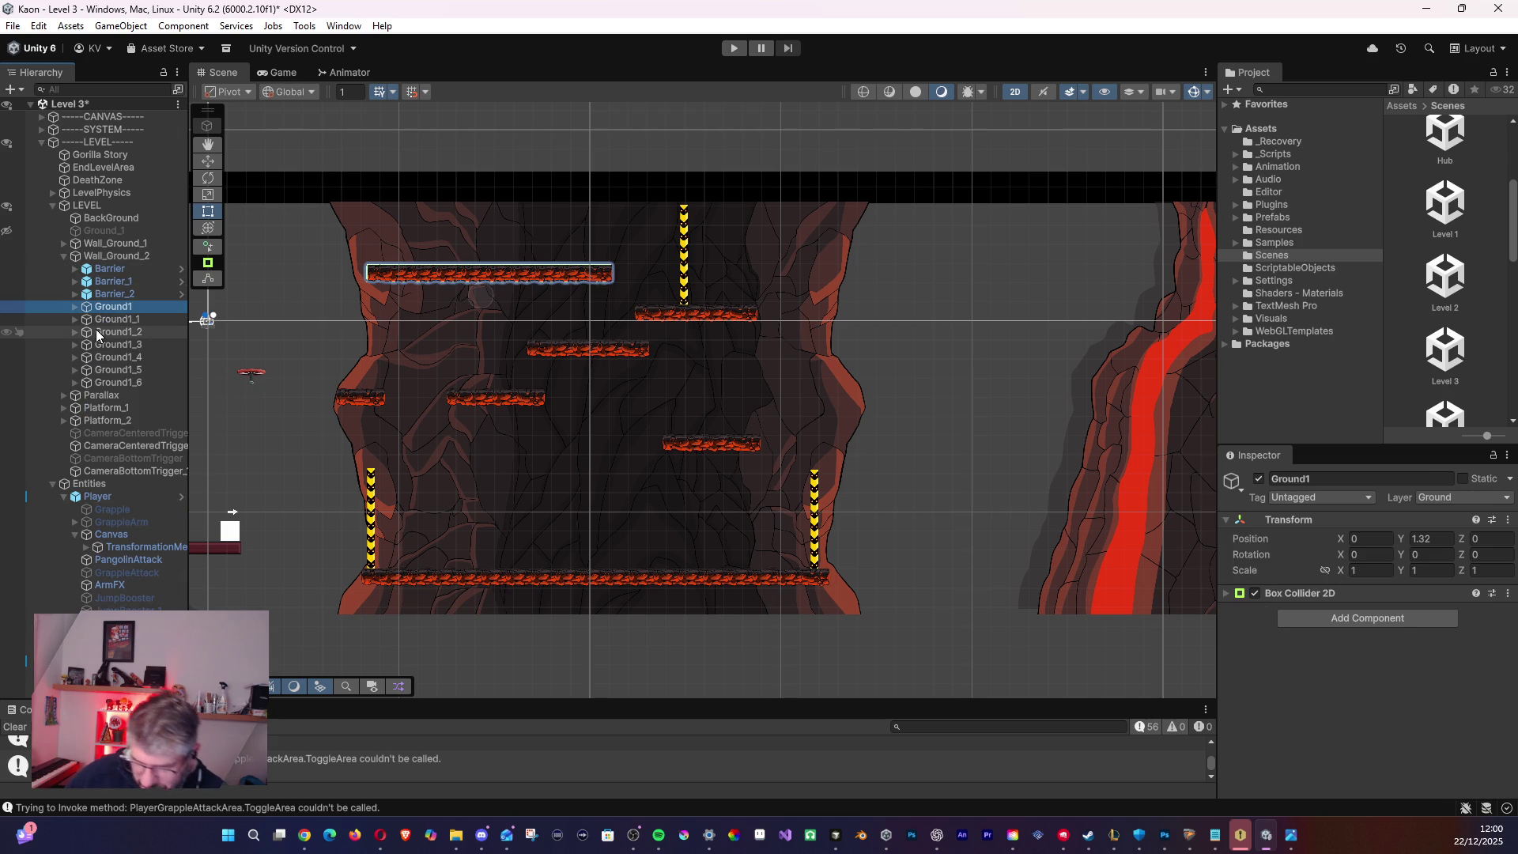
{"action": "left_click", "coordinate": [112, 319]}
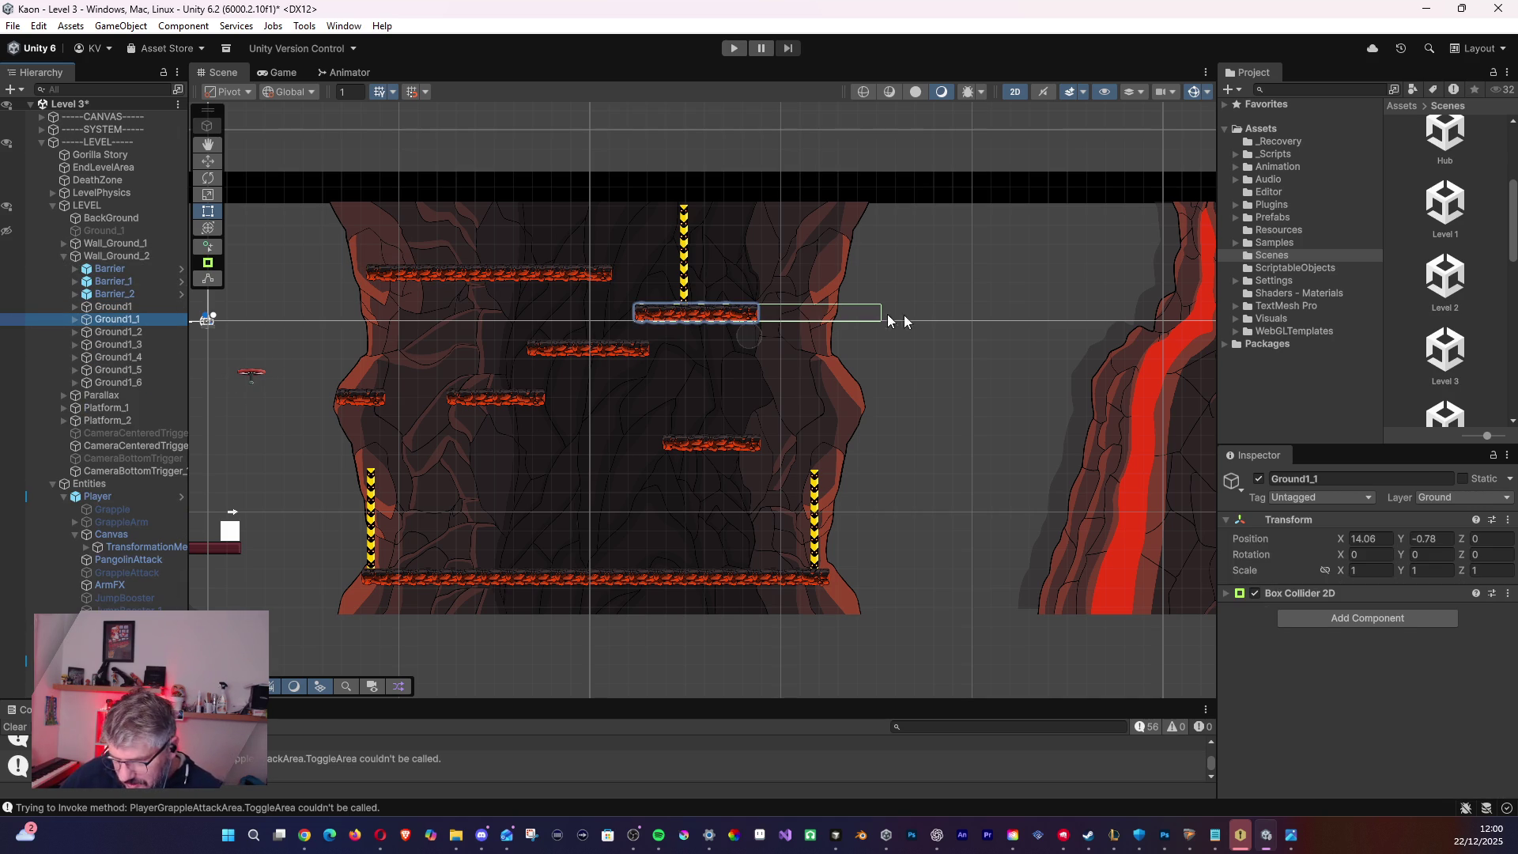
- Edit Ground1_1's Box Collider 2D, pulling its right edge to the platform's end
{"action": "left_click", "coordinate": [1228, 594]}
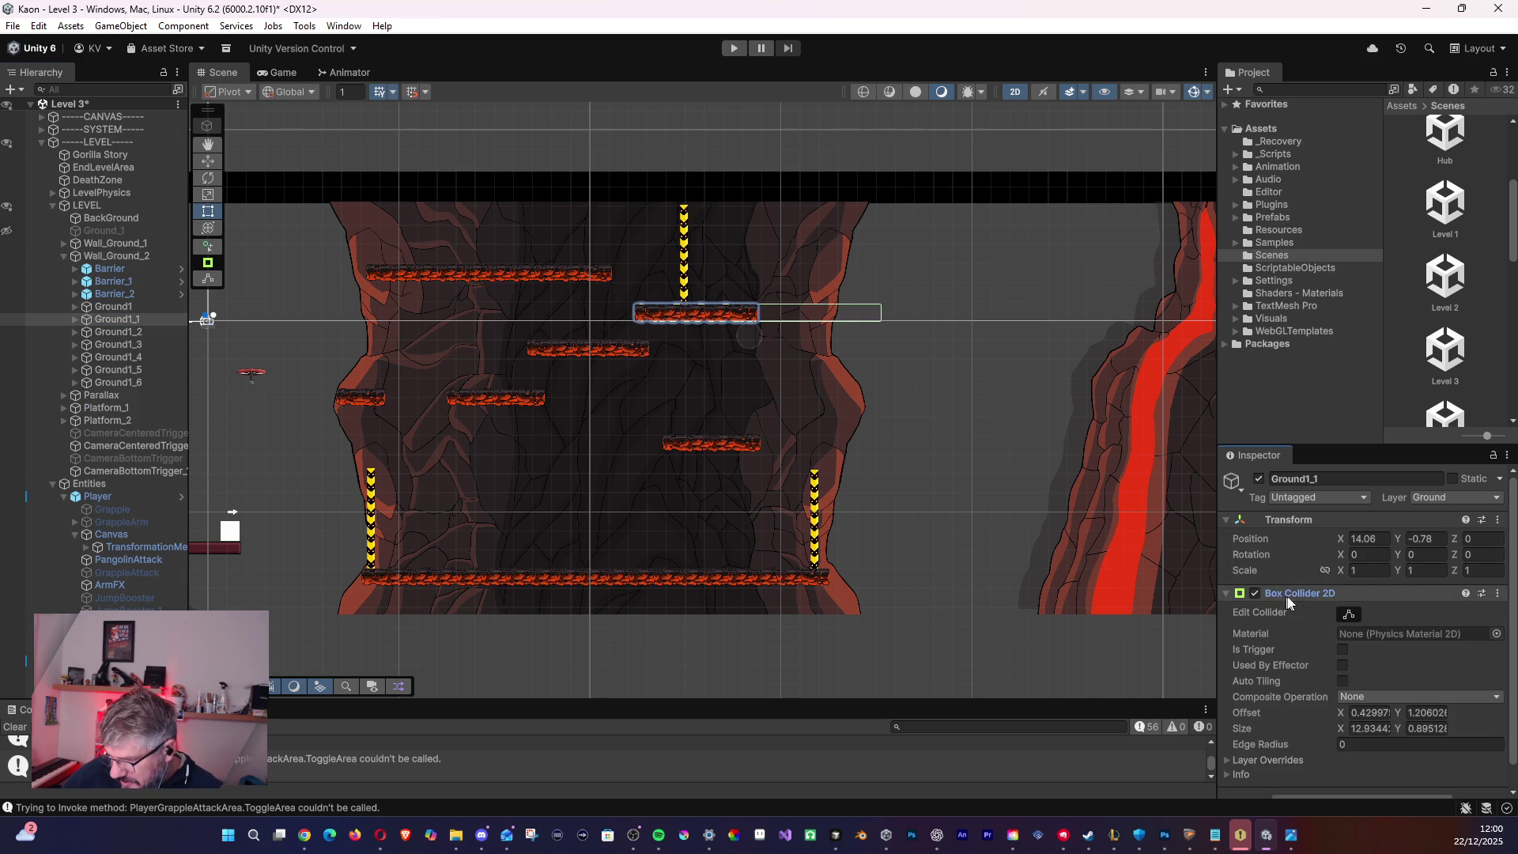
{"action": "left_click", "coordinate": [1349, 614]}
{"action": "scroll", "coordinate": [763, 335], "scroll_direction": "up", "scroll_amount": 5}
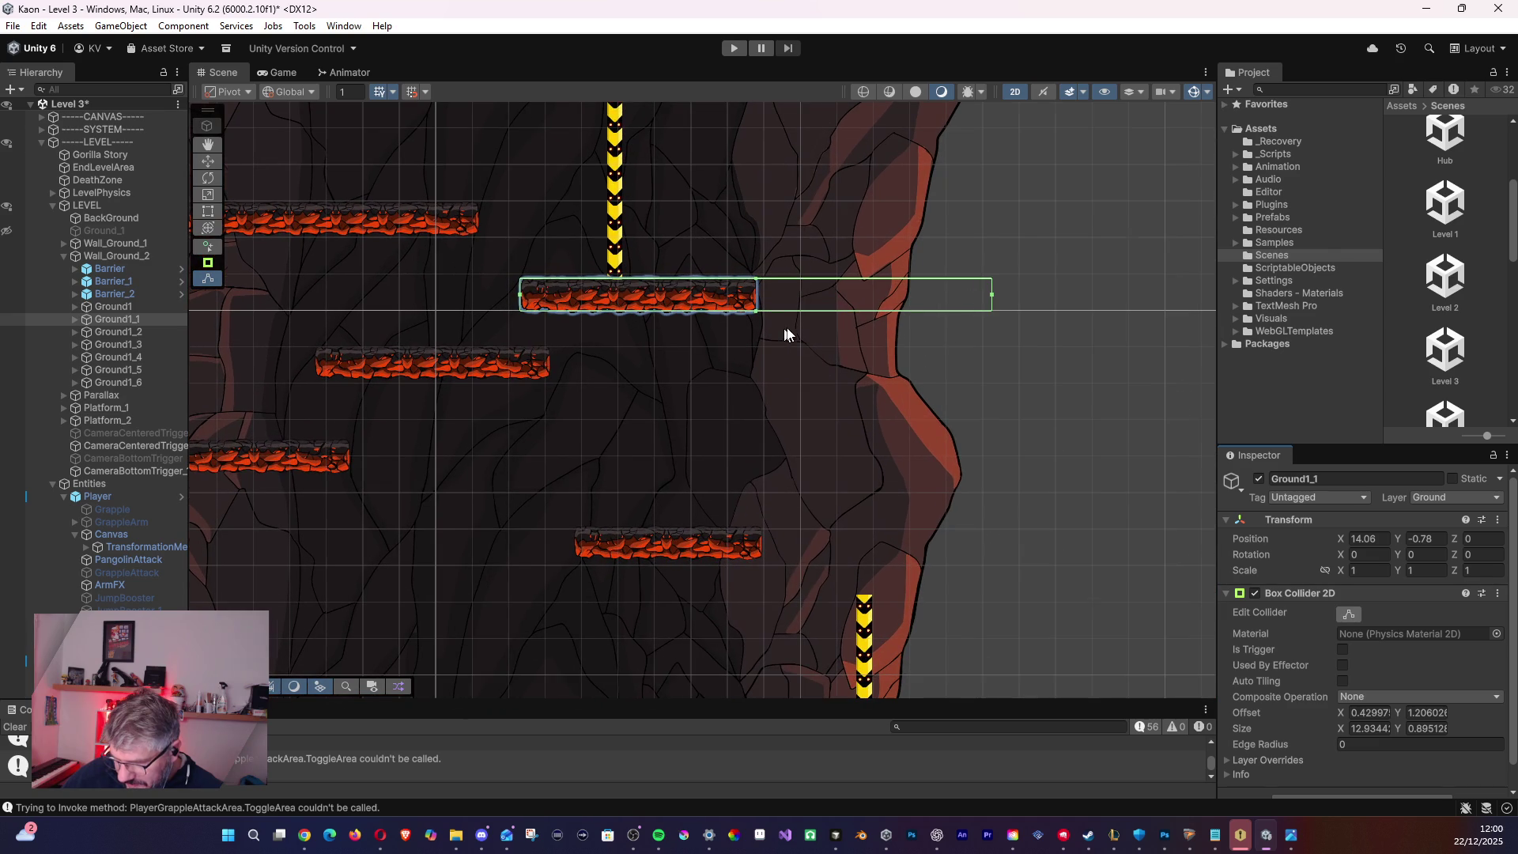
{"action": "left_click_drag", "start_coordinate": [990, 296], "coordinate": [756, 306]}
- Trim Ground1_2's collider to the platform's right end
{"action": "left_click_drag", "start_coordinate": [535, 382], "coordinate": [688, 353]}
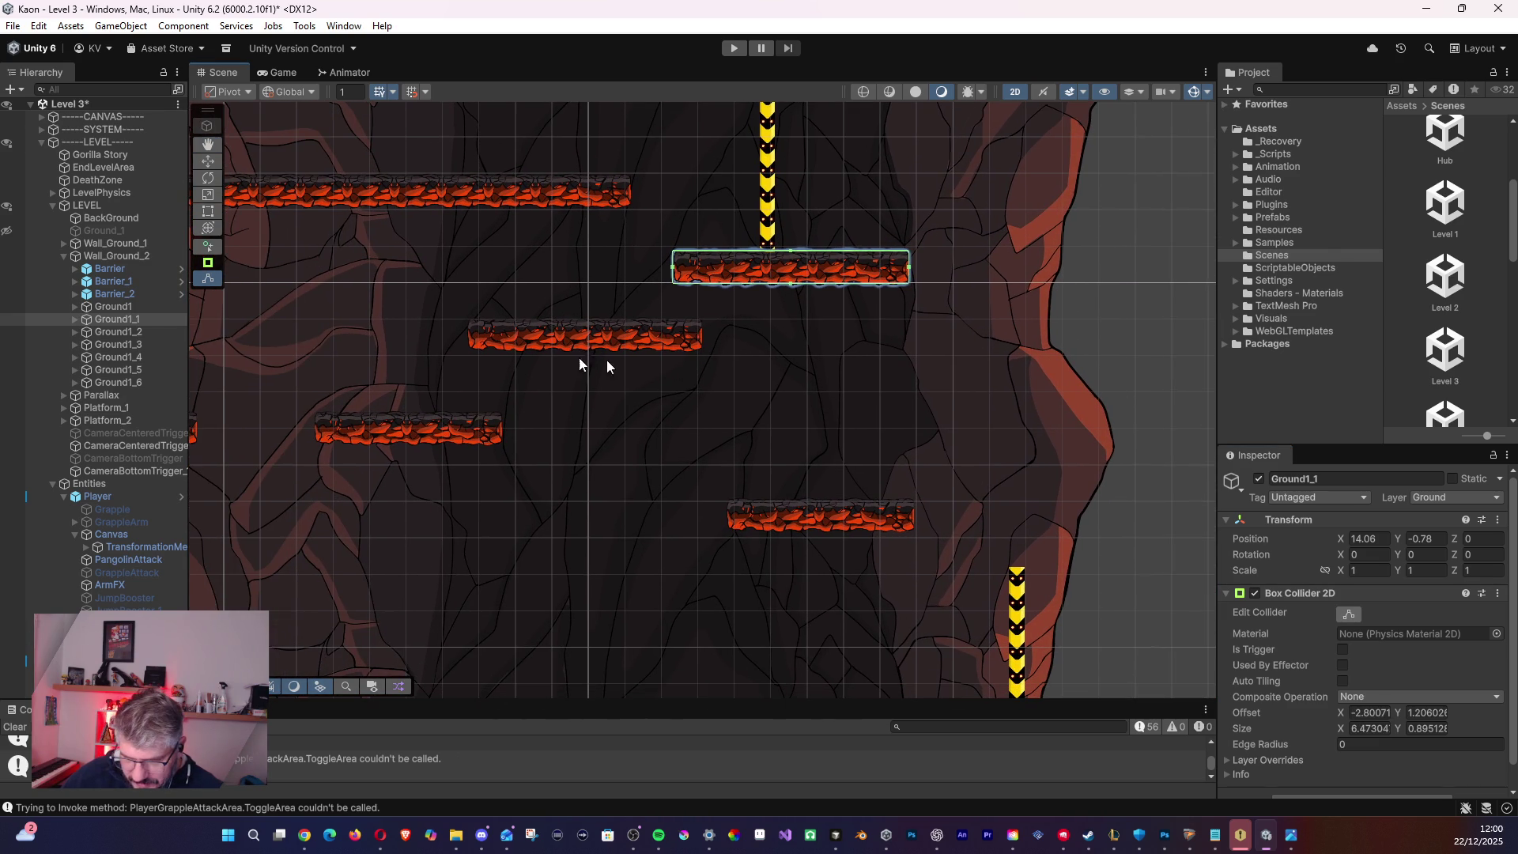
{"action": "left_click", "coordinate": [110, 307]}
{"action": "left_click", "coordinate": [118, 331]}
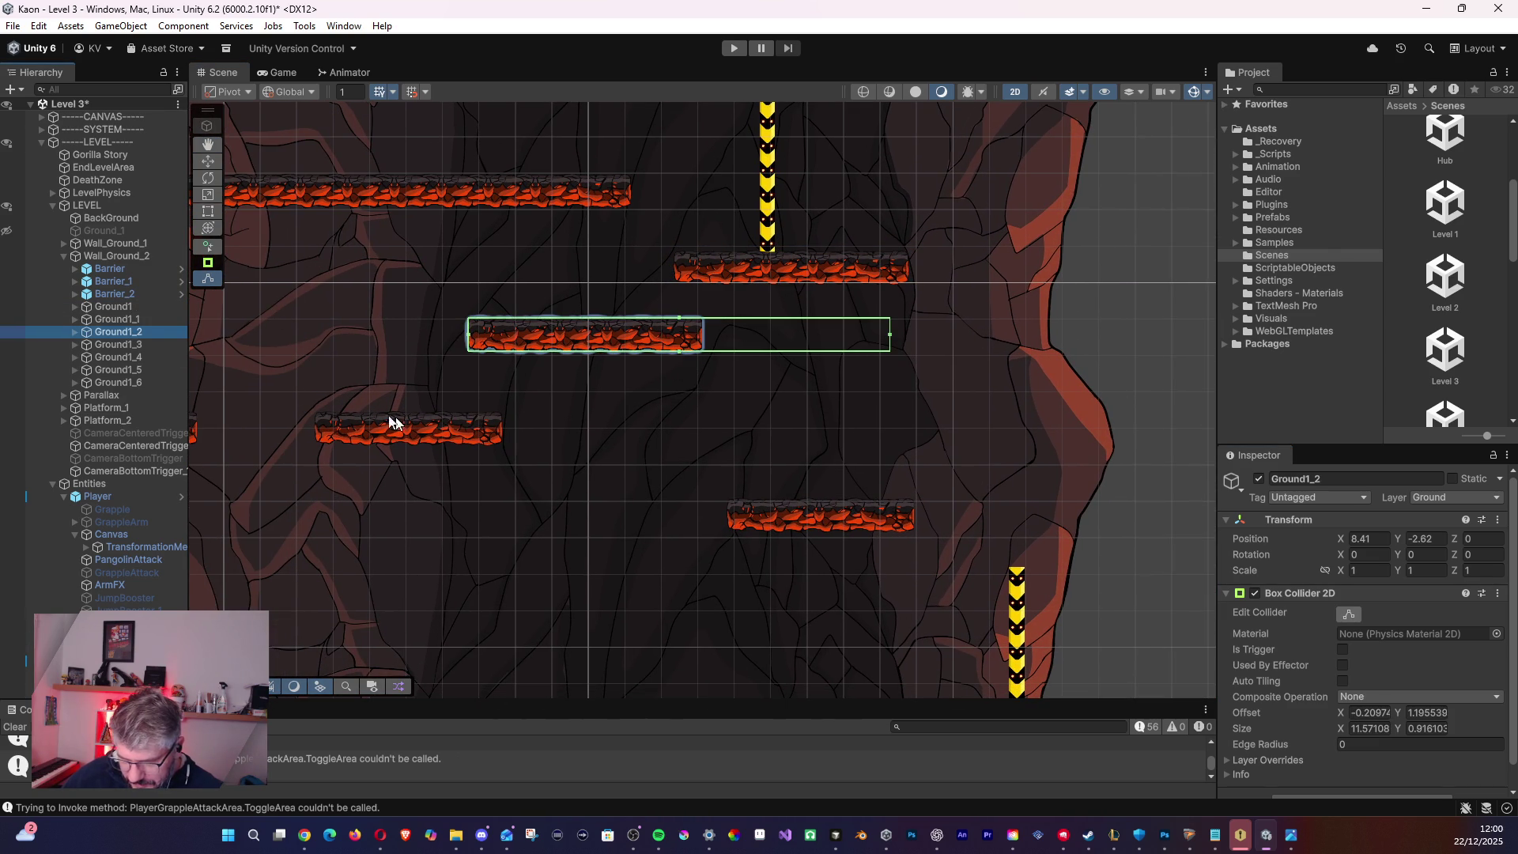
{"action": "left_click_drag", "start_coordinate": [889, 332], "coordinate": [702, 335]}
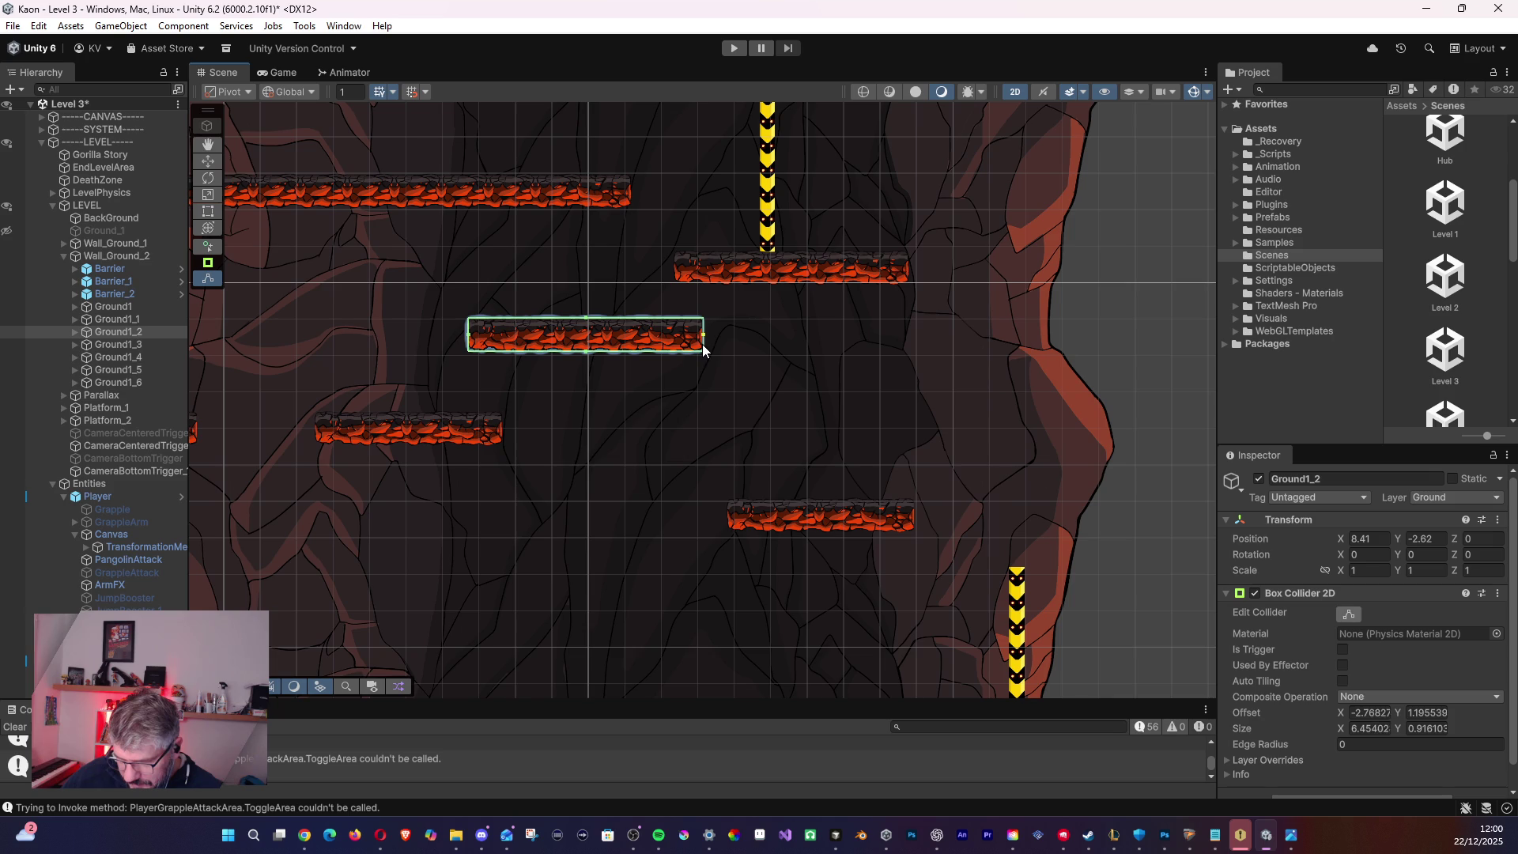
- Trim the Ground1_4 and Ground1_5 colliders in to their platforms' edges
{"action": "left_click_drag", "start_coordinate": [658, 425], "coordinate": [787, 343]}
{"action": "left_click", "coordinate": [119, 344]}
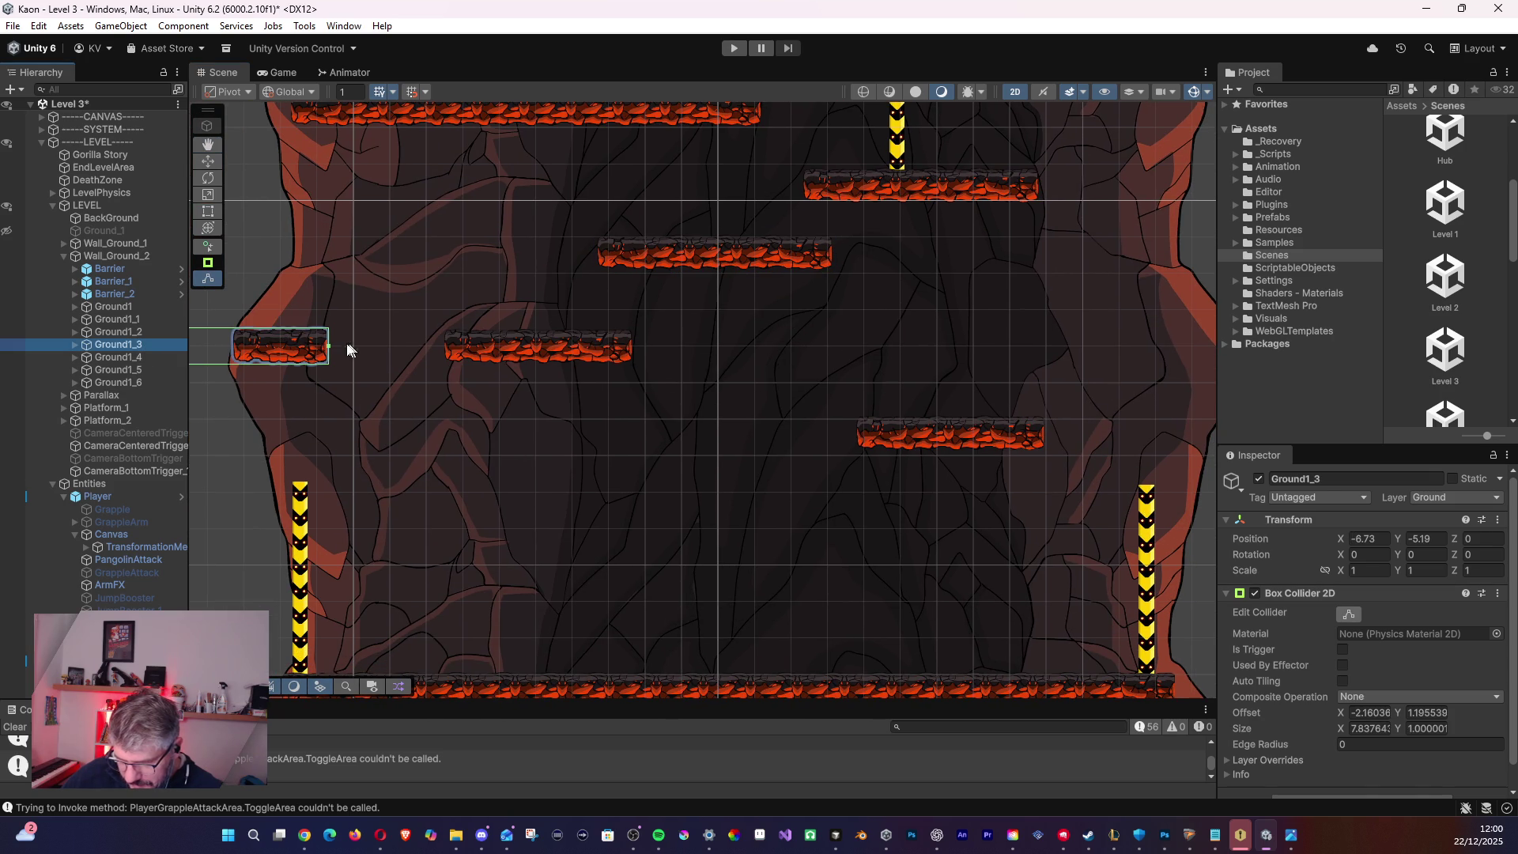
{"action": "left_click", "coordinate": [138, 359]}
{"action": "left_click_drag", "start_coordinate": [725, 346], "coordinate": [637, 353]}
{"action": "left_click", "coordinate": [125, 368]}
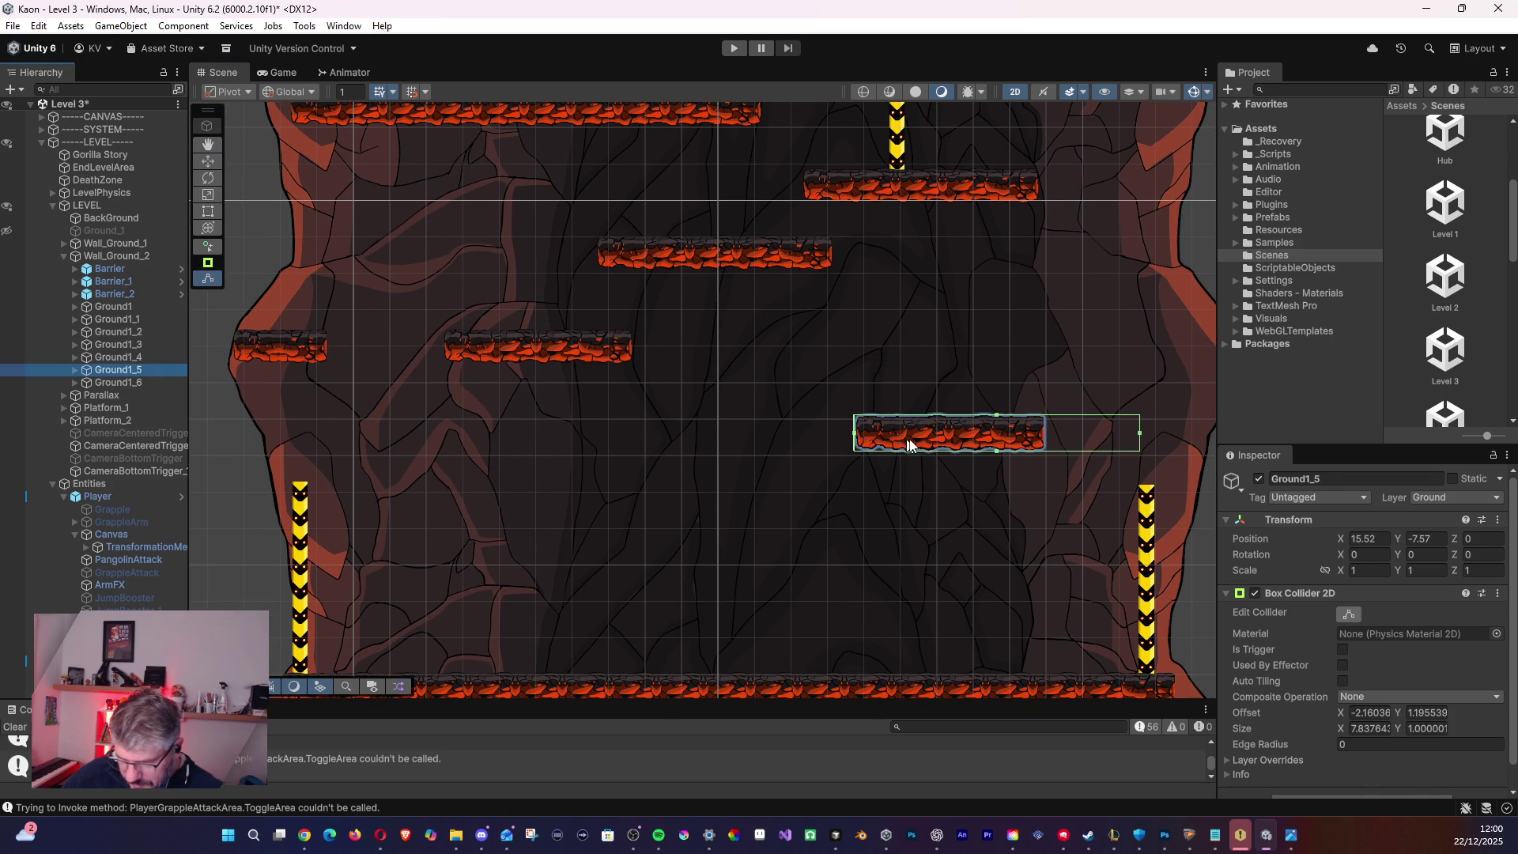
{"action": "left_click_drag", "start_coordinate": [1139, 434], "coordinate": [1044, 443]}
- Stretch the Ground1_6 floor collider across the whole floor
{"action": "scroll", "coordinate": [1020, 435], "scroll_direction": "down", "scroll_amount": 5}
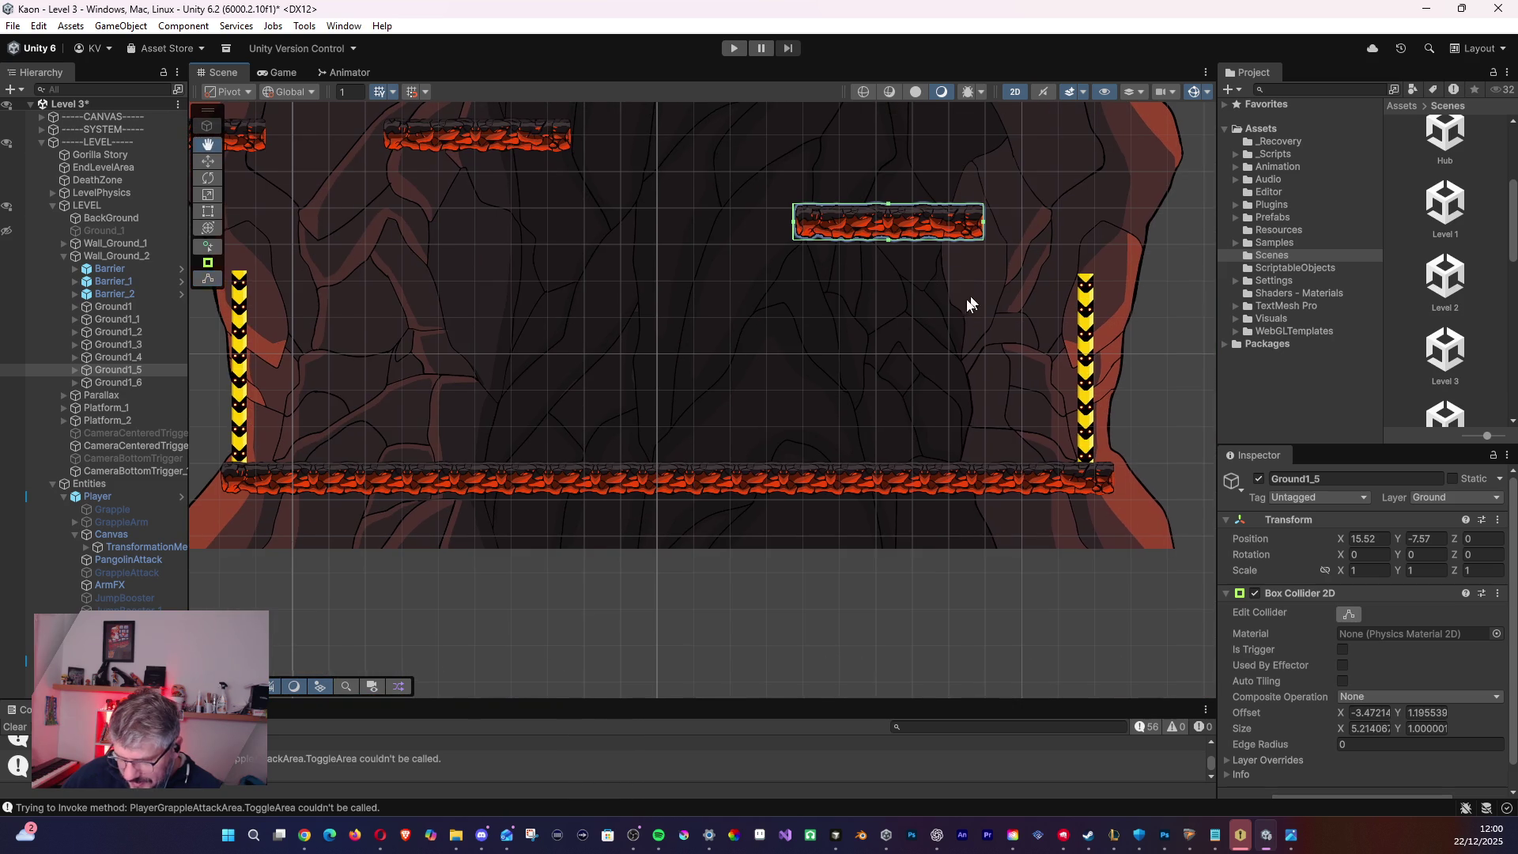
{"action": "left_click", "coordinate": [144, 377]}
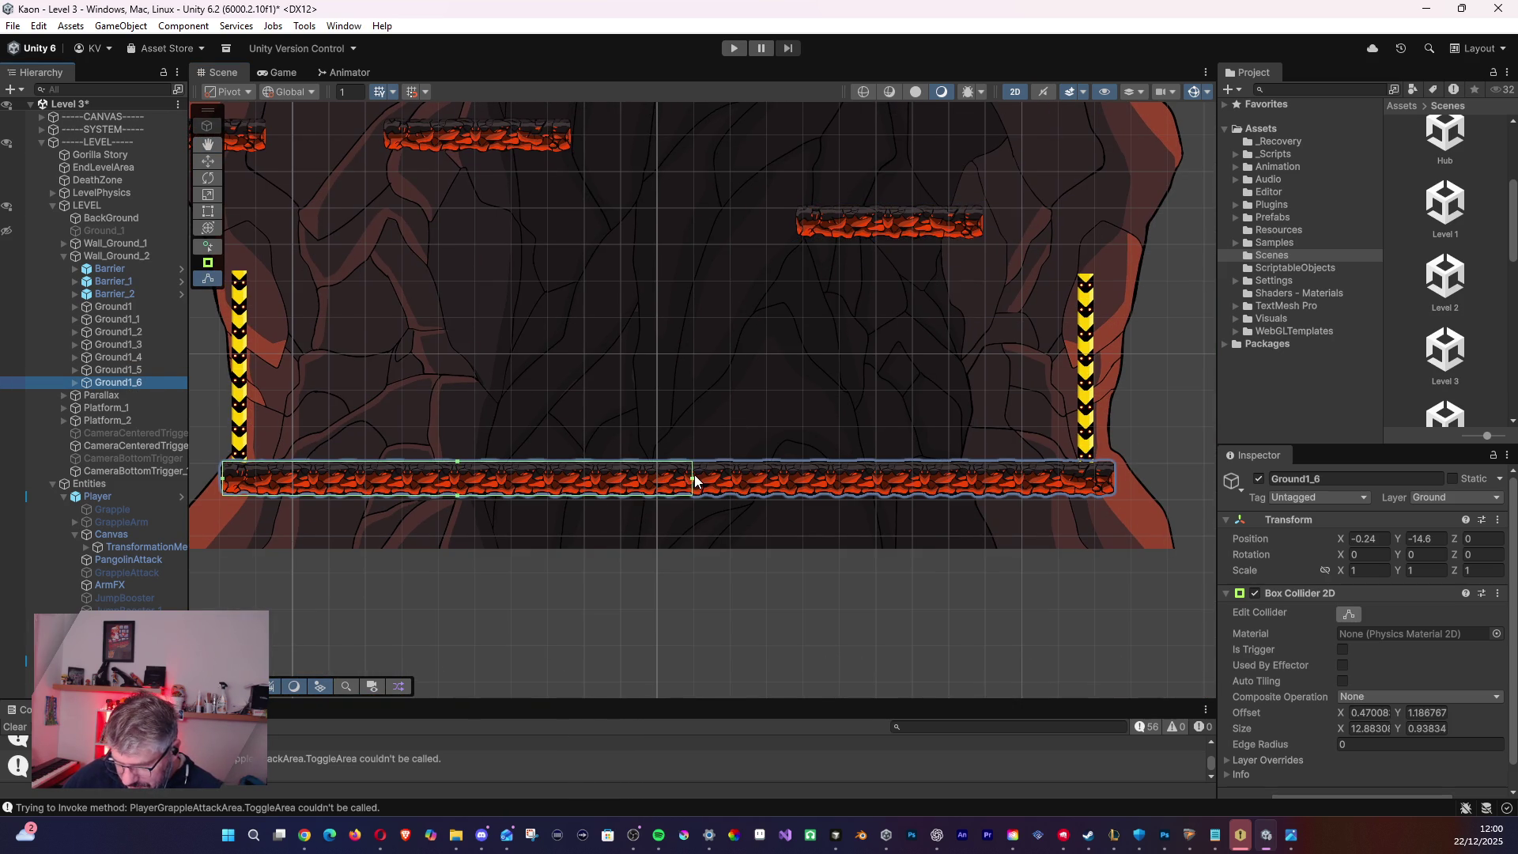
{"action": "left_click_drag", "start_coordinate": [692, 477], "coordinate": [1112, 473]}
- Pan around the level and select the Ground_1 object
{"action": "scroll", "coordinate": [966, 393], "scroll_direction": "down", "scroll_amount": 3}
{"action": "mouse_move", "coordinate": [599, 342]}
{"action": "left_mouse_down"}
{"action": "mouse_move", "coordinate": [682, 388]}
{"action": "mouse_move", "coordinate": [1047, 435]}
{"action": "mouse_move", "coordinate": [573, 269]}
{"action": "mouse_move", "coordinate": [549, 381]}
{"action": "mouse_move", "coordinate": [763, 431]}
{"action": "mouse_move", "coordinate": [781, 425]}
{"action": "mouse_move", "coordinate": [763, 413]}
{"action": "mouse_move", "coordinate": [1033, 408]}
{"action": "left_mouse_up"}
{"action": "scroll", "coordinate": [481, 373], "scroll_direction": "down", "scroll_amount": 3}
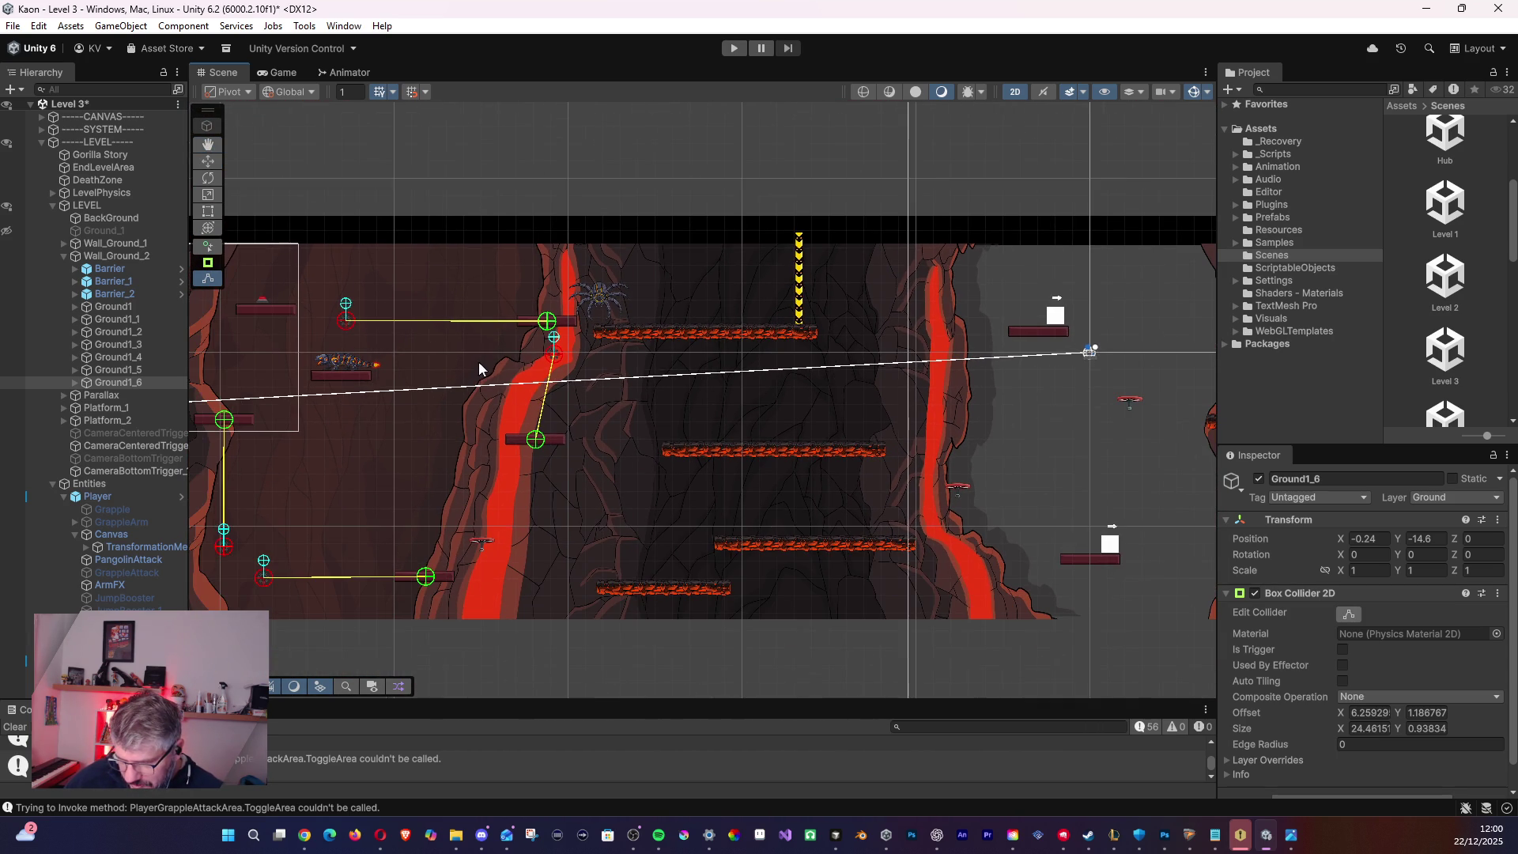
{"action": "left_click_drag", "start_coordinate": [783, 427], "coordinate": [272, 333]}
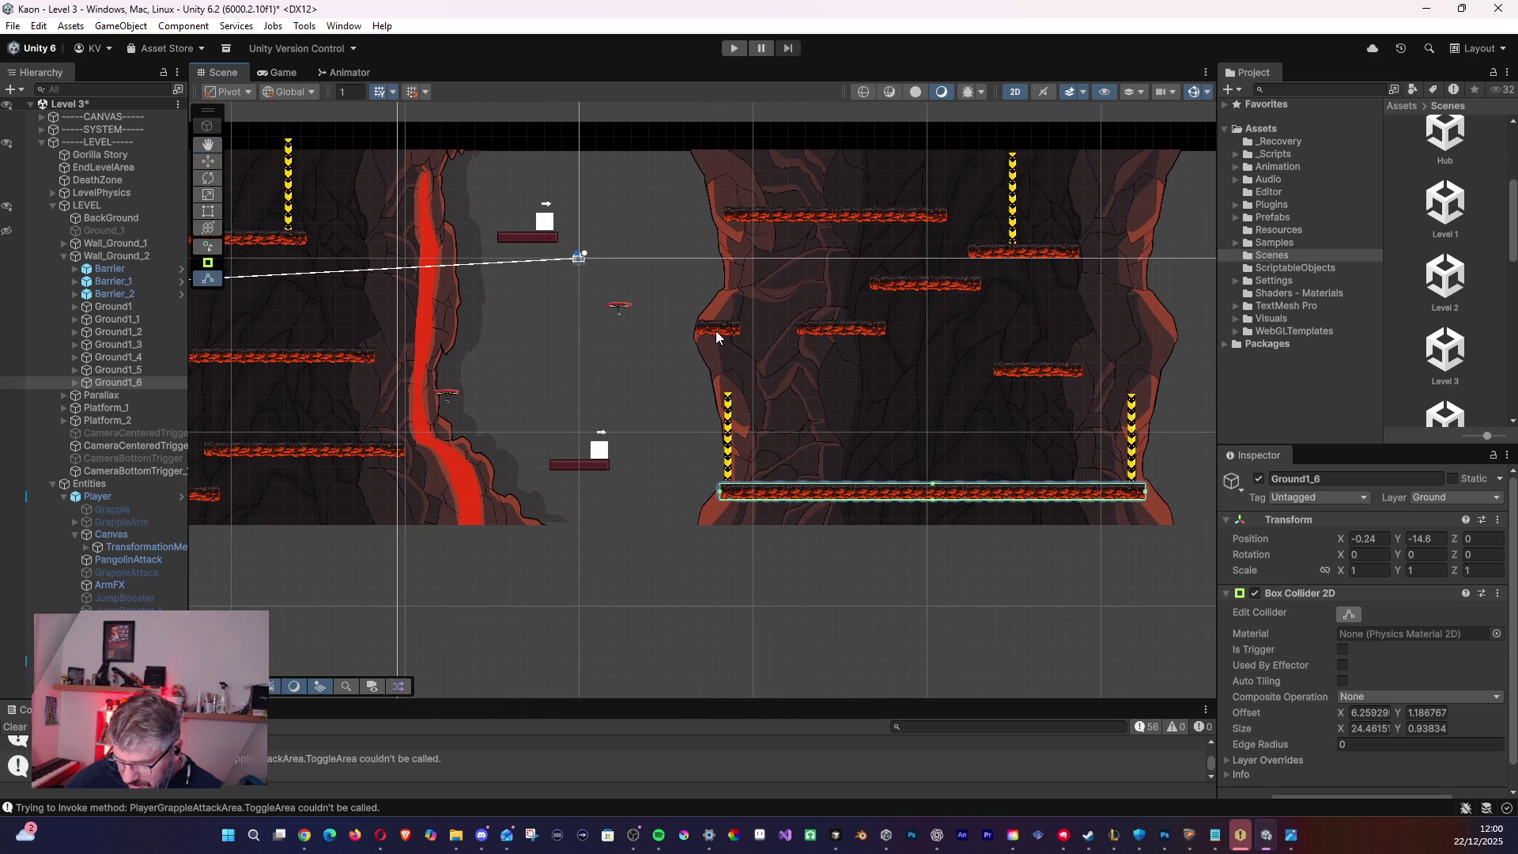
{"action": "left_click_drag", "start_coordinate": [640, 366], "coordinate": [528, 339]}
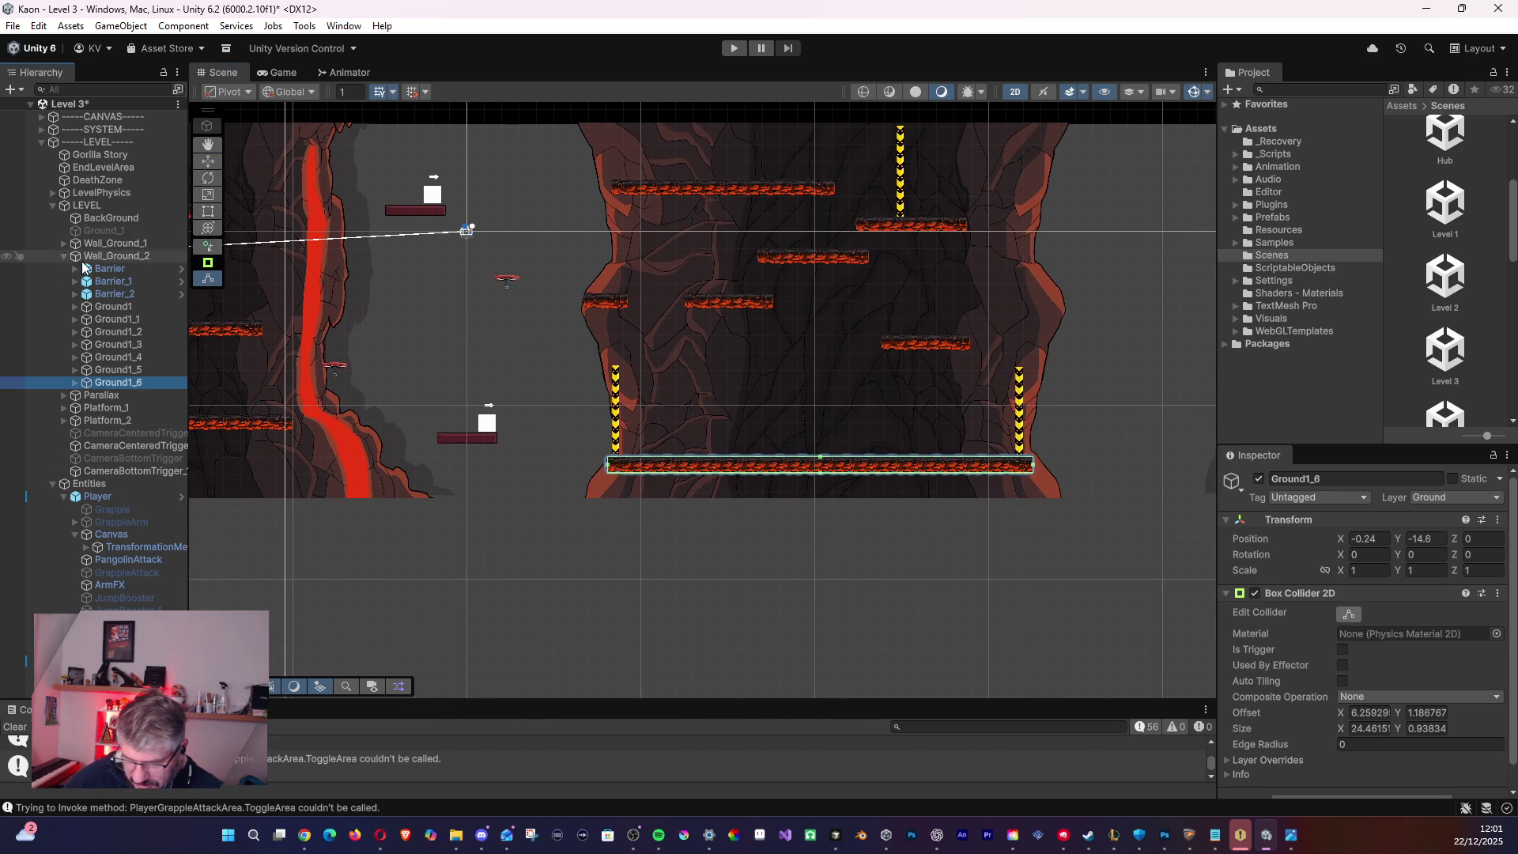
{"action": "left_click", "coordinate": [119, 218]}
{"action": "left_click", "coordinate": [103, 230]}
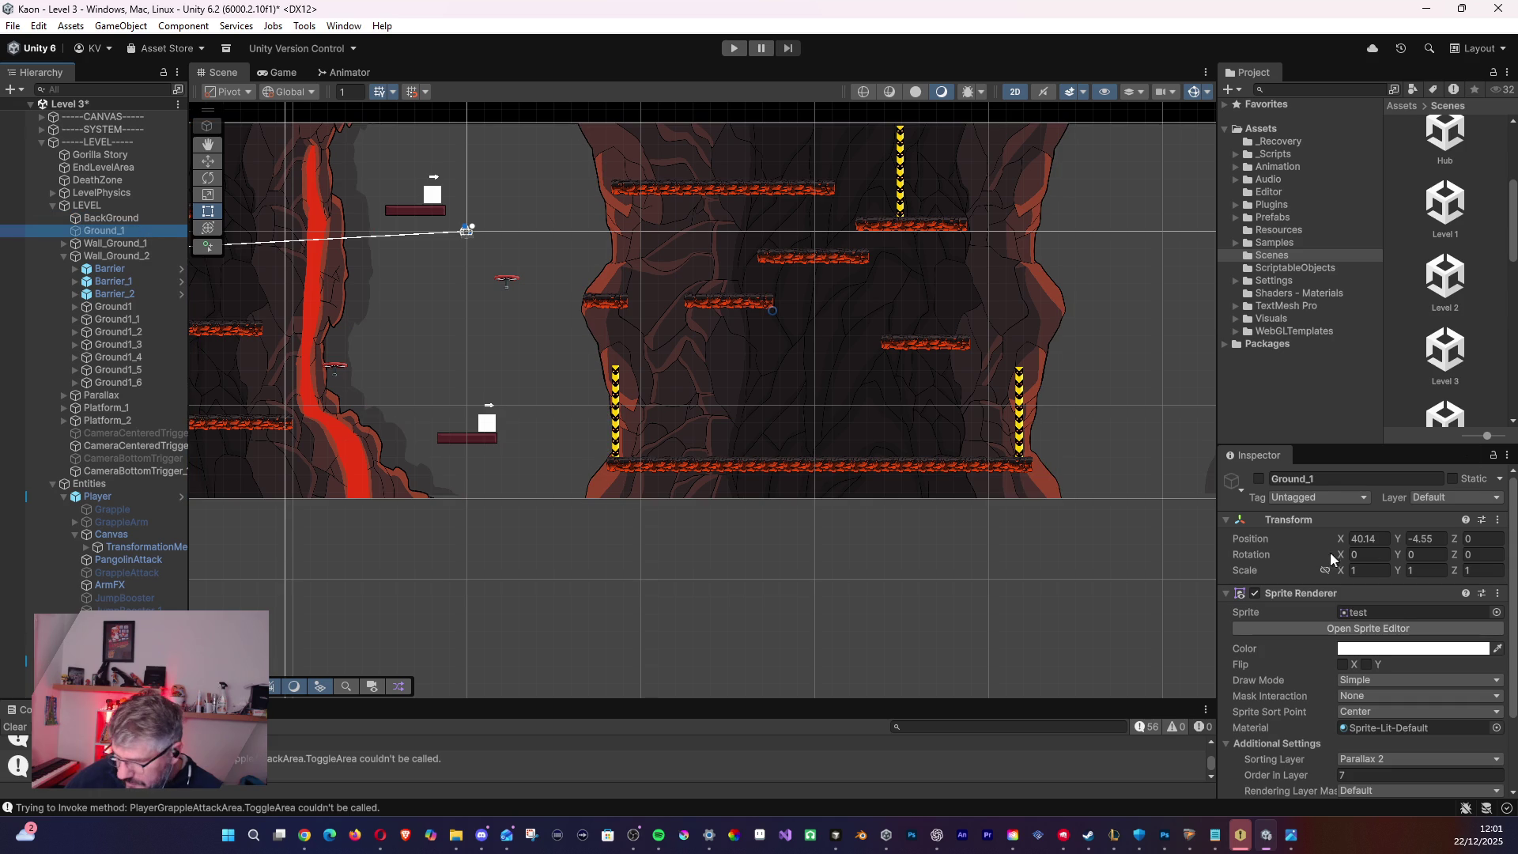
- Activate Ground_1 to show its white test sprite, frame the platforms, and select Wall_Ground_2
{"action": "left_click", "coordinate": [1259, 479]}
{"action": "scroll", "coordinate": [600, 295], "scroll_direction": "up", "scroll_amount": 5}
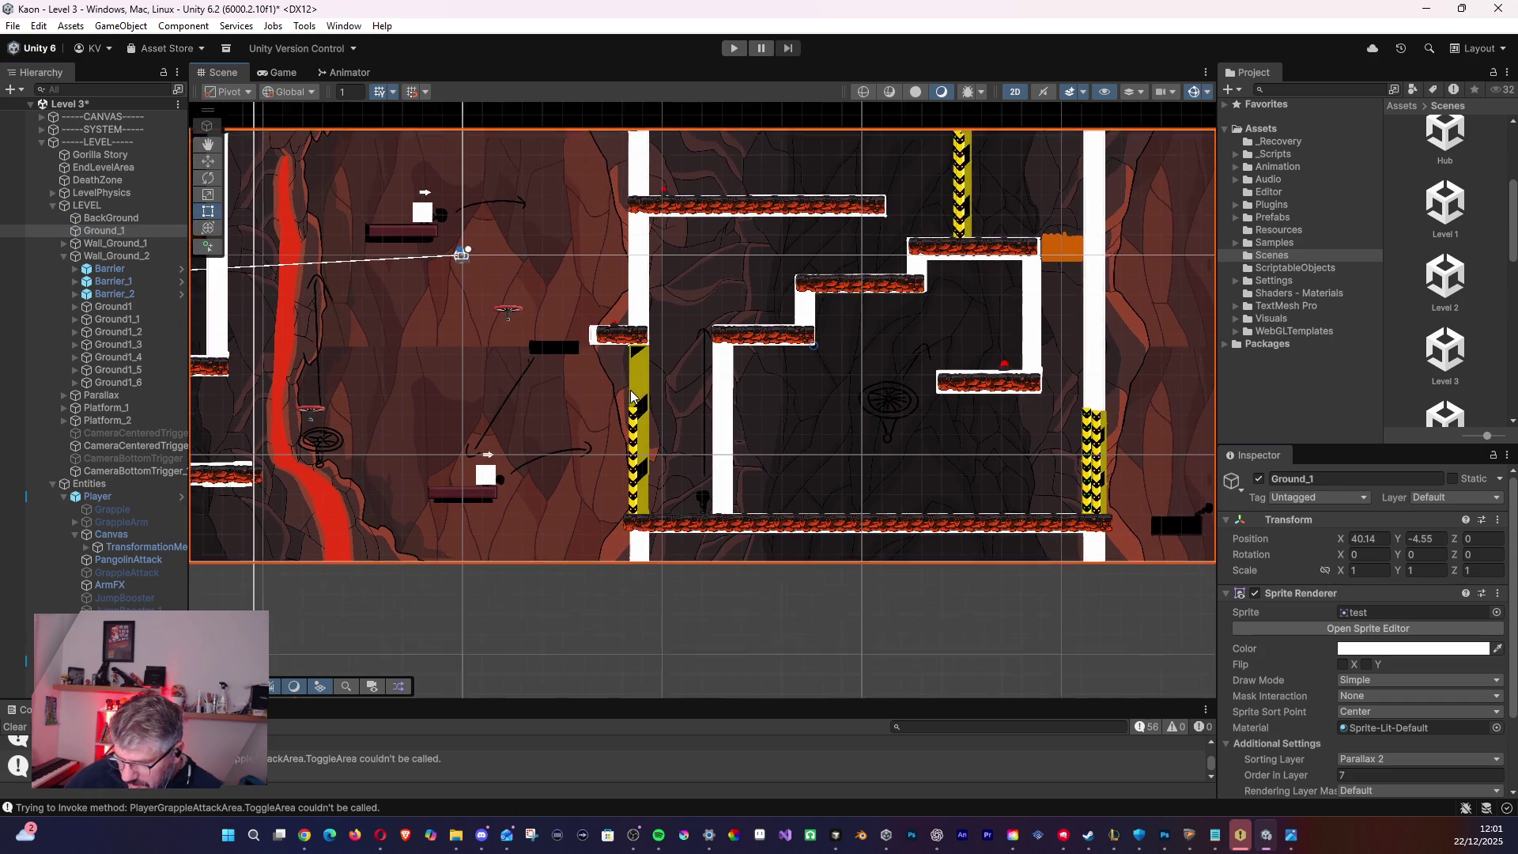
{"action": "scroll", "coordinate": [599, 295], "scroll_direction": "up", "scroll_amount": 1}
{"action": "left_click_drag", "start_coordinate": [601, 305], "coordinate": [600, 442]}
{"action": "left_click_drag", "start_coordinate": [642, 267], "coordinate": [653, 200]}
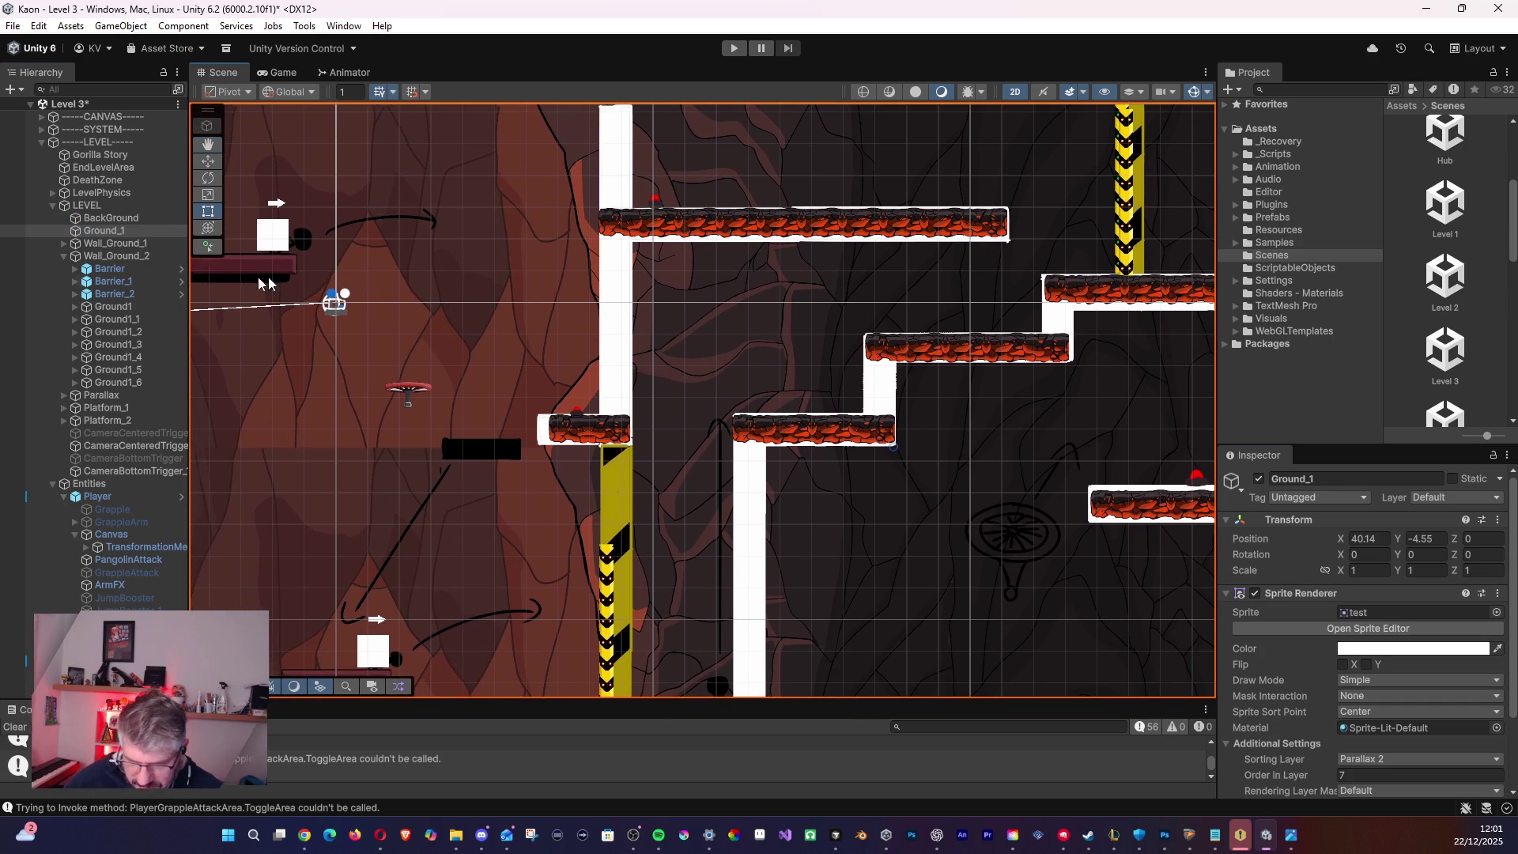
{"action": "scroll", "coordinate": [573, 397], "scroll_direction": "down", "scroll_amount": 1}
{"action": "scroll", "coordinate": [577, 376], "scroll_direction": "down", "scroll_amount": 3}
{"action": "left_click_drag", "start_coordinate": [577, 376], "coordinate": [445, 334]}
{"action": "left_click", "coordinate": [118, 255]}
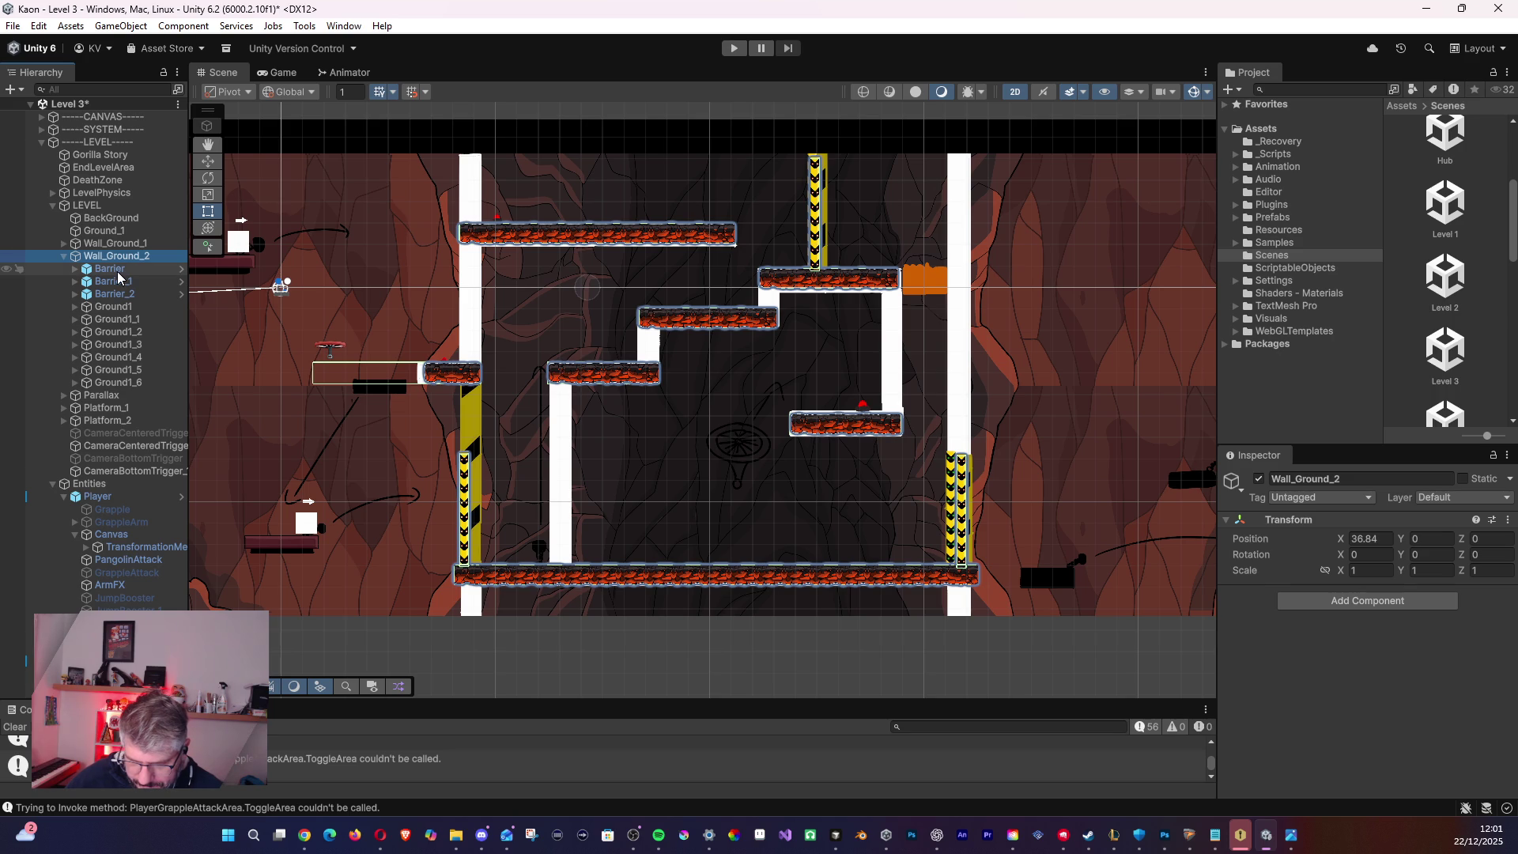
- Edit Ground1_3's collider, pulling its left edge right to the platform sprite
{"action": "left_click", "coordinate": [120, 310]}
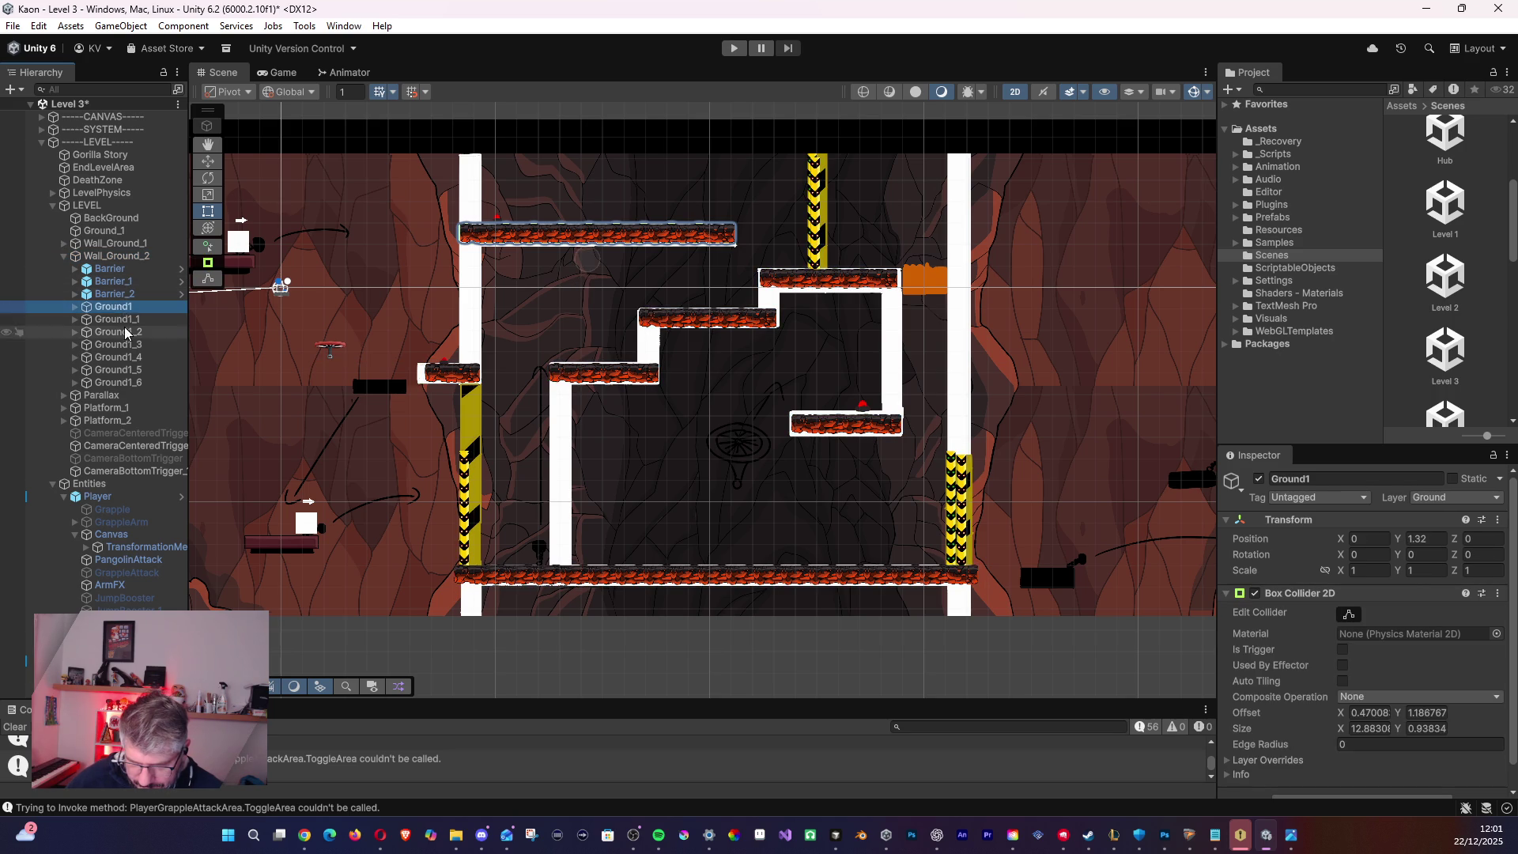
{"action": "left_click", "coordinate": [124, 332]}
{"action": "left_click", "coordinate": [126, 347]}
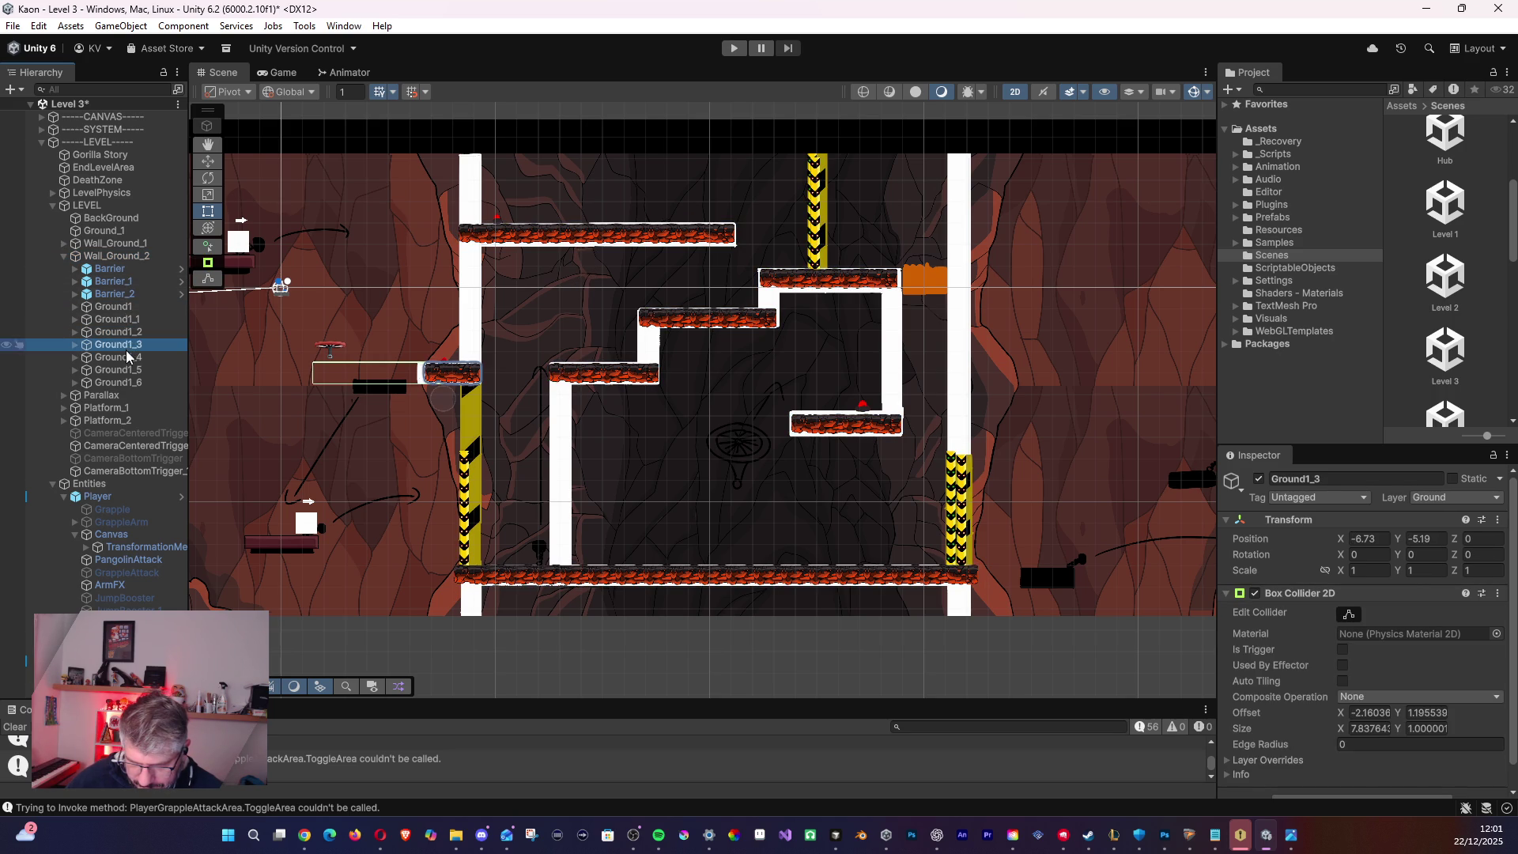
{"action": "left_click", "coordinate": [1349, 615]}
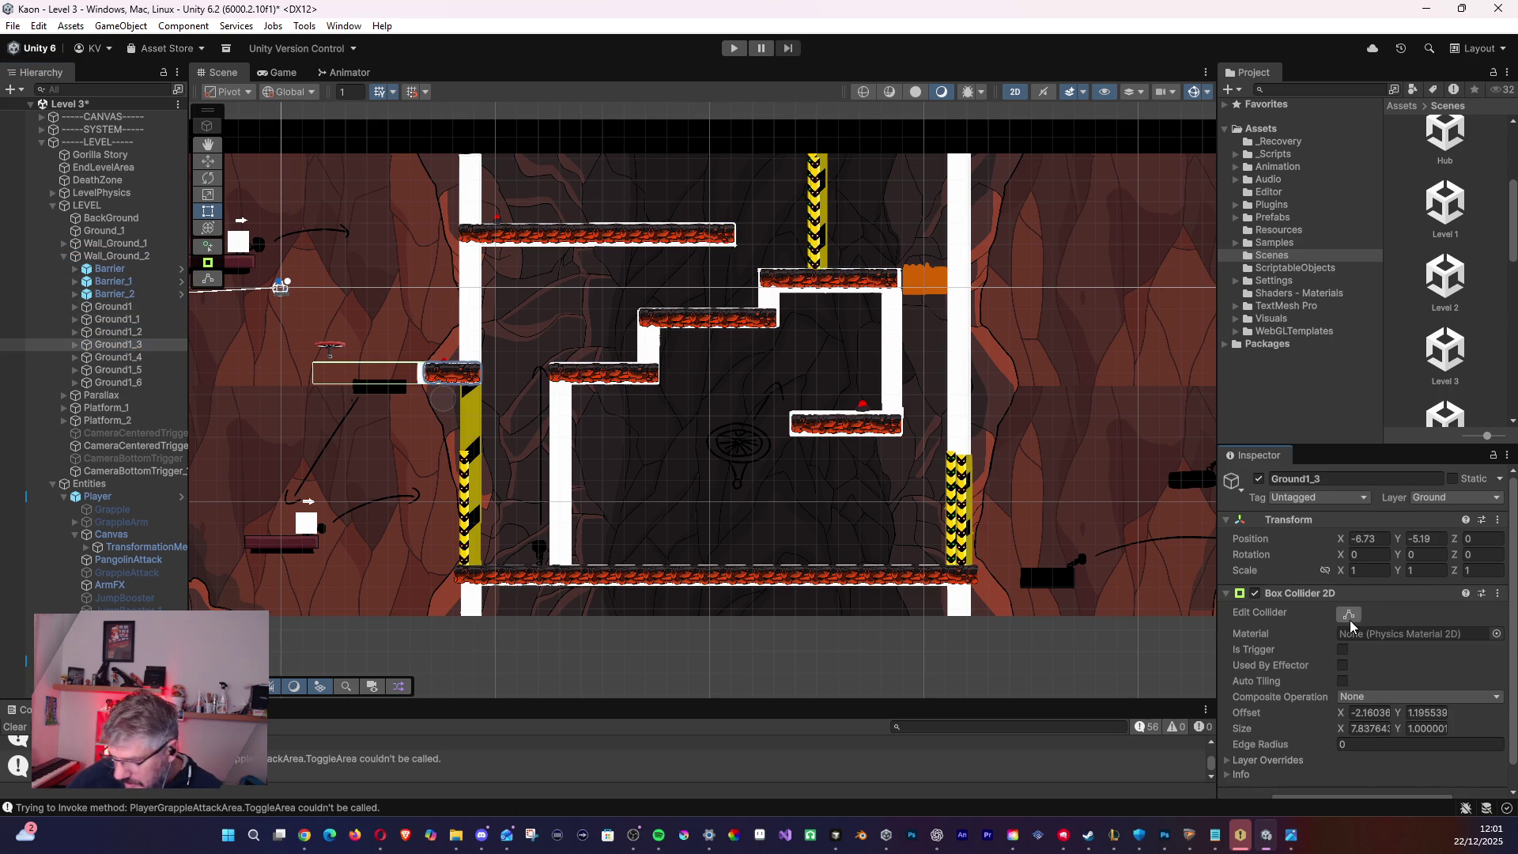
{"action": "left_click_drag", "start_coordinate": [355, 382], "coordinate": [420, 380]}
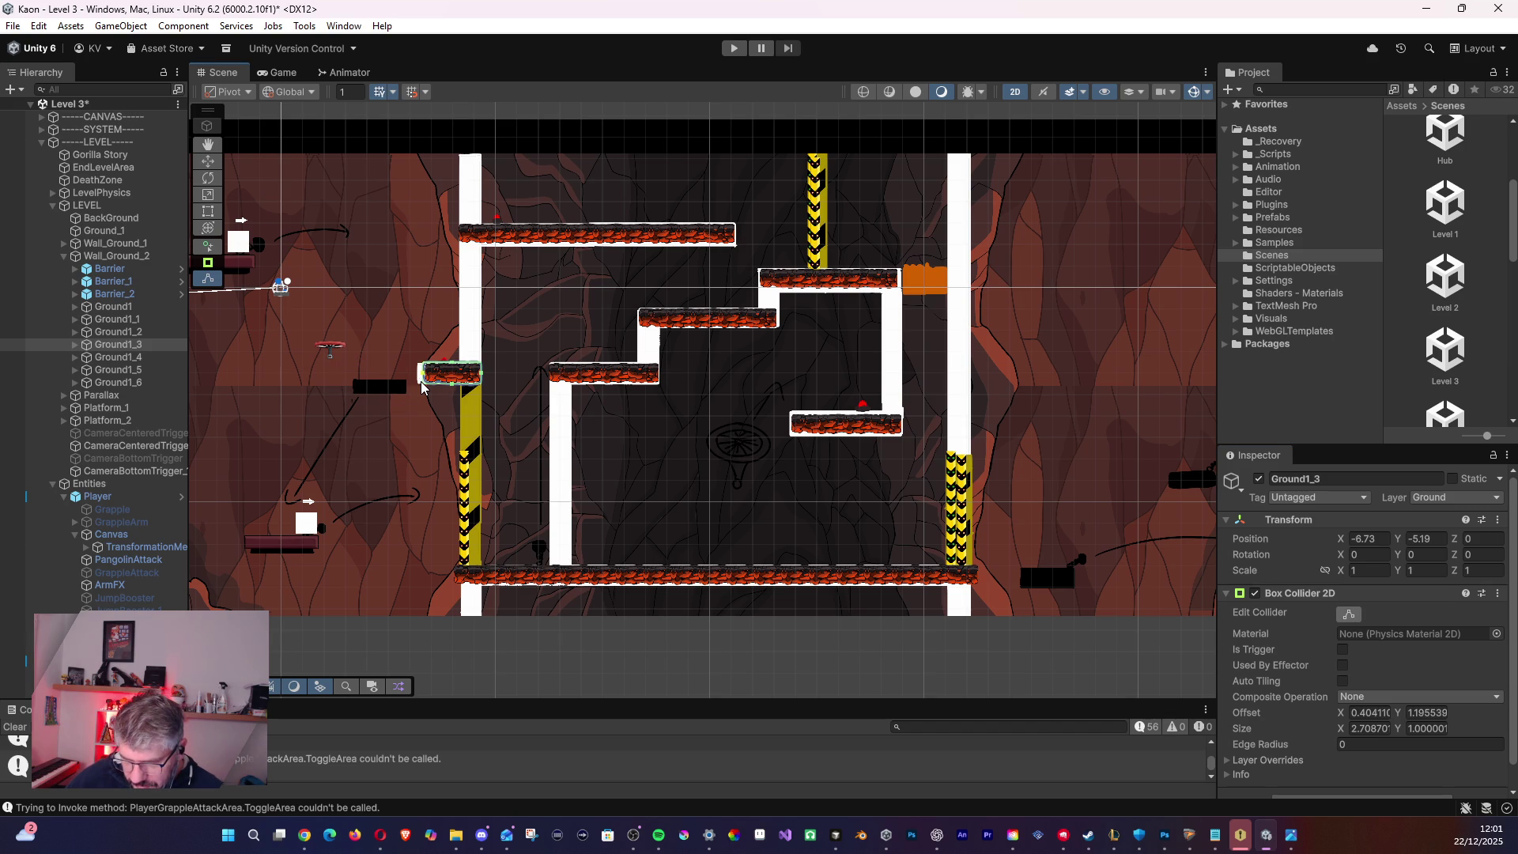
- Select Ground1_4 and pan the view across the level
{"action": "left_click", "coordinate": [133, 357]}
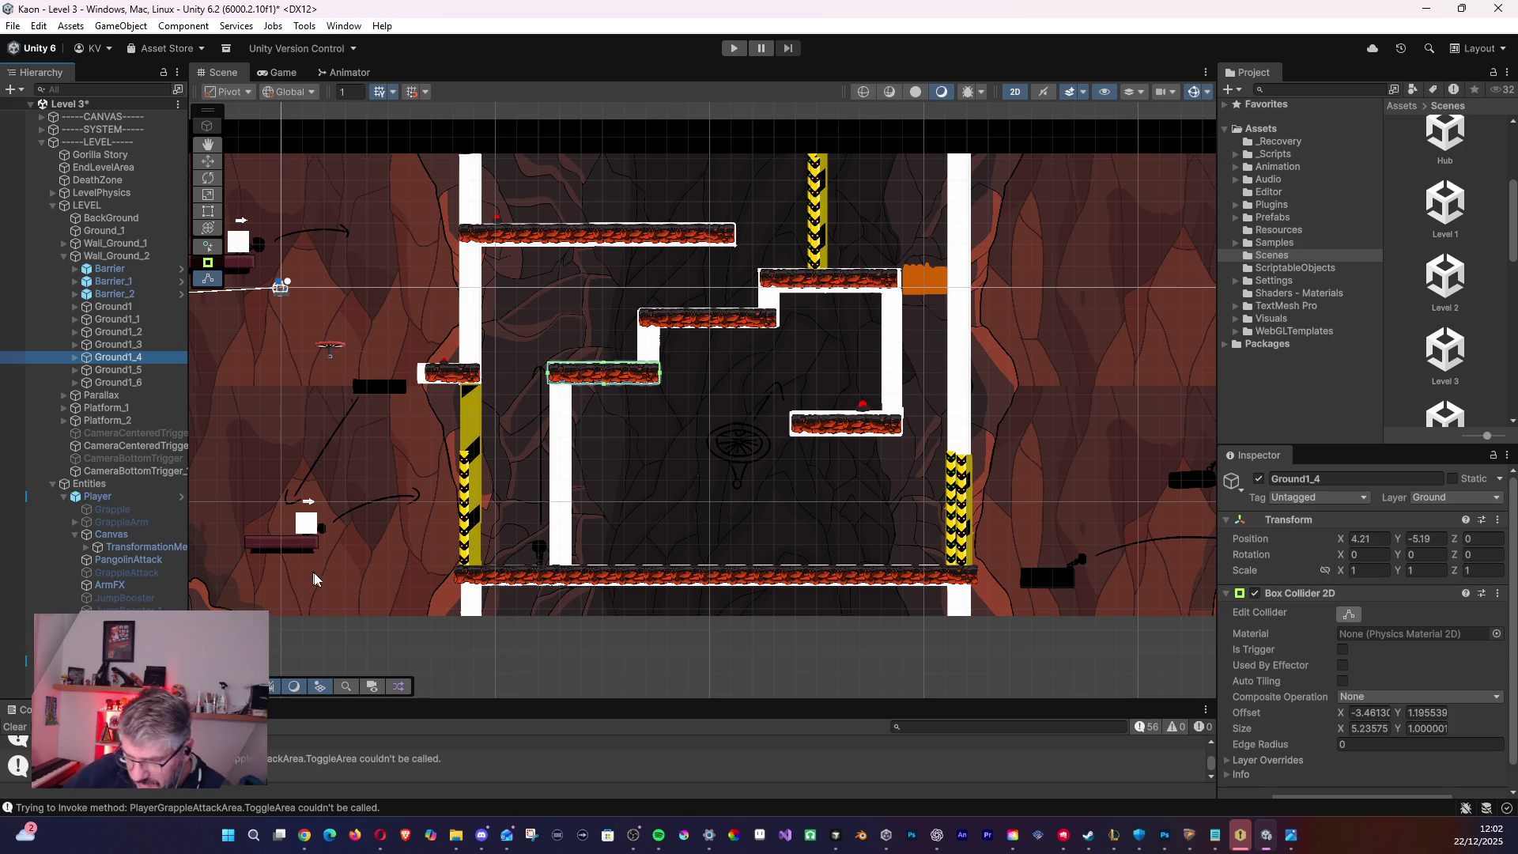
{"action": "mouse_move", "coordinate": [455, 510]}
{"action": "left_mouse_down"}
{"action": "mouse_move", "coordinate": [548, 500]}
{"action": "mouse_move", "coordinate": [220, 486]}
{"action": "mouse_move", "coordinate": [462, 518]}
{"action": "mouse_move", "coordinate": [549, 552]}
{"action": "mouse_move", "coordinate": [641, 515]}
{"action": "mouse_move", "coordinate": [793, 549]}
{"action": "mouse_move", "coordinate": [941, 551]}
{"action": "mouse_move", "coordinate": [557, 544]}
{"action": "mouse_move", "coordinate": [289, 502]}
{"action": "left_mouse_up"}
{"action": "scroll", "coordinate": [386, 498], "scroll_direction": "up", "scroll_amount": 2}
{"action": "left_click_drag", "start_coordinate": [387, 496], "coordinate": [422, 516]}
{"action": "scroll", "coordinate": [423, 515], "scroll_direction": "down", "scroll_amount": 1}
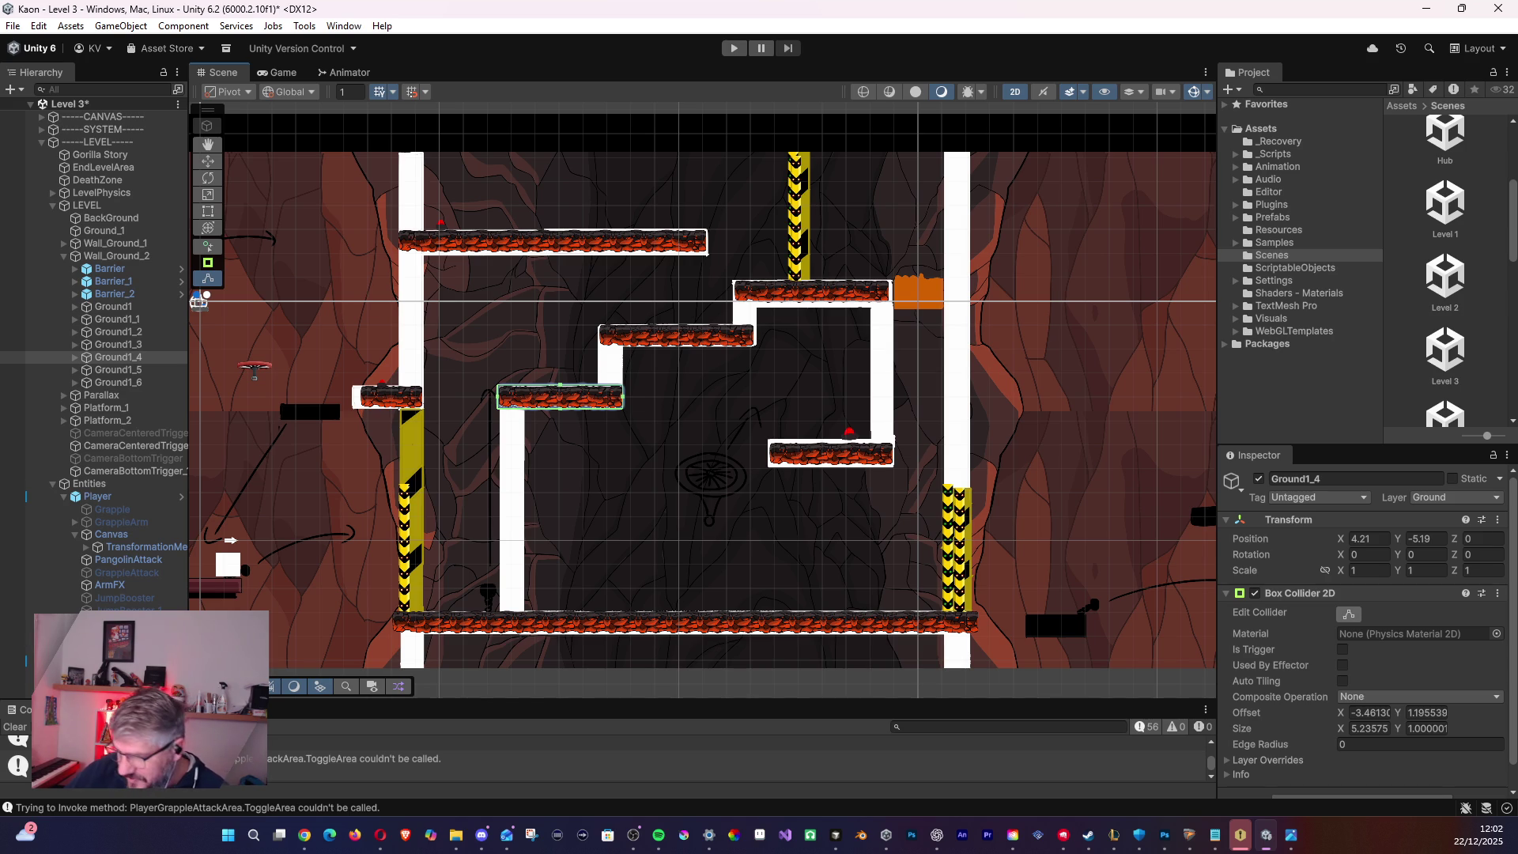
- Expand Wall_Ground_1 and Platform_1, then select WalkOnButton at X -25.018, Y 3.02264
{"action": "key", "text": "Left"}
{"action": "key", "text": "Left"}
{"action": "key", "text": "Left"}
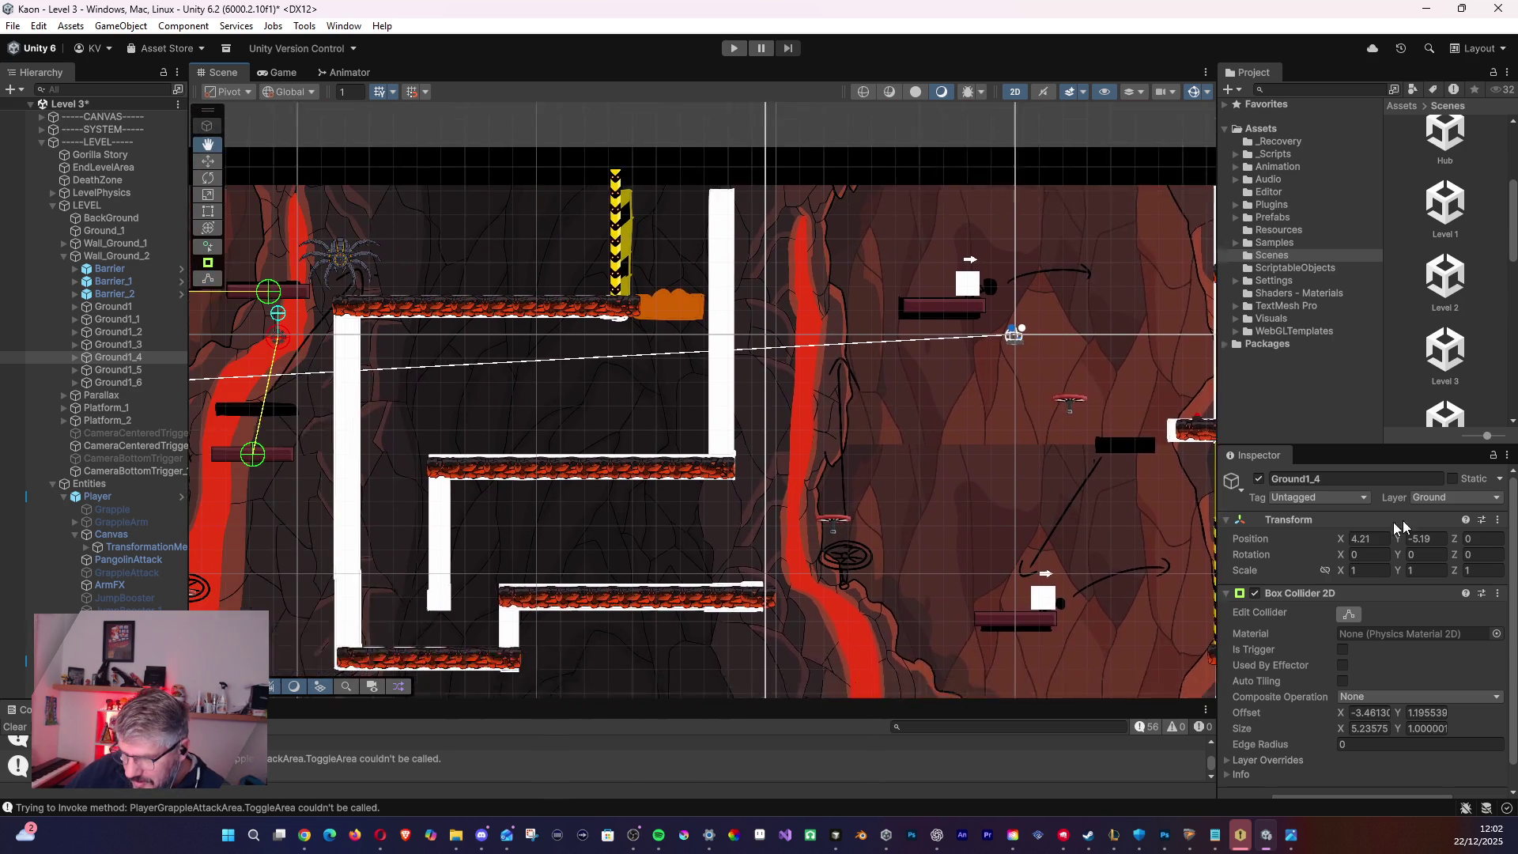
{"action": "key", "text": "Left"}
{"action": "key", "text": "Left"}
{"action": "key", "text": "Left"}
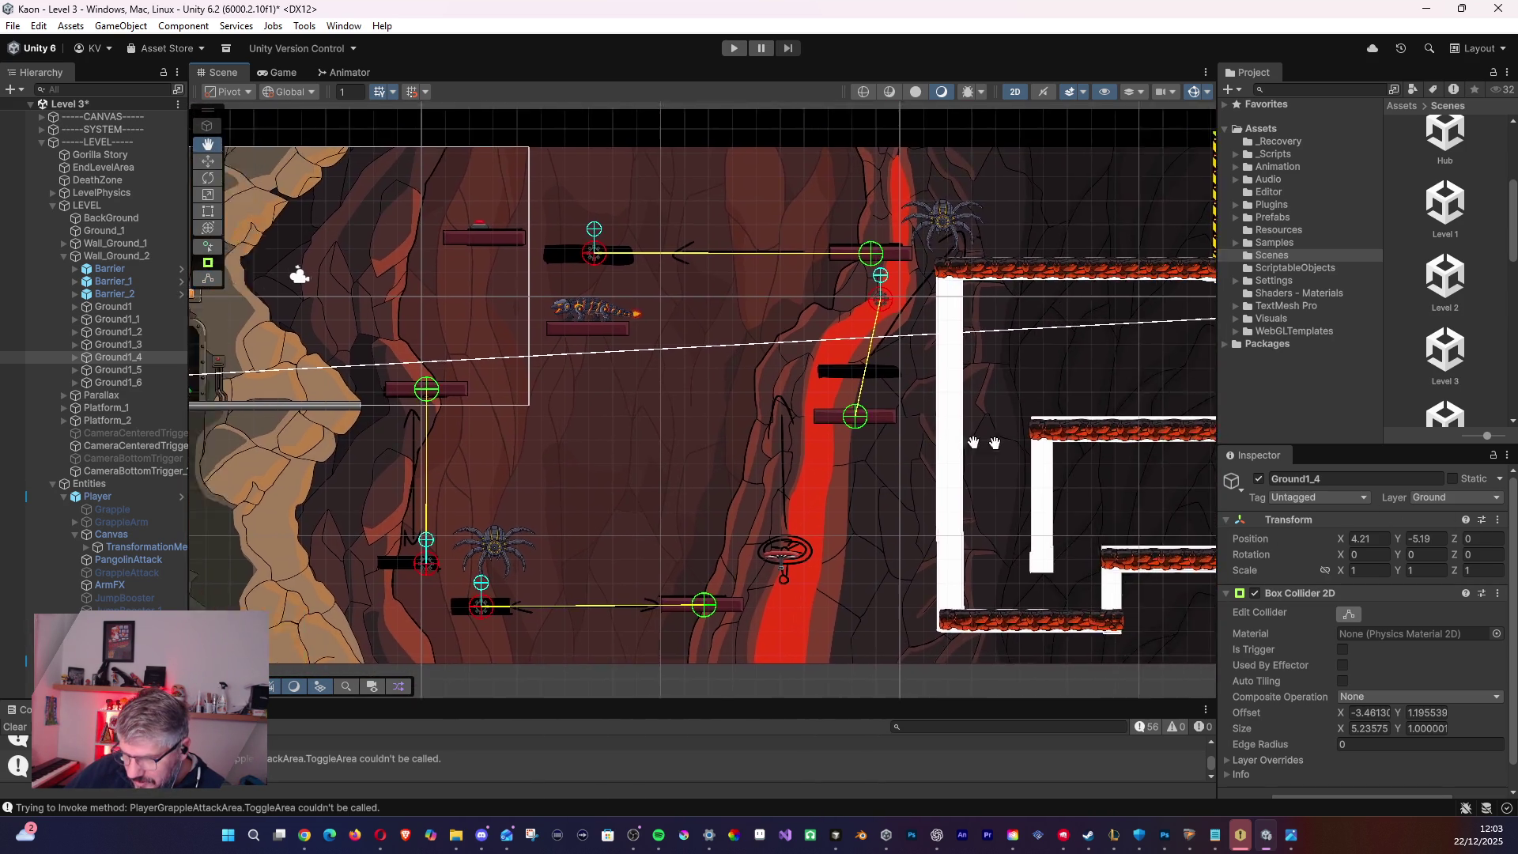
{"action": "key", "text": "Right"}
{"action": "key", "text": "Right"}
{"action": "key", "text": "Right"}
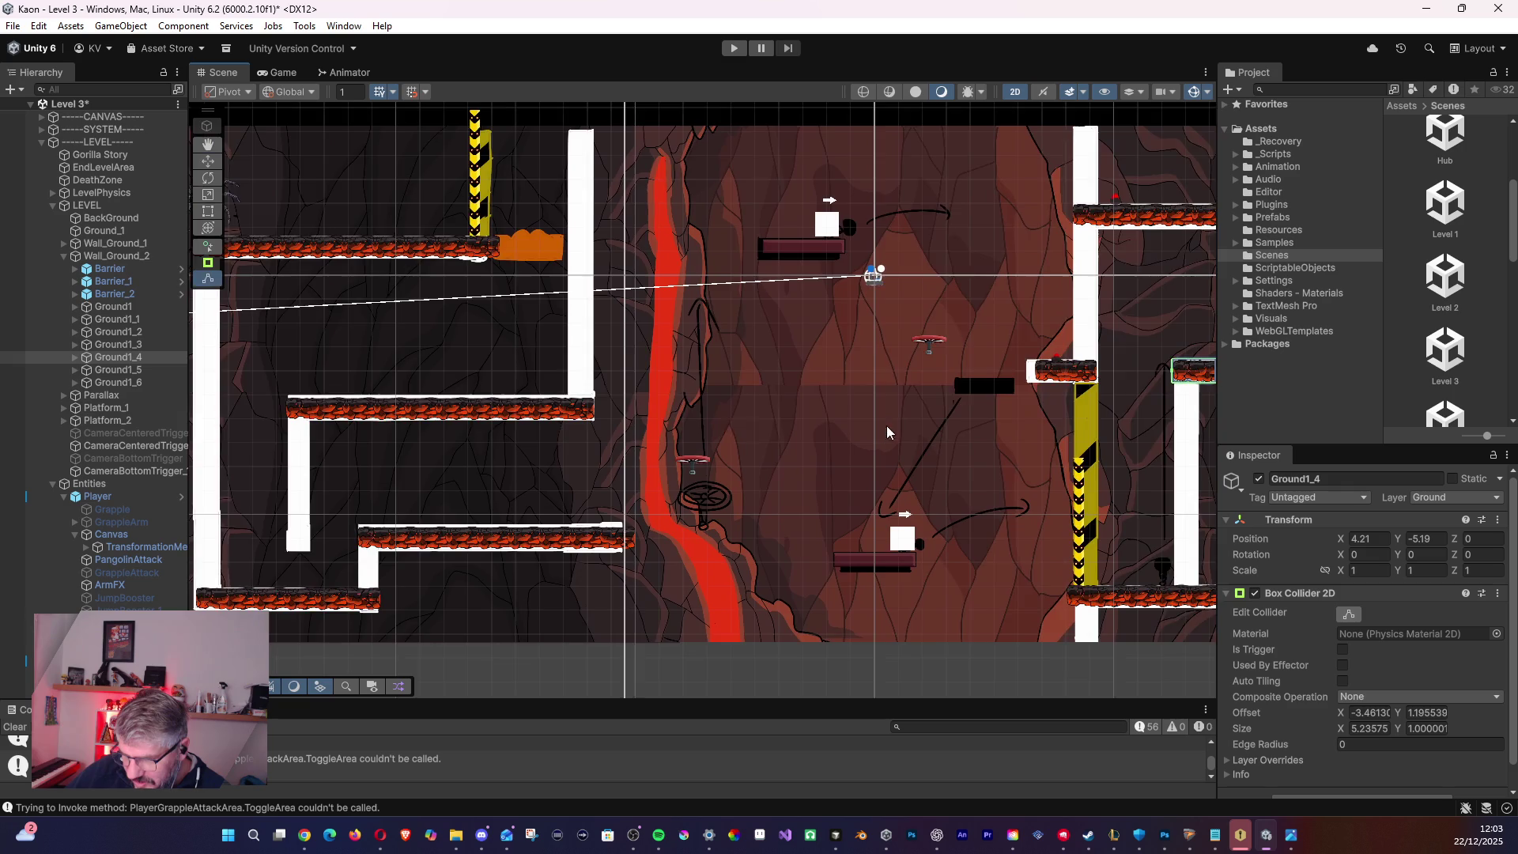
{"action": "key", "text": "Right"}
{"action": "key", "text": "Right"}
{"action": "key", "text": "Right"}
{"action": "key", "text": "Left"}
{"action": "key", "text": "Left"}
{"action": "key", "text": "Left"}
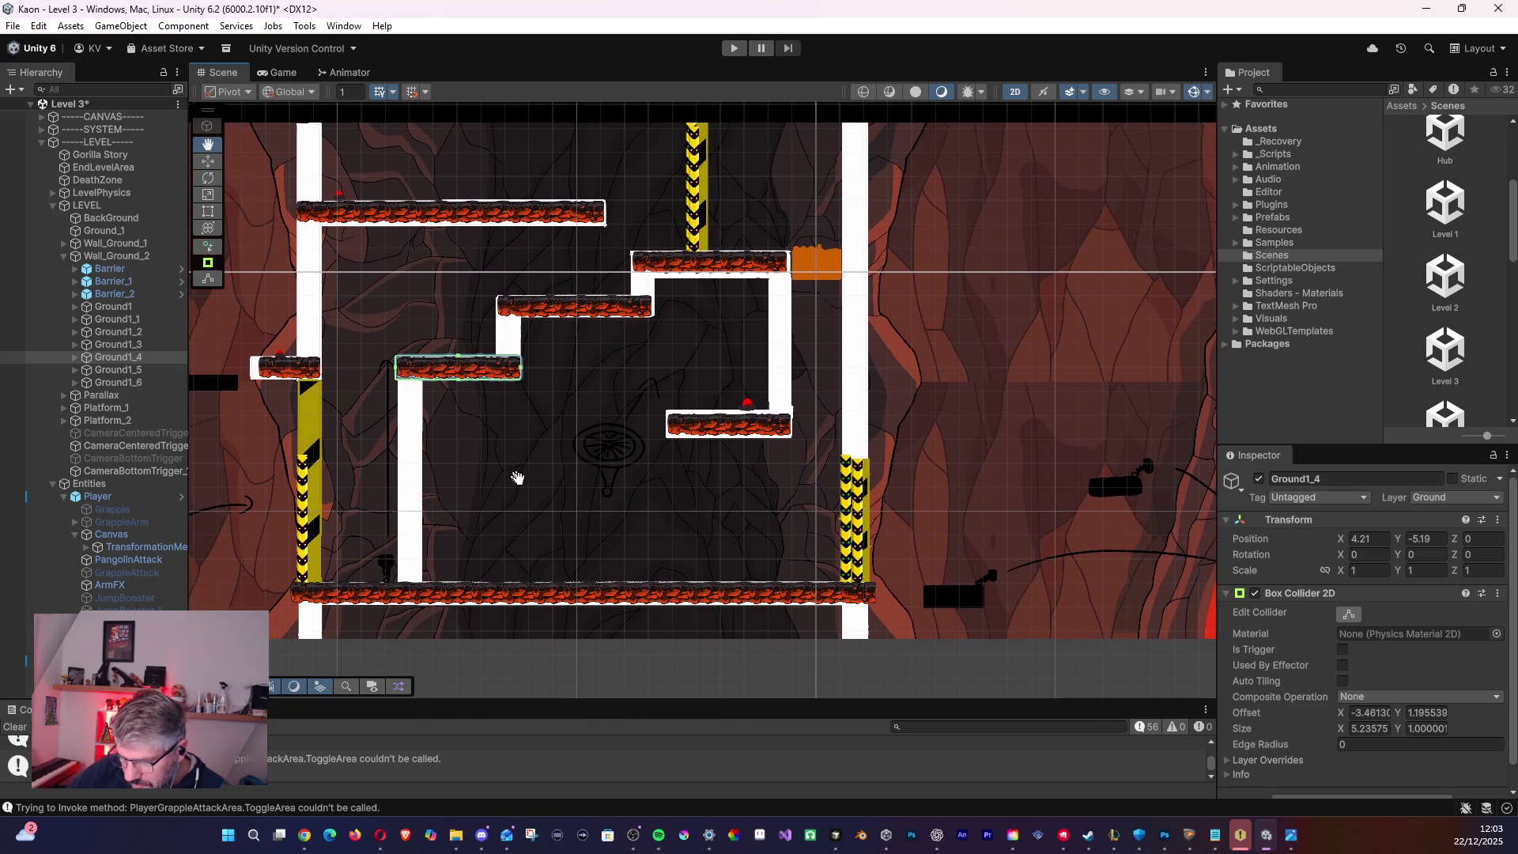
{"action": "left_click_drag", "start_coordinate": [550, 495], "coordinate": [552, 496]}
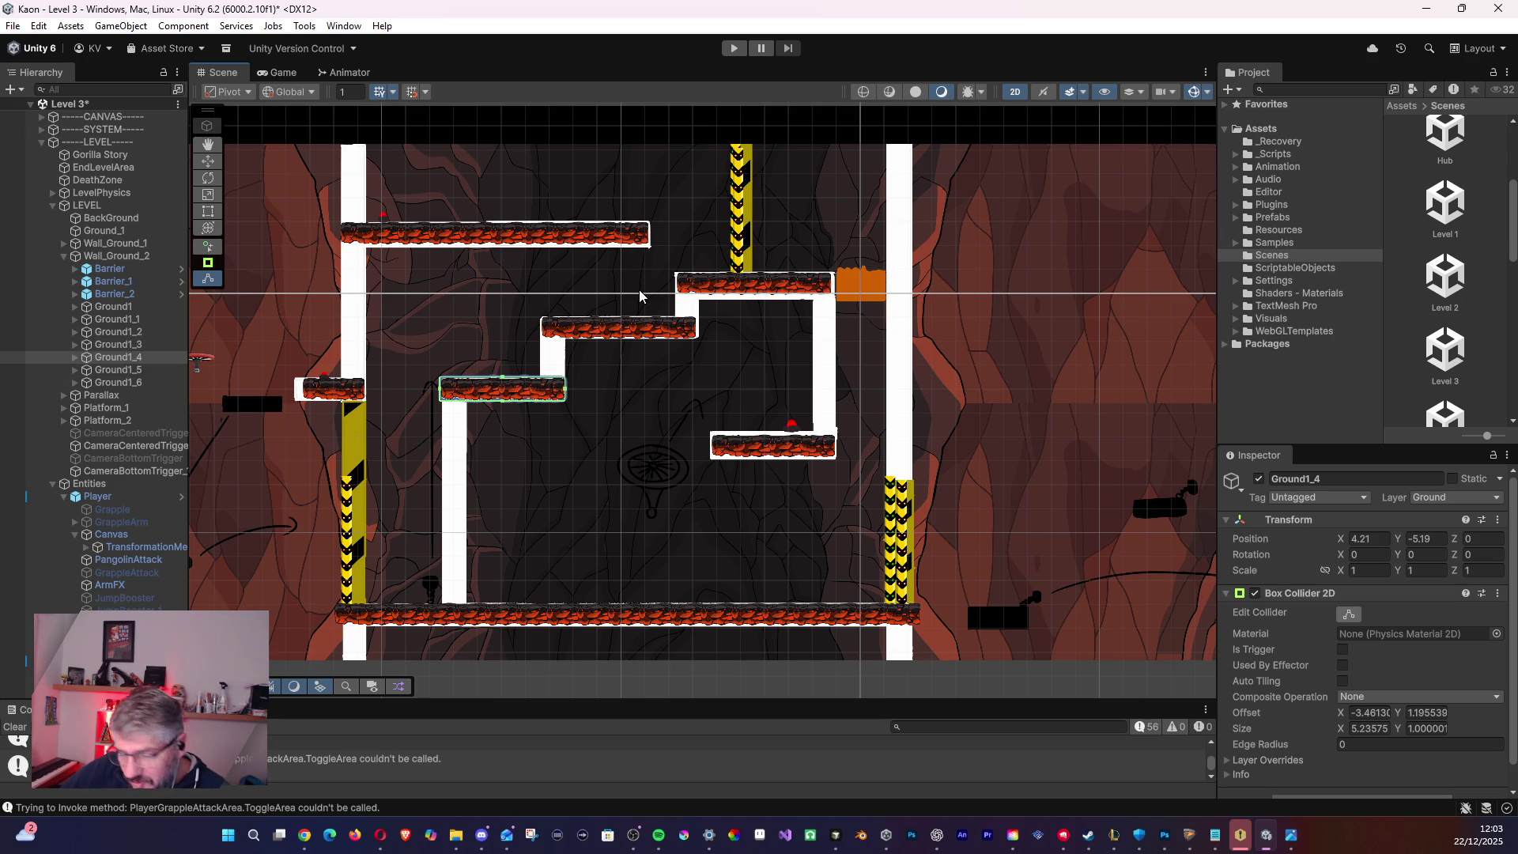
{"action": "mouse_move", "coordinate": [687, 450]}
{"action": "left_mouse_down"}
{"action": "mouse_move", "coordinate": [498, 474]}
{"action": "mouse_move", "coordinate": [784, 416]}
{"action": "mouse_move", "coordinate": [743, 427]}
{"action": "mouse_move", "coordinate": [767, 431]}
{"action": "left_mouse_up"}
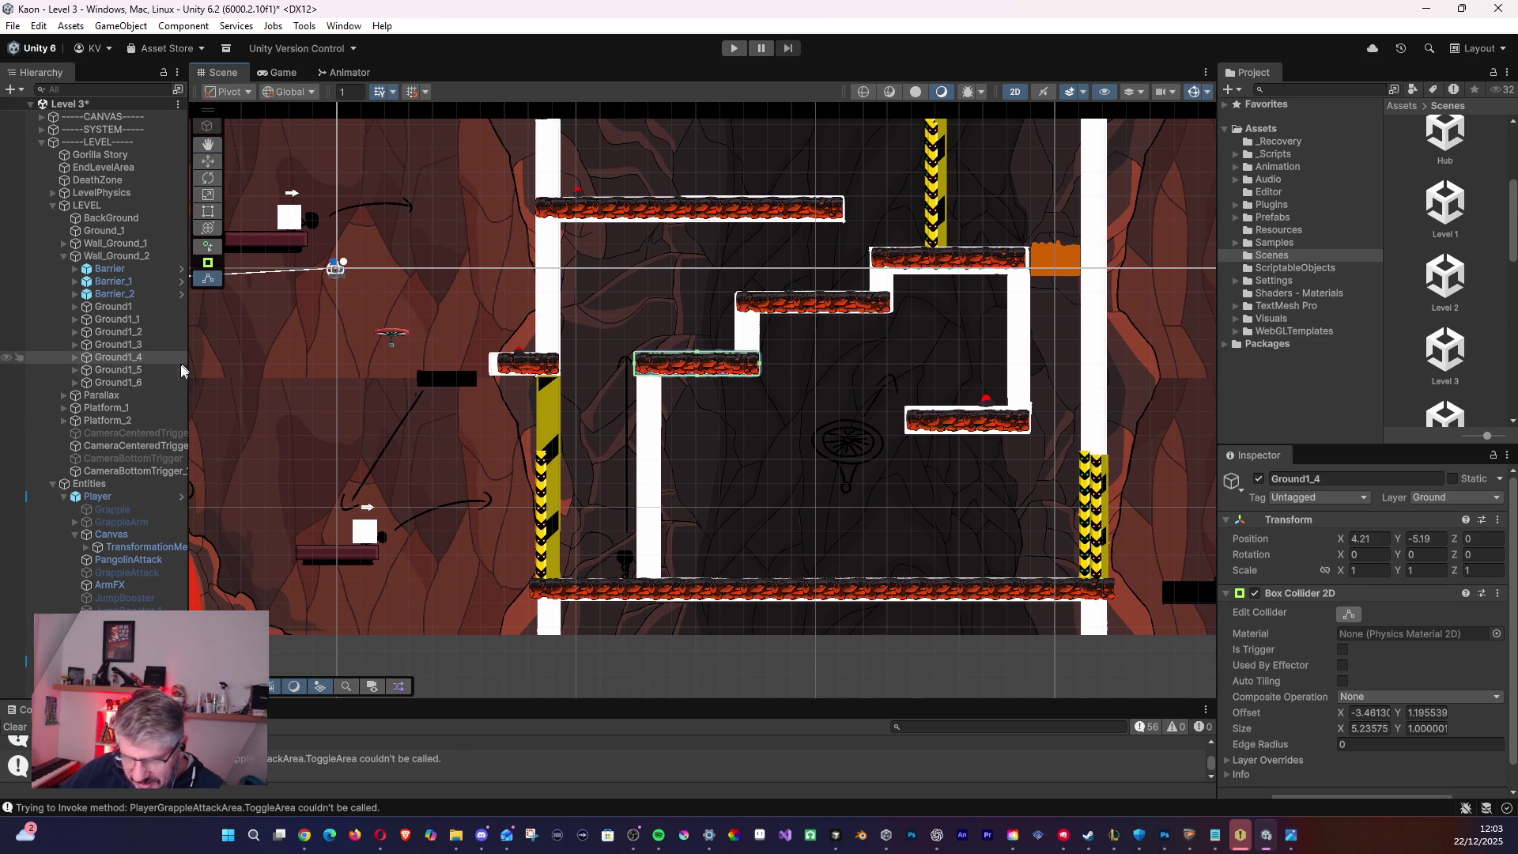
{"action": "left_click", "coordinate": [65, 243]}
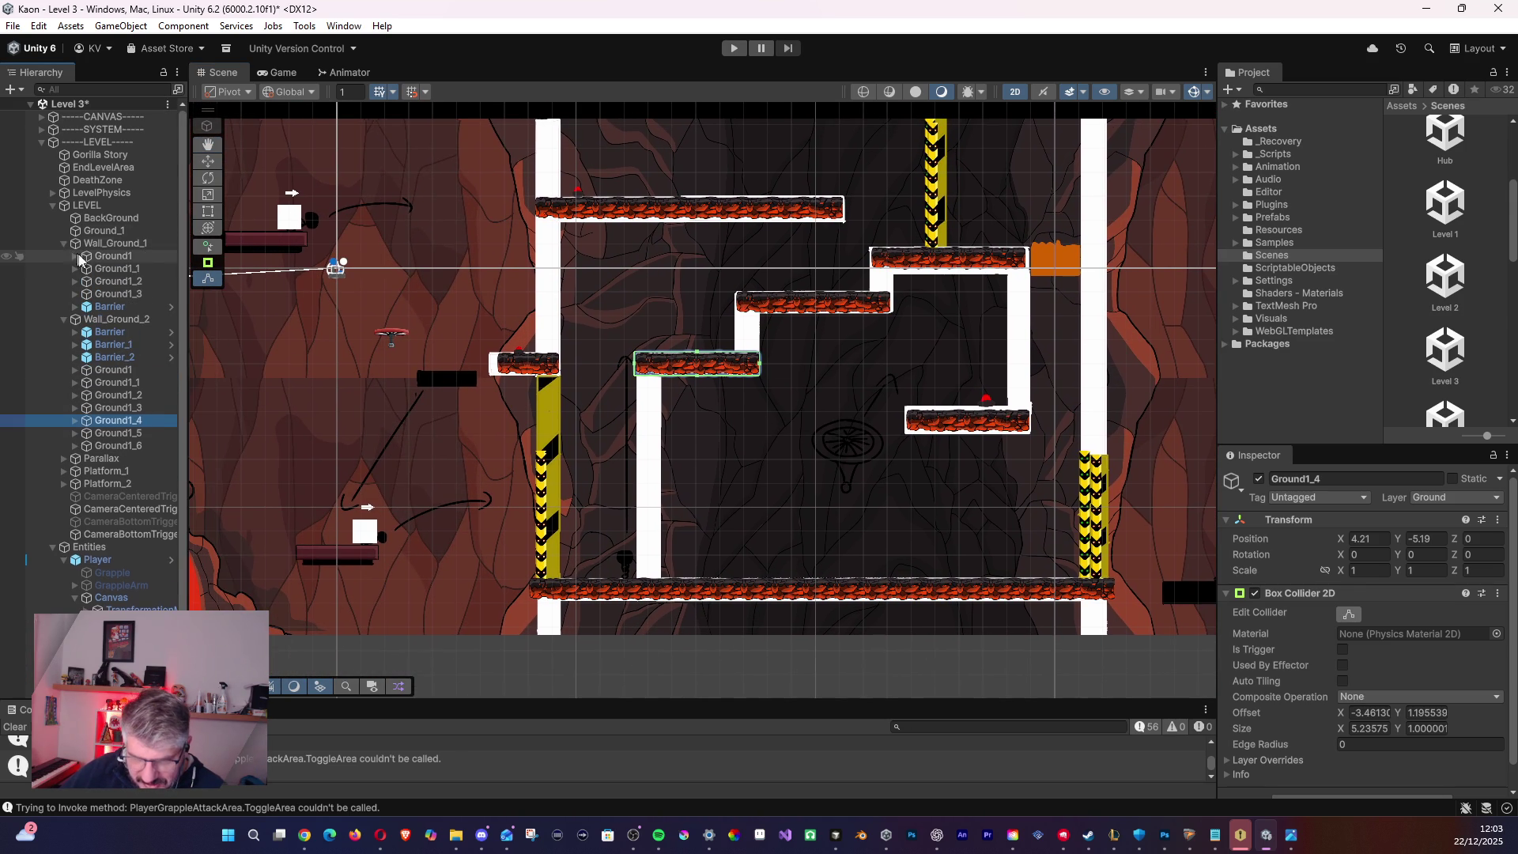
{"action": "left_click", "coordinate": [65, 471]}
{"action": "left_click", "coordinate": [103, 484]}
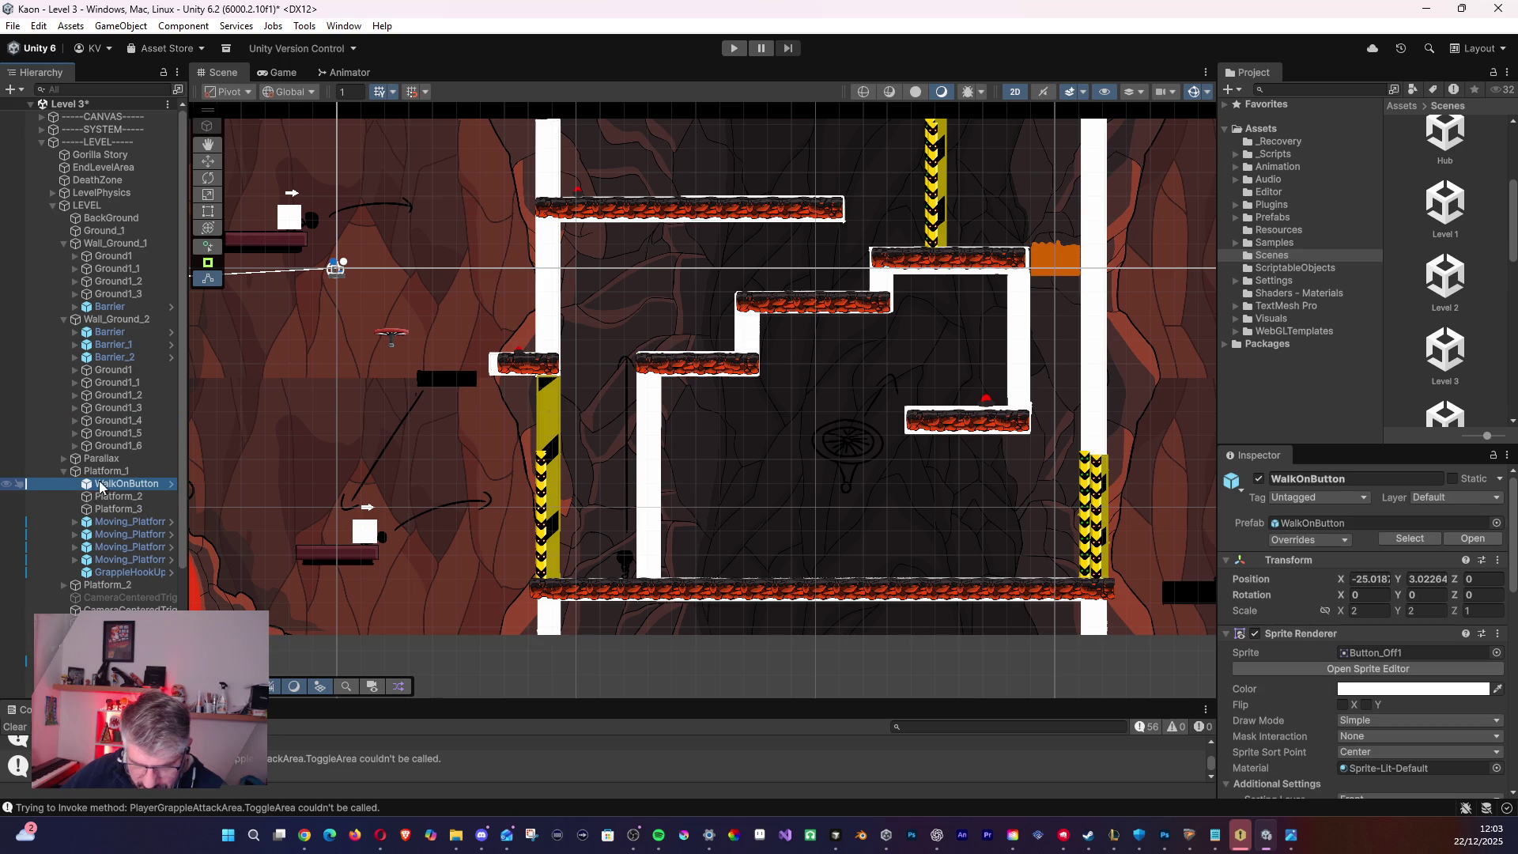
- Frame WalkOnButton, move it under Wall_Ground_1, and put its duplicate WalkOnButton_1 under Wall_Ground_2
{"action": "key", "text": "f"}
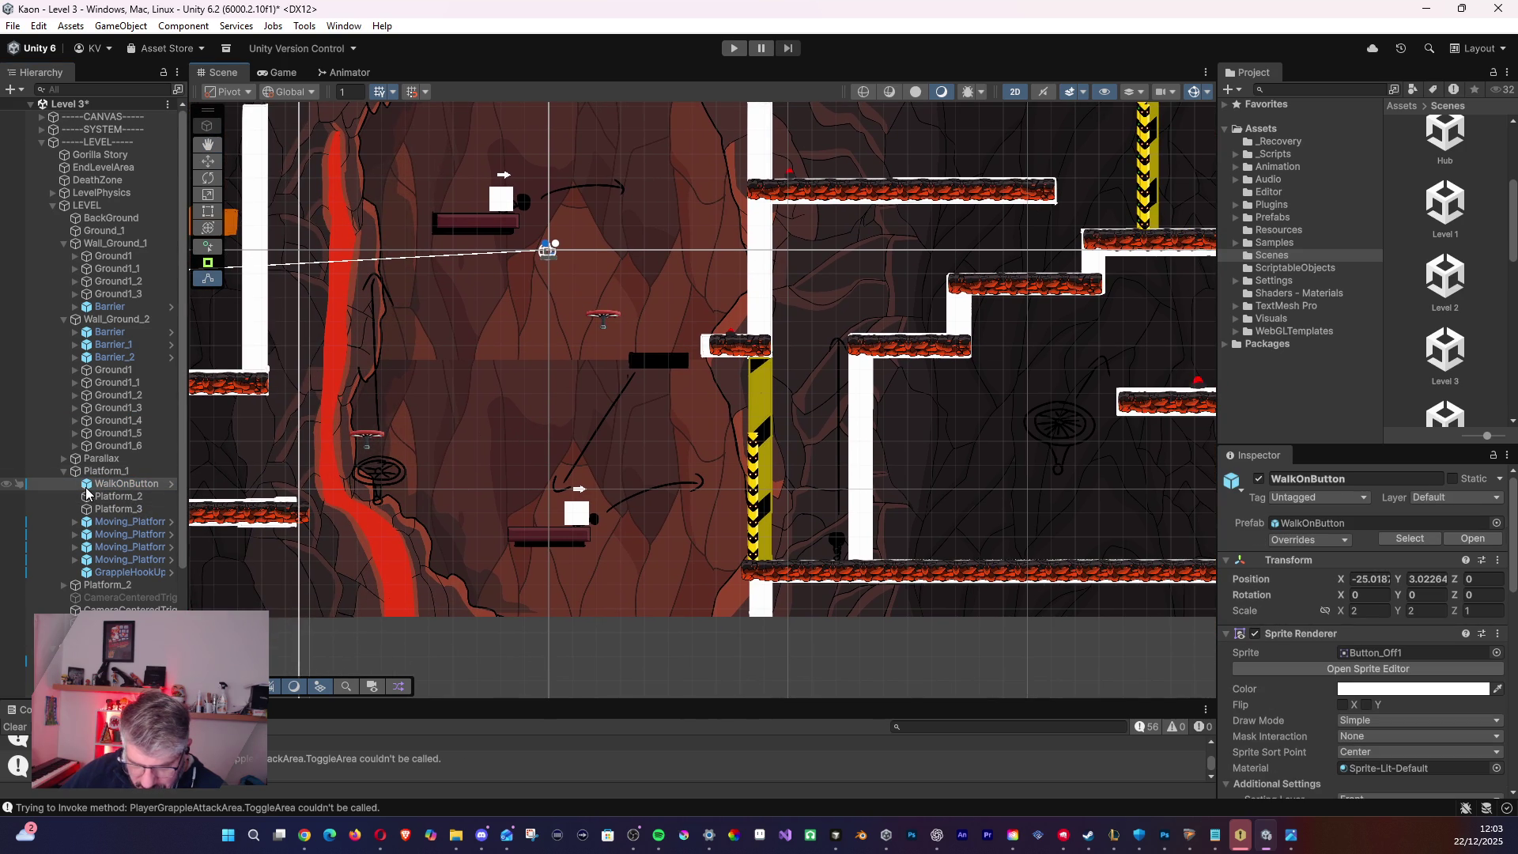
{"action": "left_click_drag", "start_coordinate": [89, 490], "coordinate": [92, 257]}
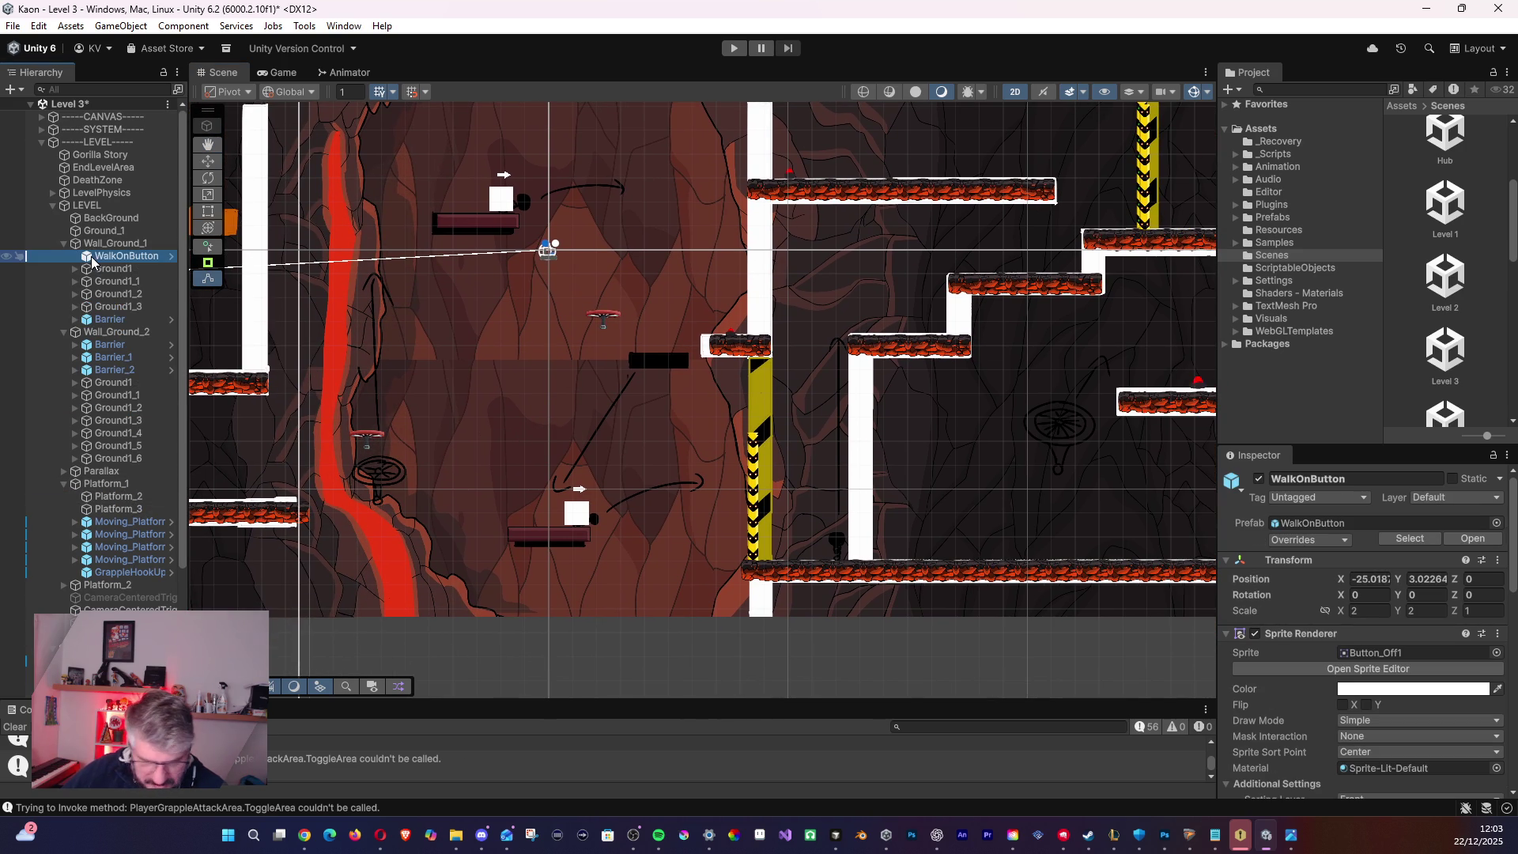
{"action": "key", "text": "ctrl+d"}
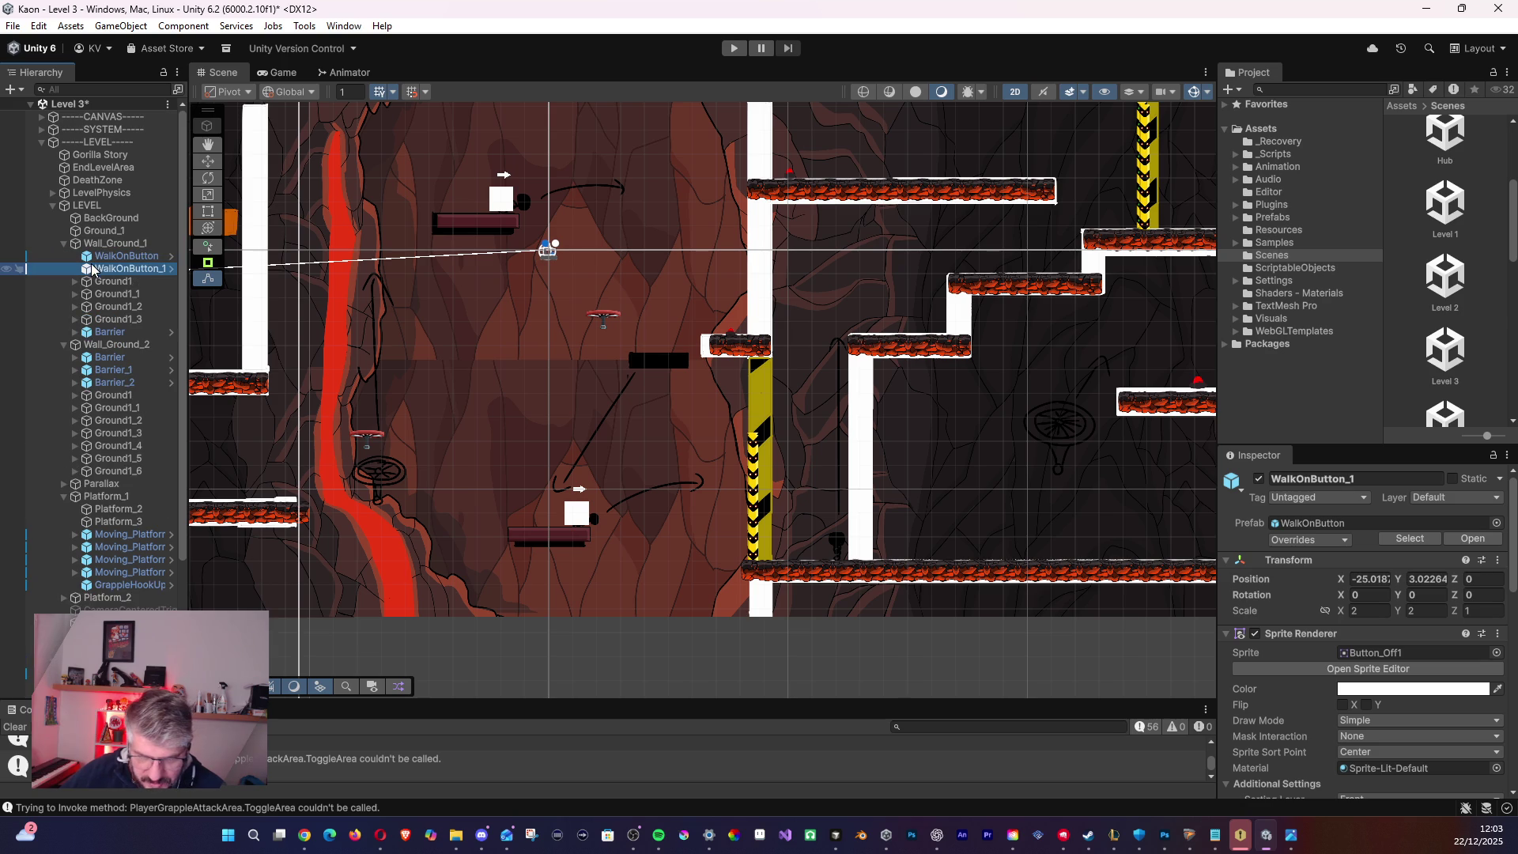
{"action": "left_click_drag", "start_coordinate": [88, 274], "coordinate": [116, 346]}
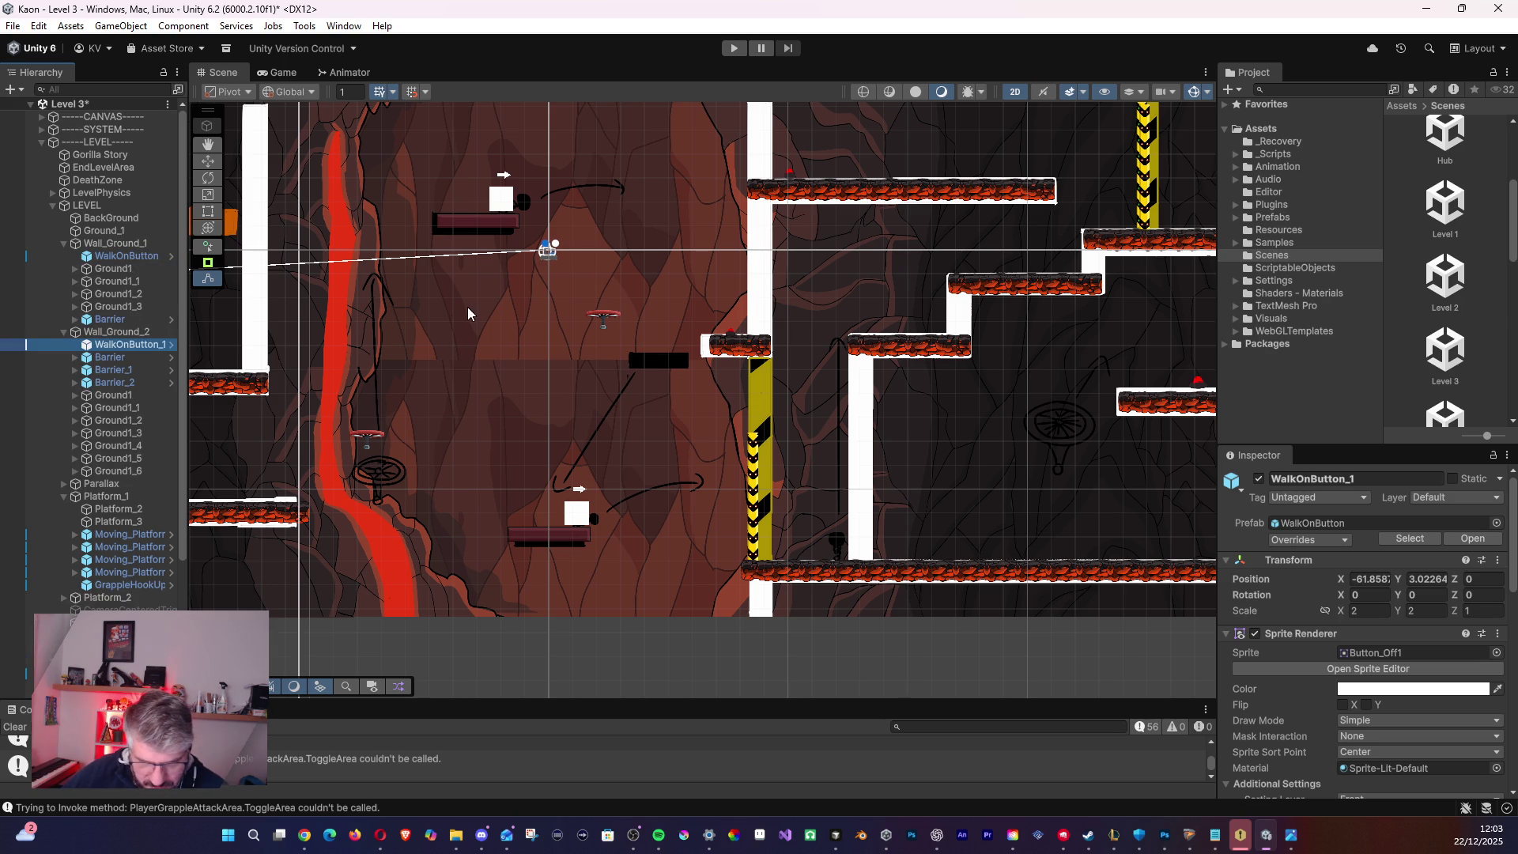
{"action": "scroll", "coordinate": [475, 348], "scroll_direction": "down", "scroll_amount": 5}
{"action": "scroll", "coordinate": [459, 358], "scroll_direction": "down", "scroll_amount": 2}
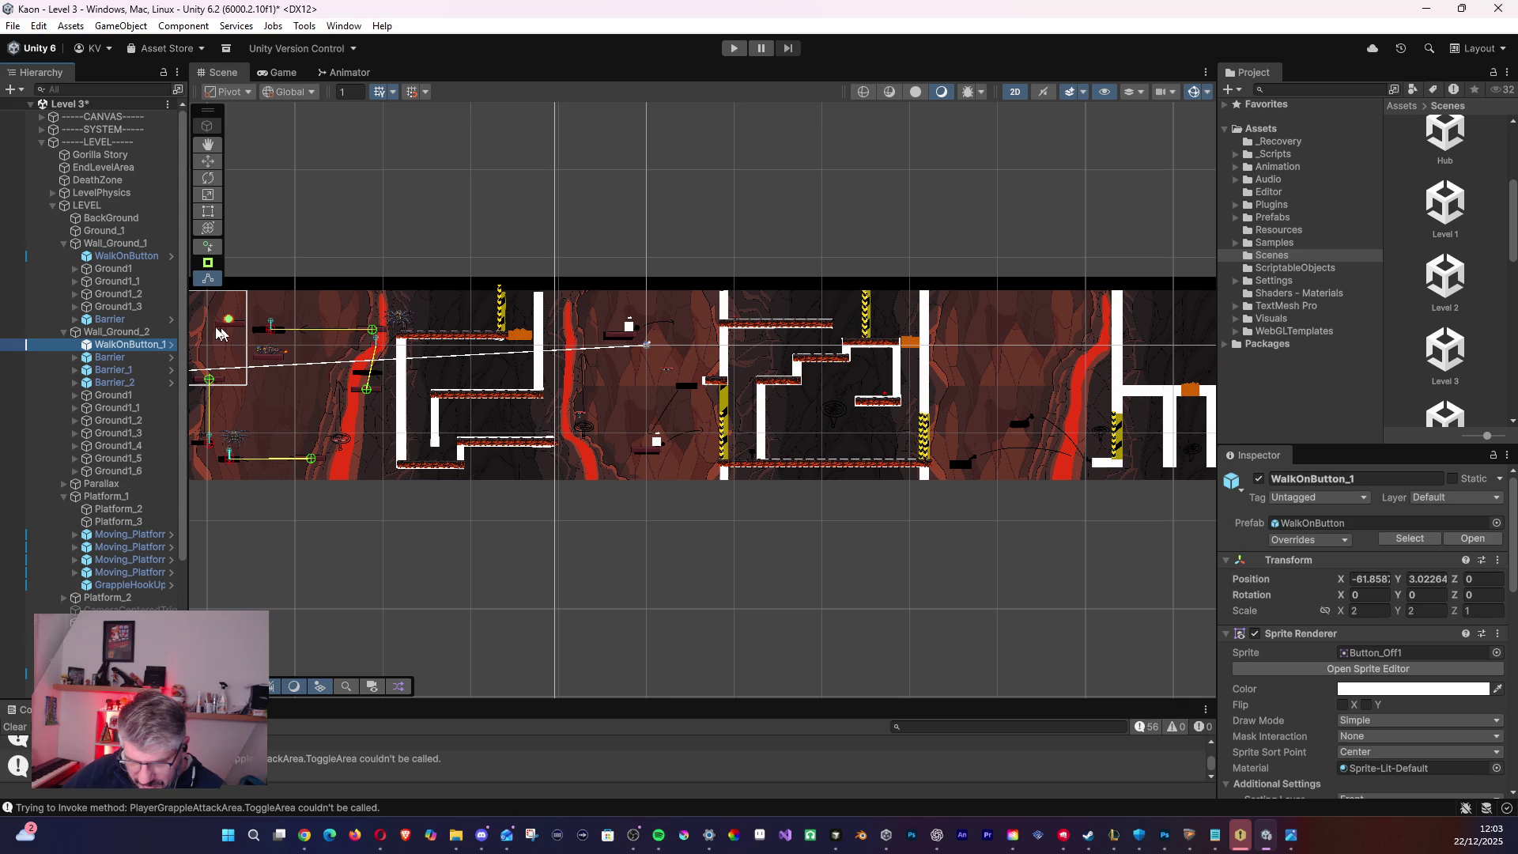
- Move WalkOnButton_1 to mid-level and place its copy WalkOnButton_2 on the top ledge
{"action": "left_click", "coordinate": [208, 162]}
{"action": "mouse_move", "coordinate": [233, 314]}
{"action": "left_mouse_down"}
{"action": "mouse_move", "coordinate": [757, 363]}
{"action": "mouse_move", "coordinate": [719, 368]}
{"action": "left_mouse_up"}
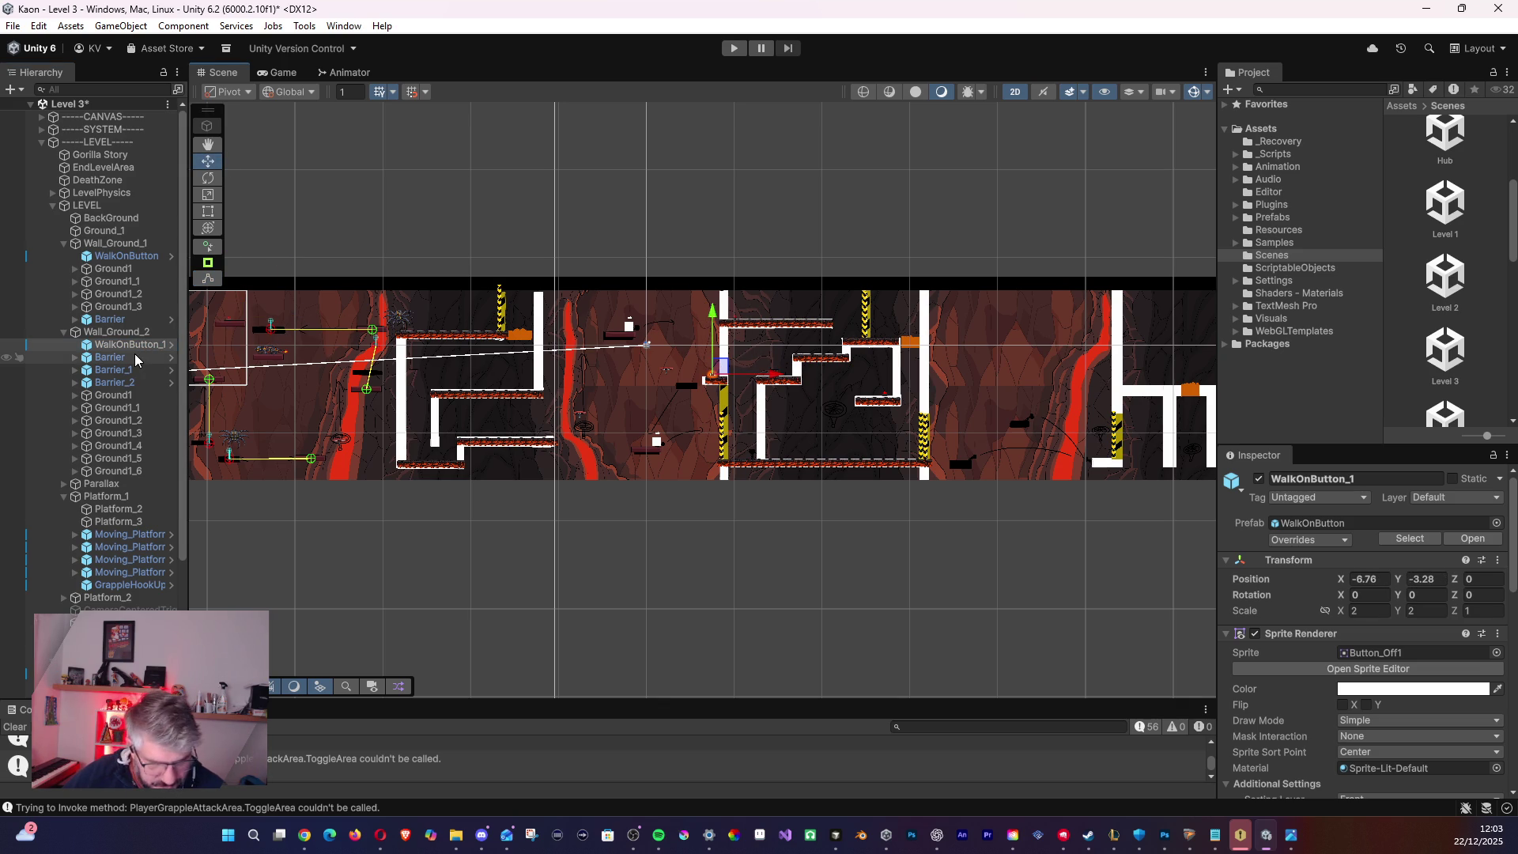
{"action": "key", "text": "ctrl+d"}
{"action": "left_click_drag", "start_coordinate": [720, 362], "coordinate": [747, 309]}
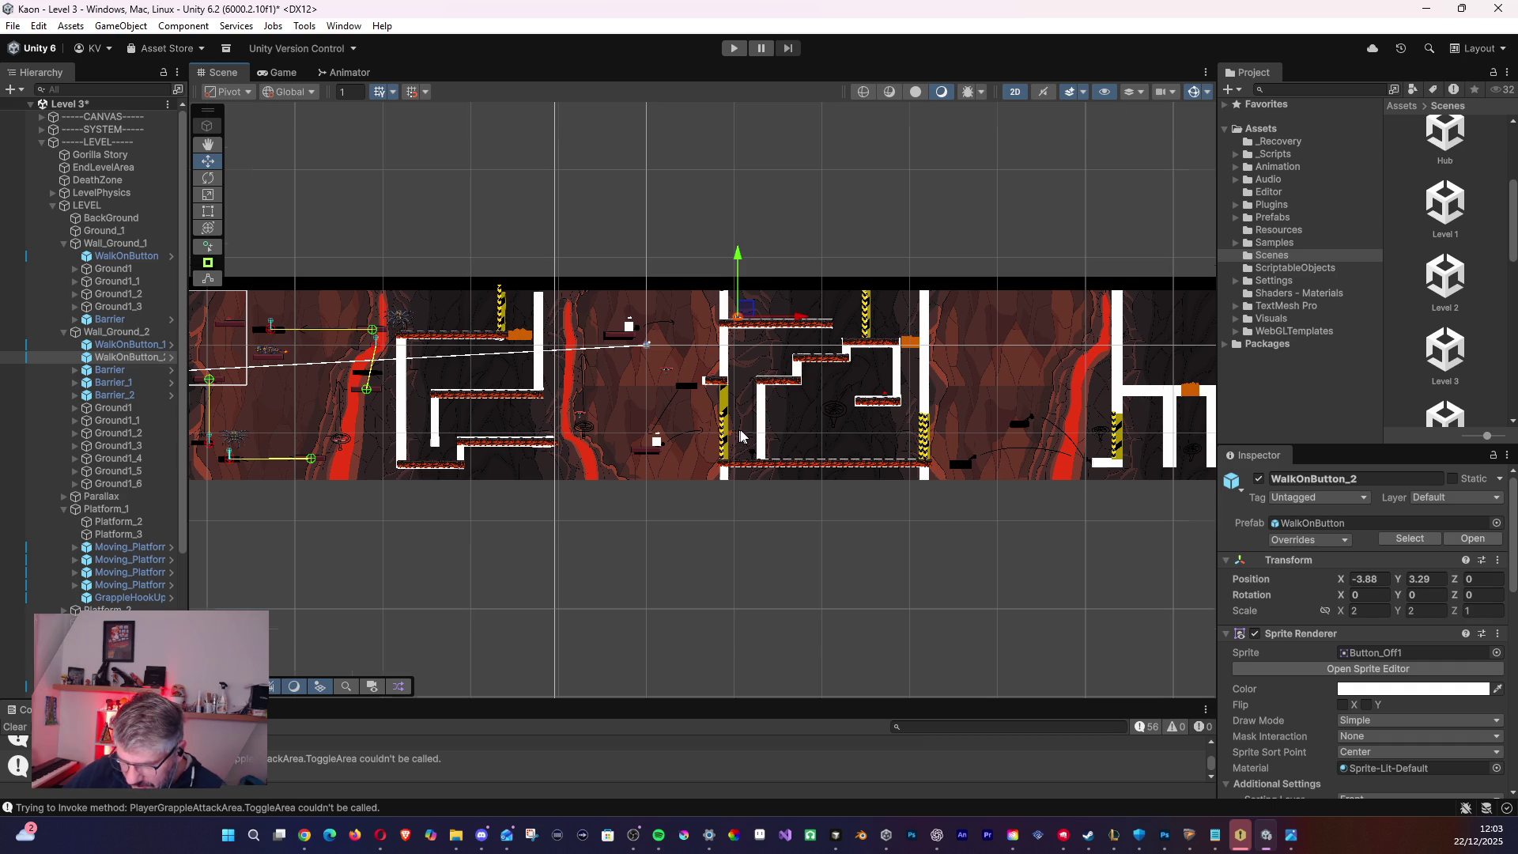
{"action": "scroll", "coordinate": [737, 436], "scroll_direction": "up", "scroll_amount": 8}
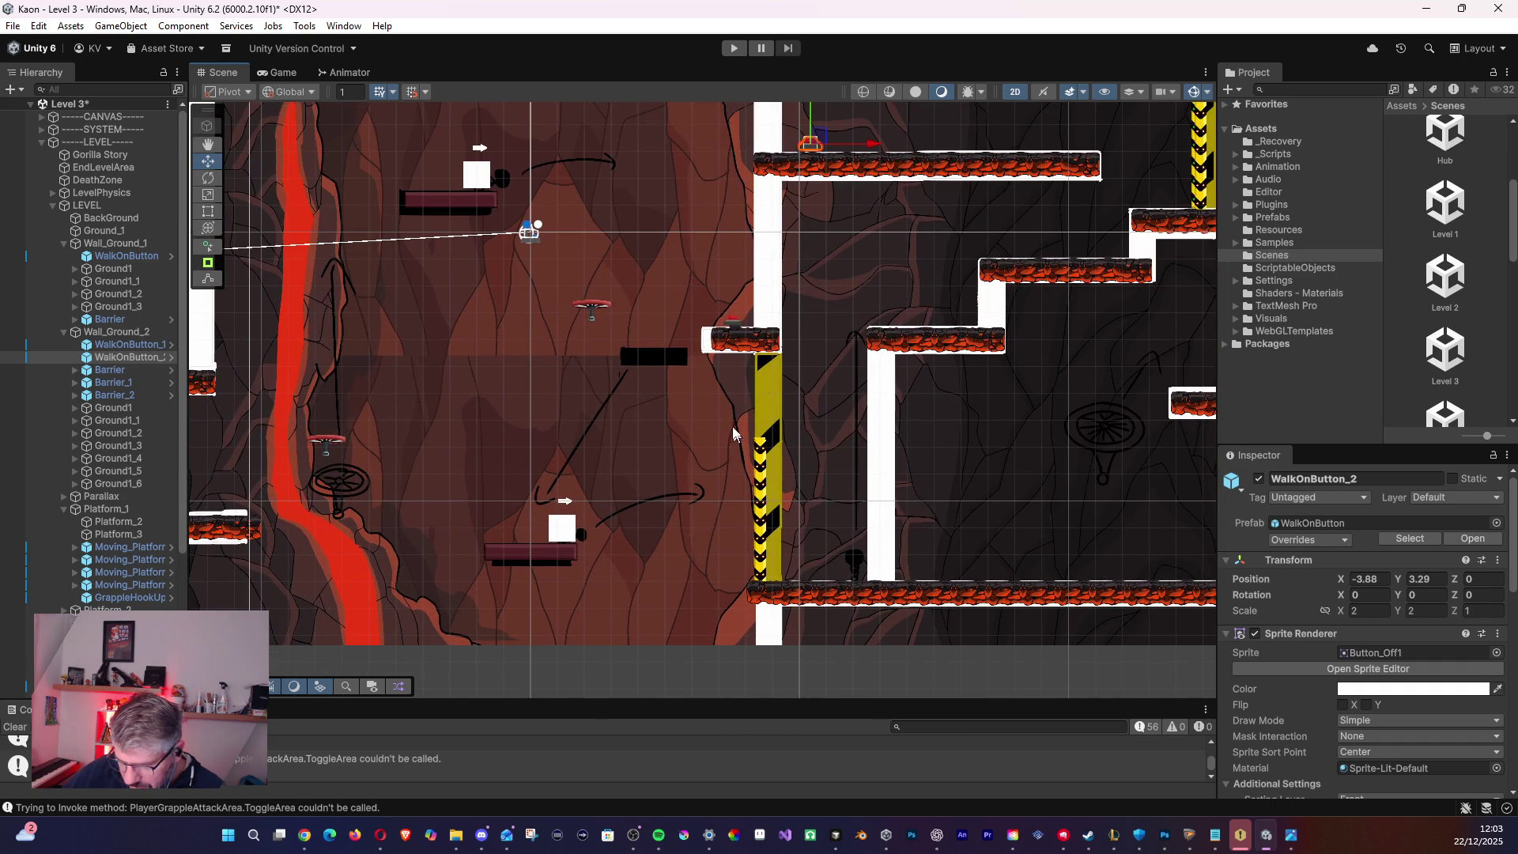
{"action": "left_click_drag", "start_coordinate": [785, 373], "coordinate": [656, 383]}
{"action": "left_click_drag", "start_coordinate": [677, 132], "coordinate": [673, 139]}
- Nudge WalkOnButton_1 onto its ledge at X -8.7, Y -3.43
{"action": "left_click", "coordinate": [126, 344]}
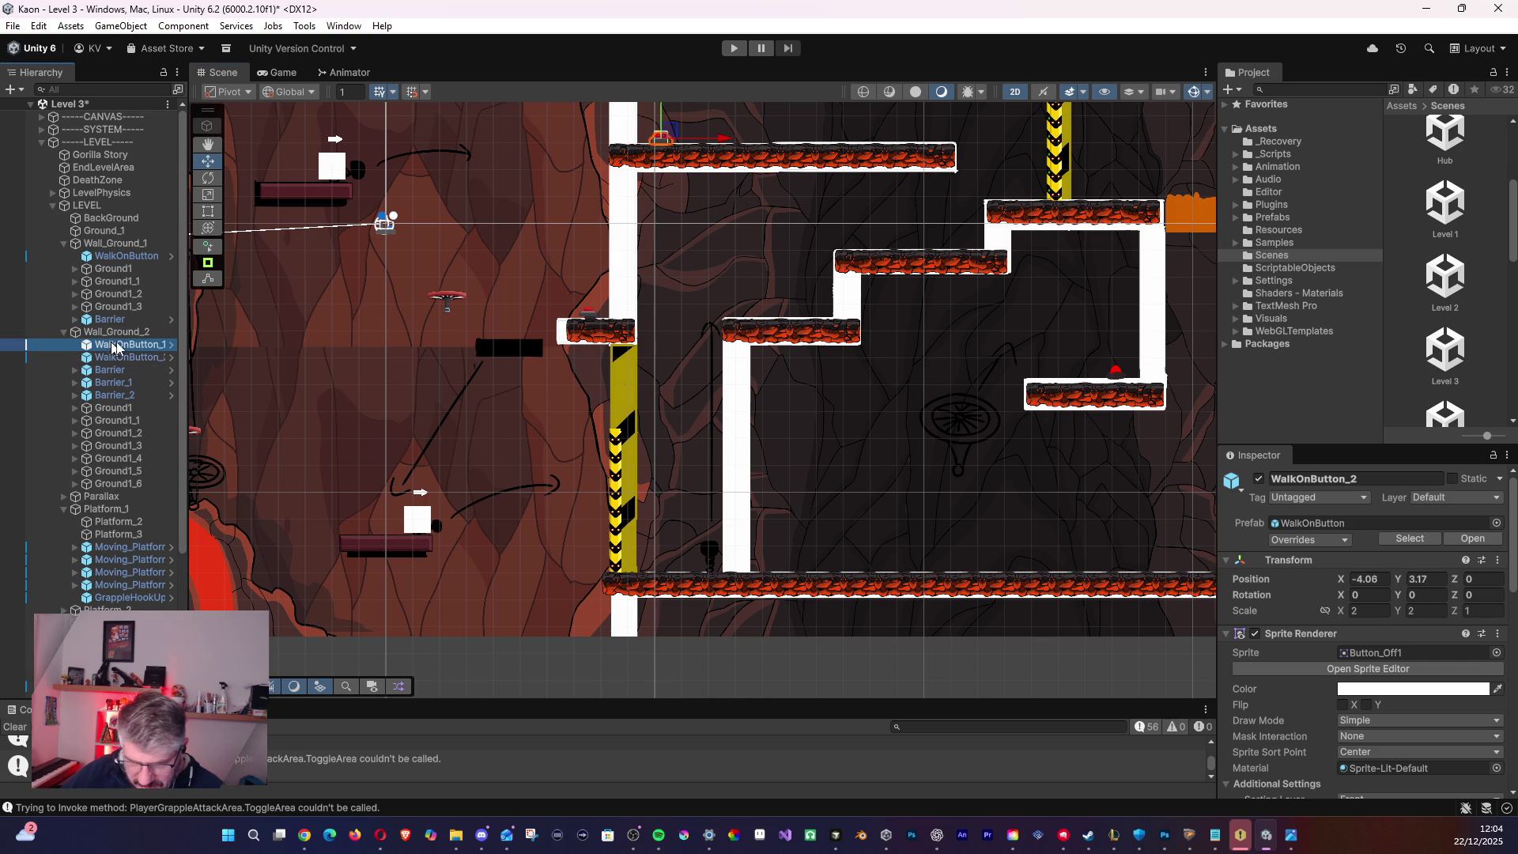
{"action": "left_click_drag", "start_coordinate": [599, 310], "coordinate": [599, 312]}
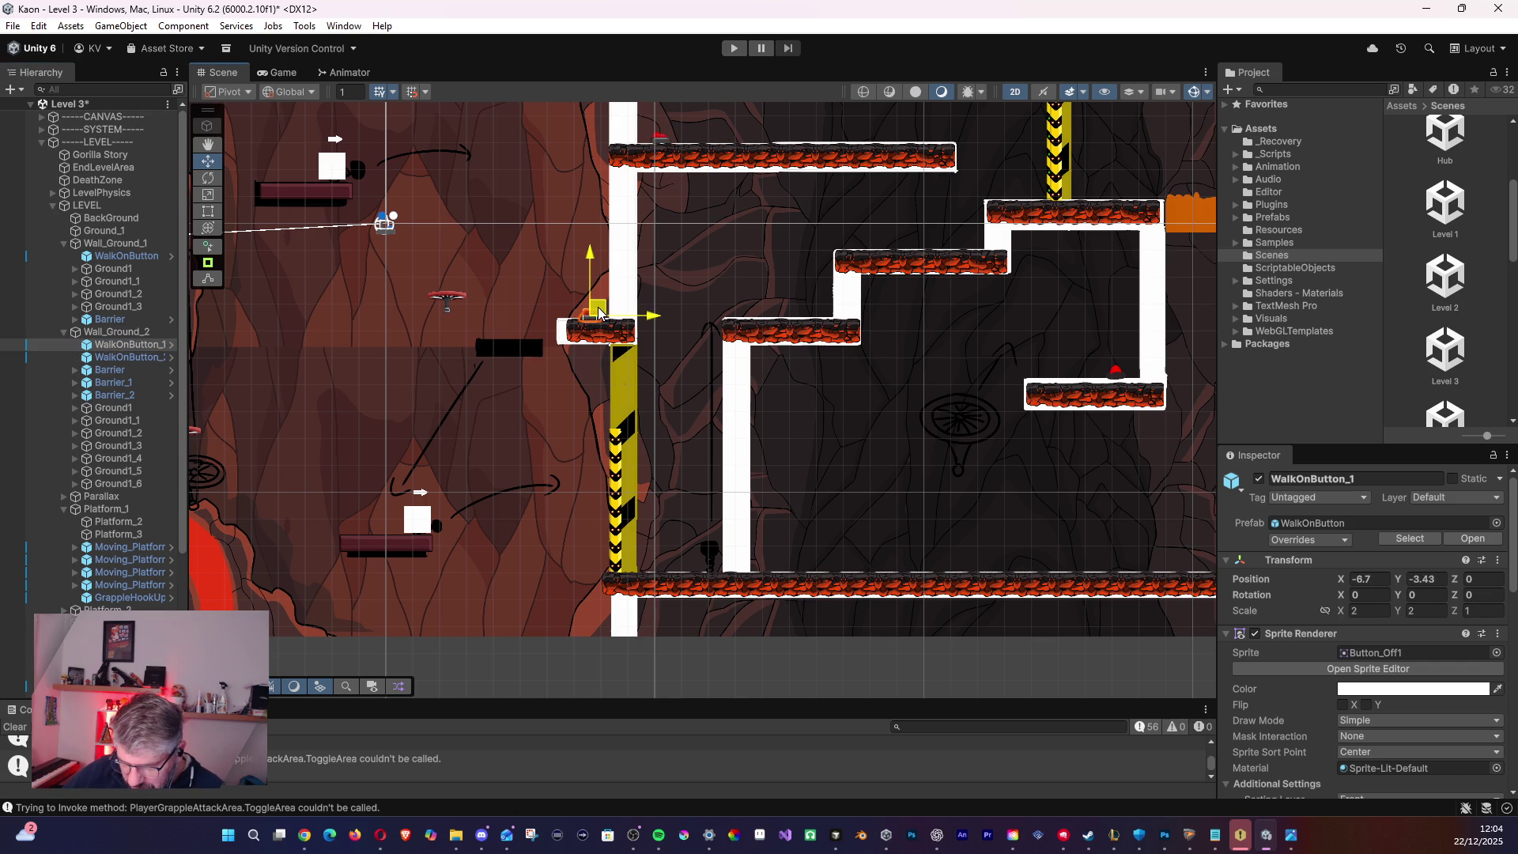
{"action": "left_click", "coordinate": [712, 428]}
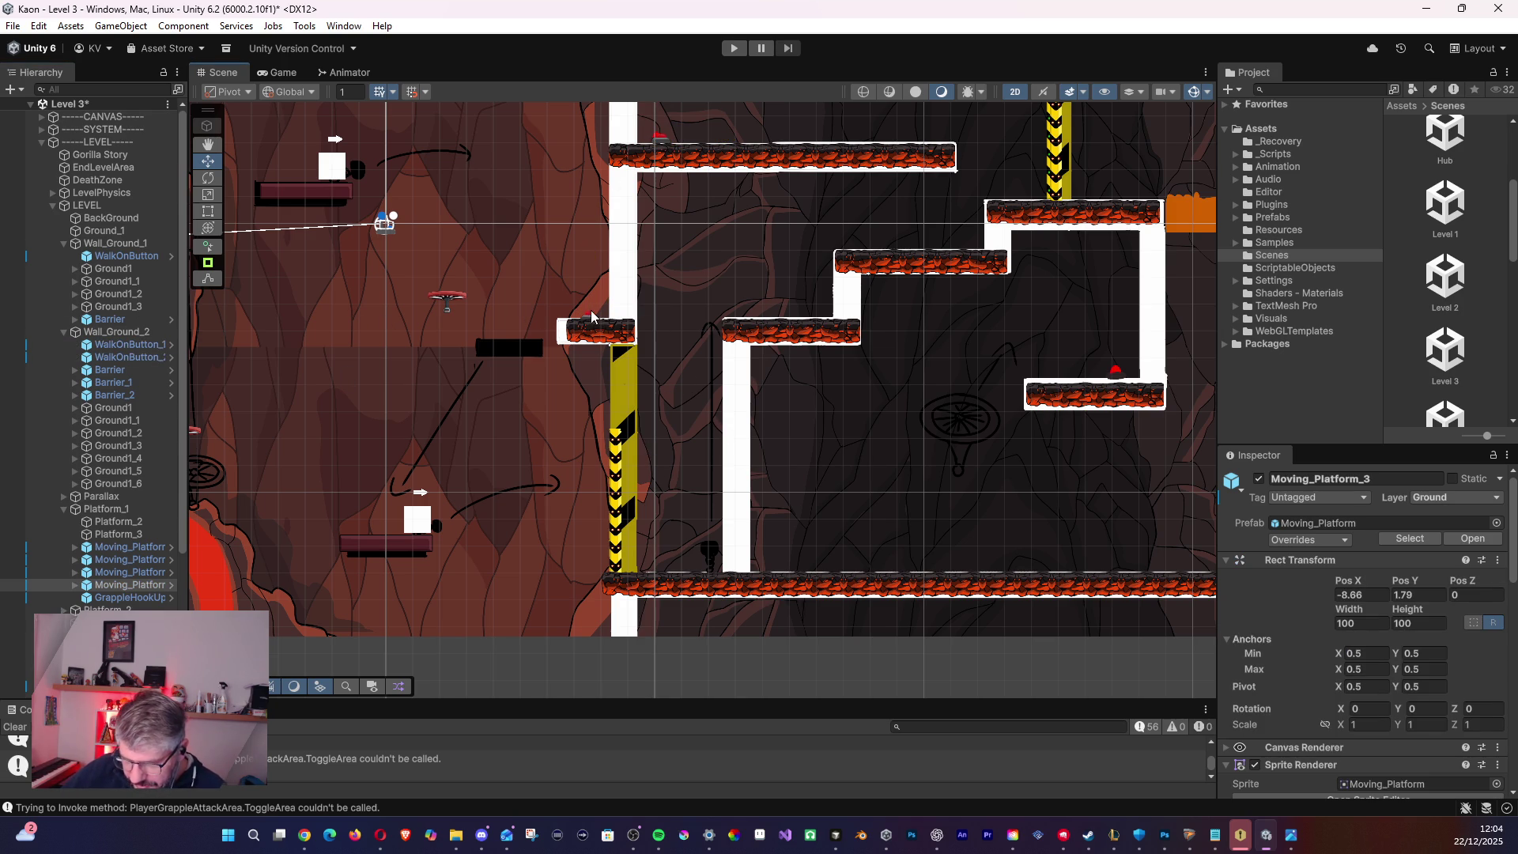
{"action": "scroll", "coordinate": [616, 438], "scroll_direction": "up", "scroll_amount": 5}
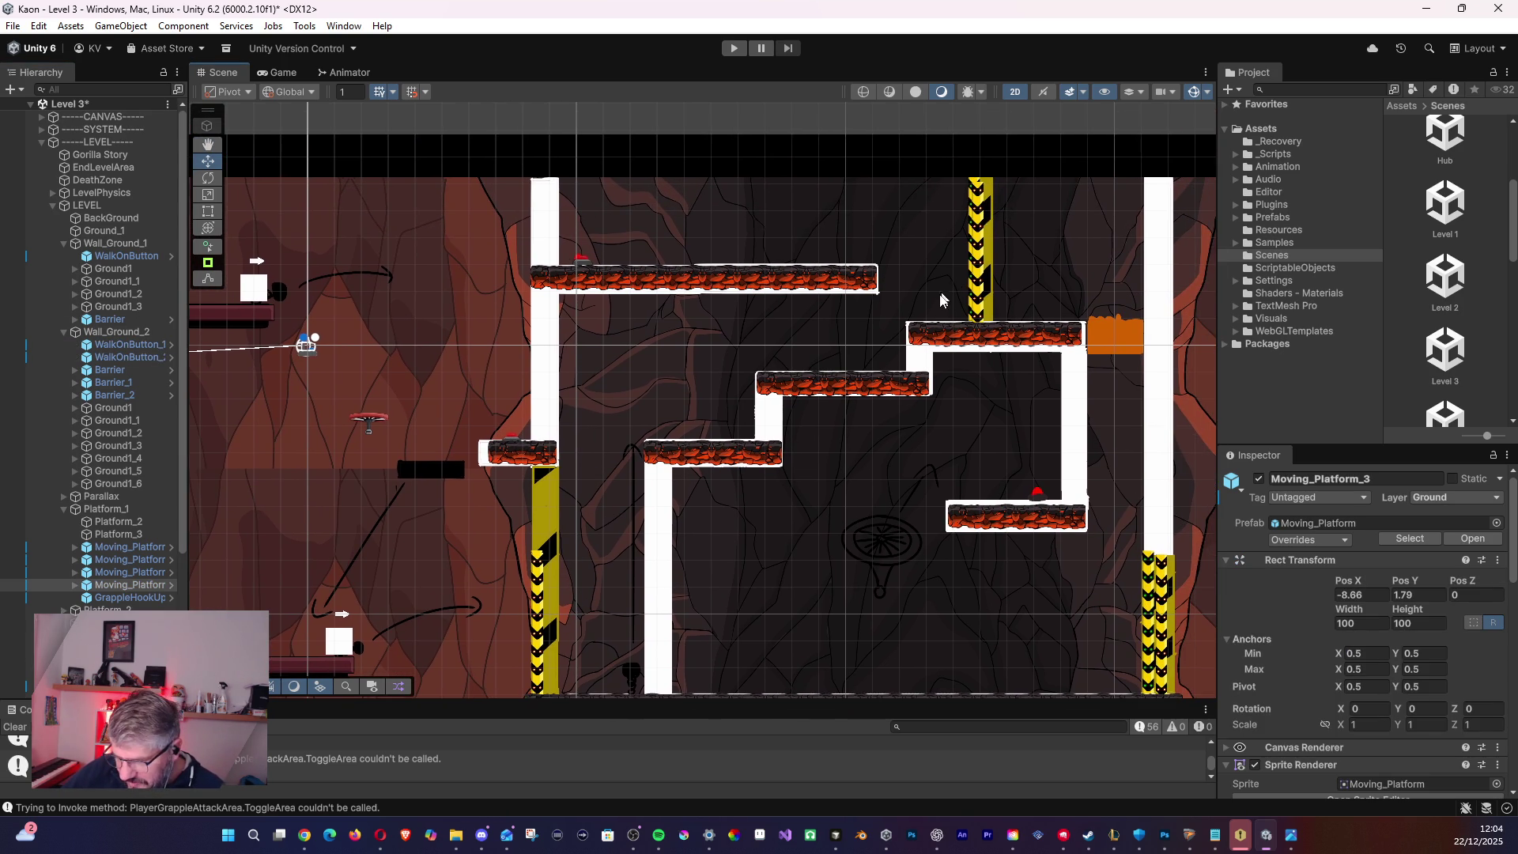
{"action": "scroll", "coordinate": [948, 294], "scroll_direction": "down", "scroll_amount": 5}
- Duplicate WalkOnButton_2 as WalkOnButton_3 on the lower-right ledge at X 12.84, Y -5.83
{"action": "left_click", "coordinate": [145, 360]}
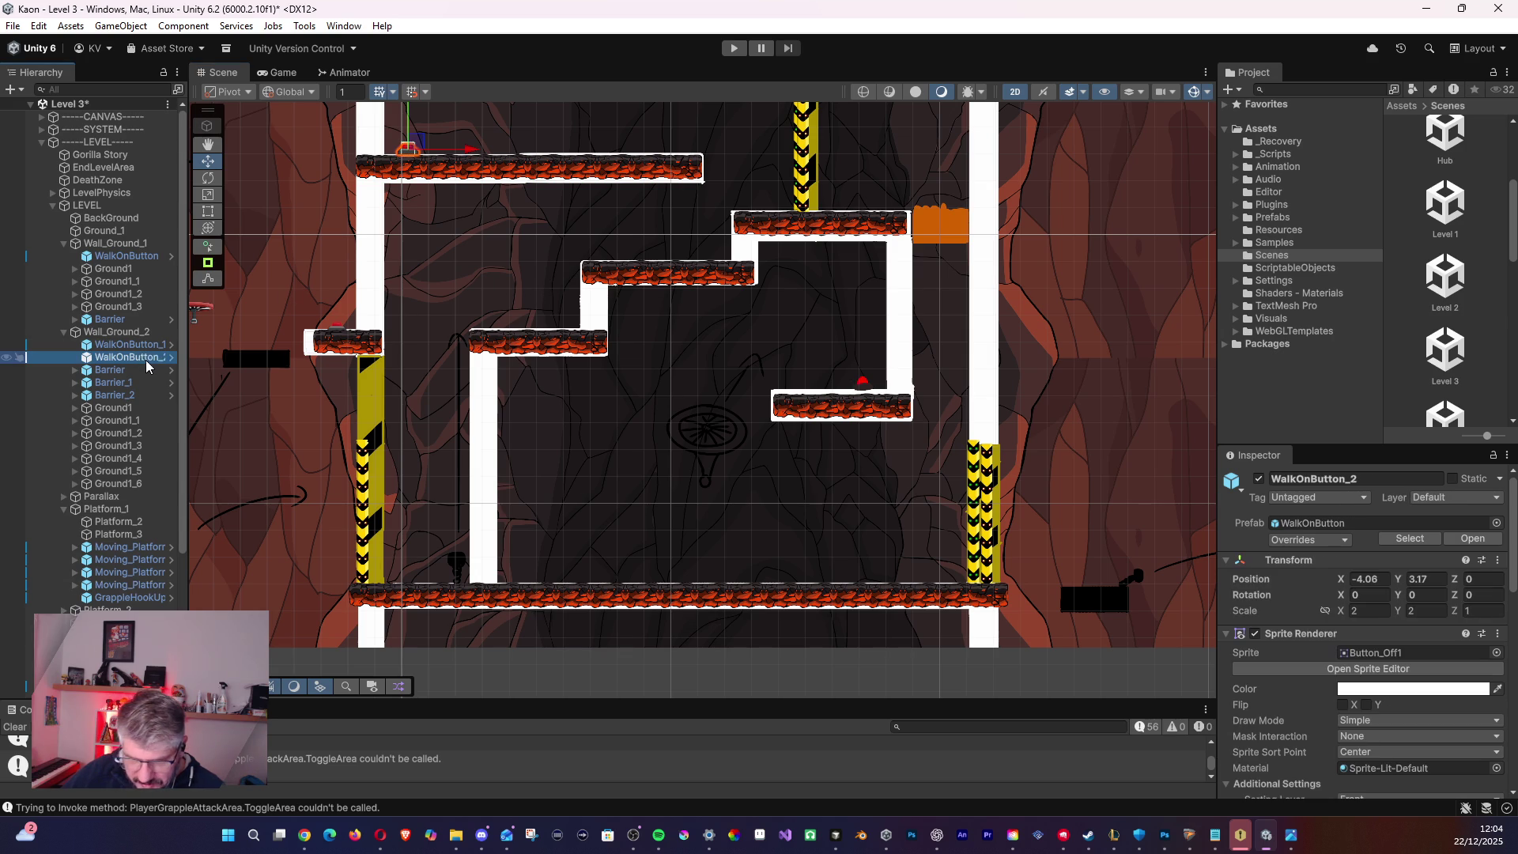
{"action": "key", "text": "ctrl+d"}
{"action": "mouse_move", "coordinate": [419, 149]}
{"action": "left_mouse_down"}
{"action": "mouse_move", "coordinate": [832, 349]}
{"action": "mouse_move", "coordinate": [869, 385]}
{"action": "left_mouse_up"}
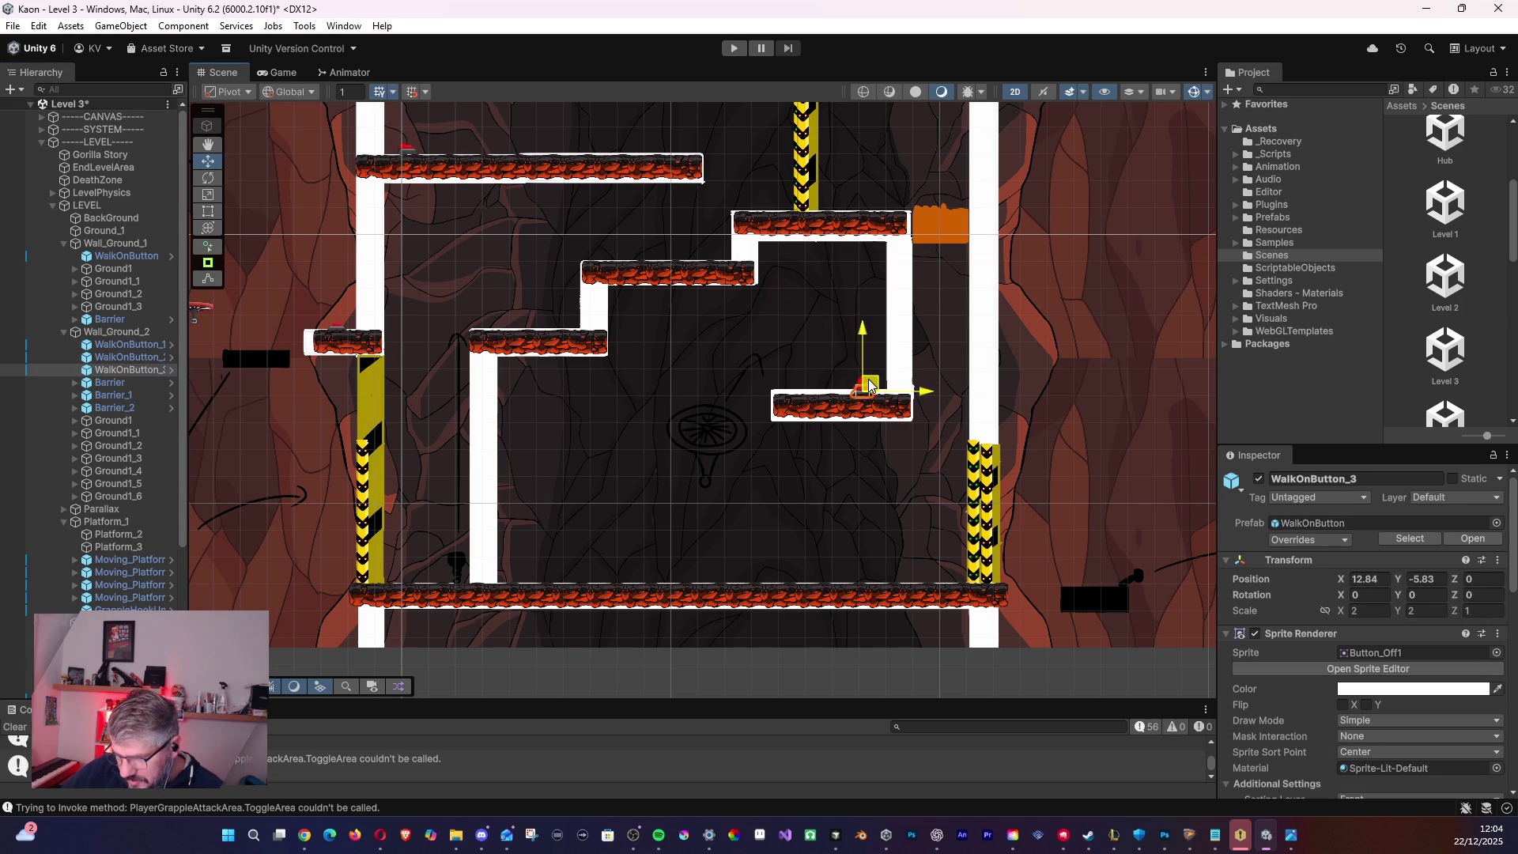
{"action": "mouse_move", "coordinate": [633, 511]}
{"action": "left_mouse_down"}
{"action": "mouse_move", "coordinate": [858, 458]}
{"action": "mouse_move", "coordinate": [468, 395]}
{"action": "mouse_move", "coordinate": [311, 424]}
{"action": "mouse_move", "coordinate": [377, 415]}
{"action": "left_mouse_up"}
{"action": "left_click", "coordinate": [119, 348]}
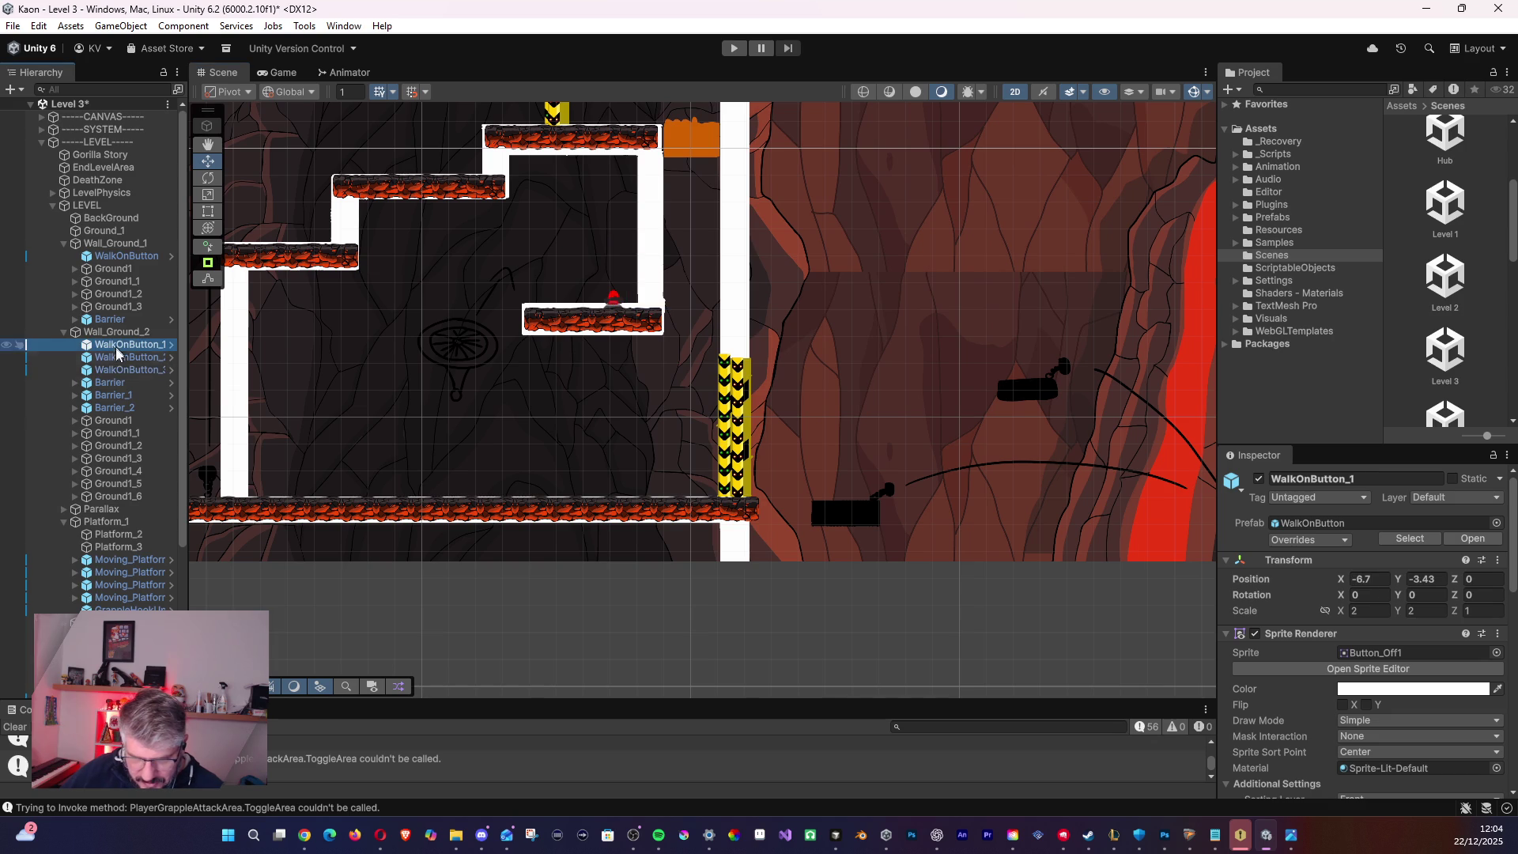
{"action": "mouse_move", "coordinate": [486, 395]}
{"action": "left_mouse_down"}
{"action": "mouse_move", "coordinate": [752, 508]}
{"action": "mouse_move", "coordinate": [815, 503]}
{"action": "mouse_move", "coordinate": [802, 521]}
{"action": "left_mouse_up"}
- Reorder Barrier between Barrier_1 and Barrier_2 in Wall_Ground_2 and check each barrier
{"action": "left_click", "coordinate": [129, 383]}
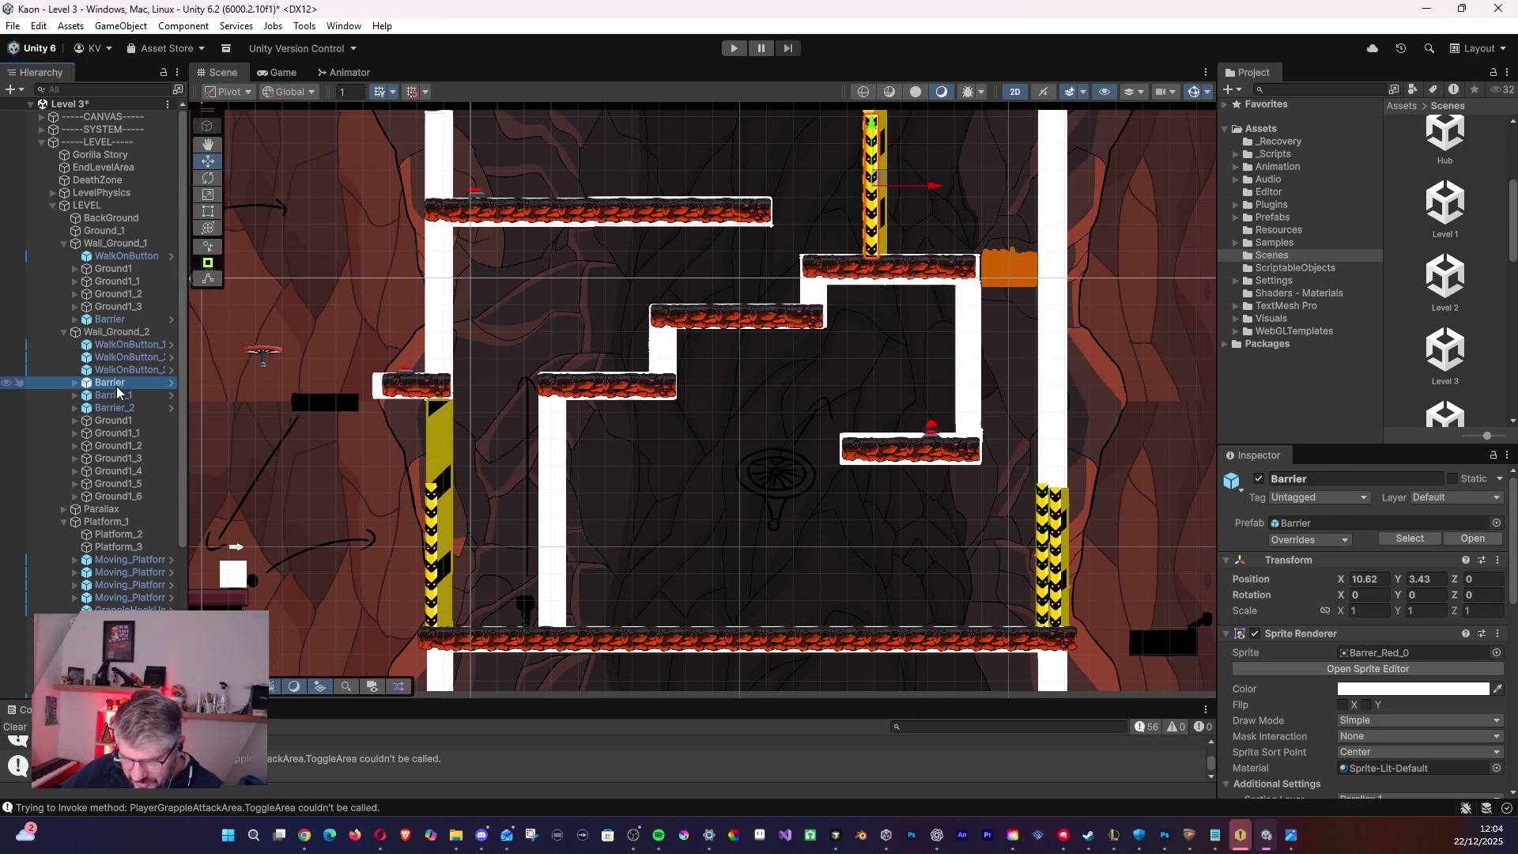
{"action": "left_click_drag", "start_coordinate": [121, 382], "coordinate": [118, 405]}
{"action": "left_click", "coordinate": [117, 387]}
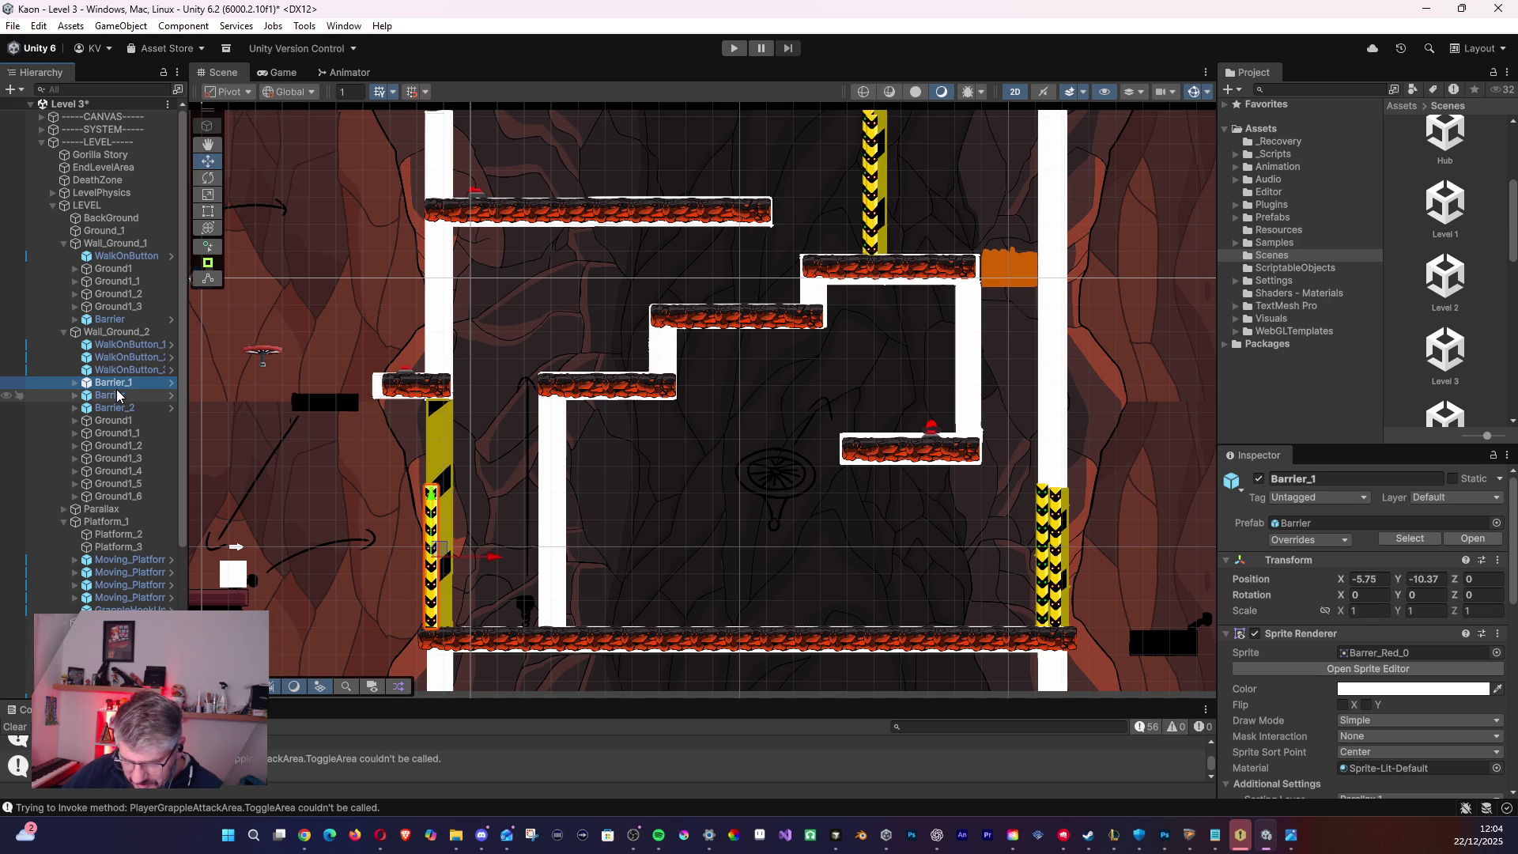
{"action": "left_click", "coordinate": [118, 397]}
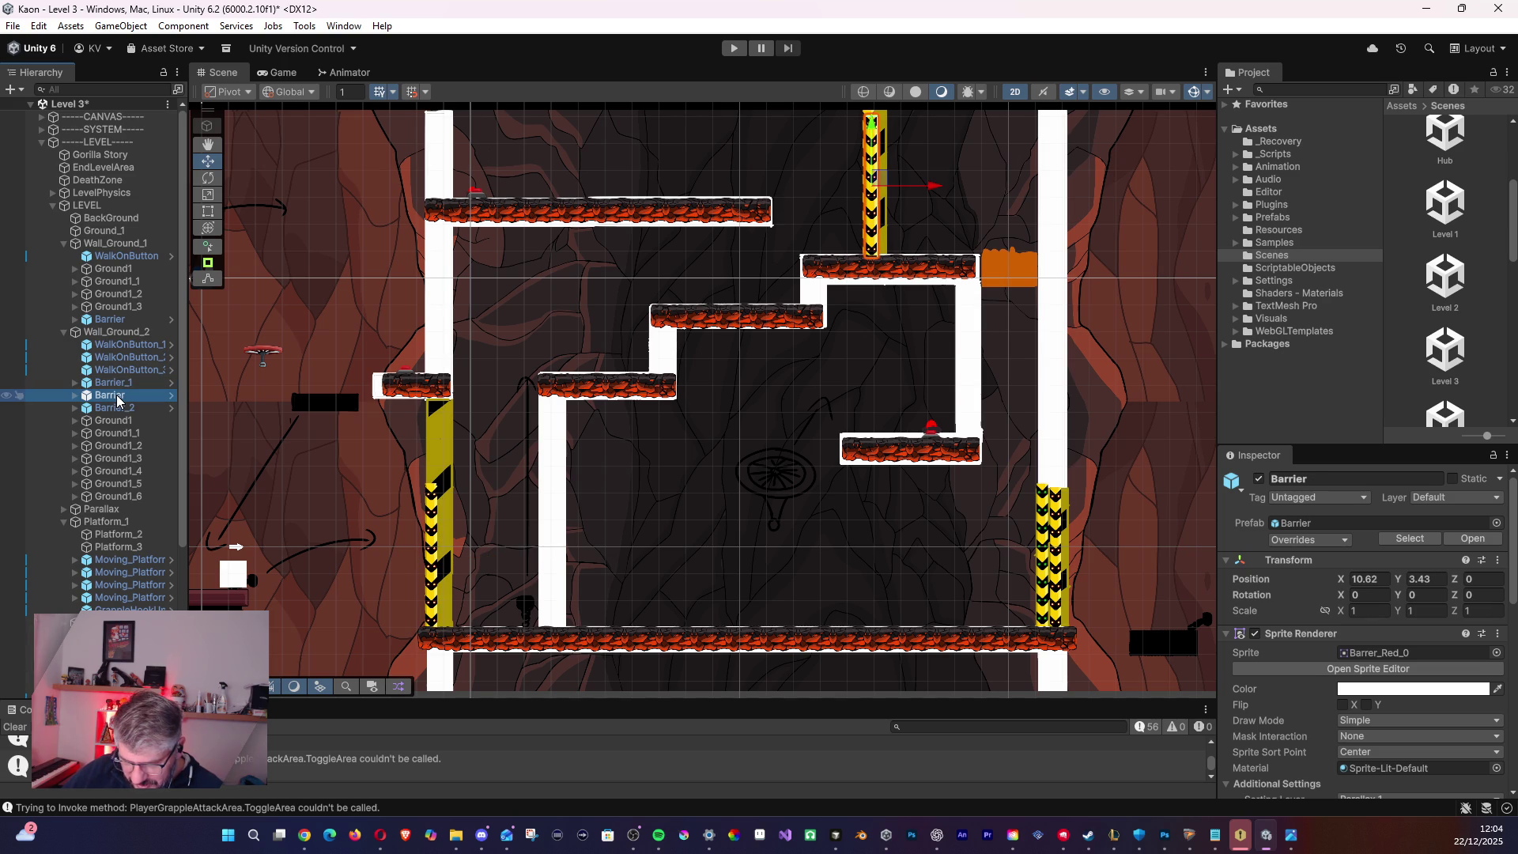
{"action": "left_click", "coordinate": [121, 406]}
{"action": "left_click", "coordinate": [119, 394]}
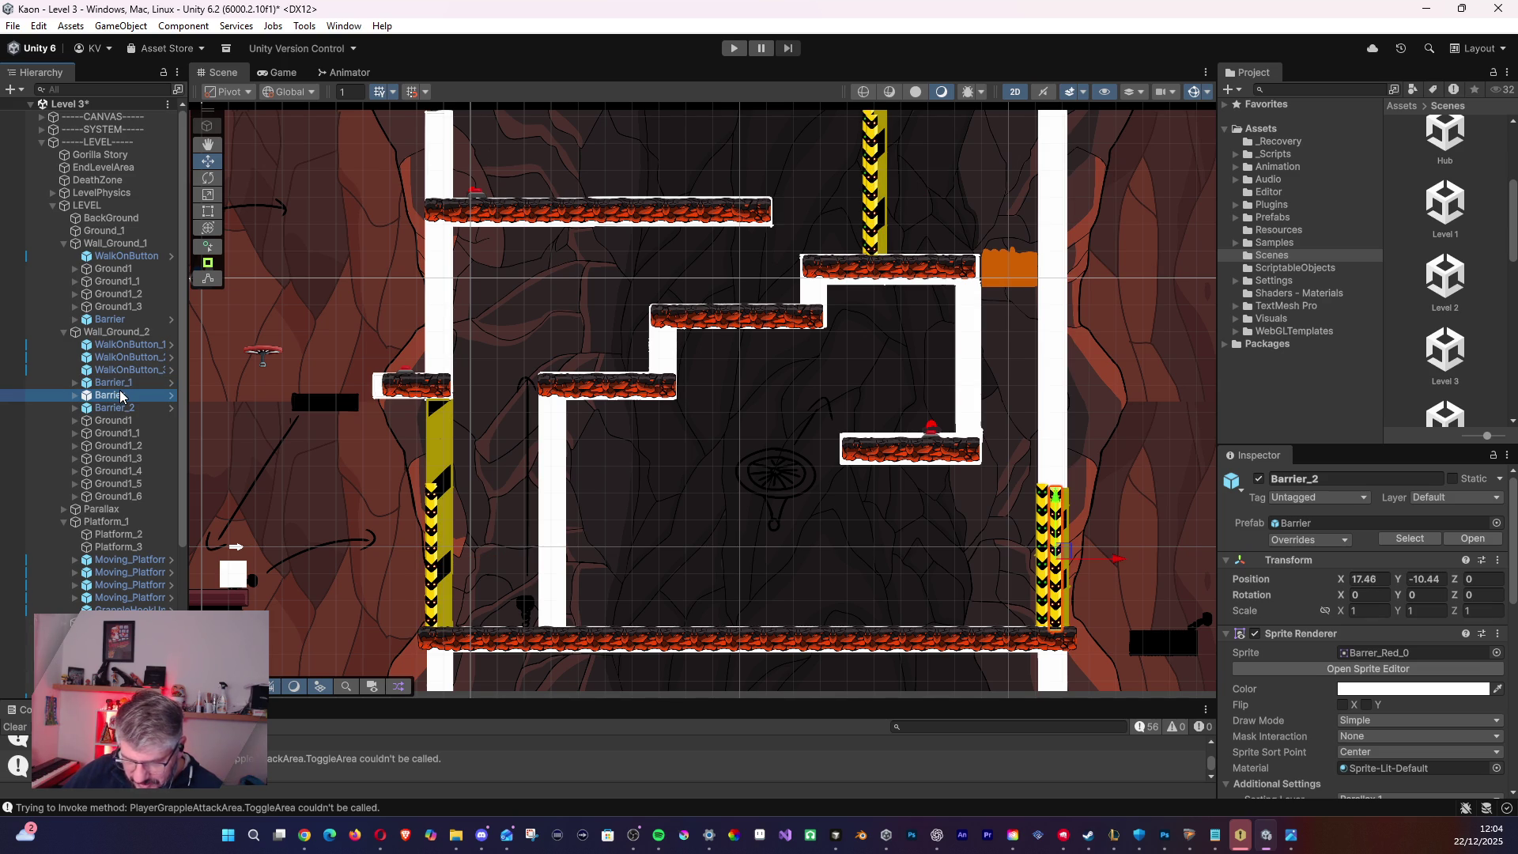
- Set WalkOnButton_1's On Press to call Barrier.StartOpen on Barrier_1
{"action": "left_click", "coordinate": [126, 345]}
{"action": "scroll", "coordinate": [1239, 603], "scroll_direction": "down", "scroll_amount": 5}
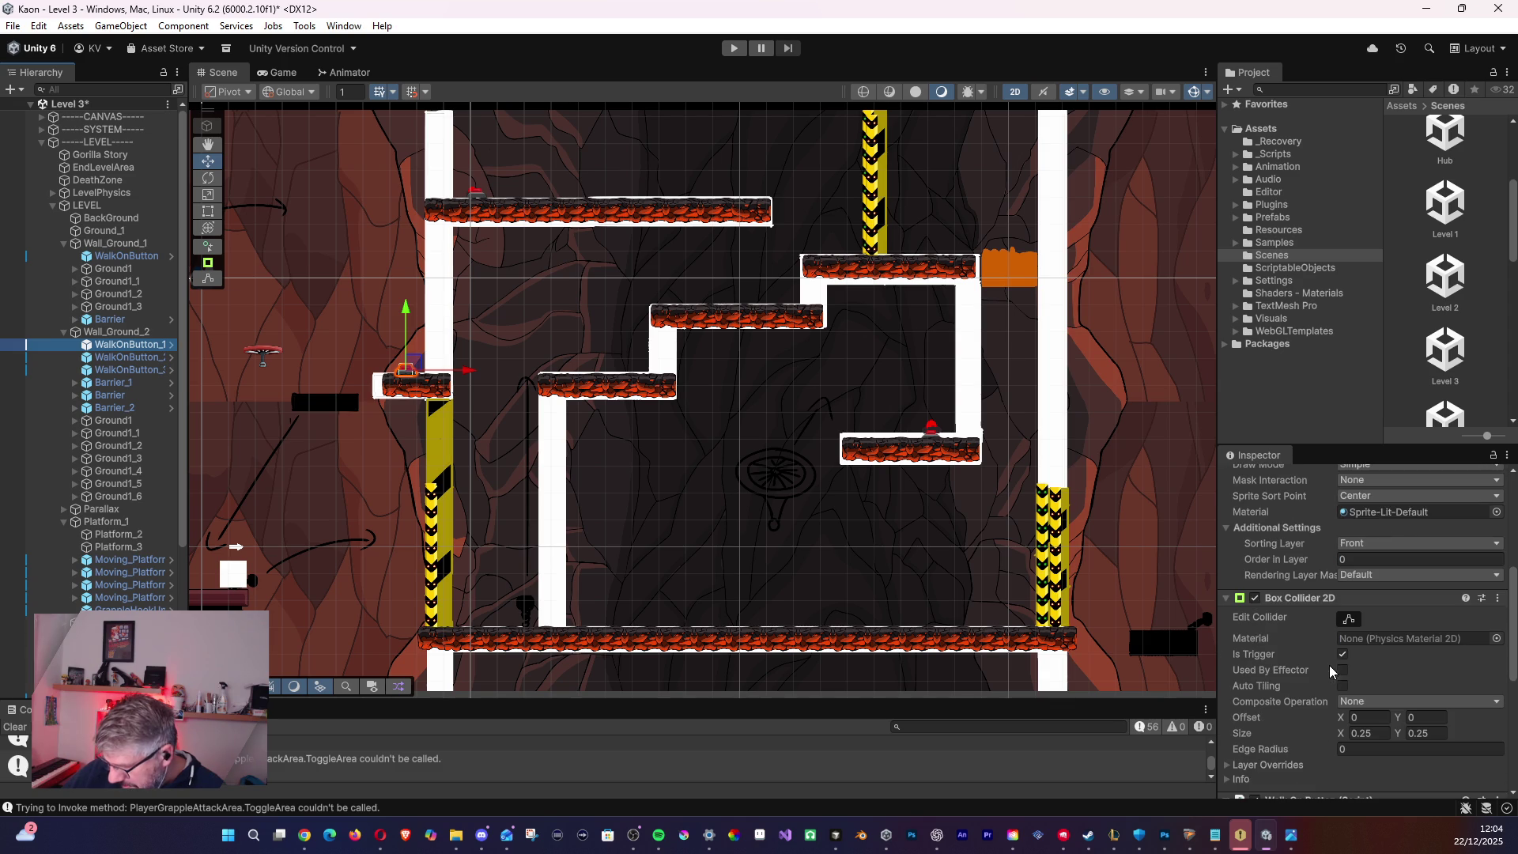
{"action": "left_click", "coordinate": [1237, 604]}
{"action": "scroll", "coordinate": [1281, 625], "scroll_direction": "down", "scroll_amount": 1}
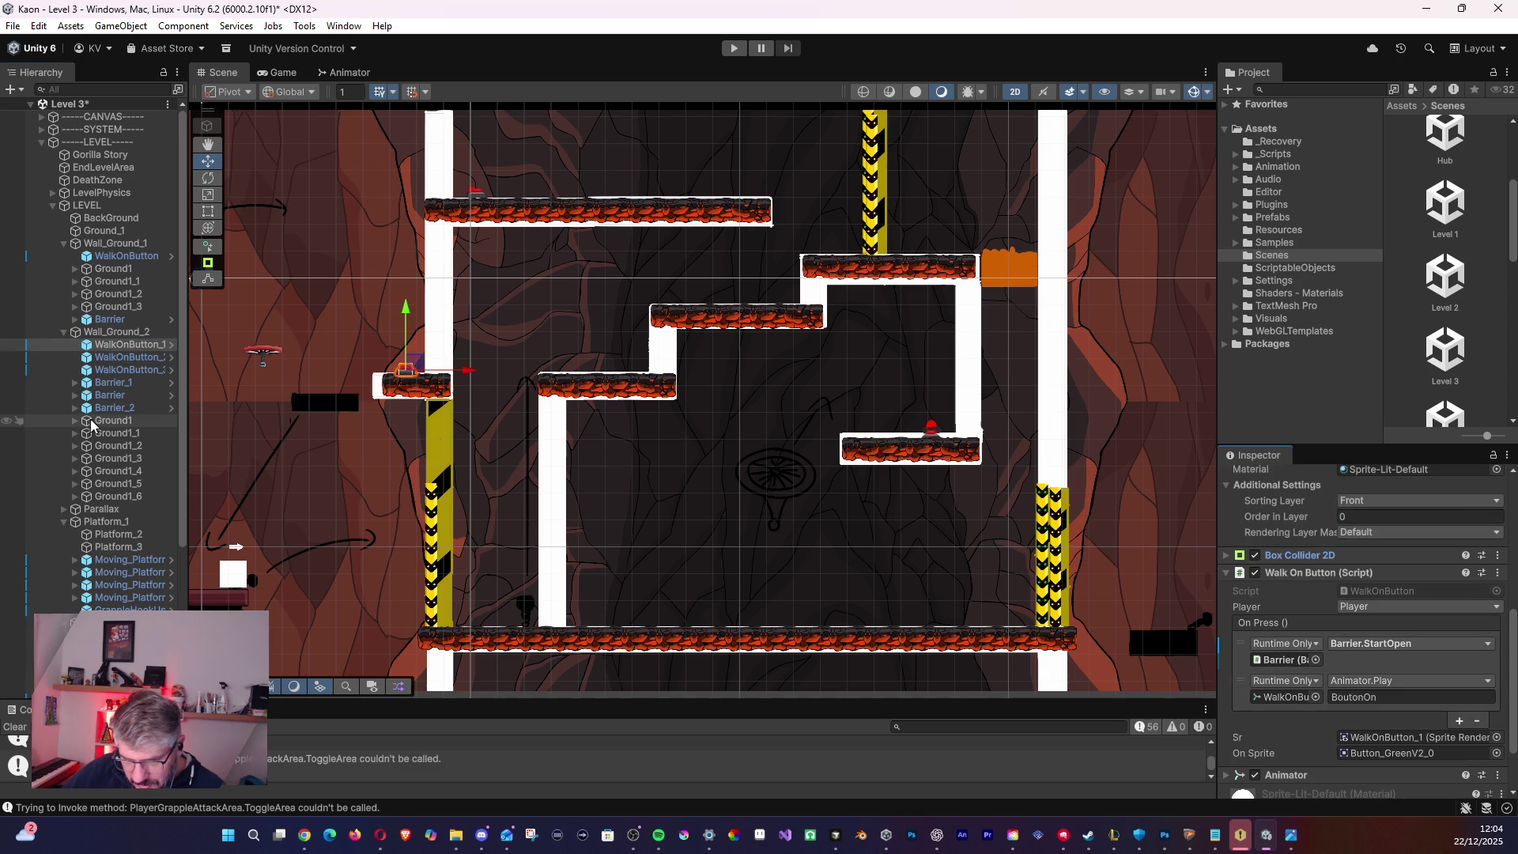
{"action": "mouse_move", "coordinate": [106, 383]}
{"action": "left_mouse_down"}
{"action": "mouse_move", "coordinate": [875, 579]}
{"action": "mouse_move", "coordinate": [1294, 664]}
{"action": "left_mouse_up"}
{"action": "left_click", "coordinate": [1372, 643]}
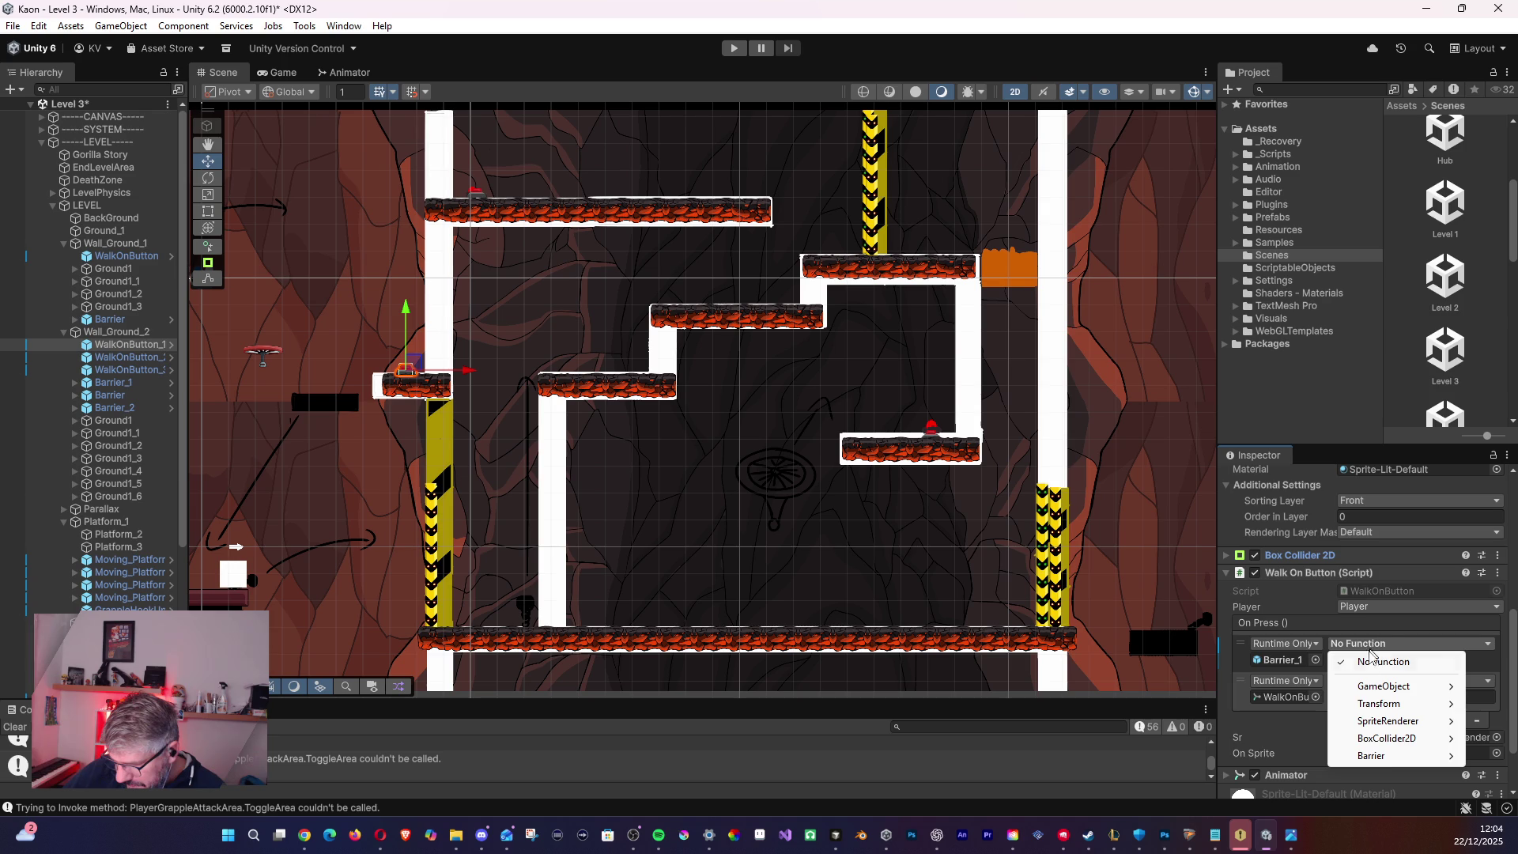
{"action": "mouse_move", "coordinate": [1384, 757]}
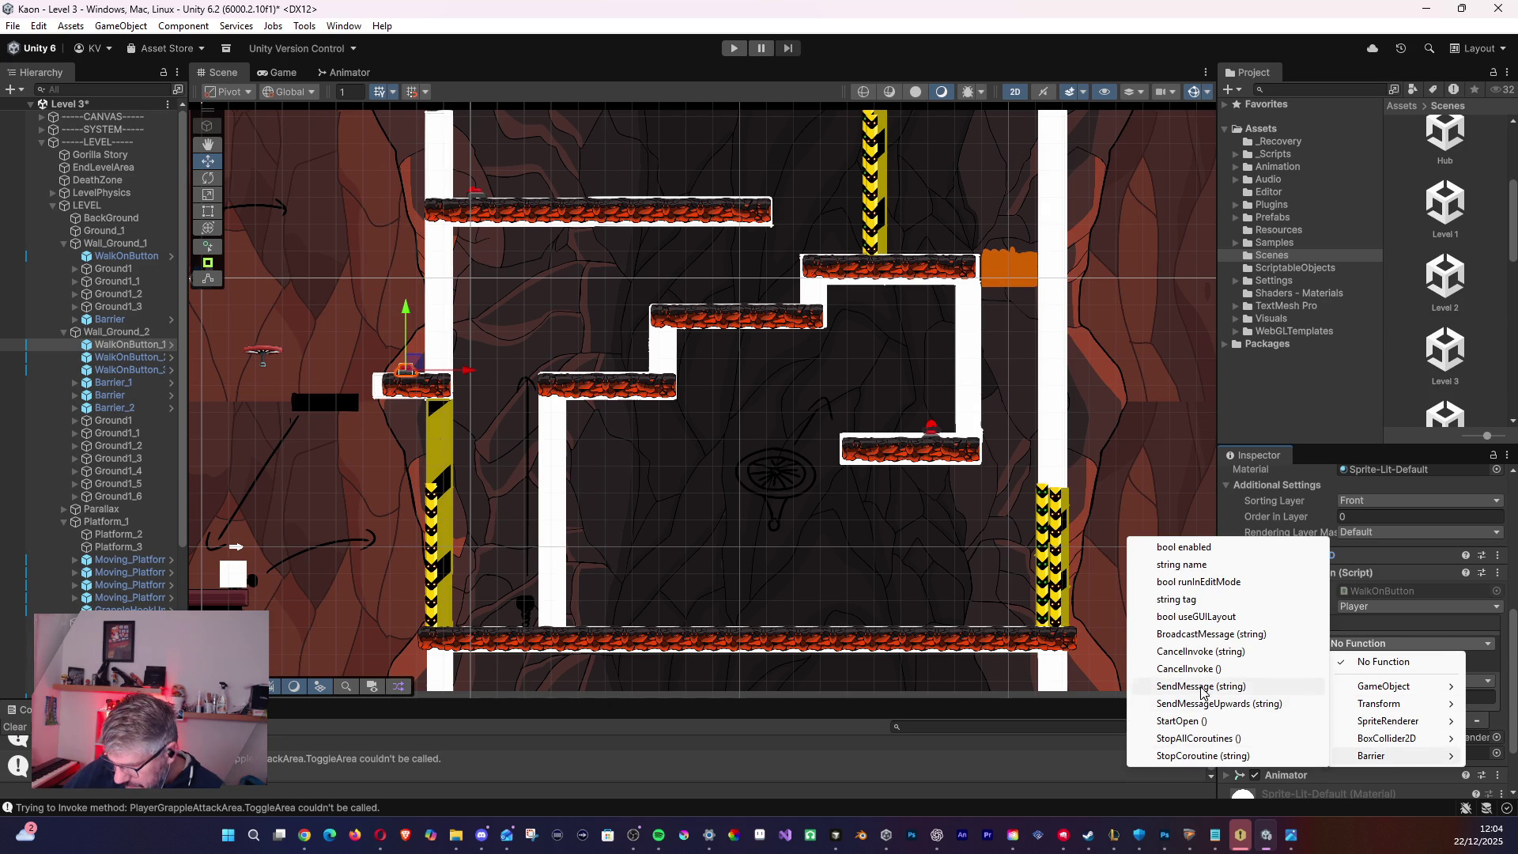
{"action": "left_click", "coordinate": [1198, 721]}
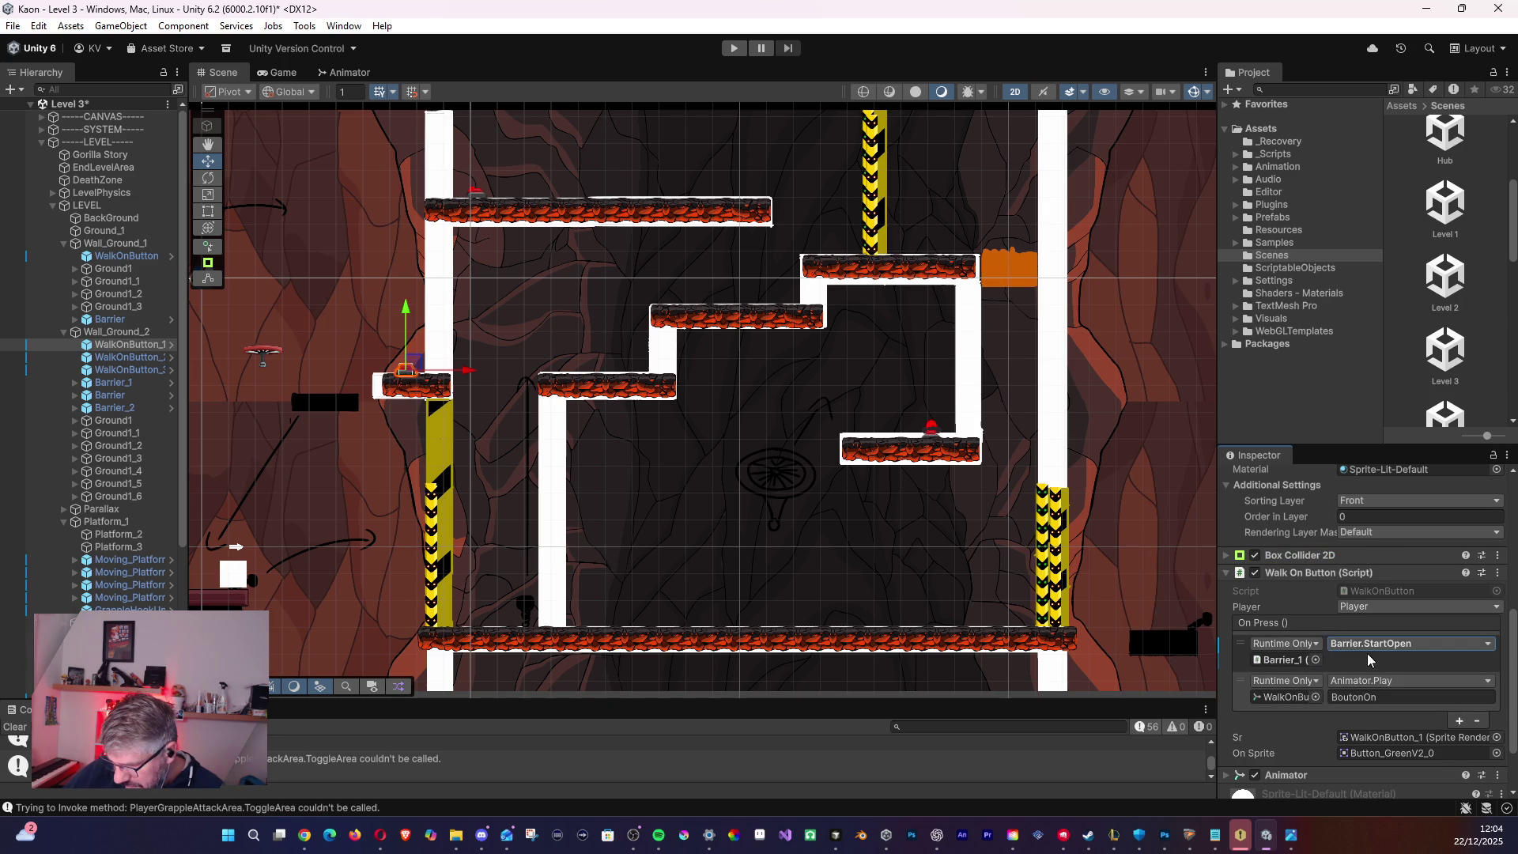
- Set WalkOnButton_2's On Press to call Barrier.StartOpen on Barrier
{"action": "left_click", "coordinate": [127, 356]}
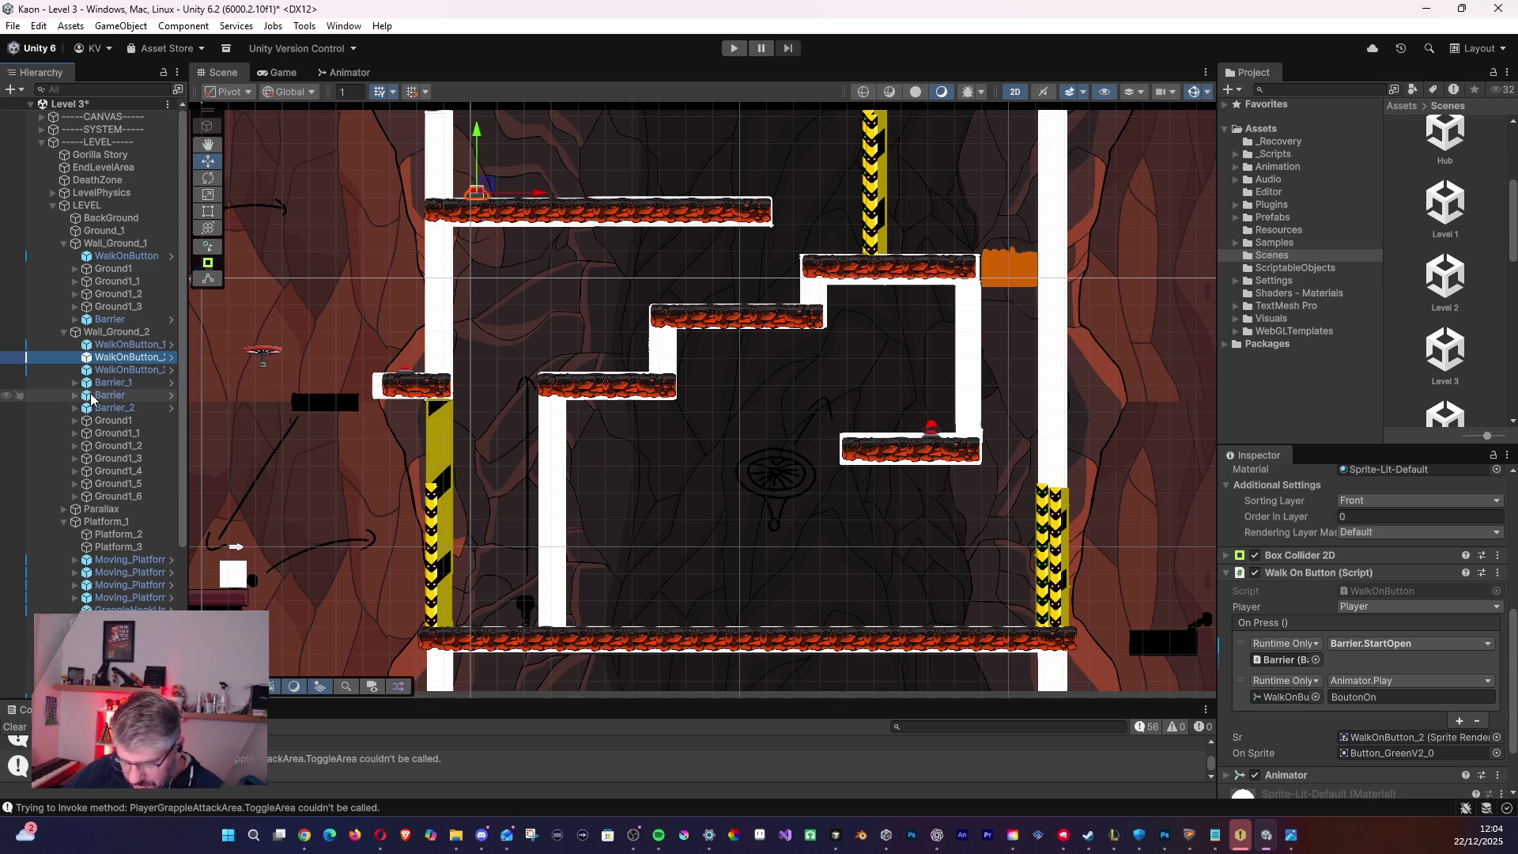
{"action": "mouse_move", "coordinate": [87, 400]}
{"action": "left_mouse_down"}
{"action": "mouse_move", "coordinate": [633, 538]}
{"action": "mouse_move", "coordinate": [1297, 679]}
{"action": "mouse_move", "coordinate": [1287, 660]}
{"action": "left_mouse_up"}
{"action": "left_click", "coordinate": [1399, 645]}
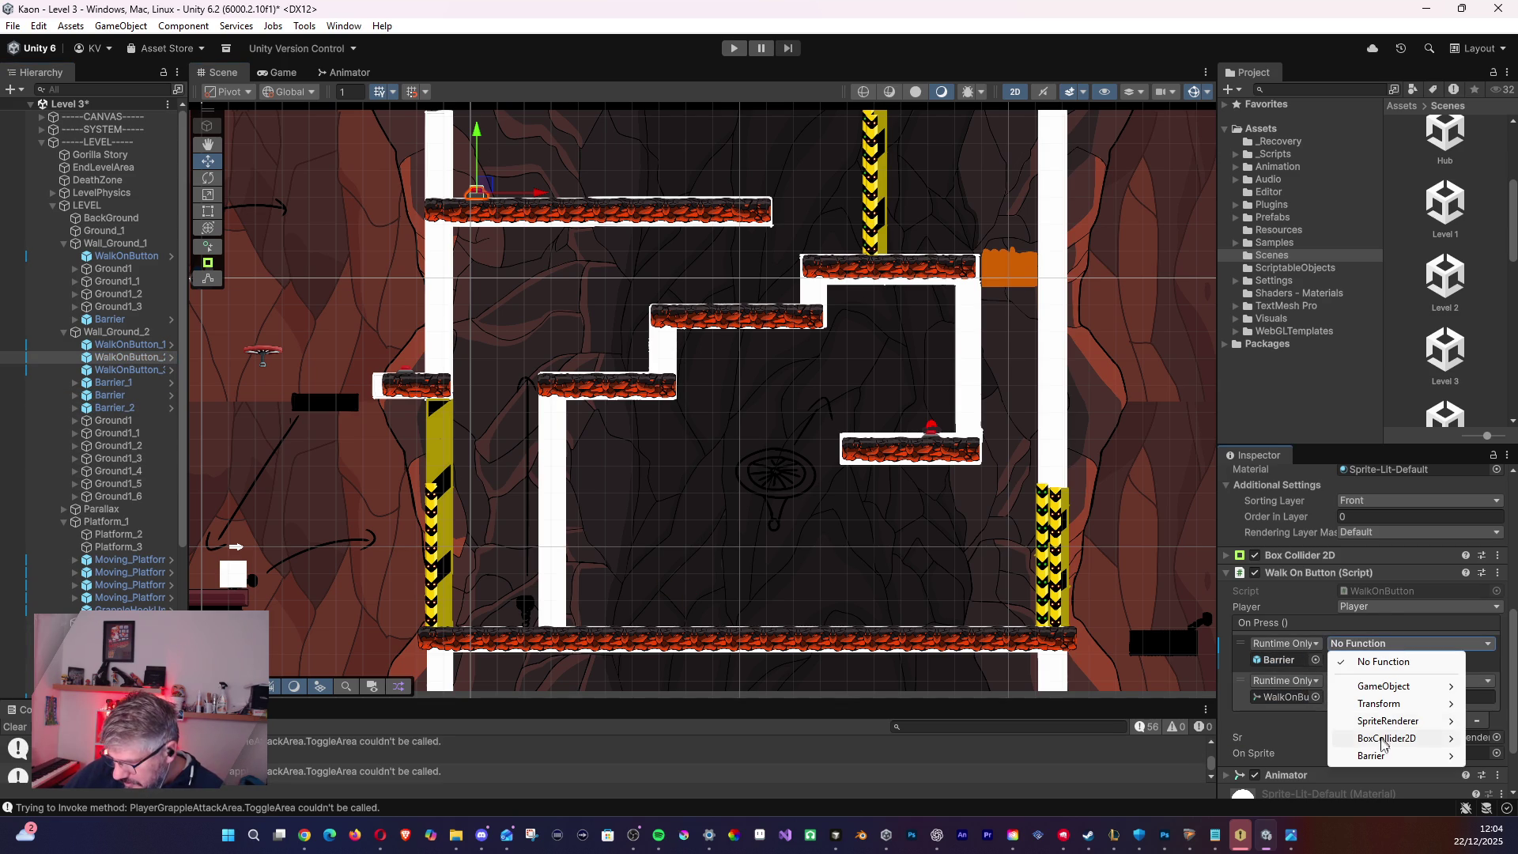
{"action": "mouse_move", "coordinate": [1404, 736]}
{"action": "left_click", "coordinate": [1203, 721]}
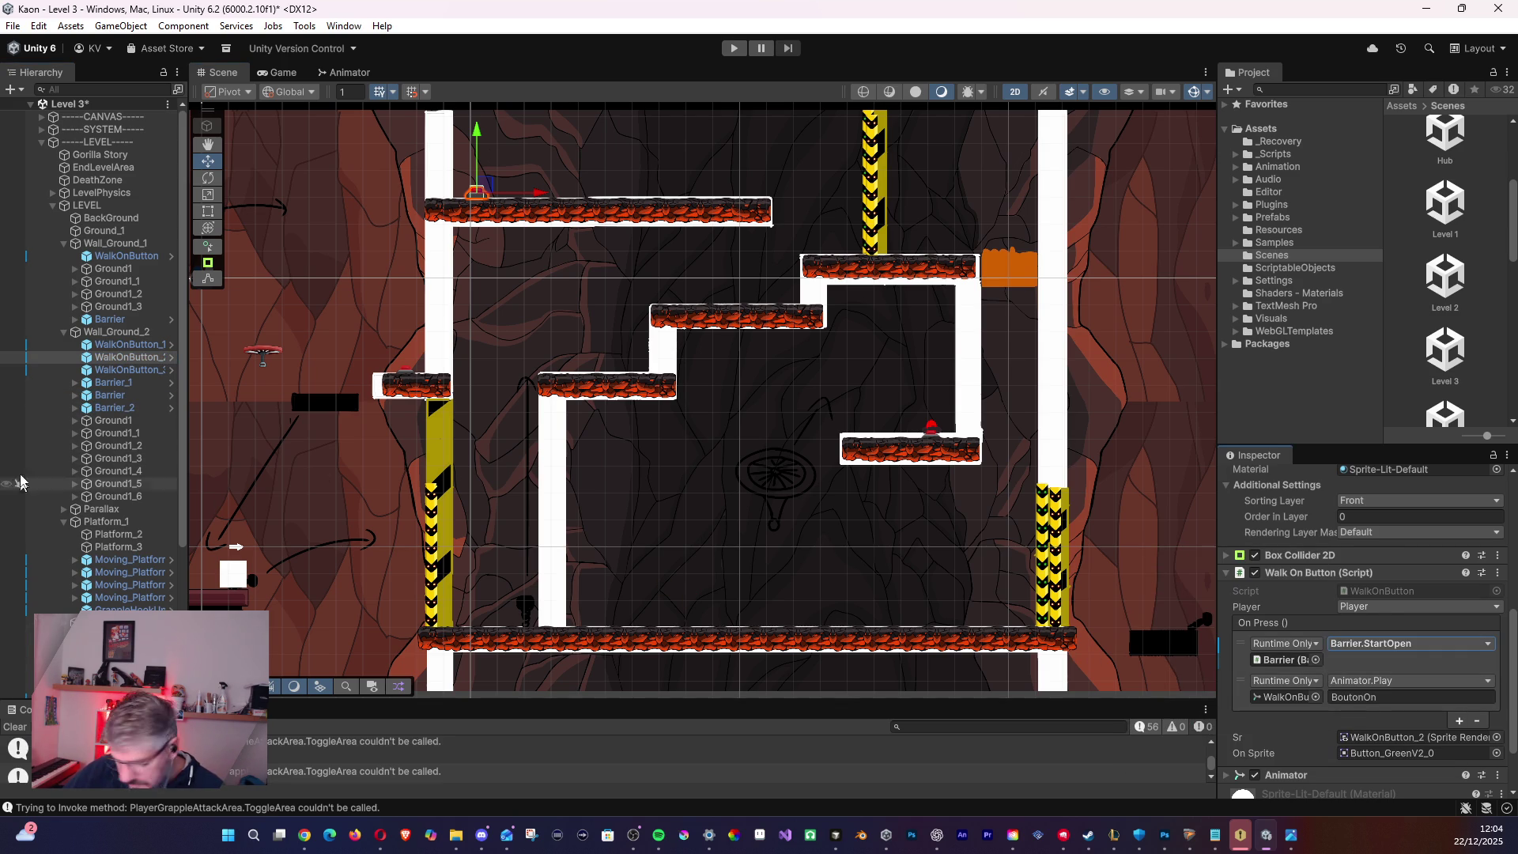
- Link Barrier_2 as WalkOnButton_3's On Press target calling Barrier.StartOpen
{"action": "left_click", "coordinate": [126, 369]}
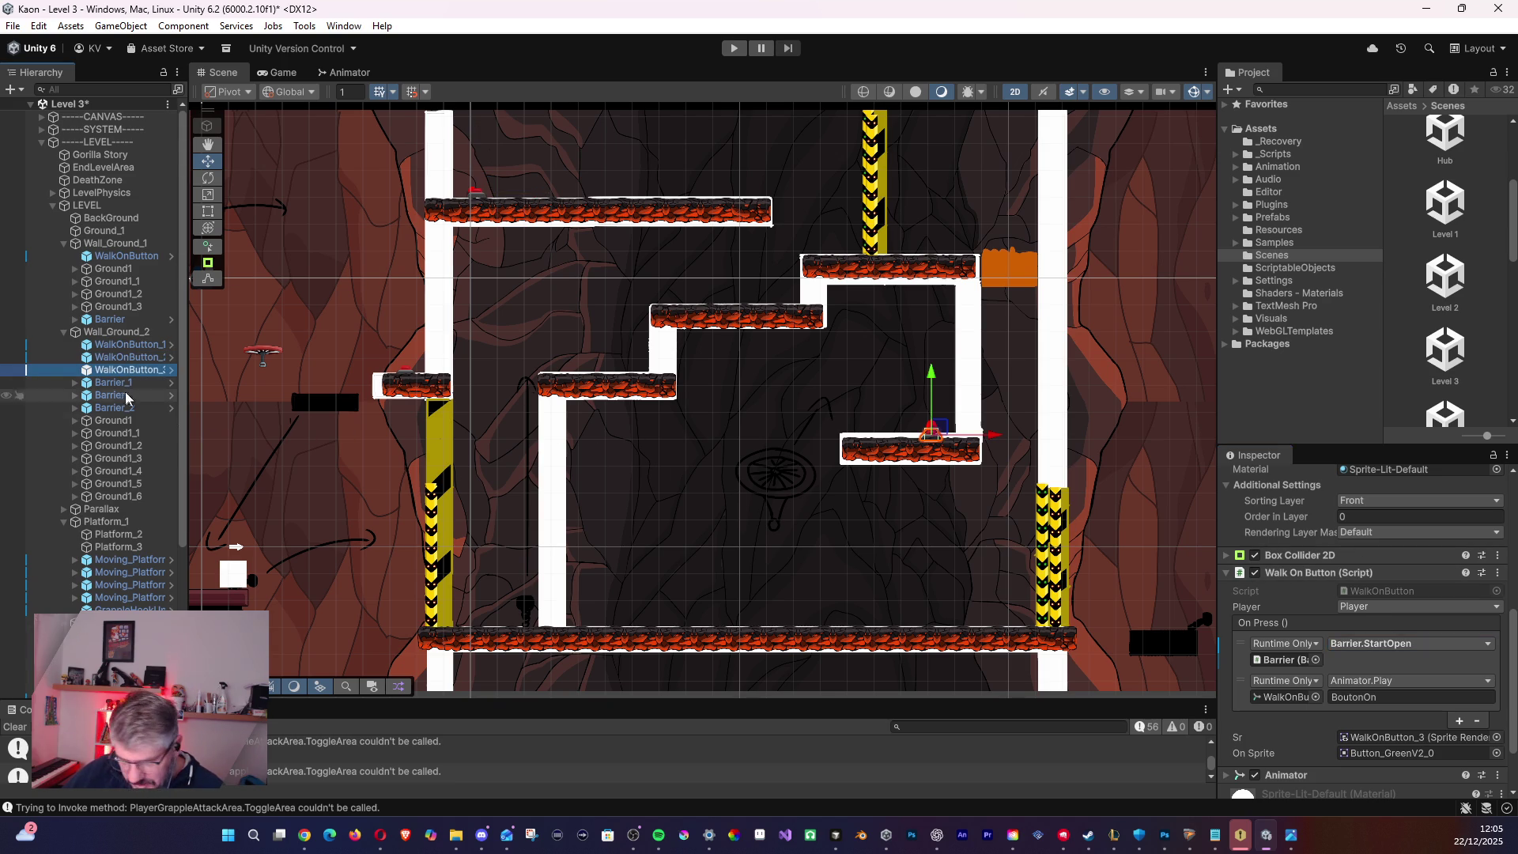
{"action": "left_click", "coordinate": [89, 411]}
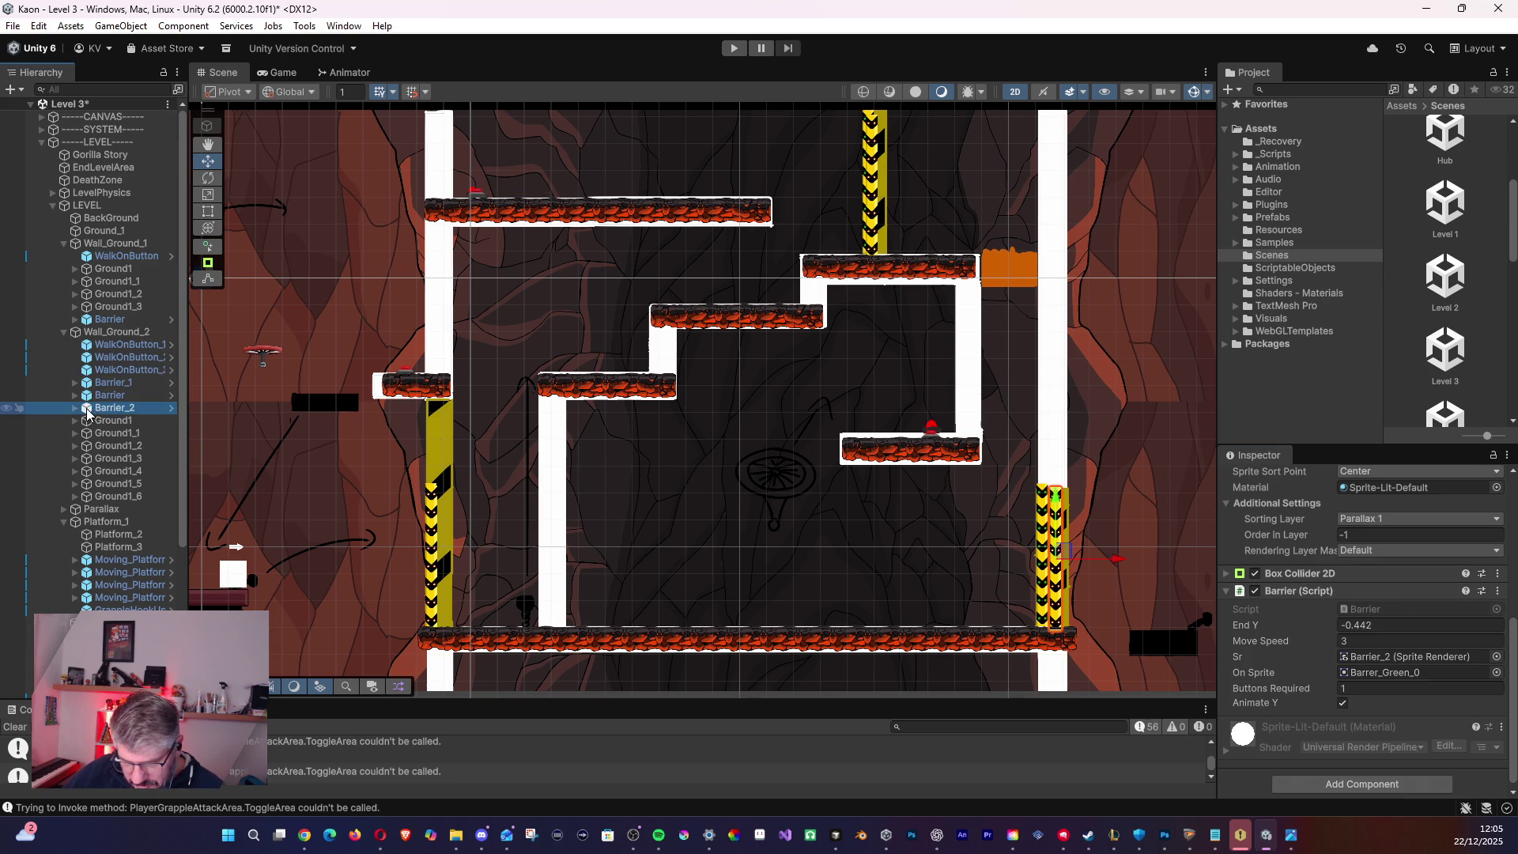
{"action": "left_click", "coordinate": [99, 370]}
{"action": "mouse_move", "coordinate": [102, 407]}
{"action": "left_mouse_down"}
{"action": "mouse_move", "coordinate": [1306, 723]}
{"action": "mouse_move", "coordinate": [1405, 733]}
{"action": "mouse_move", "coordinate": [1301, 676]}
{"action": "mouse_move", "coordinate": [1312, 639]}
{"action": "left_mouse_up"}
{"action": "left_click", "coordinate": [1391, 615]}
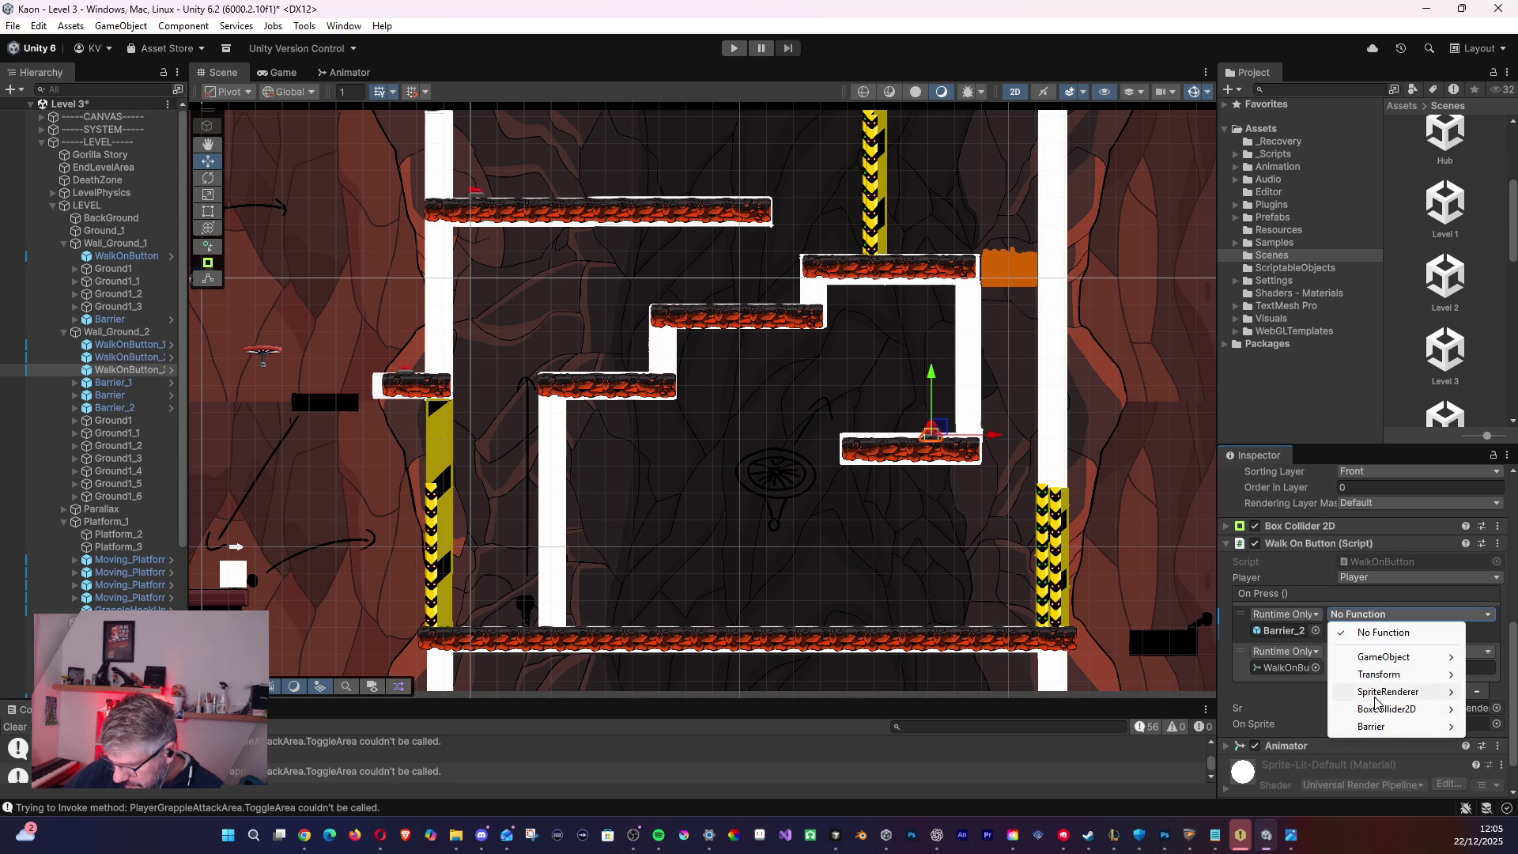
{"action": "mouse_move", "coordinate": [1374, 728]}
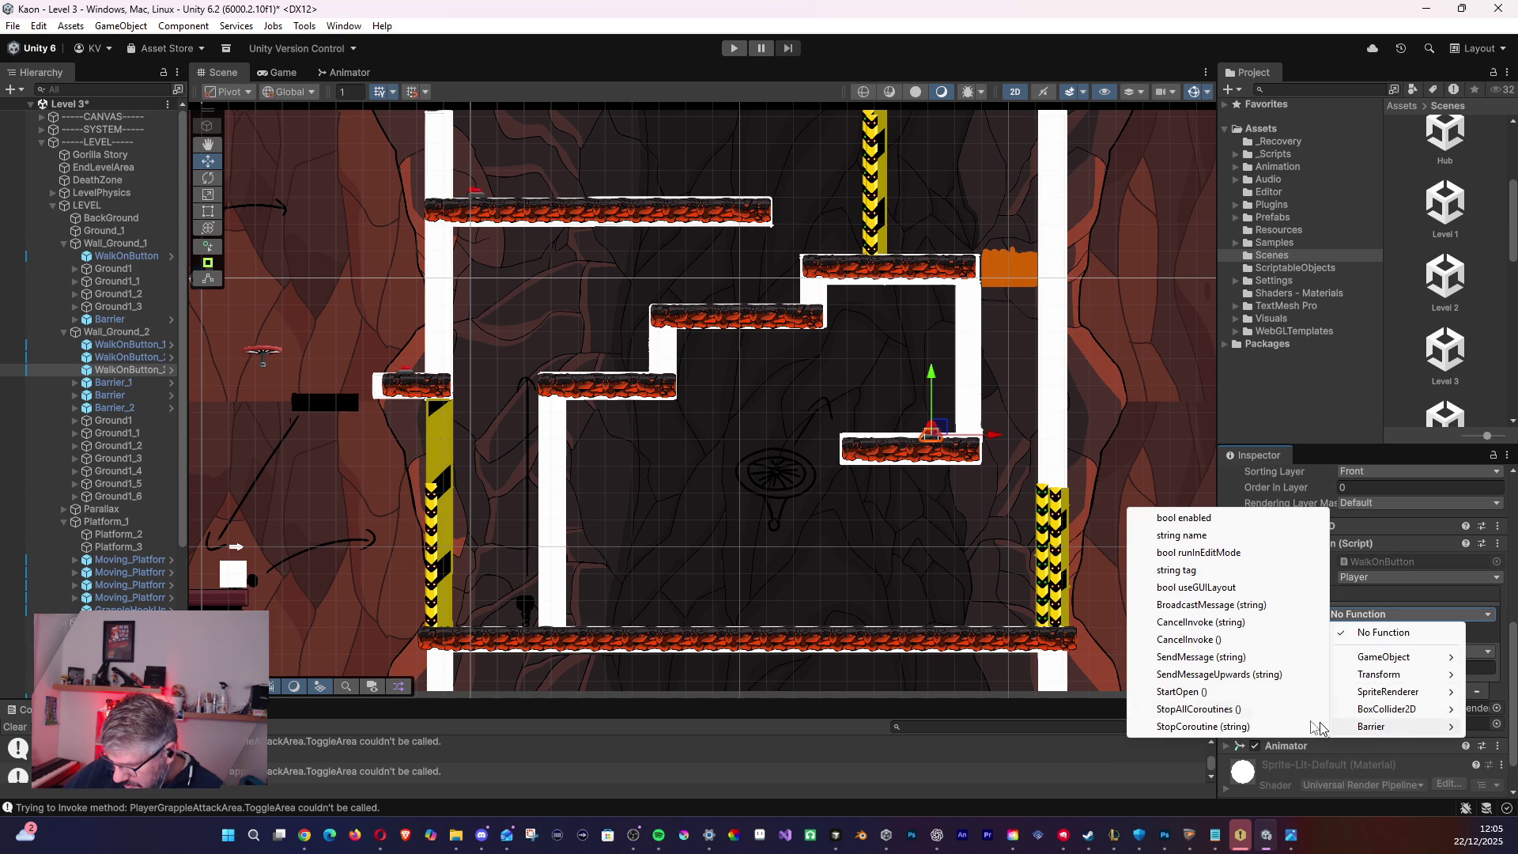
{"action": "left_click", "coordinate": [1186, 687]}
- Pan around the level and select the Ground_1 object
{"action": "key", "text": "Left"}
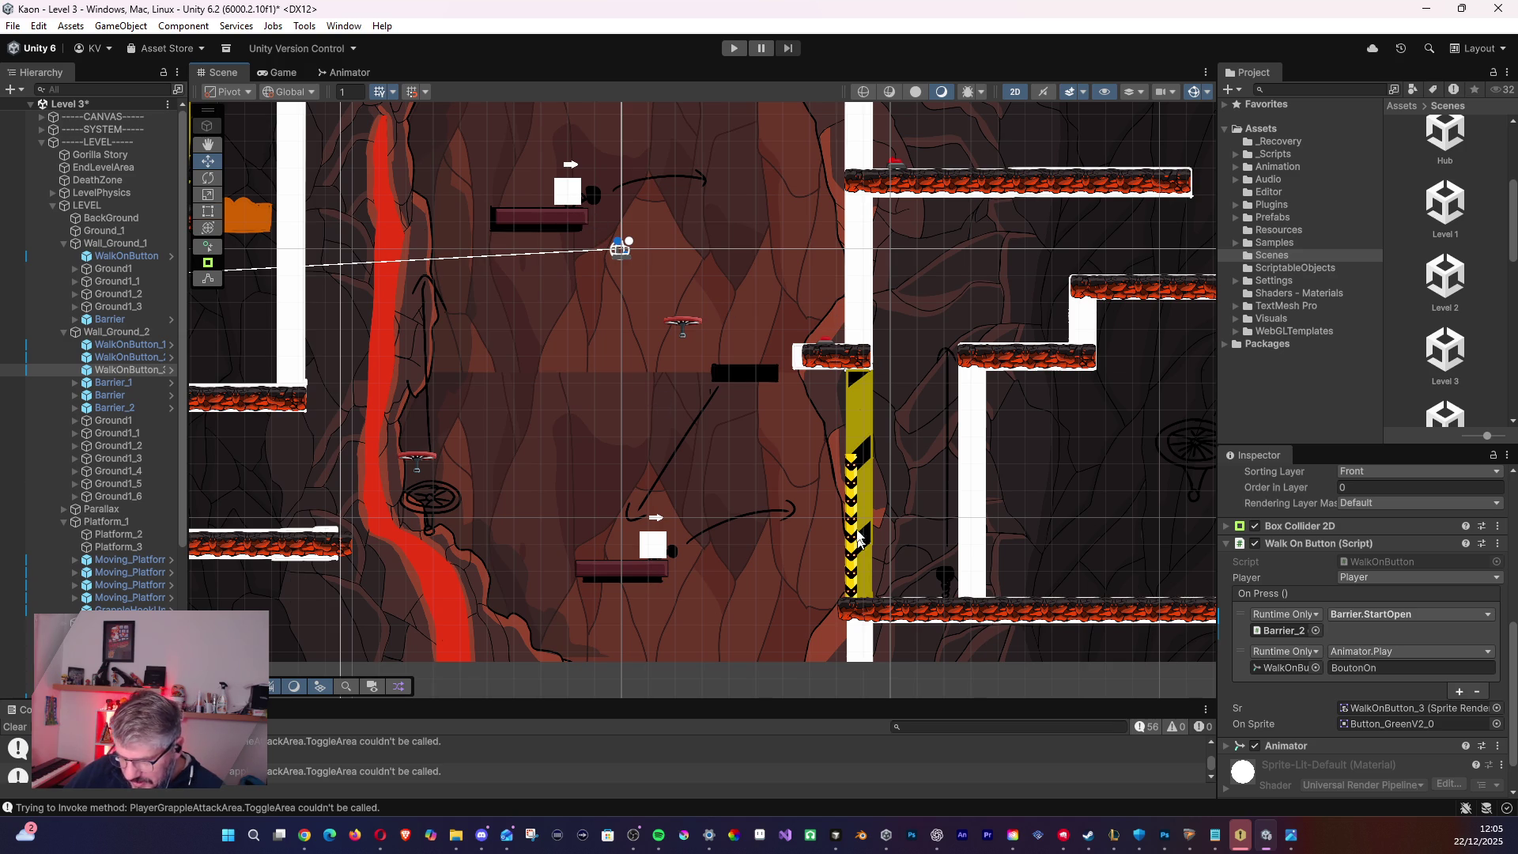
{"action": "key", "text": "Right"}
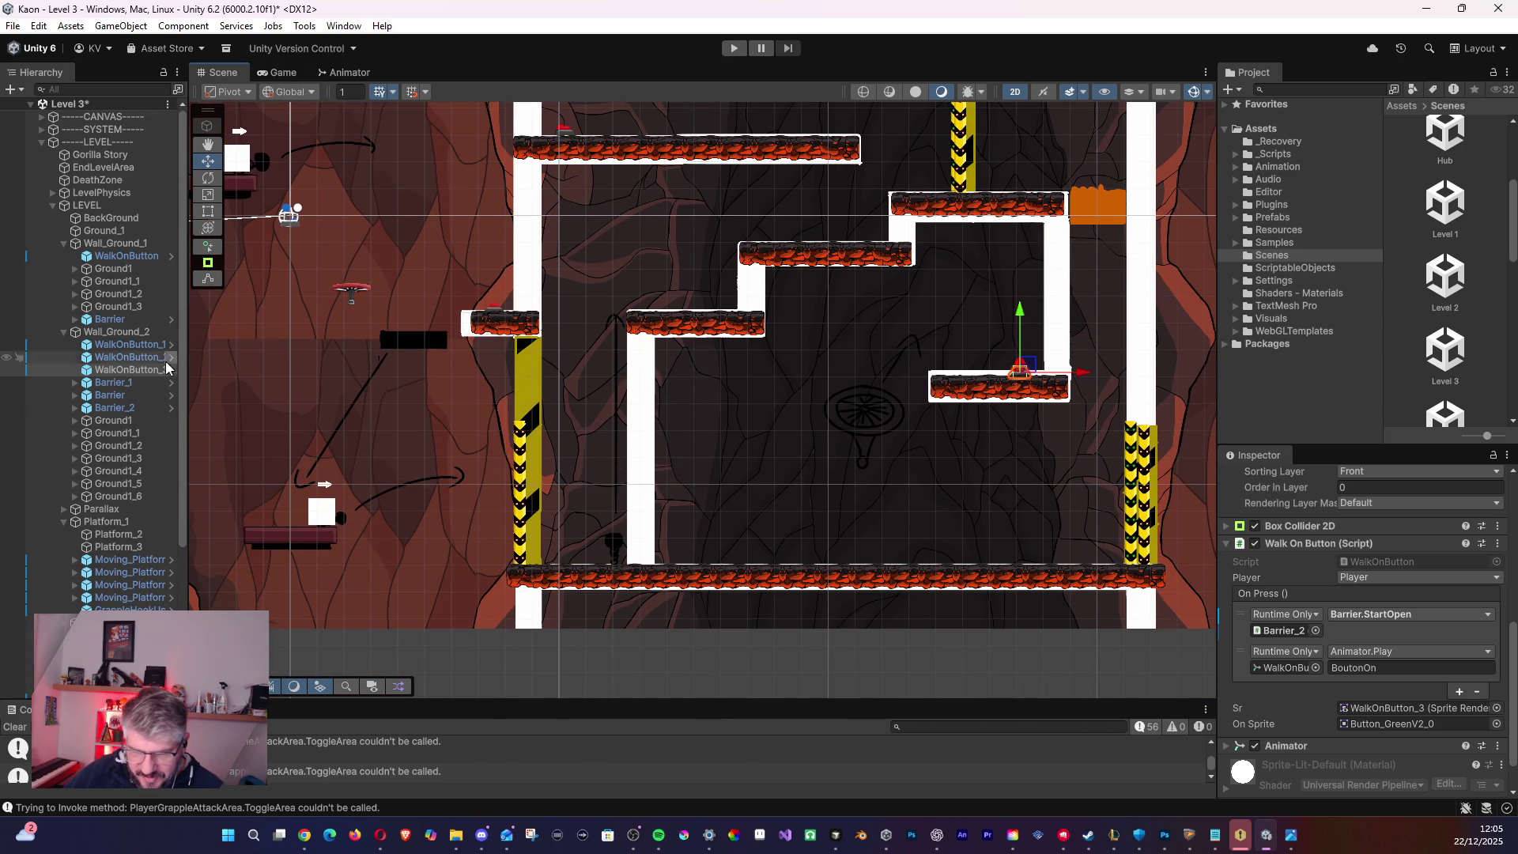
{"action": "scroll", "coordinate": [47, 490], "scroll_direction": "down", "scroll_amount": 3}
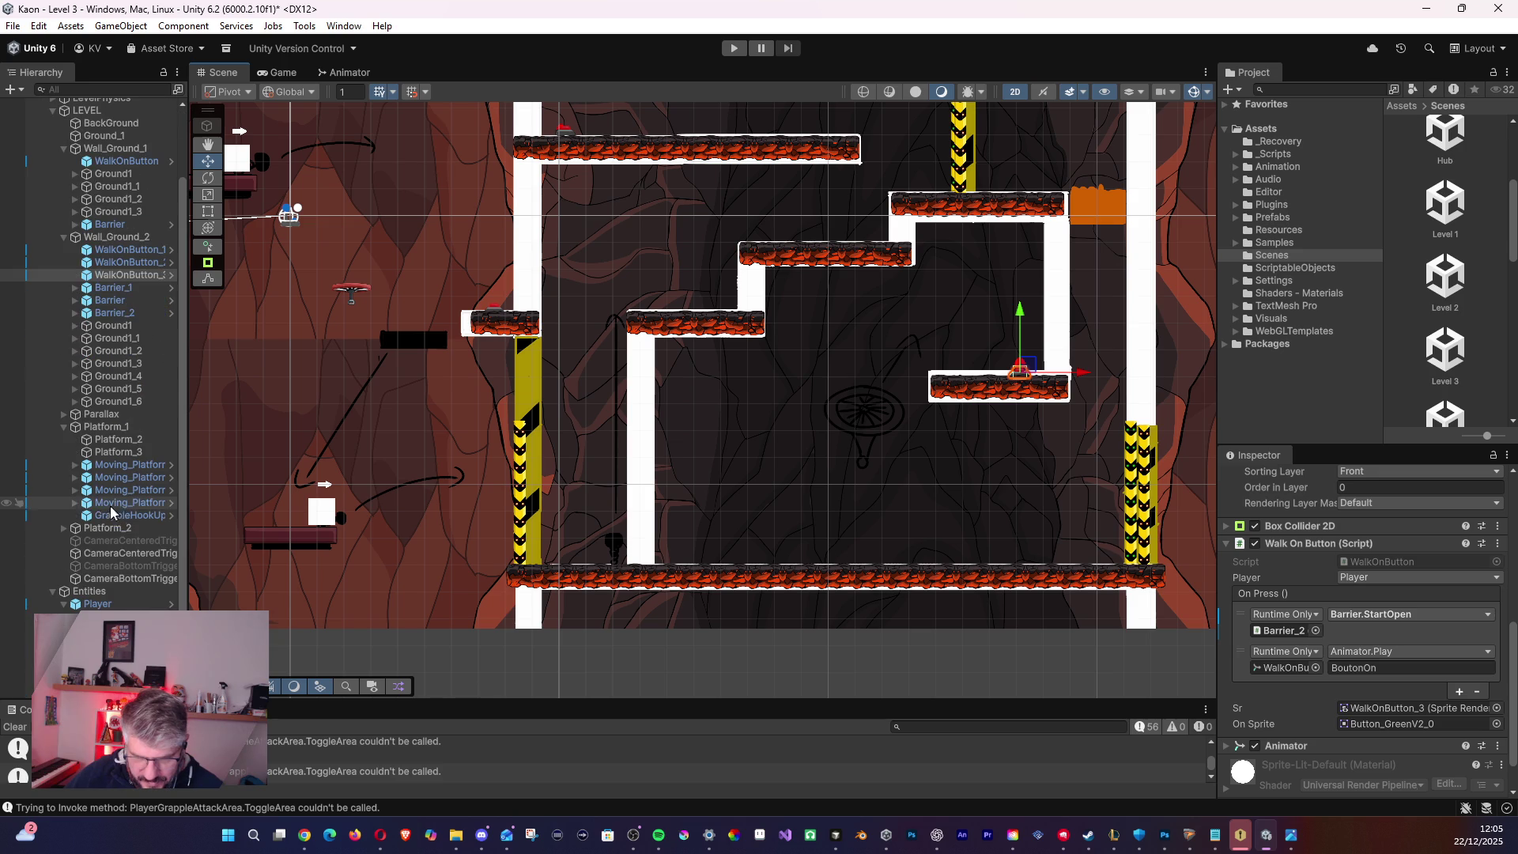
{"action": "scroll", "coordinate": [87, 586], "scroll_direction": "down", "scroll_amount": 2}
{"action": "scroll", "coordinate": [67, 492], "scroll_direction": "up", "scroll_amount": 3}
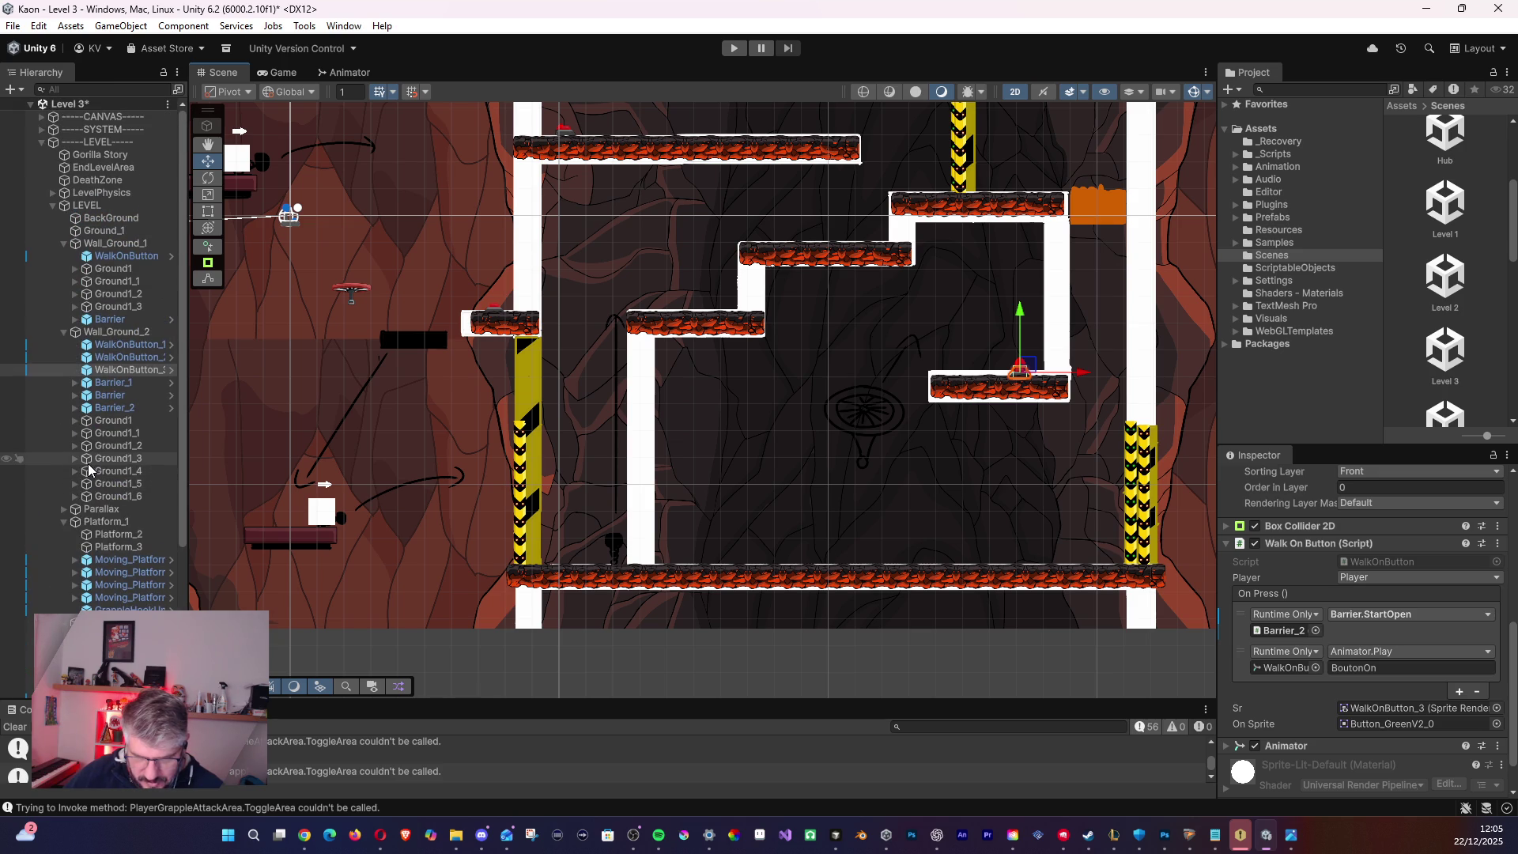
{"action": "scroll", "coordinate": [90, 353], "scroll_direction": "down", "scroll_amount": 3}
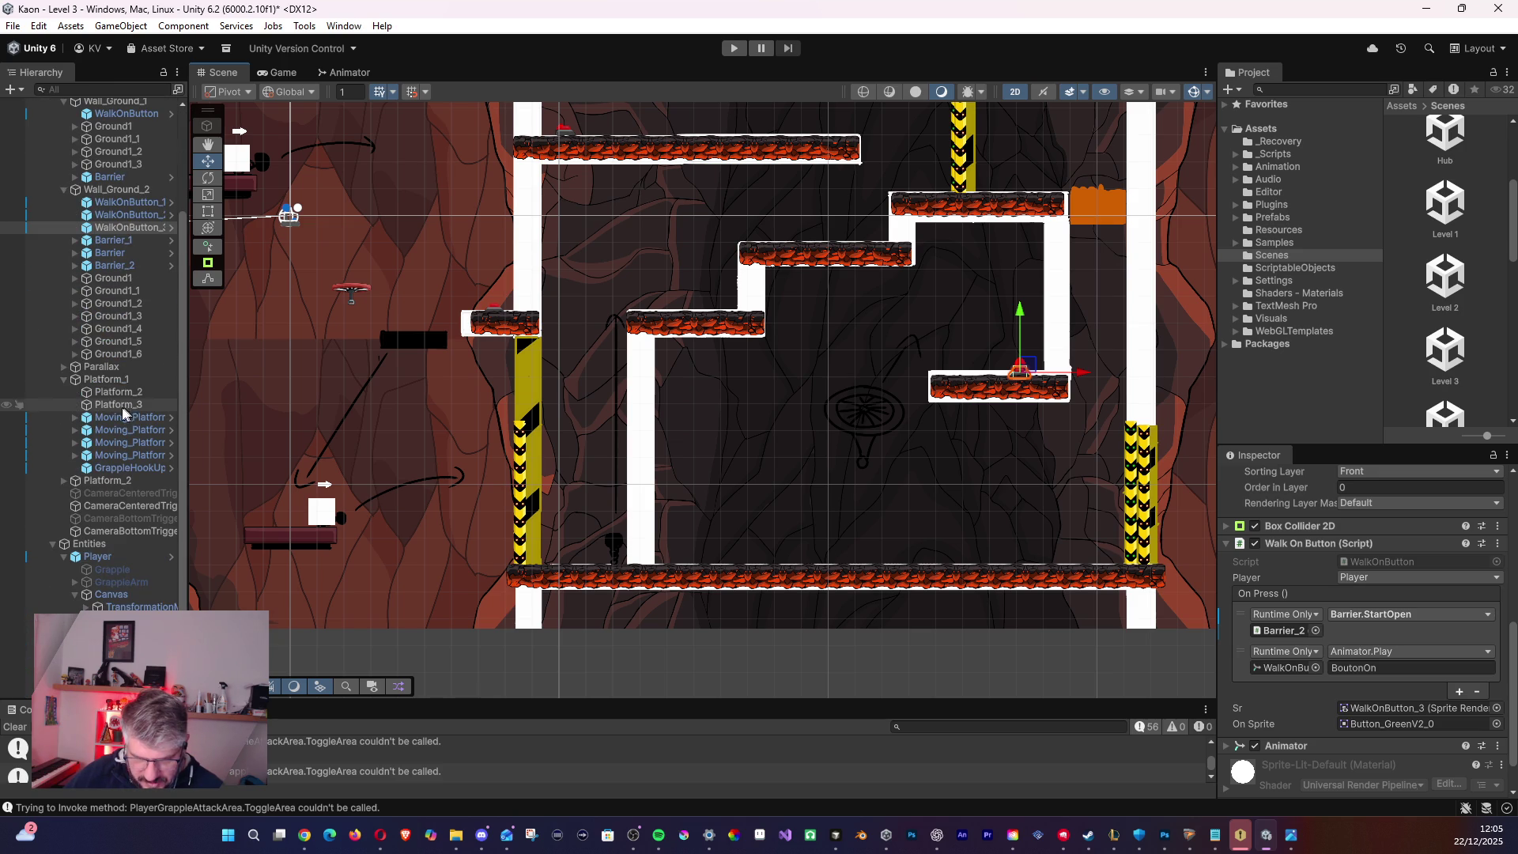
{"action": "scroll", "coordinate": [127, 332], "scroll_direction": "up", "scroll_amount": 3}
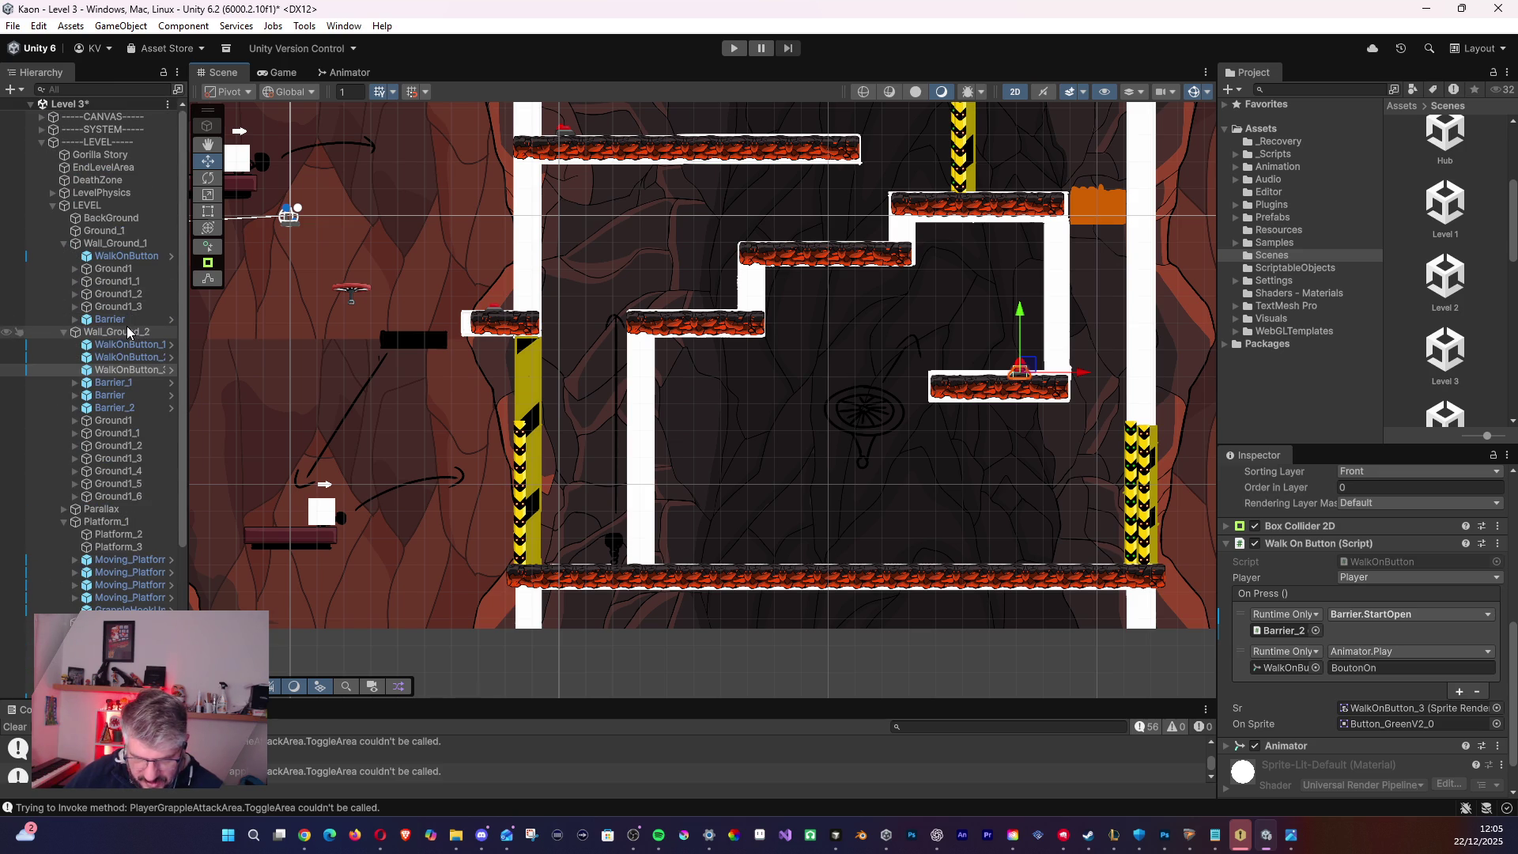
{"action": "left_click", "coordinate": [39, 234]}
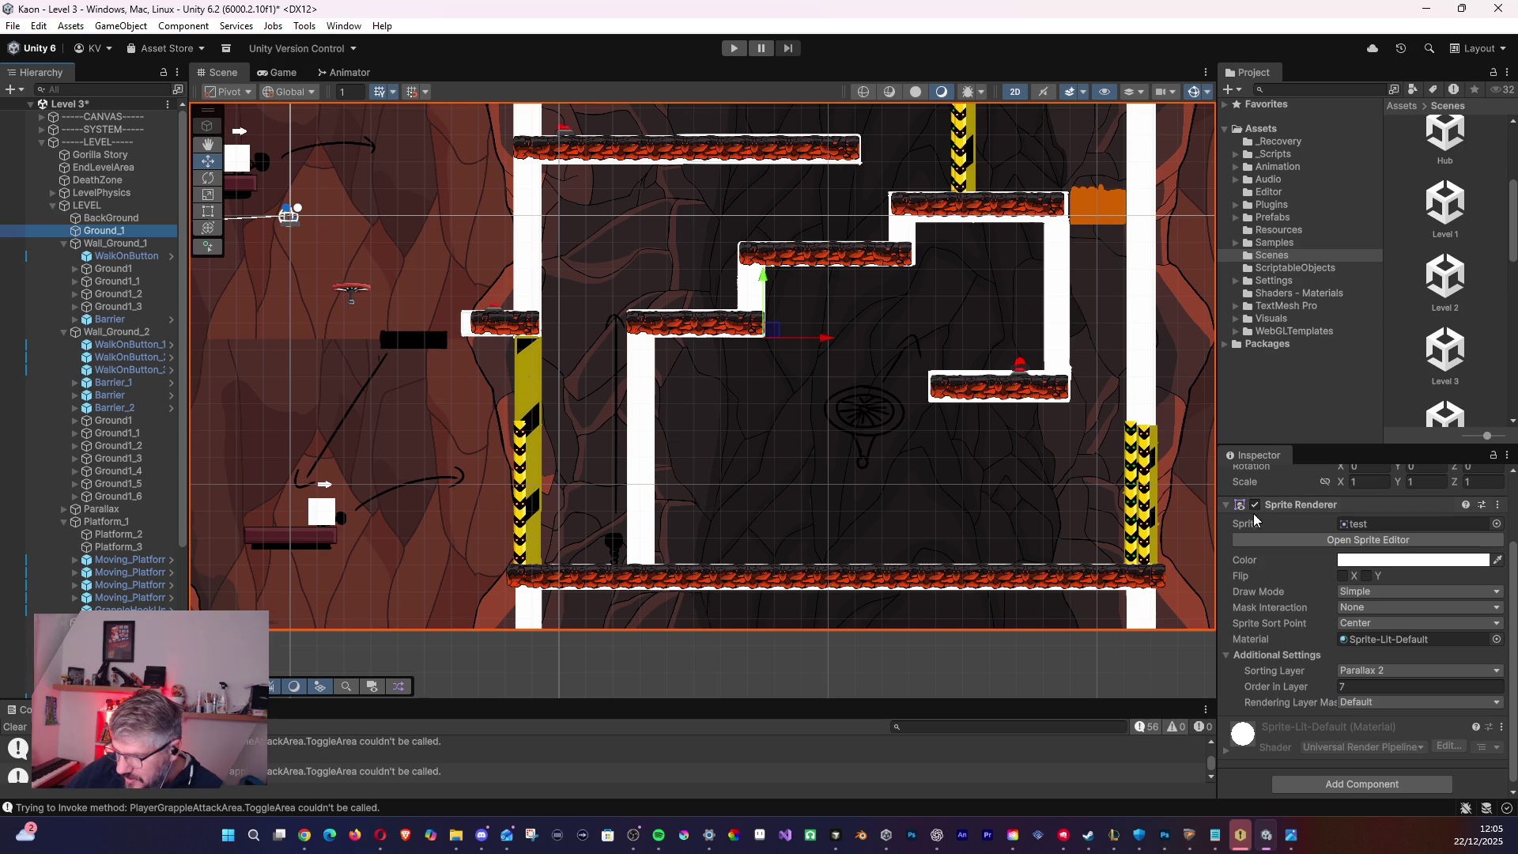
{"action": "scroll", "coordinate": [1281, 537], "scroll_direction": "up", "scroll_amount": 2}
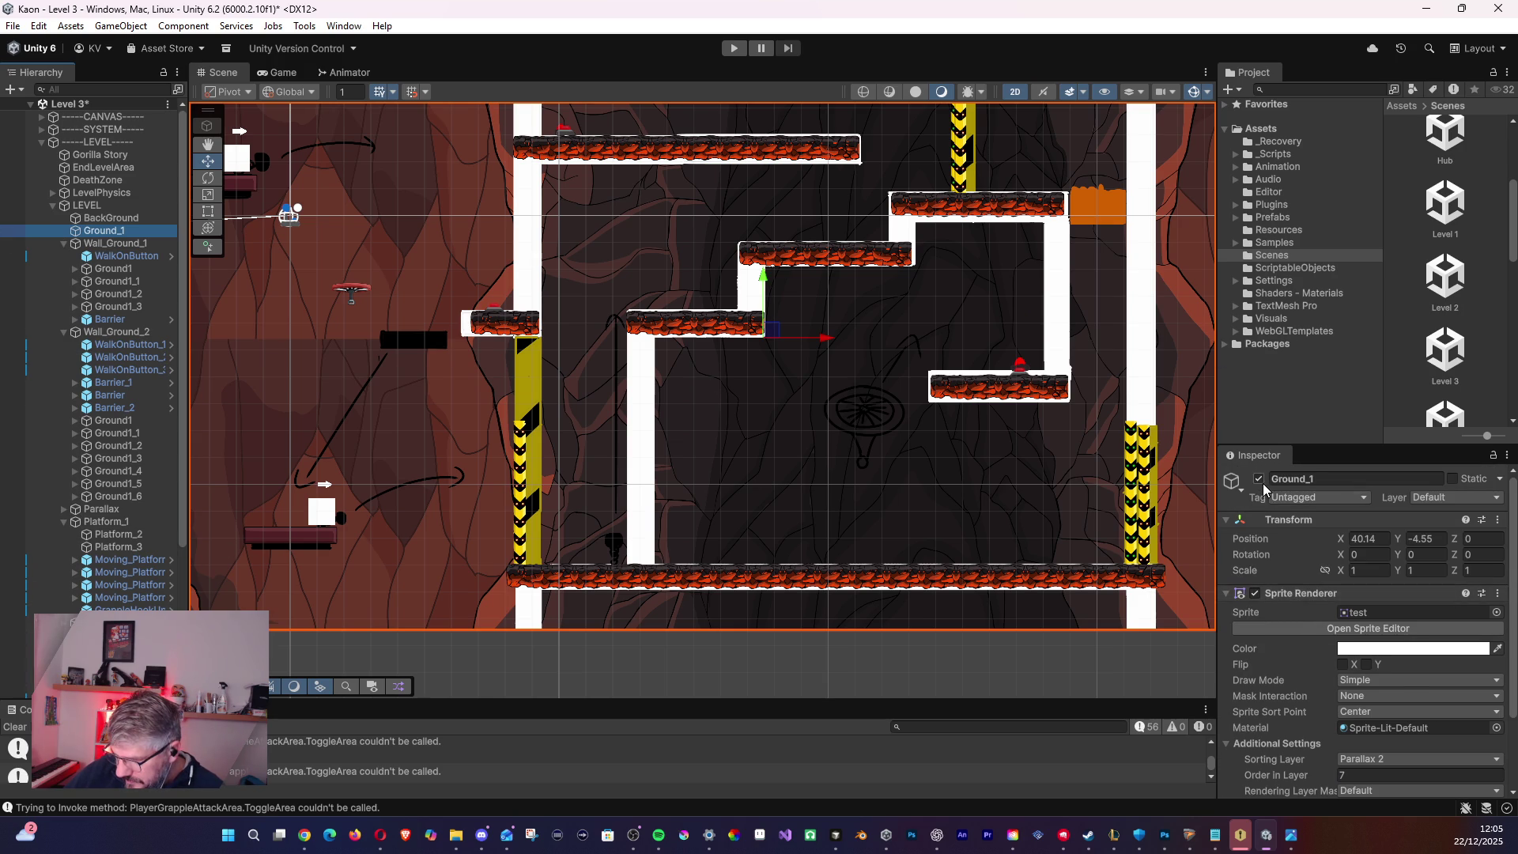
- Untick Ground_1's active checkbox, then select Wall_1 and Moving_Platform_3 in the scene
{"action": "left_click", "coordinate": [1259, 479]}
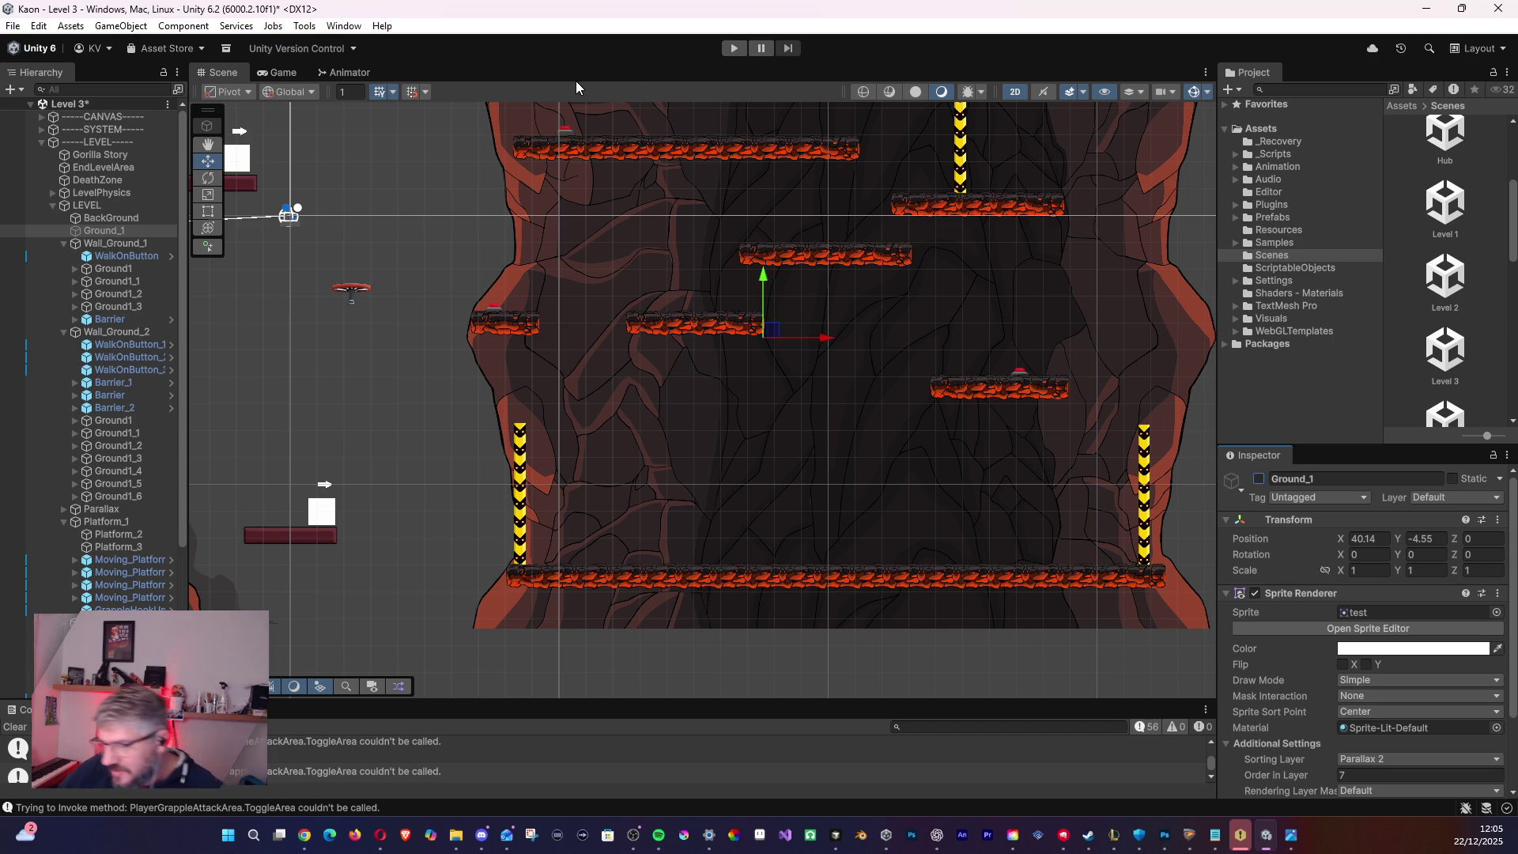
{"action": "key", "text": "alt+Tab"}
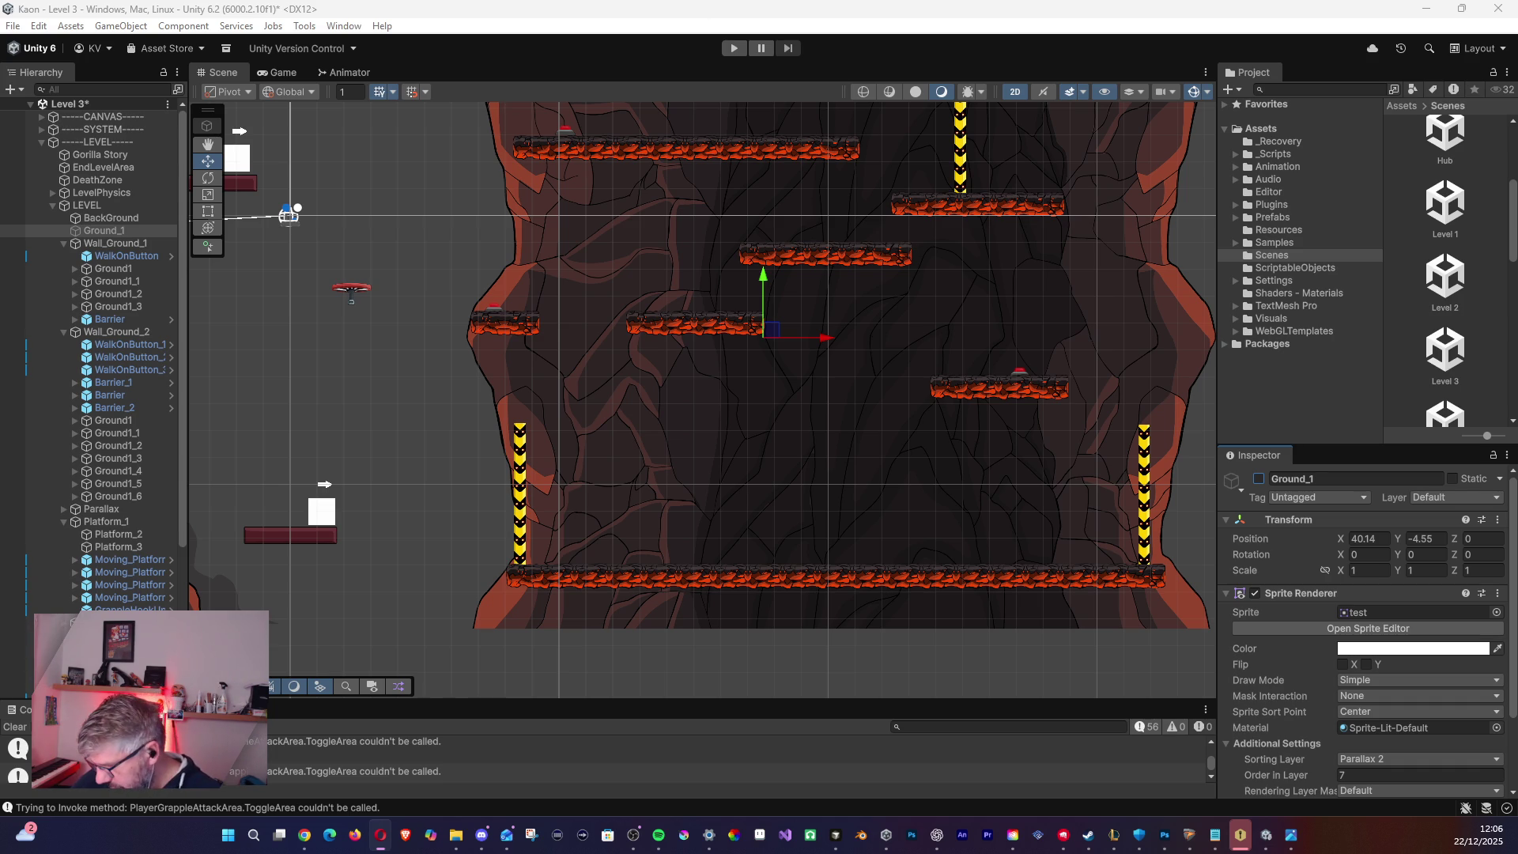
{"action": "left_click", "coordinate": [949, 387]}
{"action": "left_click", "coordinate": [671, 308]}
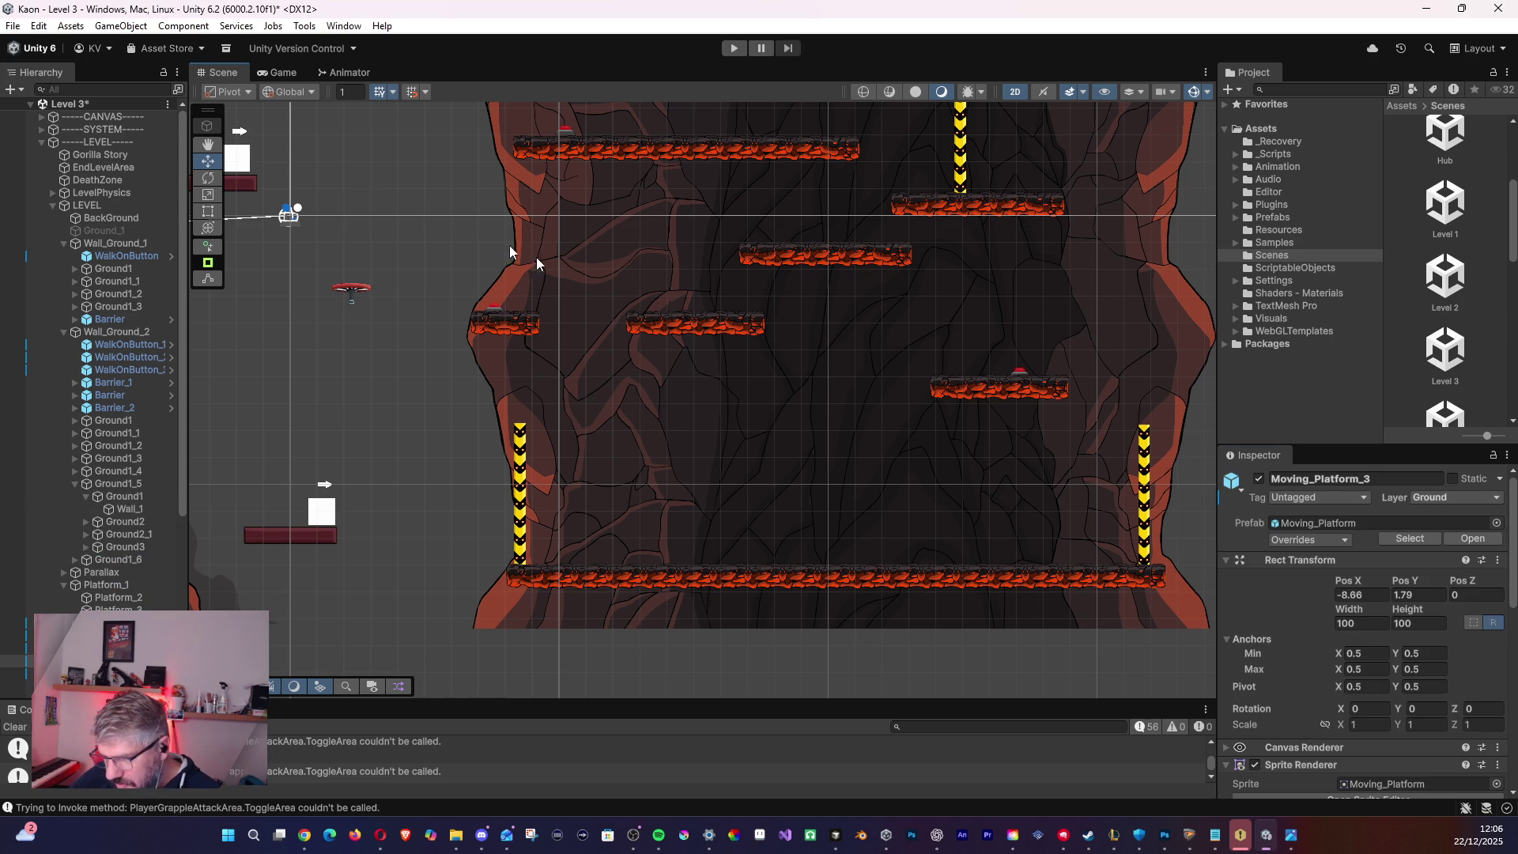
{"action": "key", "text": "alt+Tab"}
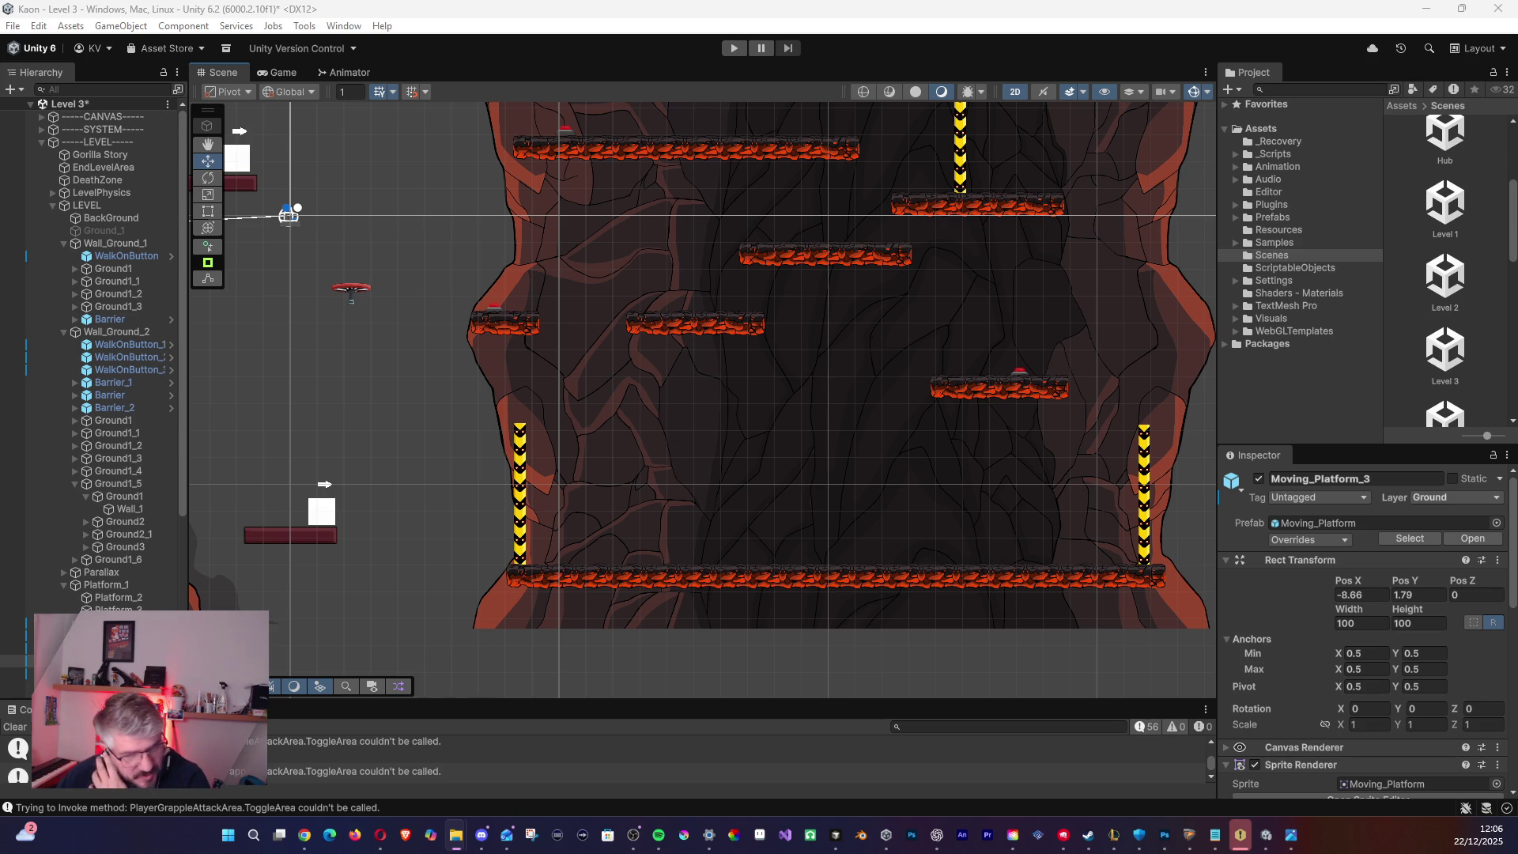
{"action": "scroll", "coordinate": [949, 467], "scroll_direction": "down", "scroll_amount": 3}
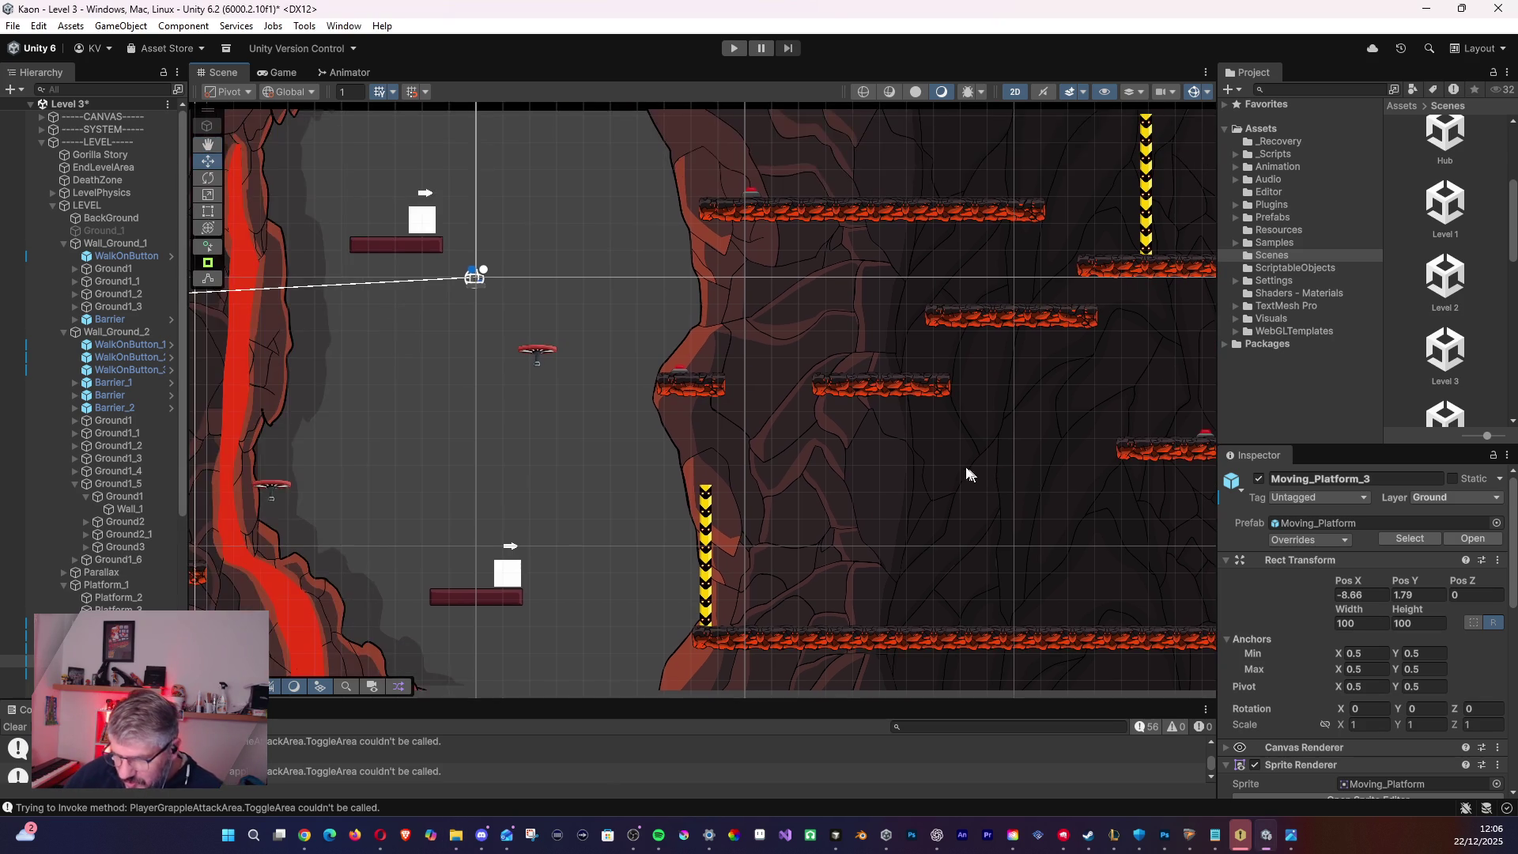
{"action": "scroll", "coordinate": [690, 488], "scroll_direction": "down", "scroll_amount": 2}
{"action": "left_click_drag", "start_coordinate": [489, 433], "coordinate": [714, 424]}
{"action": "scroll", "coordinate": [703, 424], "scroll_direction": "down", "scroll_amount": 4}
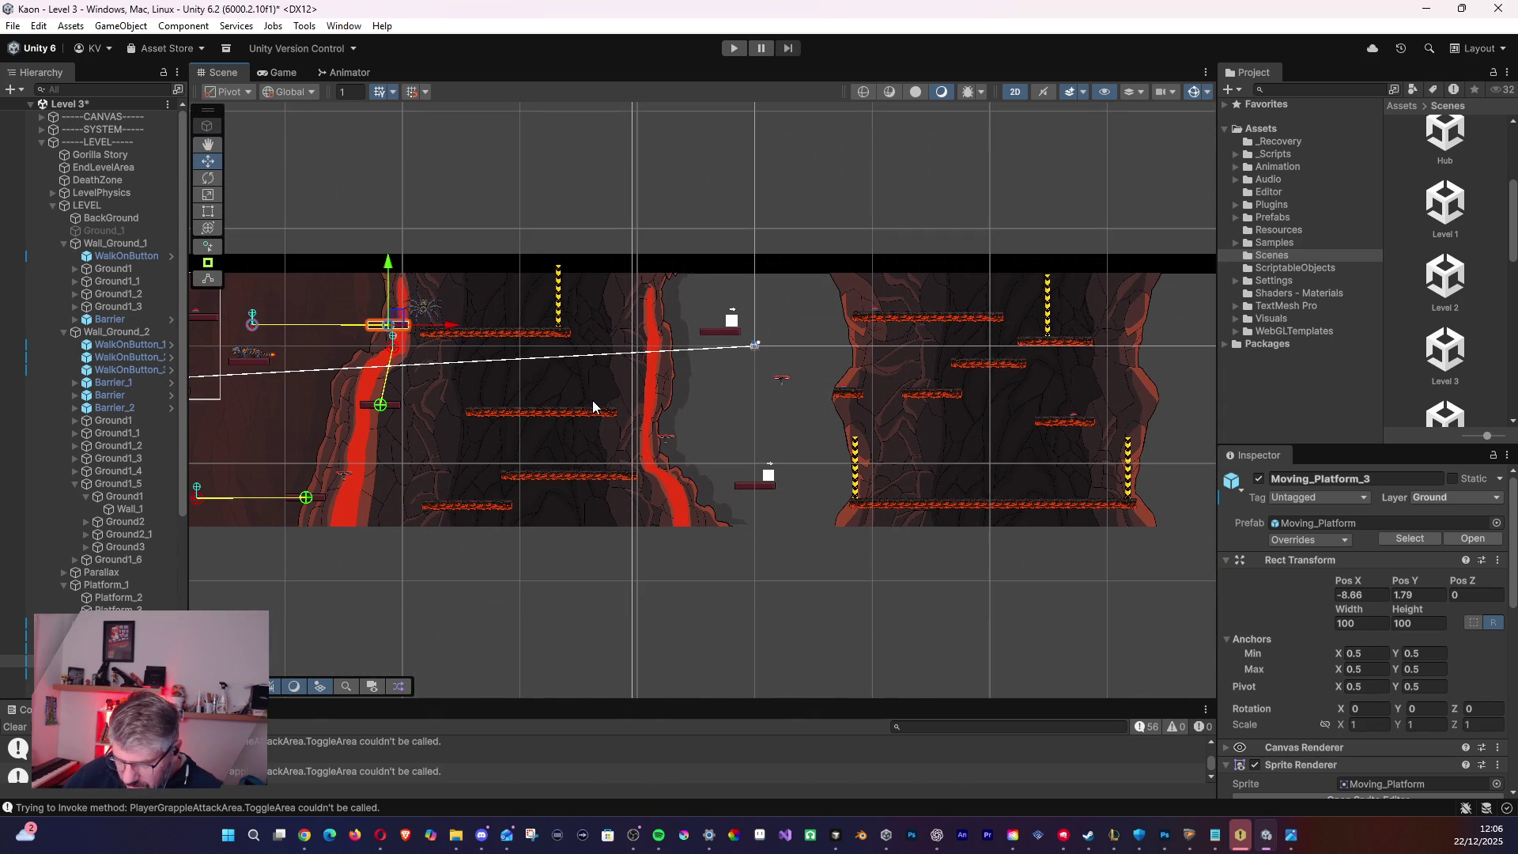
{"action": "mouse_move", "coordinate": [596, 391]}
{"action": "left_mouse_down"}
{"action": "mouse_move", "coordinate": [989, 371]}
{"action": "mouse_move", "coordinate": [1023, 346]}
{"action": "mouse_move", "coordinate": [471, 430]}
{"action": "mouse_move", "coordinate": [329, 295]}
{"action": "mouse_move", "coordinate": [508, 377]}
{"action": "mouse_move", "coordinate": [680, 415]}
{"action": "left_mouse_up"}
{"action": "scroll", "coordinate": [1008, 358], "scroll_direction": "down", "scroll_amount": 1}
{"action": "scroll", "coordinate": [680, 415], "scroll_direction": "up", "scroll_amount": 2}
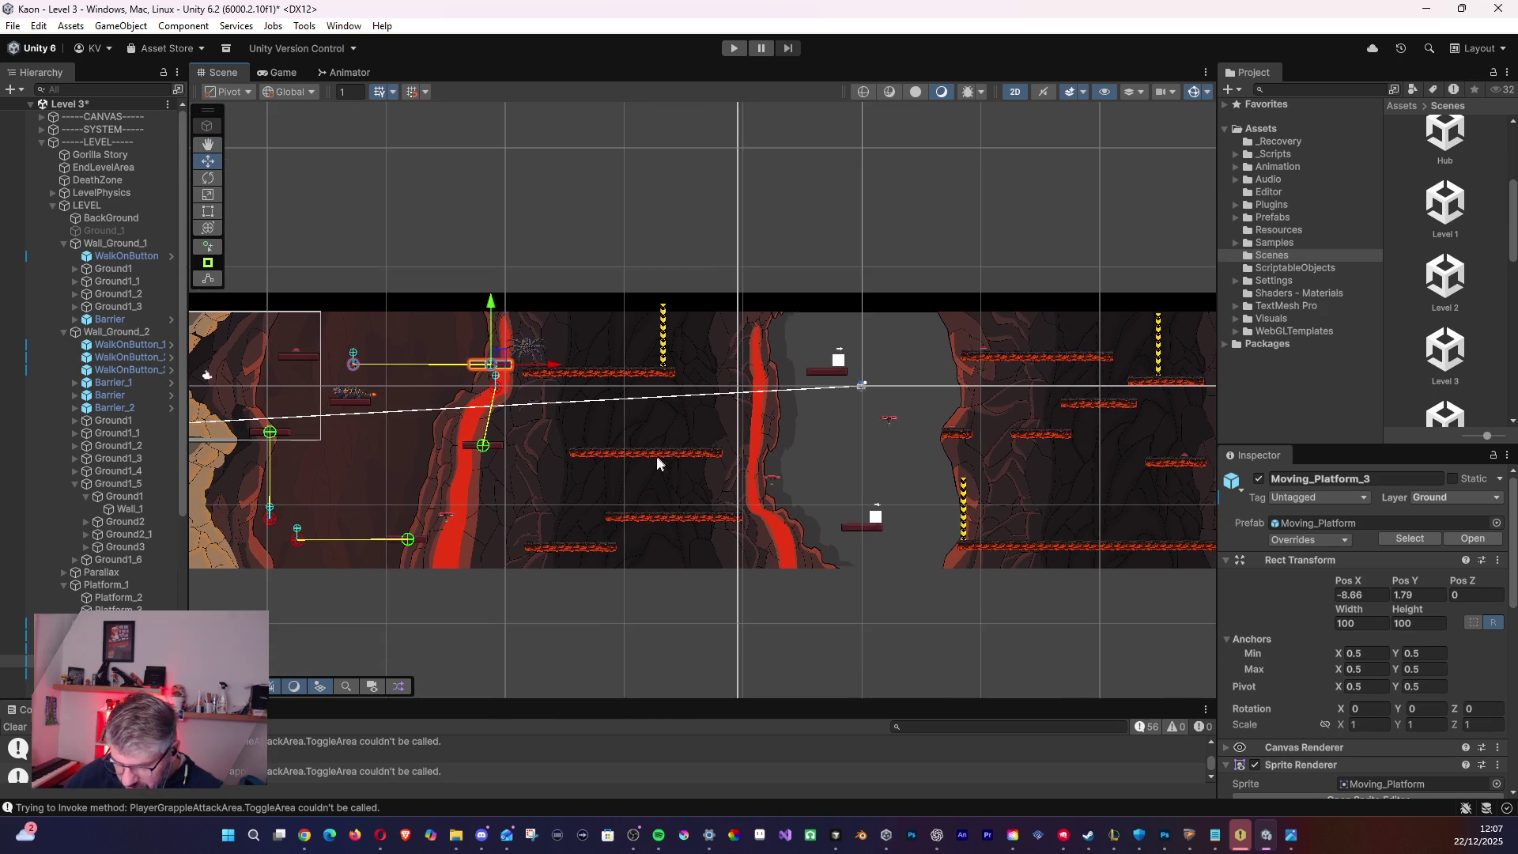
{"action": "scroll", "coordinate": [658, 462], "scroll_direction": "up", "scroll_amount": 4}
{"action": "left_click_drag", "start_coordinate": [1005, 518], "coordinate": [691, 415]}
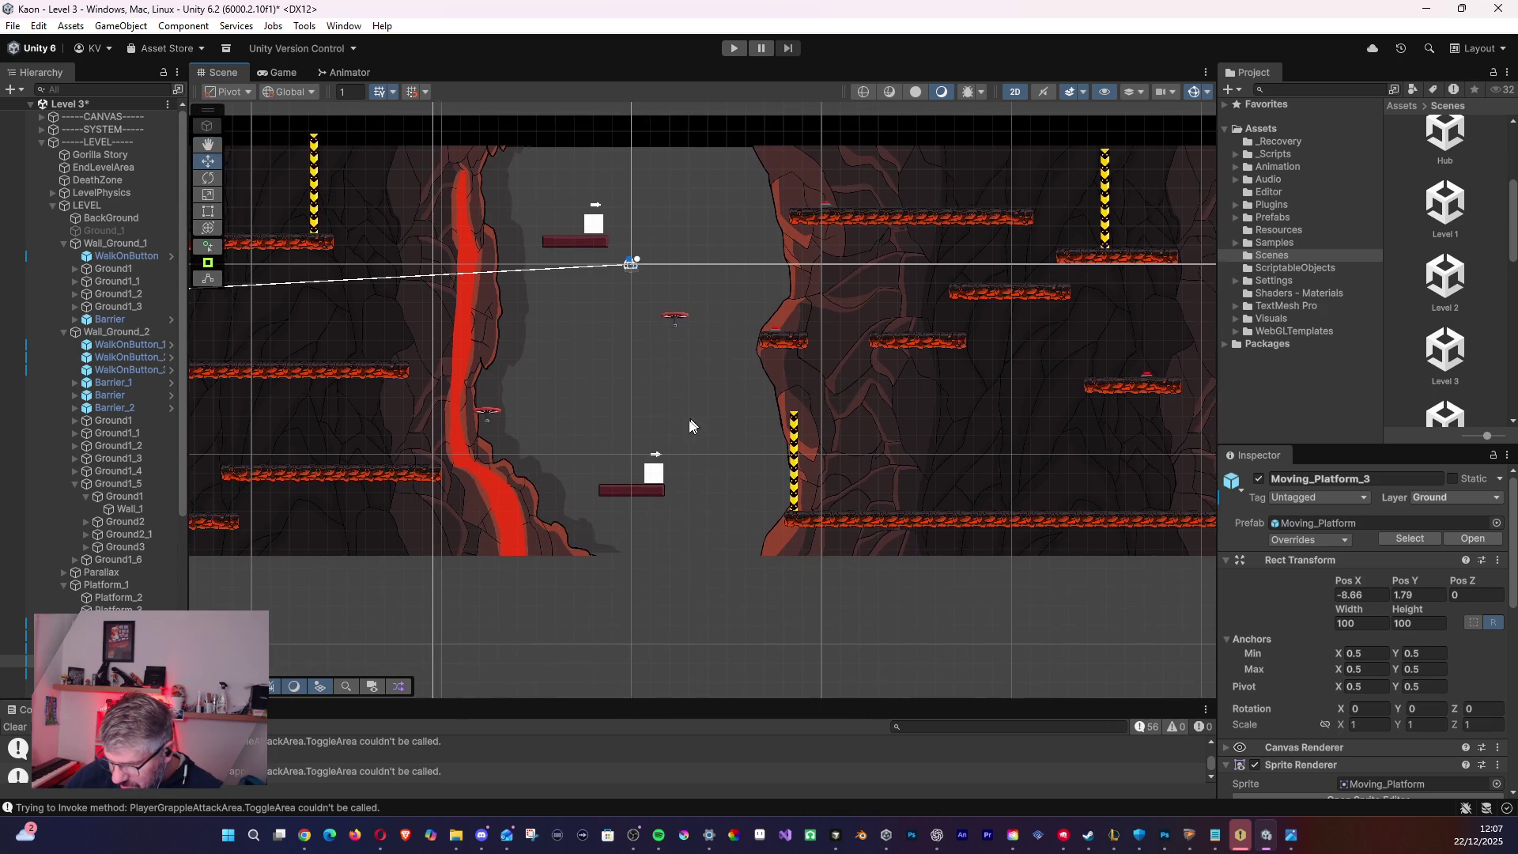
{"action": "scroll", "coordinate": [691, 416], "scroll_direction": "up", "scroll_amount": 3}
{"action": "left_click_drag", "start_coordinate": [628, 307], "coordinate": [637, 395]}
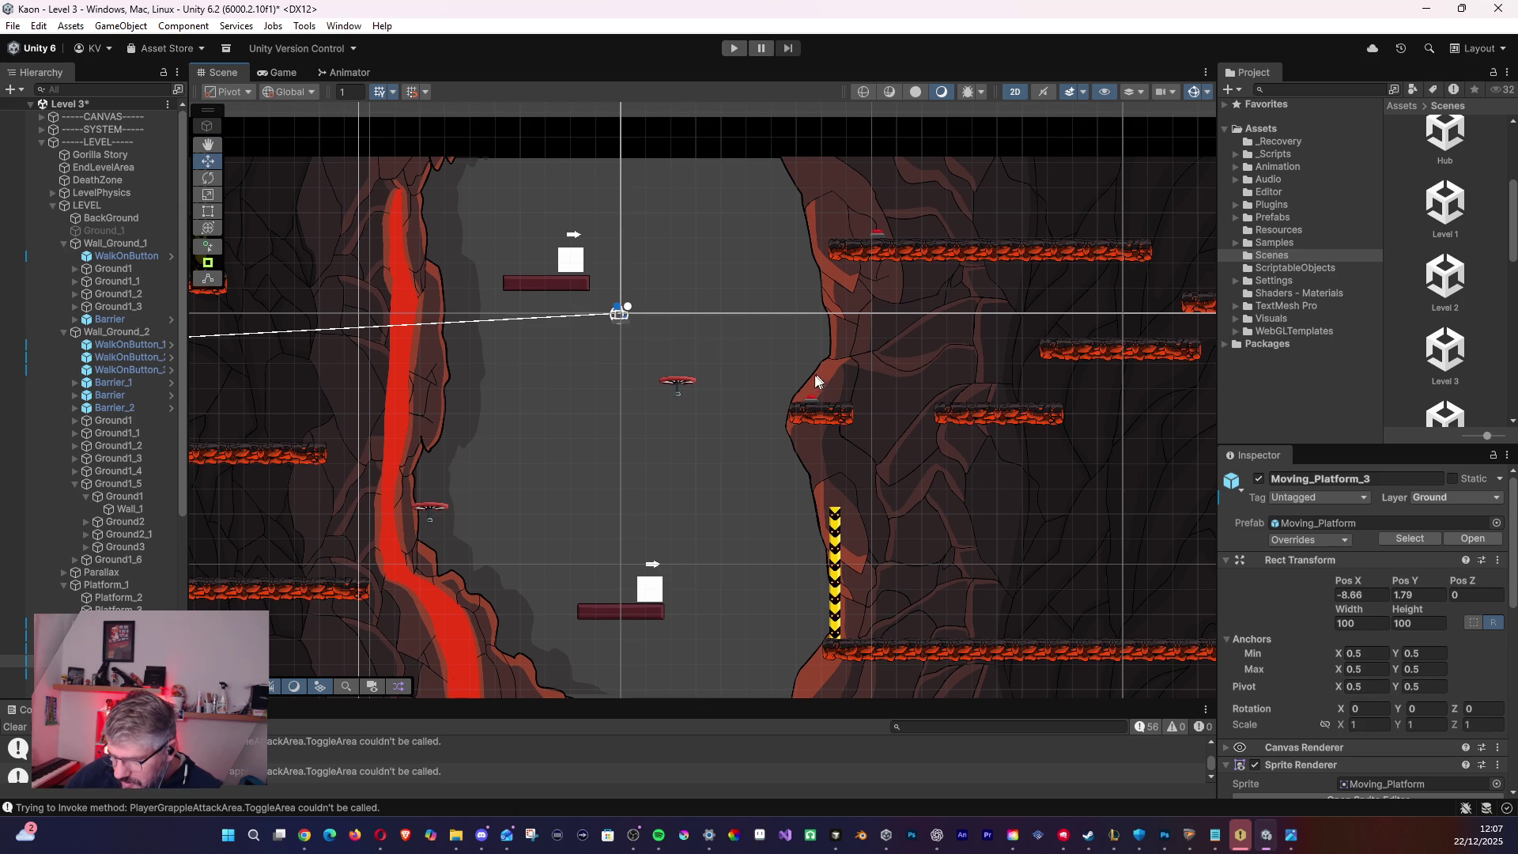
{"action": "scroll", "coordinate": [786, 407], "scroll_direction": "down", "scroll_amount": 3}
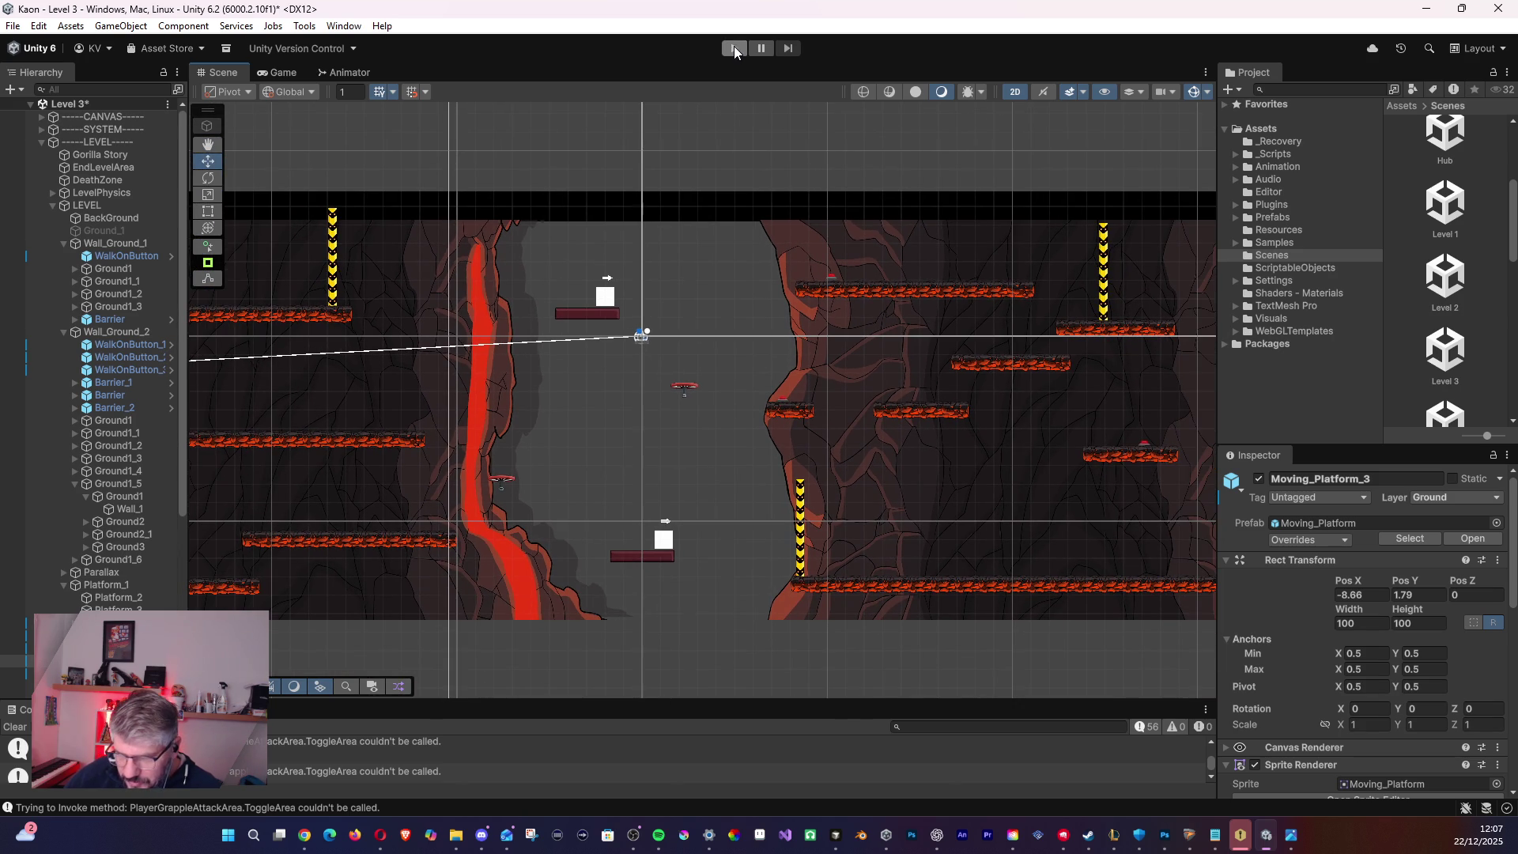
{"action": "left_click", "coordinate": [733, 48]}
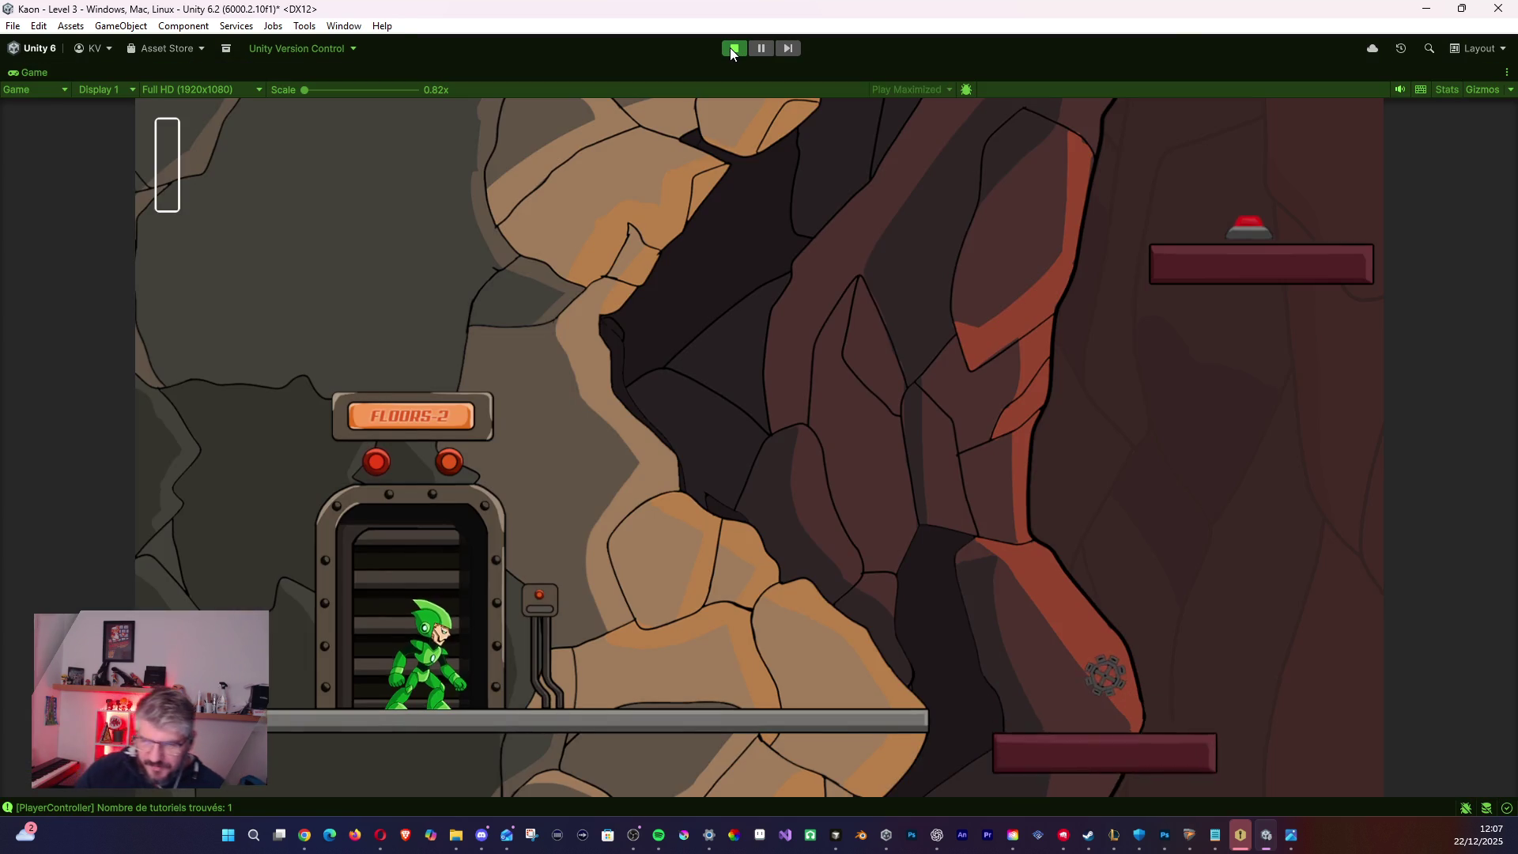
{"action": "key", "text": "Right"}
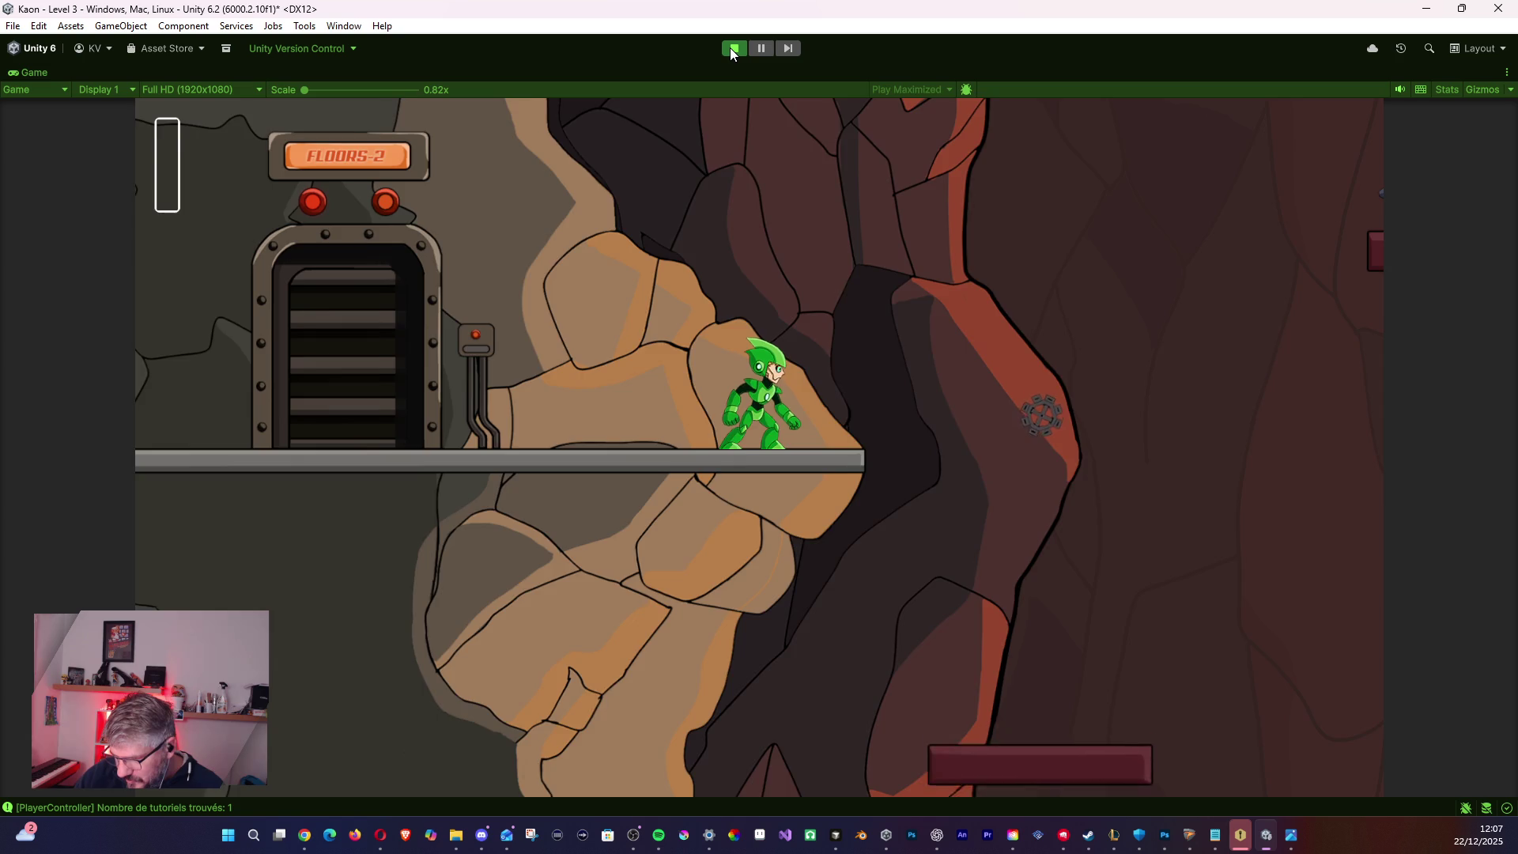
{"action": "key", "text": "space"}
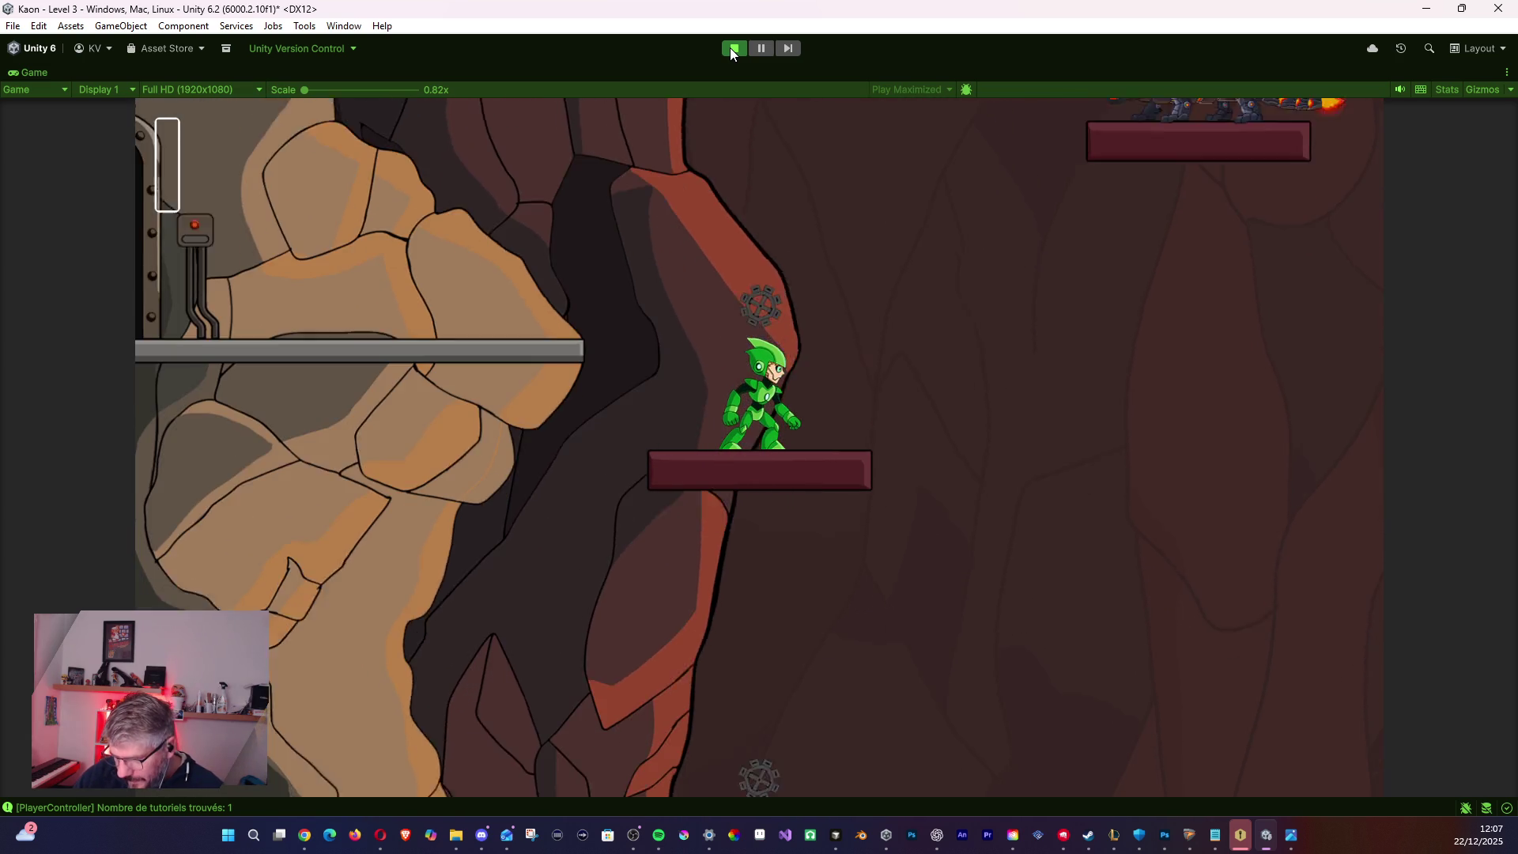
{"action": "key", "text": "Right"}
{"action": "key", "text": "space"}
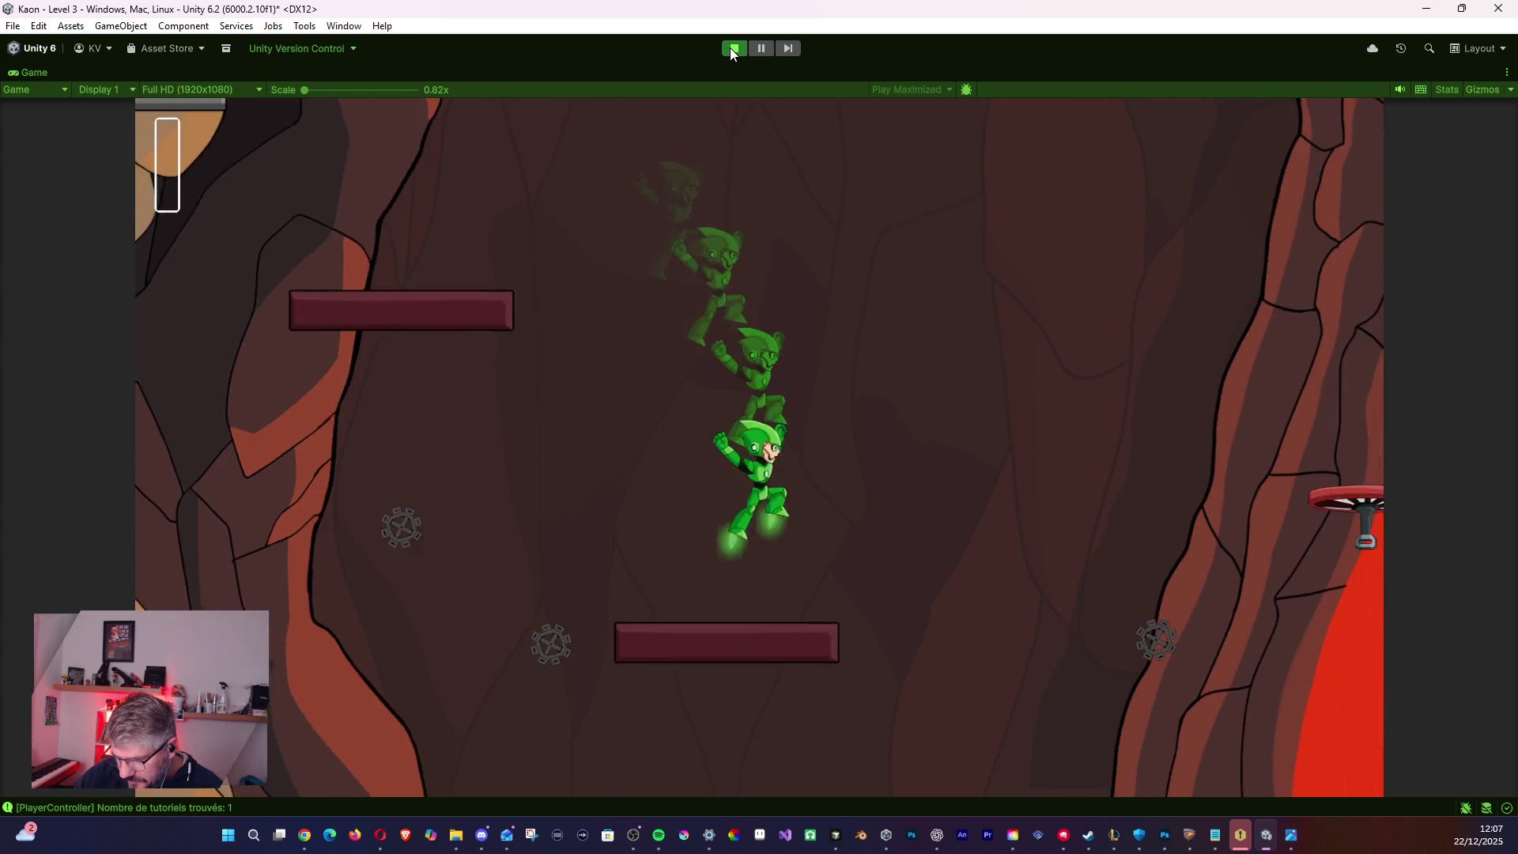
{"action": "key", "text": "Left"}
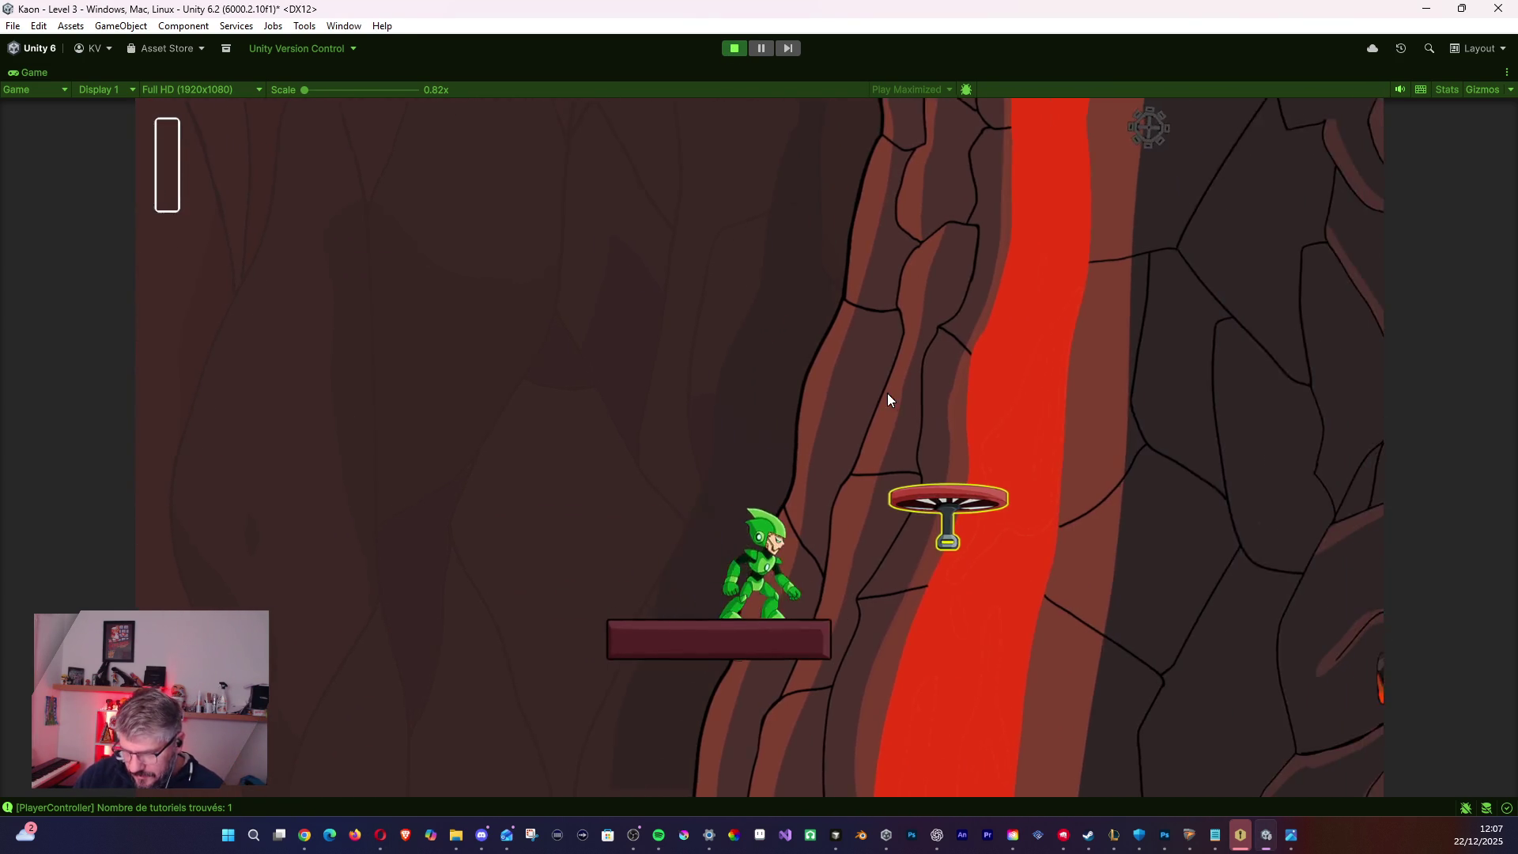
{"action": "key", "text": "space"}
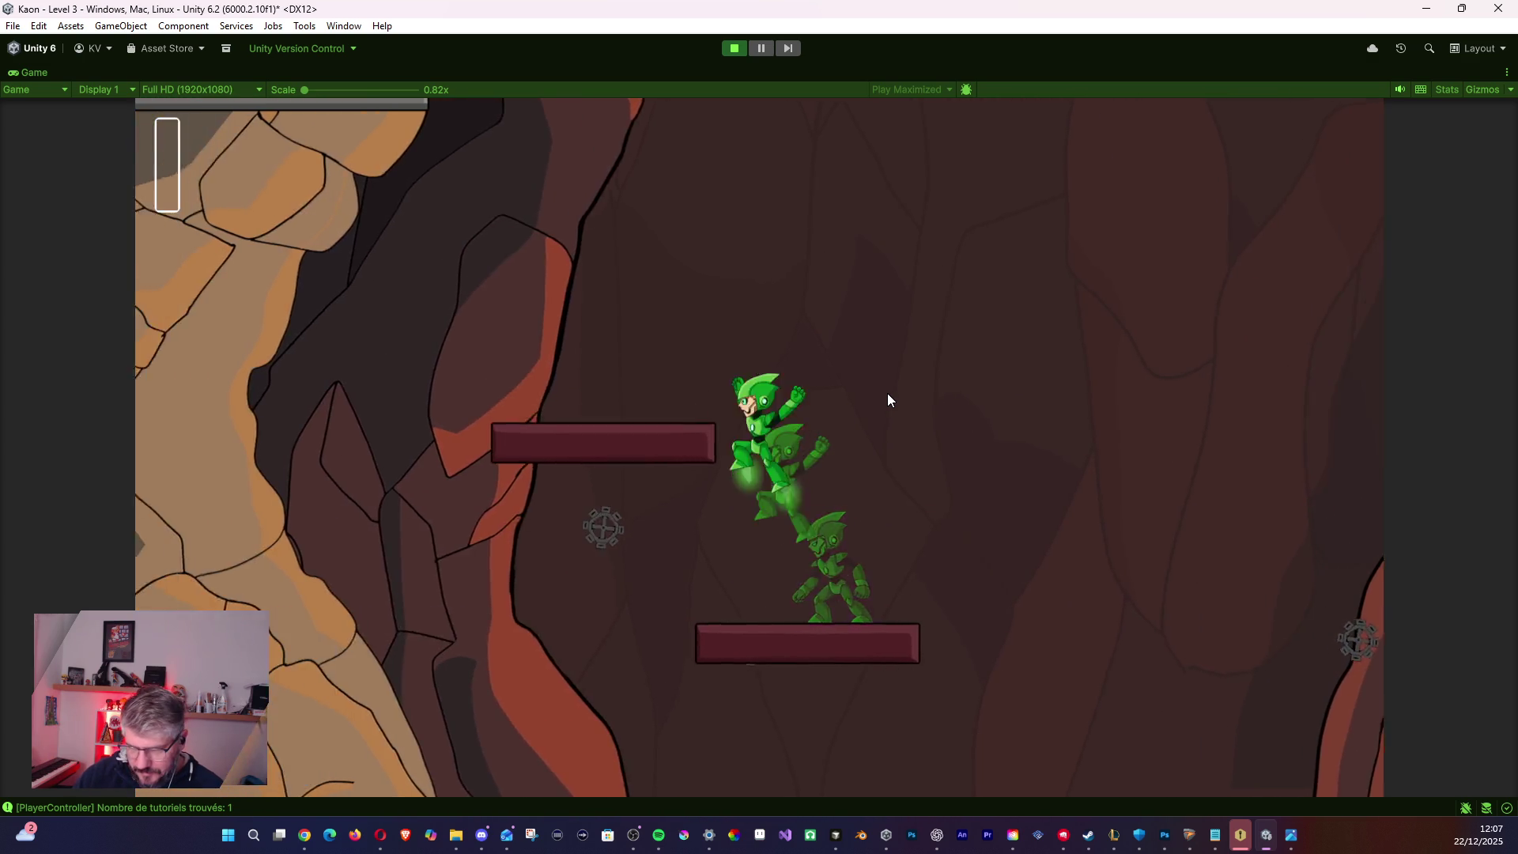
{"action": "key", "text": "space"}
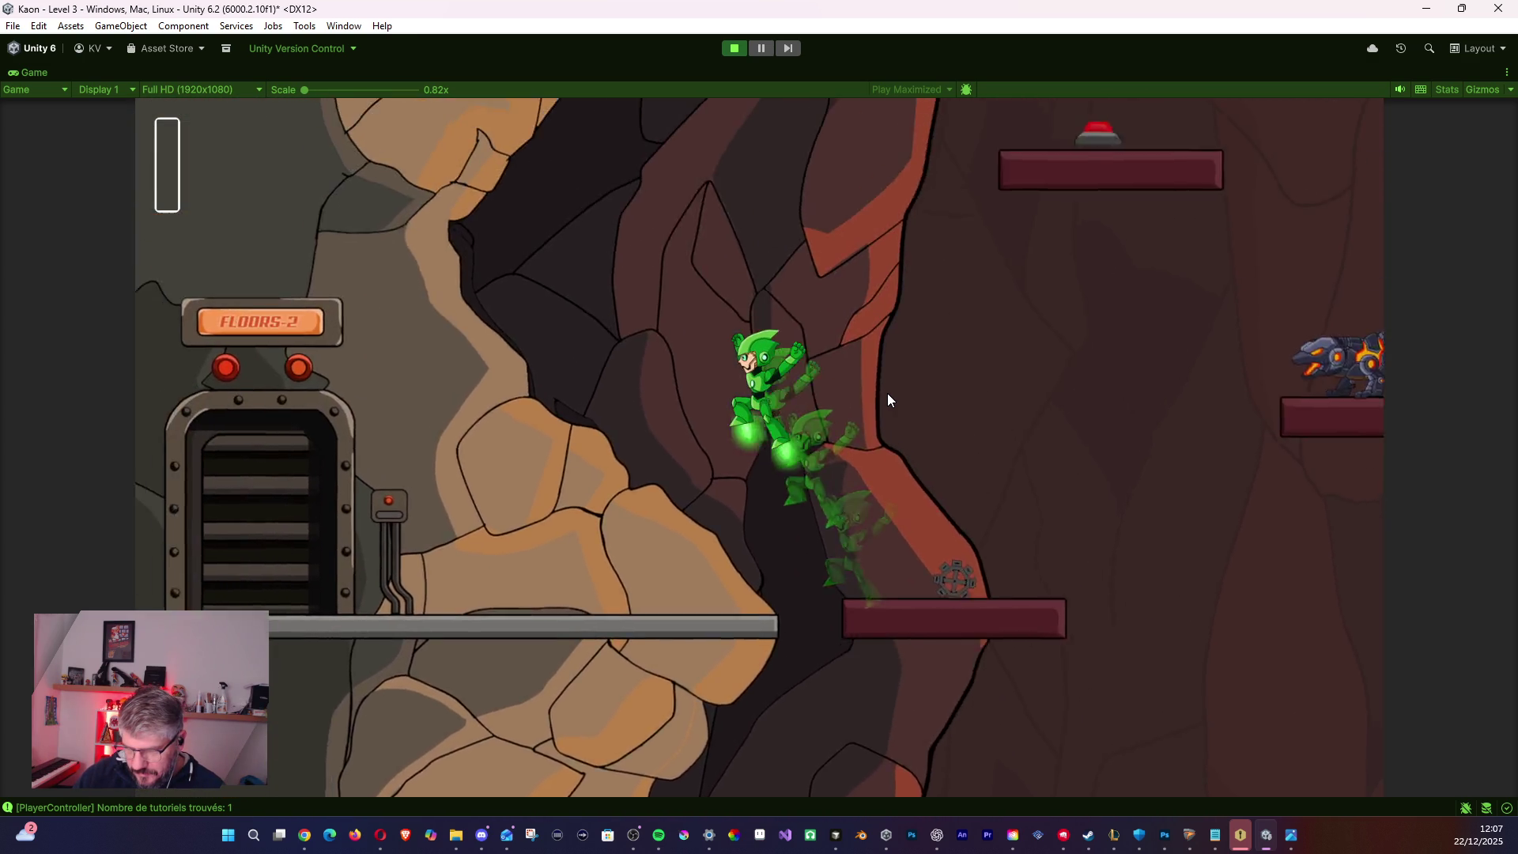
{"action": "key", "text": "Left"}
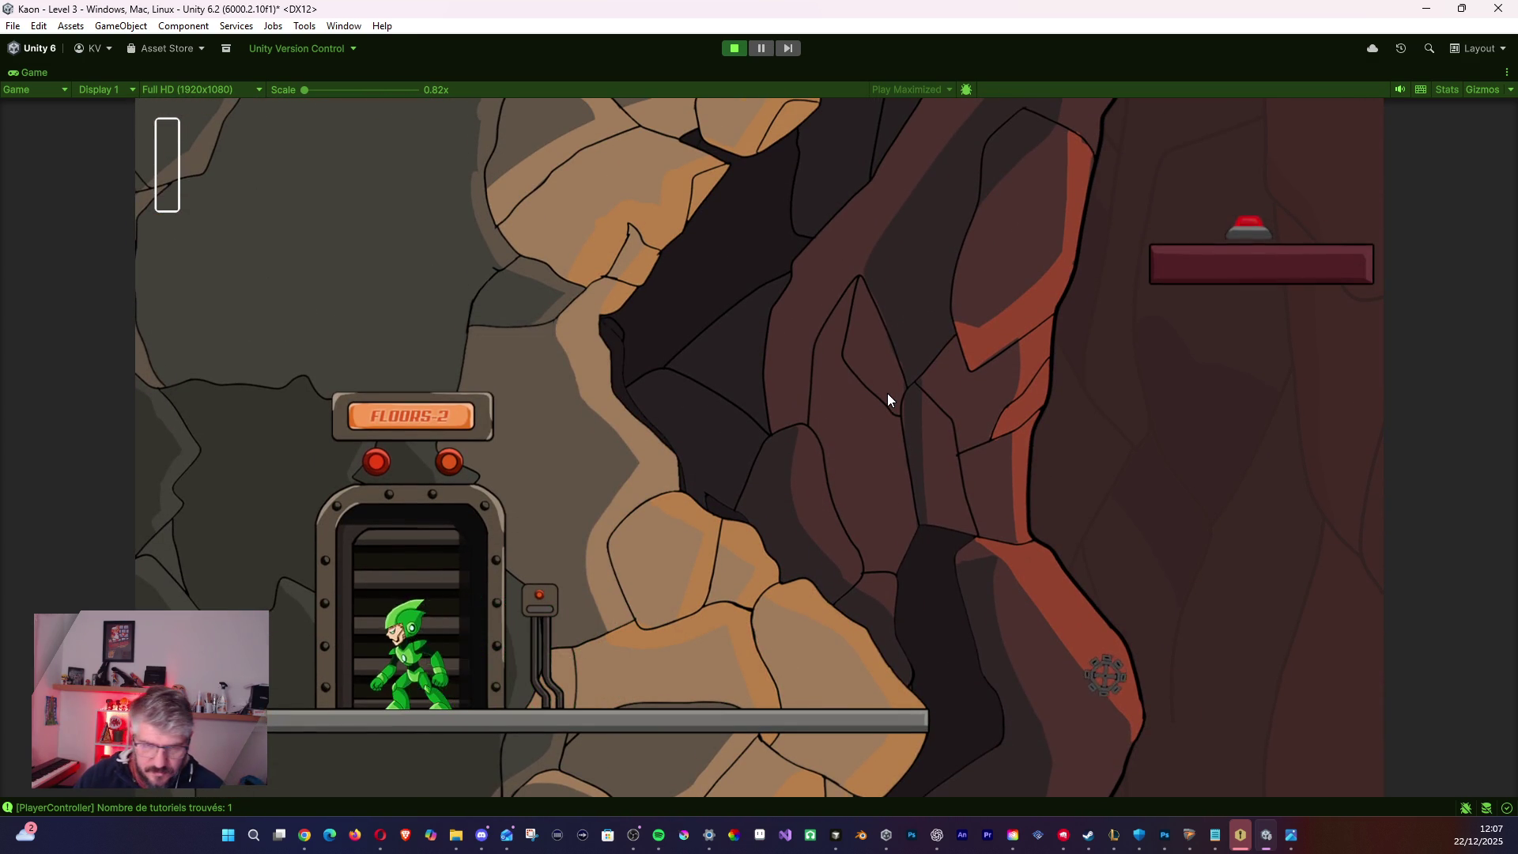
{"action": "key", "text": "Right"}
{"action": "key", "text": "Left"}
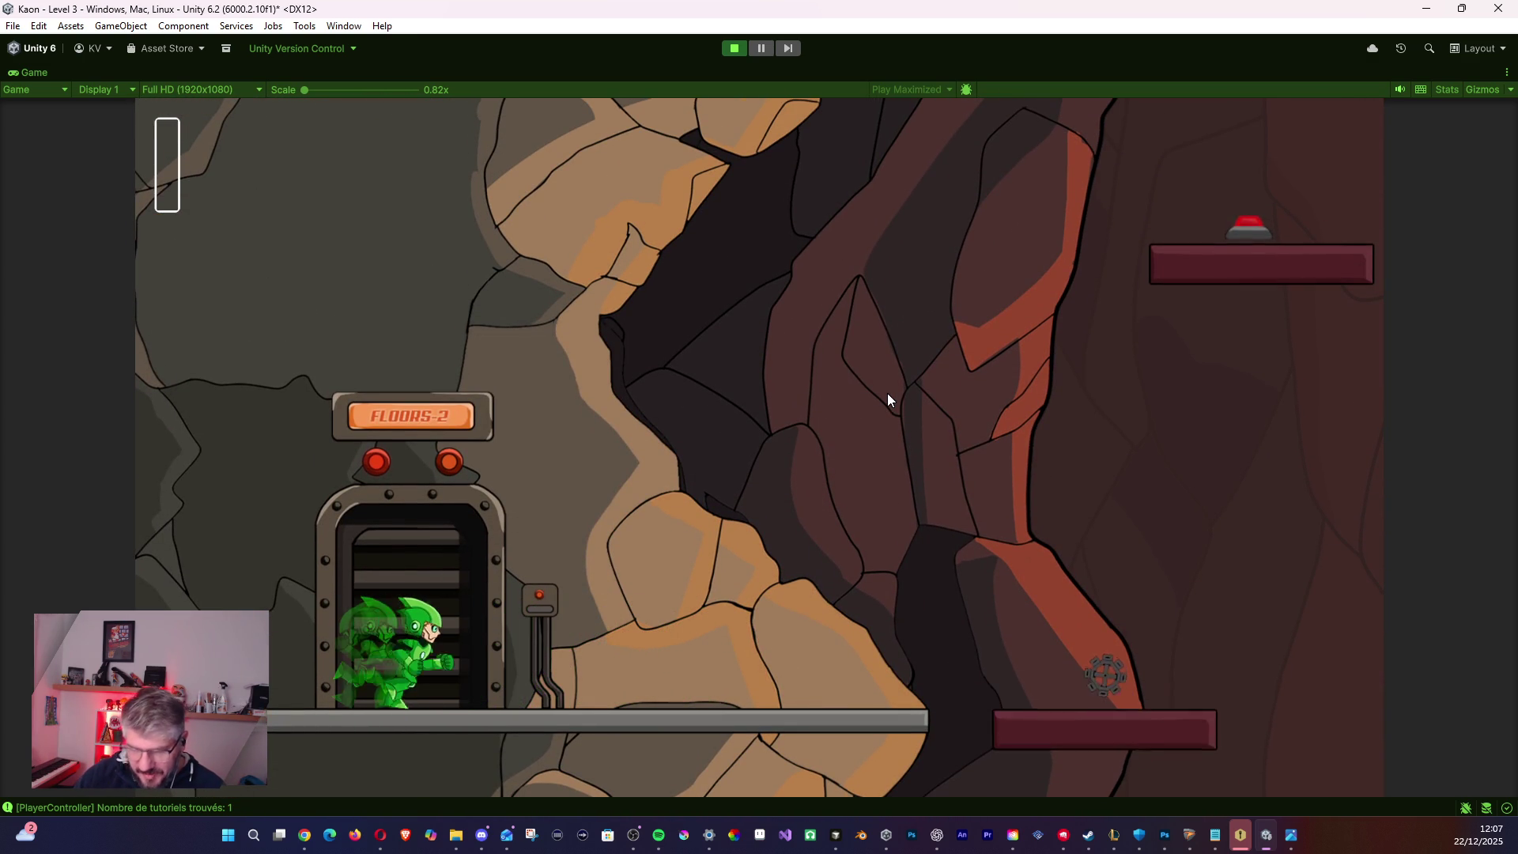
{"action": "key", "text": "space"}
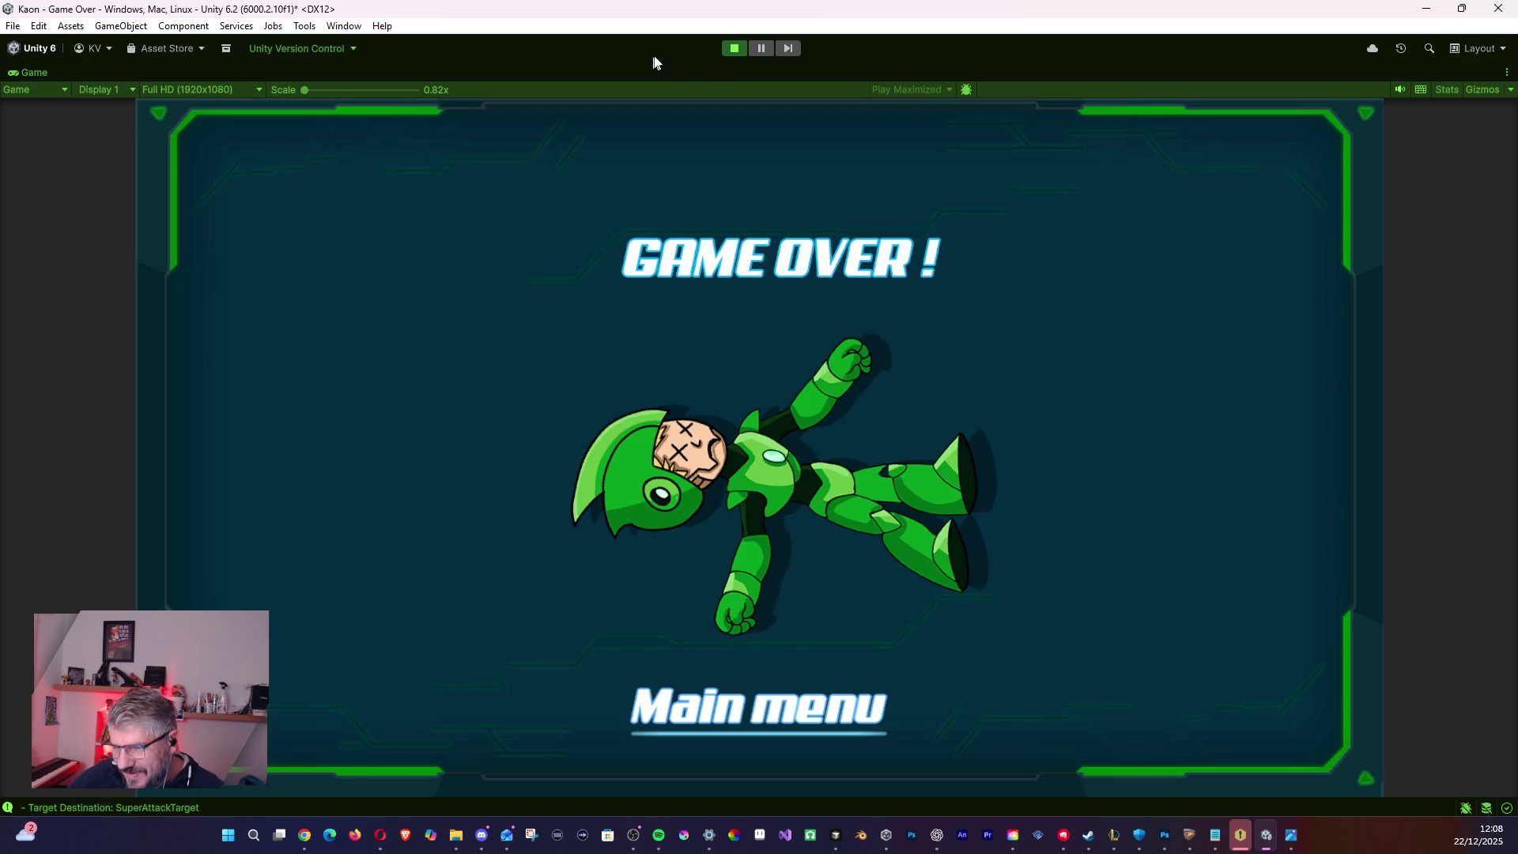
{"action": "left_click", "coordinate": [733, 51]}
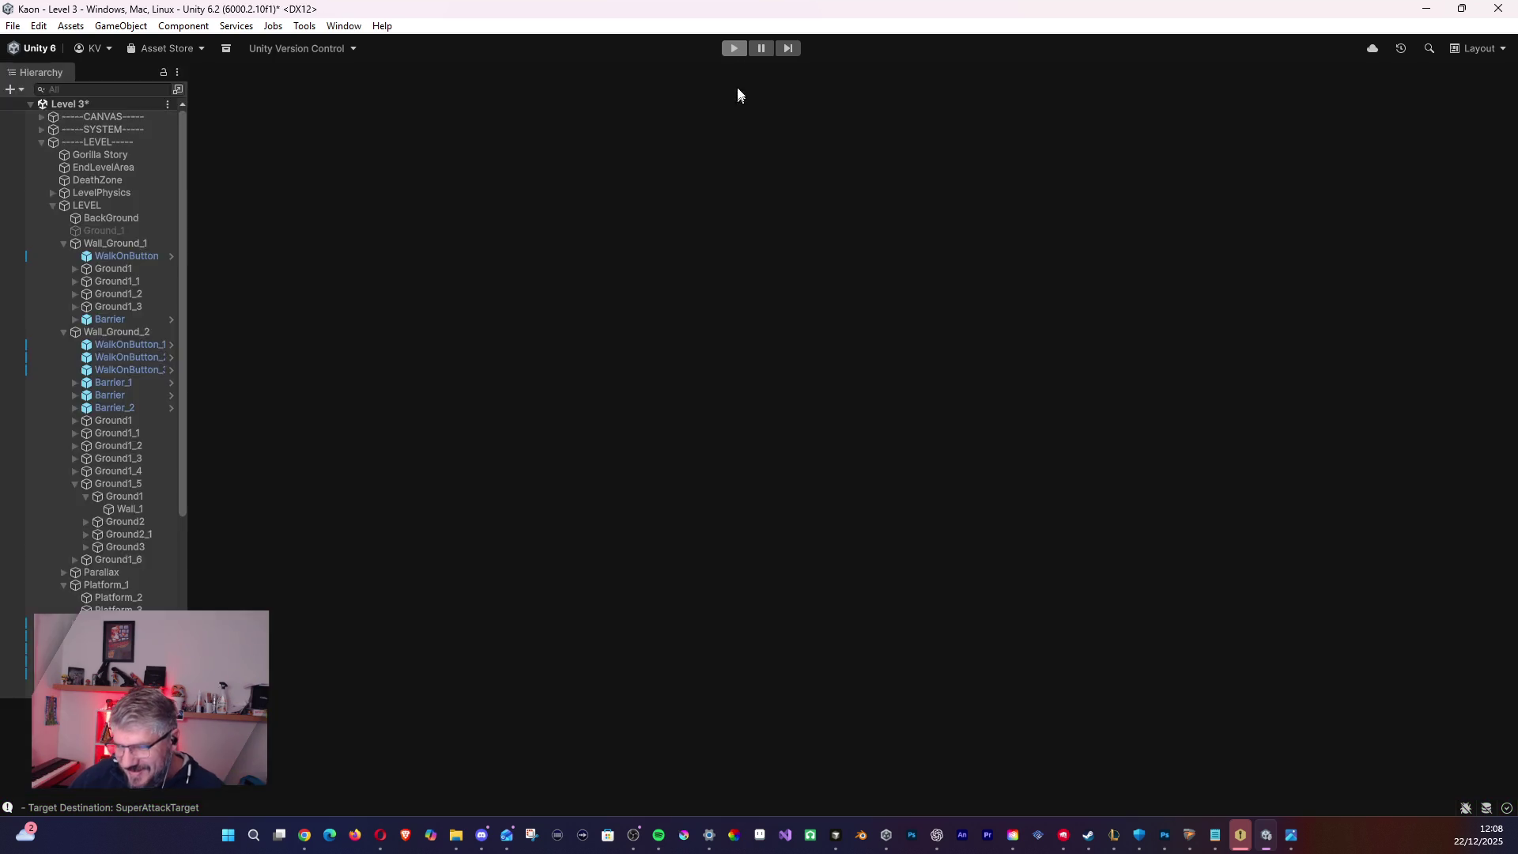
- Start a Level 3 playtest and jet-jump the hero up the walls and off the propeller booster
{"action": "left_click", "coordinate": [732, 50]}
{"action": "key", "text": "Right"}
{"action": "key", "text": "space"}
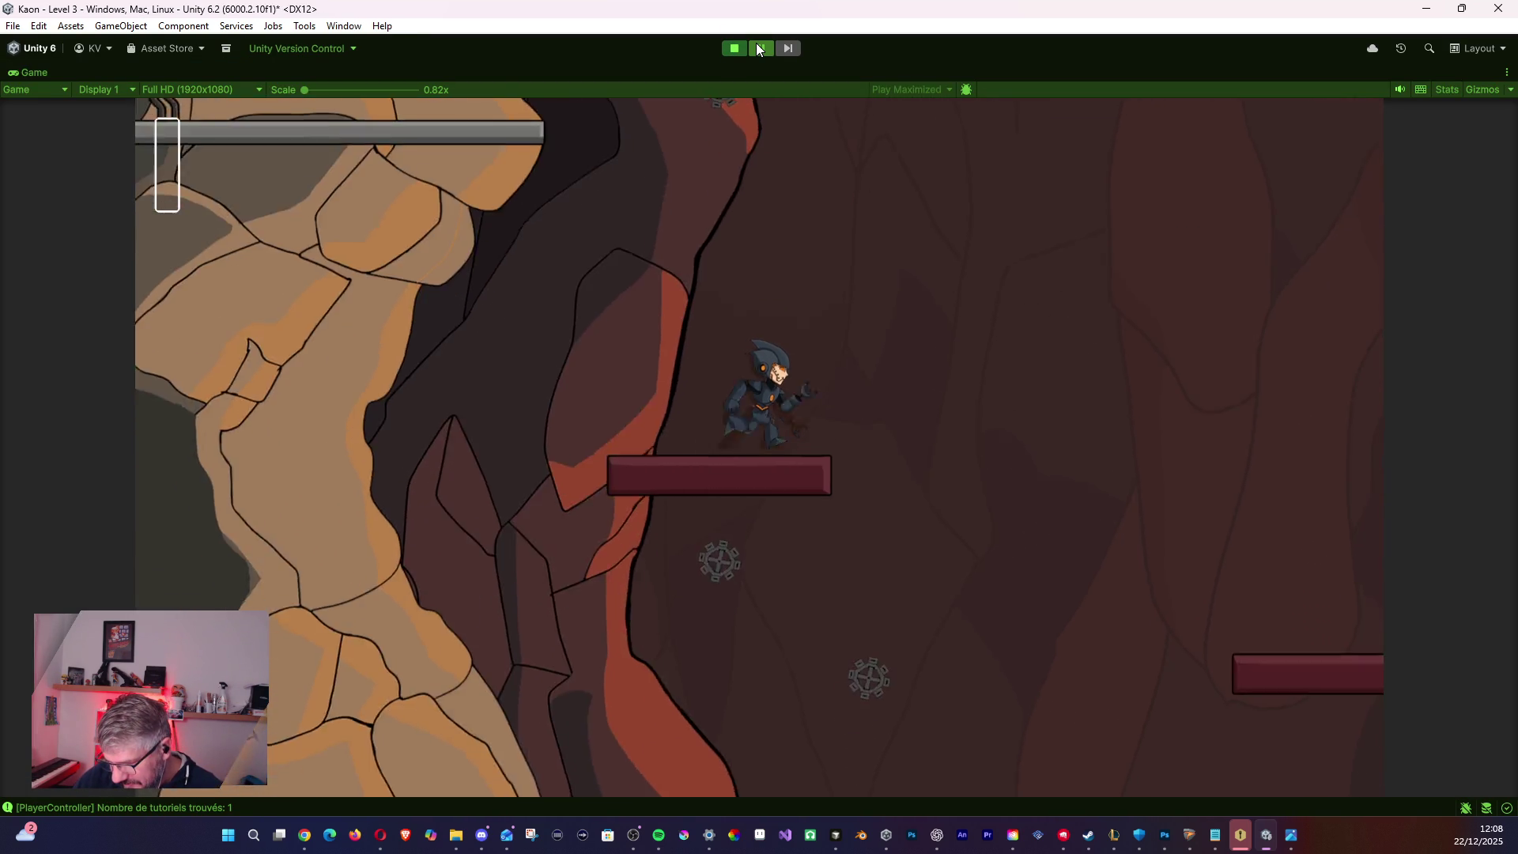
{"action": "key", "text": "space"}
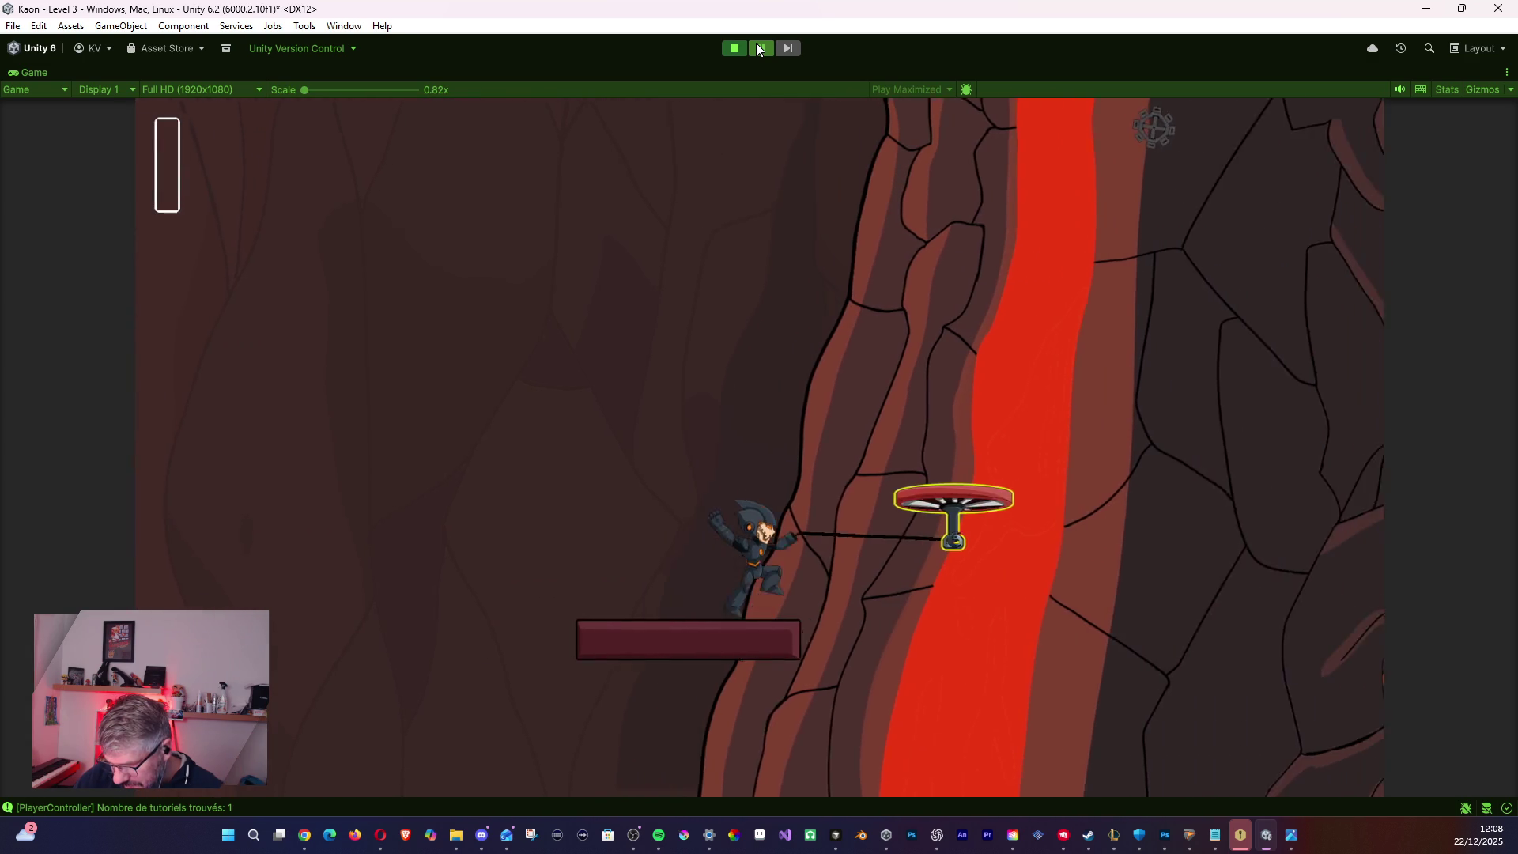
{"action": "key", "text": "space"}
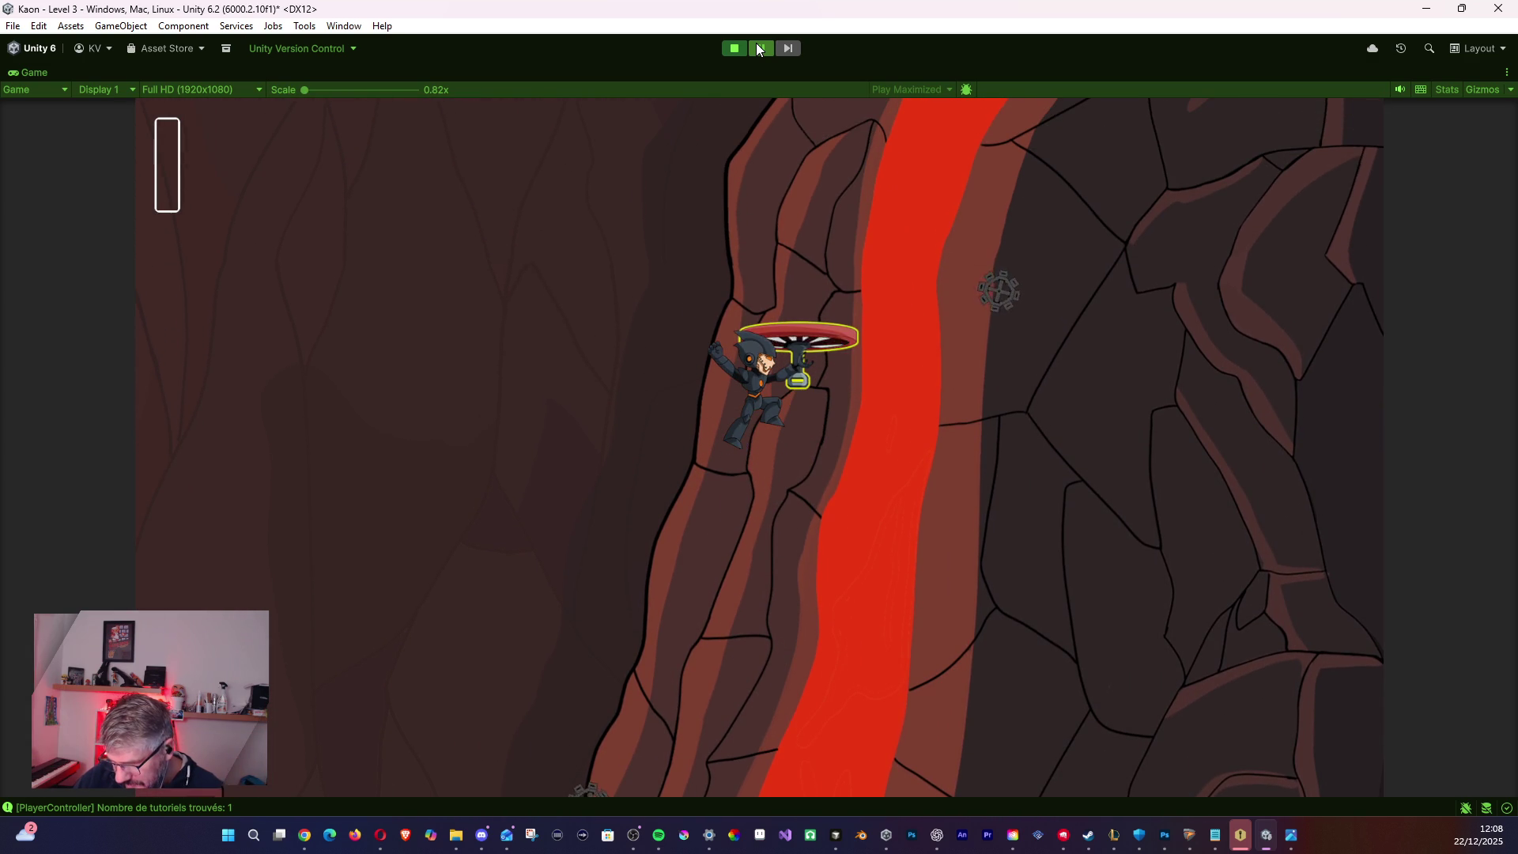
{"action": "key", "text": "space"}
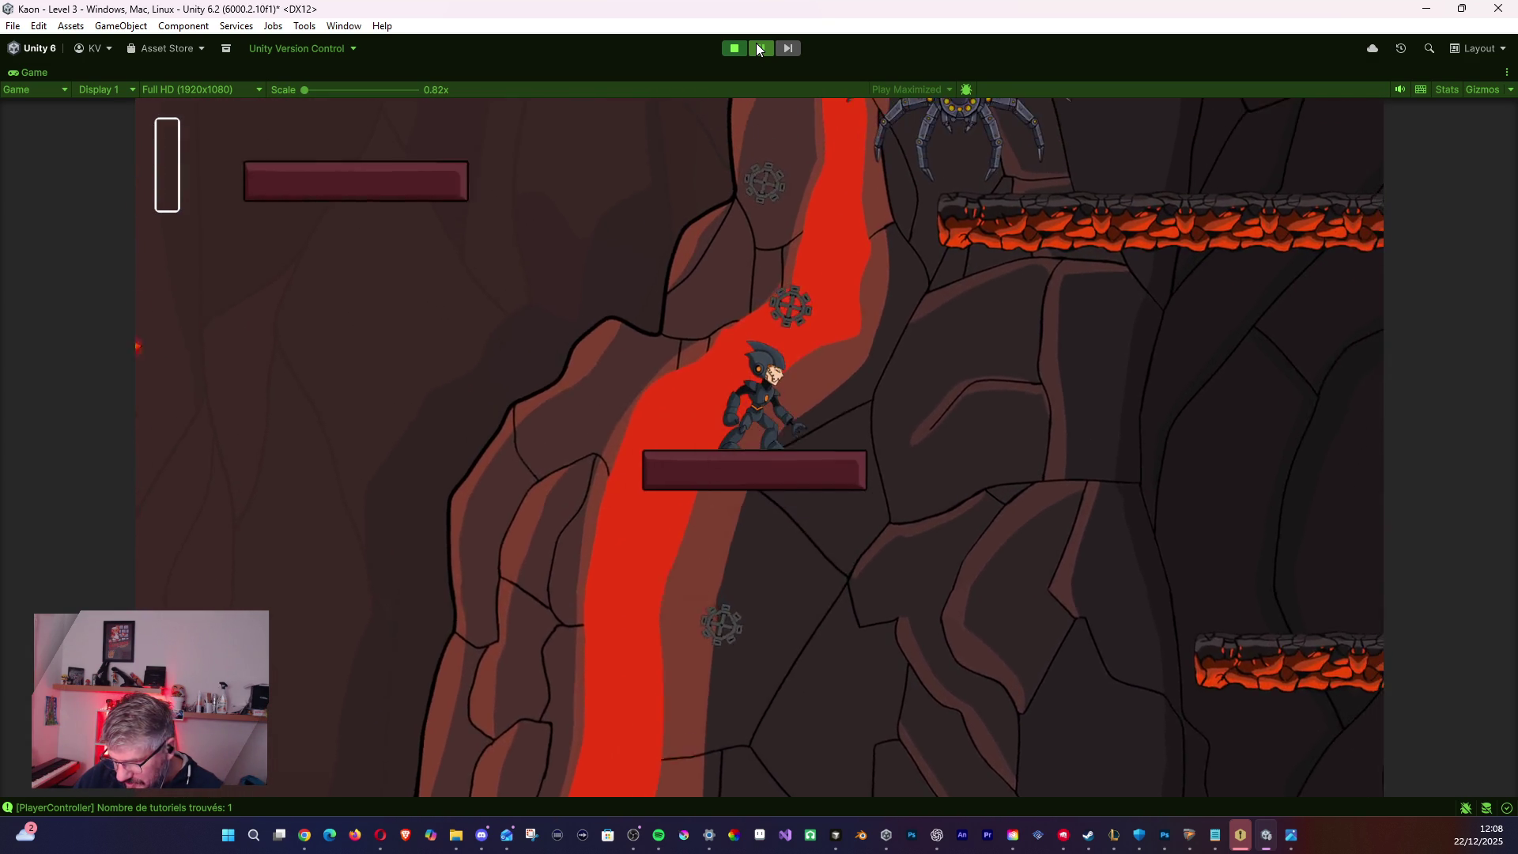
{"action": "key", "text": "space"}
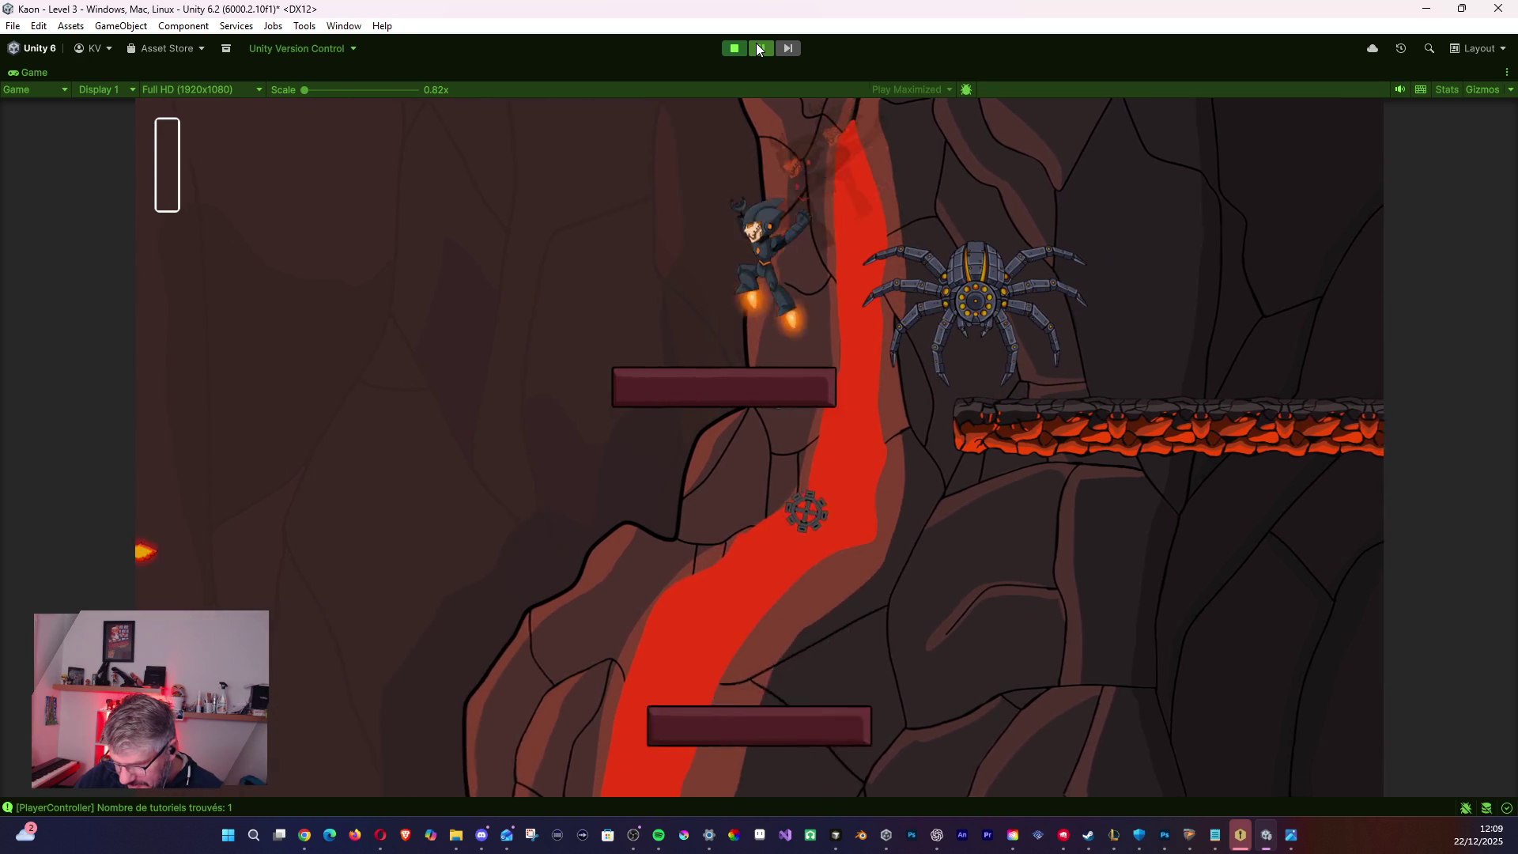
- Press the red walk-on button, cross the lava creature's platform and dash past the spider
{"action": "key", "text": "Left"}
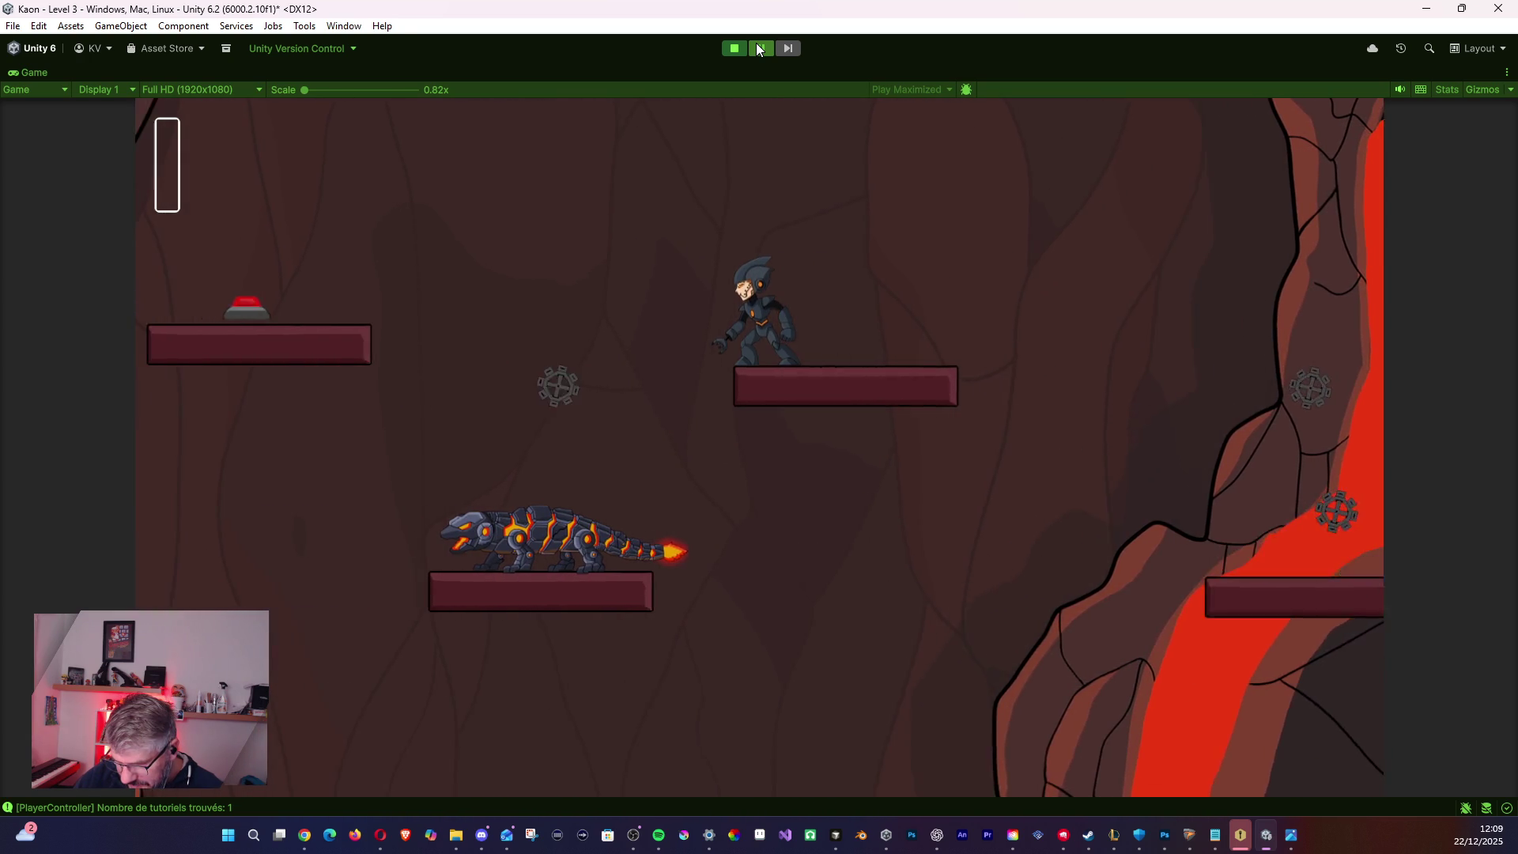
{"action": "key", "text": "space"}
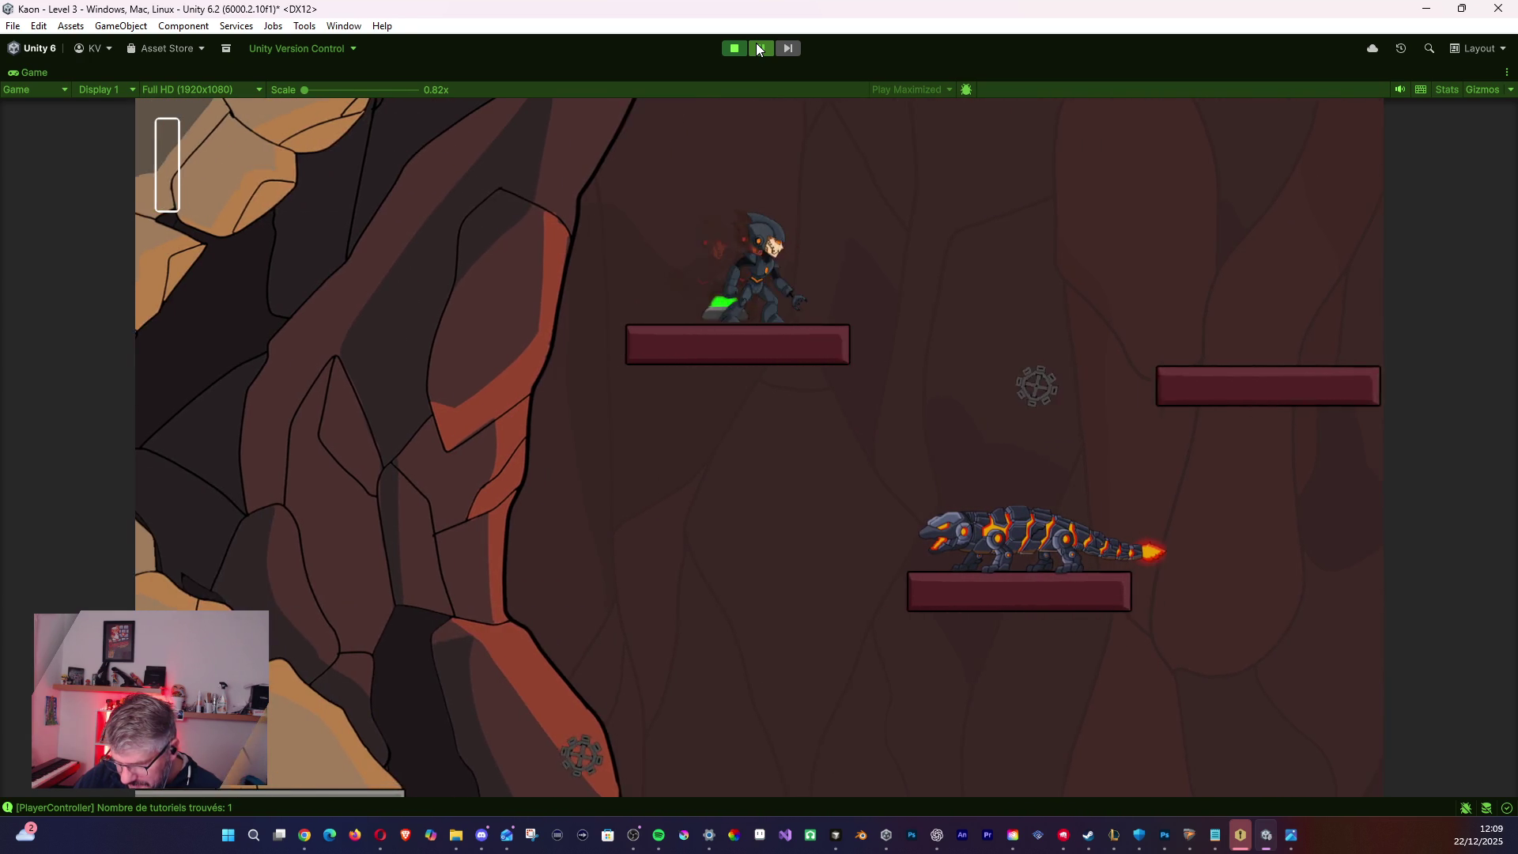
{"action": "key", "text": "Right"}
{"action": "key", "text": "space"}
{"action": "key", "text": "Right"}
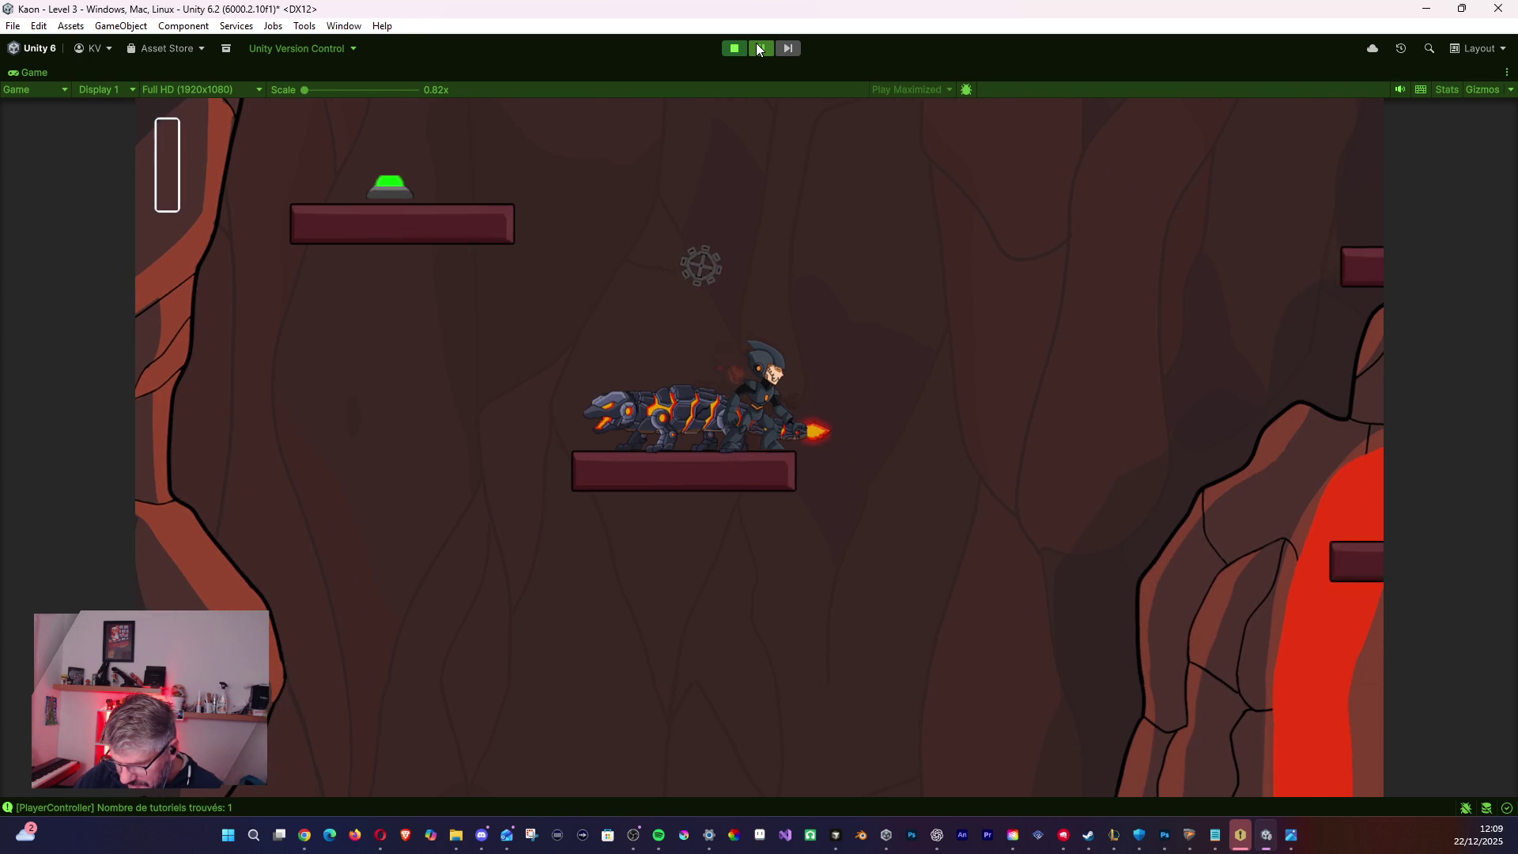
{"action": "key", "text": "space"}
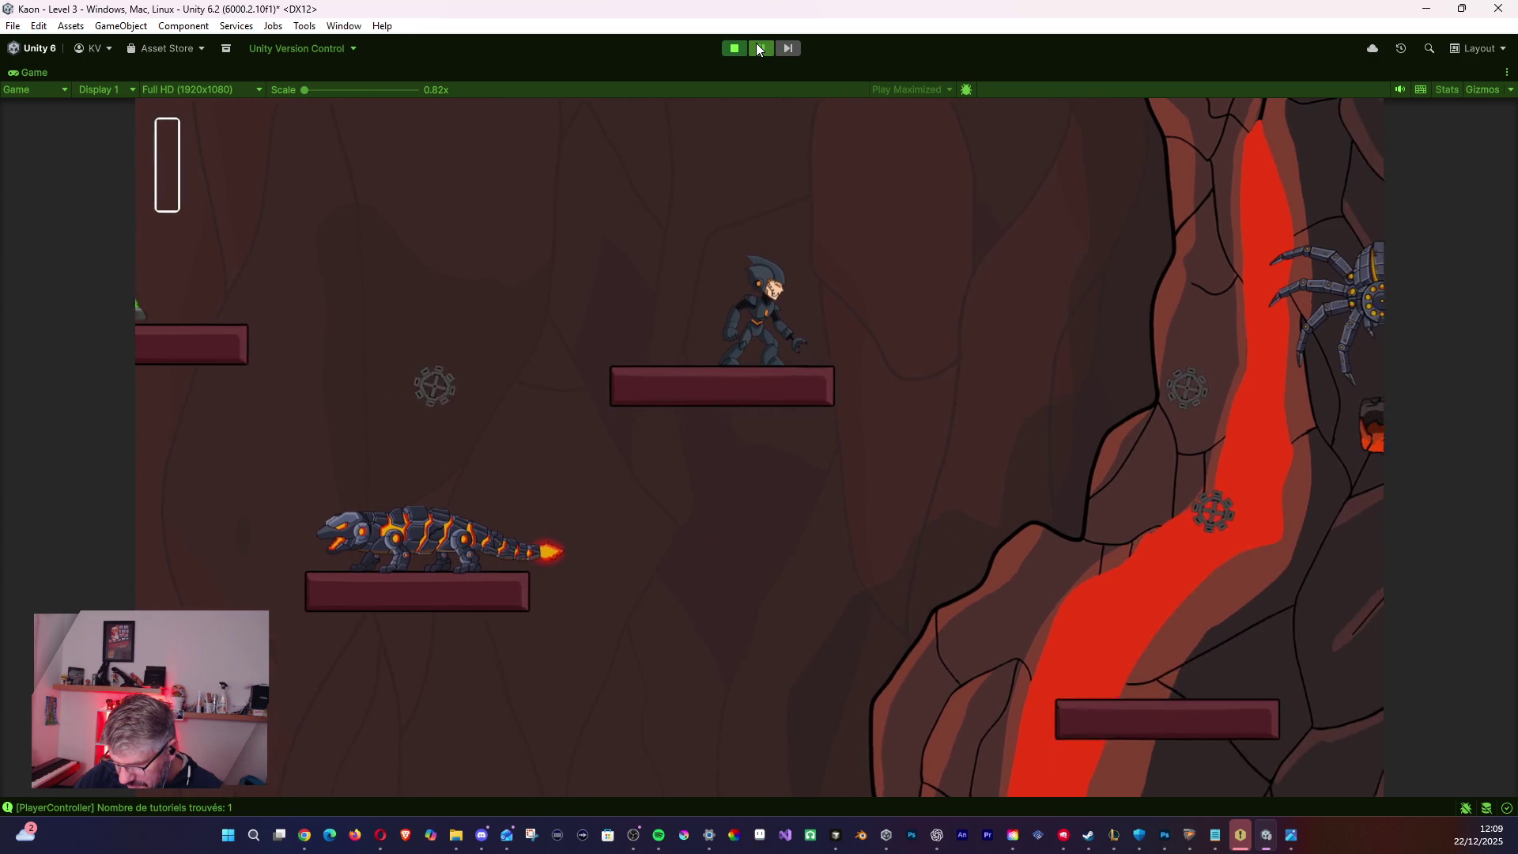
{"action": "key", "text": "space"}
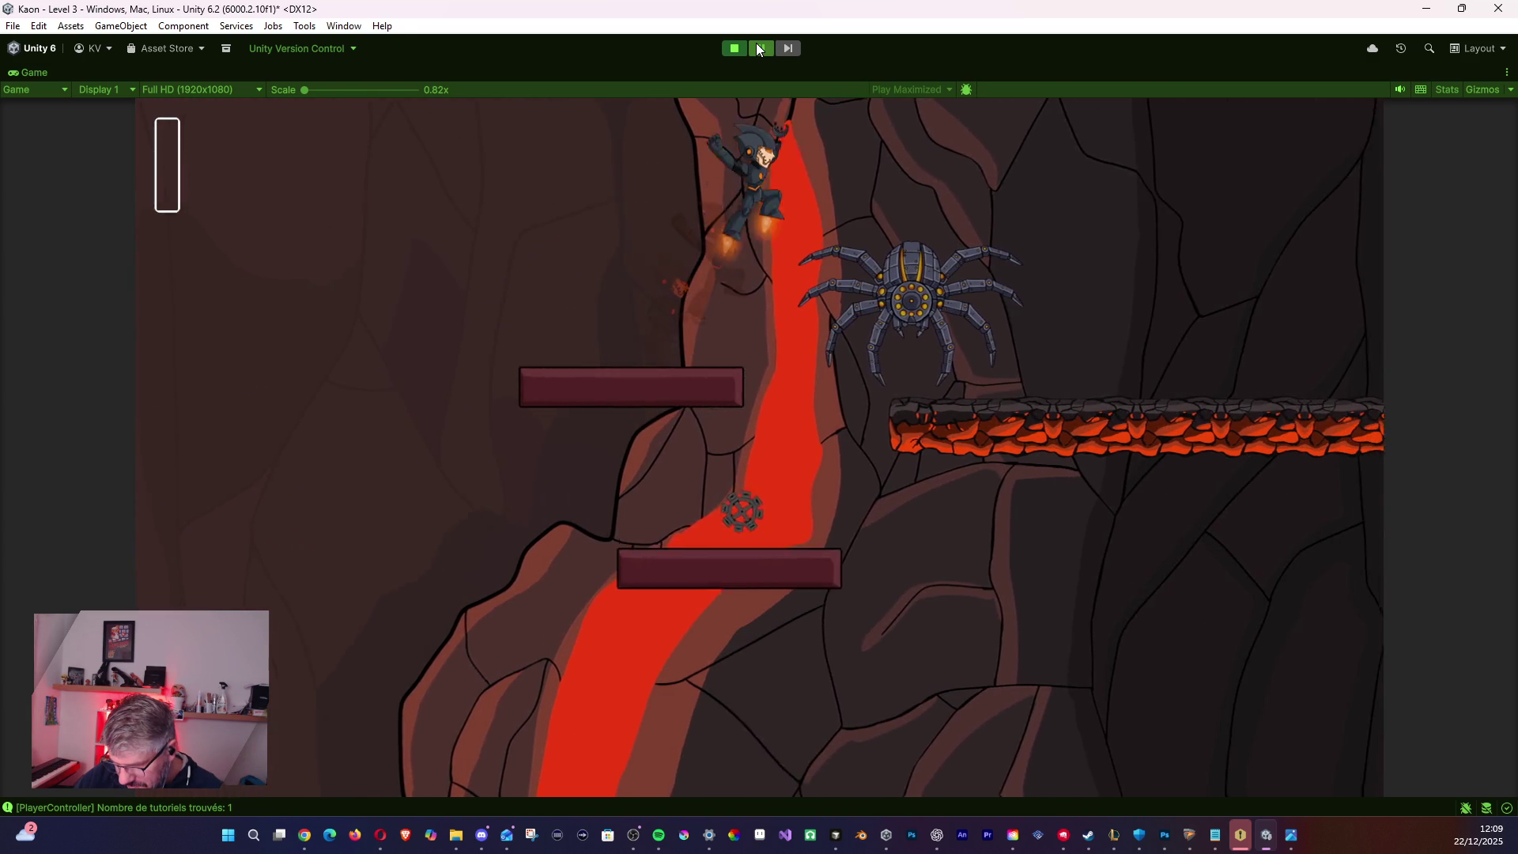
{"action": "key", "text": "Right"}
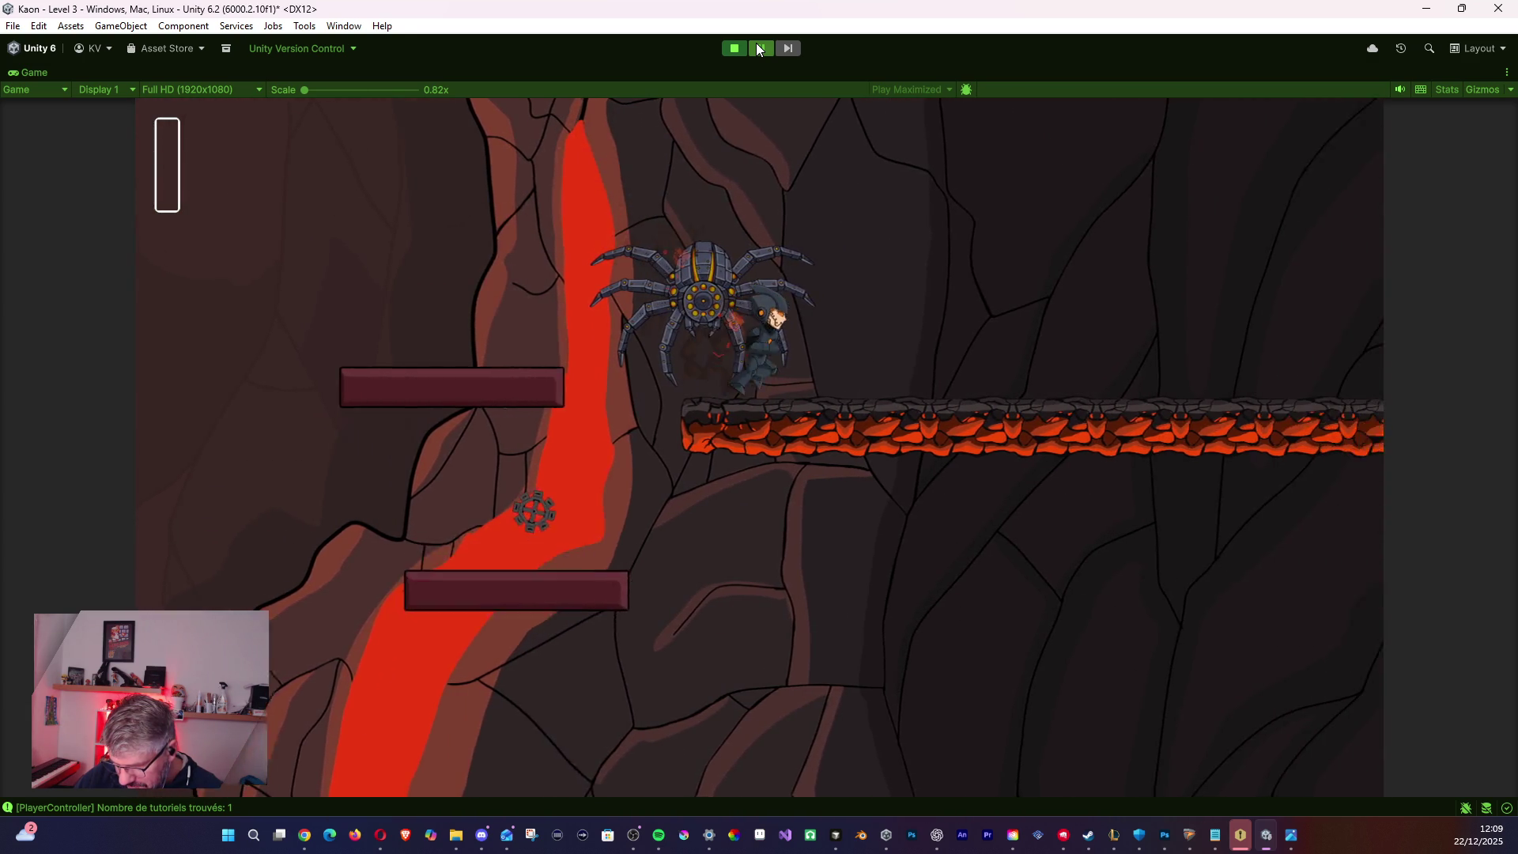
{"action": "key", "text": "space"}
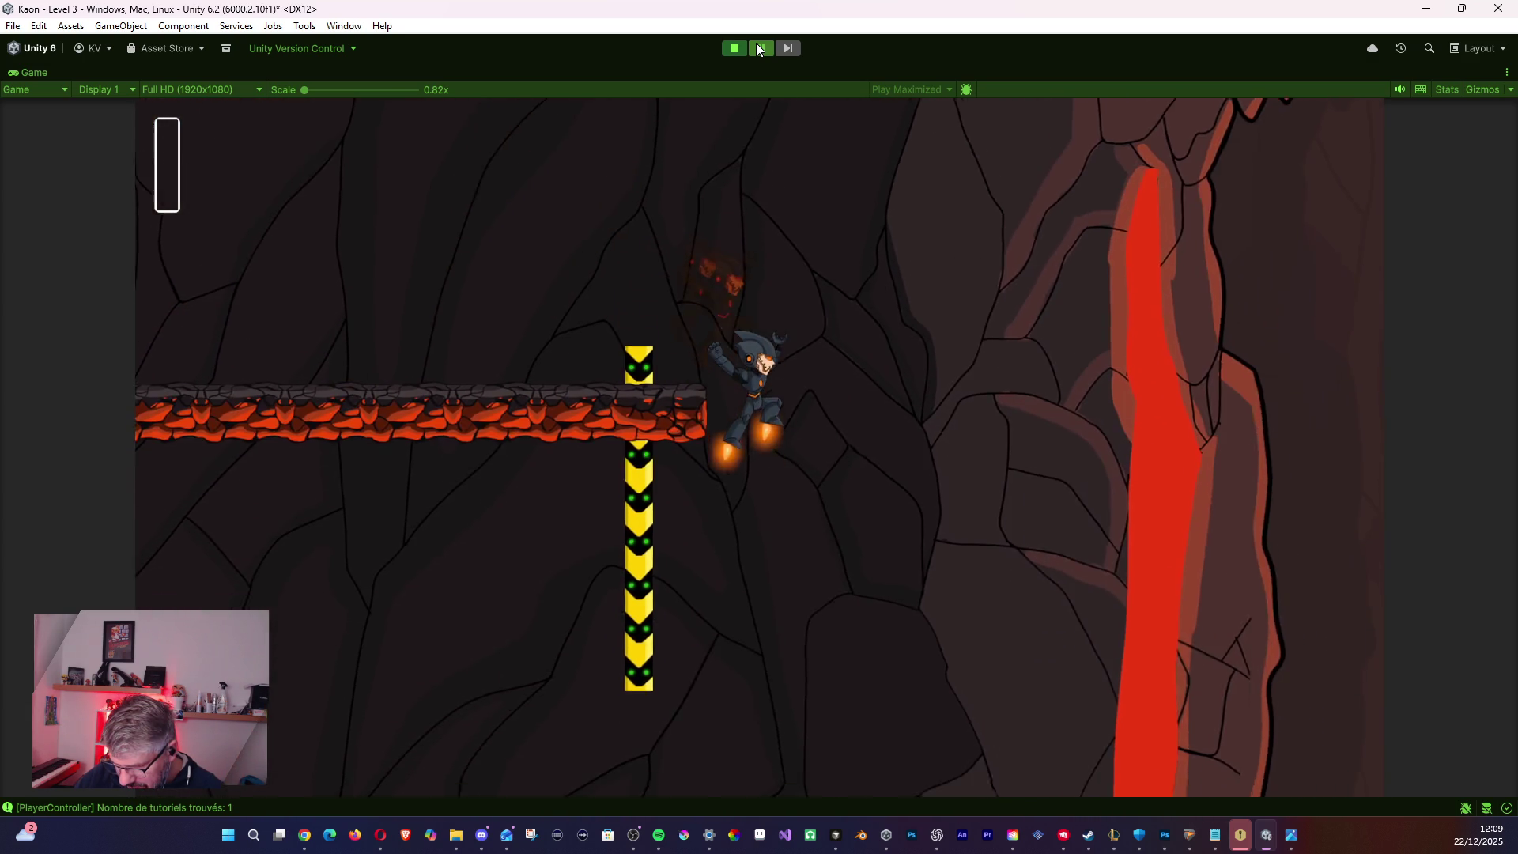
- Keep playing until Game Over, resume to the KAON main menu, then exit Play mode
{"action": "key", "text": "Left"}
{"action": "key", "text": "space"}
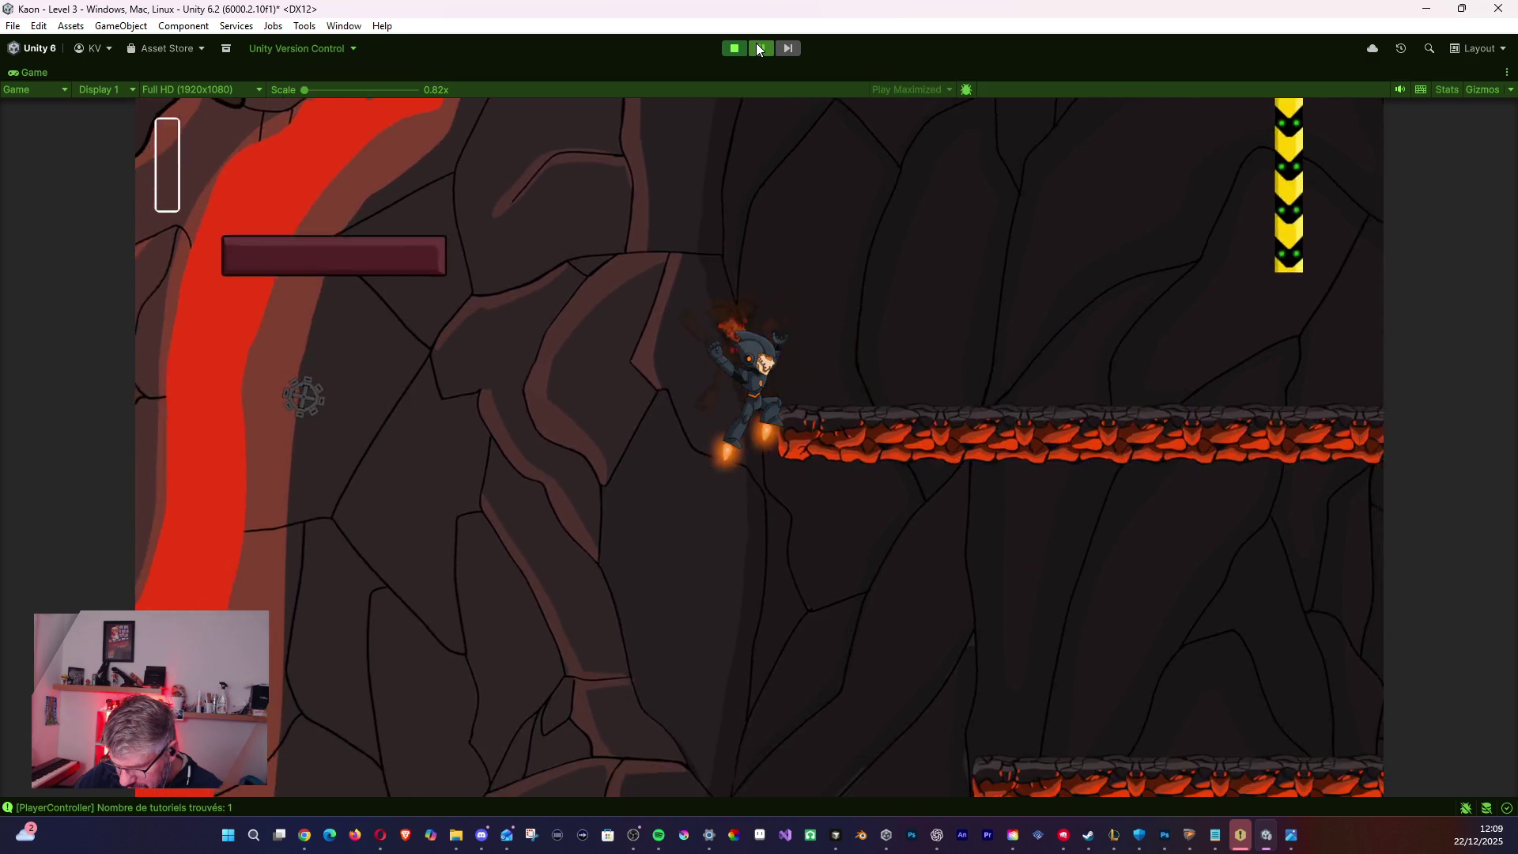
{"action": "key", "text": "space"}
{"action": "key", "text": "Right"}
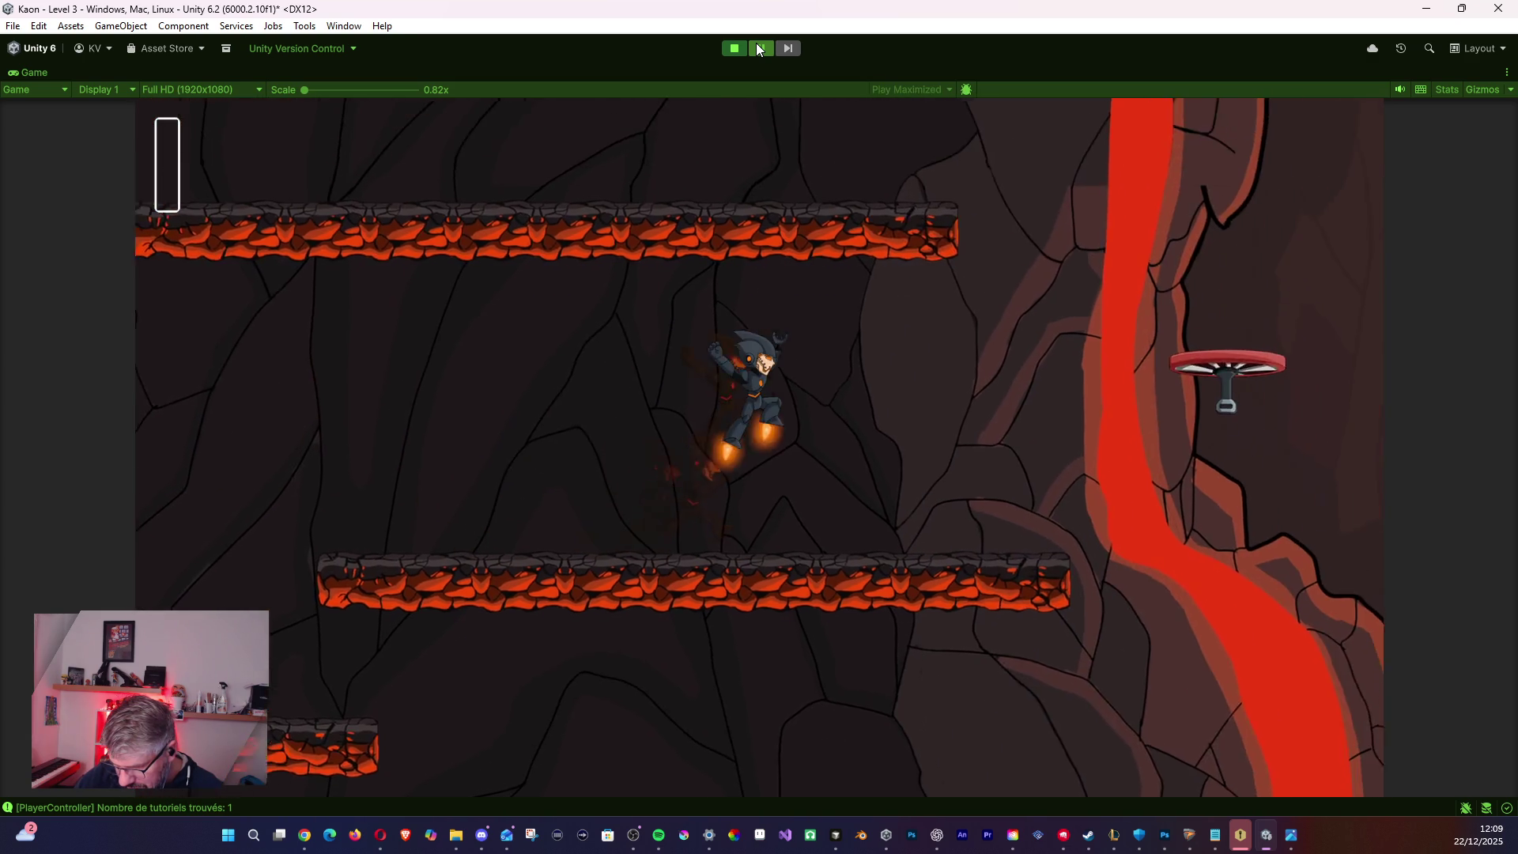
{"action": "key", "text": "space"}
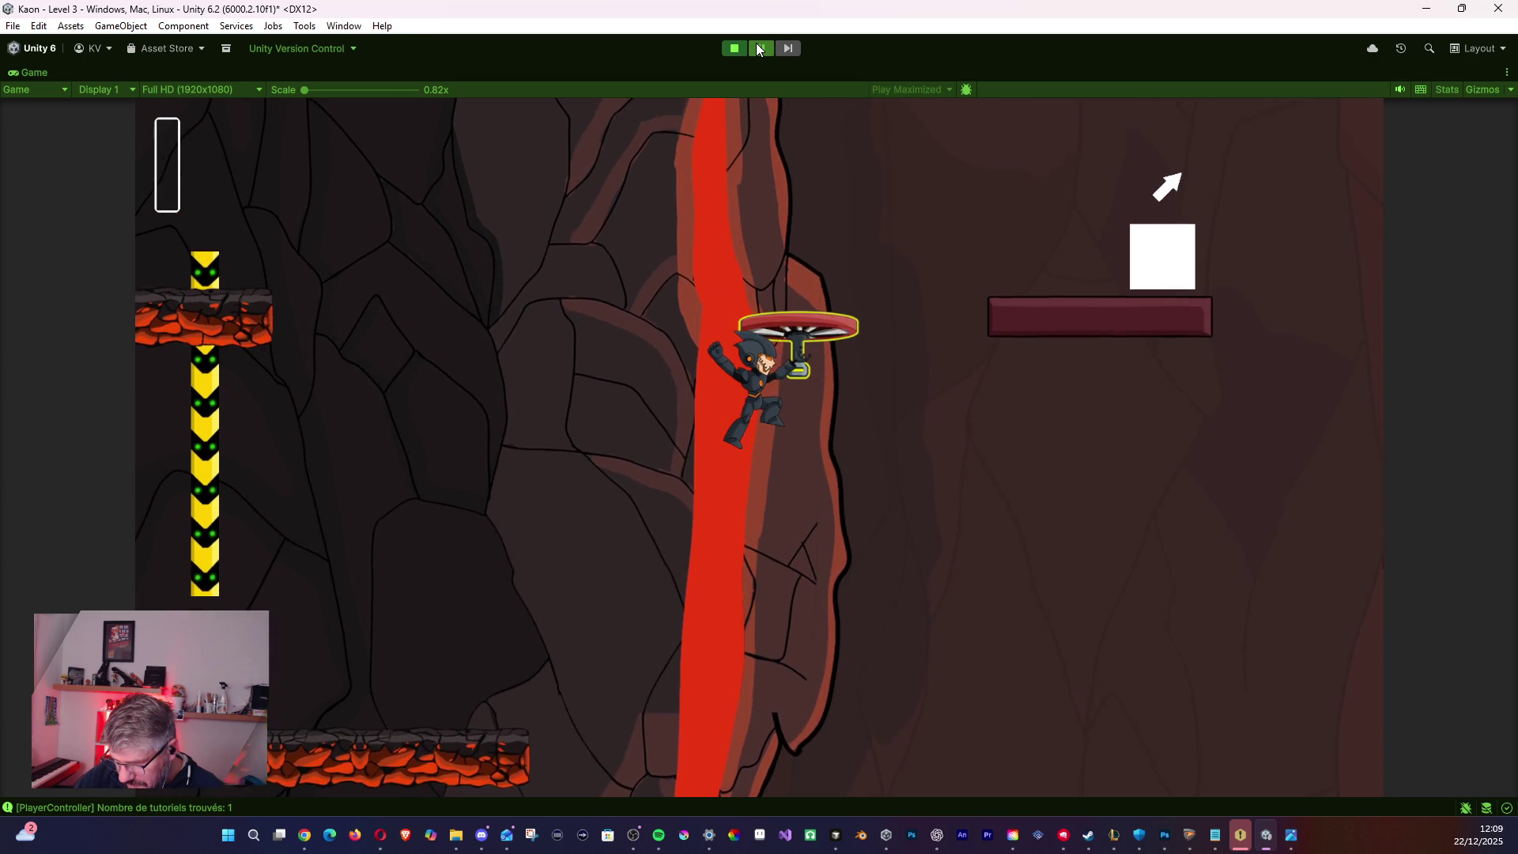
{"action": "key", "text": "space"}
{"action": "key", "text": "Right"}
{"action": "key", "text": "space"}
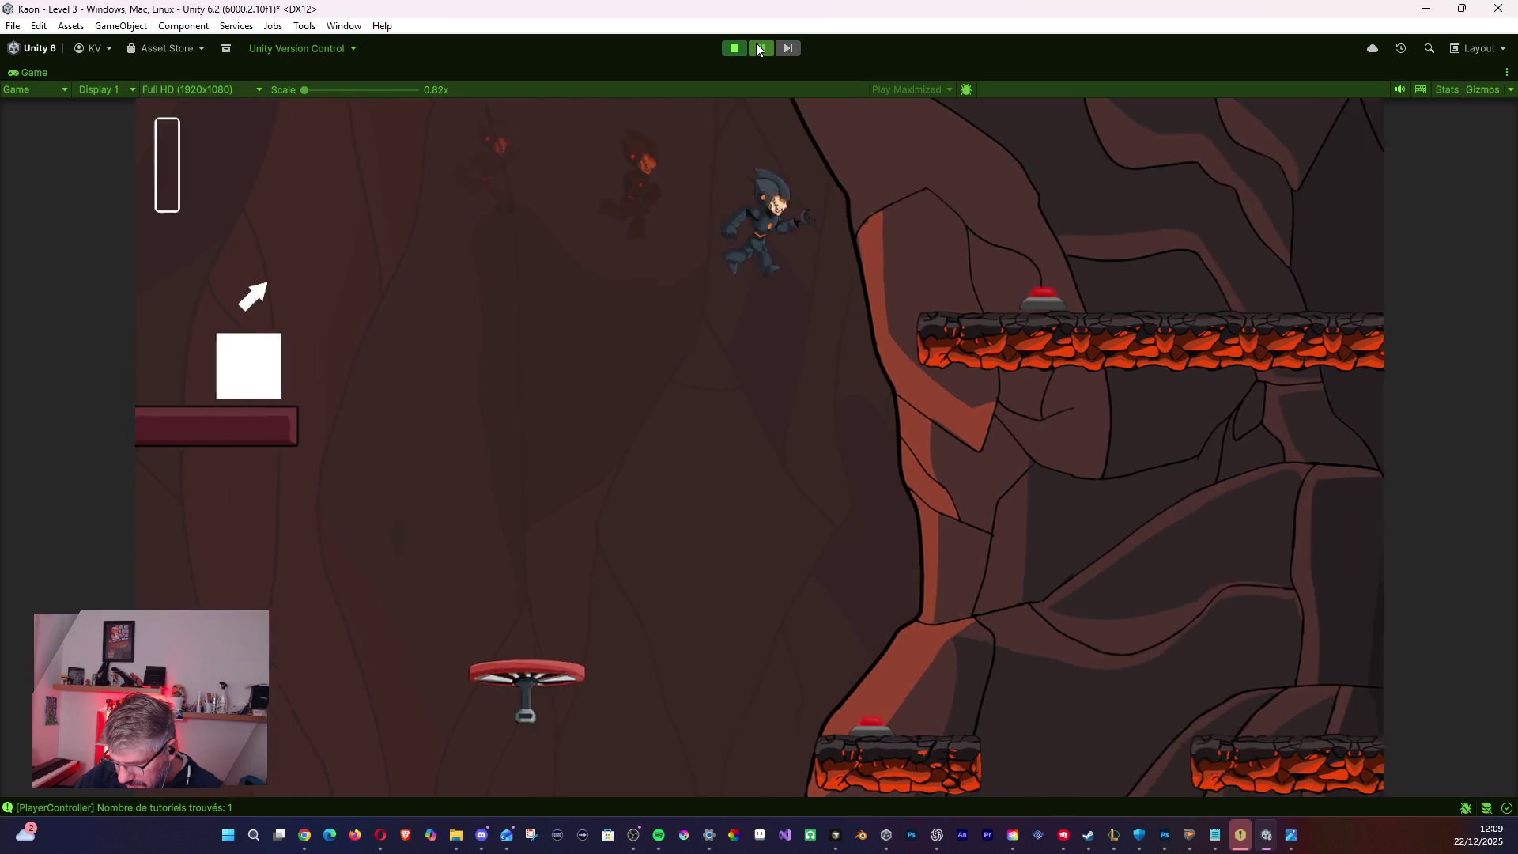
{"action": "key", "text": "space"}
{"action": "key", "text": "Left"}
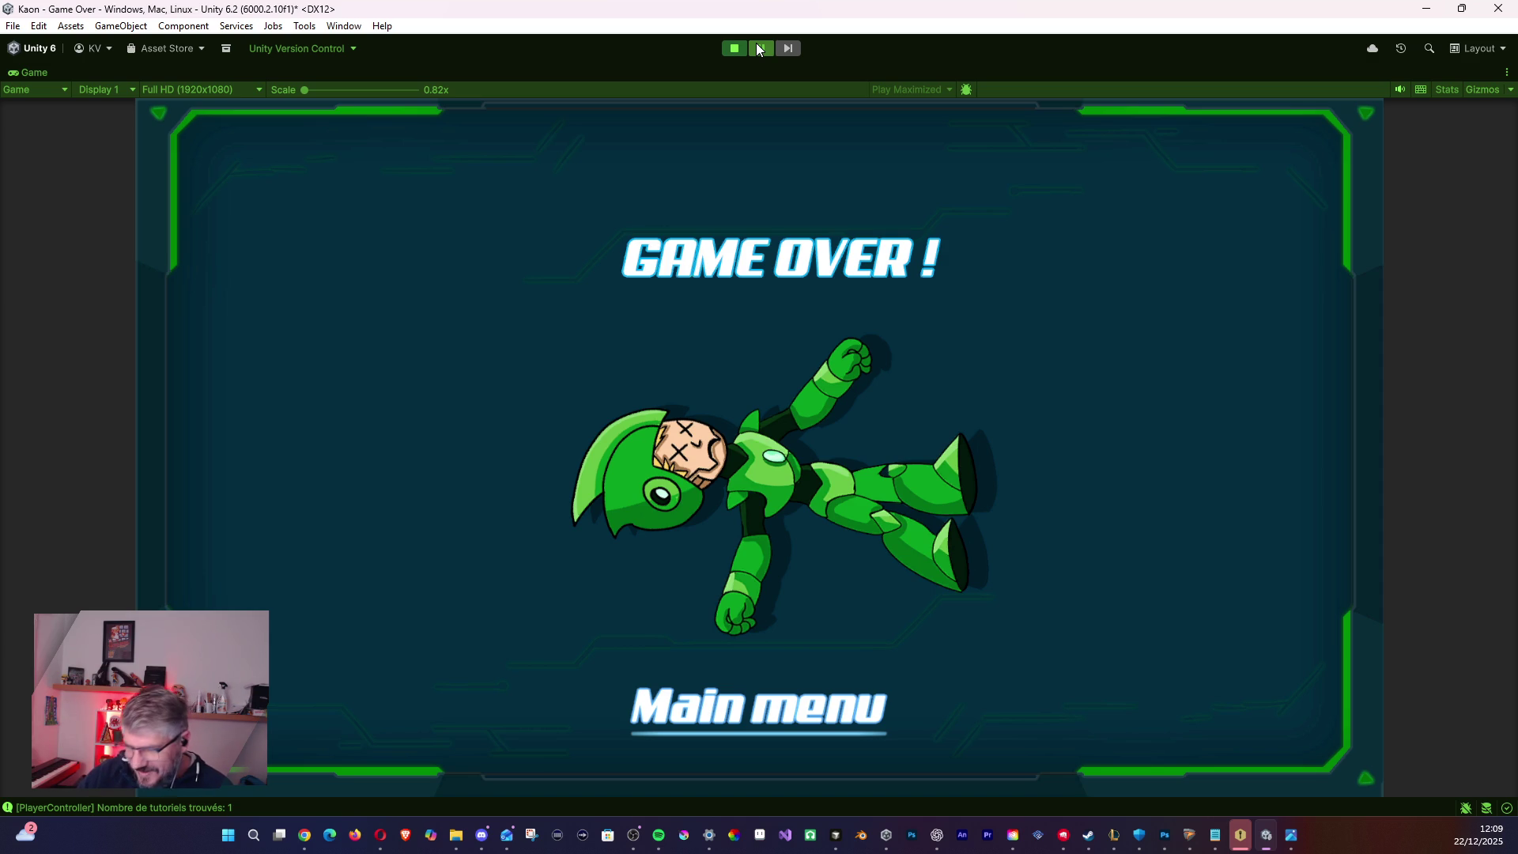
{"action": "left_click", "coordinate": [758, 48]}
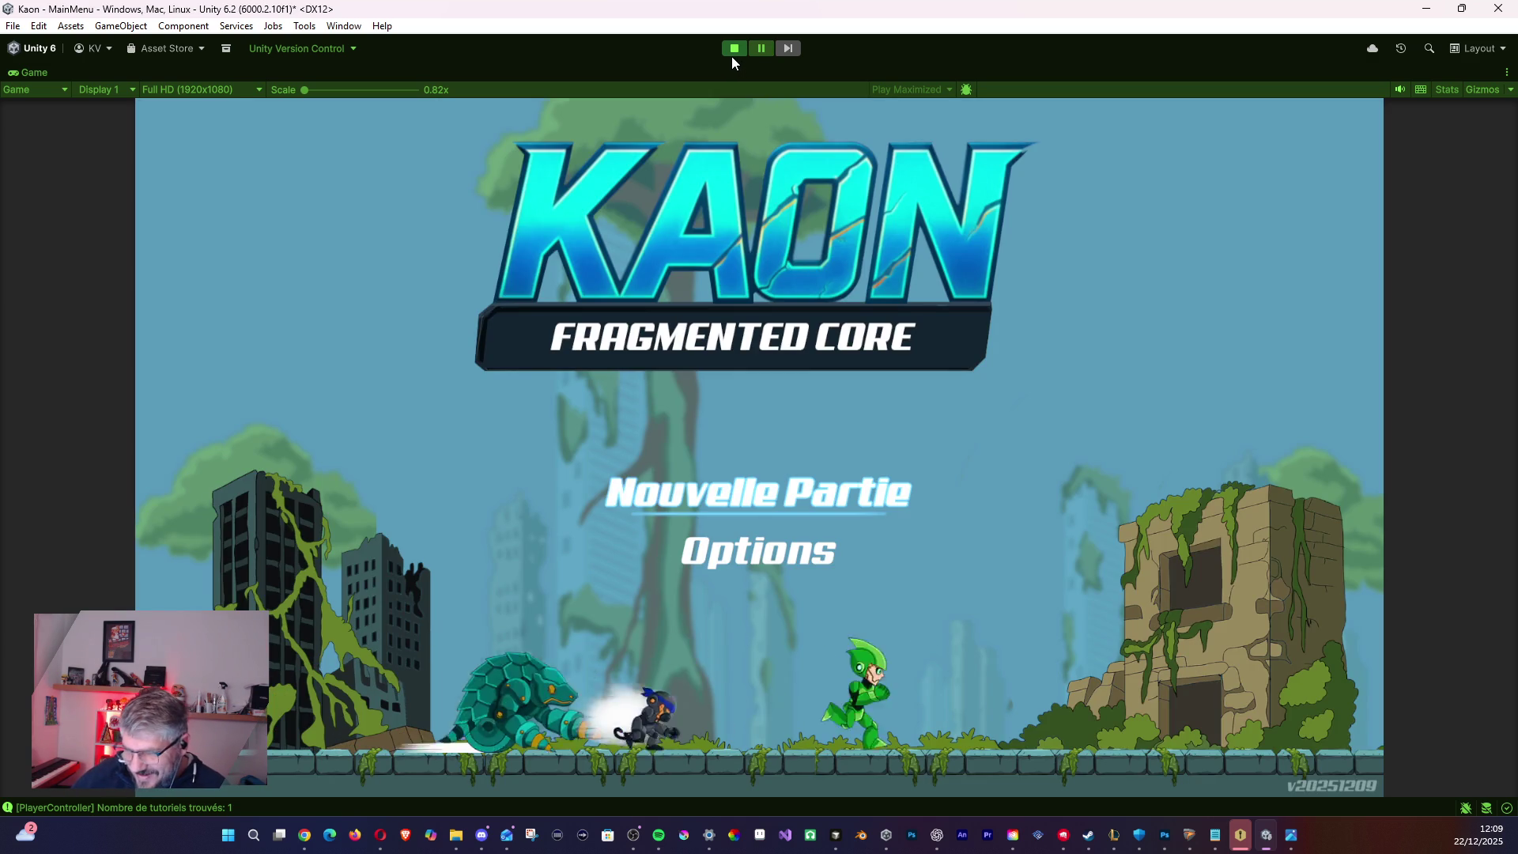
{"action": "left_click", "coordinate": [735, 50]}
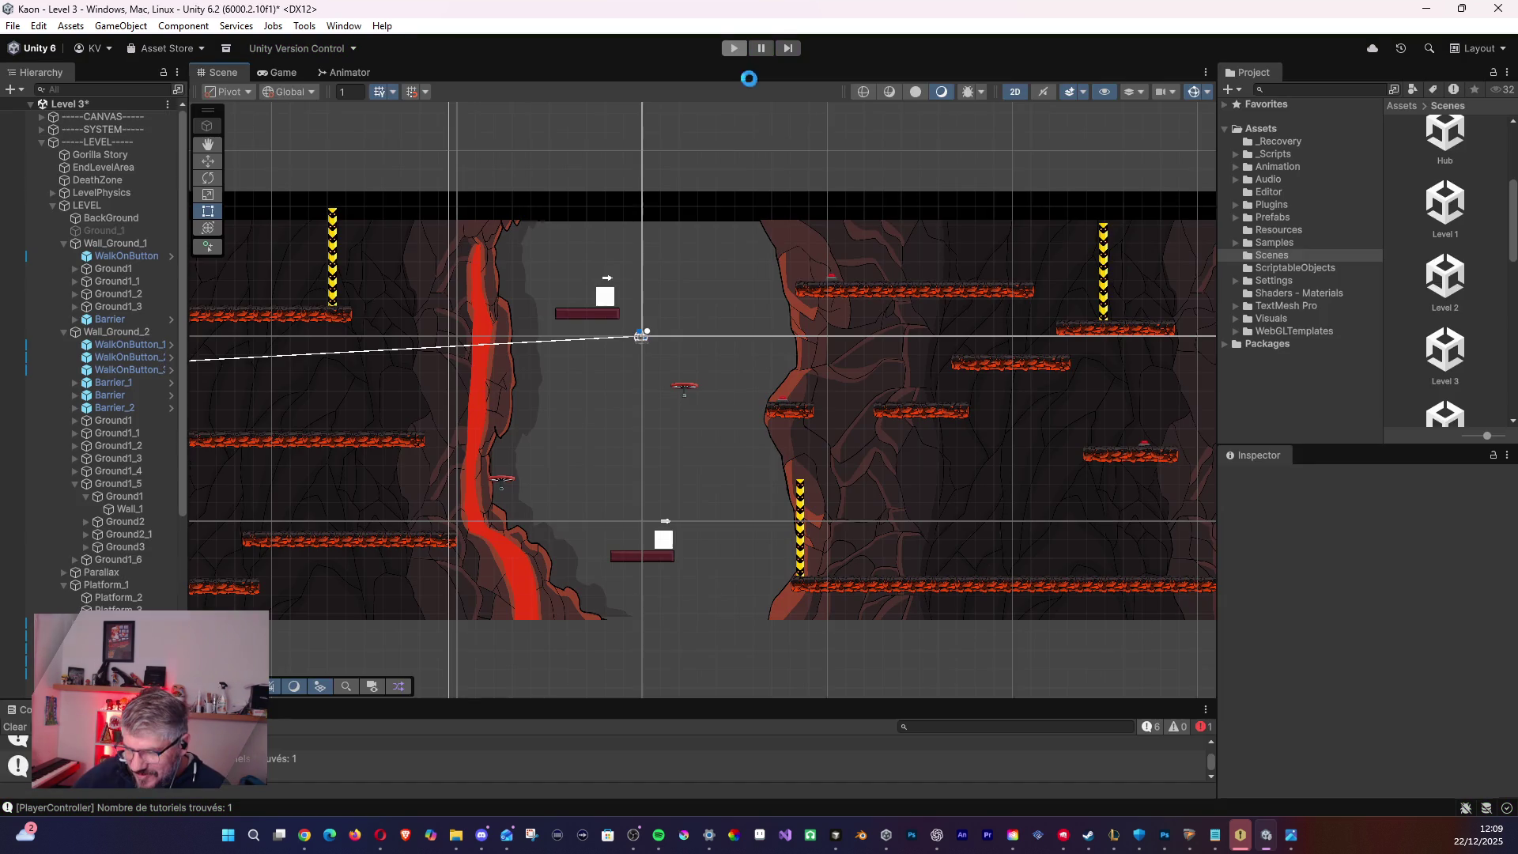
- Start a fresh Level 3 playtest and dash and jet-jump through the cave above the lava-rock floor
{"action": "left_click", "coordinate": [734, 49]}
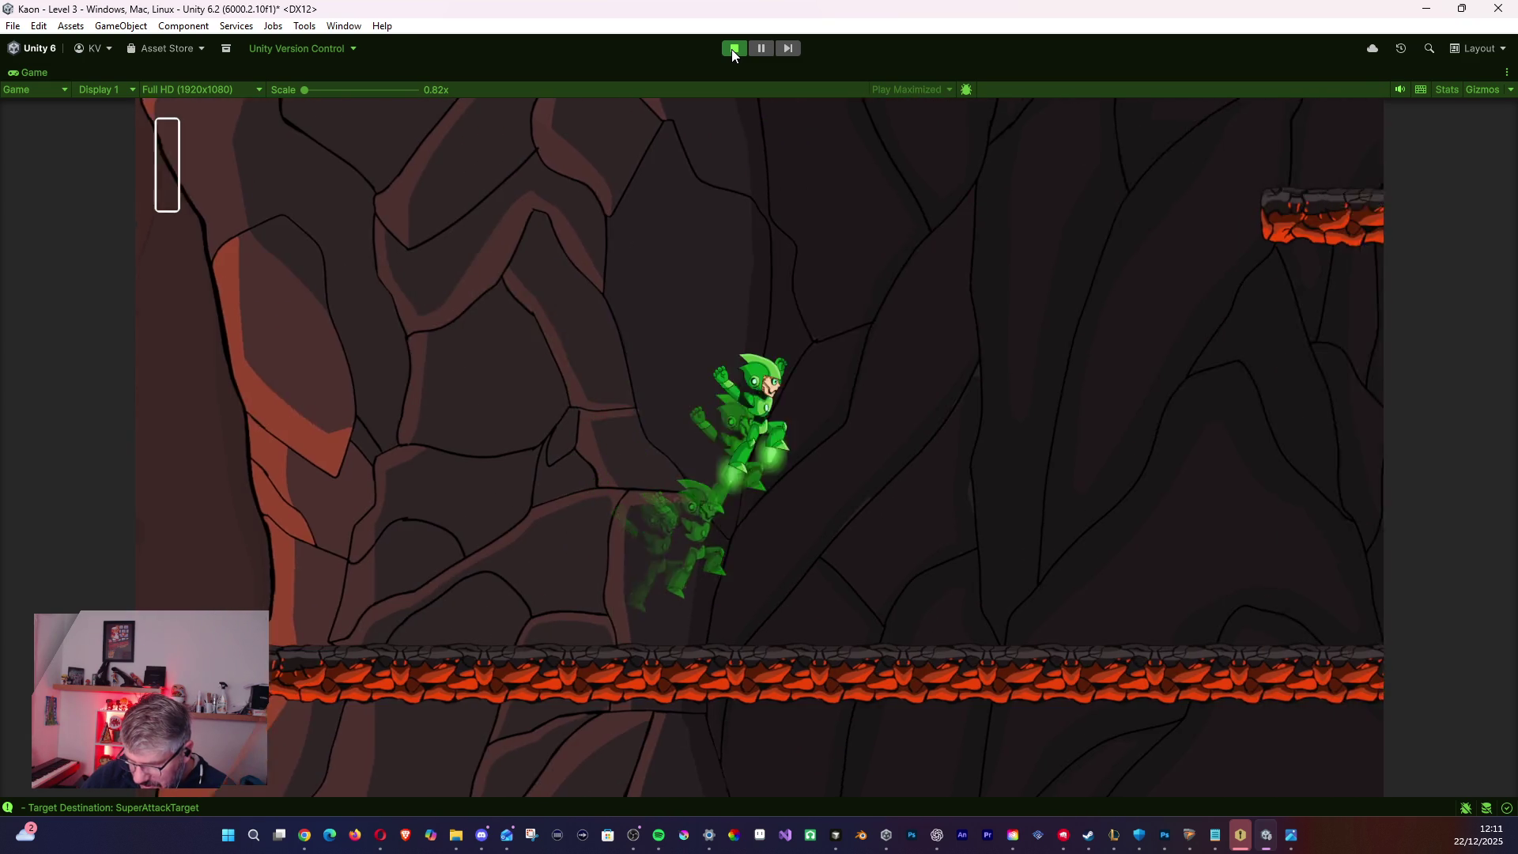
- Exit Play mode and select WalkOnButton_1 to check its position (X -8.7, Y -3.43)
{"action": "left_click", "coordinate": [732, 49]}
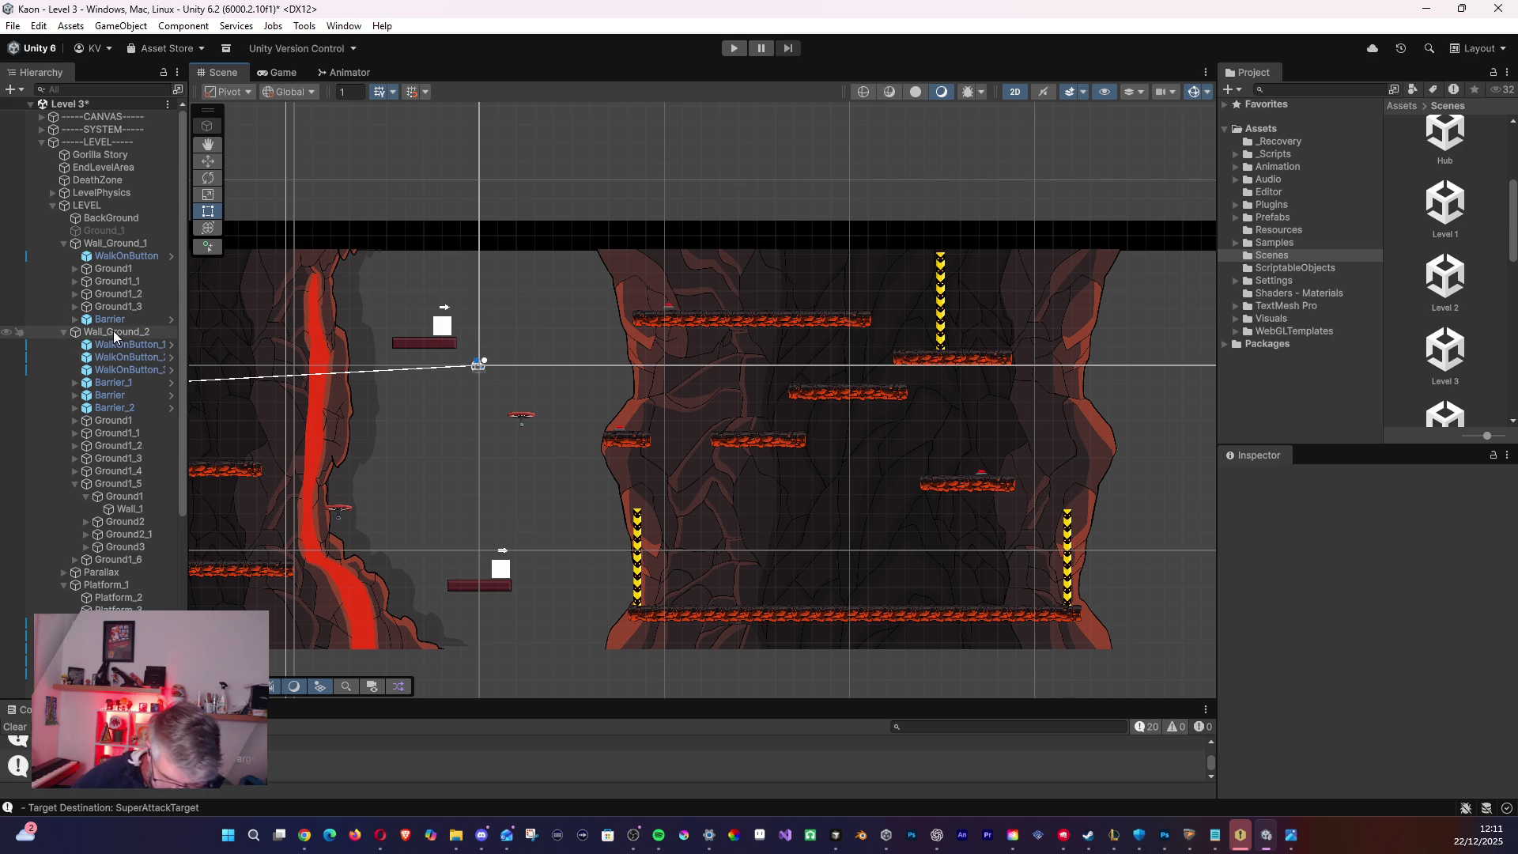
{"action": "left_click", "coordinate": [136, 355]}
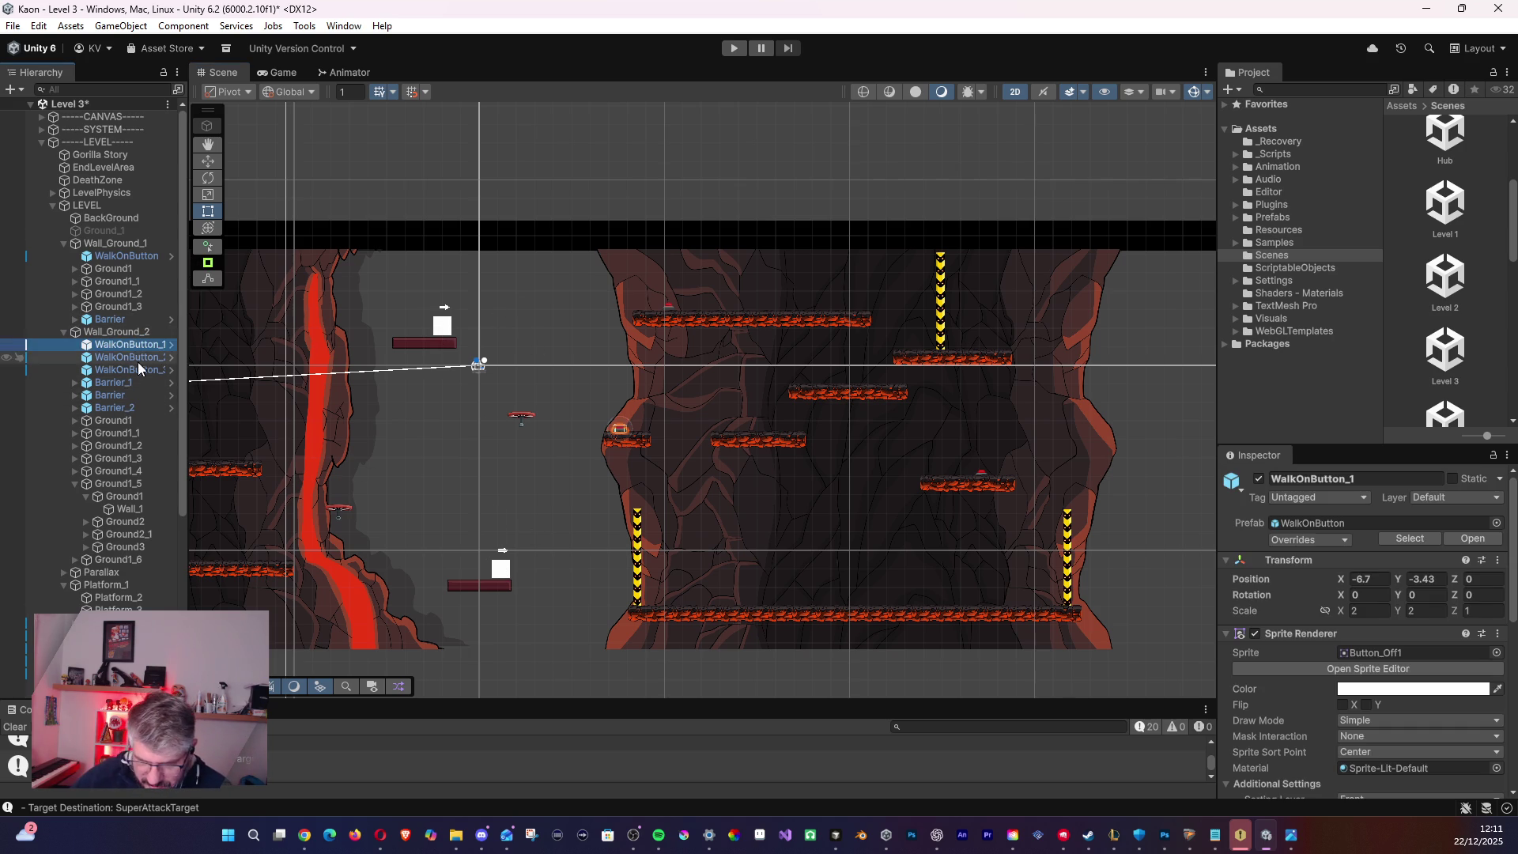
- Duplicate Booster_1 as Booster_2 and move it onto the lower lava floor beside the yellow barrier
{"action": "left_click", "coordinate": [135, 382]}
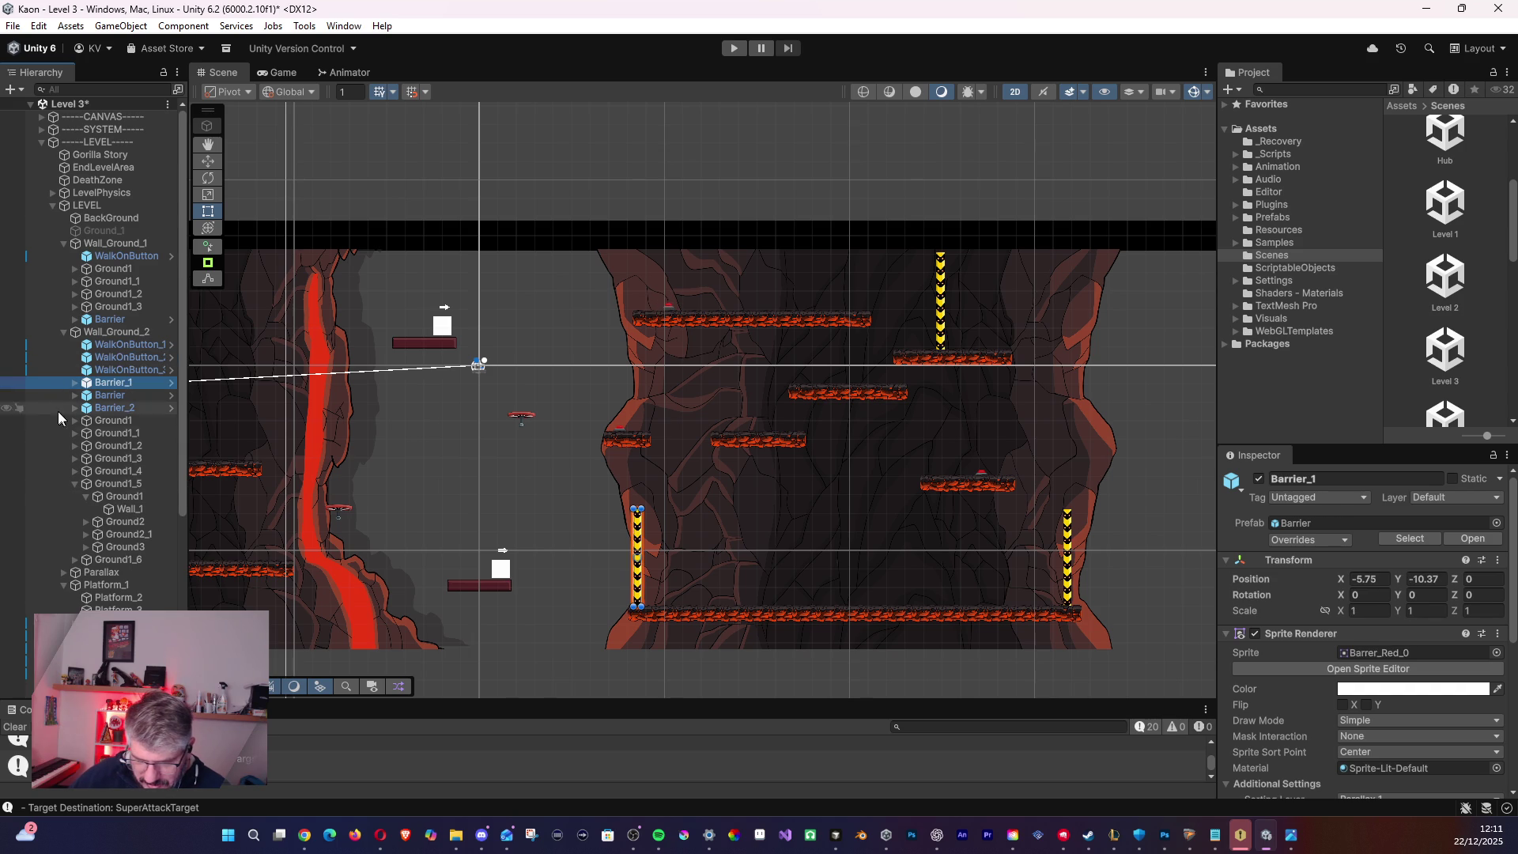
{"action": "left_click", "coordinate": [78, 484]}
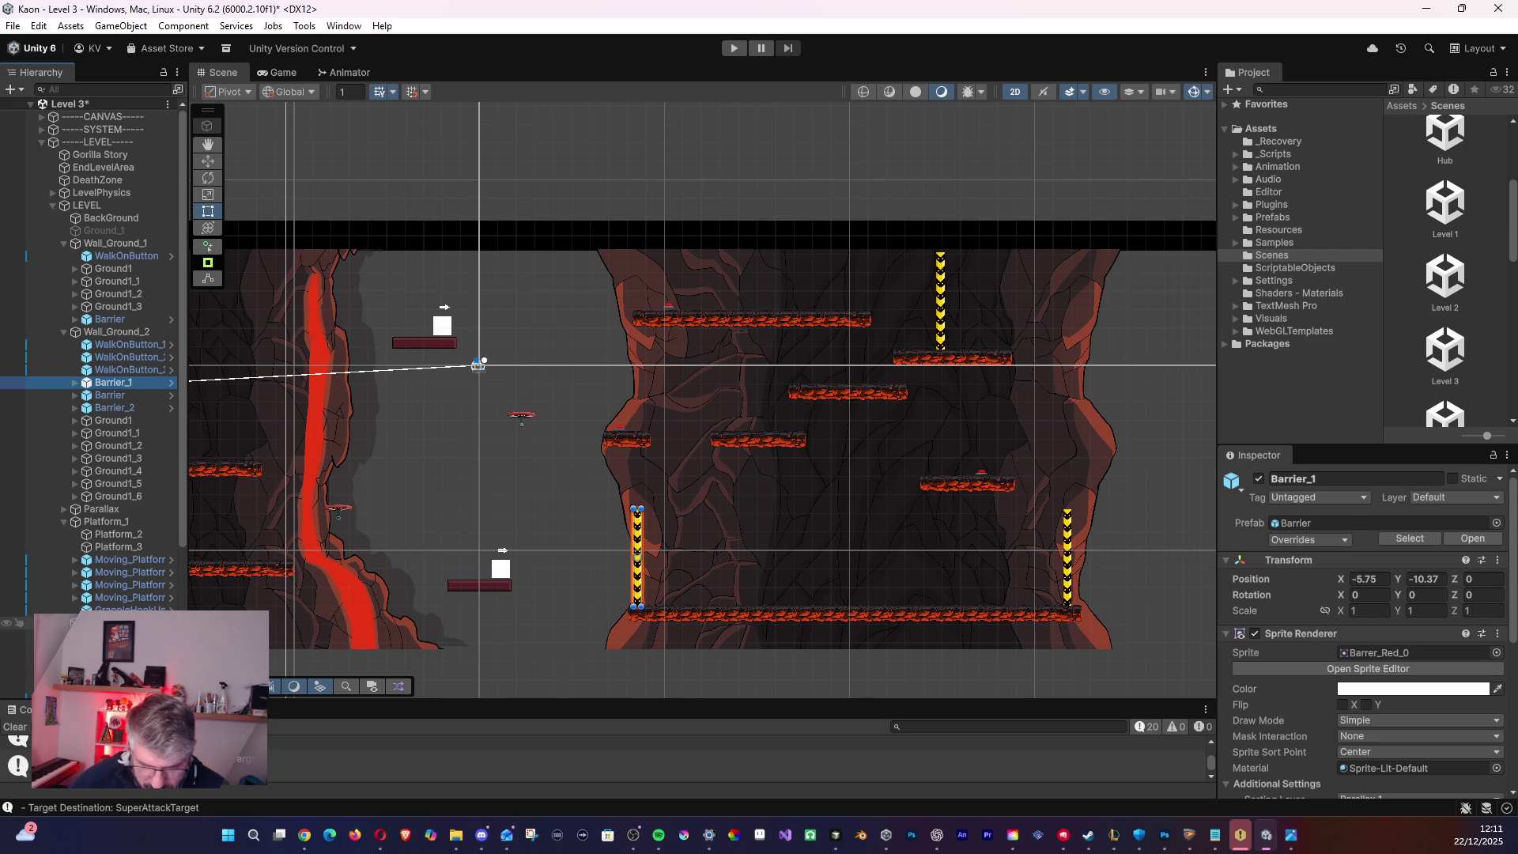
{"action": "scroll", "coordinate": [93, 606], "scroll_direction": "down", "scroll_amount": 5}
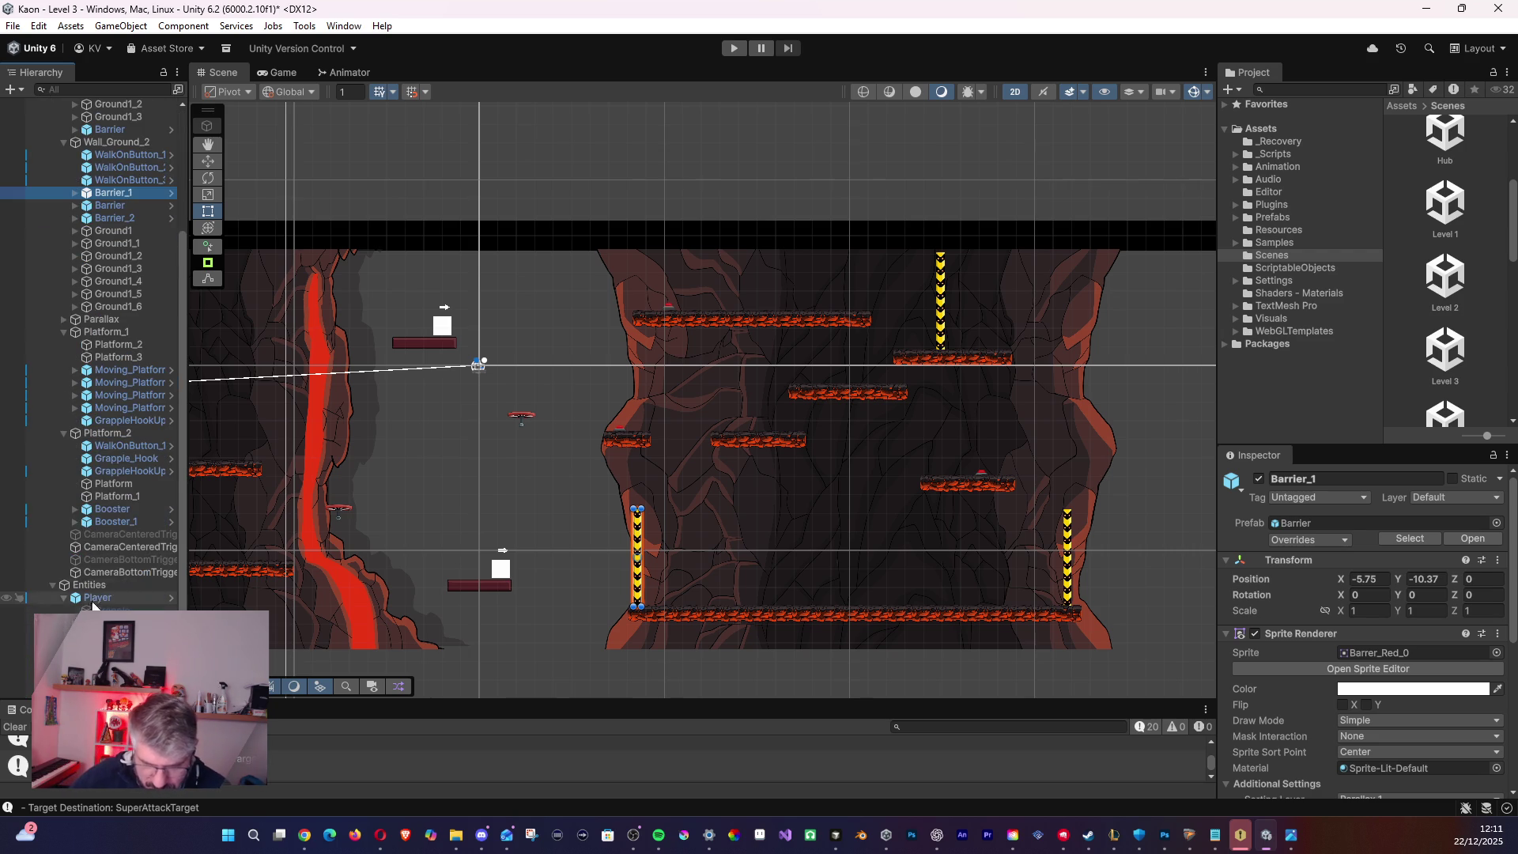
{"action": "left_click", "coordinate": [112, 522]}
{"action": "key", "text": "ctrl+d"}
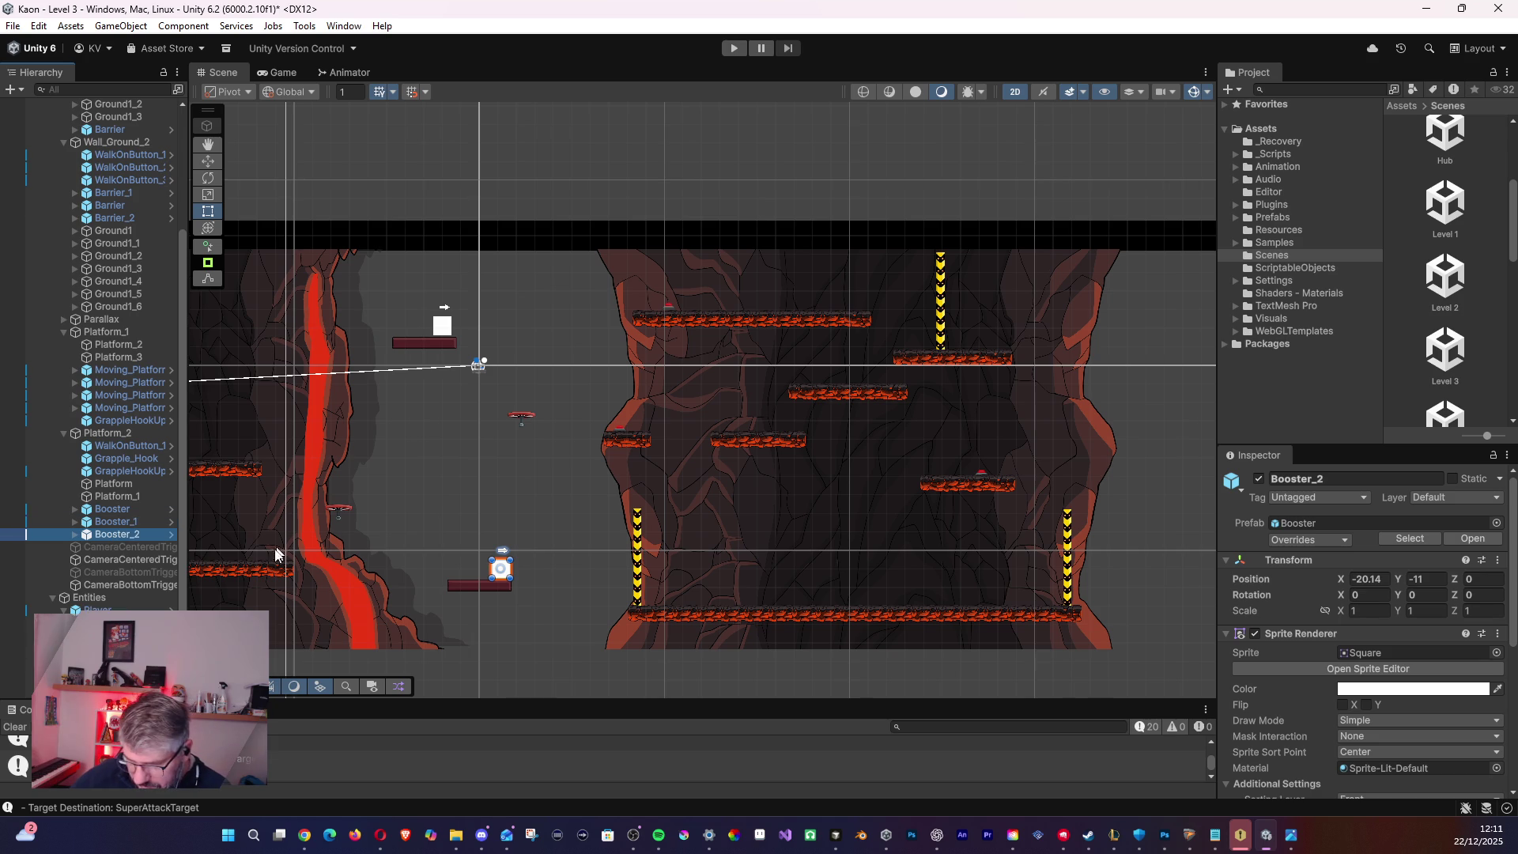
{"action": "left_click", "coordinate": [207, 161]}
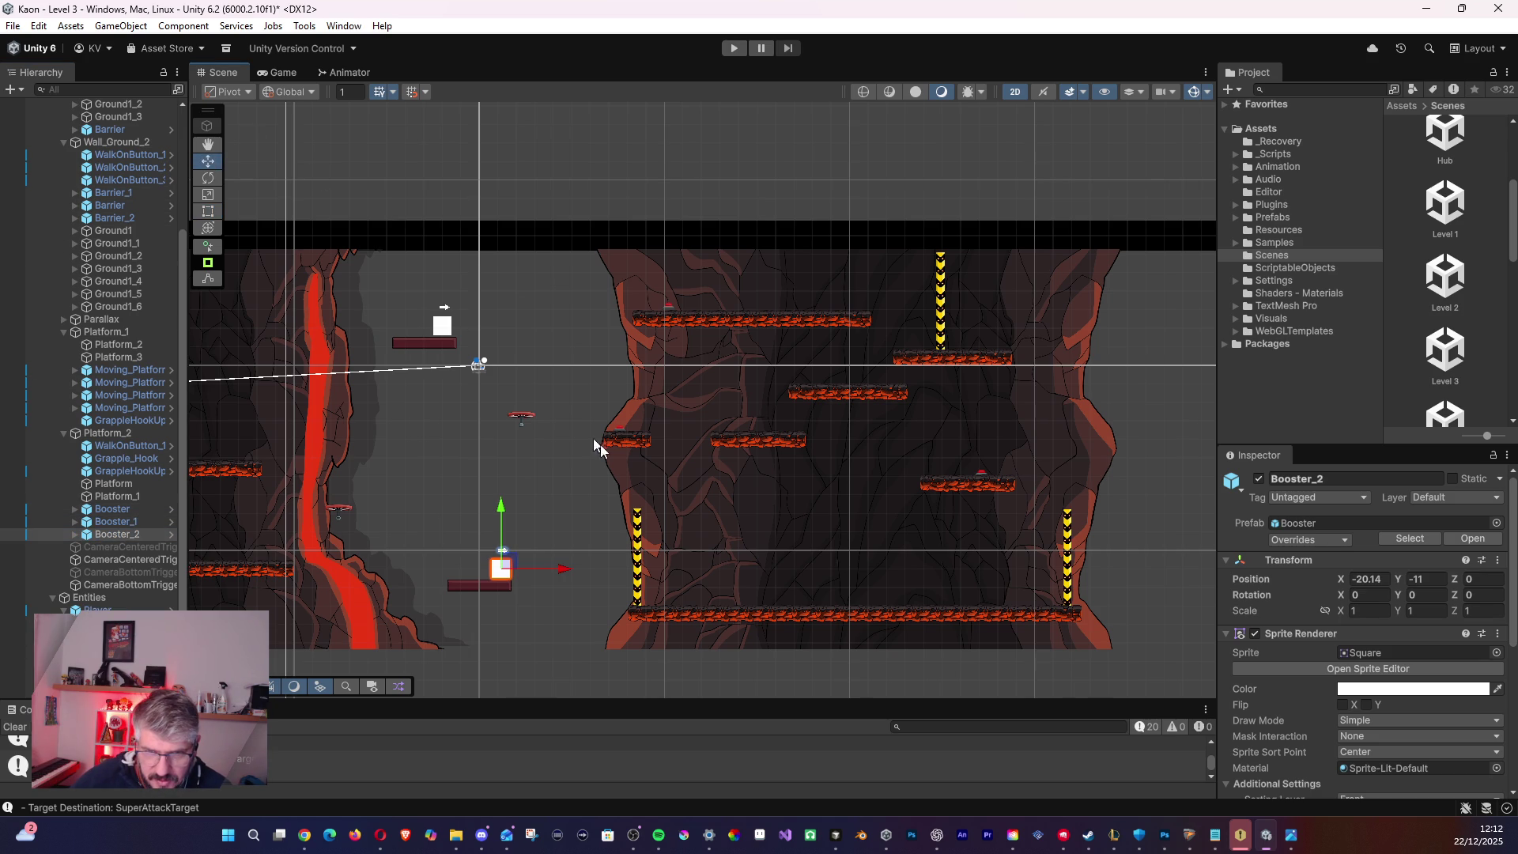
{"action": "left_click_drag", "start_coordinate": [513, 571], "coordinate": [693, 570]}
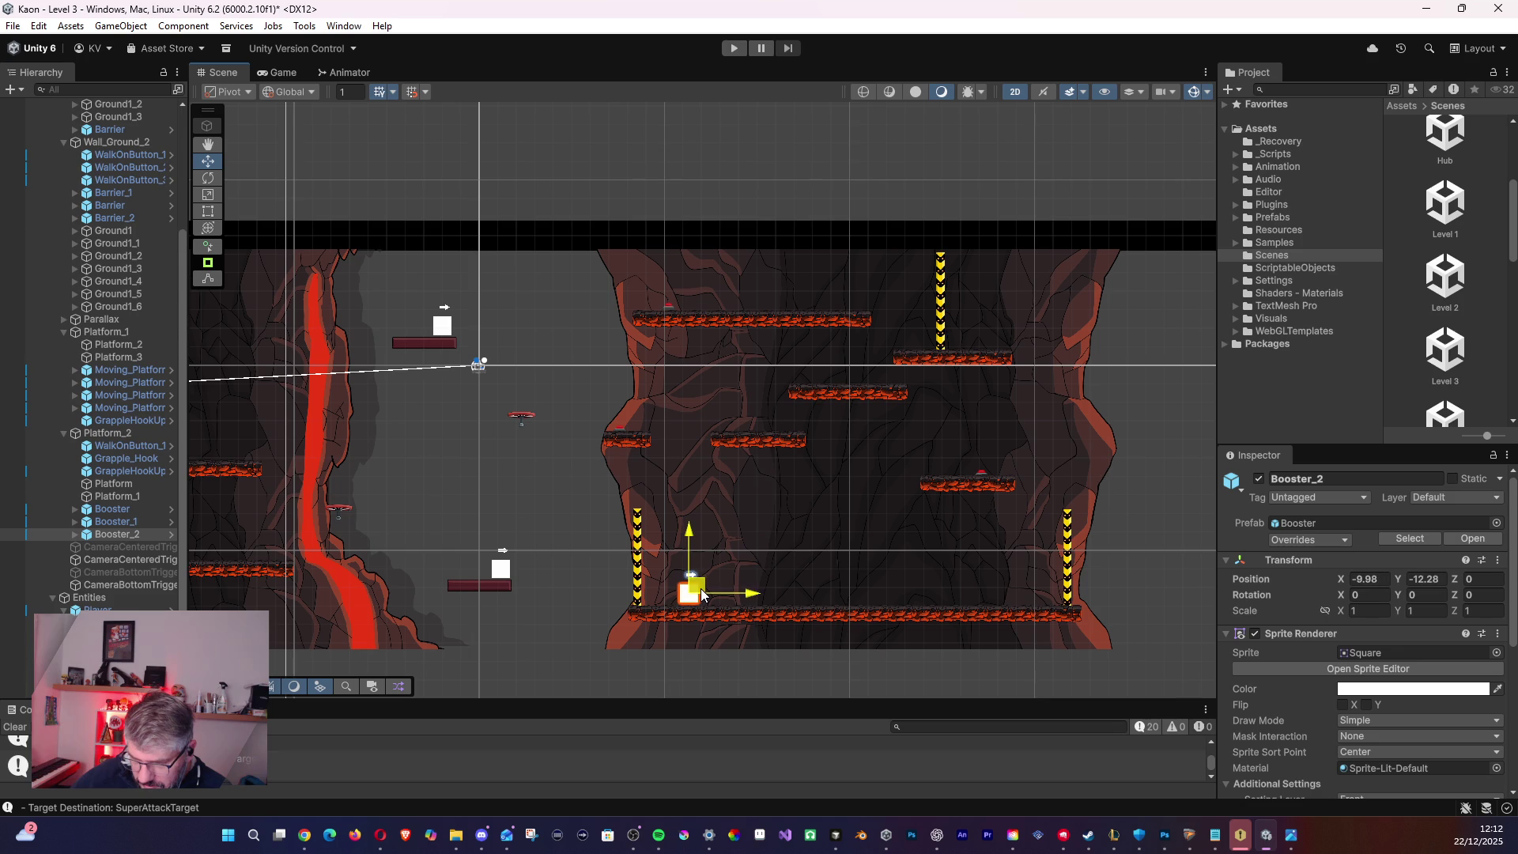
{"action": "left_click_drag", "start_coordinate": [703, 598], "coordinate": [698, 598]}
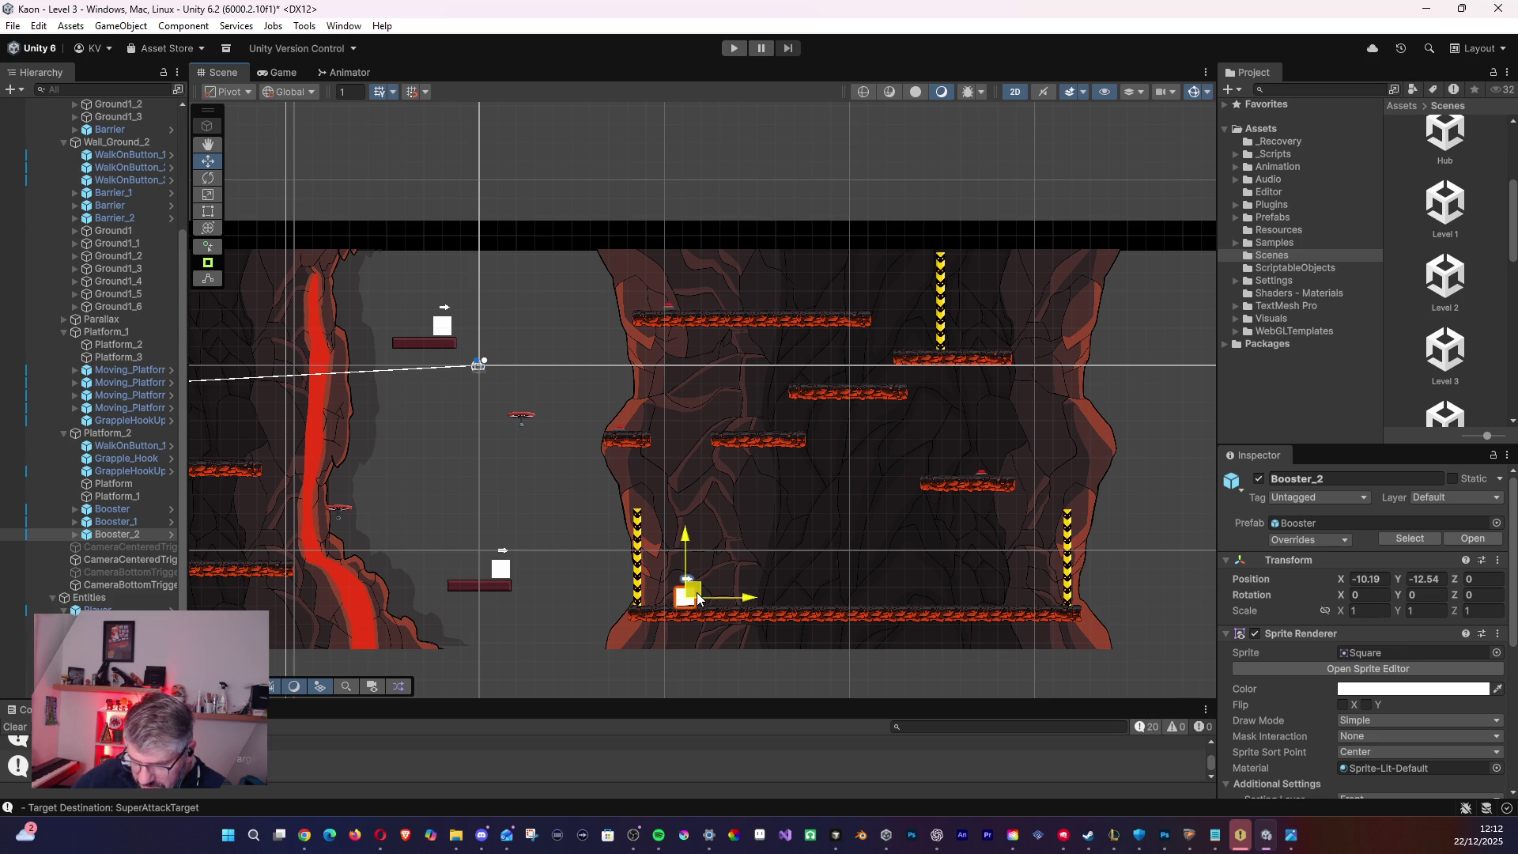
- Set Booster_2's Launch Angle to 90, keeping Launch Speed 30
{"action": "scroll", "coordinate": [1439, 695], "scroll_direction": "down", "scroll_amount": 5}
{"action": "scroll", "coordinate": [1439, 695], "scroll_direction": "down", "scroll_amount": 1}
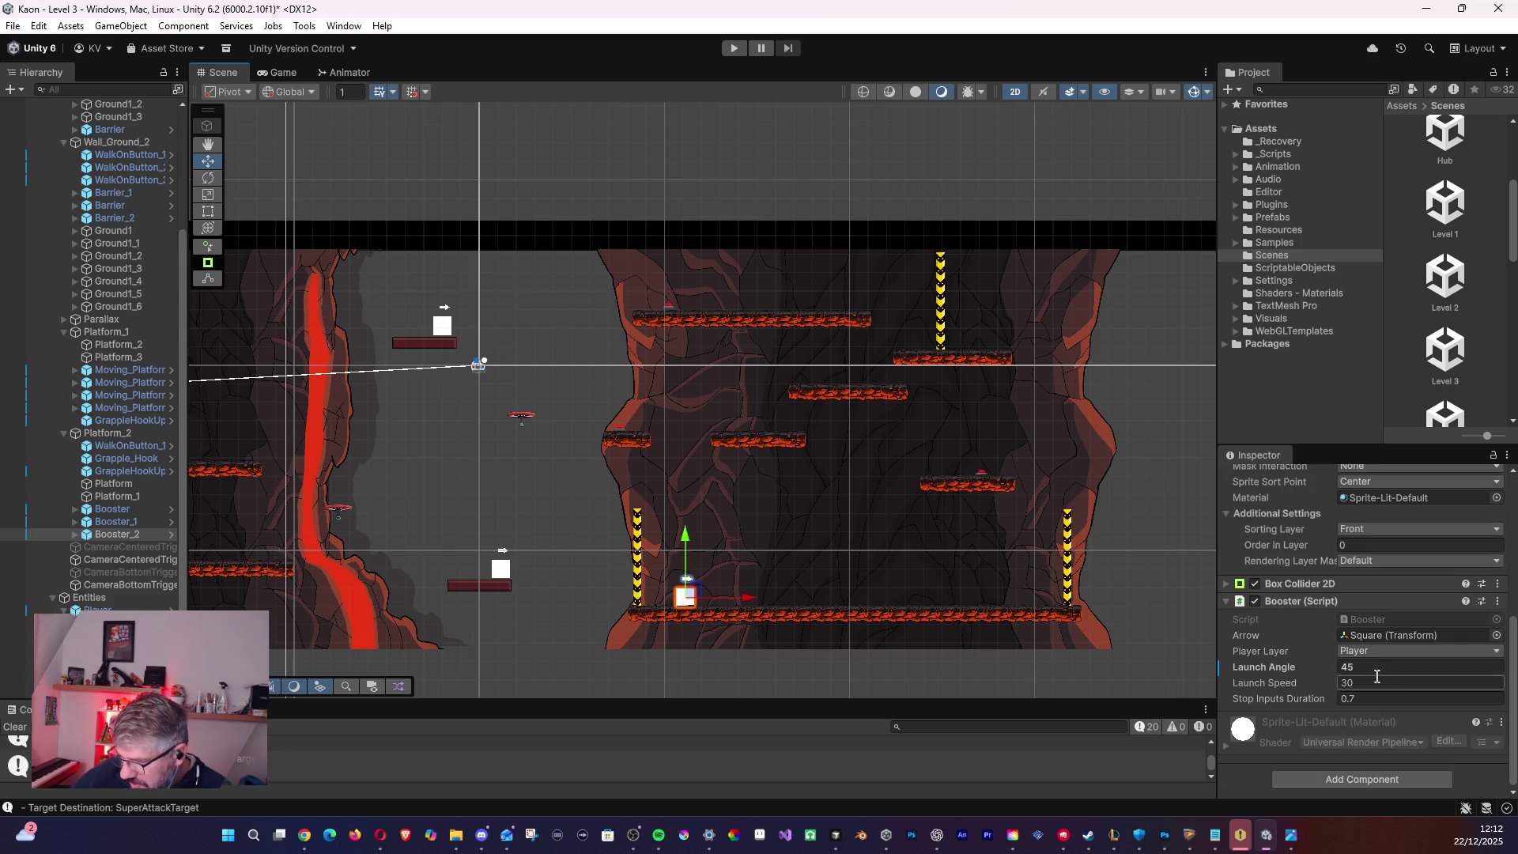
{"action": "left_click", "coordinate": [1348, 670]}
{"action": "type", "text": "90"}
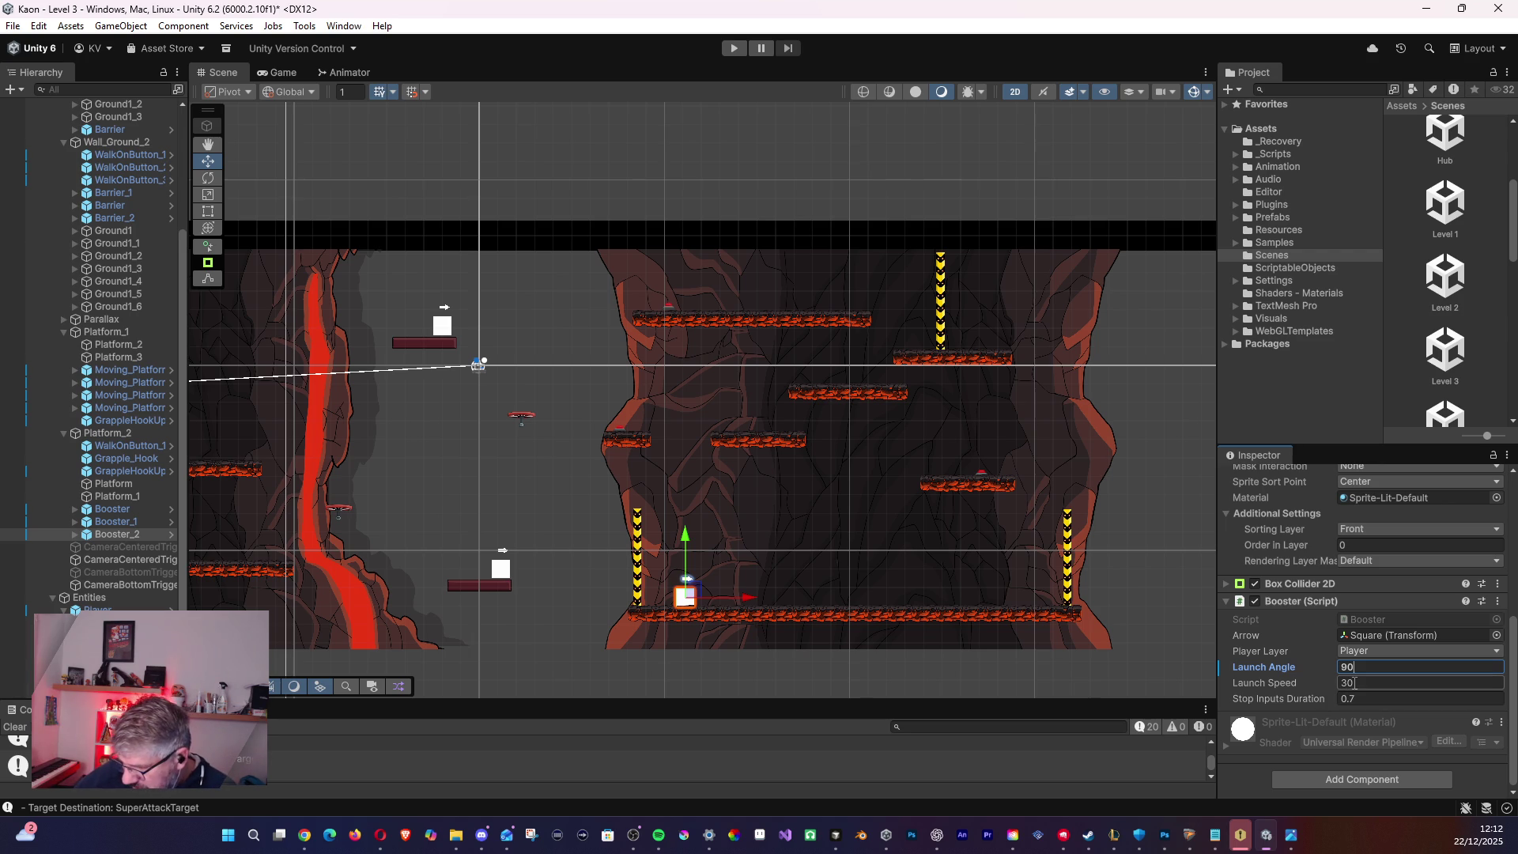
{"action": "key", "text": "Return"}
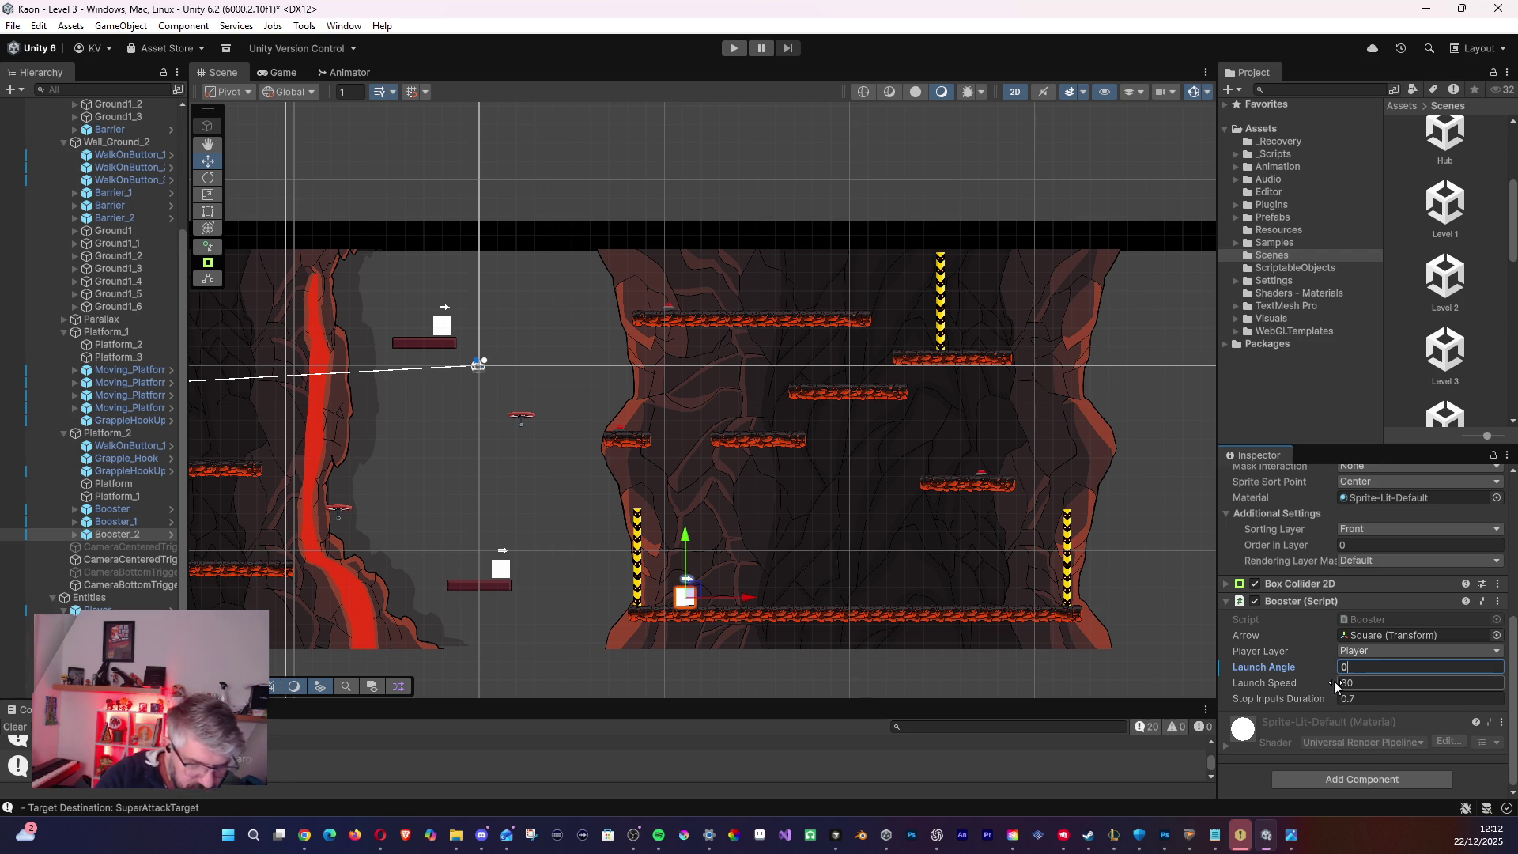
{"action": "type", "text": "0"}
{"action": "key", "text": "Return"}
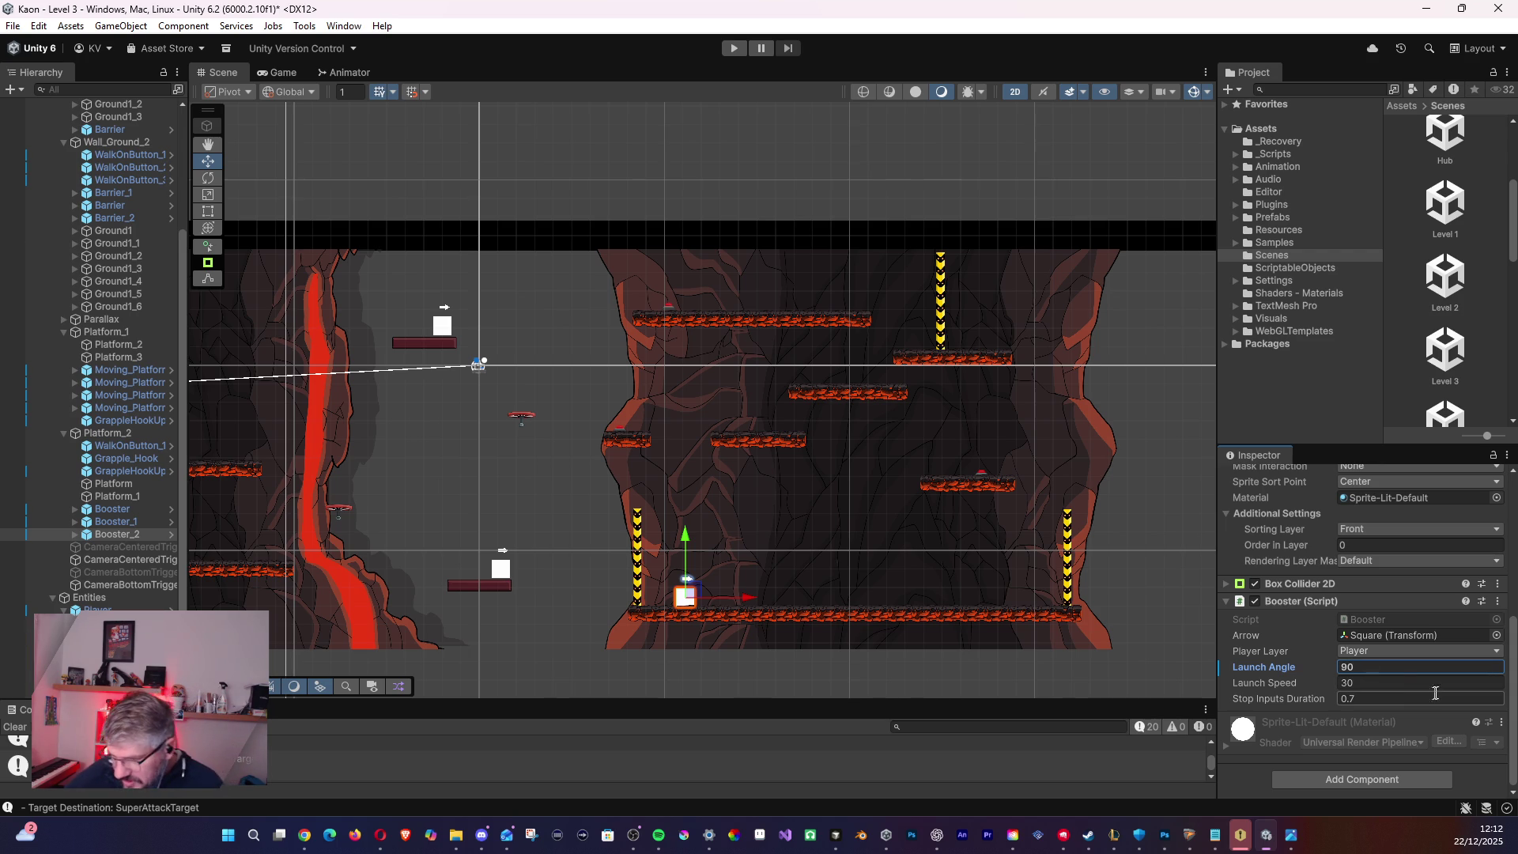
{"action": "left_click", "coordinate": [1379, 682]}
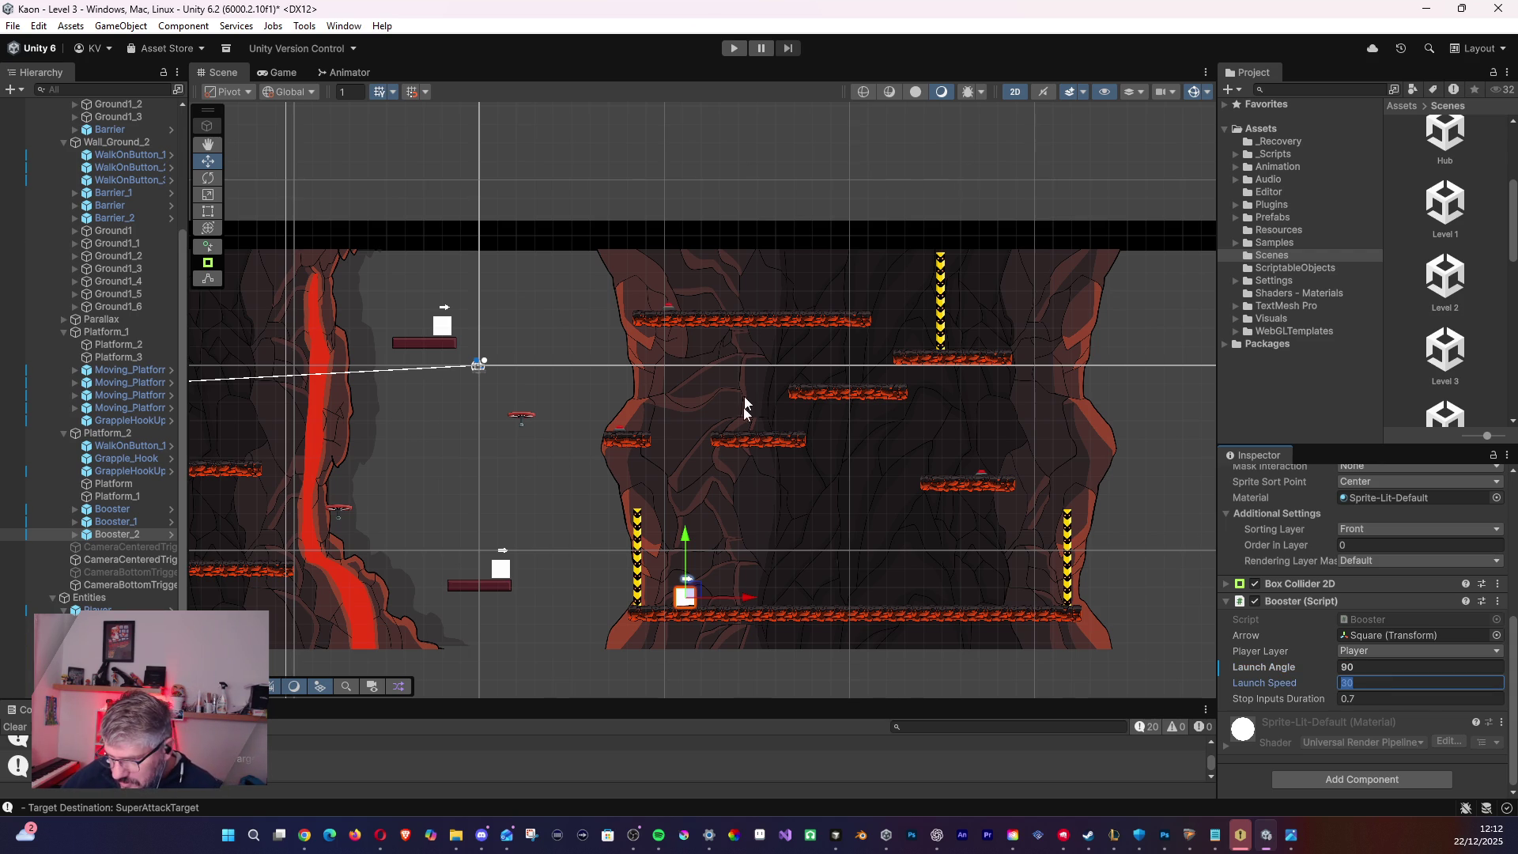
{"action": "left_click_drag", "start_coordinate": [558, 538], "coordinate": [1094, 518]}
{"action": "scroll", "coordinate": [1096, 525], "scroll_direction": "down", "scroll_amount": 5}
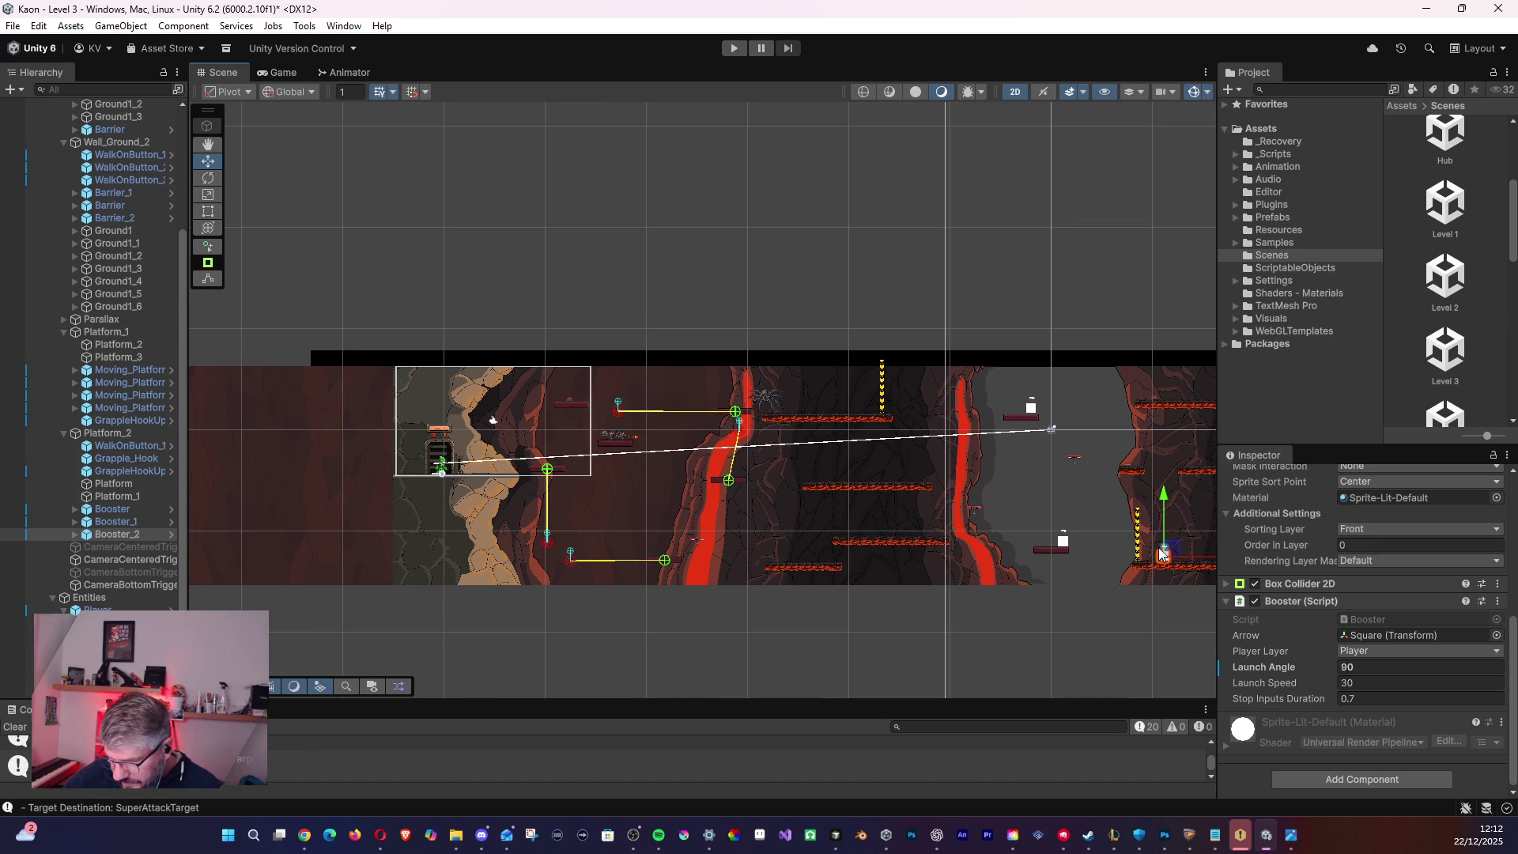
- Move Booster_2 toward the left section of the level and run a brief playtest
{"action": "mouse_move", "coordinate": [1170, 550]}
{"action": "left_mouse_down"}
{"action": "mouse_move", "coordinate": [601, 455]}
{"action": "mouse_move", "coordinate": [480, 466]}
{"action": "left_mouse_up"}
{"action": "left_click", "coordinate": [1360, 667]}
{"action": "key", "text": "ctrl+p"}
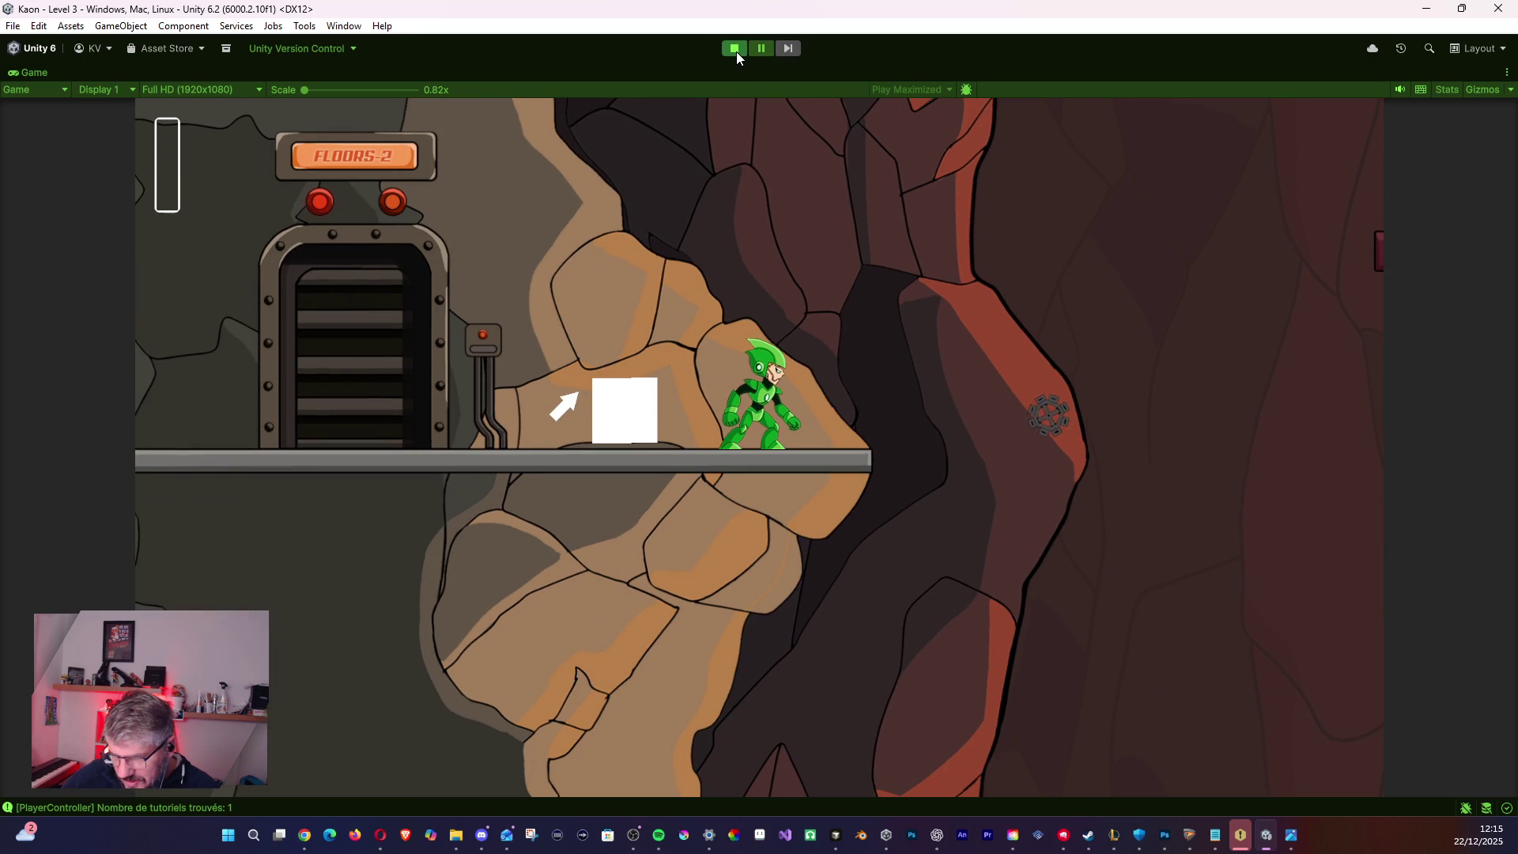
{"action": "left_click", "coordinate": [735, 49]}
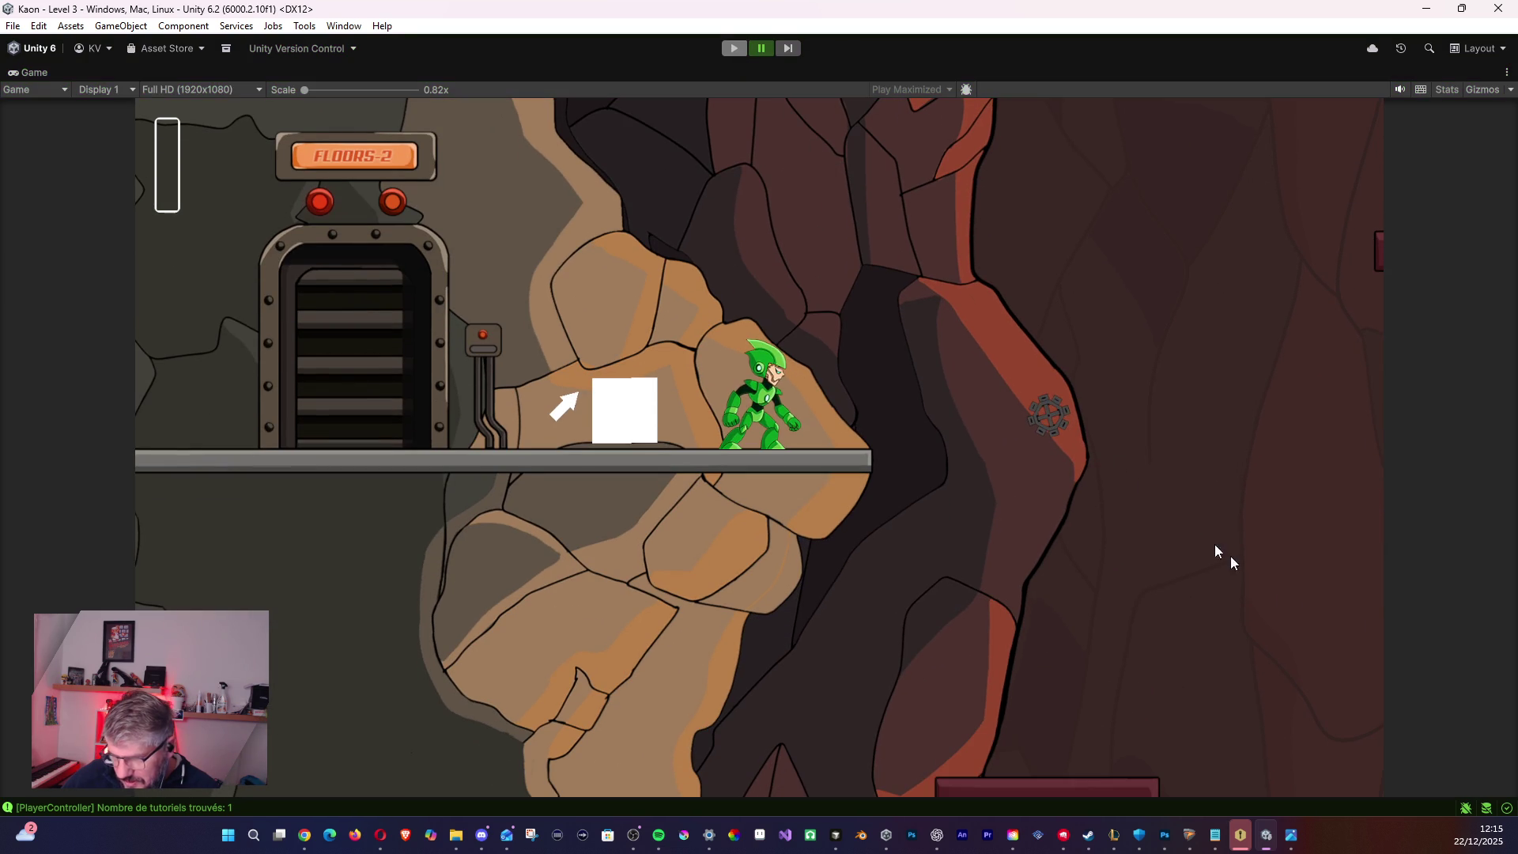
- Change the booster's Launch Angle to 0 and play-test the level until Game Over
{"action": "scroll", "coordinate": [1385, 714], "scroll_direction": "down", "scroll_amount": 5}
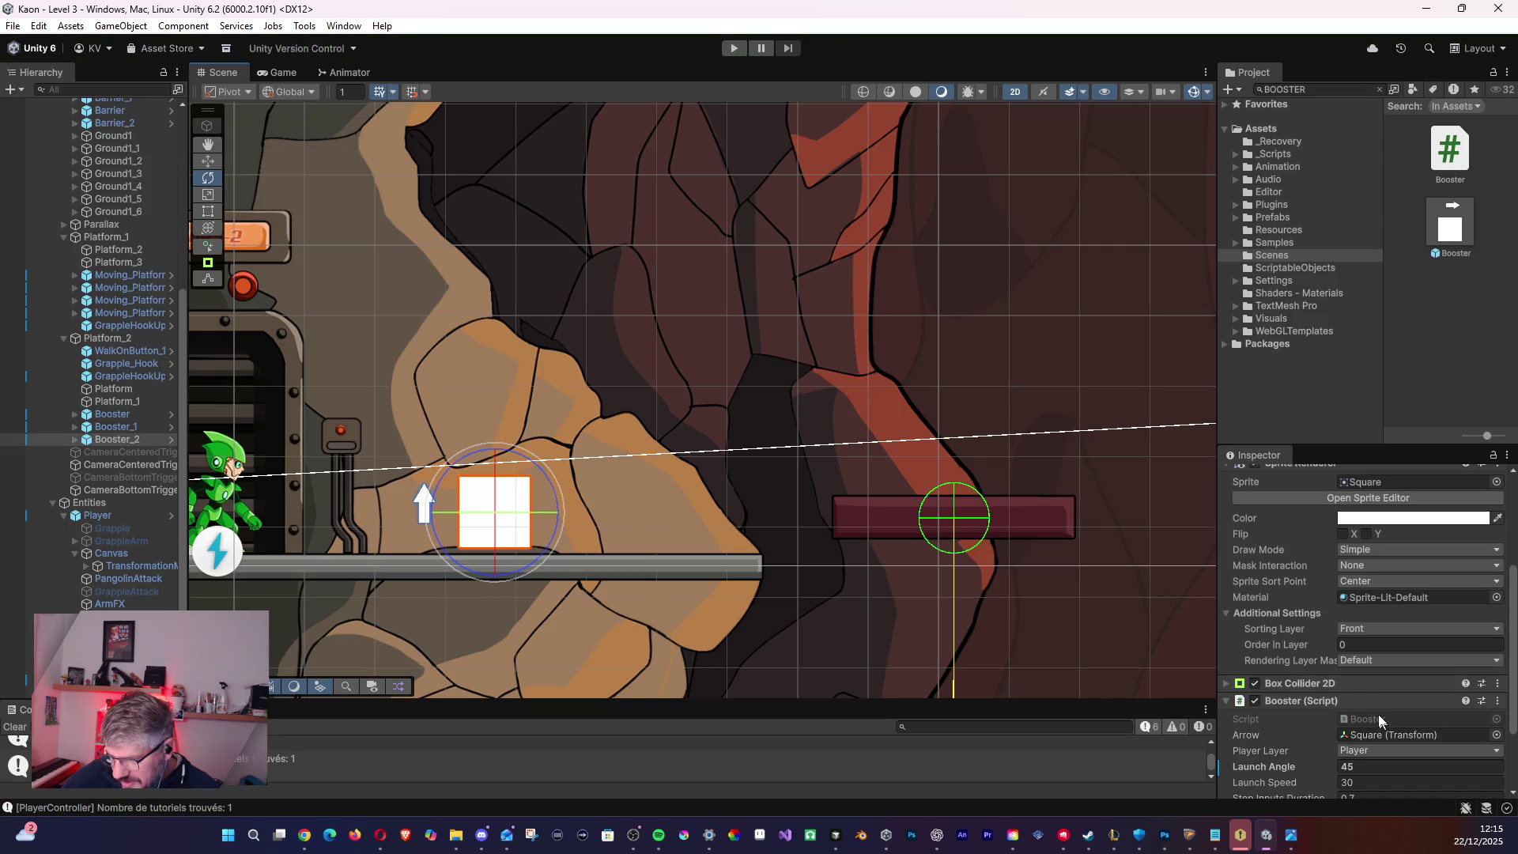
{"action": "left_click", "coordinate": [1243, 764]}
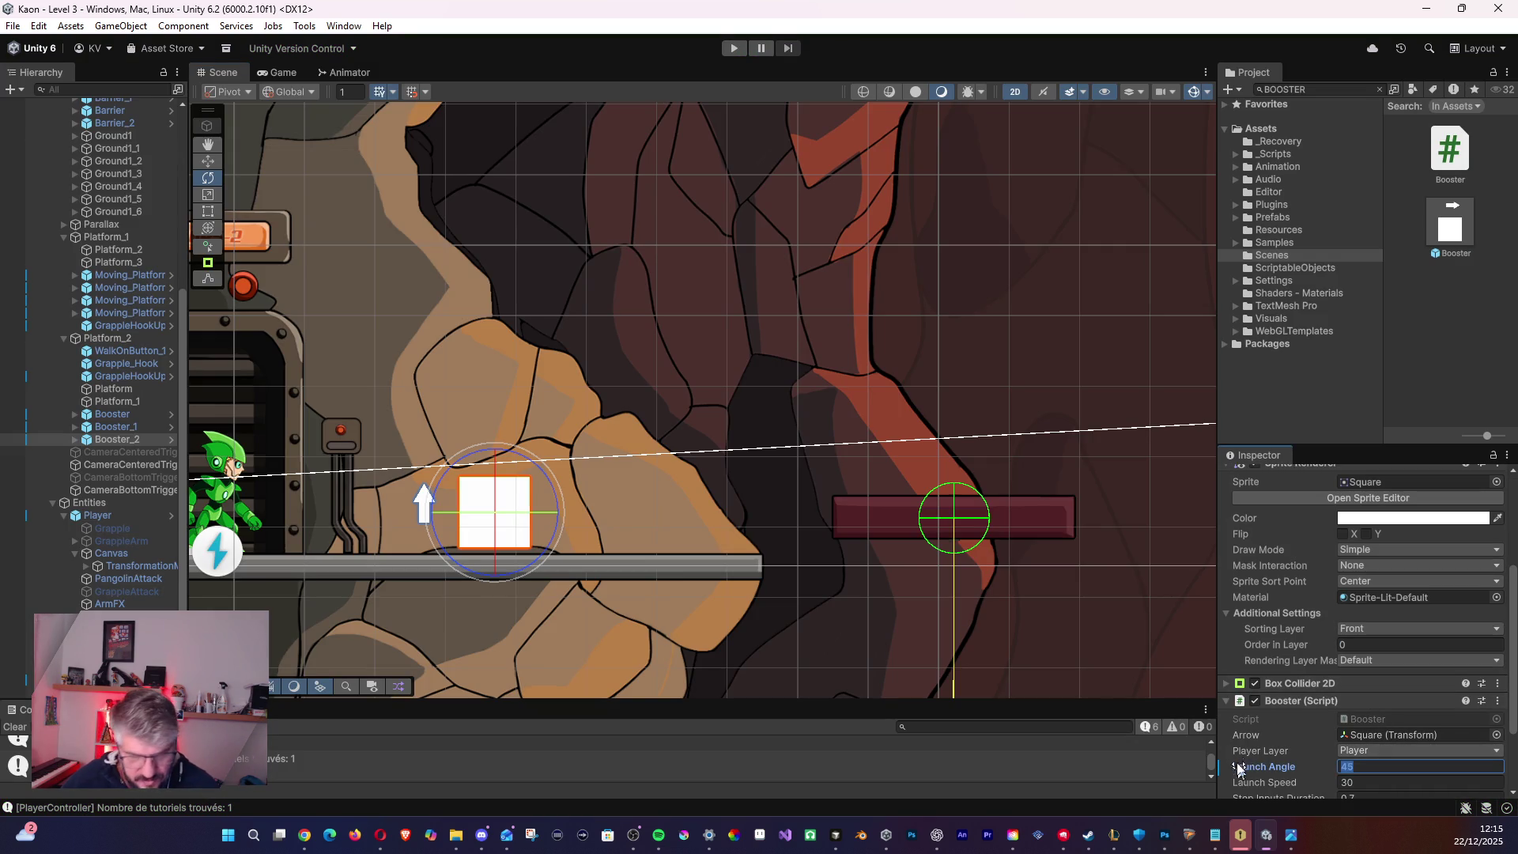
{"action": "type", "text": "45"}
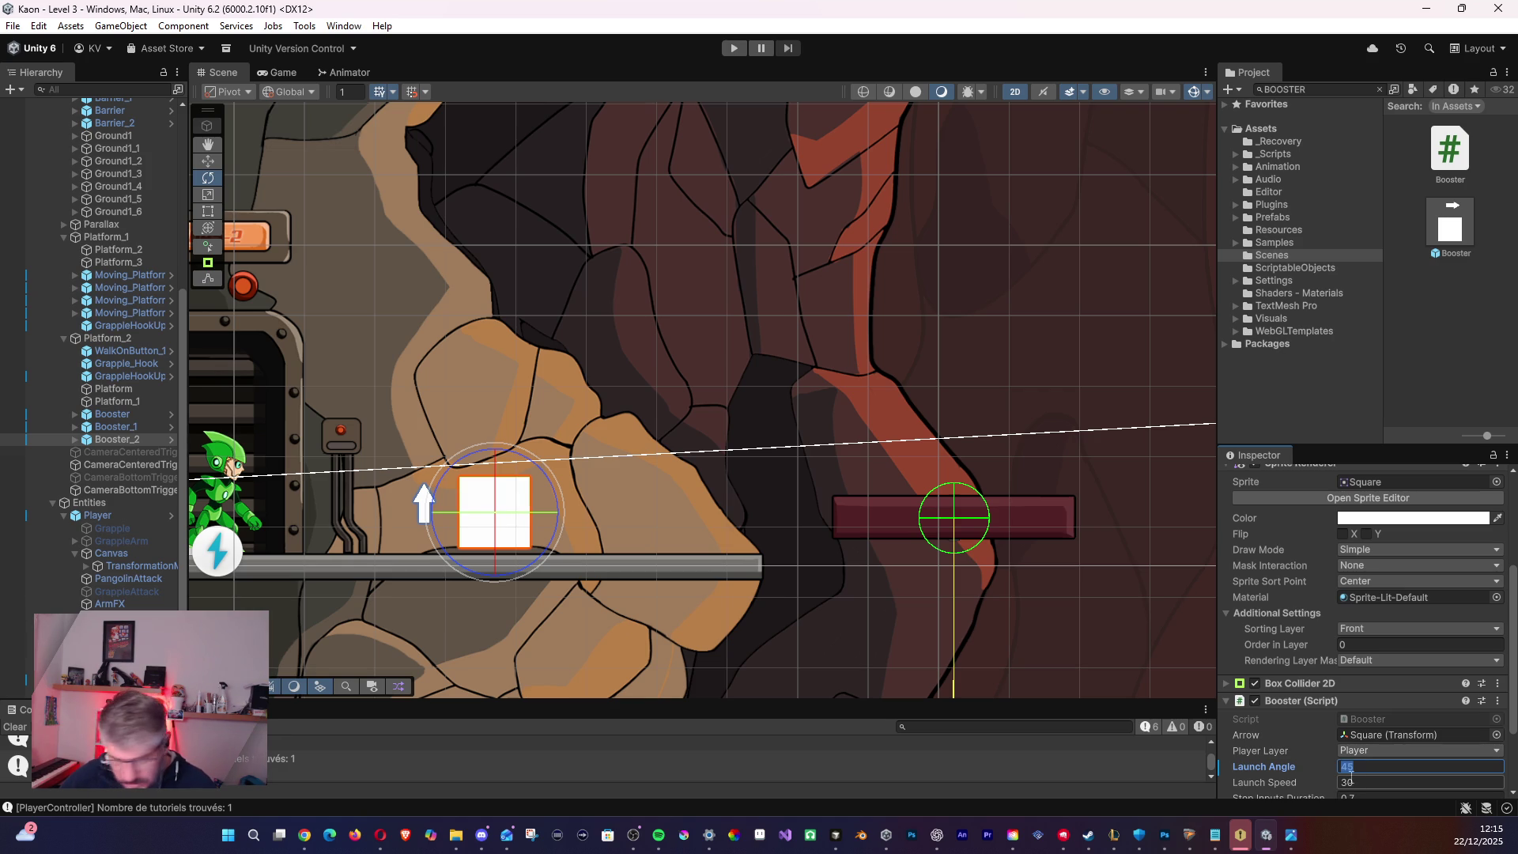
{"action": "type", "text": "0"}
{"action": "key", "text": "Tab"}
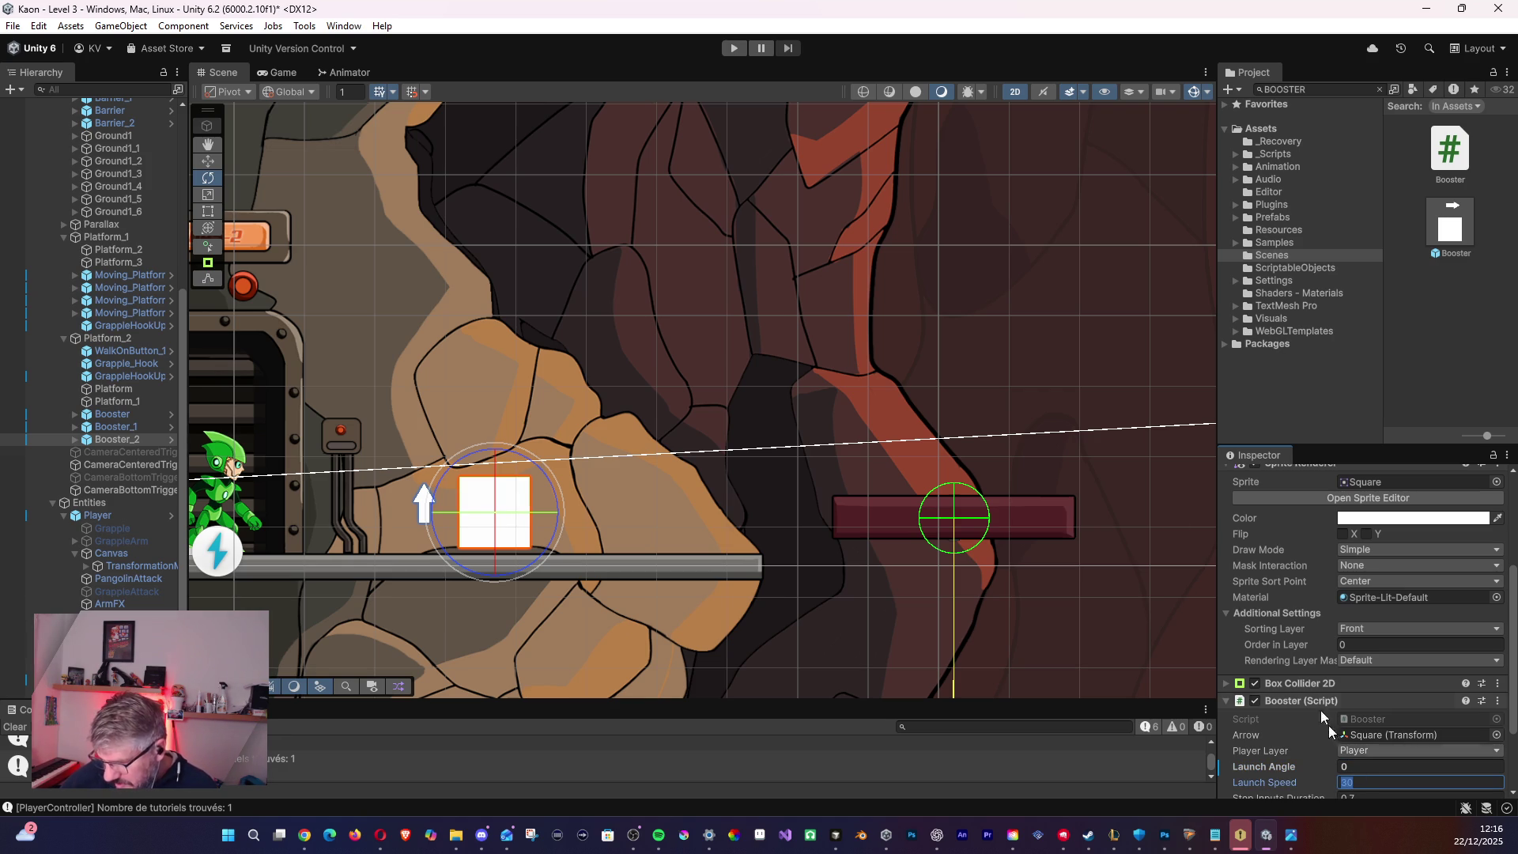
{"action": "left_click", "coordinate": [733, 51]}
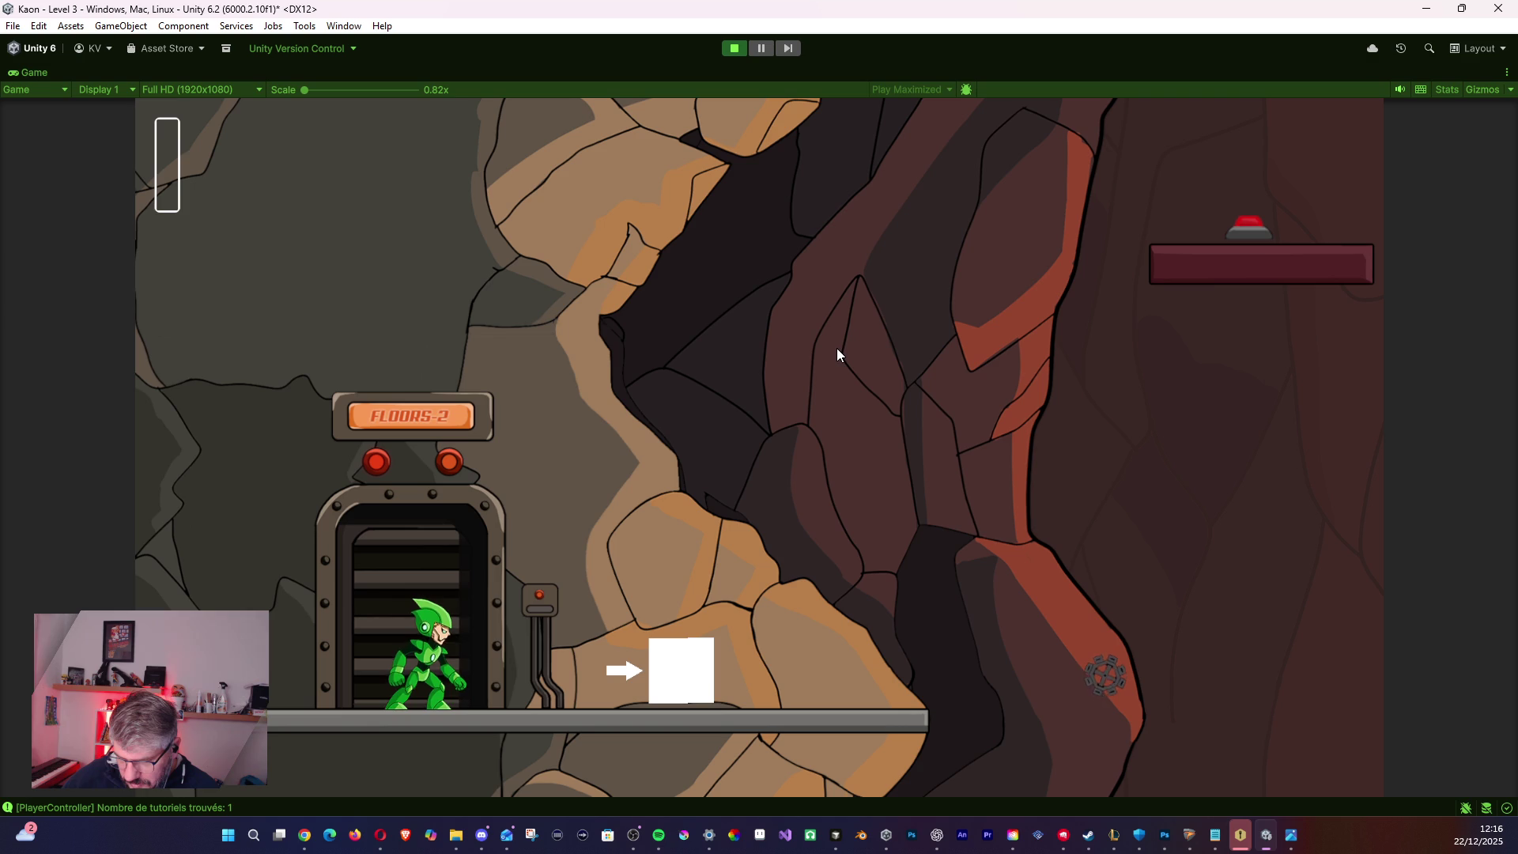
{"action": "key", "text": "Right"}
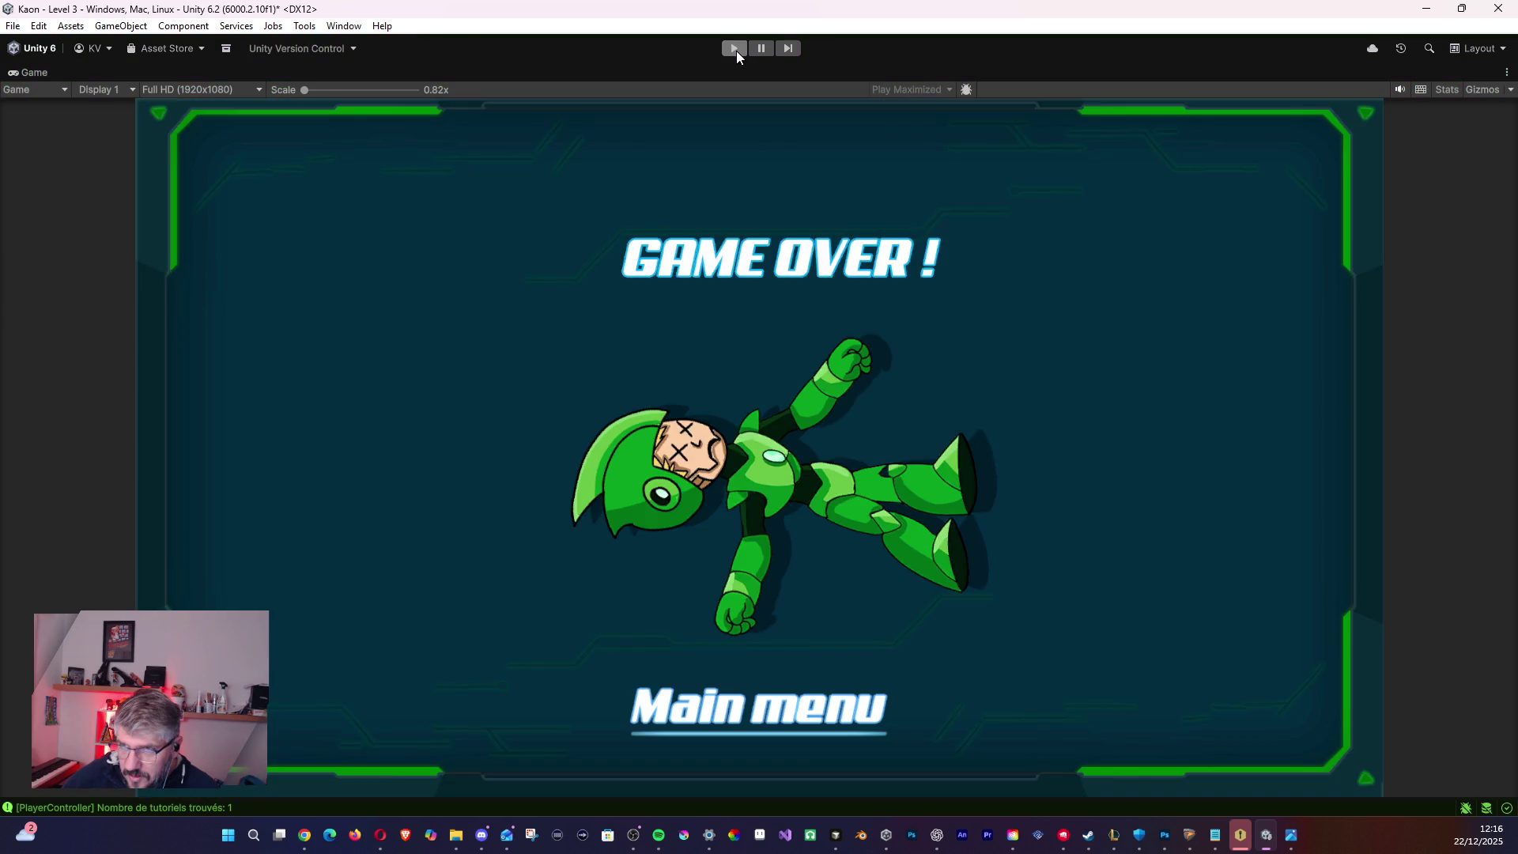
{"action": "left_click", "coordinate": [737, 51]}
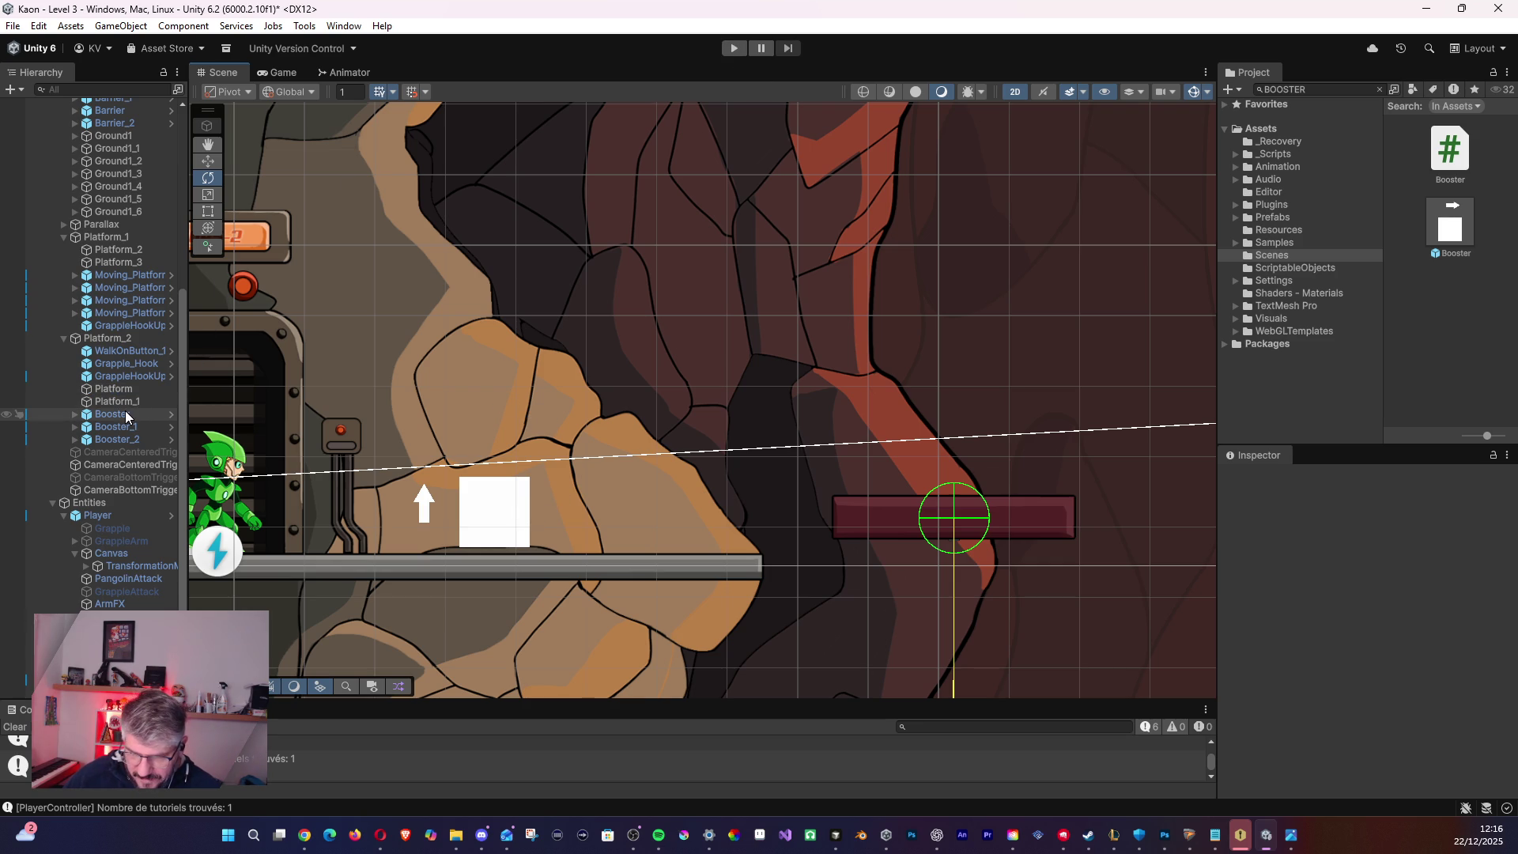
- Select Booster_2 in the Hierarchy and change its Launch Angle to -45
{"action": "left_click", "coordinate": [122, 558]}
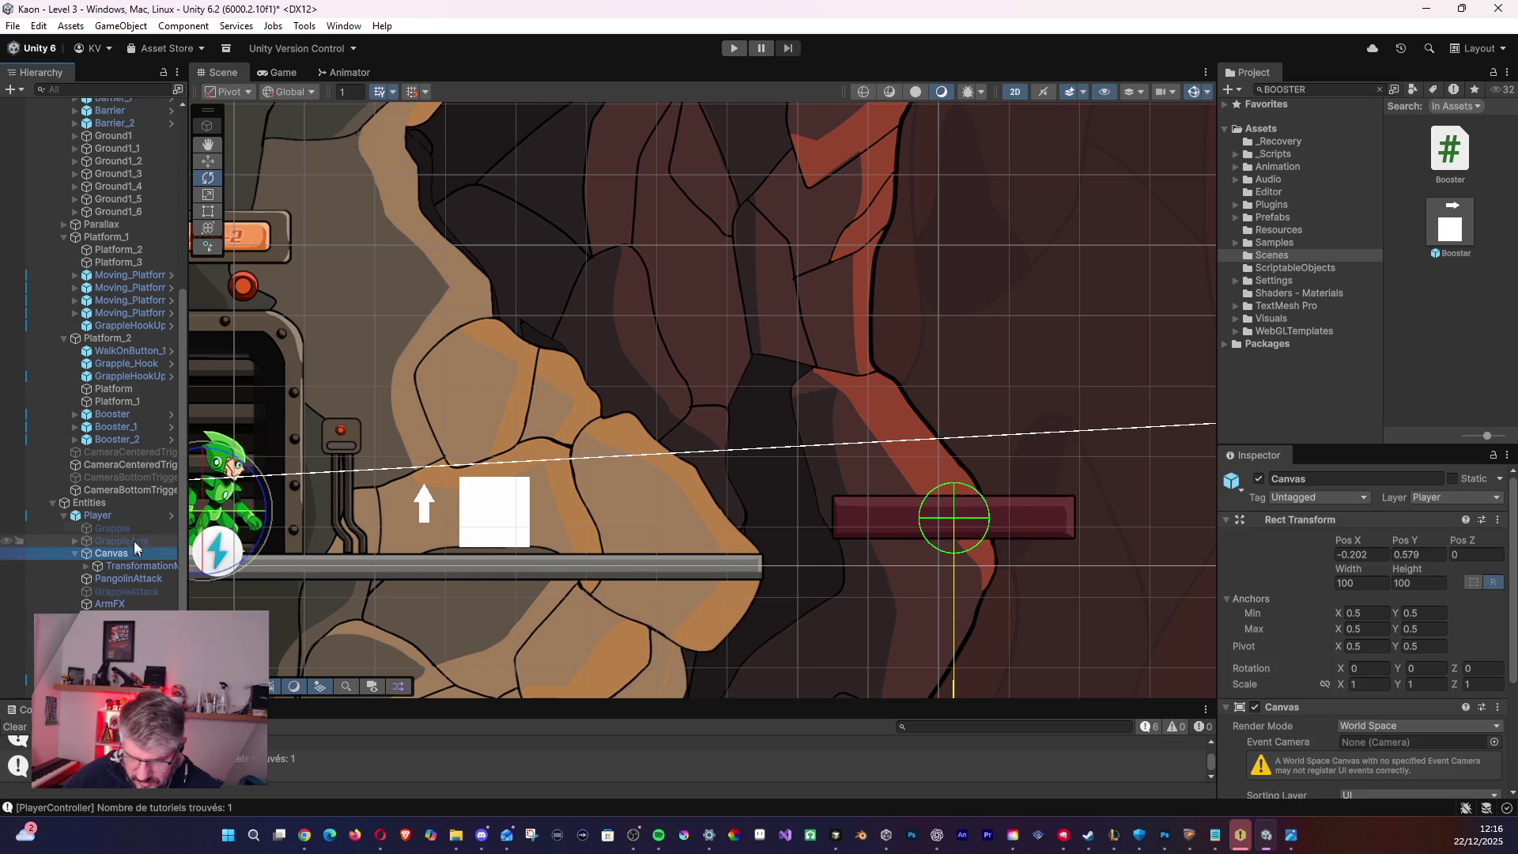
{"action": "left_click", "coordinate": [131, 414]}
{"action": "left_click", "coordinate": [127, 449]}
{"action": "left_click", "coordinate": [117, 439]}
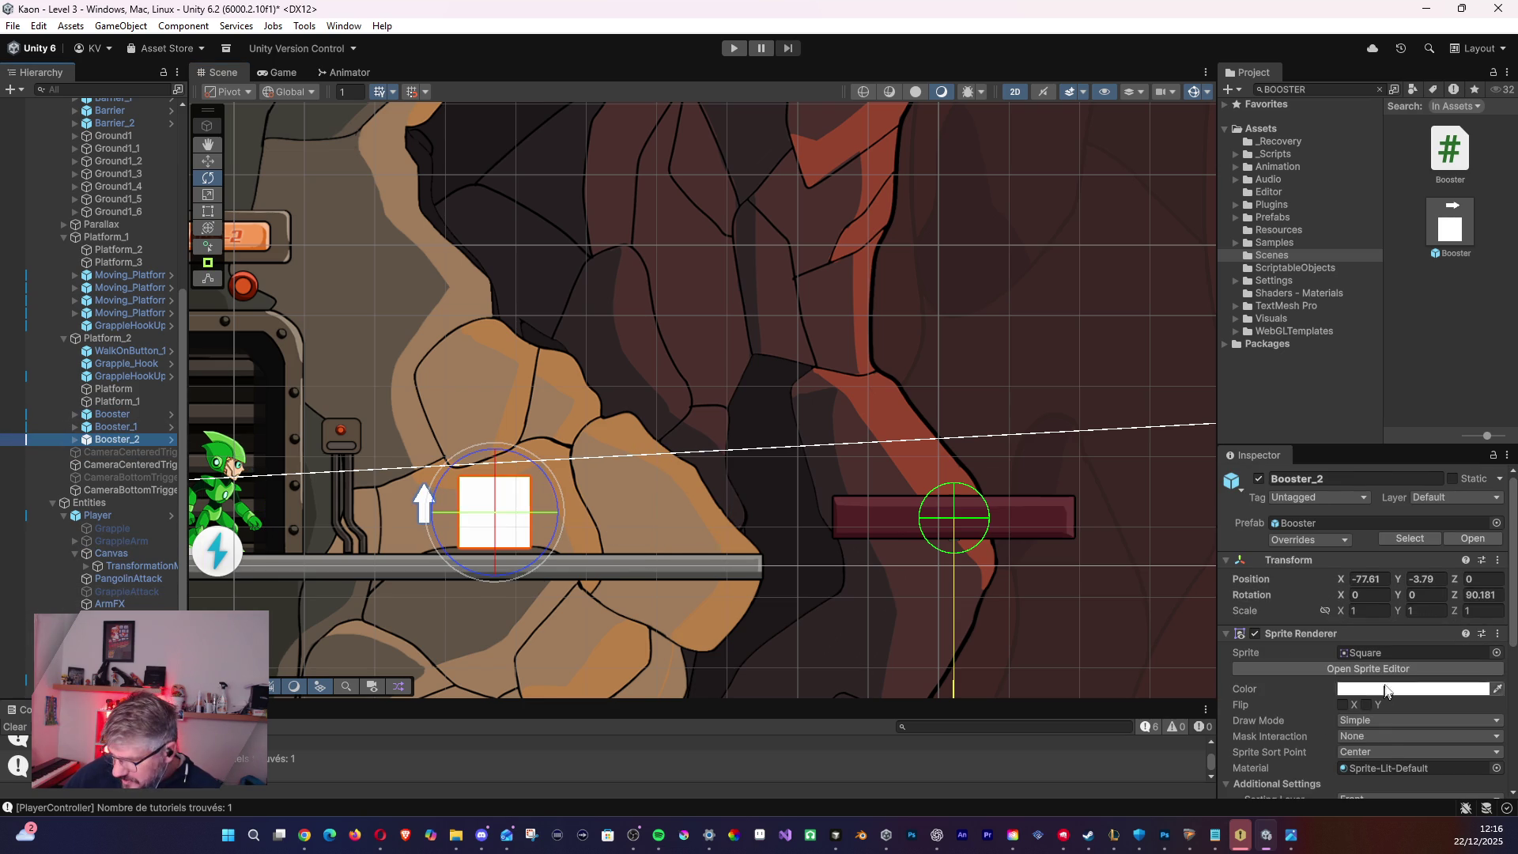
{"action": "scroll", "coordinate": [1401, 748], "scroll_direction": "down", "scroll_amount": 3}
{"action": "scroll", "coordinate": [1389, 748], "scroll_direction": "down", "scroll_amount": 3}
{"action": "left_click", "coordinate": [1354, 741]}
{"action": "left_click", "coordinate": [1351, 724]}
{"action": "type", "text": "6"}
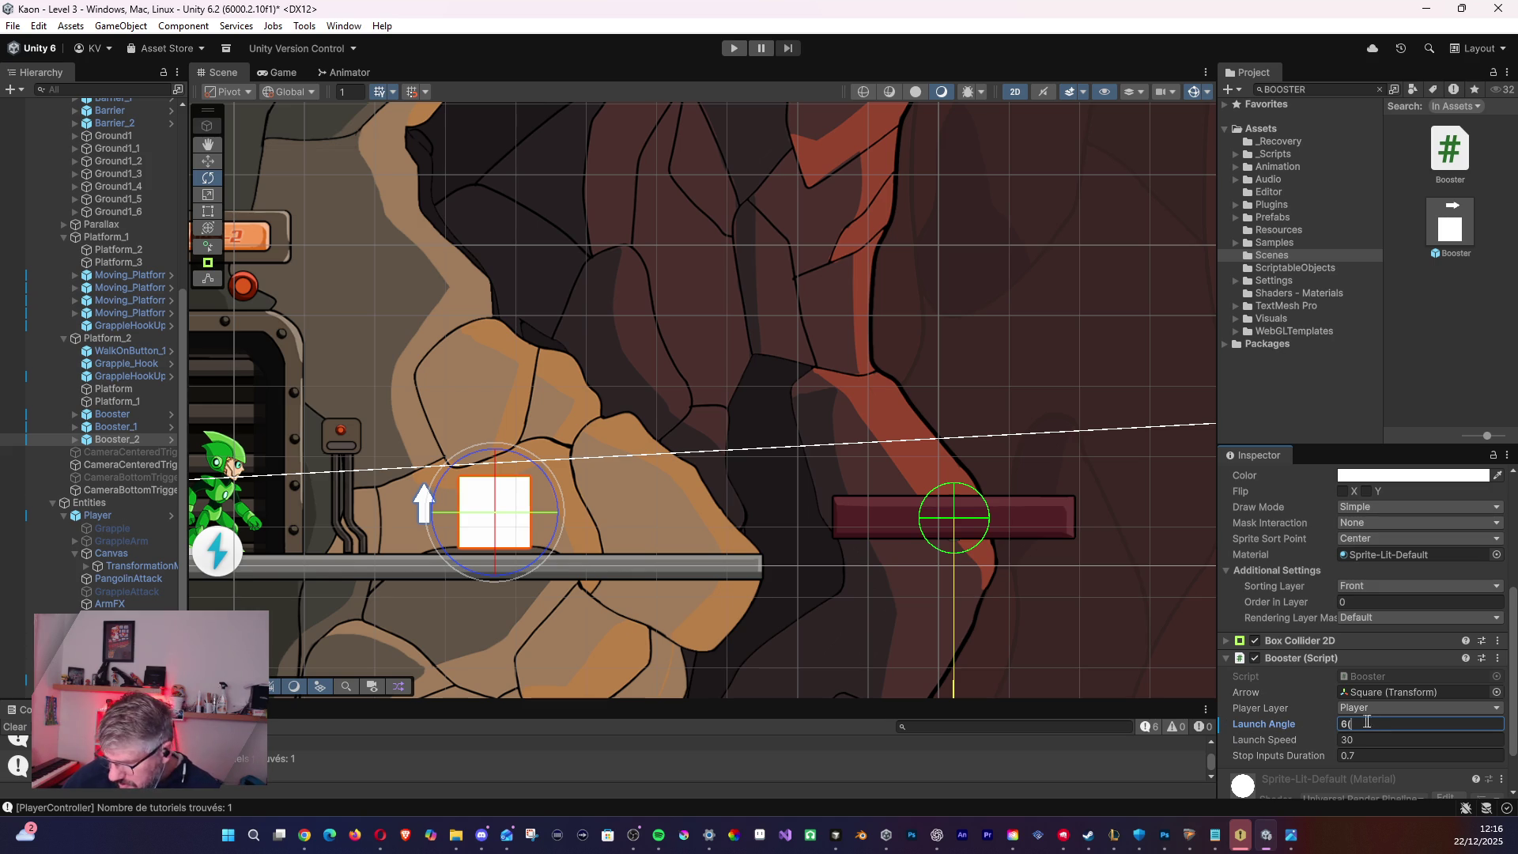
{"action": "type", "text": "0"}
{"action": "key", "text": "Right"}
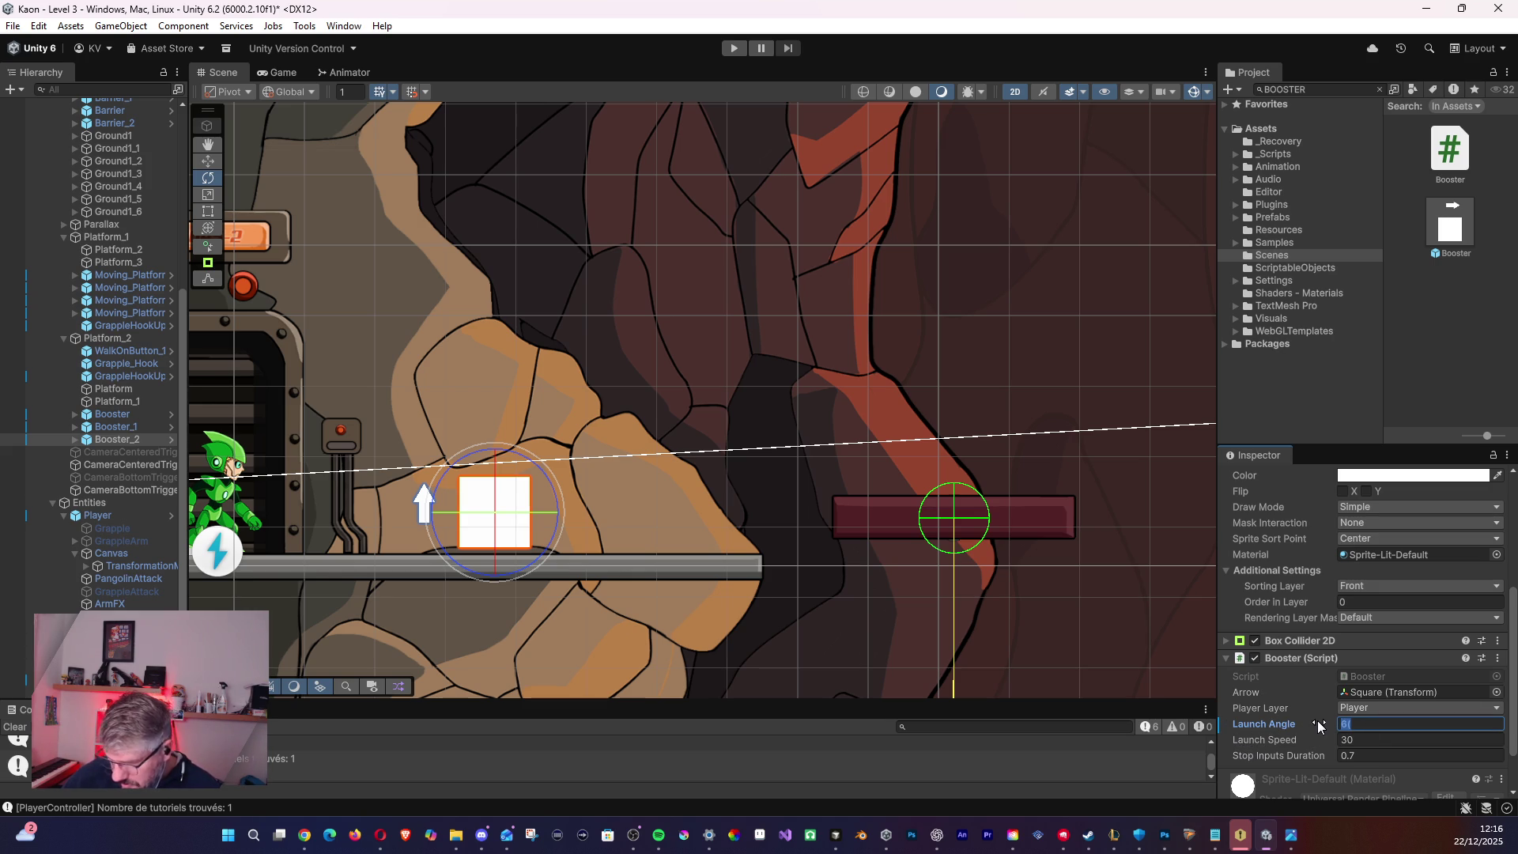
{"action": "key", "text": "BackSpace"}
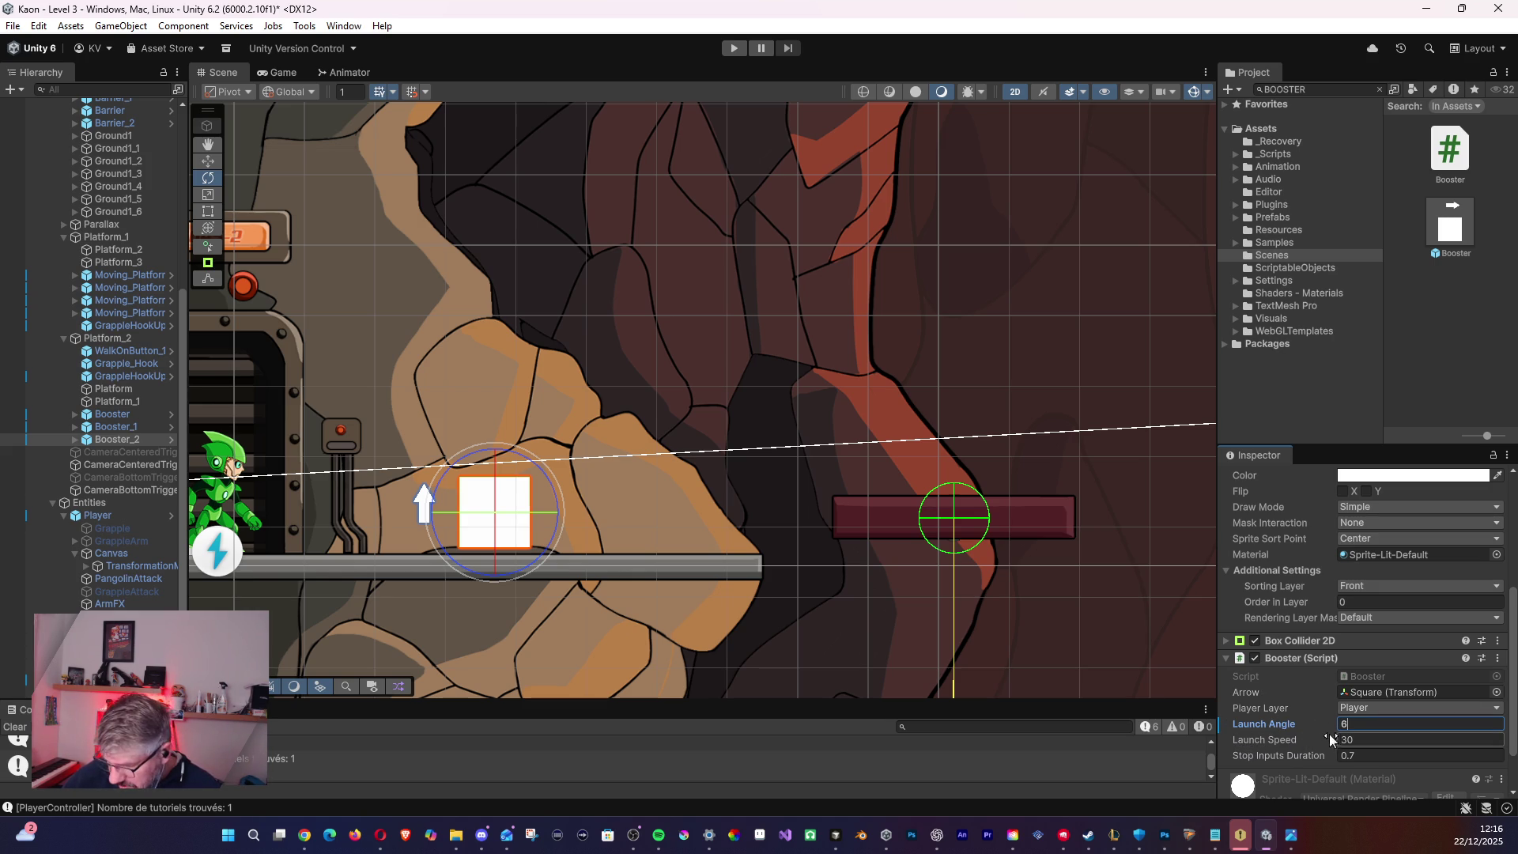
{"action": "key", "text": "BackSpace"}
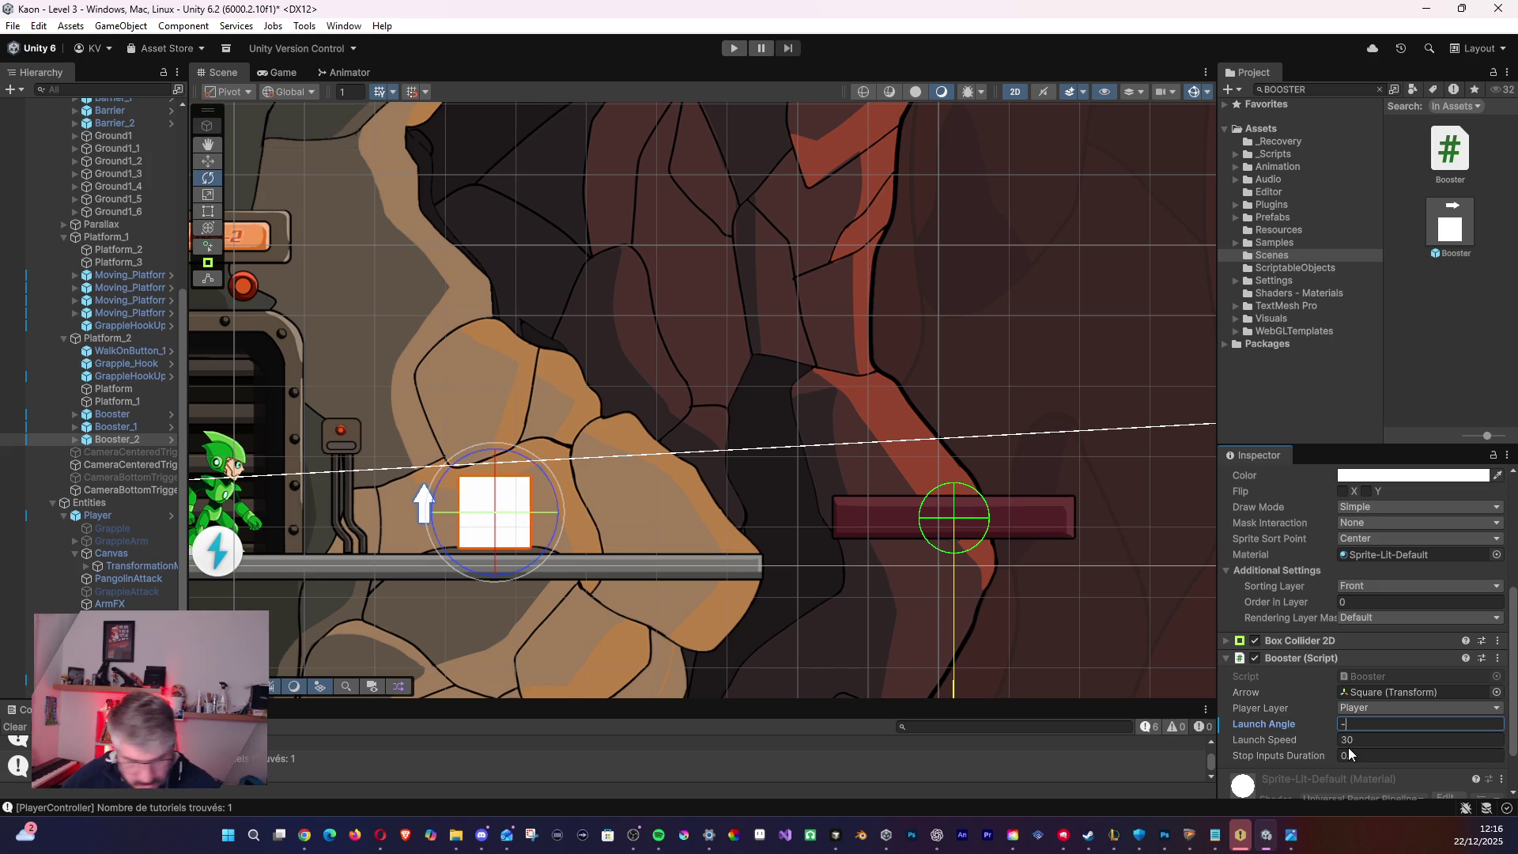
{"action": "type", "text": "-45"}
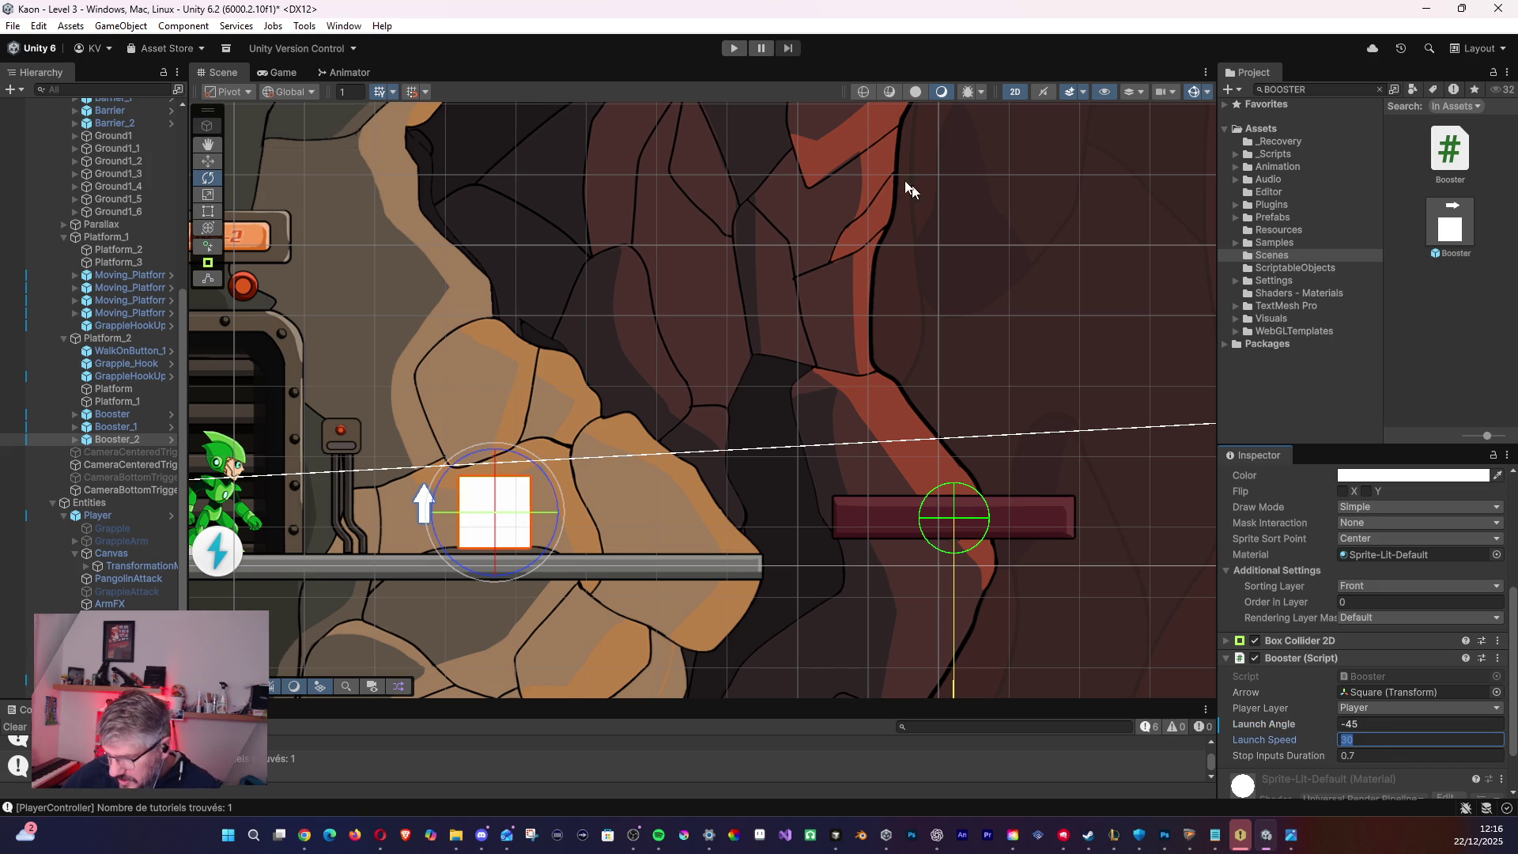
- Run two playtests with the -45 launch angle, stopping each after Game Over
{"action": "left_click", "coordinate": [737, 48]}
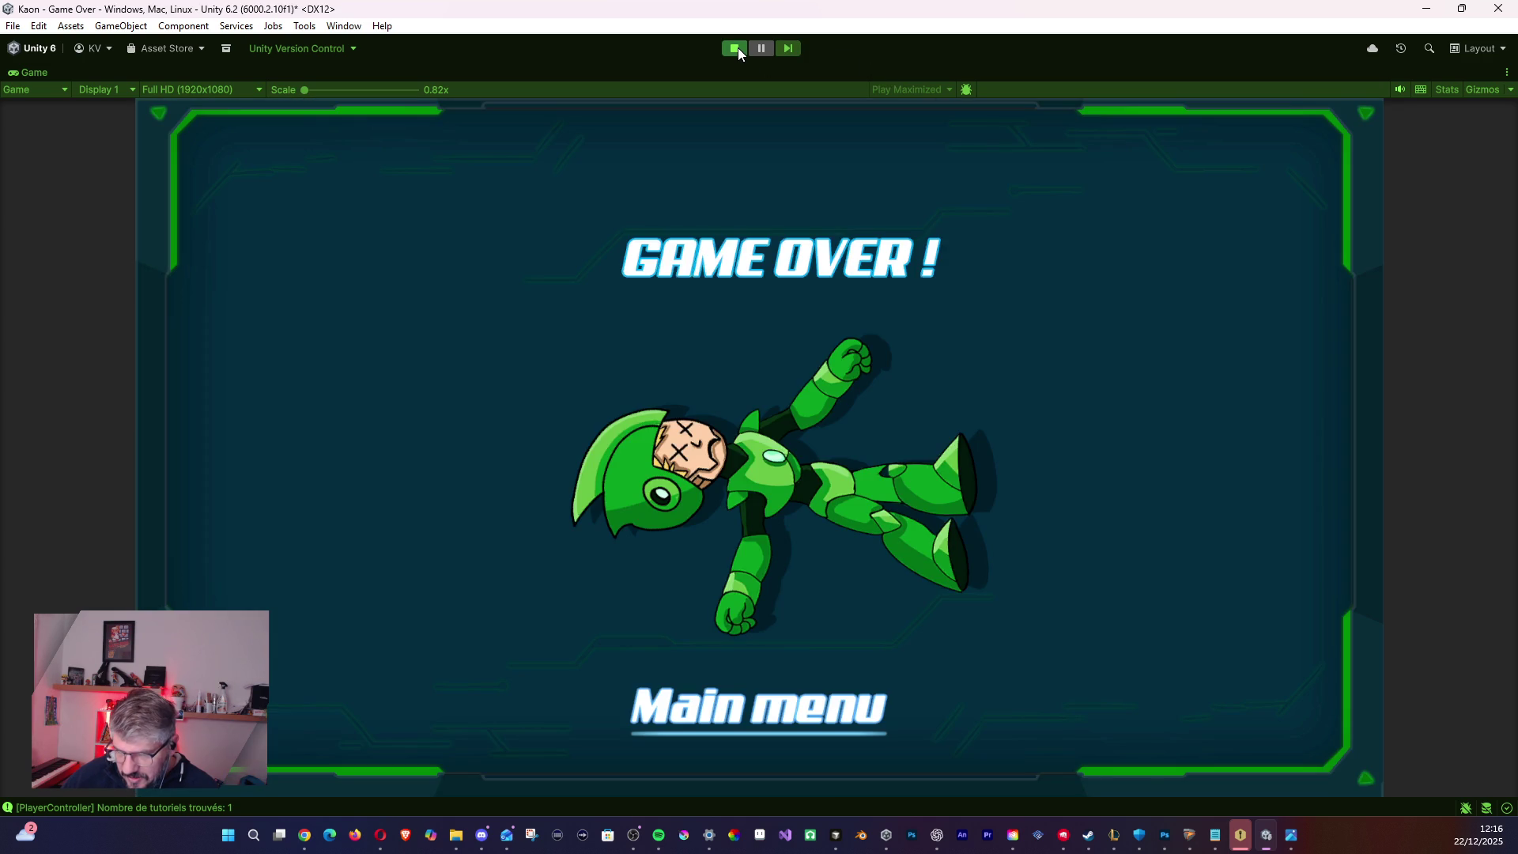
{"action": "left_click", "coordinate": [737, 47]}
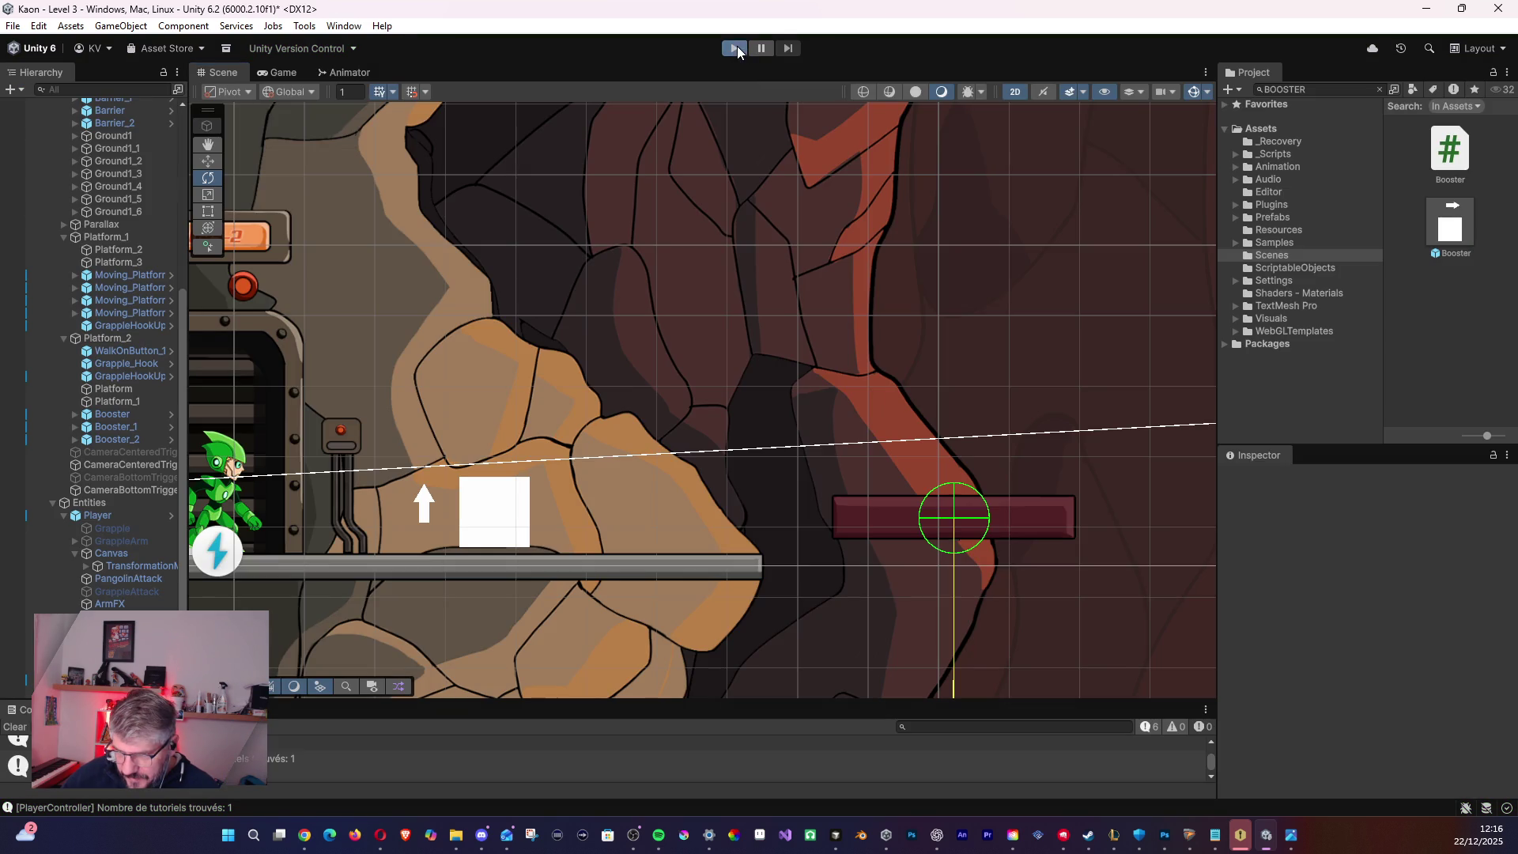
{"action": "left_click", "coordinate": [737, 47]}
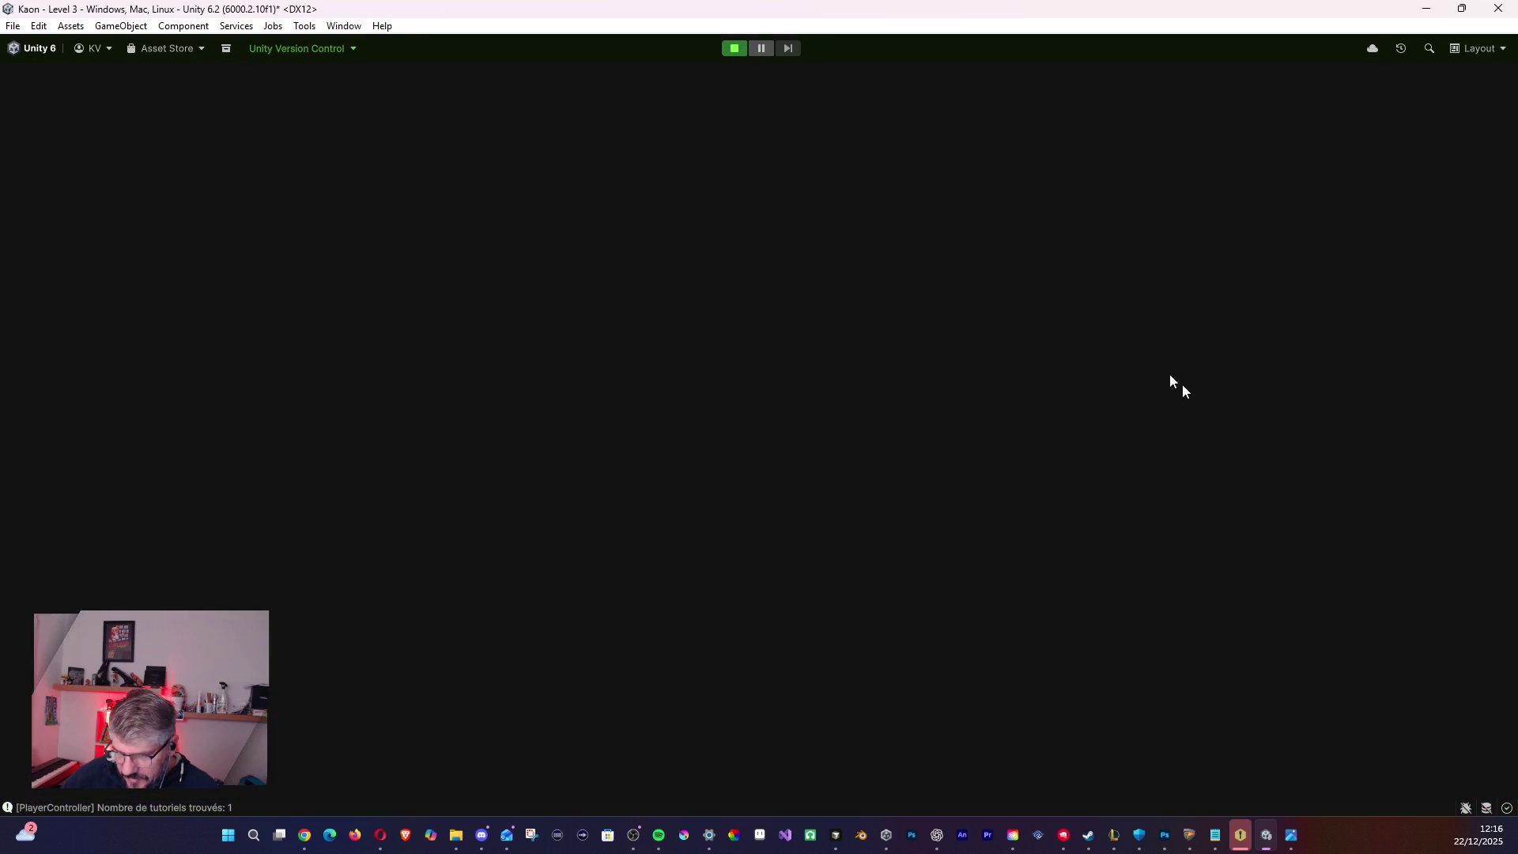
{"action": "left_click", "coordinate": [734, 47]}
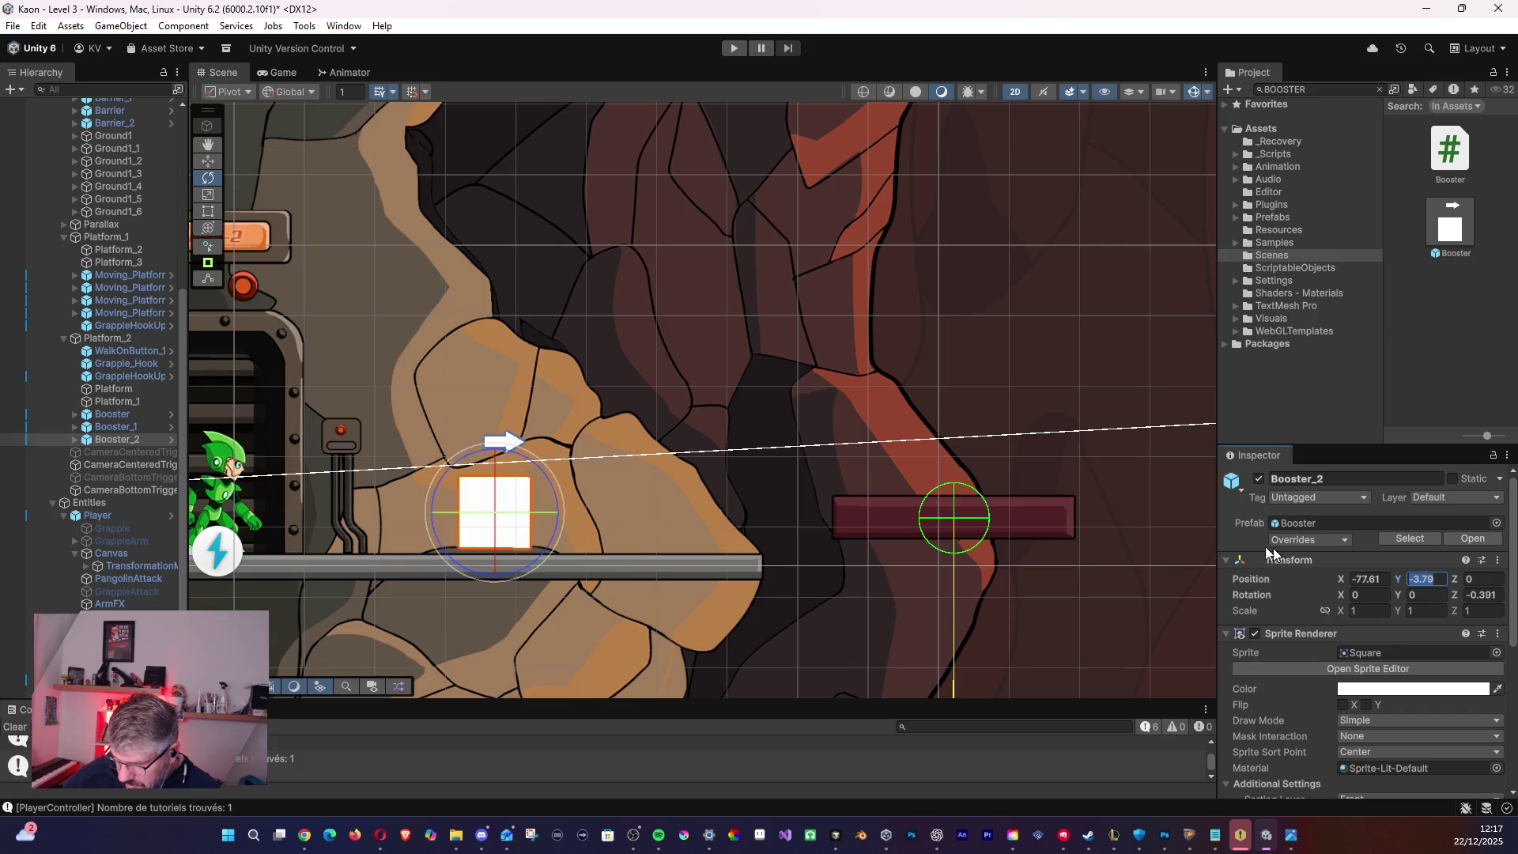
- Set Booster_2's Rotation Z to 0 and confirm its Launch Angle value
{"action": "left_click", "coordinate": [1483, 594]}
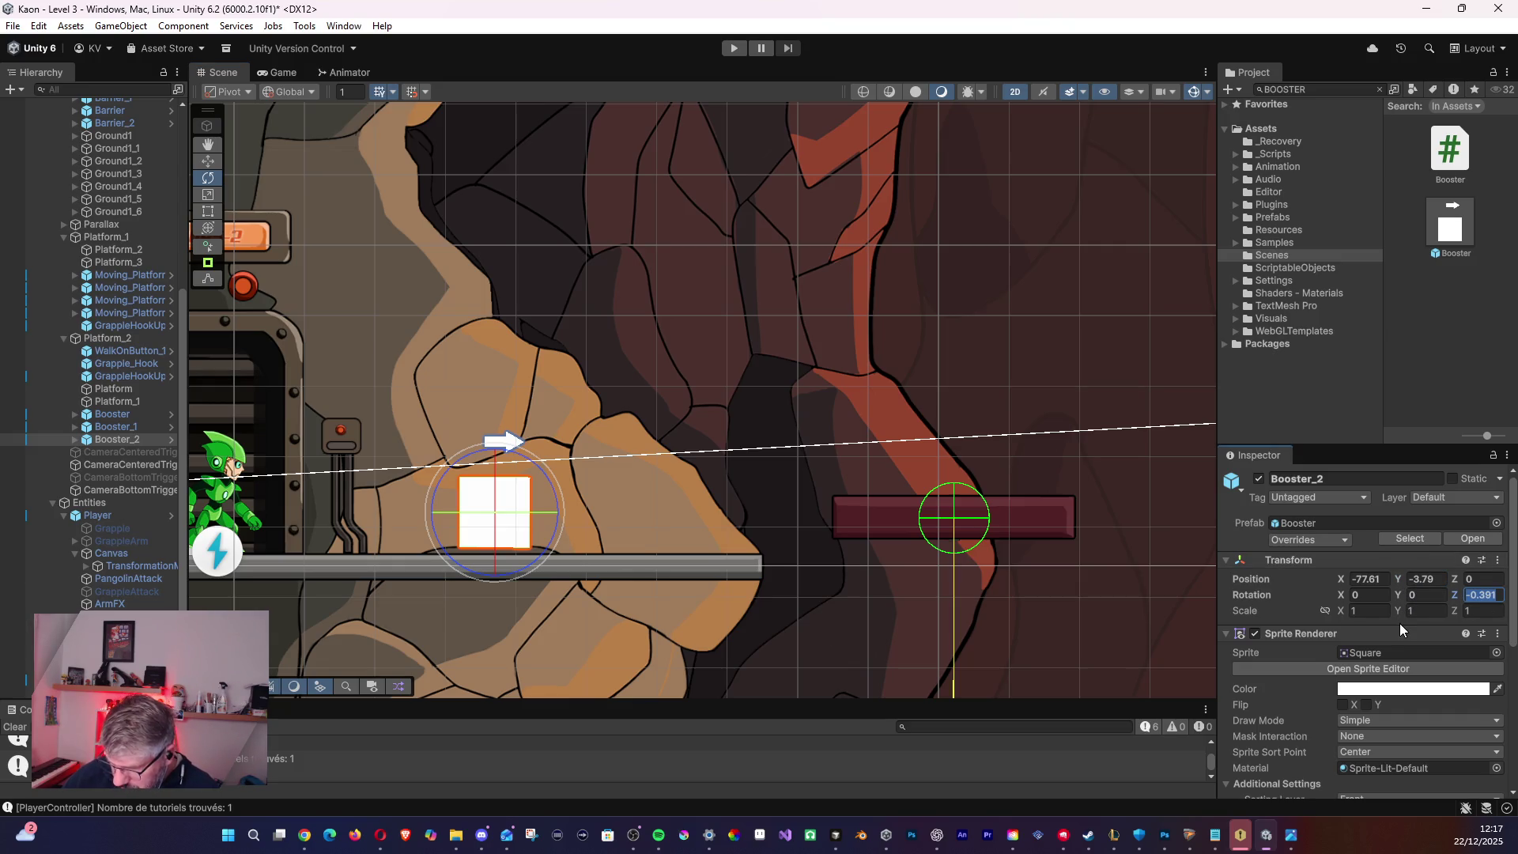
{"action": "type", "text": "0"}
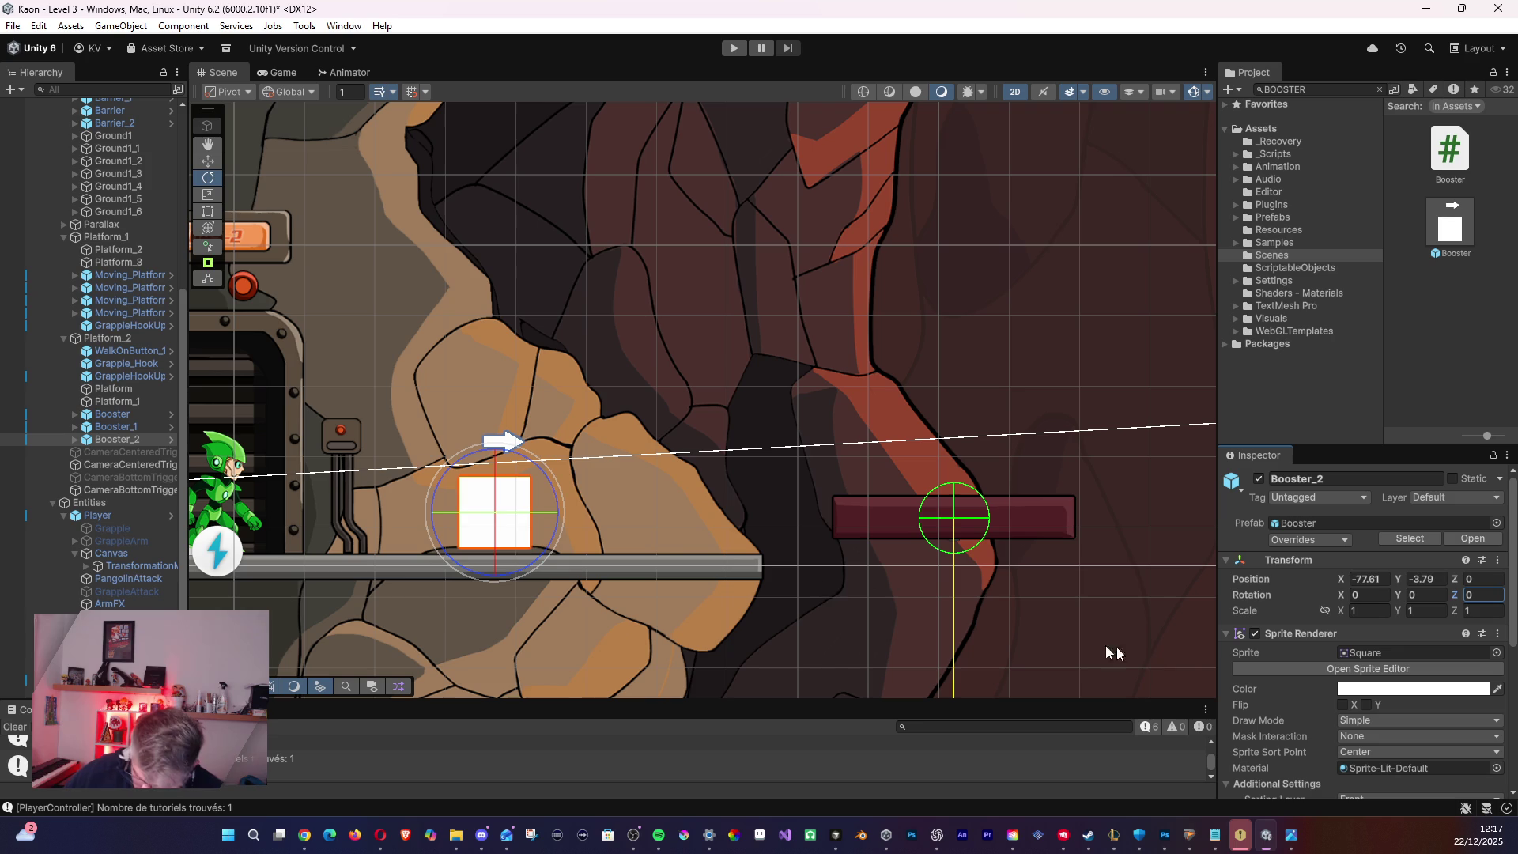
{"action": "scroll", "coordinate": [1371, 690], "scroll_direction": "down", "scroll_amount": 2}
{"action": "scroll", "coordinate": [1370, 691], "scroll_direction": "down", "scroll_amount": 5}
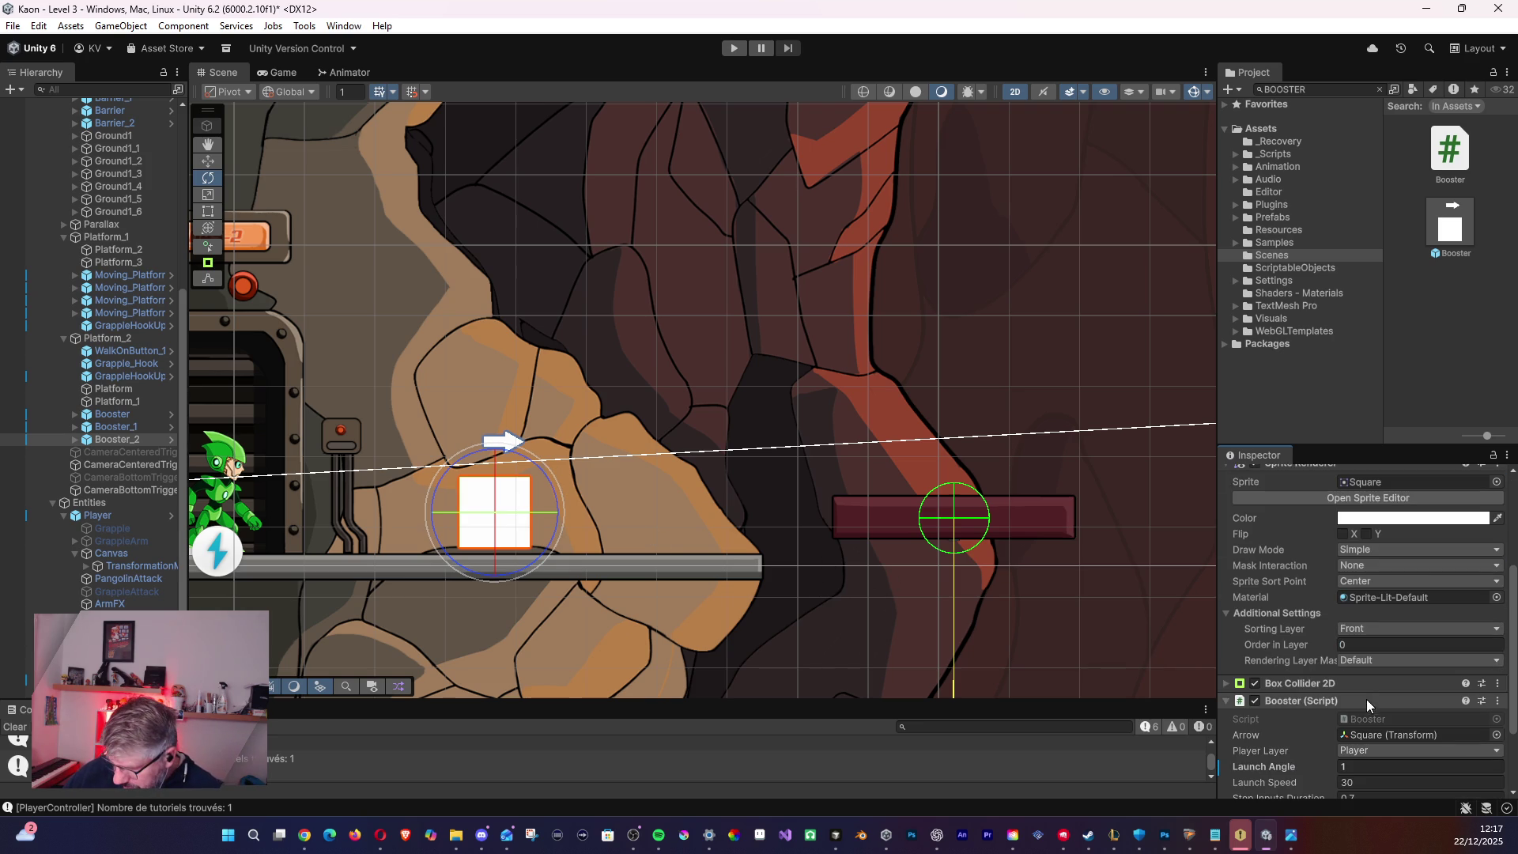
{"action": "left_click", "coordinate": [1361, 766]}
{"action": "key", "text": "Return"}
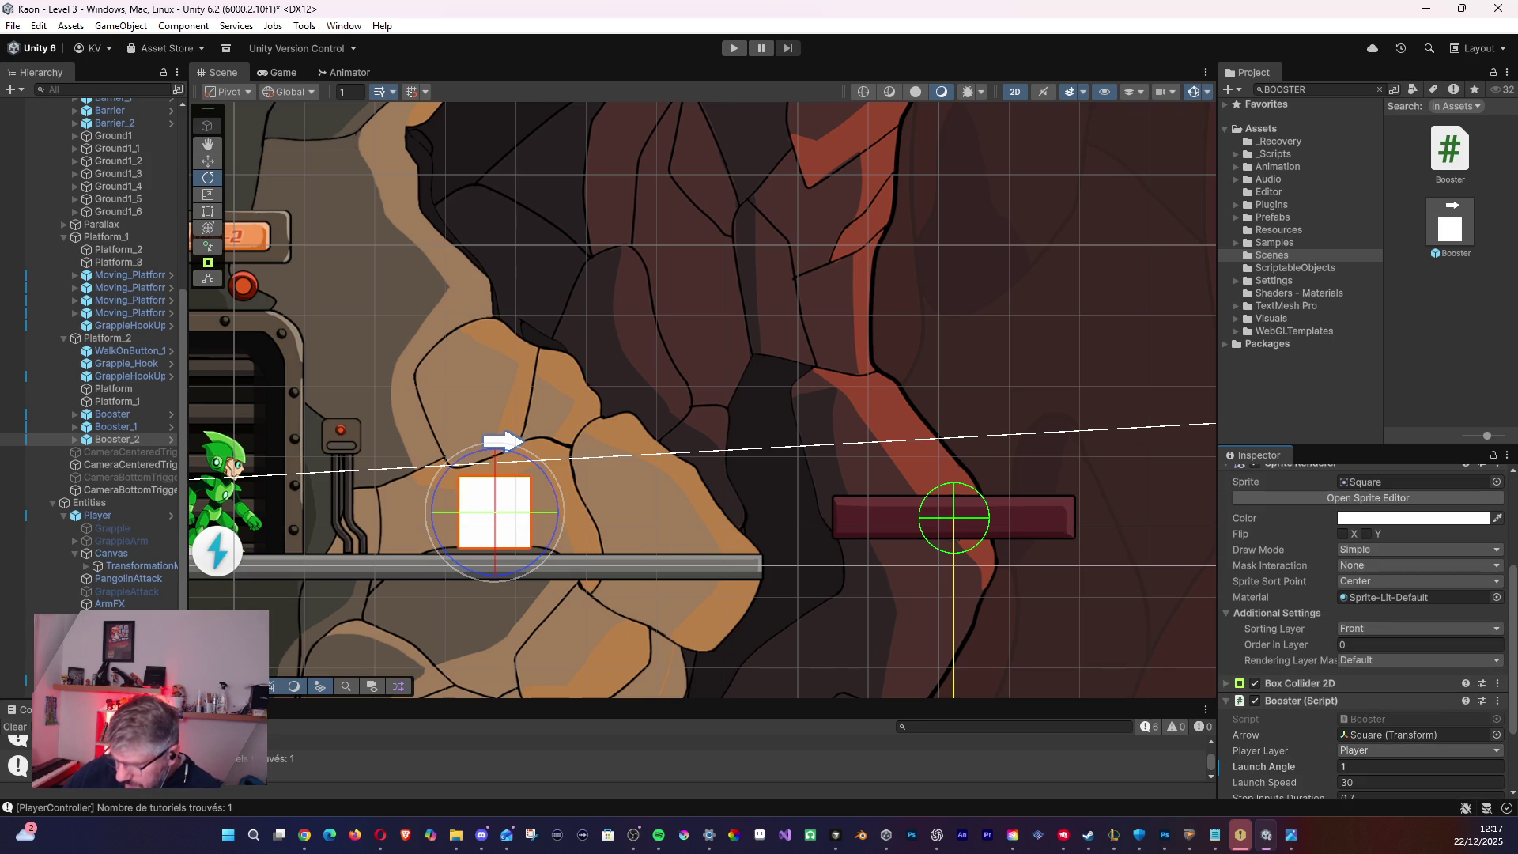
- Run a short playtest, then return to Booster_2's Launch Angle field, now reading 1
{"action": "left_click", "coordinate": [727, 51]}
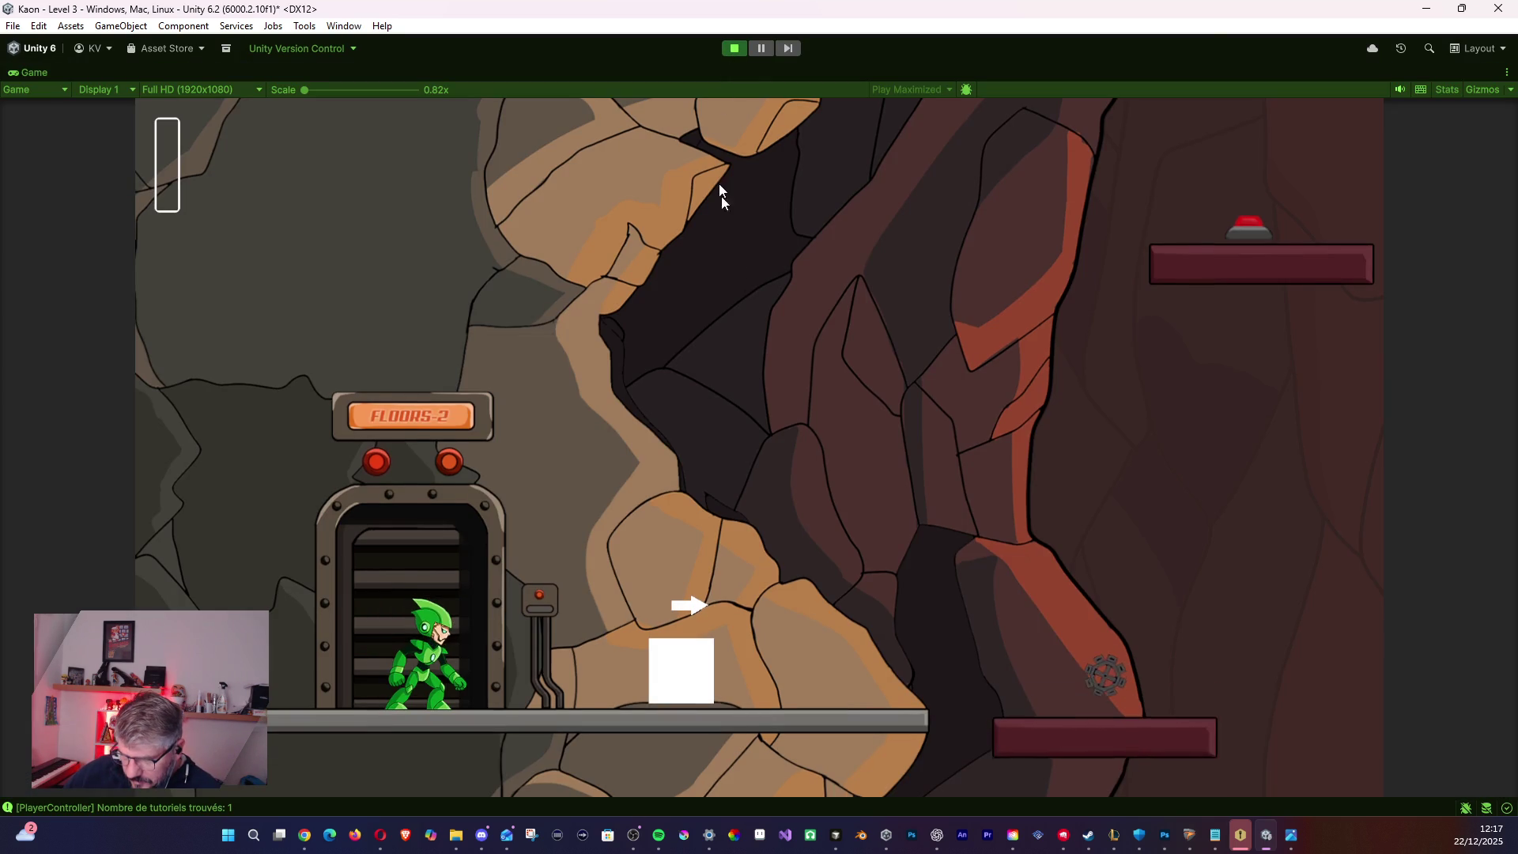
{"action": "left_click", "coordinate": [736, 47]}
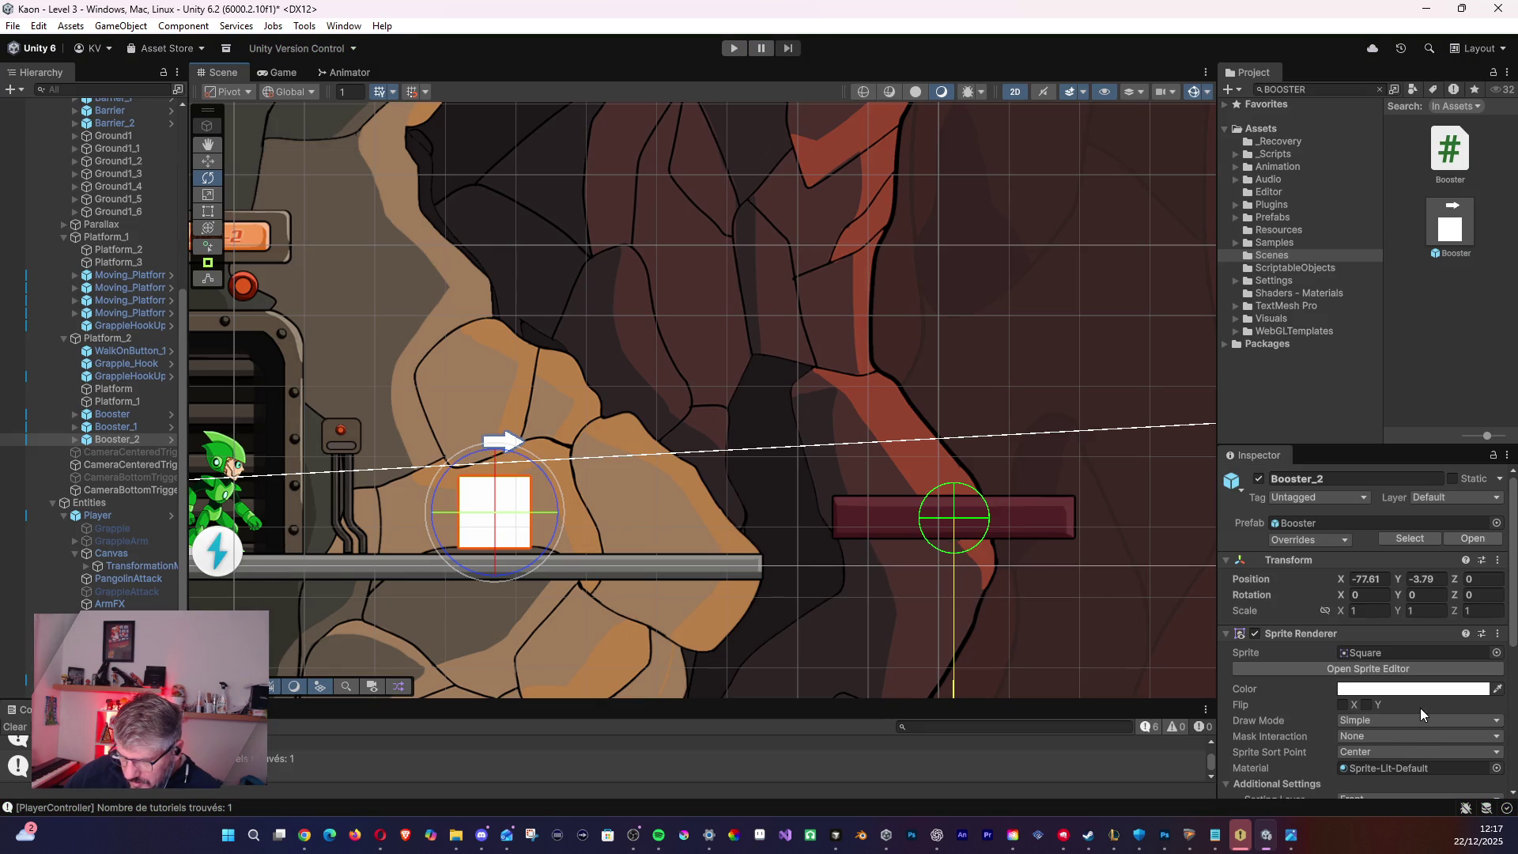
{"action": "scroll", "coordinate": [1362, 606], "scroll_direction": "down", "scroll_amount": 3}
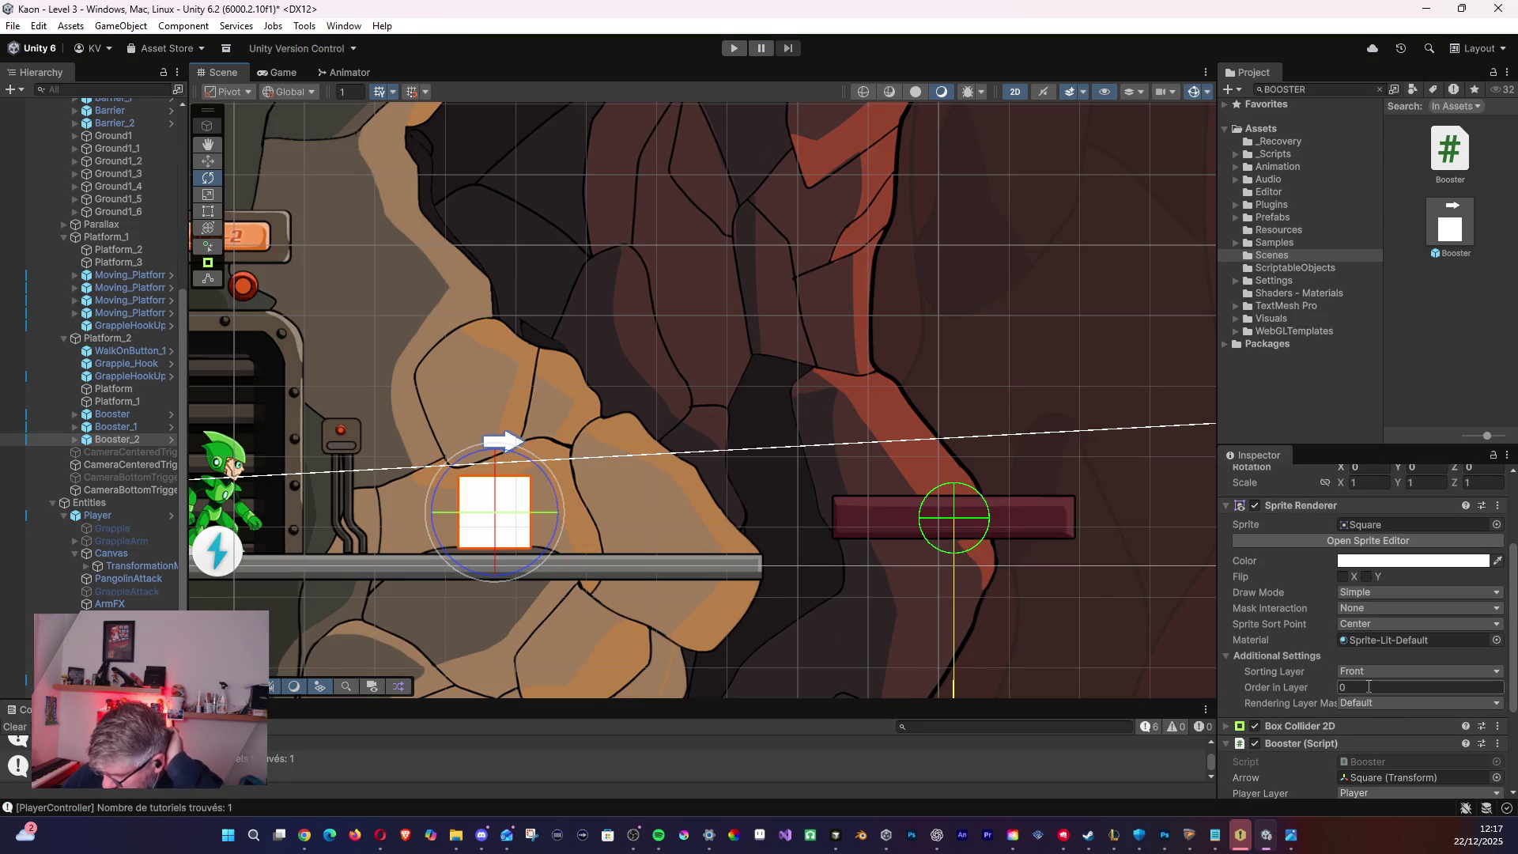
{"action": "scroll", "coordinate": [1369, 722], "scroll_direction": "down", "scroll_amount": 2}
{"action": "left_click", "coordinate": [1369, 723]}
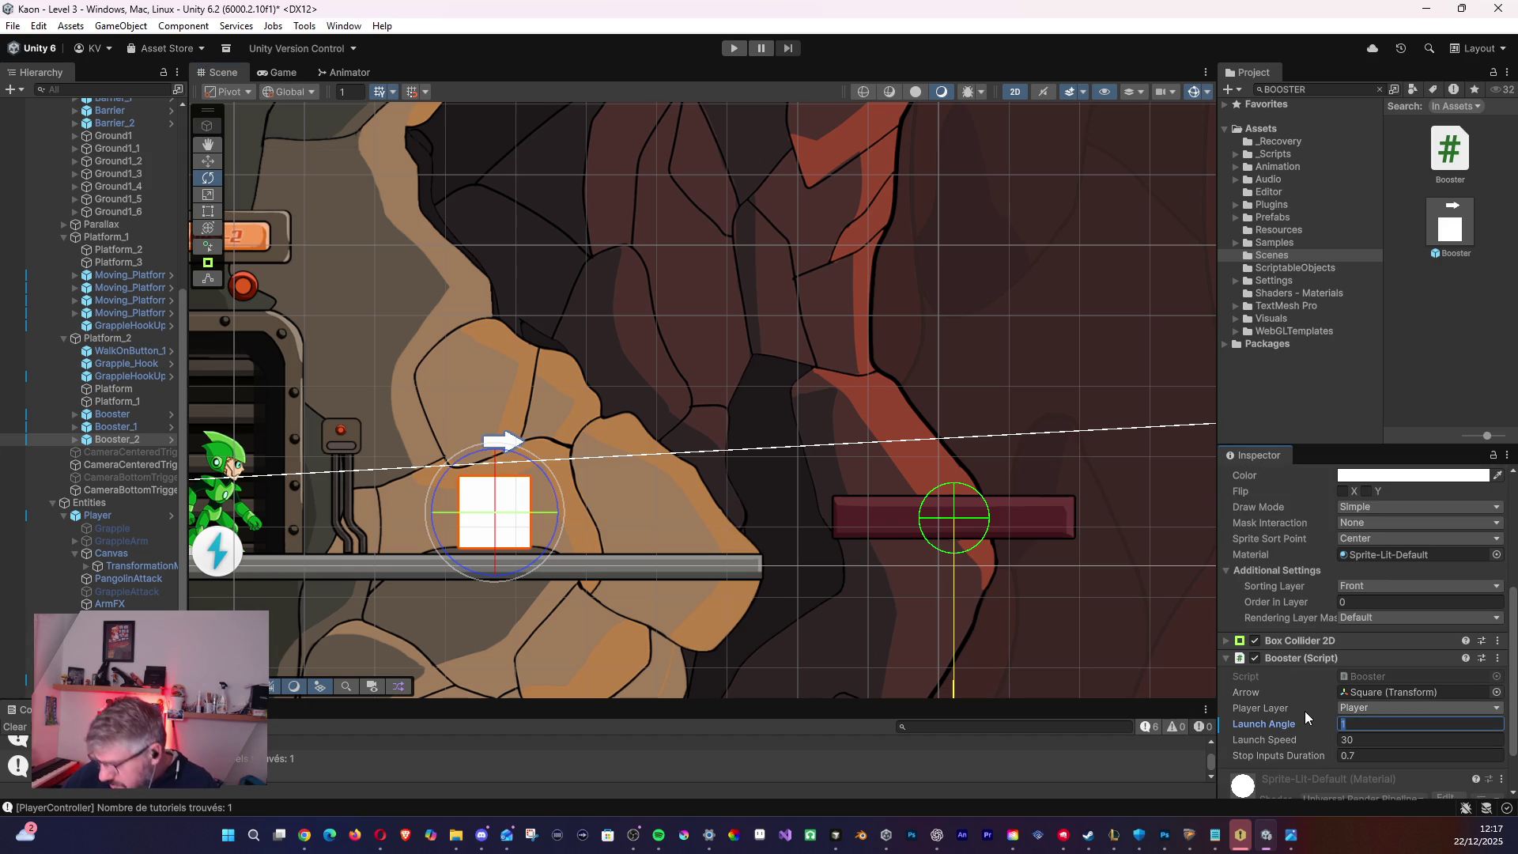
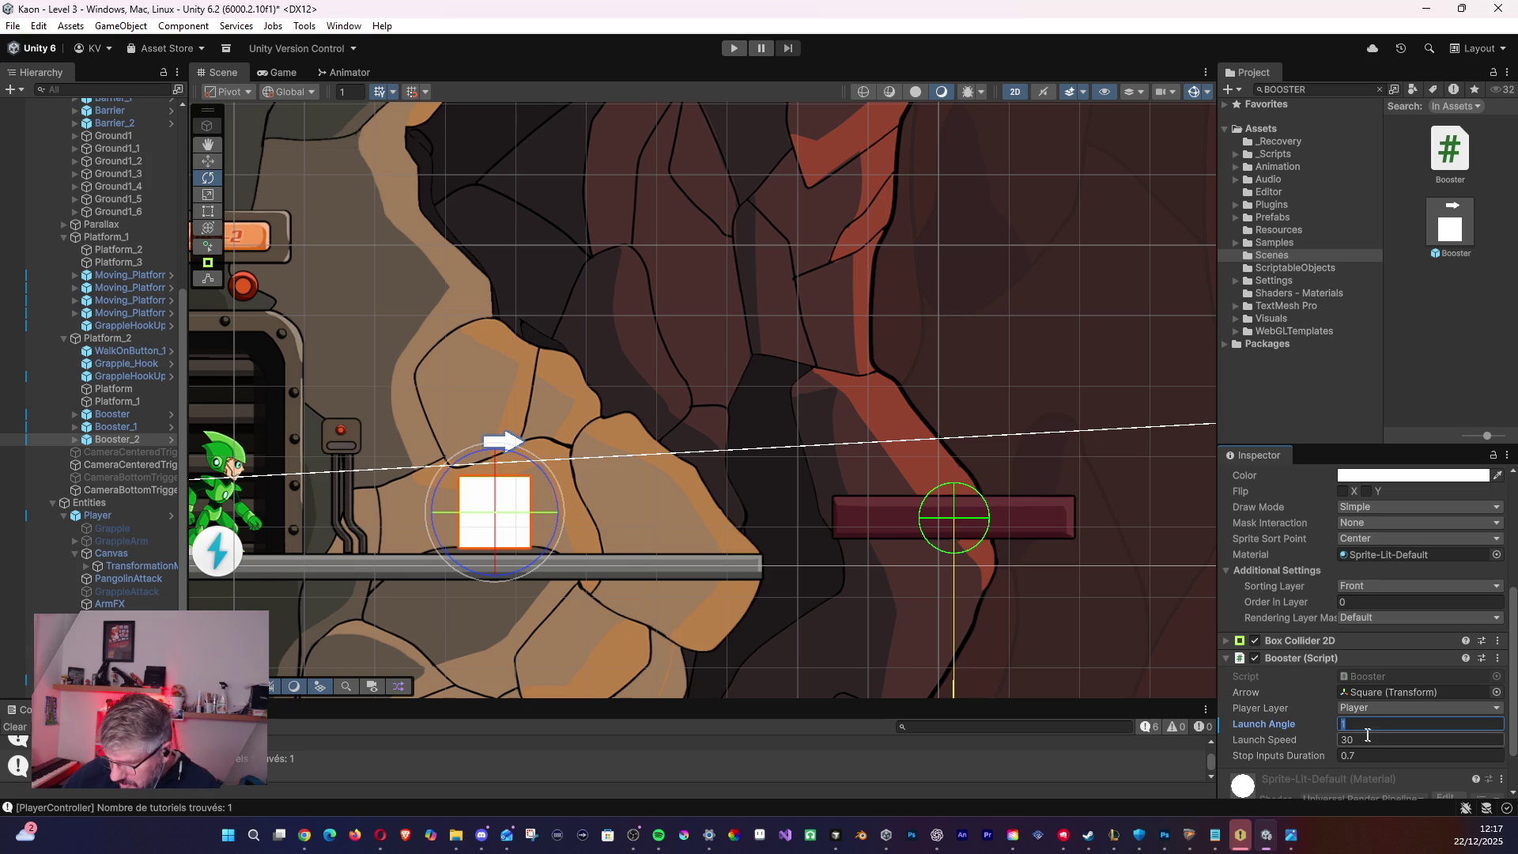
- Set Booster_2's Launch Angle to 290 and test it in a quick play run
{"action": "type", "text": "90"}
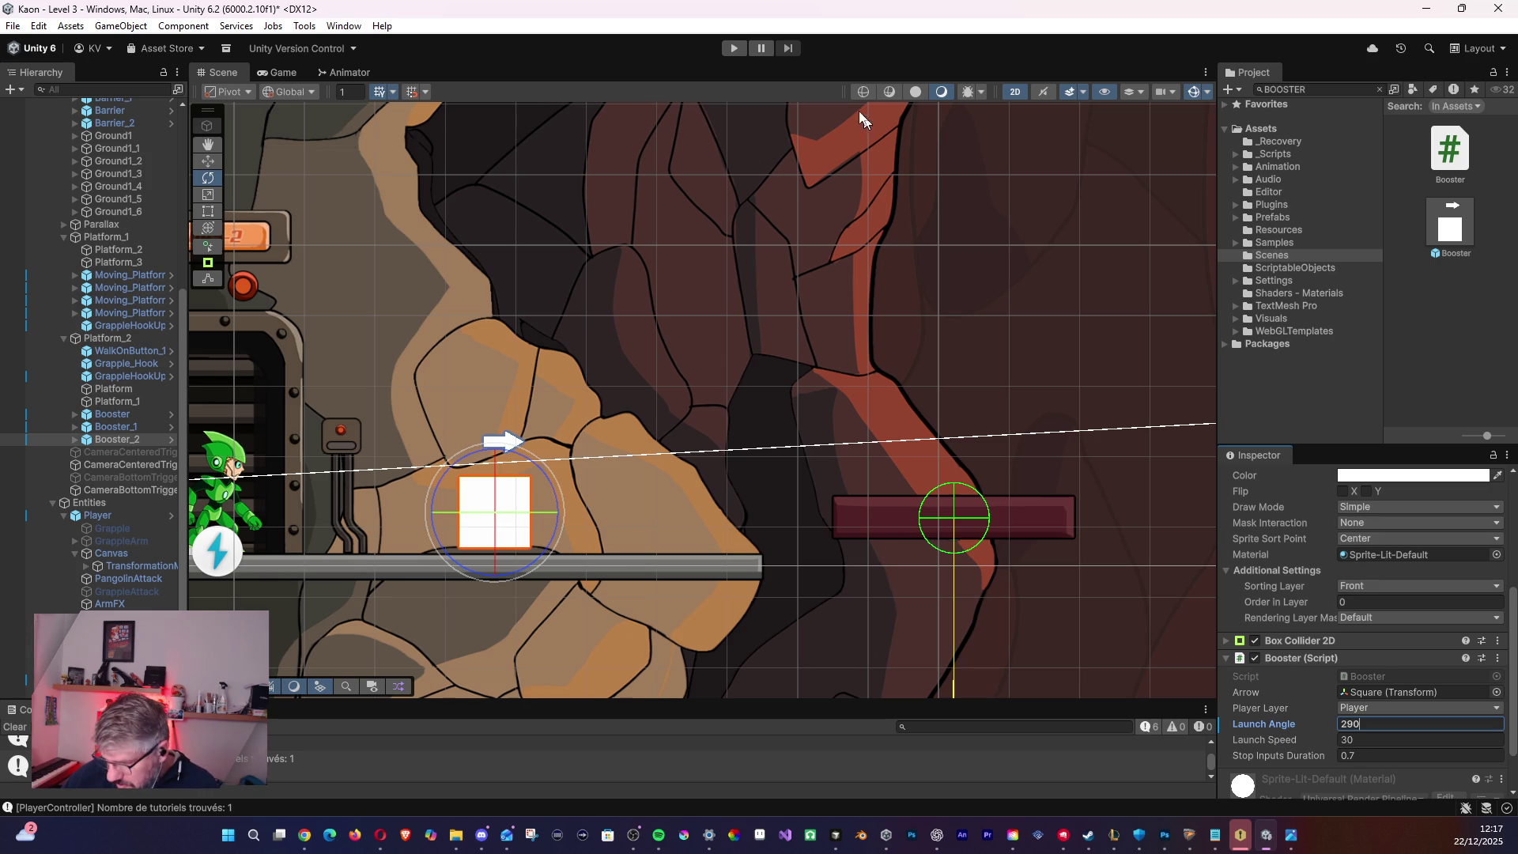
{"action": "left_click", "coordinate": [734, 48]}
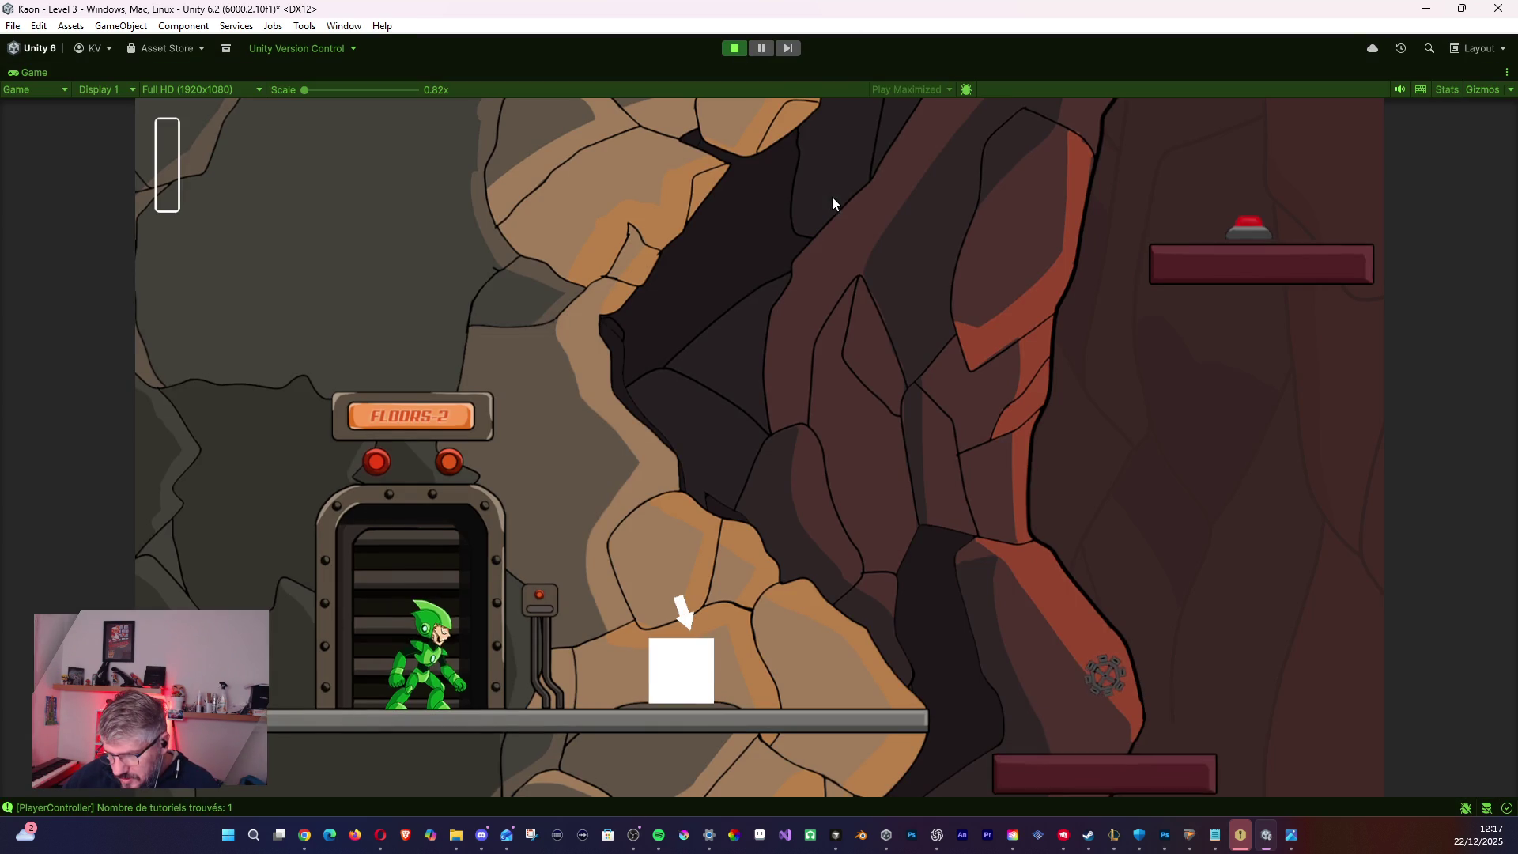
{"action": "left_click", "coordinate": [737, 48]}
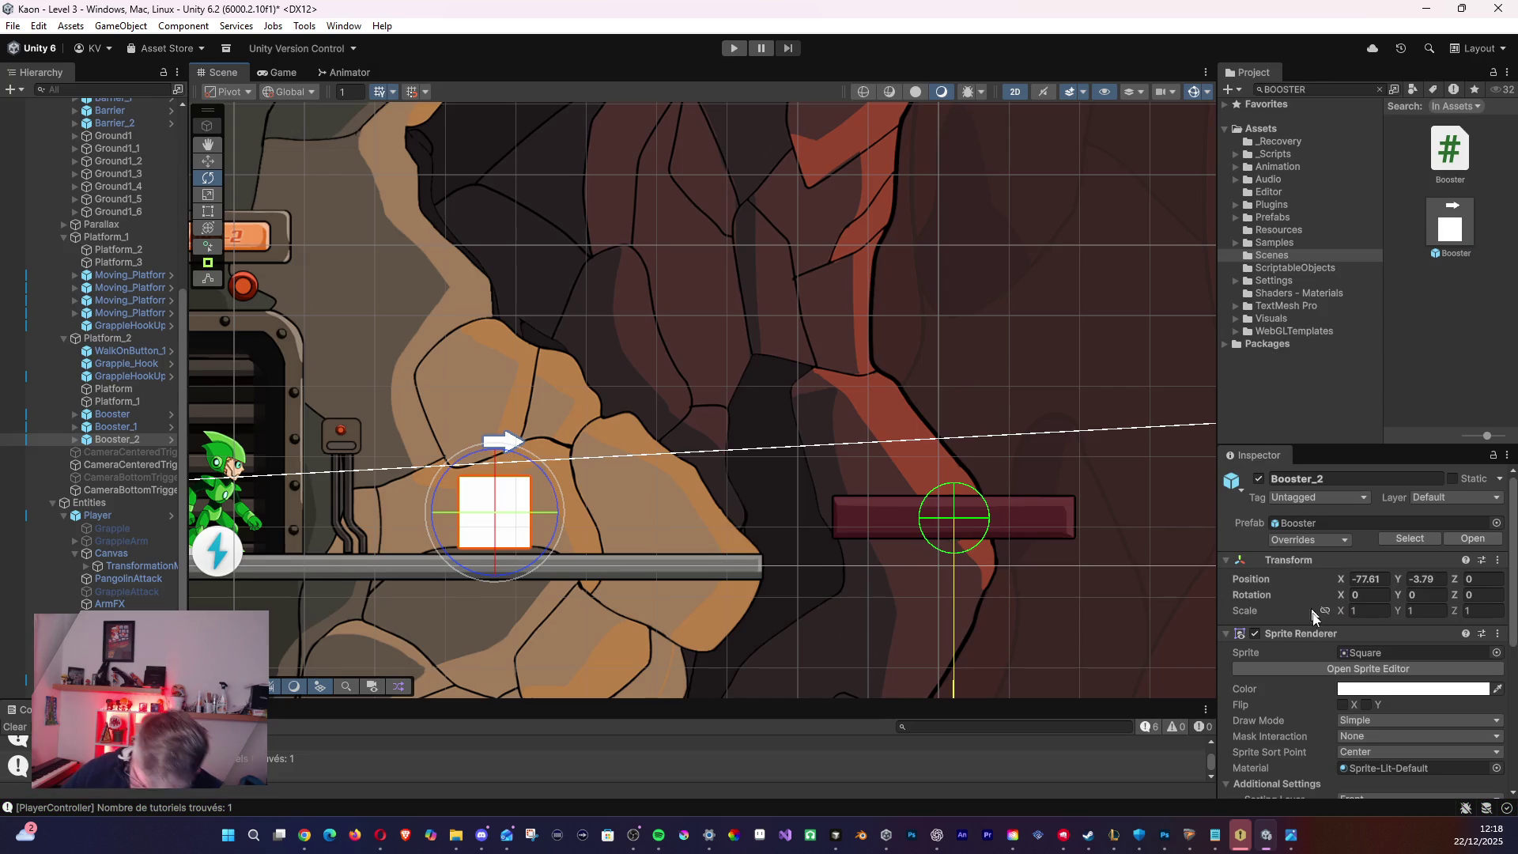
- Change the Launch Angle to 175 and play-test the booster again
{"action": "scroll", "coordinate": [1376, 689], "scroll_direction": "down", "scroll_amount": 6}
{"action": "left_click", "coordinate": [1342, 681]}
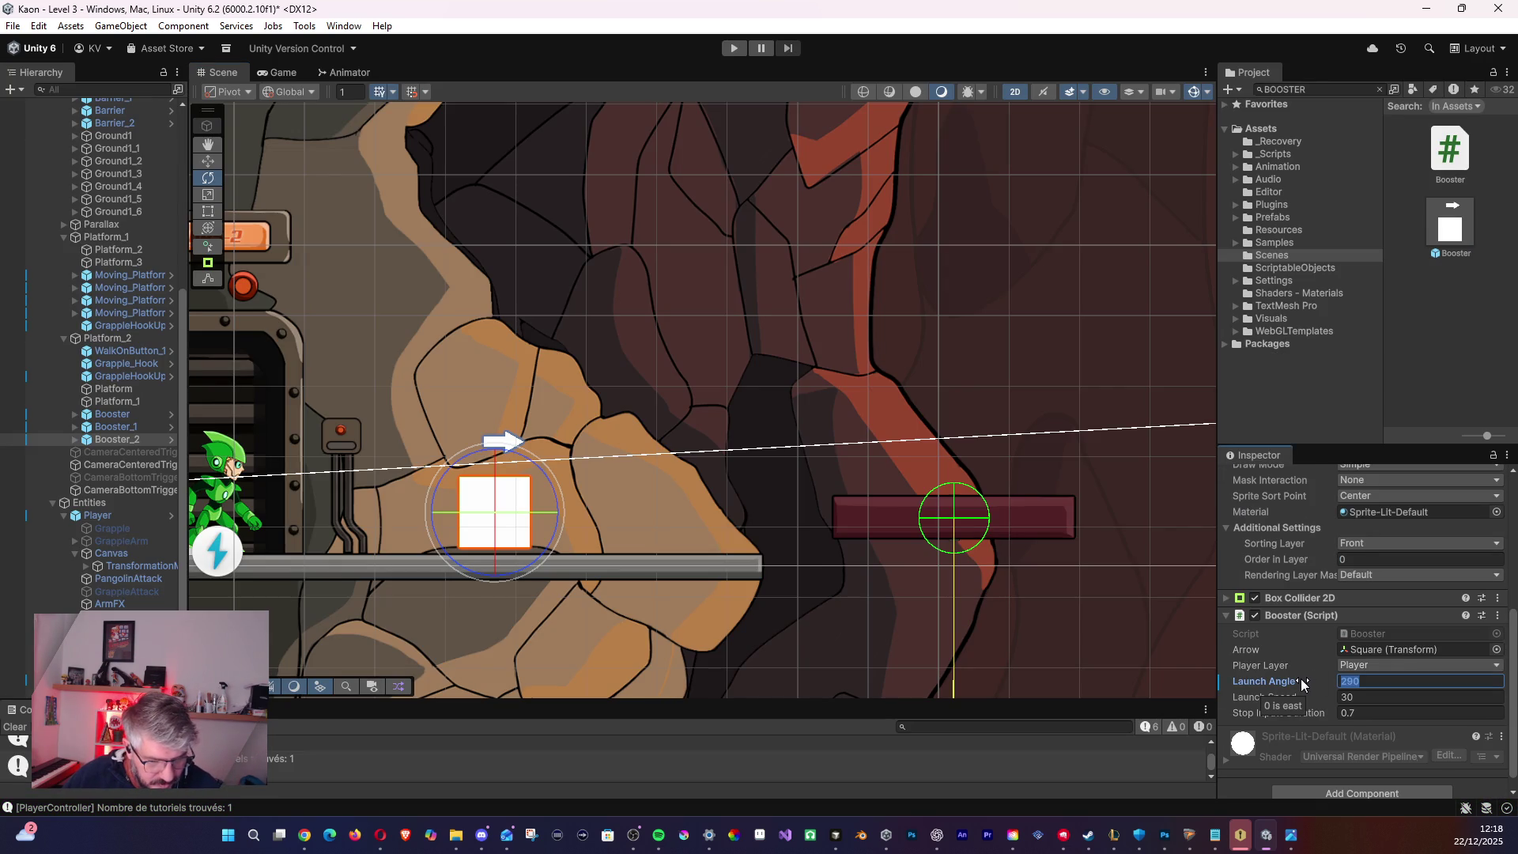
{"action": "type", "text": "12"}
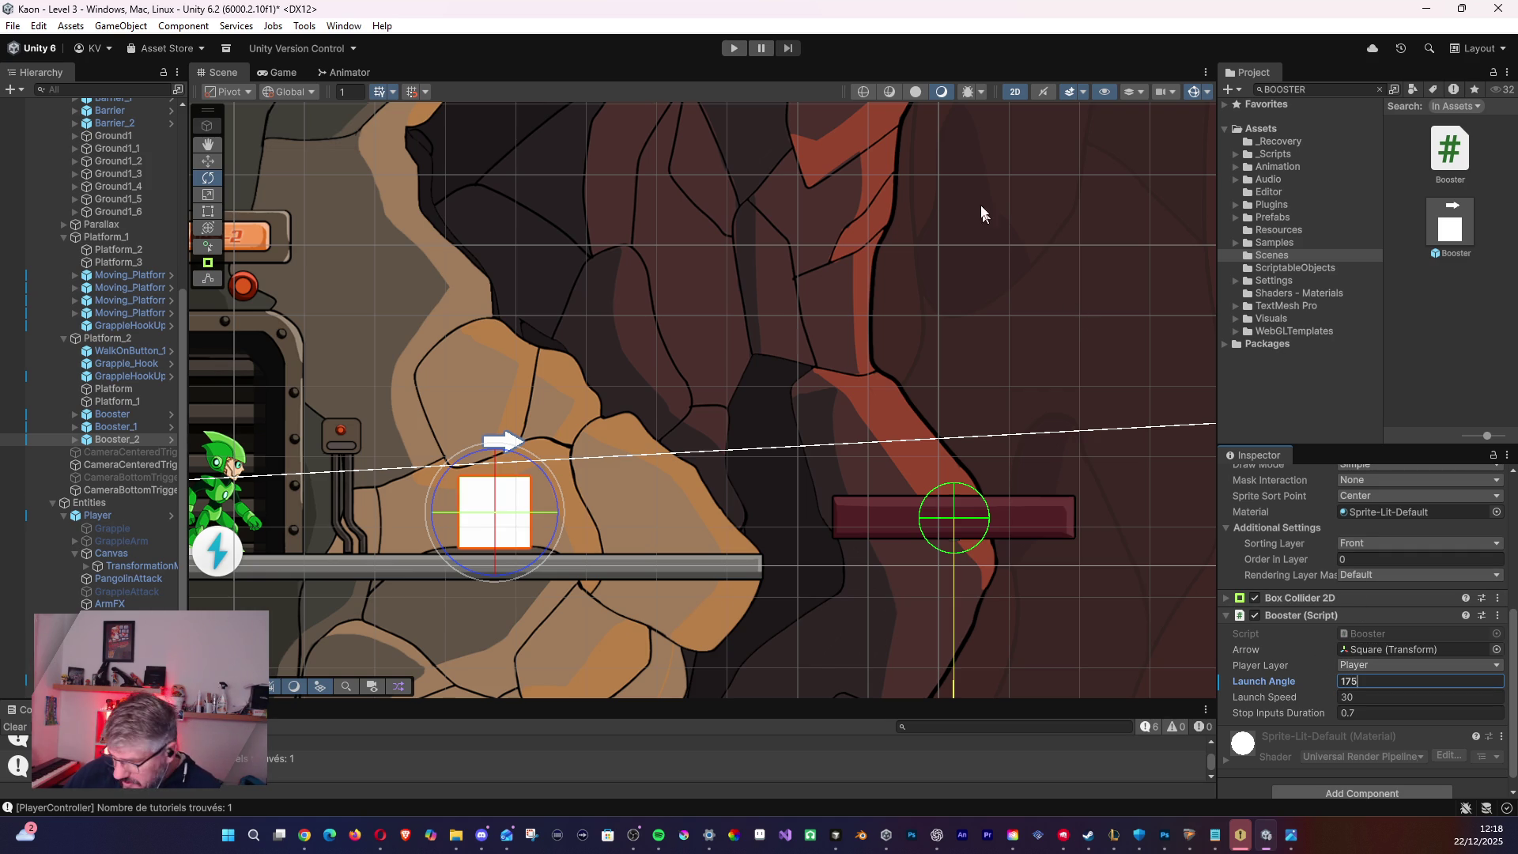
{"action": "left_click", "coordinate": [734, 48]}
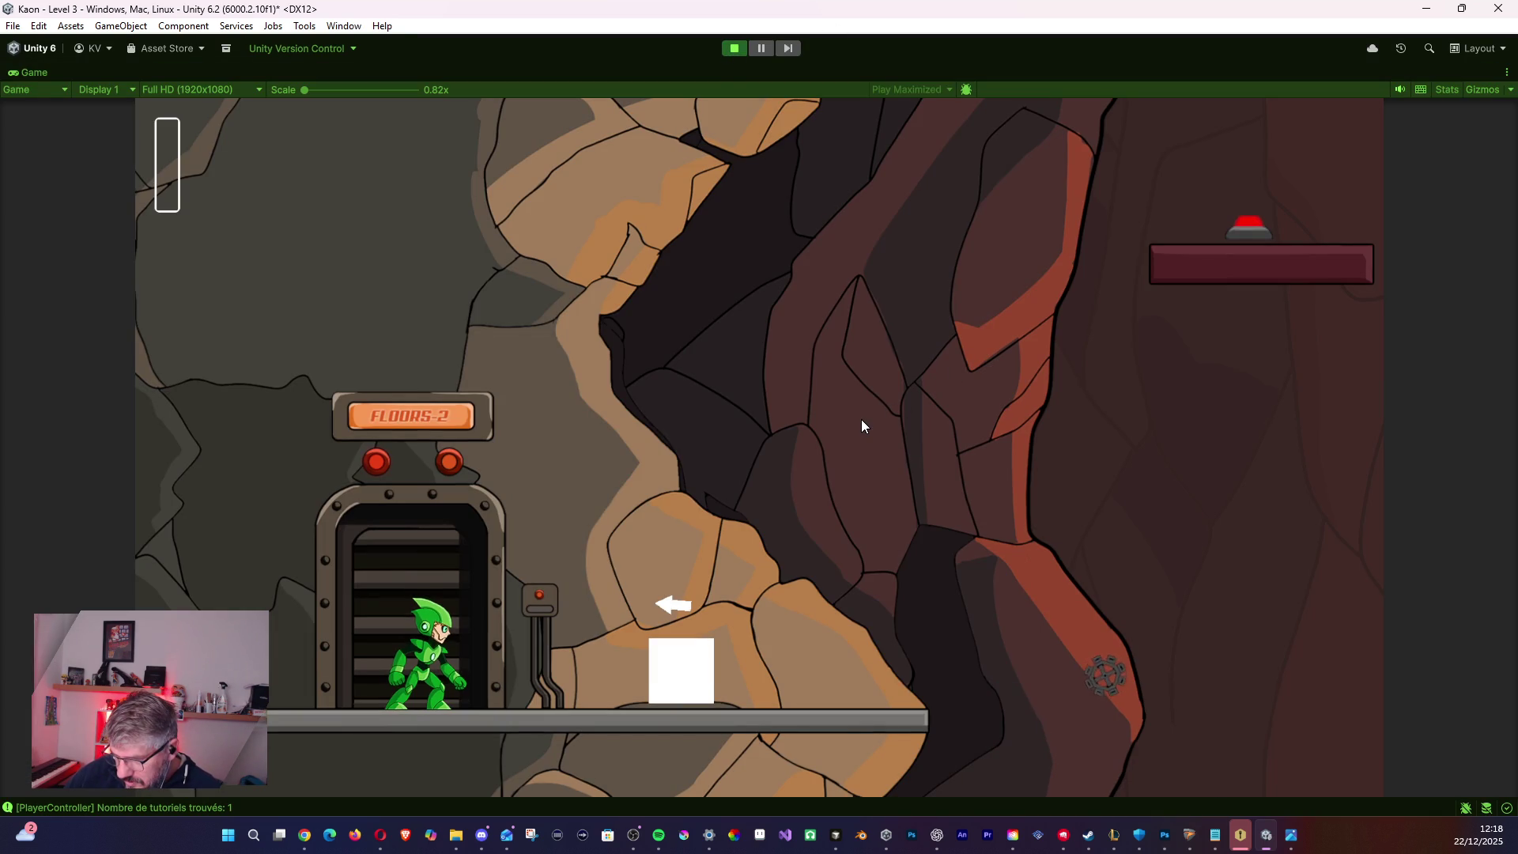
{"action": "left_click", "coordinate": [734, 49]}
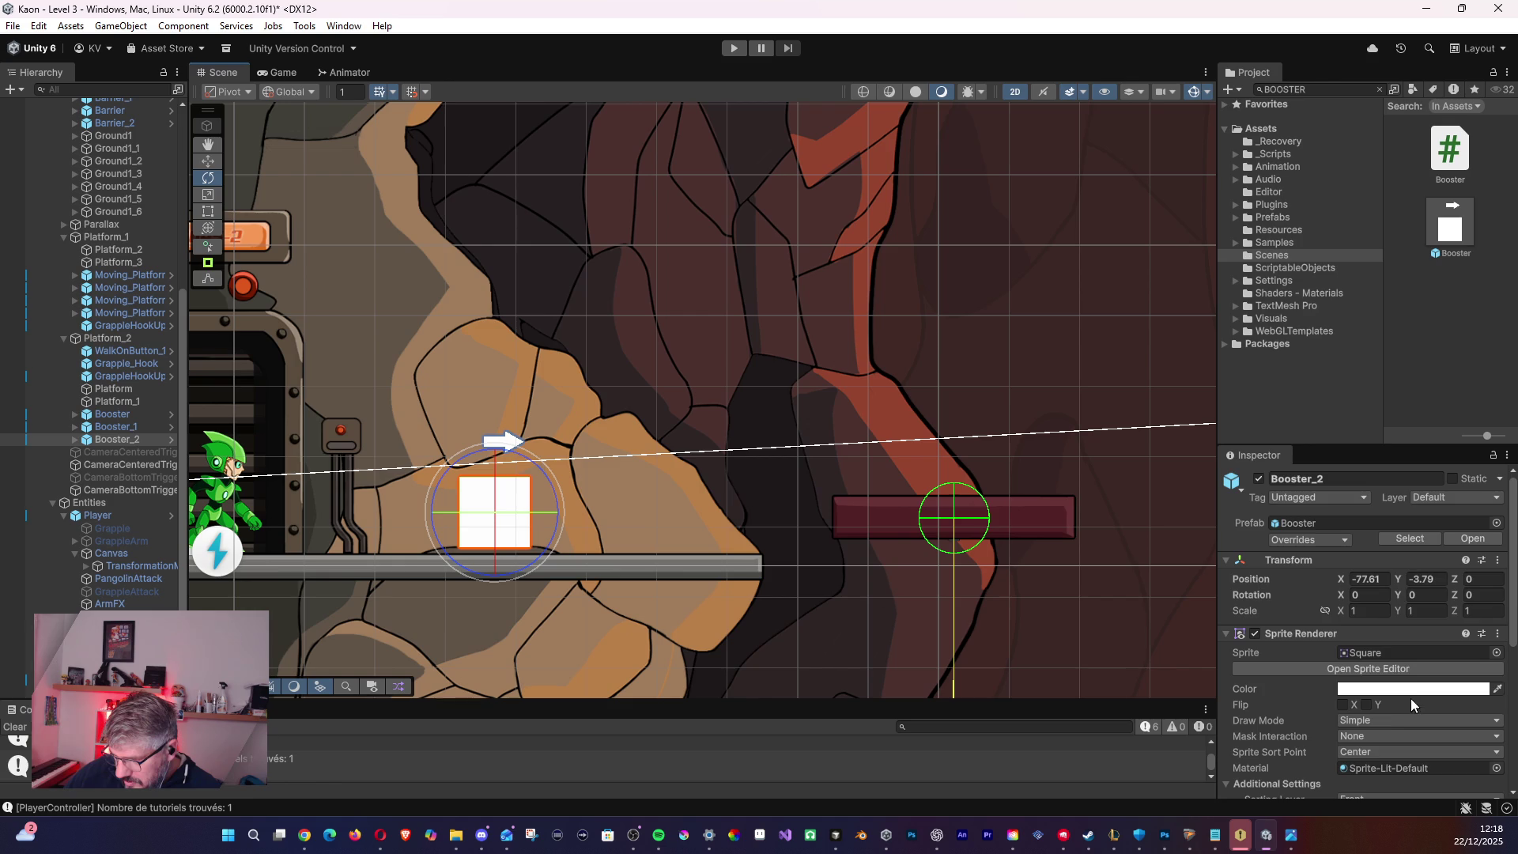
- Settle on a Launch Angle of 210, test it, and return to editing
{"action": "scroll", "coordinate": [1382, 703], "scroll_direction": "down", "scroll_amount": 3}
{"action": "scroll", "coordinate": [1344, 711], "scroll_direction": "down", "scroll_amount": 2}
{"action": "left_click", "coordinate": [1303, 728]}
{"action": "type", "text": "21"}
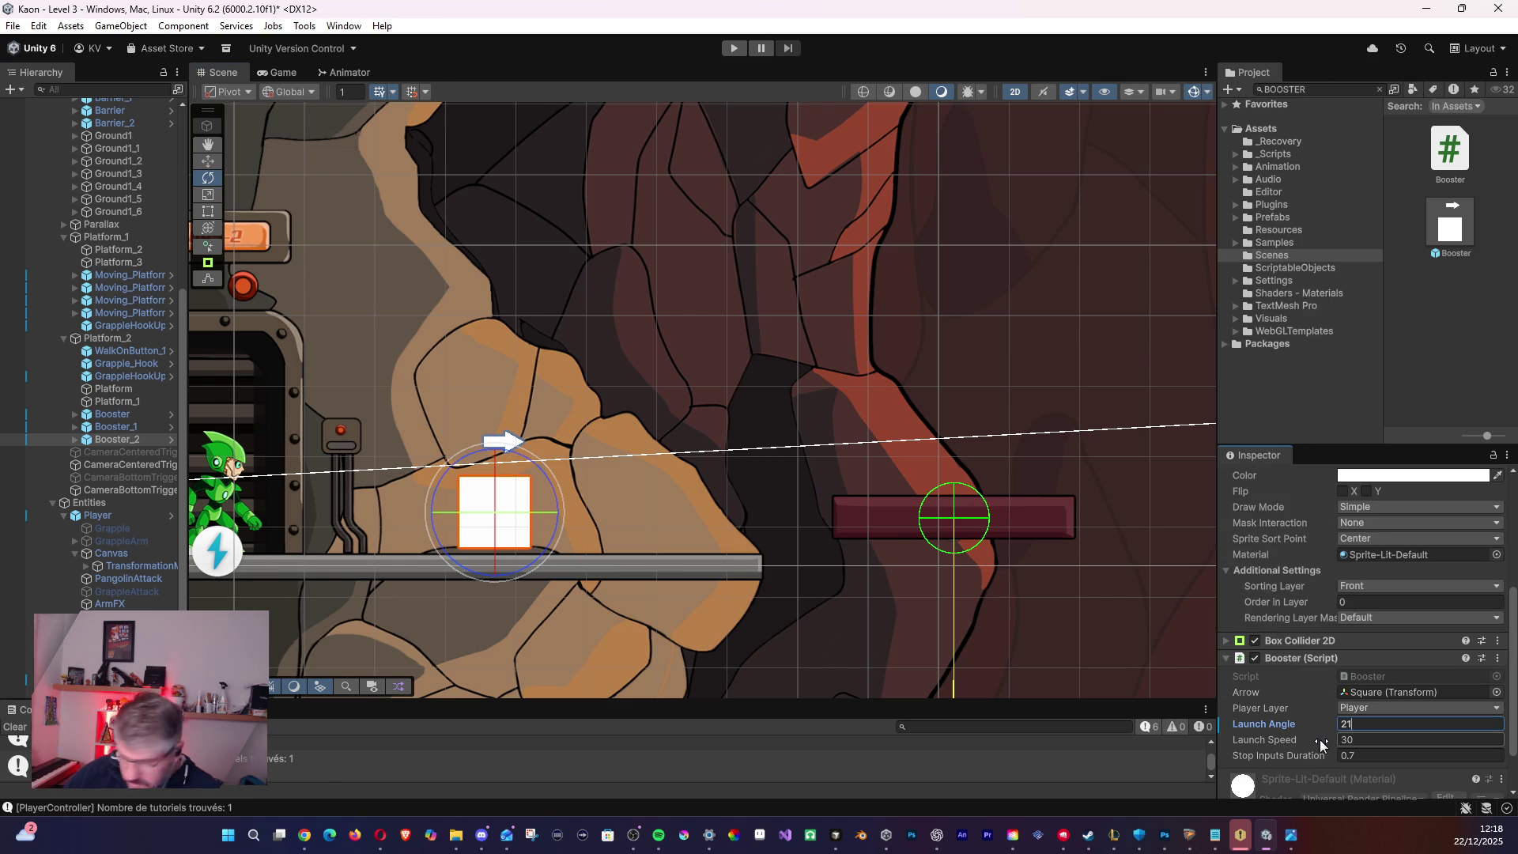
{"action": "type", "text": "0"}
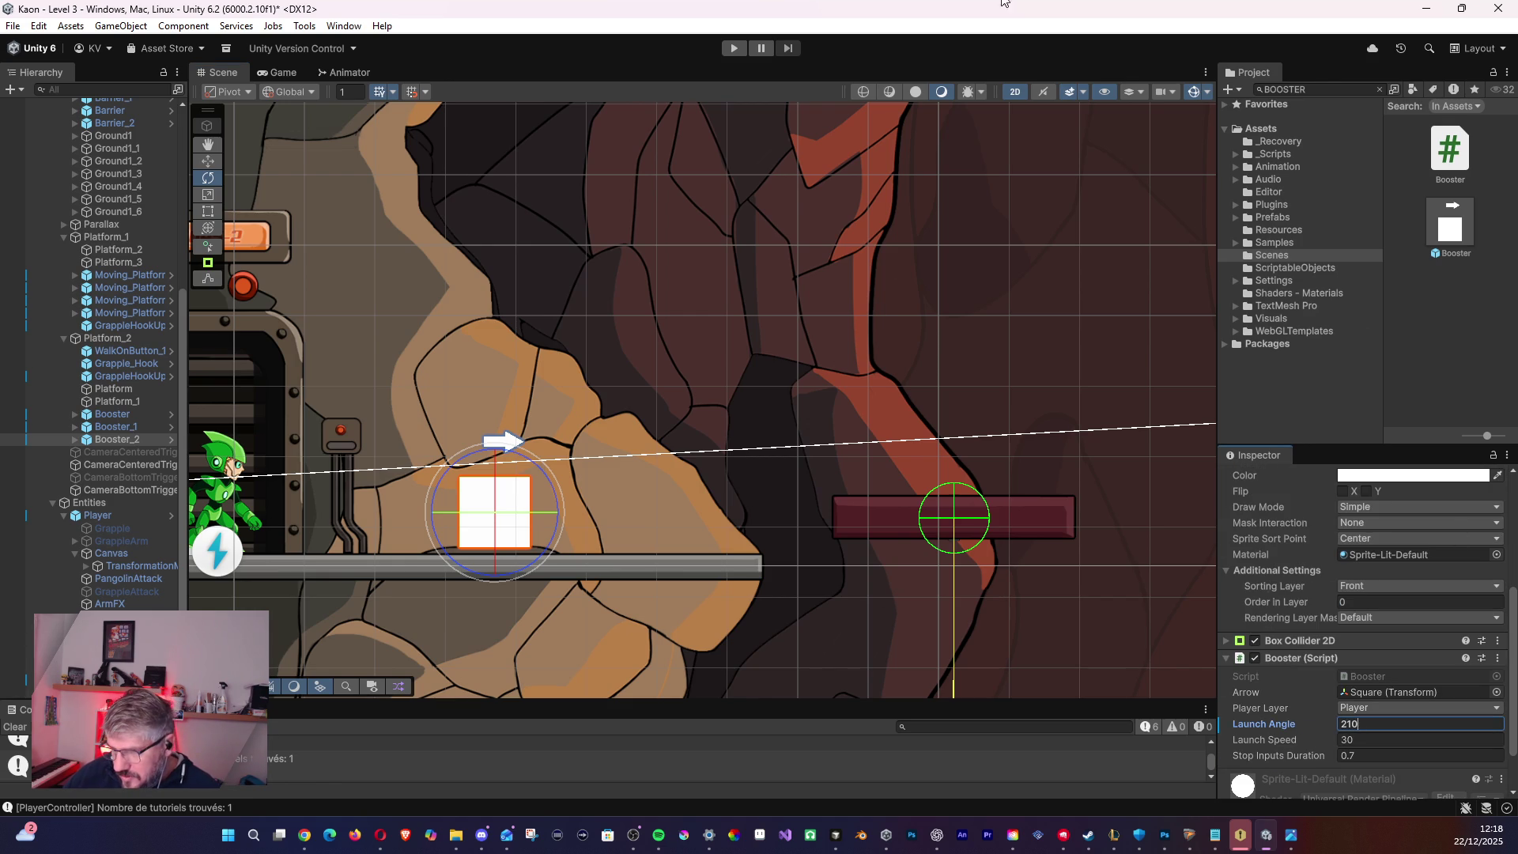
{"action": "left_click", "coordinate": [738, 50]}
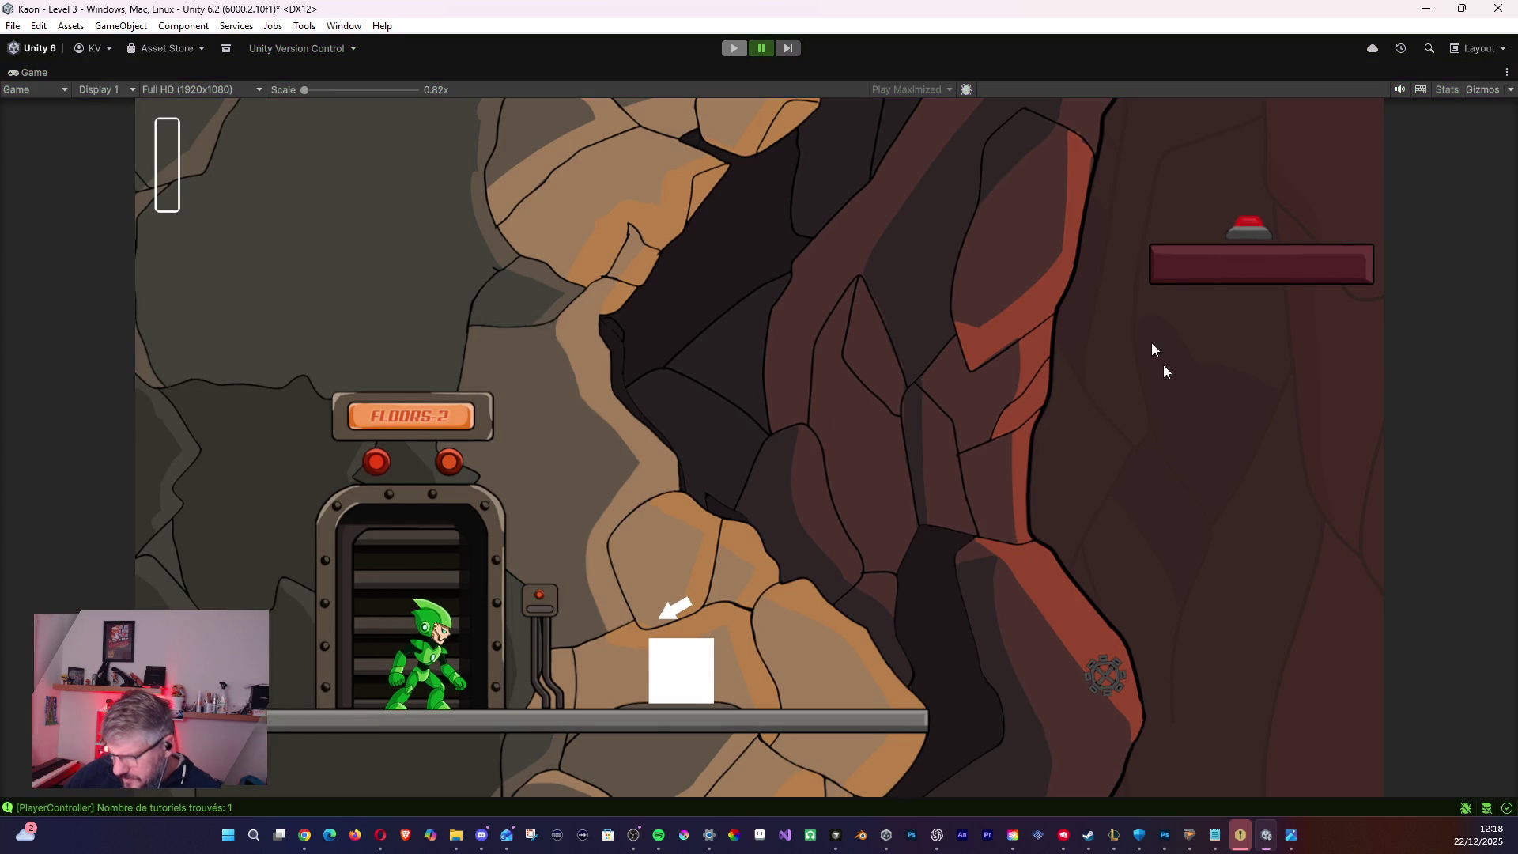
{"action": "key", "text": "ctrl+p"}
{"action": "scroll", "coordinate": [1395, 720], "scroll_direction": "down", "scroll_amount": 3}
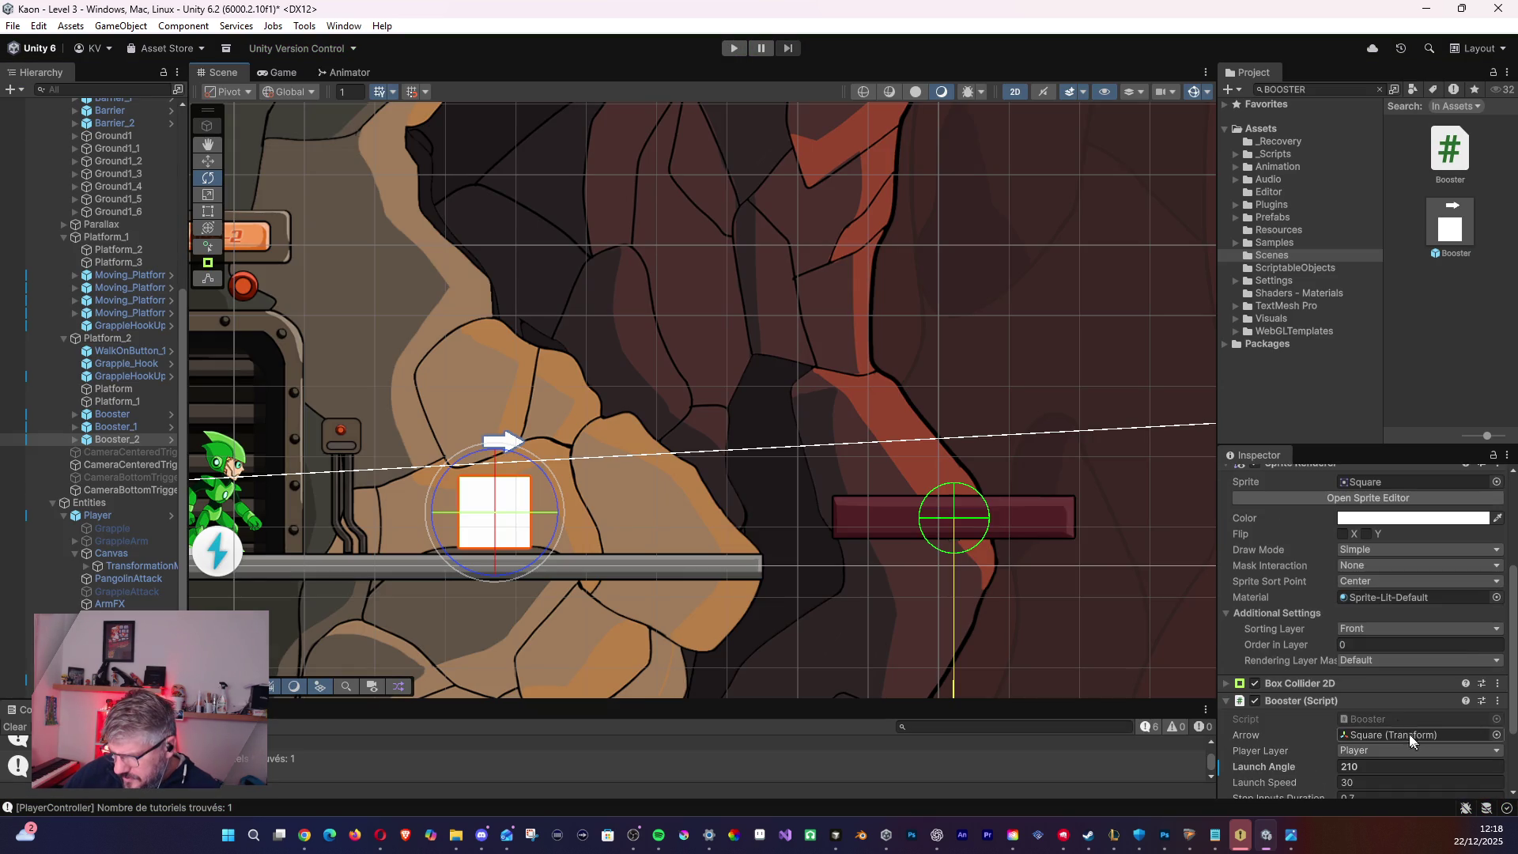
{"action": "scroll", "coordinate": [1397, 726], "scroll_direction": "down", "scroll_amount": 2}
- Try a Launch Angle of 100 on Booster_2 in a test run
{"action": "left_click", "coordinate": [1292, 717]}
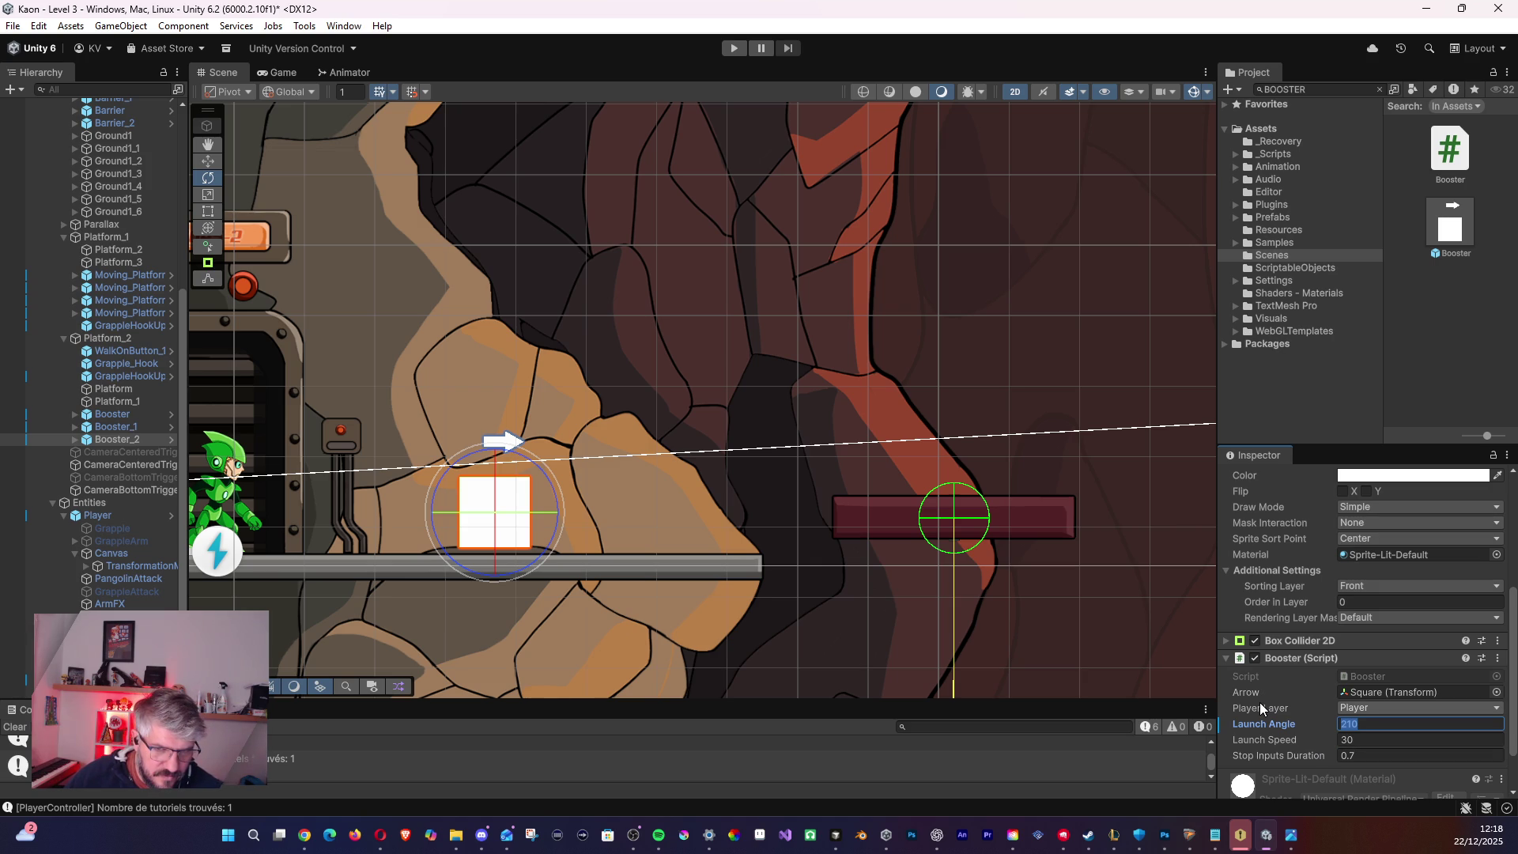
{"action": "type", "text": "1"}
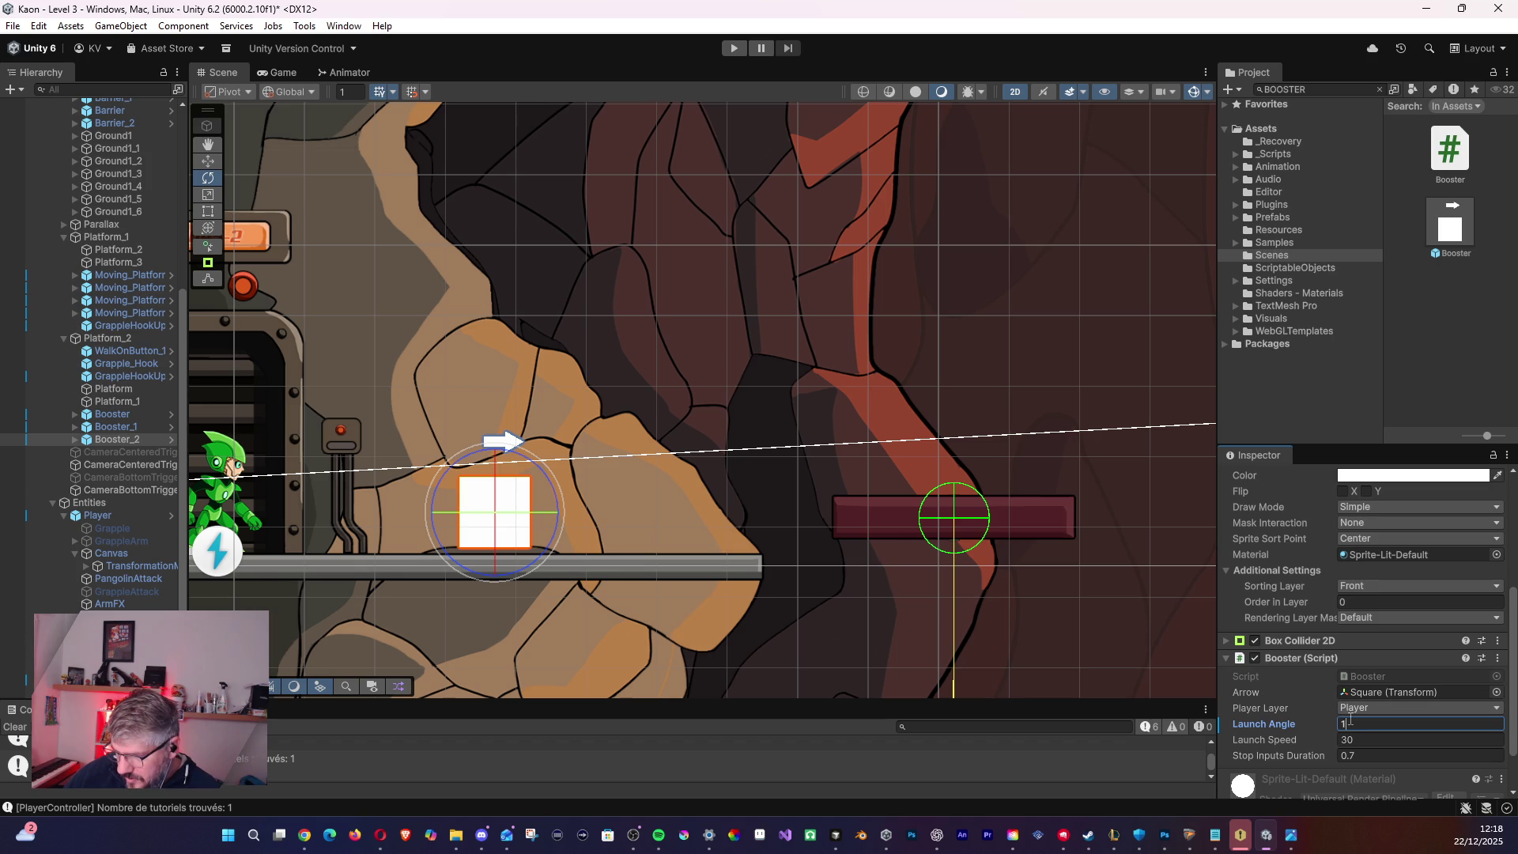
{"action": "type", "text": "00"}
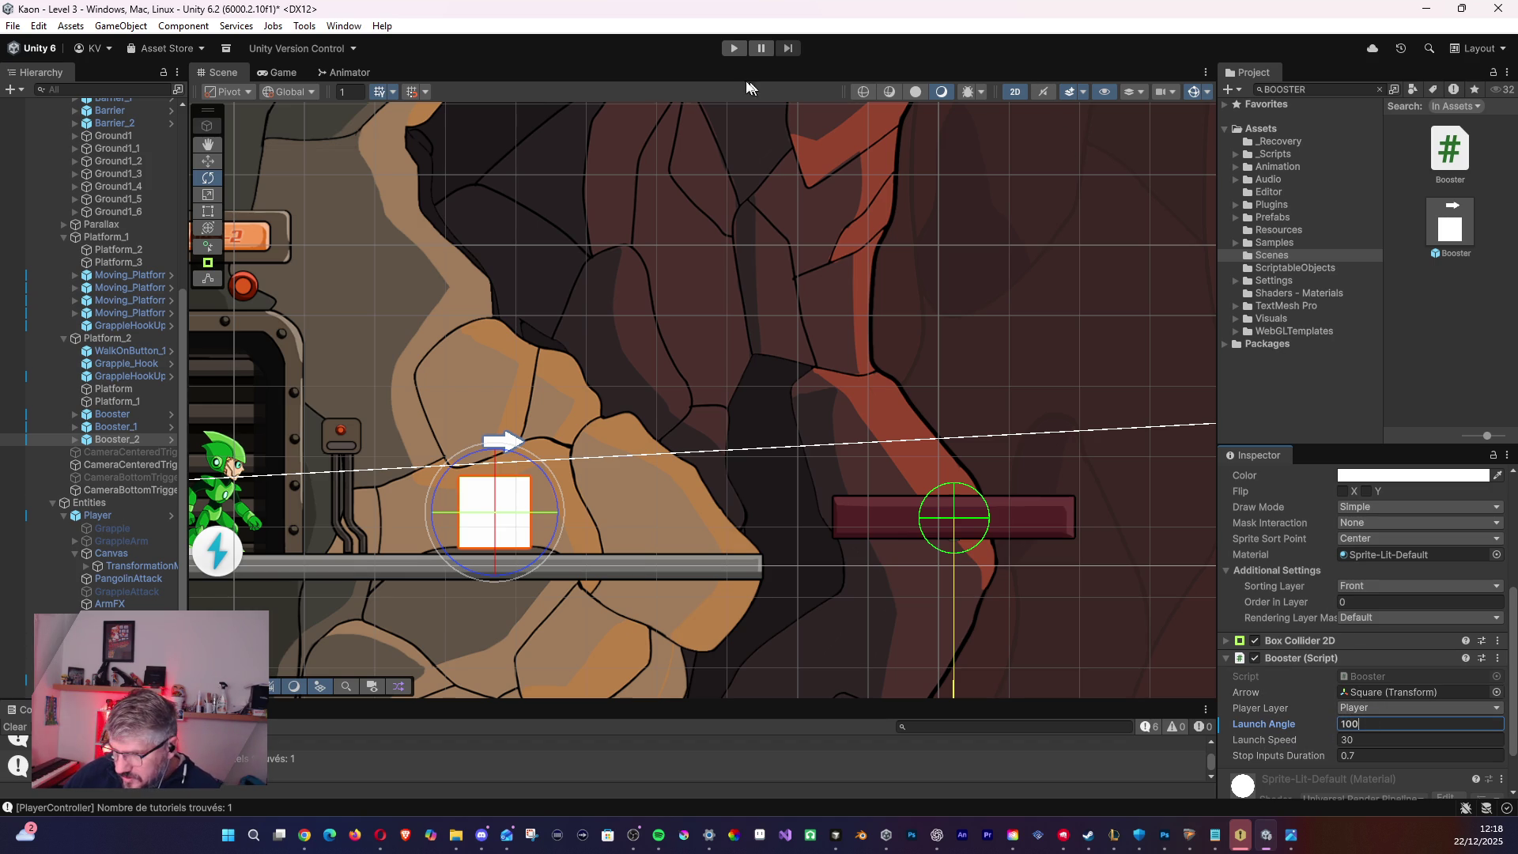
{"action": "left_click", "coordinate": [735, 47]}
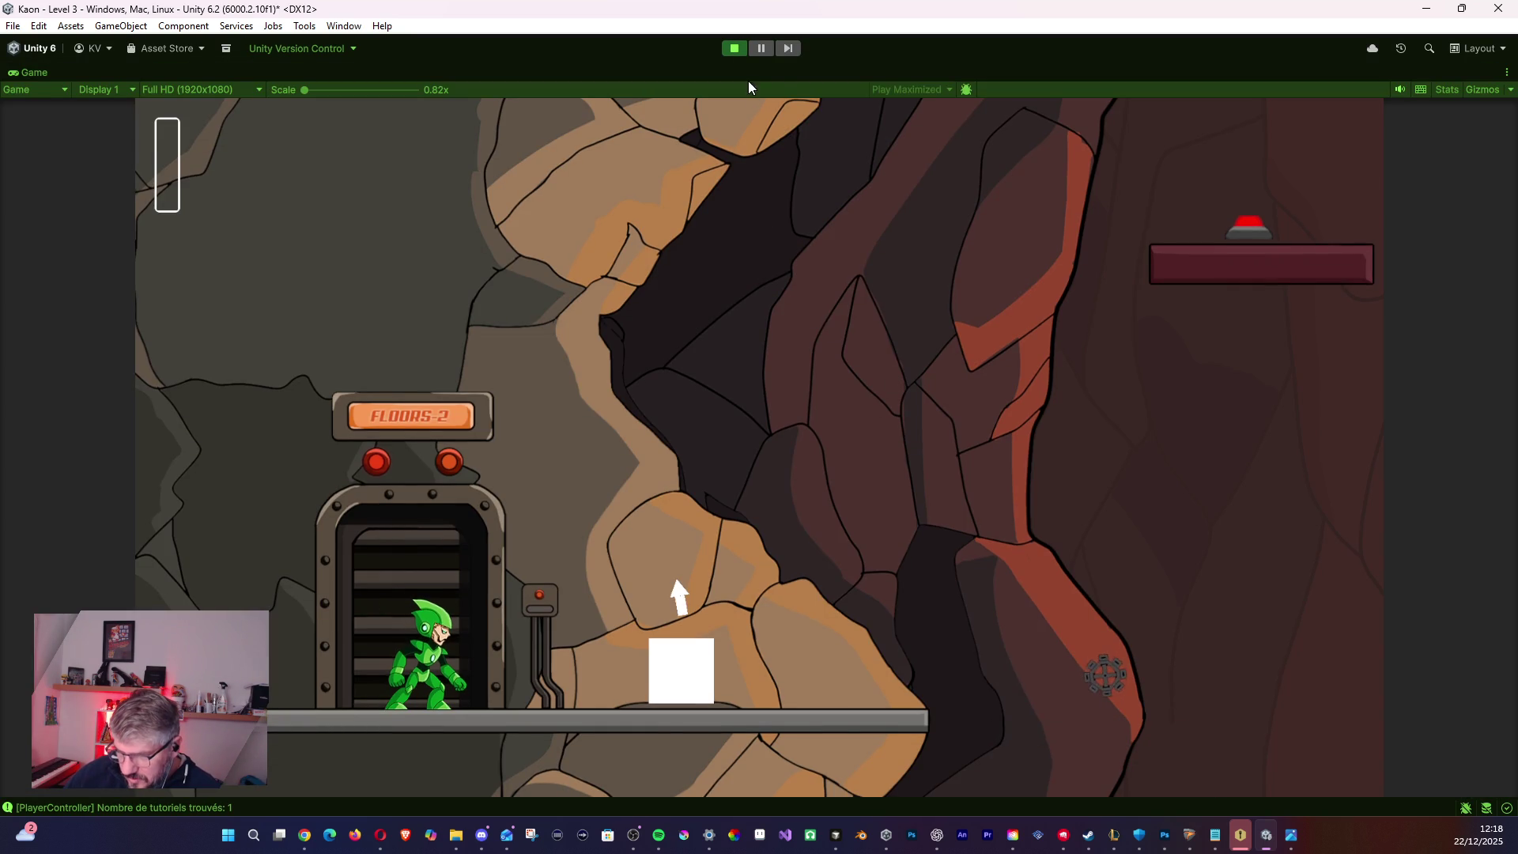
{"action": "left_click", "coordinate": [734, 47]}
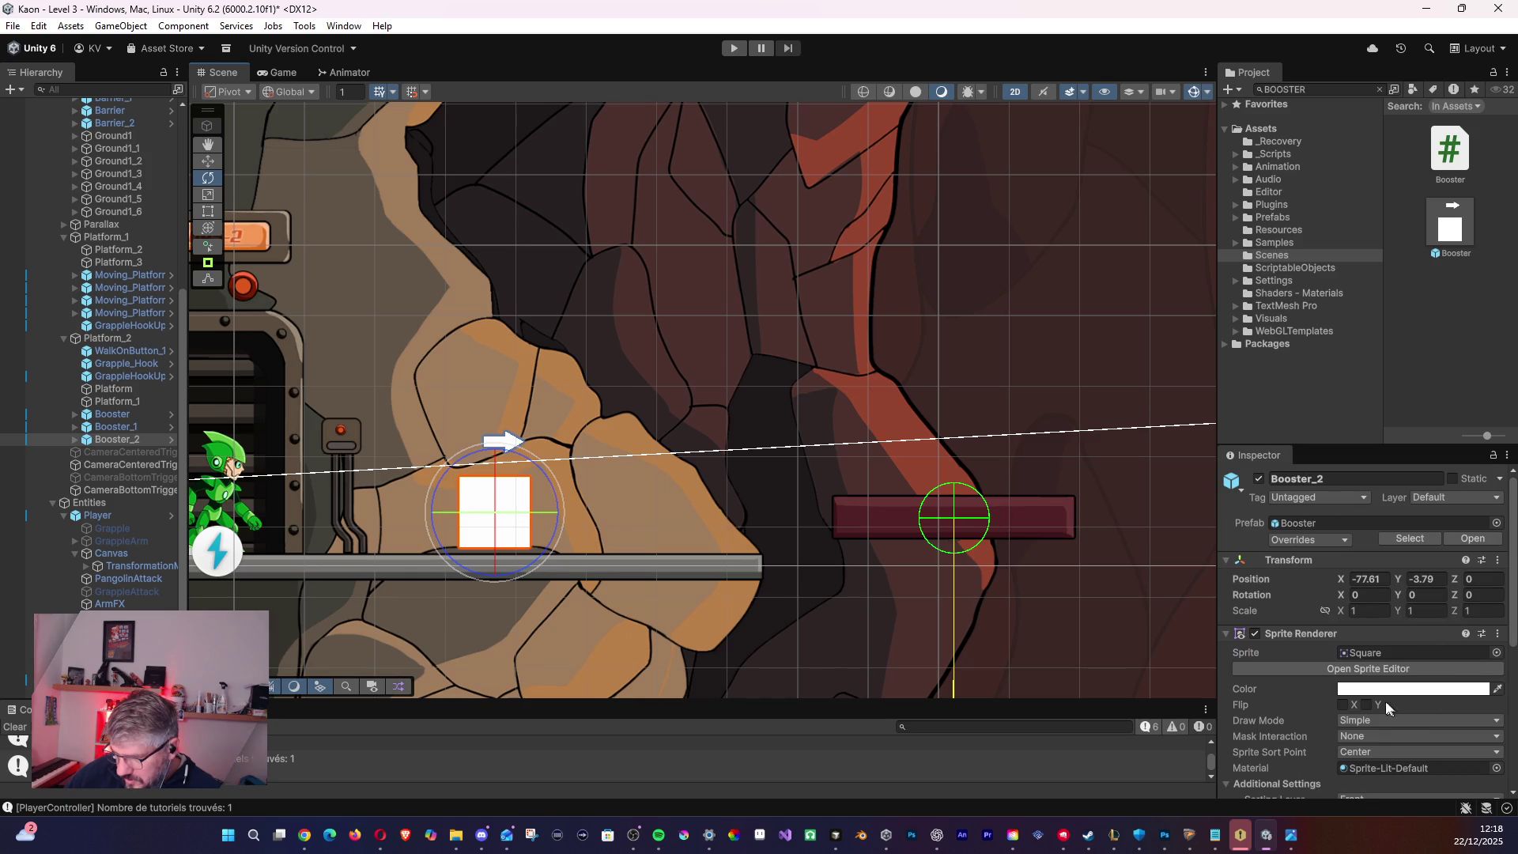
- Change the Launch Angle to 90 and run the level again
{"action": "scroll", "coordinate": [1397, 669], "scroll_direction": "down", "scroll_amount": 6}
{"action": "left_click", "coordinate": [1323, 682]}
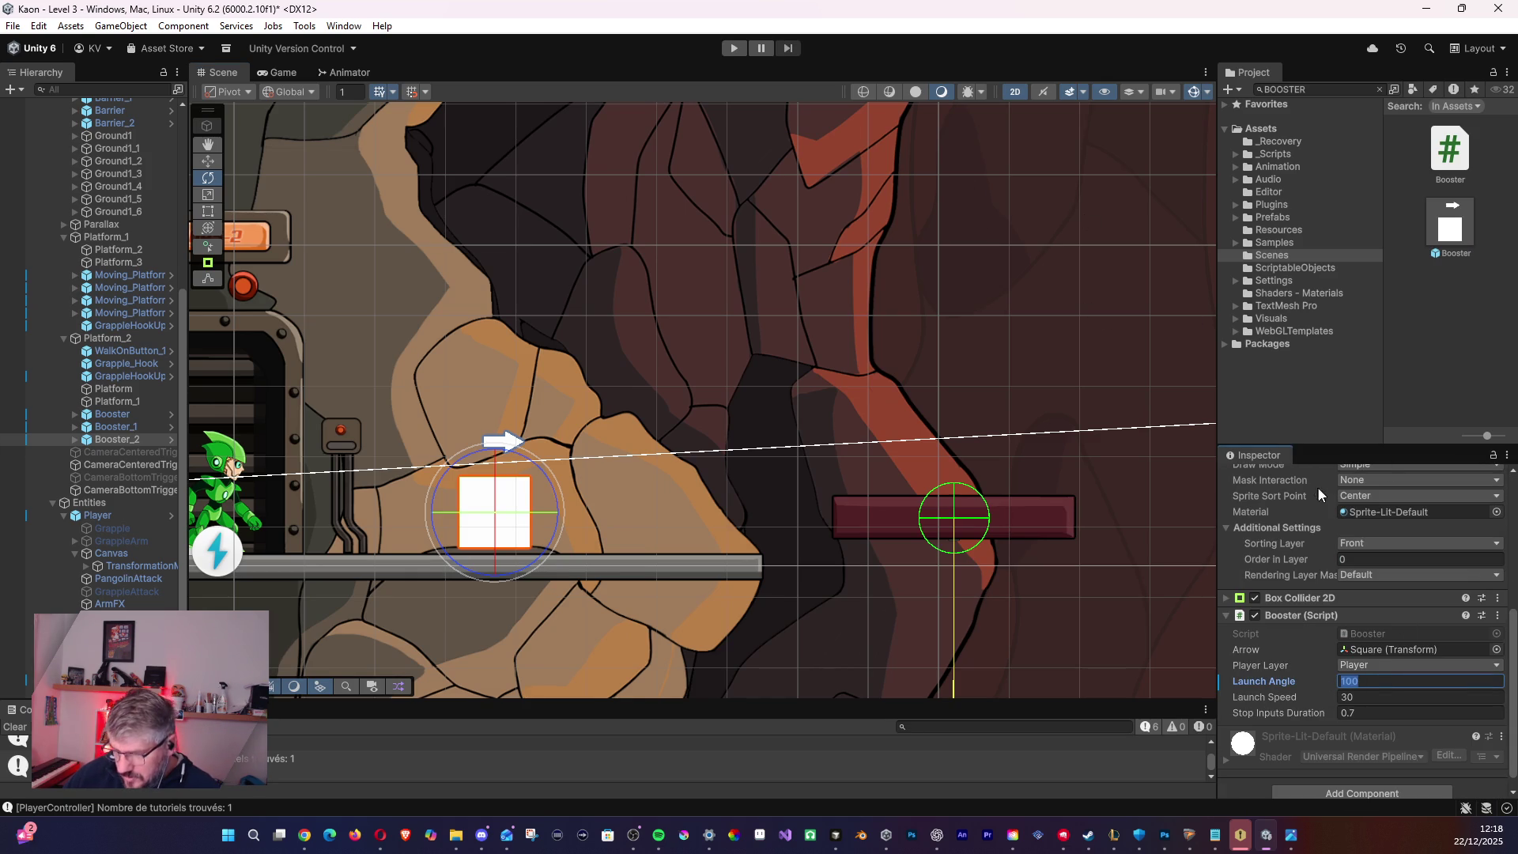
{"action": "type", "text": "90"}
{"action": "left_click", "coordinate": [733, 49]}
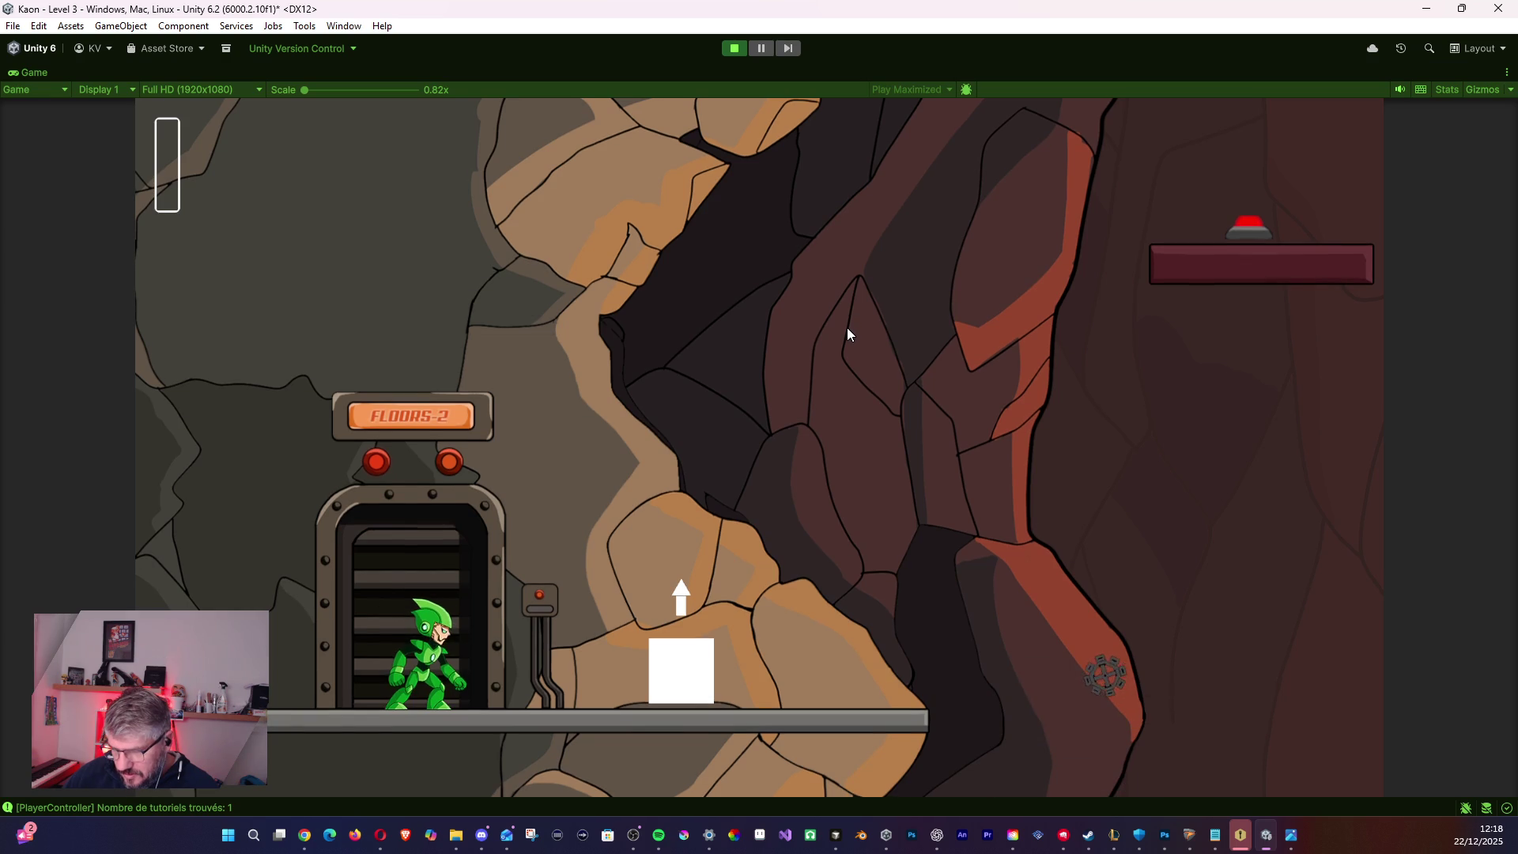
- Walk the character onto the booster, ride it upward, then return left to the elevator
{"action": "key", "text": "Right"}
{"action": "key", "text": "space"}
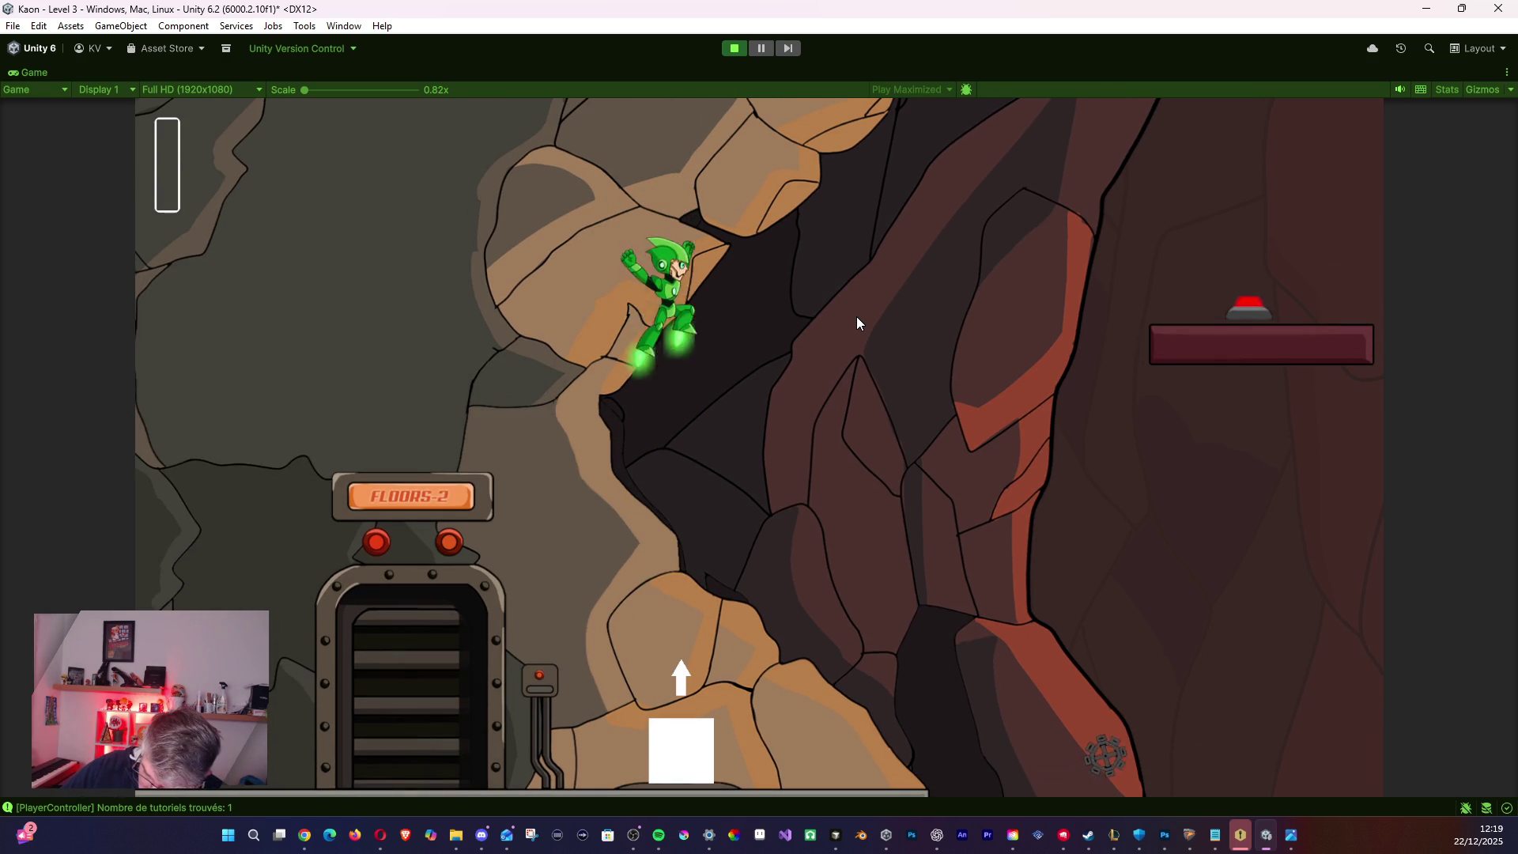
{"action": "key", "text": "space"}
{"action": "key", "text": "space"}
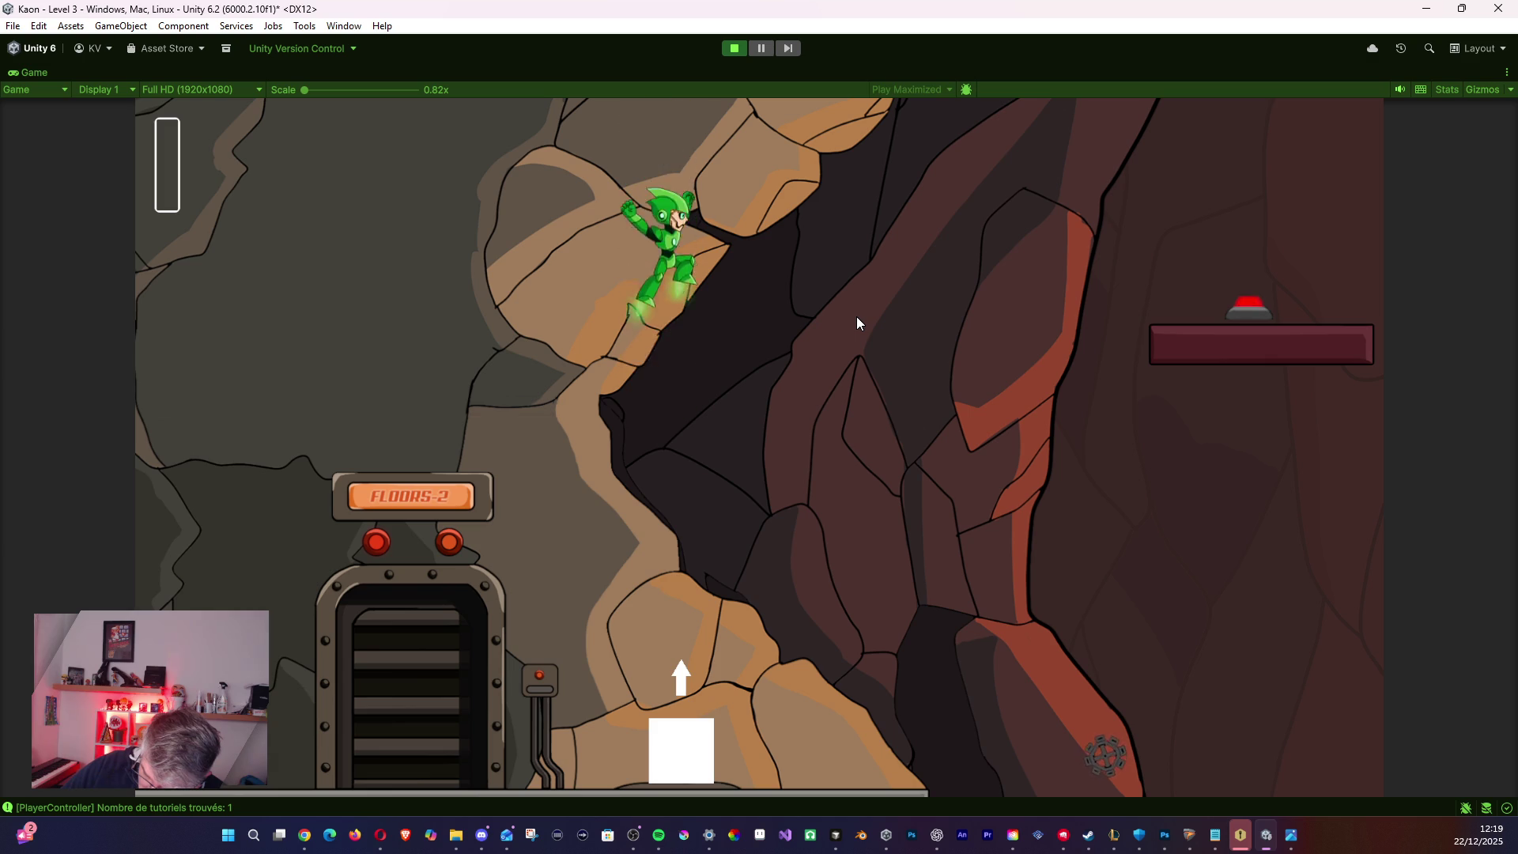
{"action": "key", "text": "space"}
{"action": "key", "text": "space"}
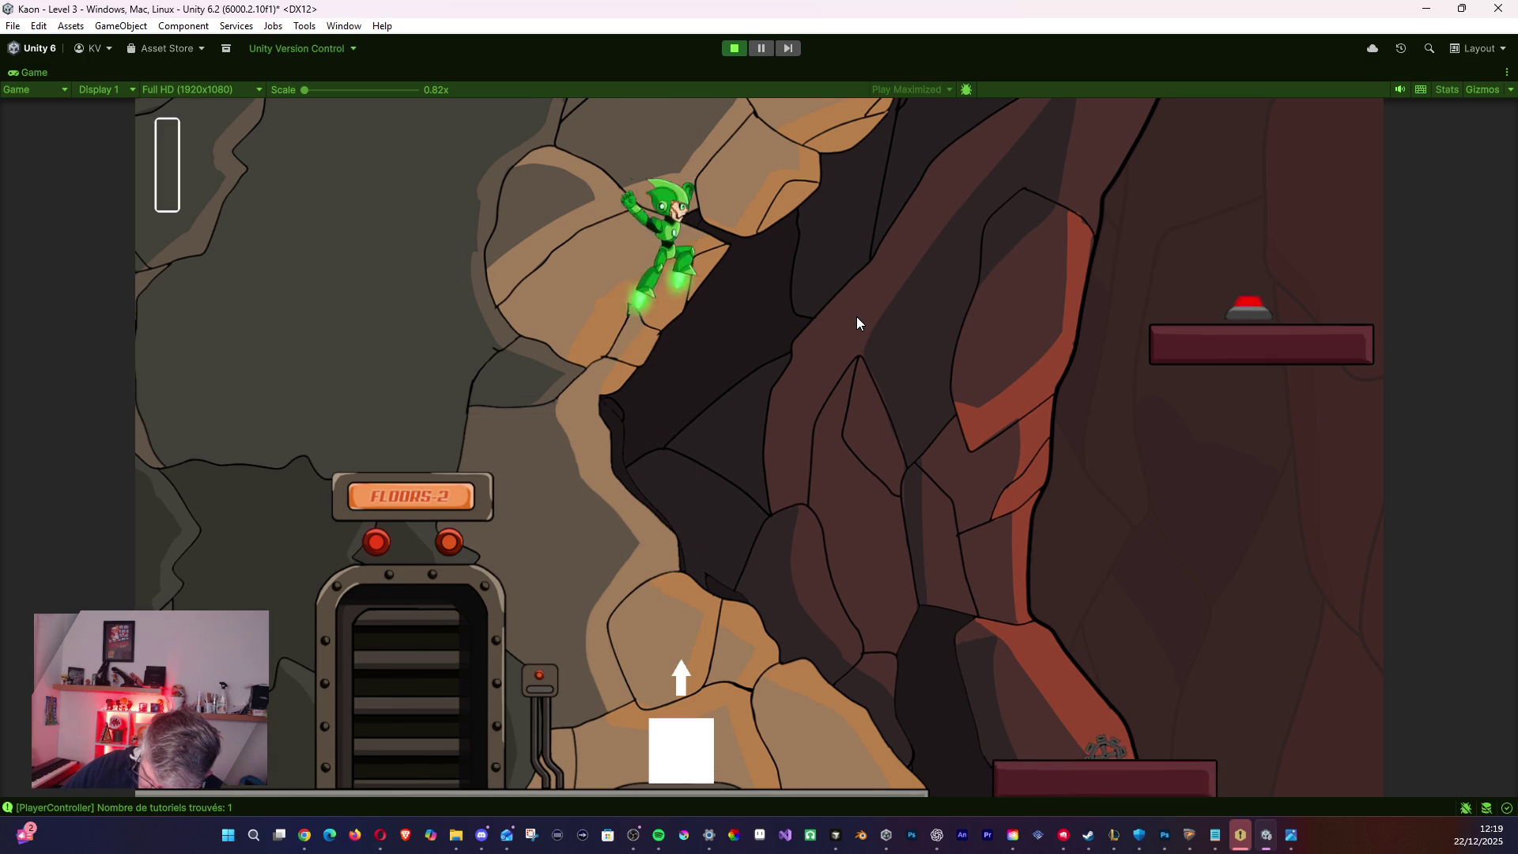
{"action": "key", "text": "space"}
{"action": "key", "text": "space"}
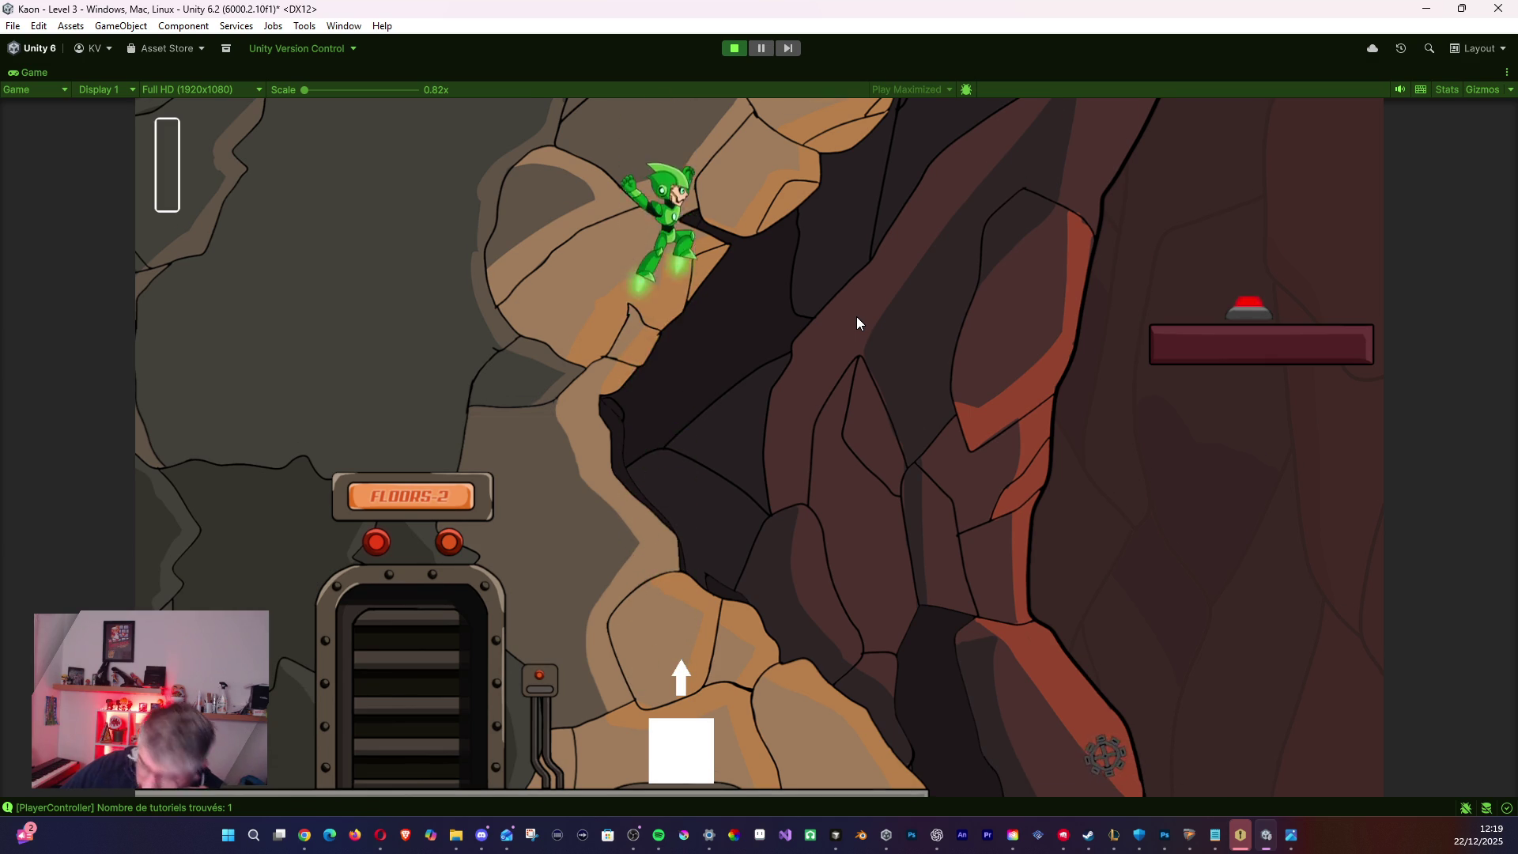
{"action": "key", "text": "space"}
{"action": "key", "text": "Left"}
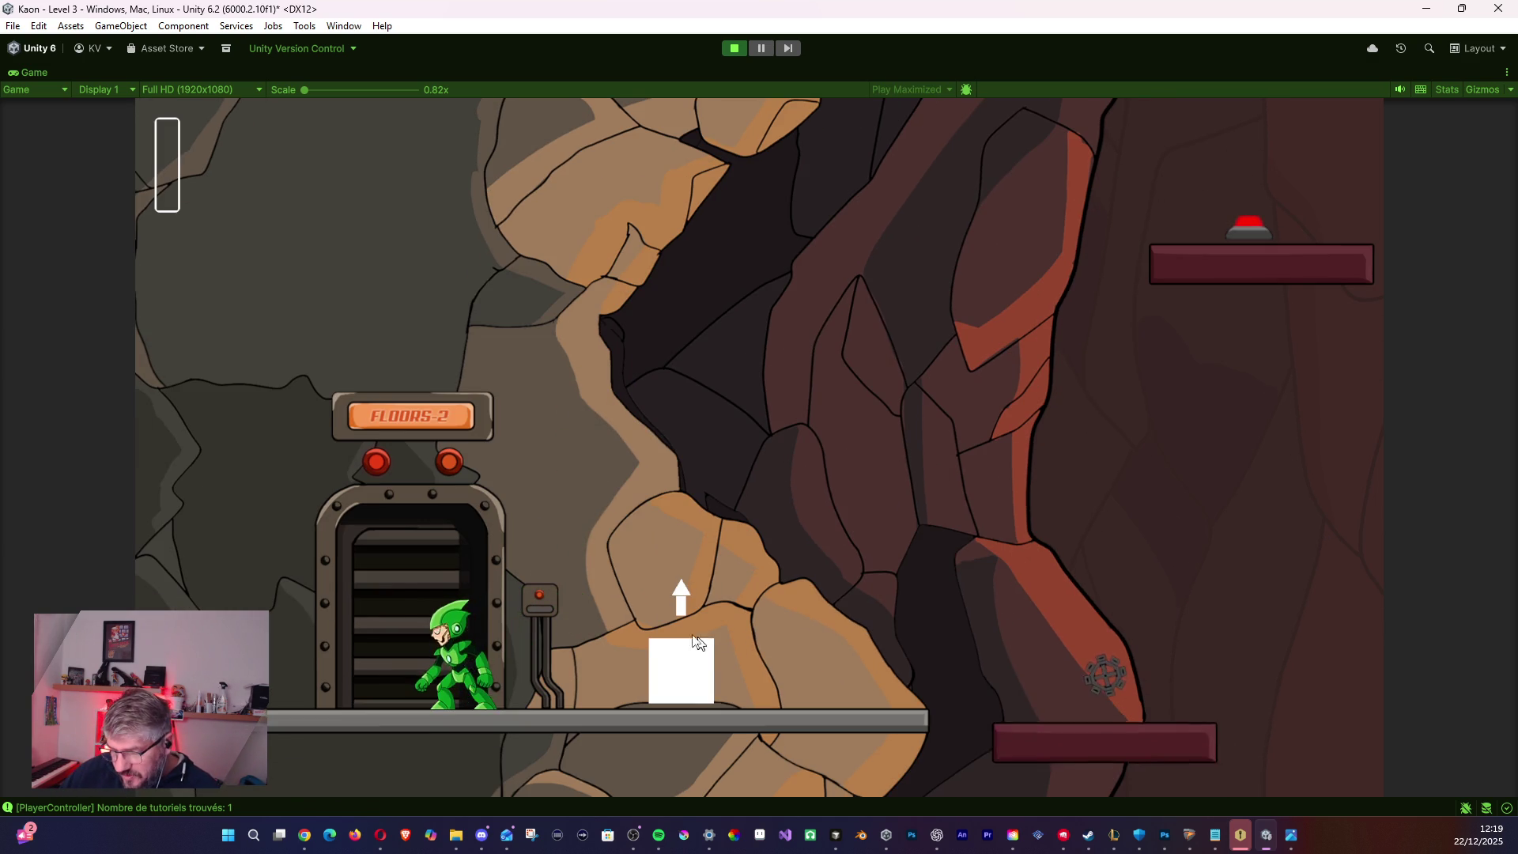
- Run onto the booster for another upward launch, jump past it, then stop the playtest
{"action": "key", "text": "Right"}
{"action": "key", "text": "space"}
{"action": "key", "text": "space"}
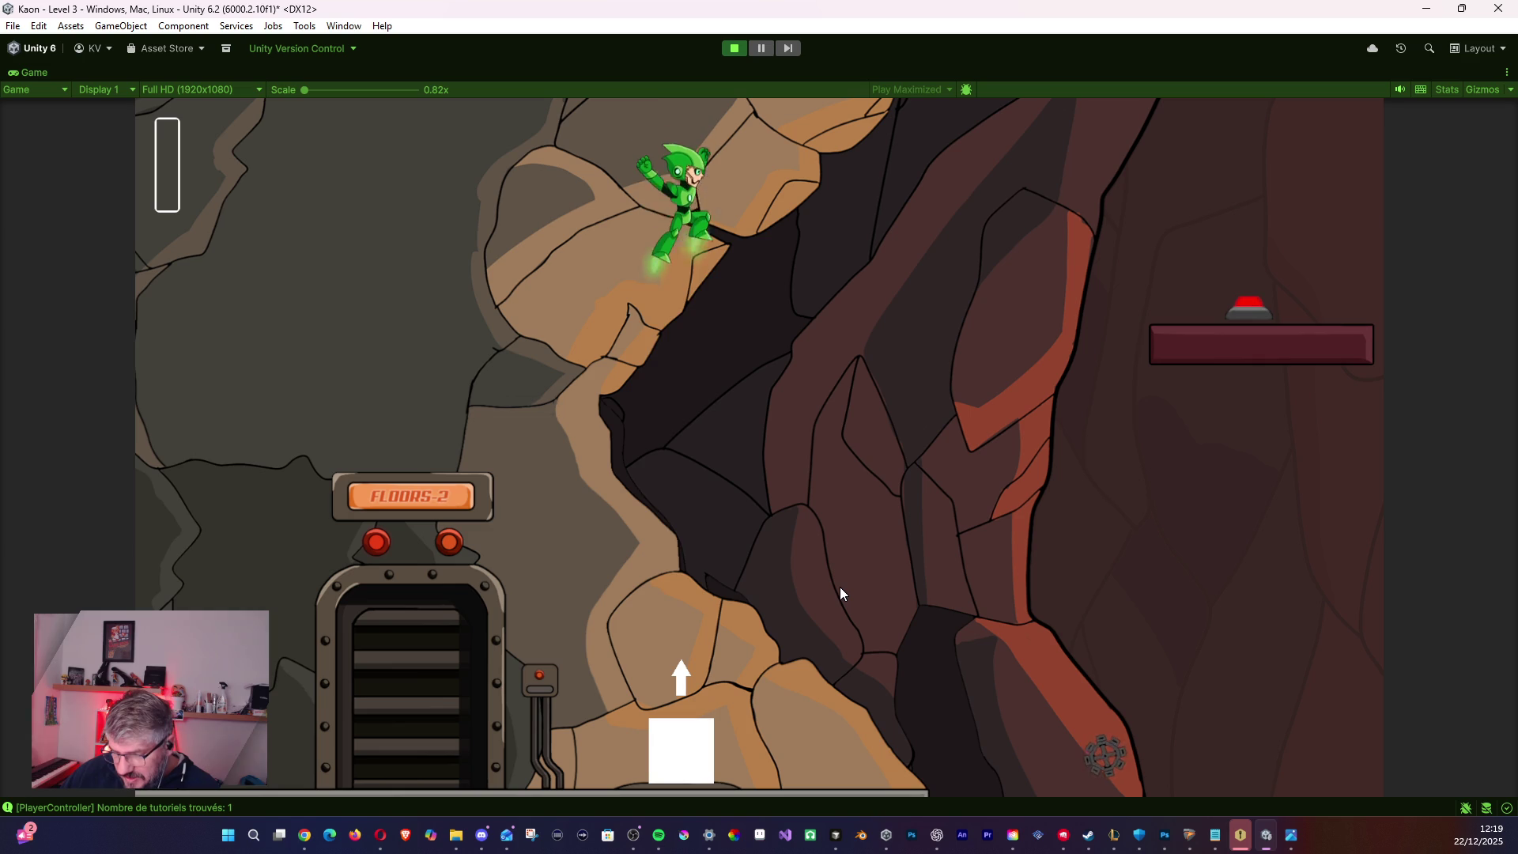
{"action": "key", "text": "space"}
{"action": "key", "text": "space"}
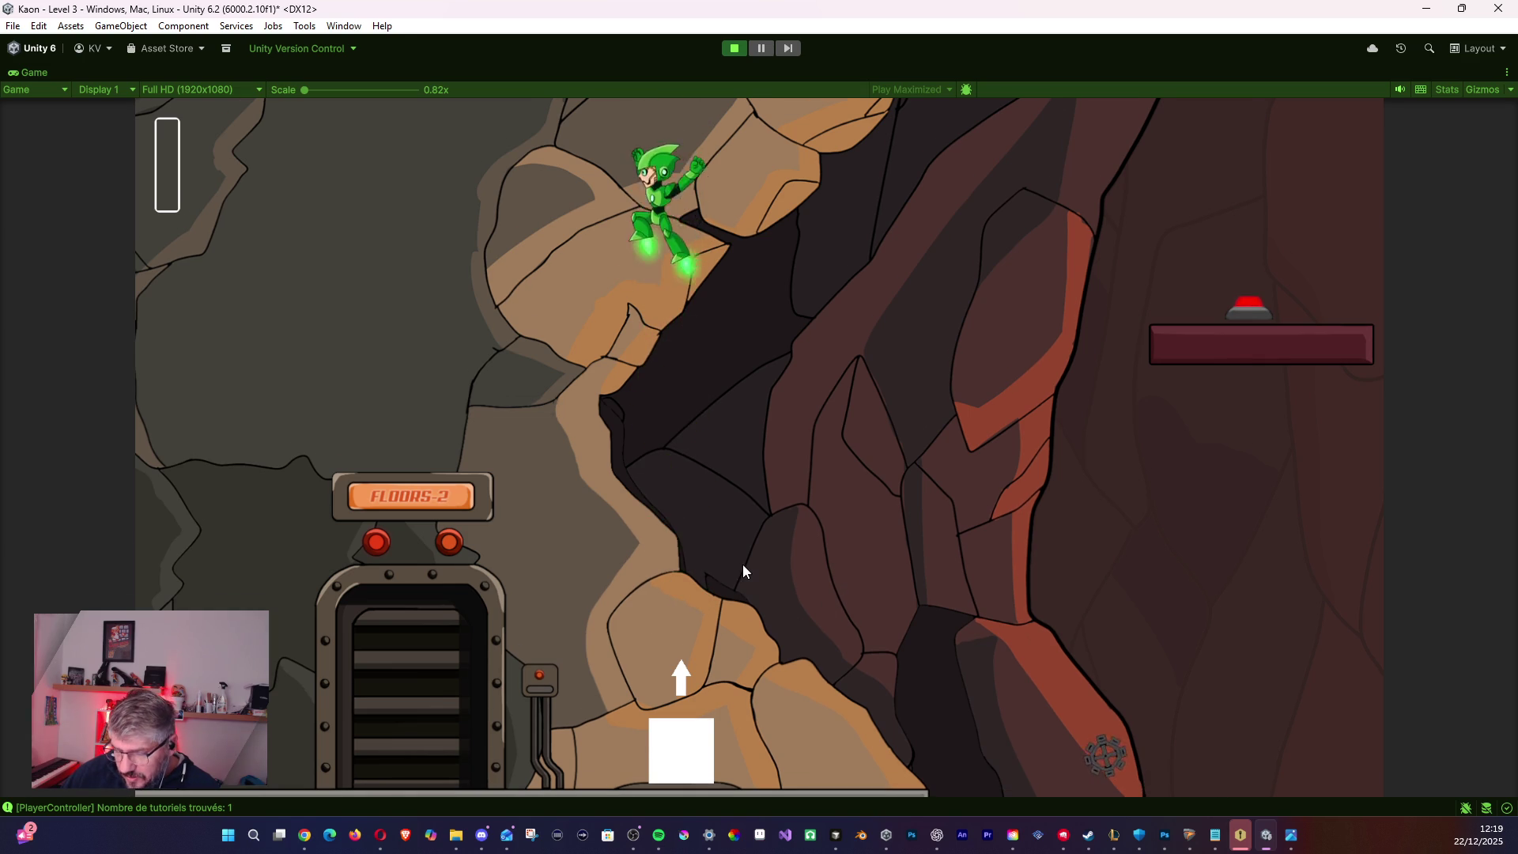
{"action": "key", "text": "space"}
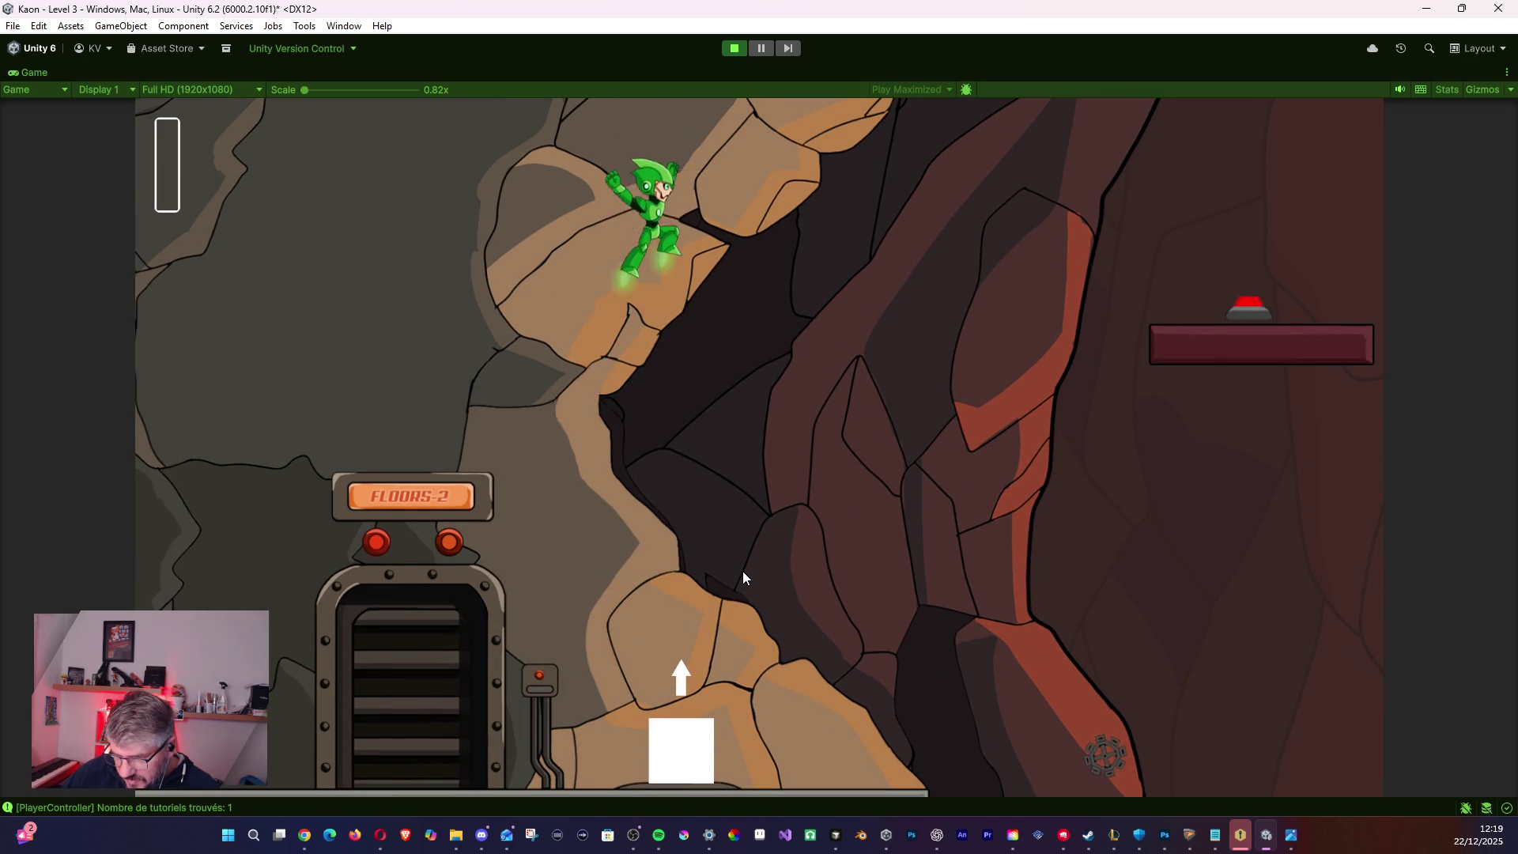
{"action": "key", "text": "space"}
{"action": "key", "text": "space"}
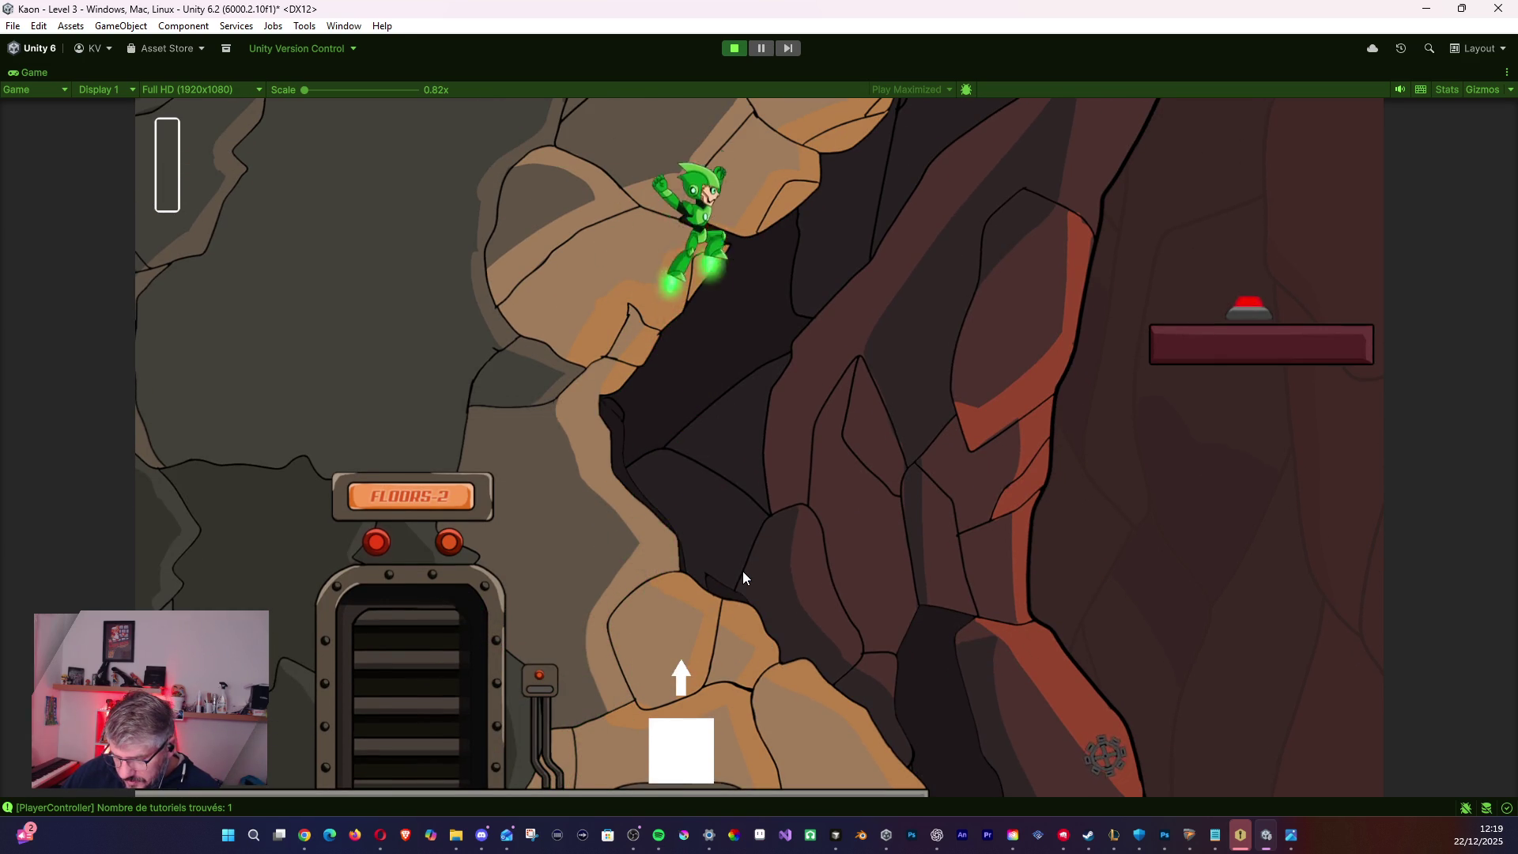
{"action": "key", "text": "space"}
{"action": "key", "text": "Left"}
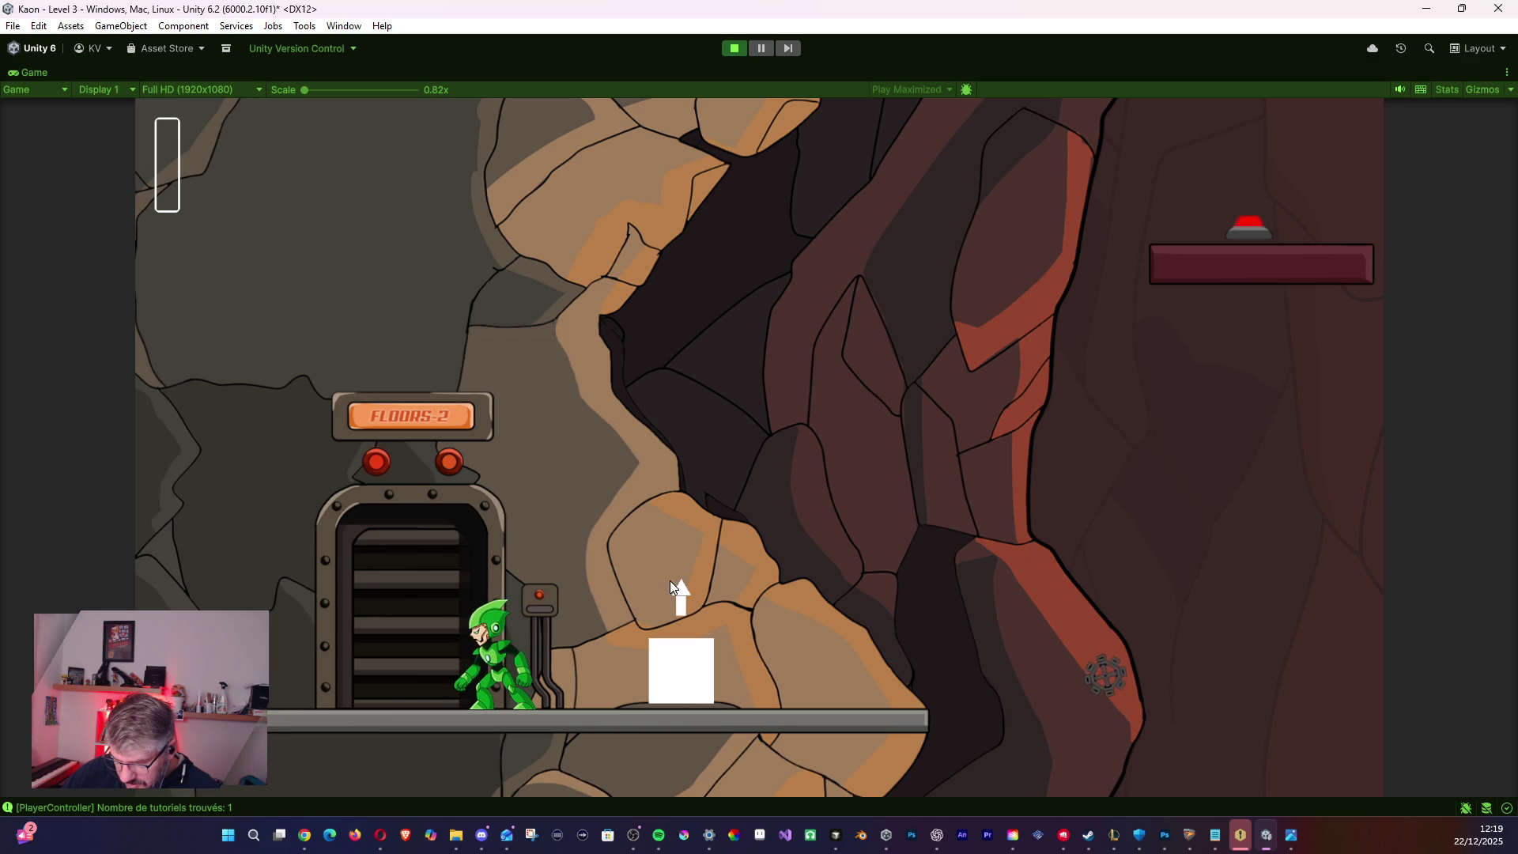
{"action": "key", "text": "Right"}
{"action": "key", "text": "space"}
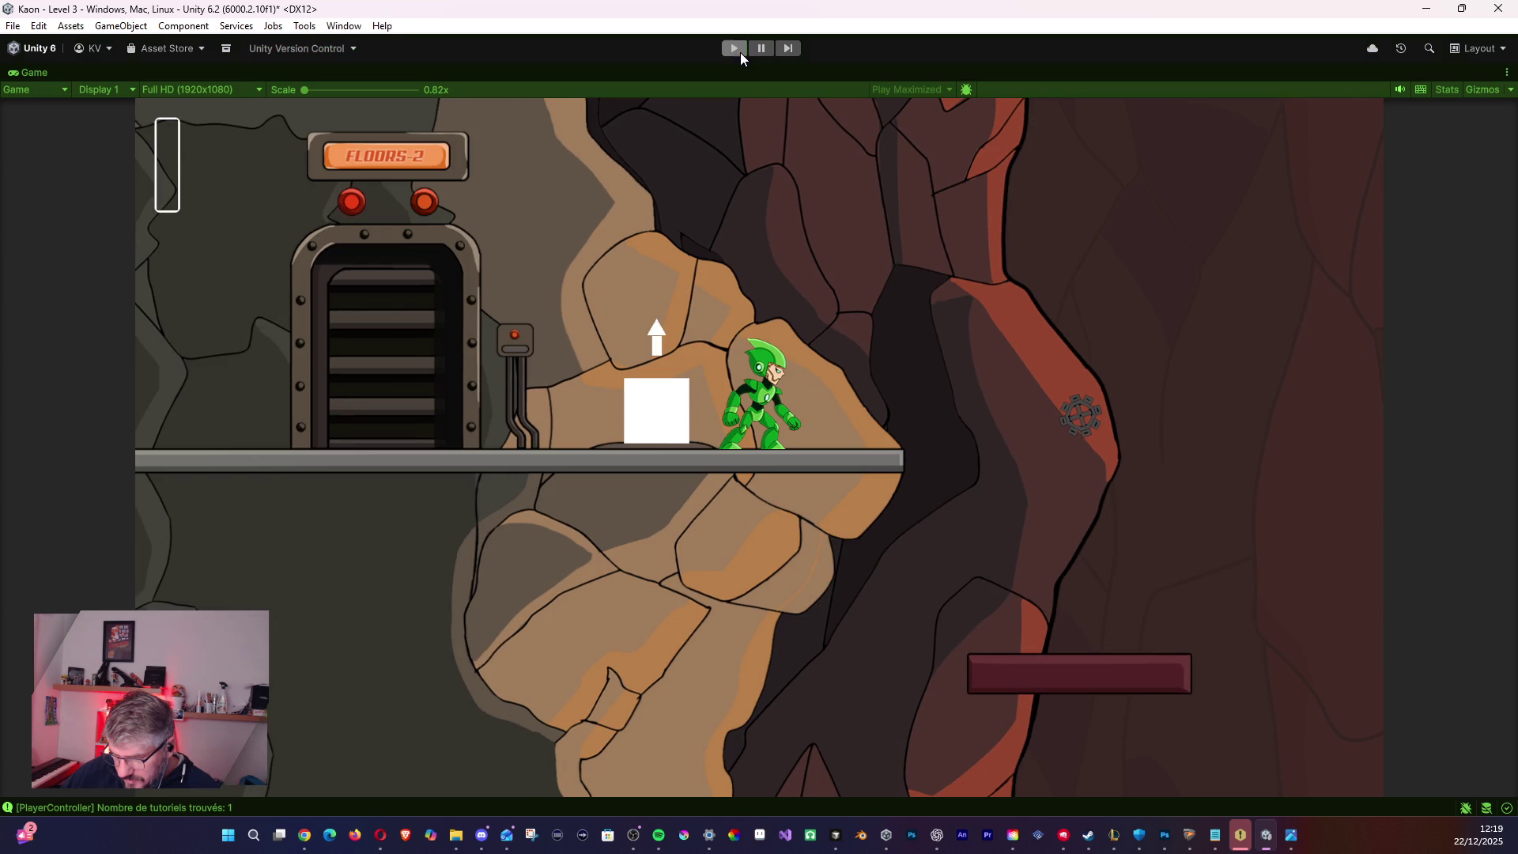
{"action": "left_click", "coordinate": [740, 53]}
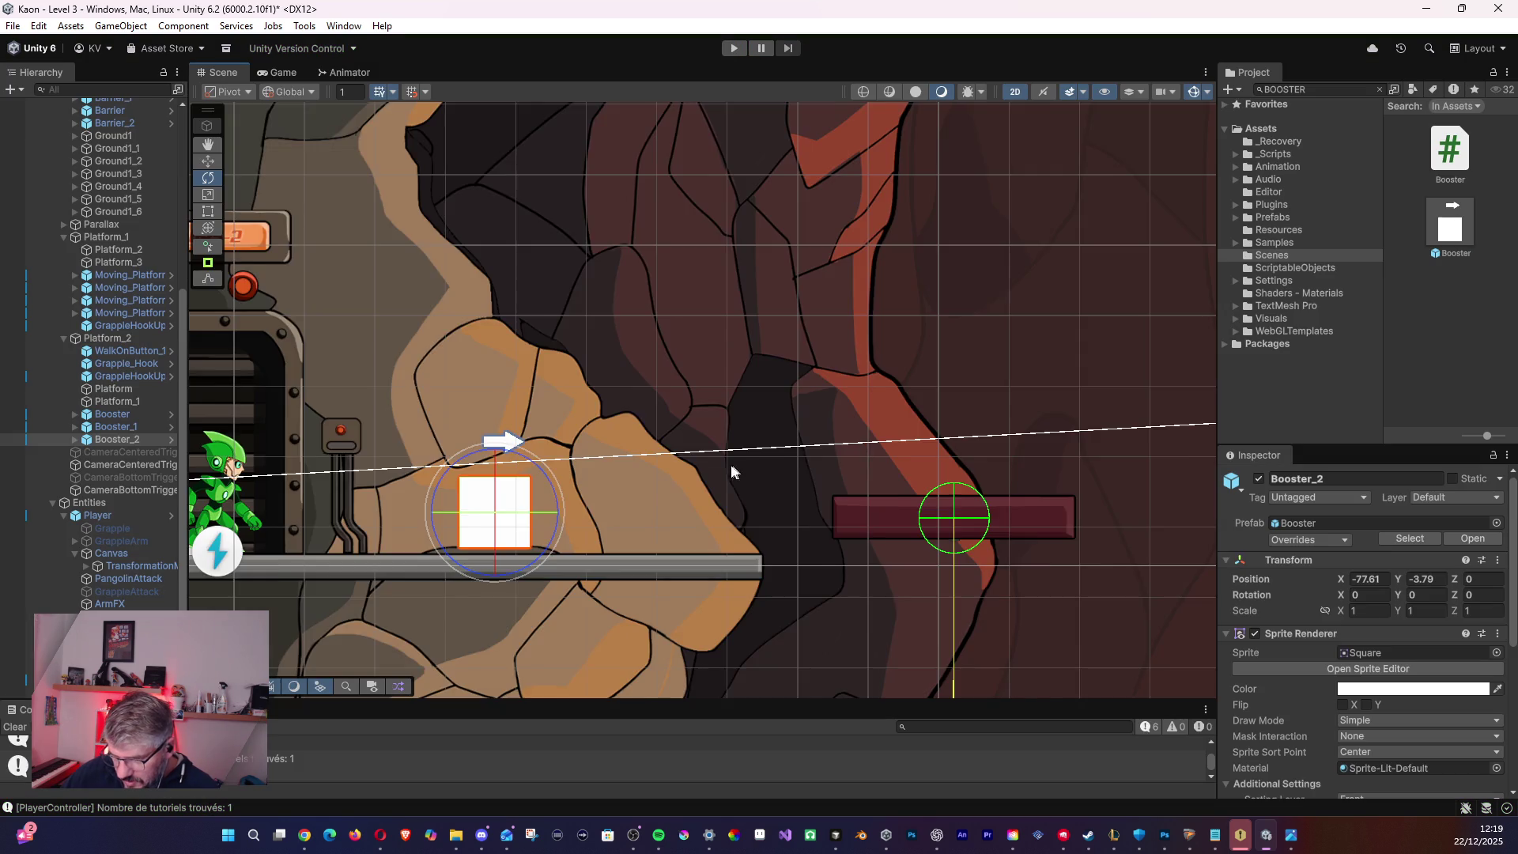
- Nudge Booster_2 down-left onto the cave floor at X -10.37, Y -12.45 and start a playtest
{"action": "scroll", "coordinate": [724, 428], "scroll_direction": "down", "scroll_amount": 5}
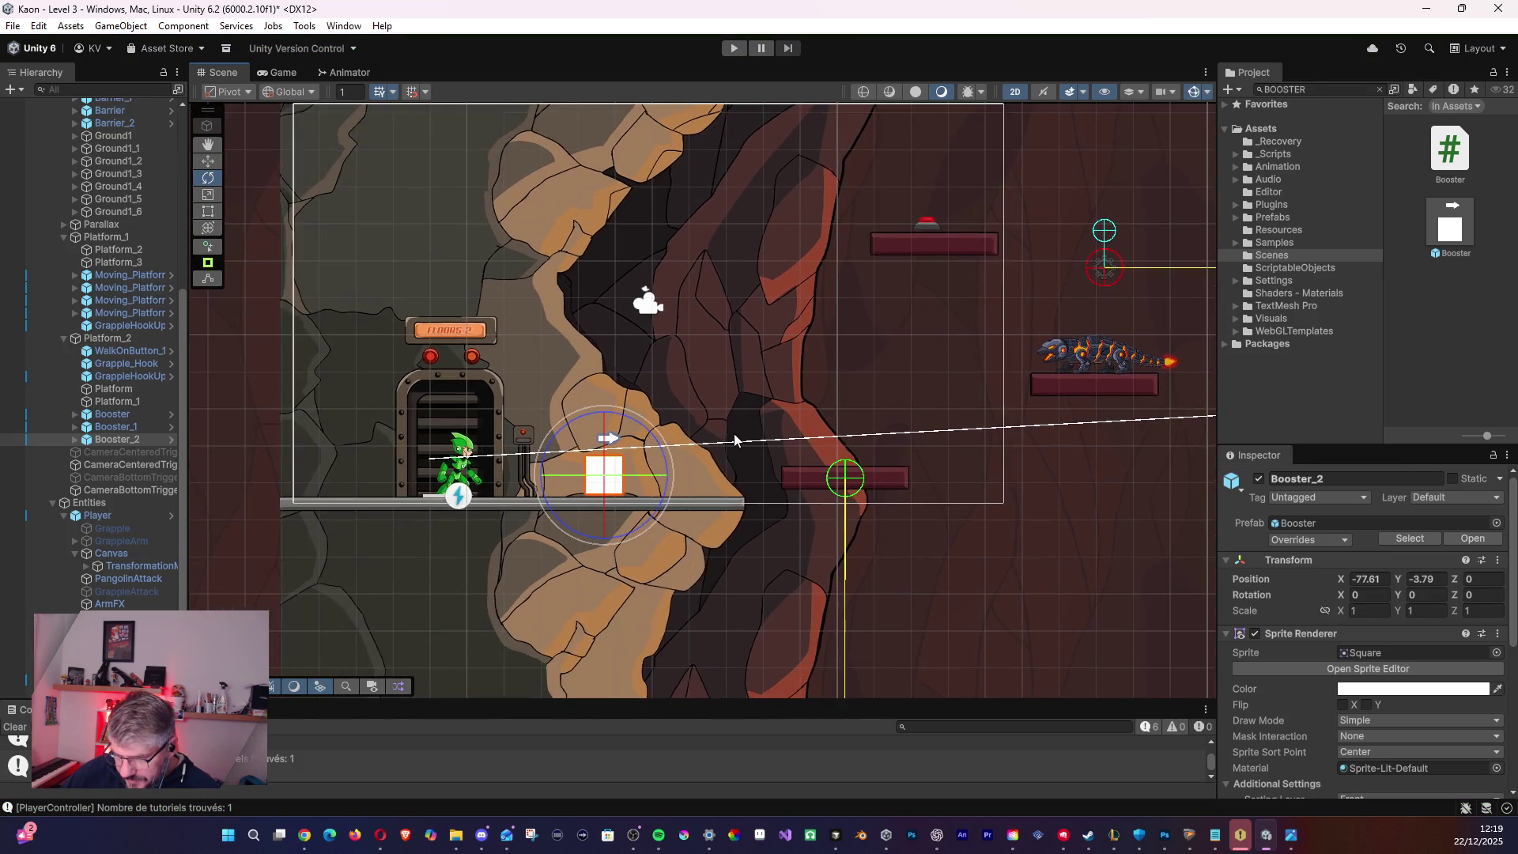
{"action": "scroll", "coordinate": [756, 449], "scroll_direction": "down", "scroll_amount": 5}
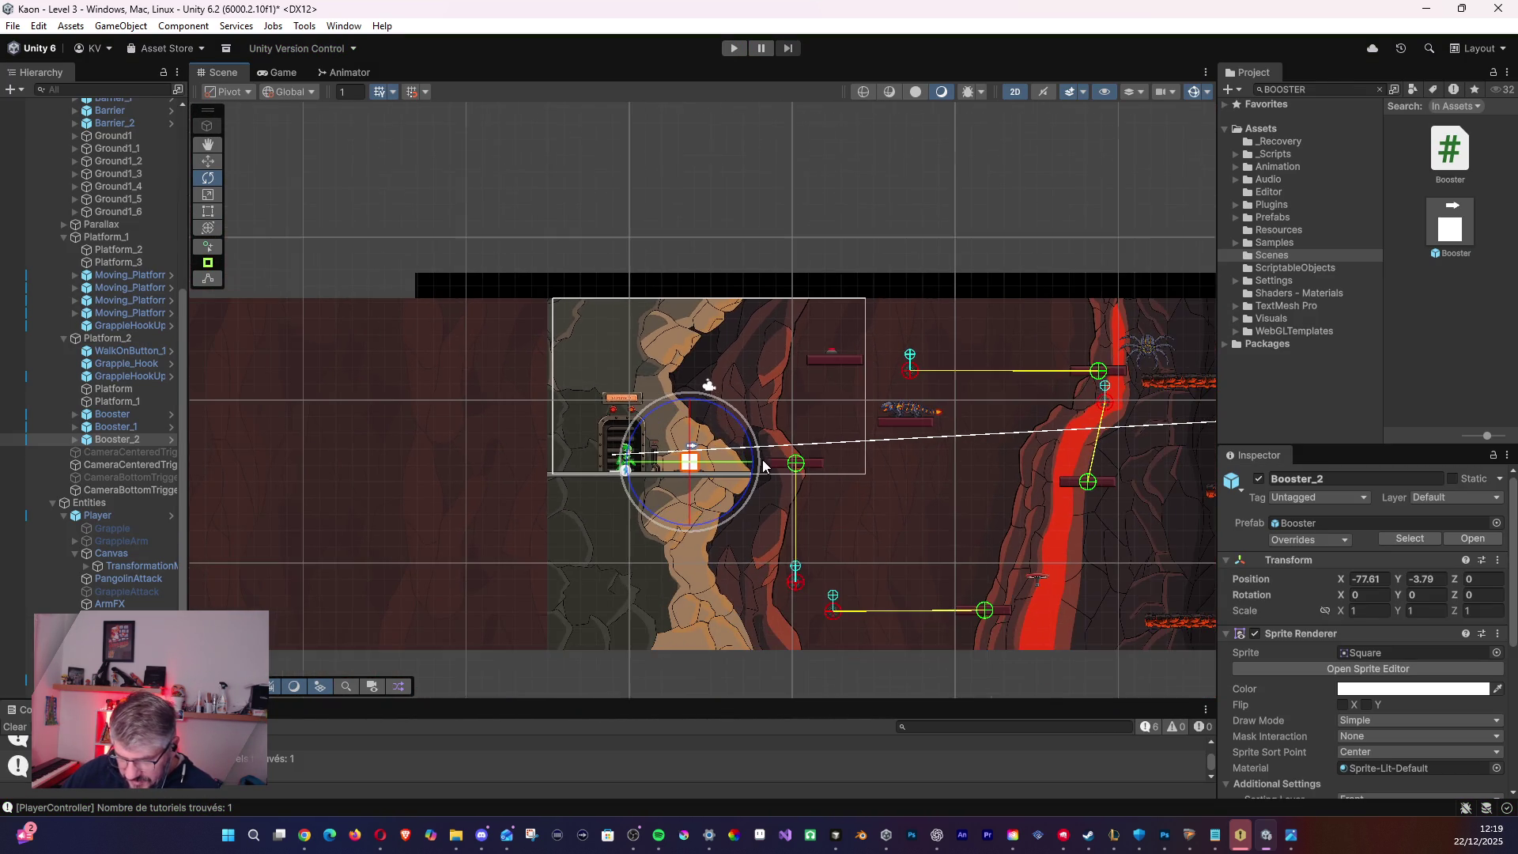
{"action": "mouse_move", "coordinate": [765, 468]}
{"action": "left_mouse_down"}
{"action": "mouse_move", "coordinate": [687, 413]}
{"action": "mouse_move", "coordinate": [535, 366]}
{"action": "mouse_move", "coordinate": [353, 385]}
{"action": "left_mouse_up"}
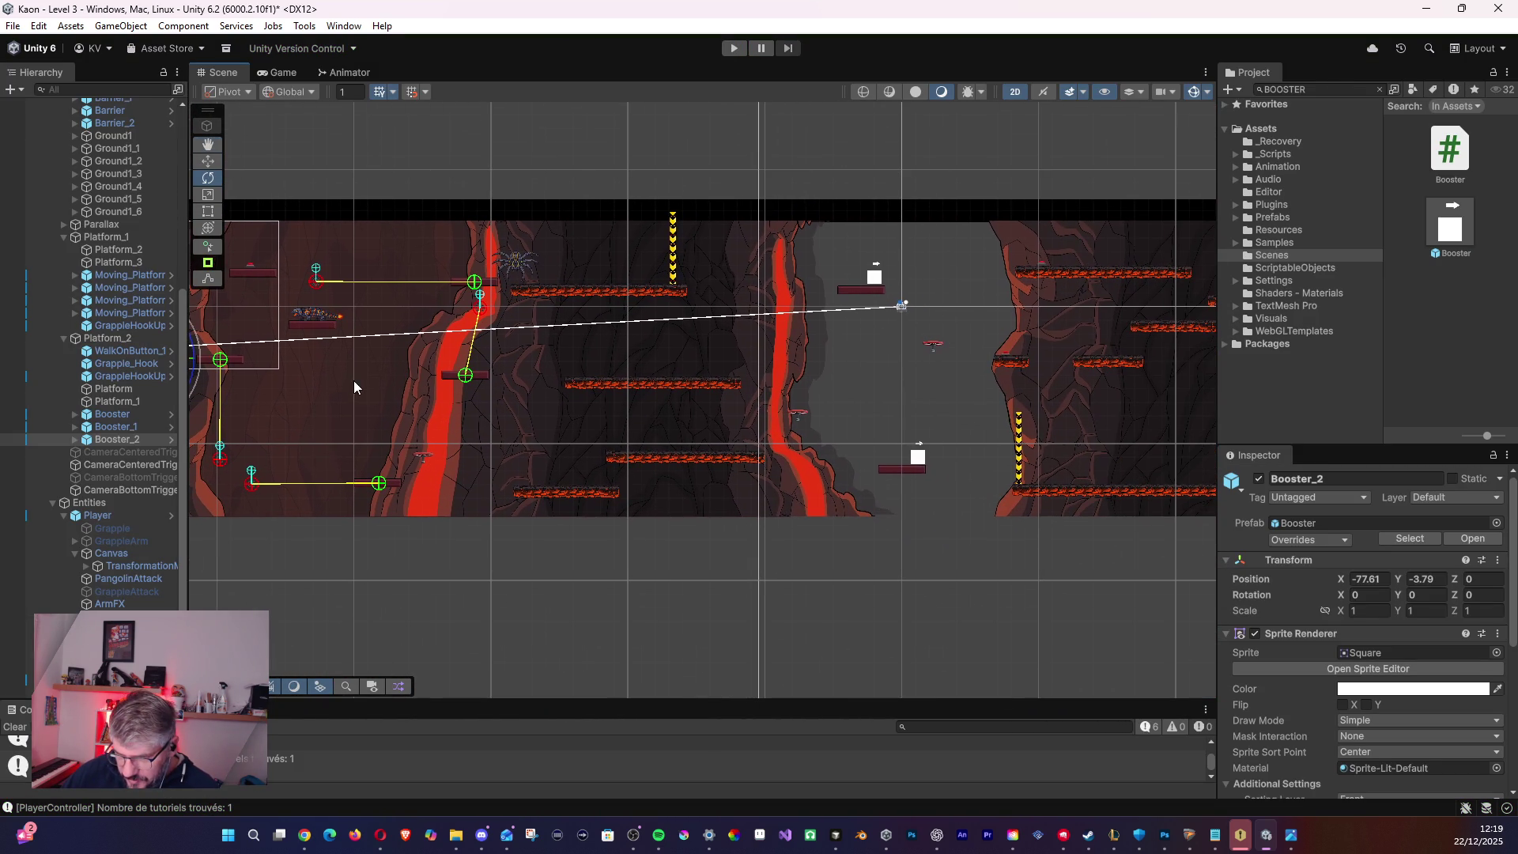
{"action": "mouse_move", "coordinate": [417, 332]}
{"action": "left_mouse_down"}
{"action": "mouse_move", "coordinate": [1099, 409]}
{"action": "mouse_move", "coordinate": [514, 354]}
{"action": "mouse_move", "coordinate": [506, 366]}
{"action": "mouse_move", "coordinate": [574, 428]}
{"action": "mouse_move", "coordinate": [559, 448]}
{"action": "left_mouse_up"}
{"action": "scroll", "coordinate": [557, 451], "scroll_direction": "up", "scroll_amount": 5}
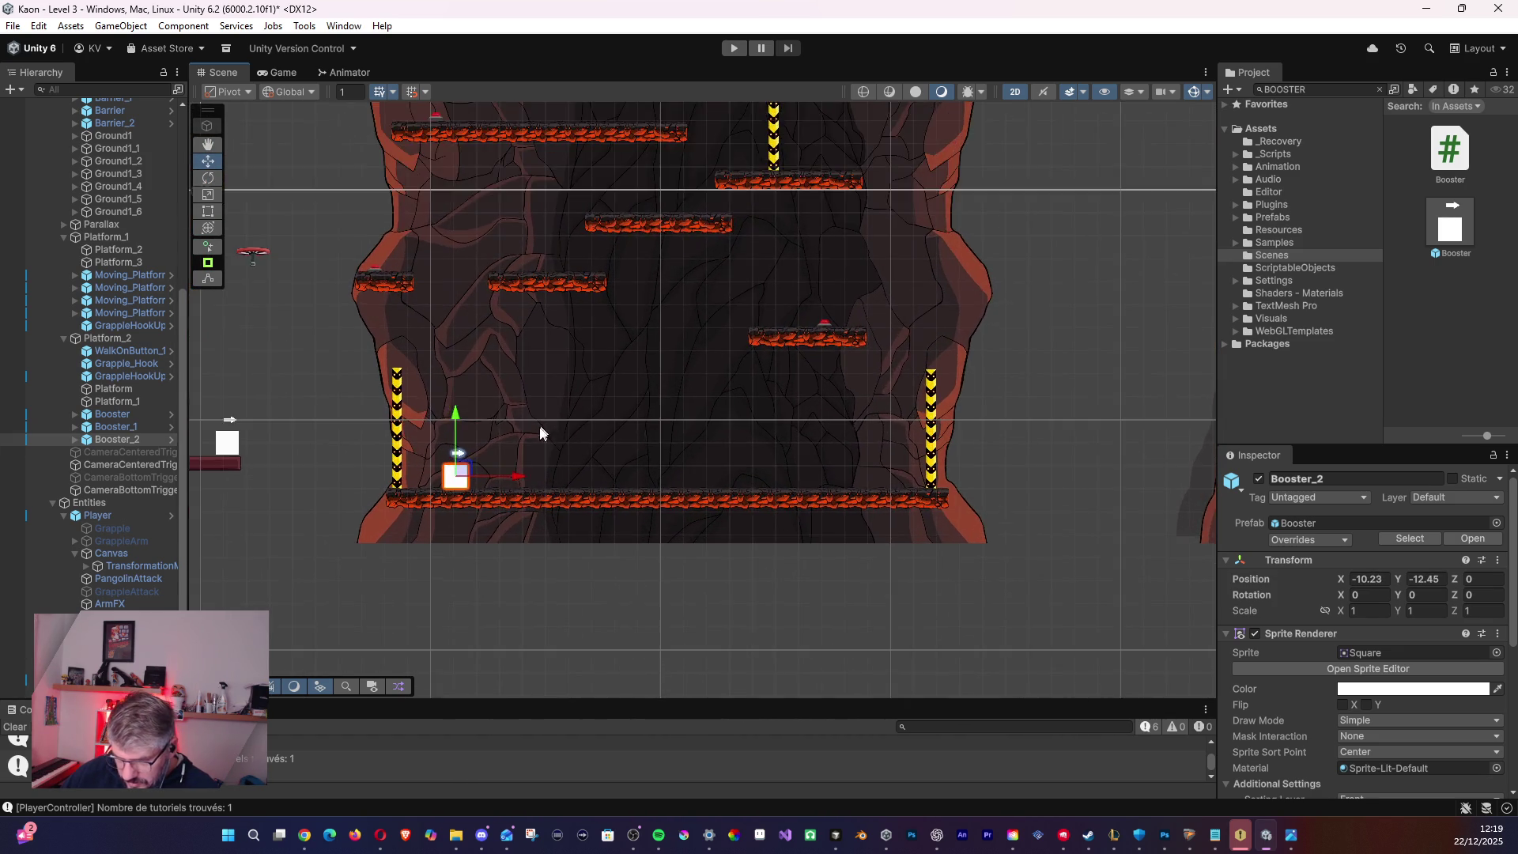
{"action": "scroll", "coordinate": [428, 542], "scroll_direction": "up", "scroll_amount": 3}
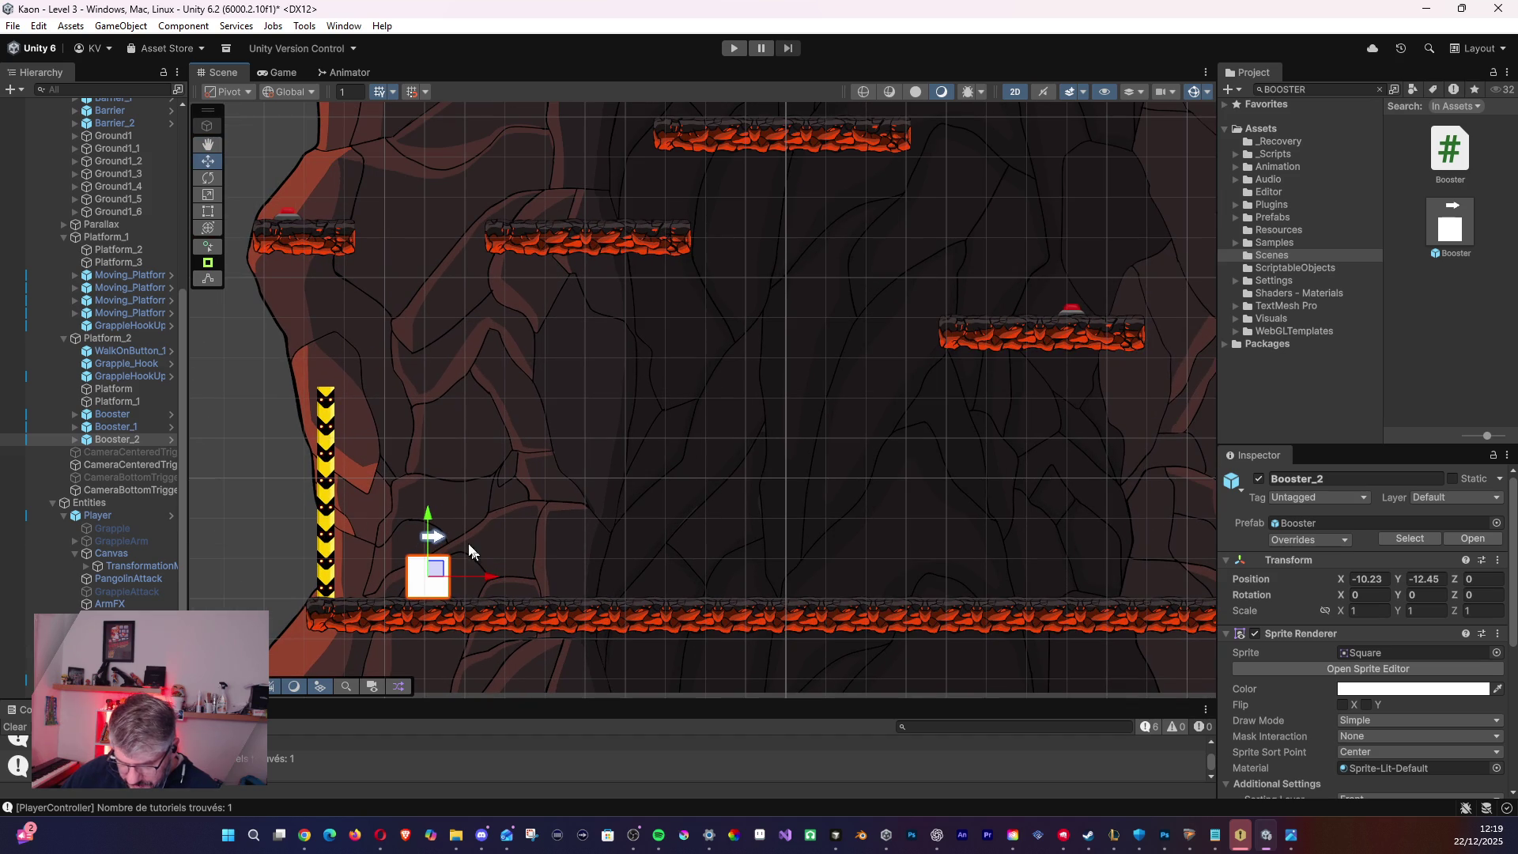
{"action": "left_click_drag", "start_coordinate": [438, 563], "coordinate": [432, 574]}
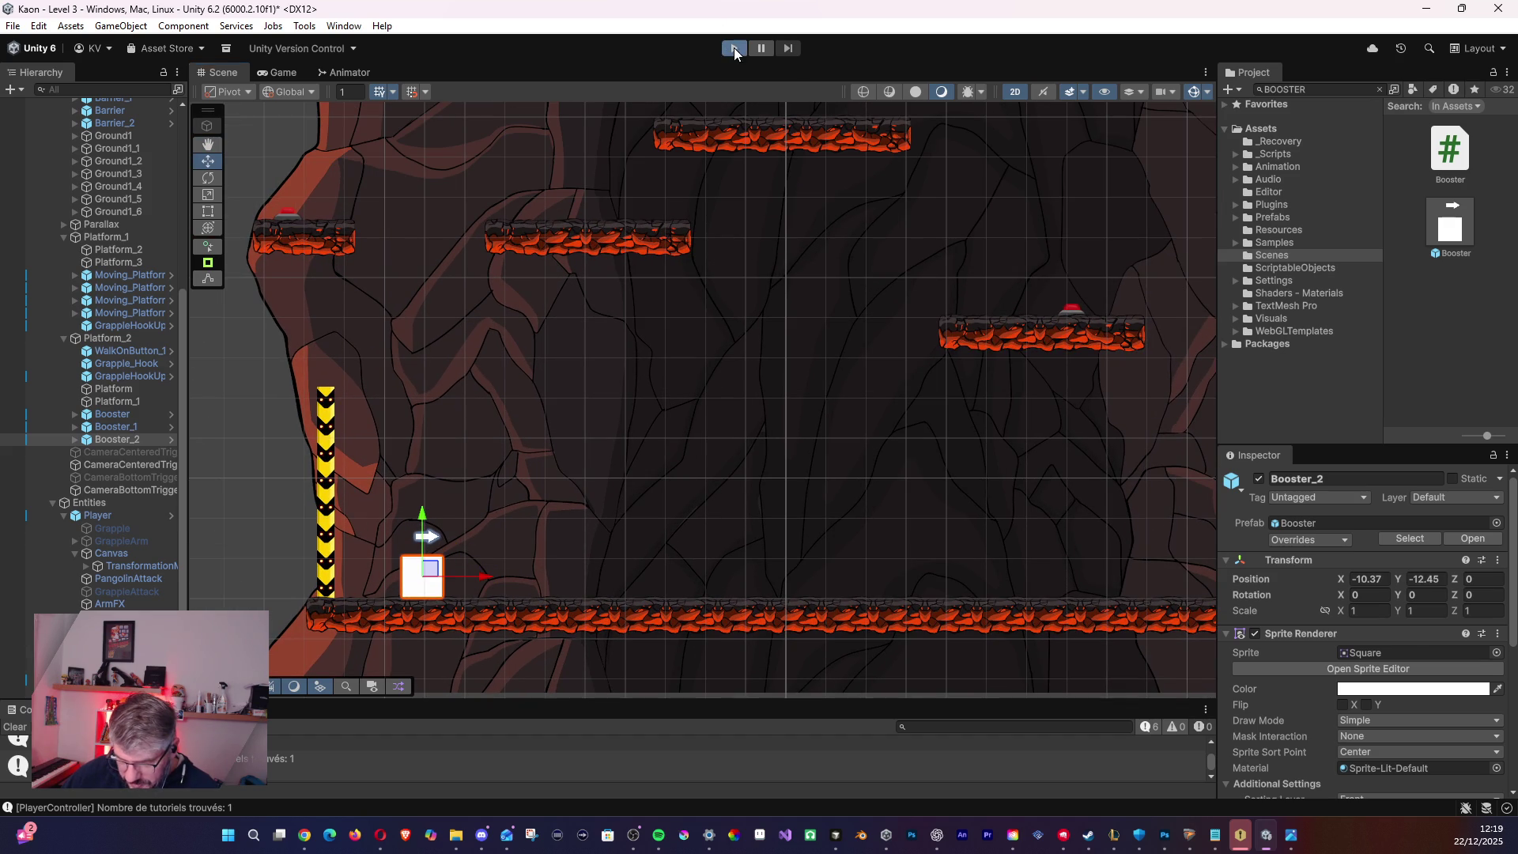
{"action": "left_click", "coordinate": [734, 49]}
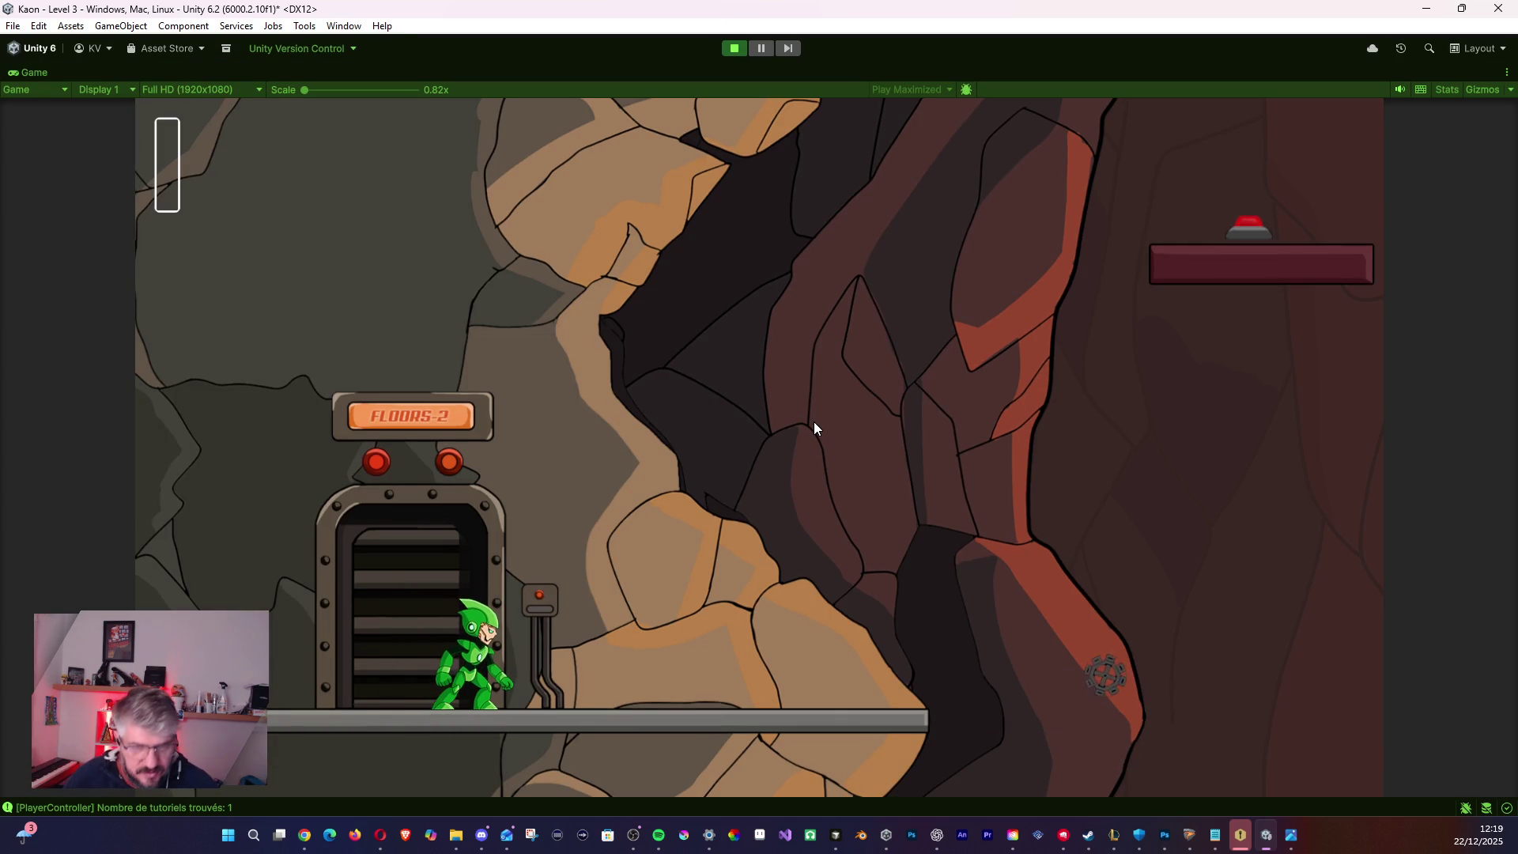
- Climb the opening platforms until Game Over, then stop the game
{"action": "key", "text": "d"}
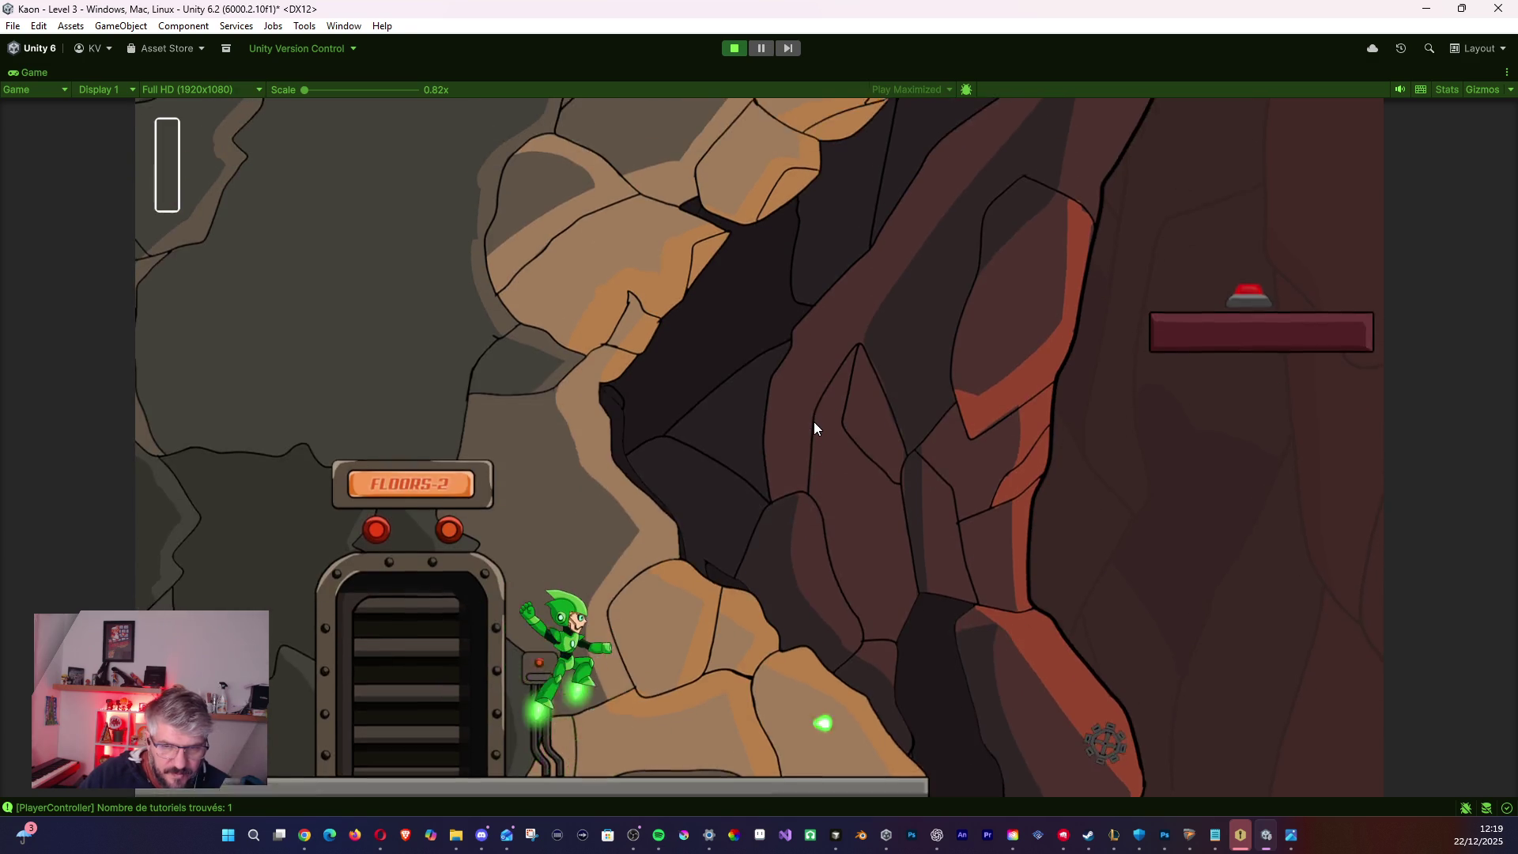
{"action": "key", "text": "space"}
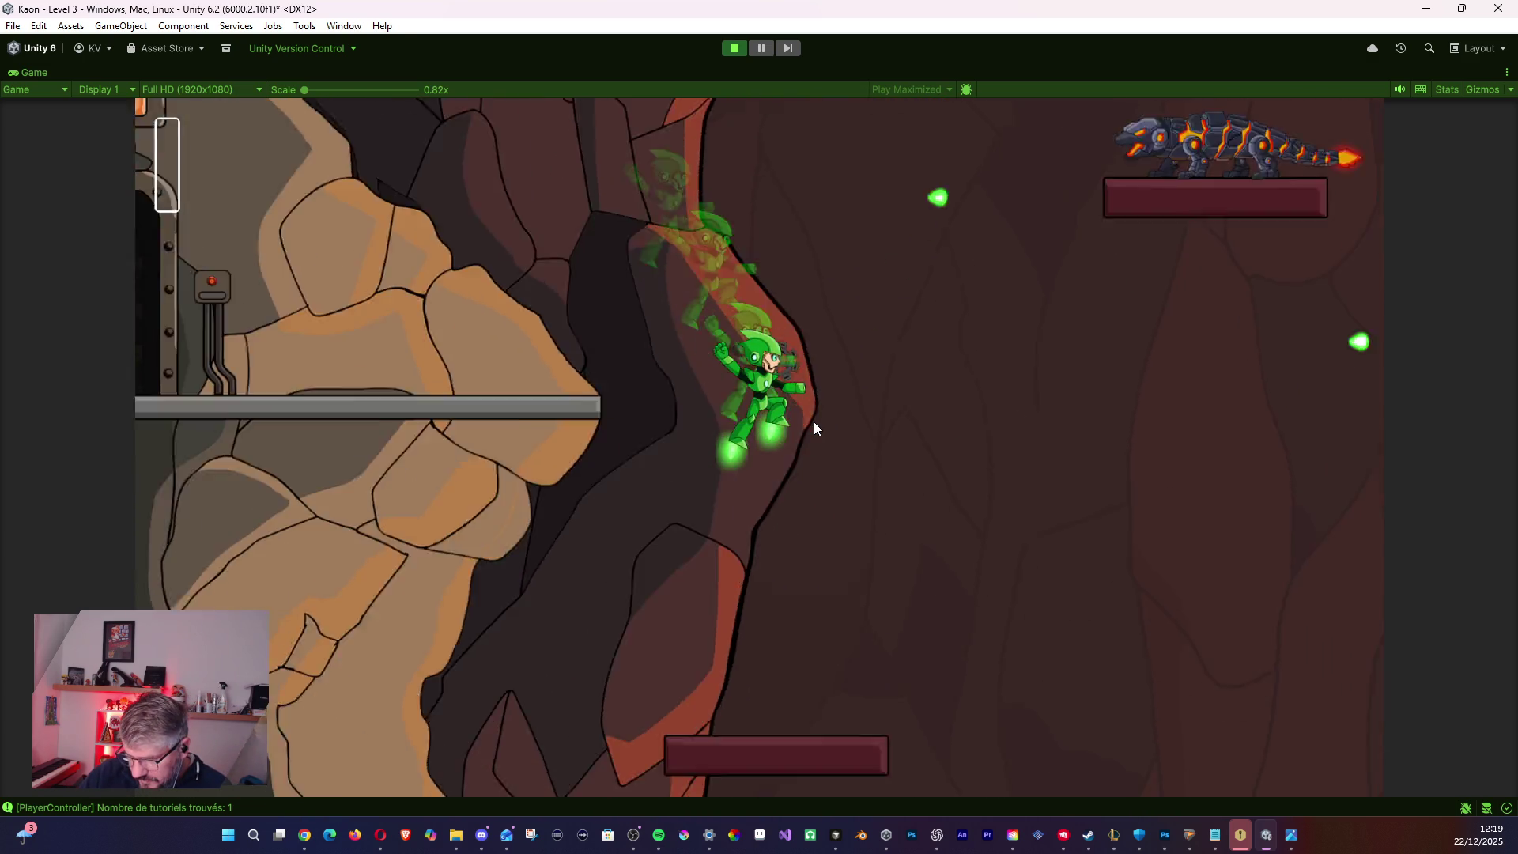
{"action": "key", "text": "space"}
{"action": "key", "text": "space"}
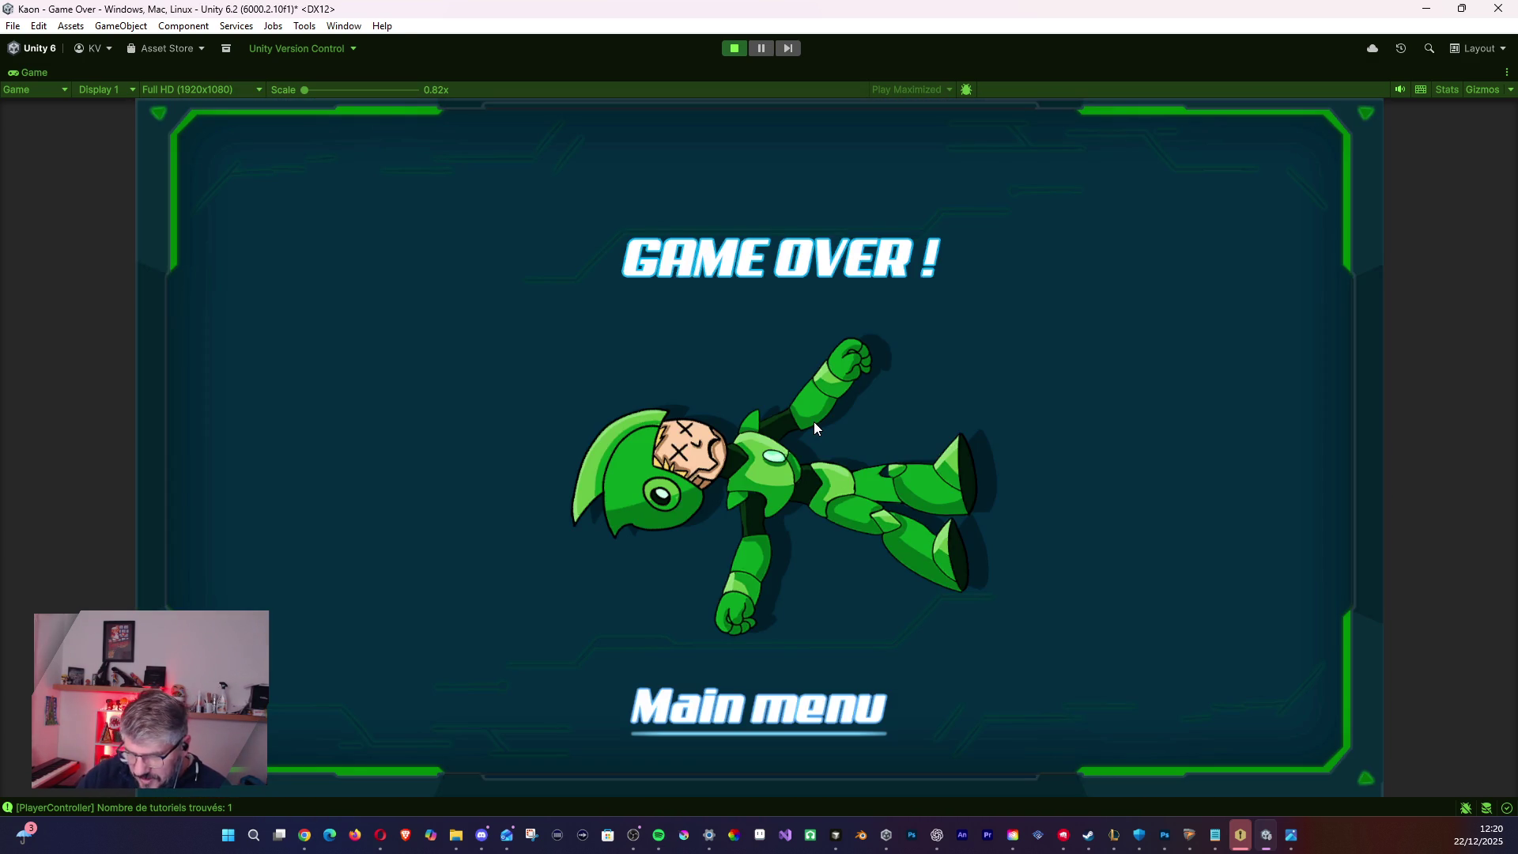
{"action": "left_click", "coordinate": [738, 53]}
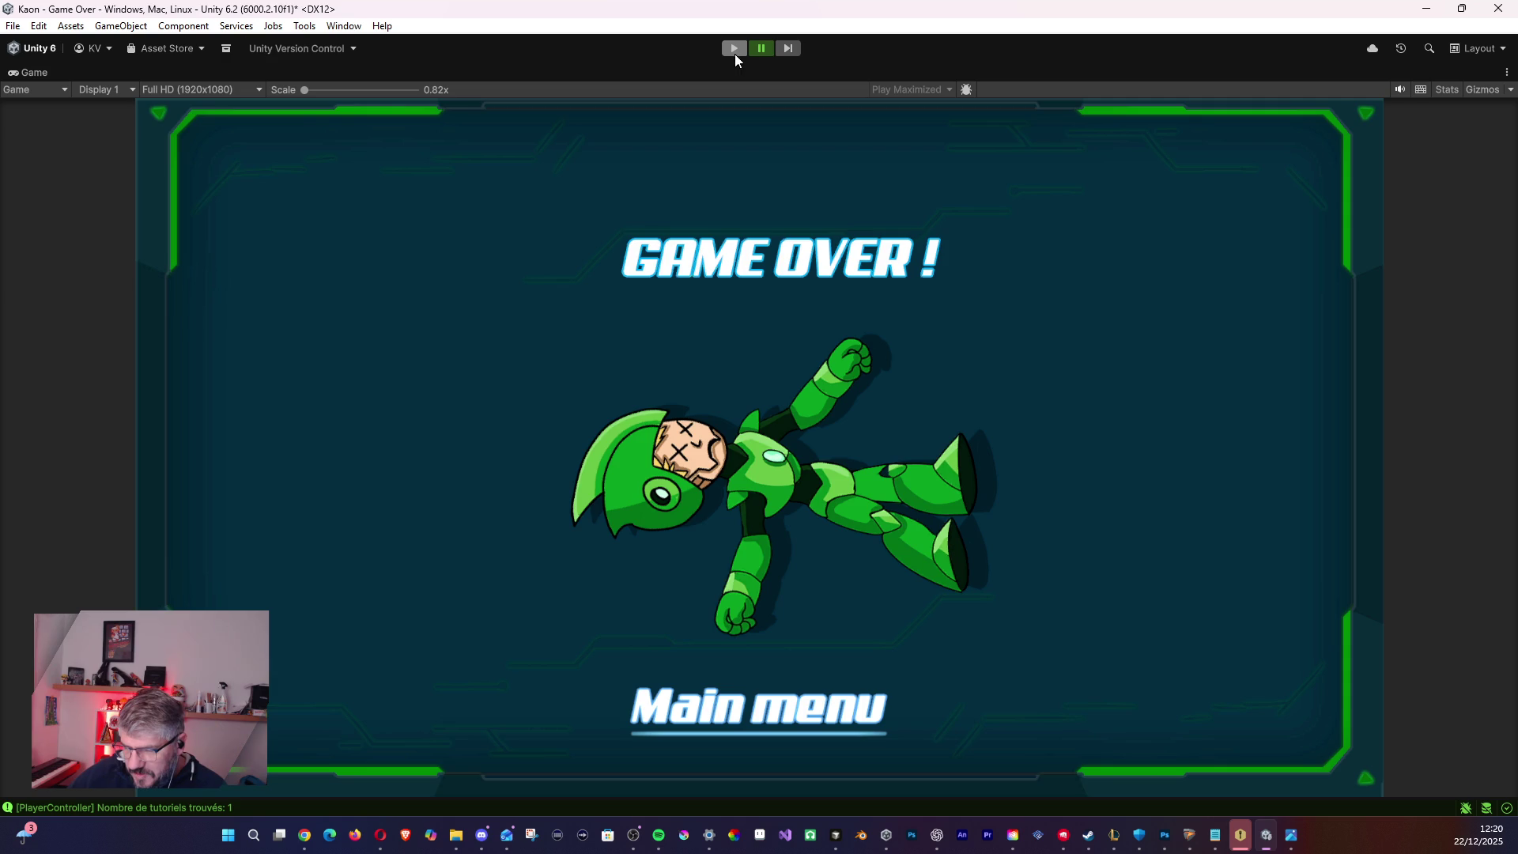
- Restart Level 3 and climb the cave walls again from the start door
{"action": "left_click", "coordinate": [736, 49]}
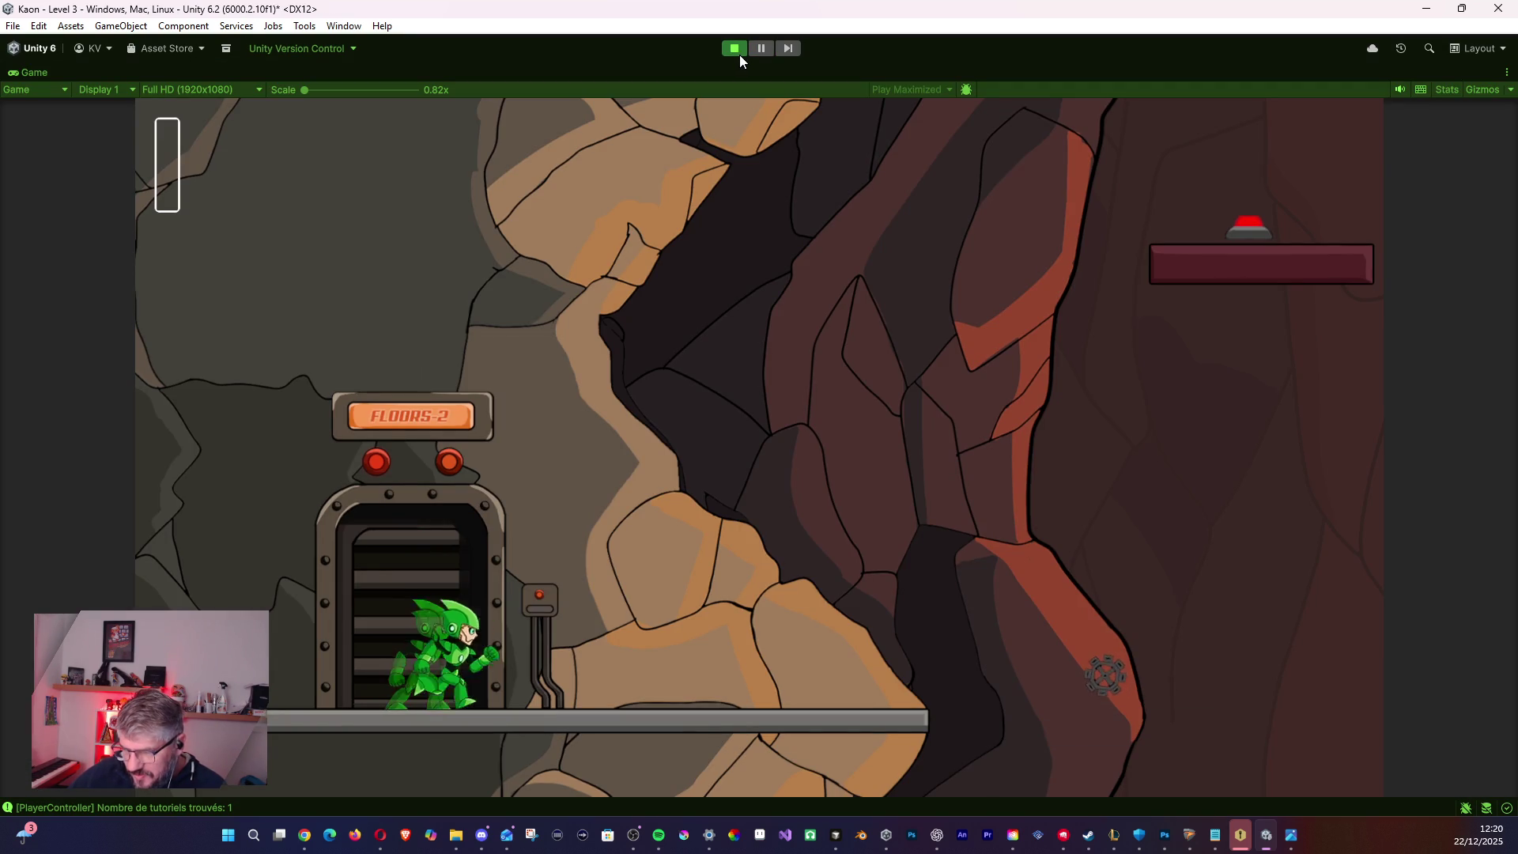
{"action": "key", "text": "Right"}
{"action": "key", "text": "space"}
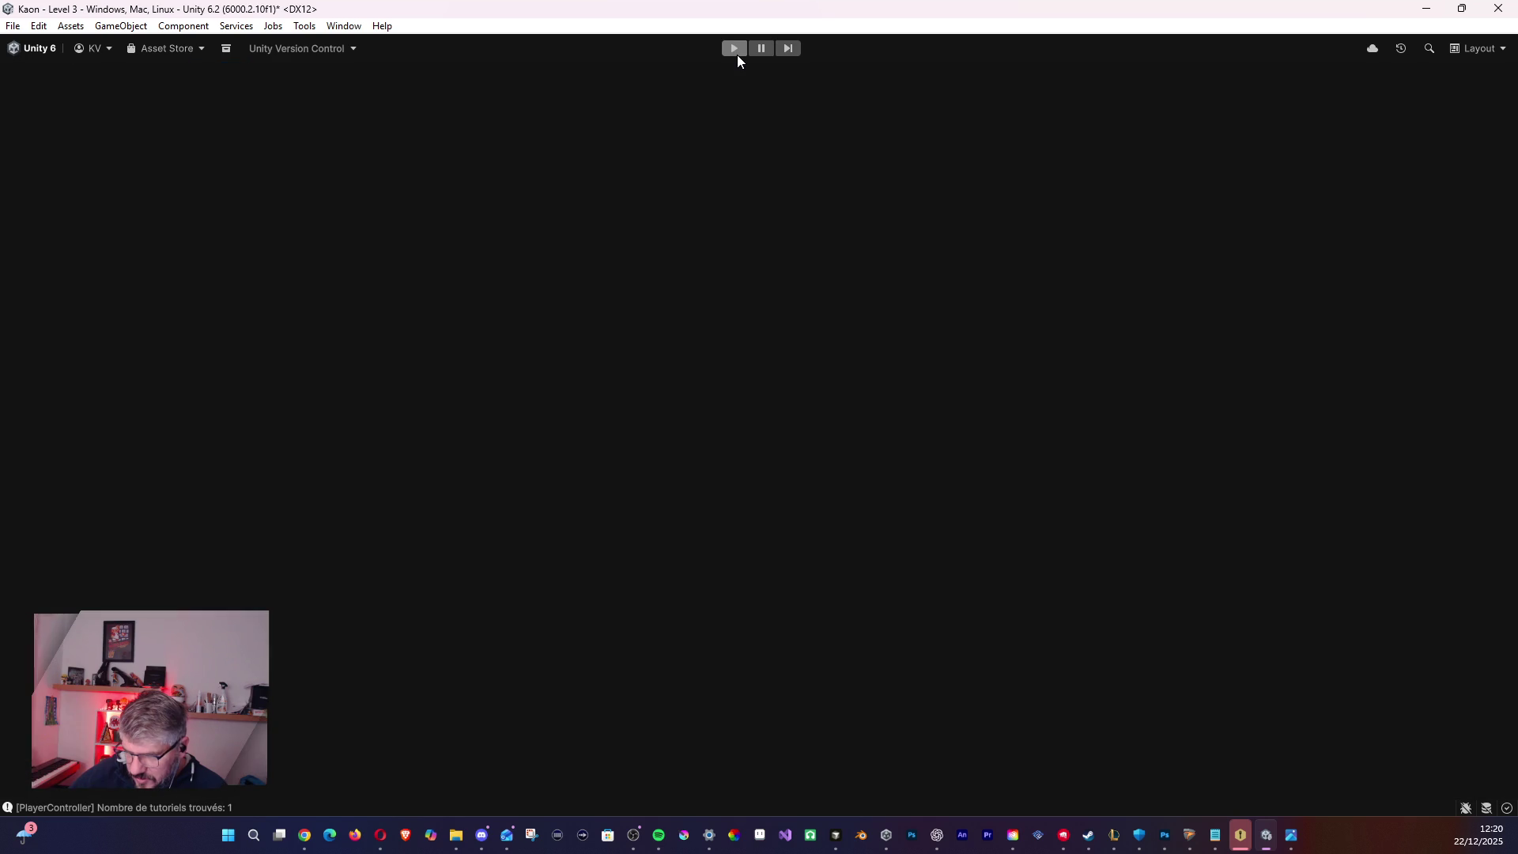
{"action": "key", "text": "Right"}
{"action": "key", "text": "space"}
{"action": "key", "text": "space"}
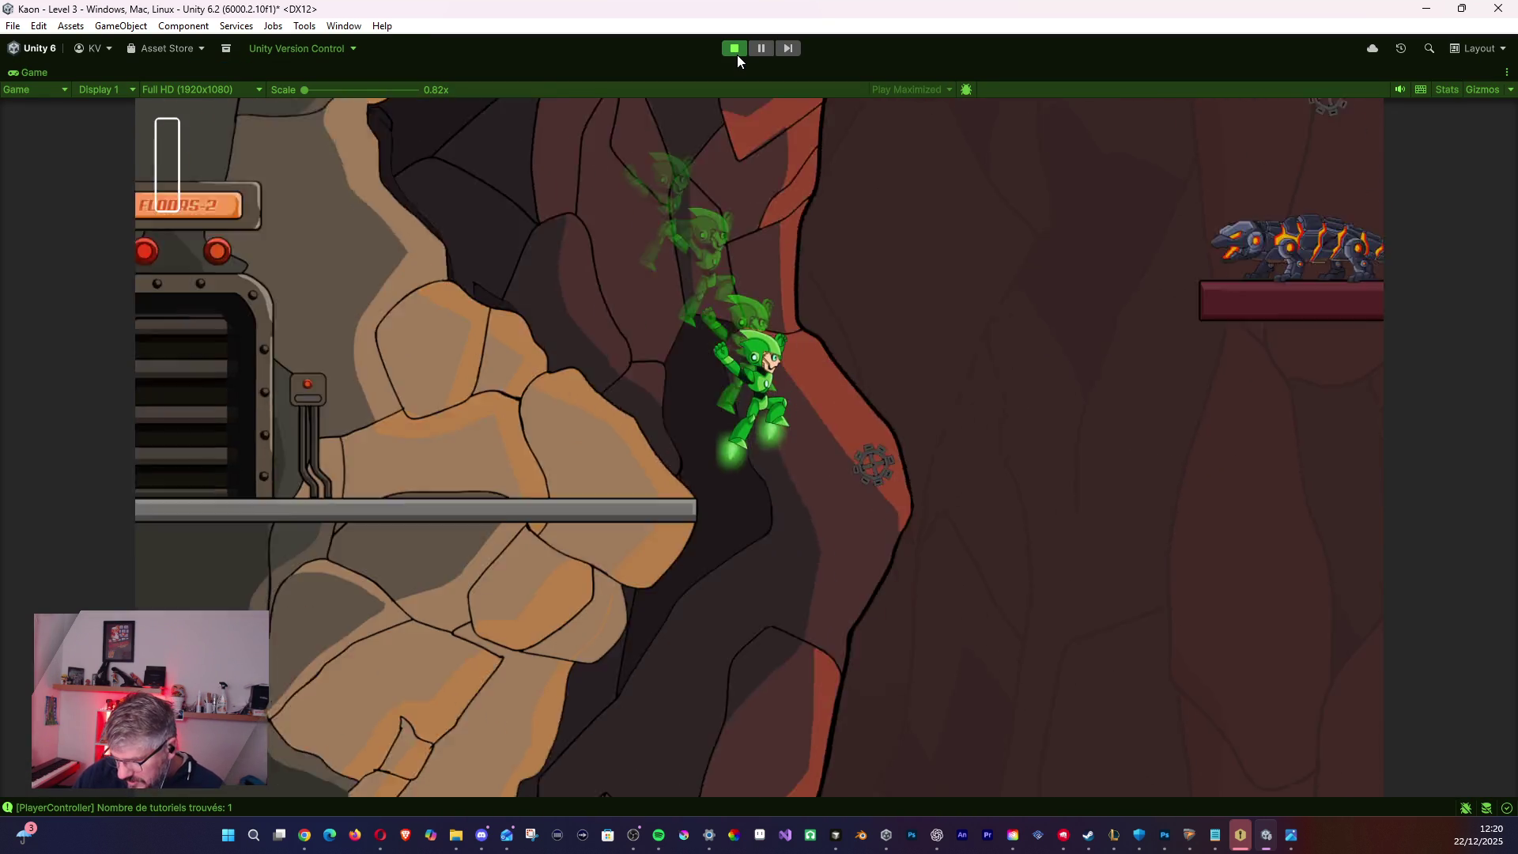
{"action": "key", "text": "space"}
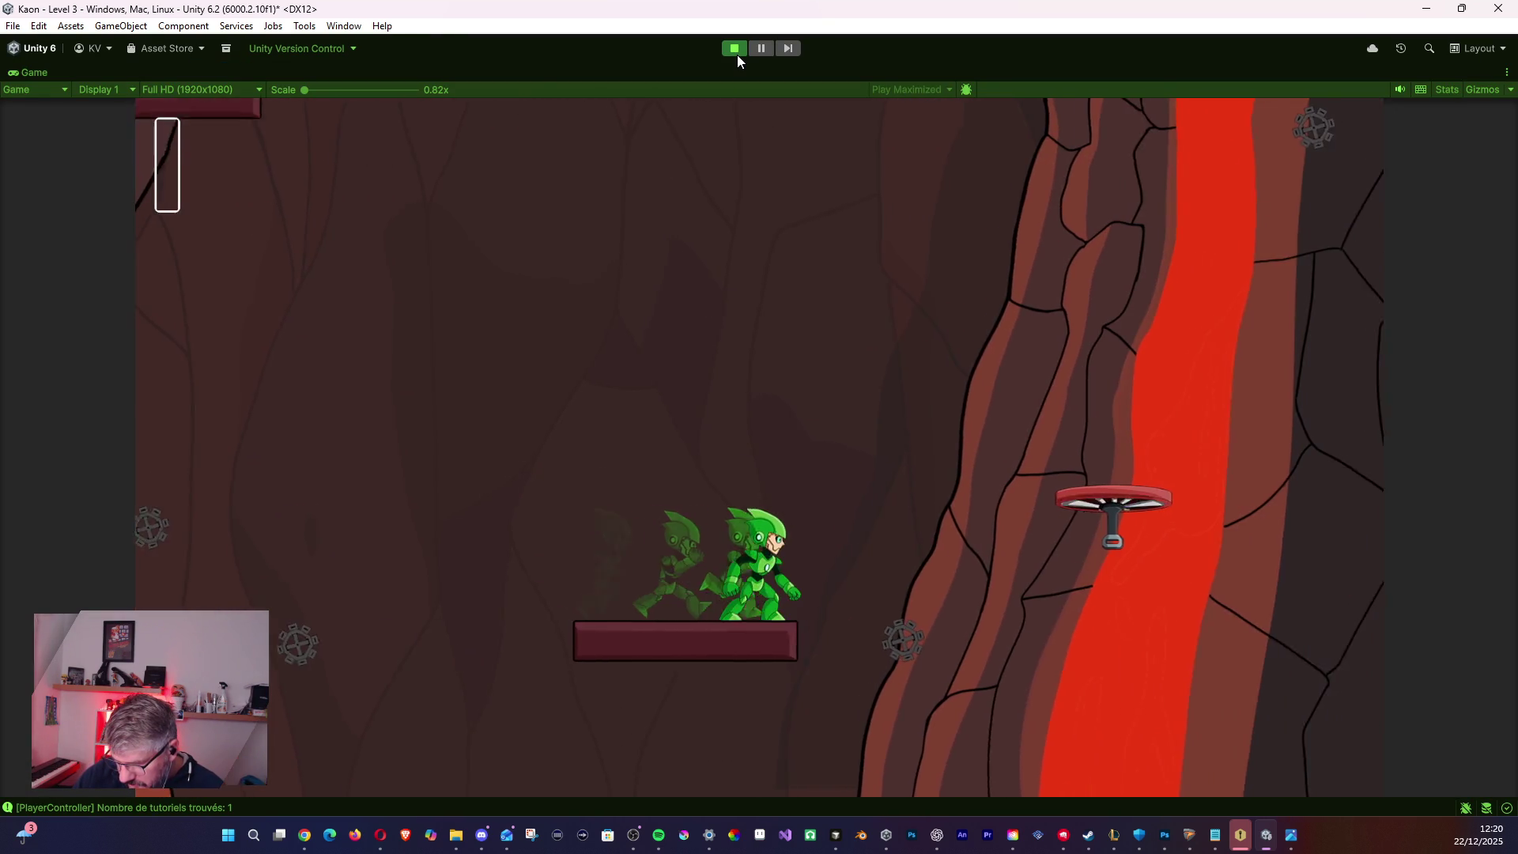
- Ride the propeller platform, trigger the red switch, and jetpack past the yellow spike column
{"action": "key", "text": "space"}
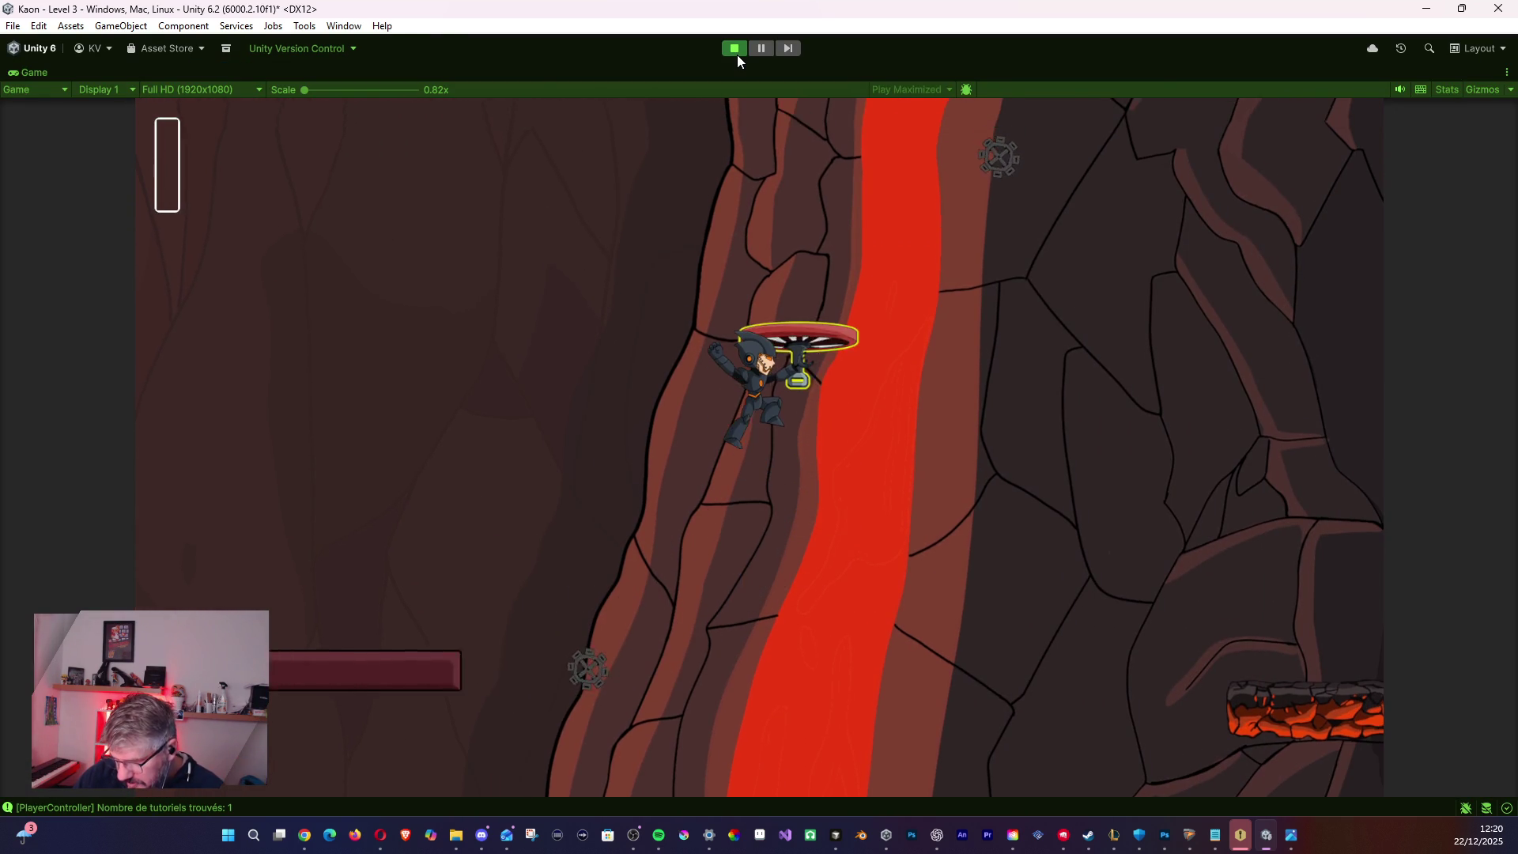
{"action": "key", "text": "space"}
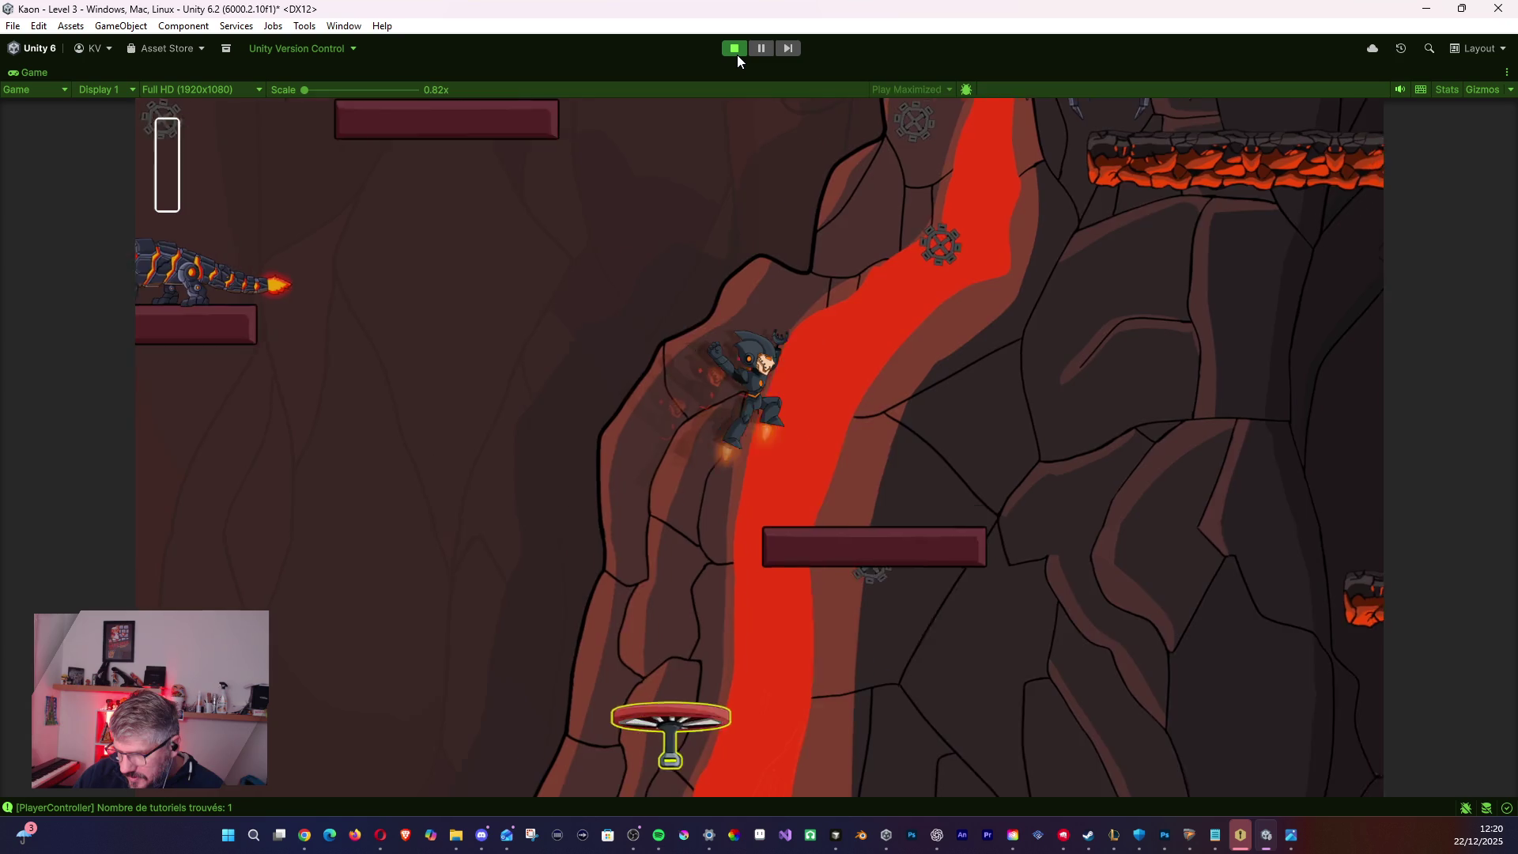
{"action": "key", "text": "space"}
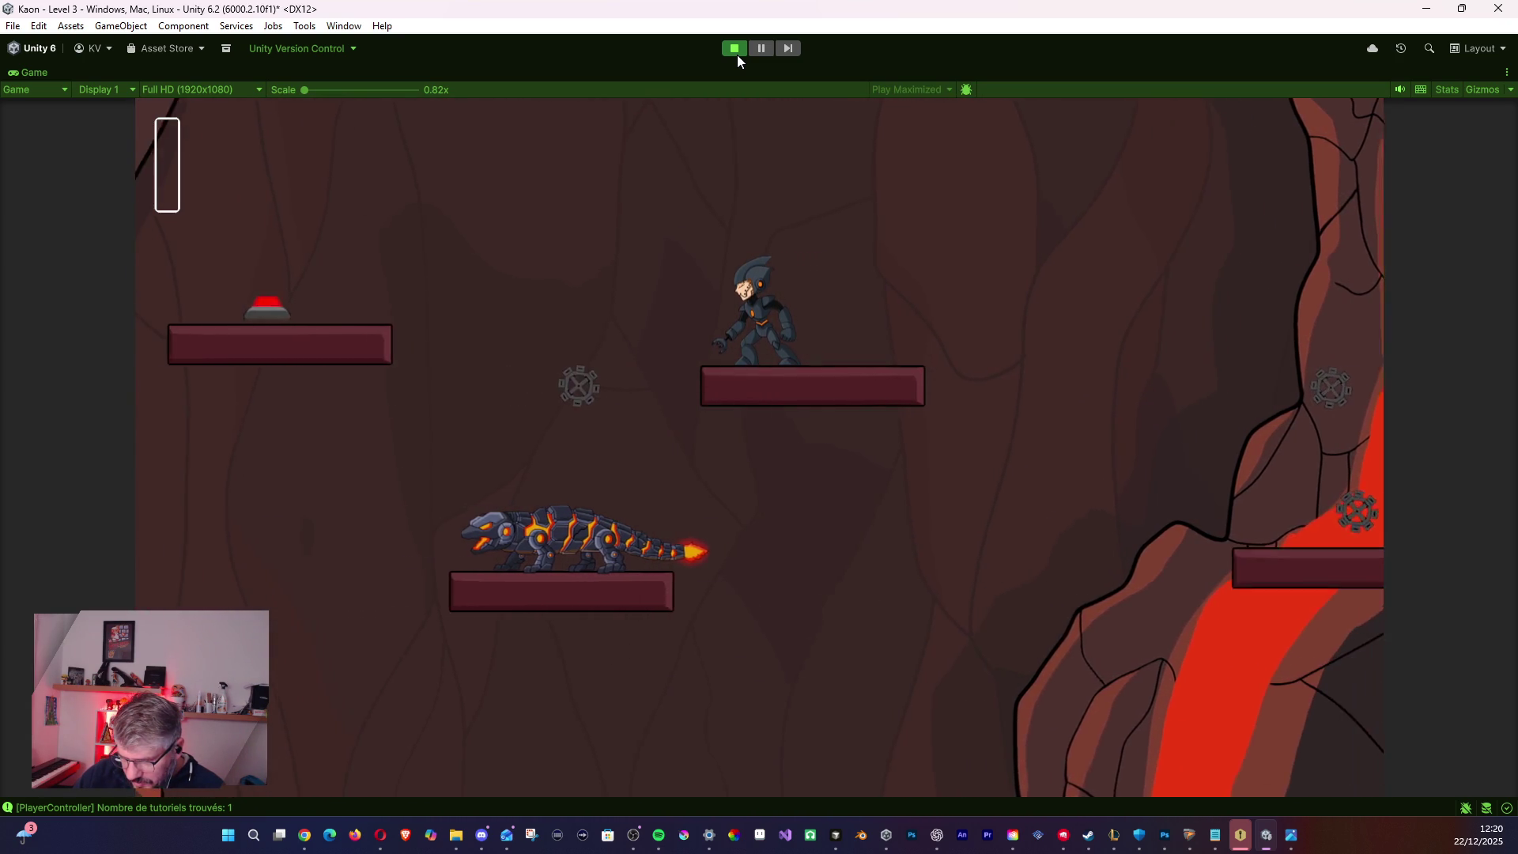
{"action": "key", "text": "space"}
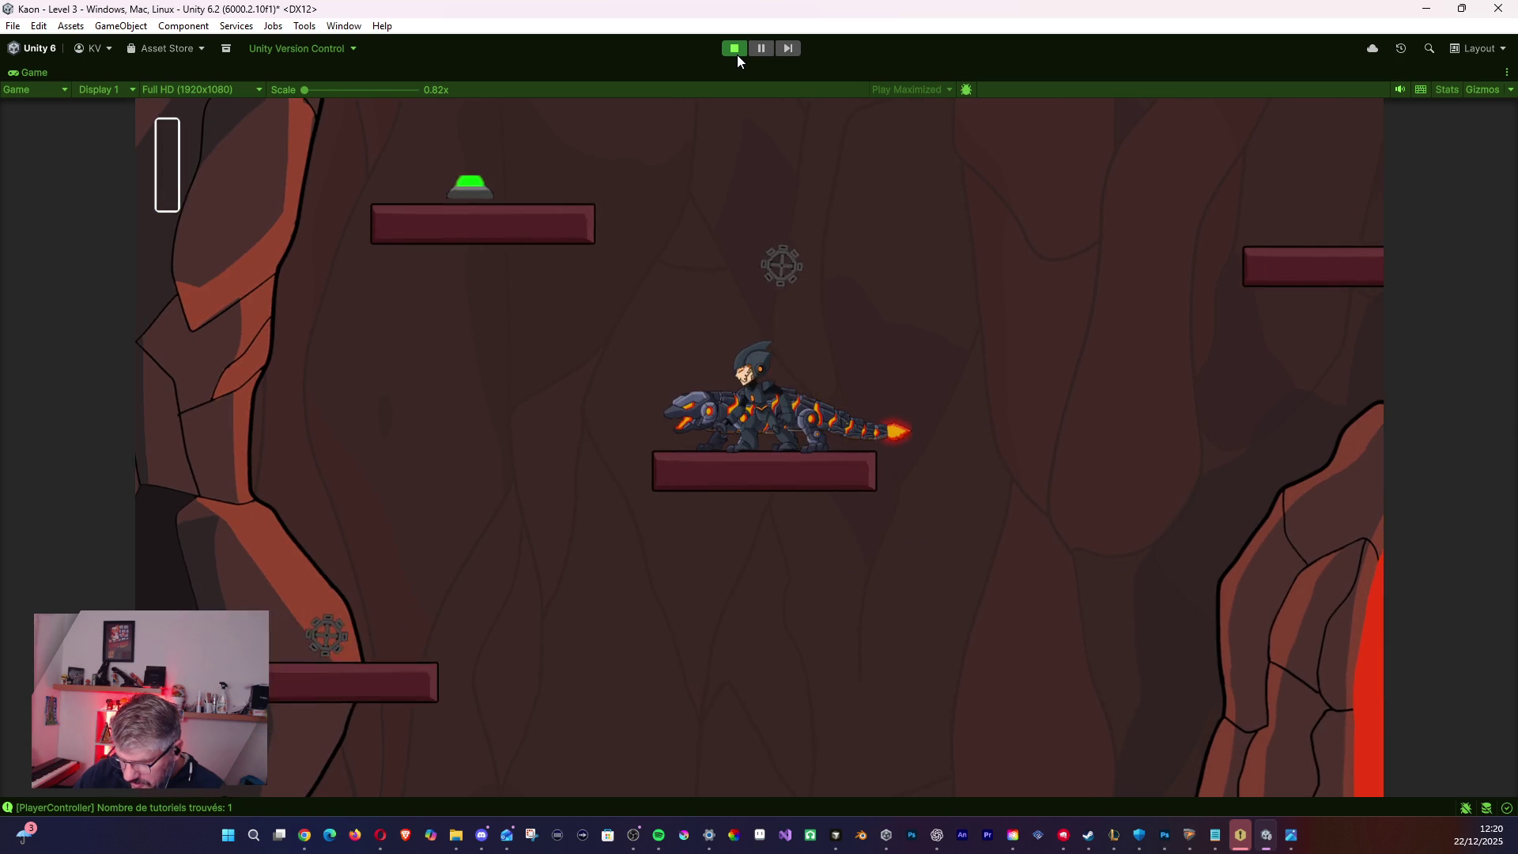
{"action": "key", "text": "space"}
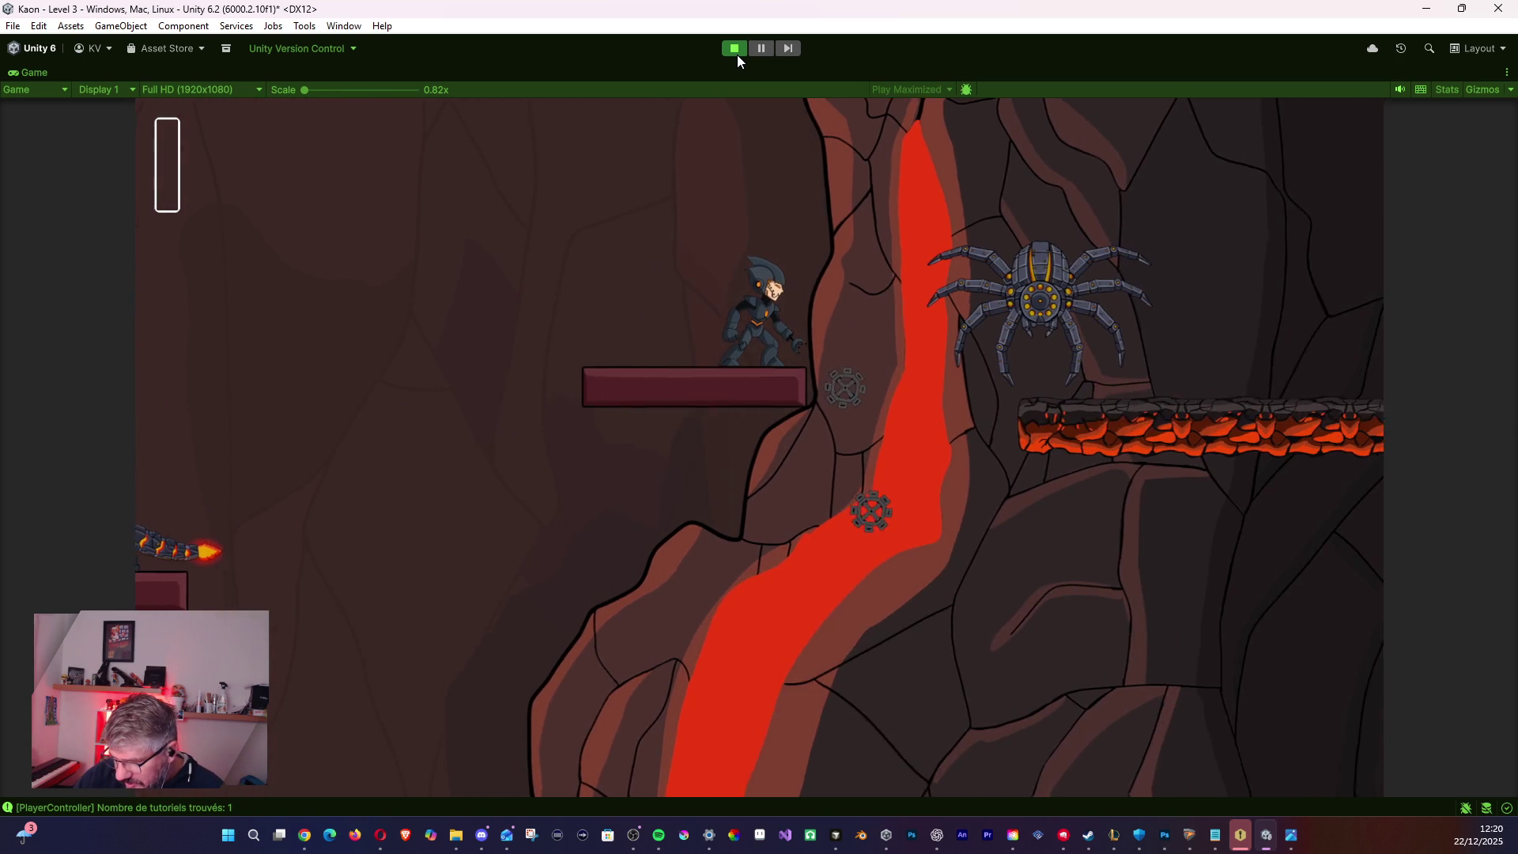
{"action": "key", "text": "space"}
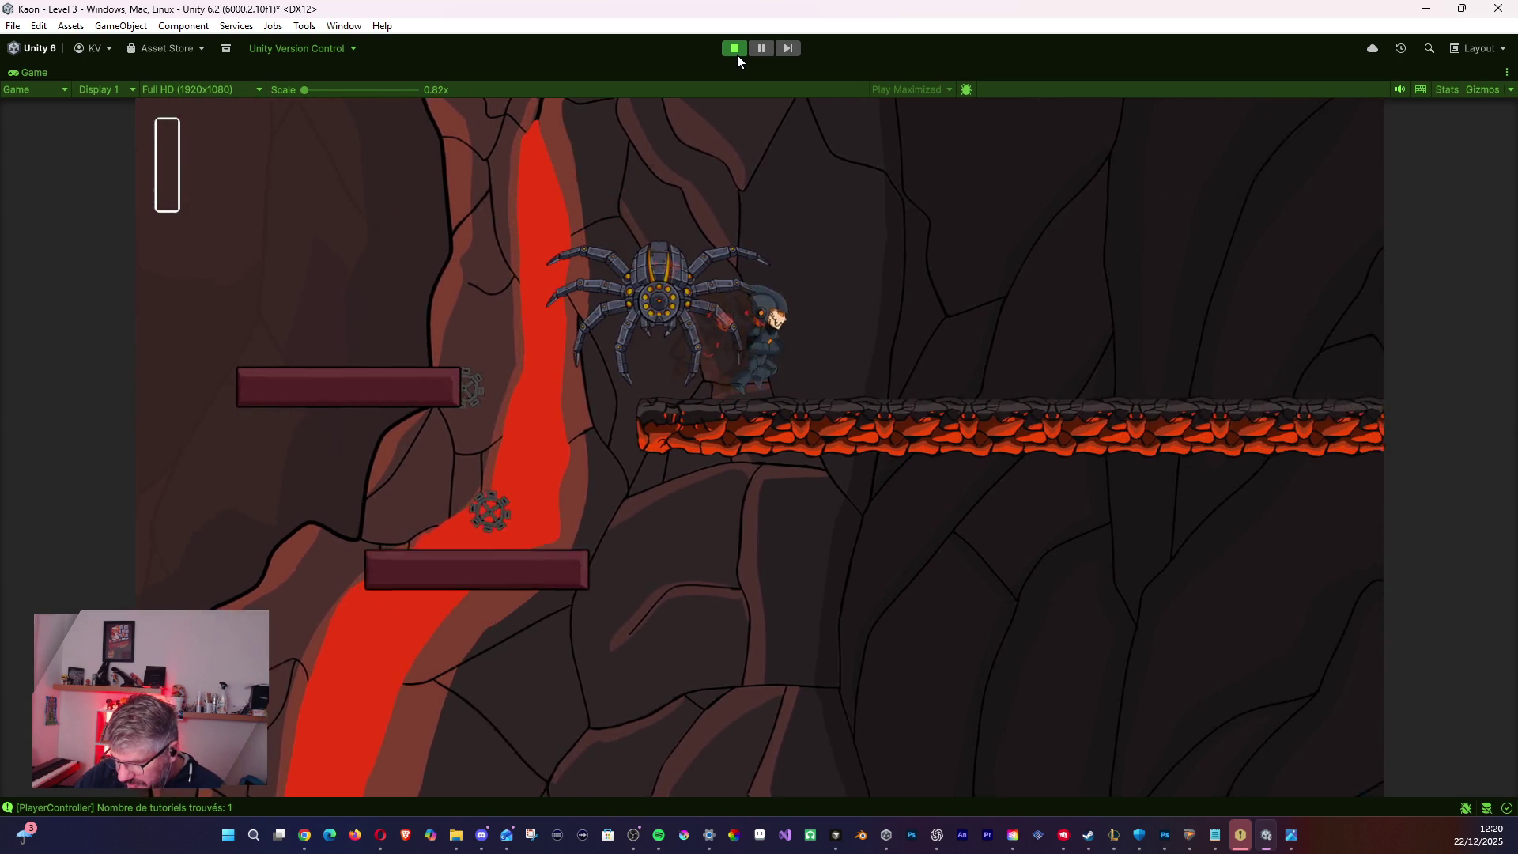
{"action": "key", "text": "shift"}
{"action": "key", "text": "space"}
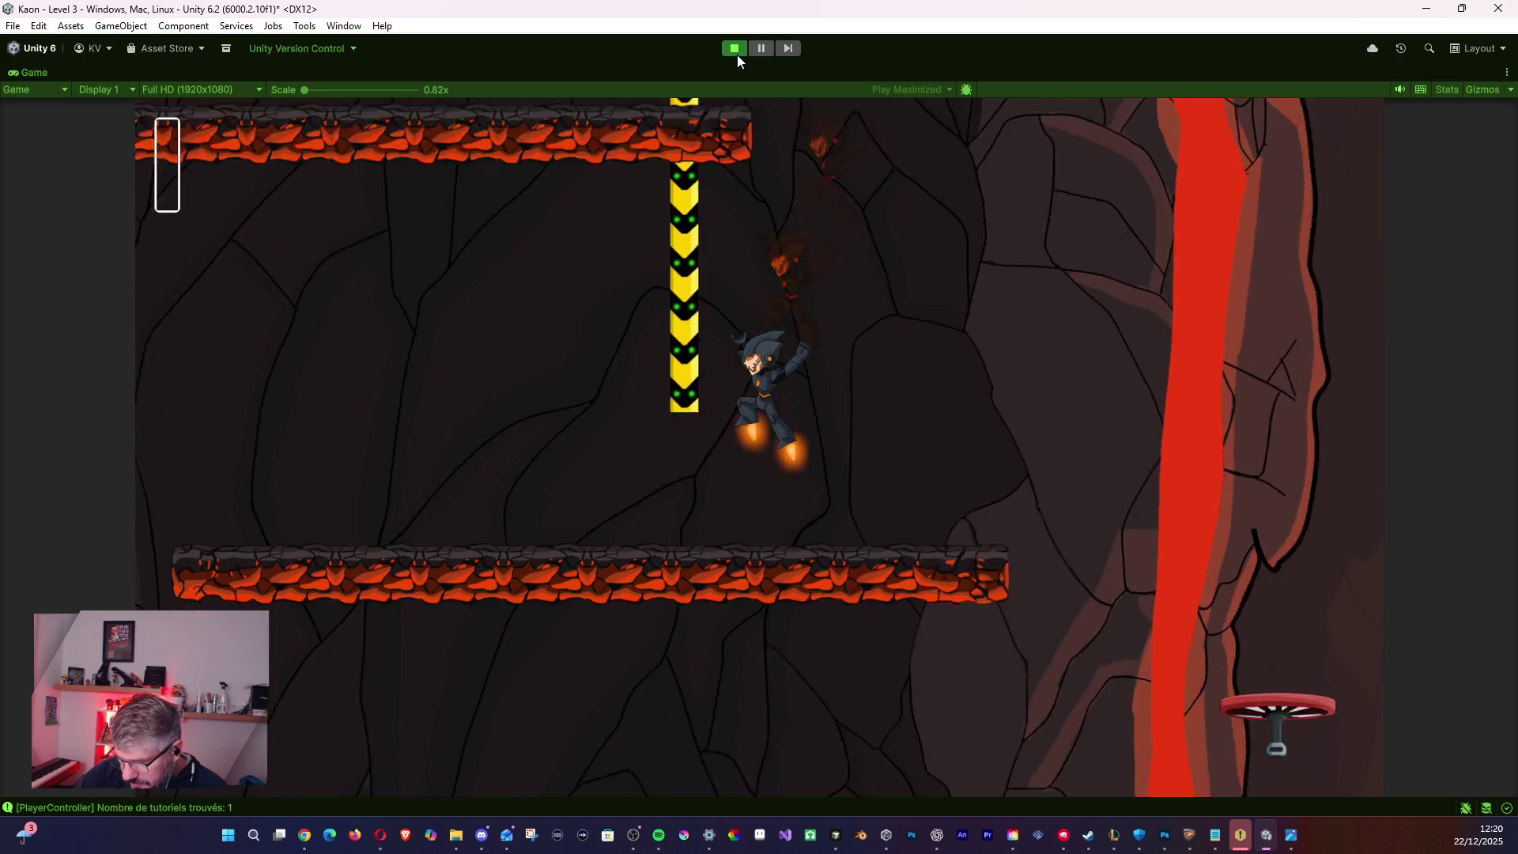
- Cross the lava via the spinning fan and maroon platform, grappling over by the yellow barrier
{"action": "key", "text": "d"}
{"action": "key", "text": "space"}
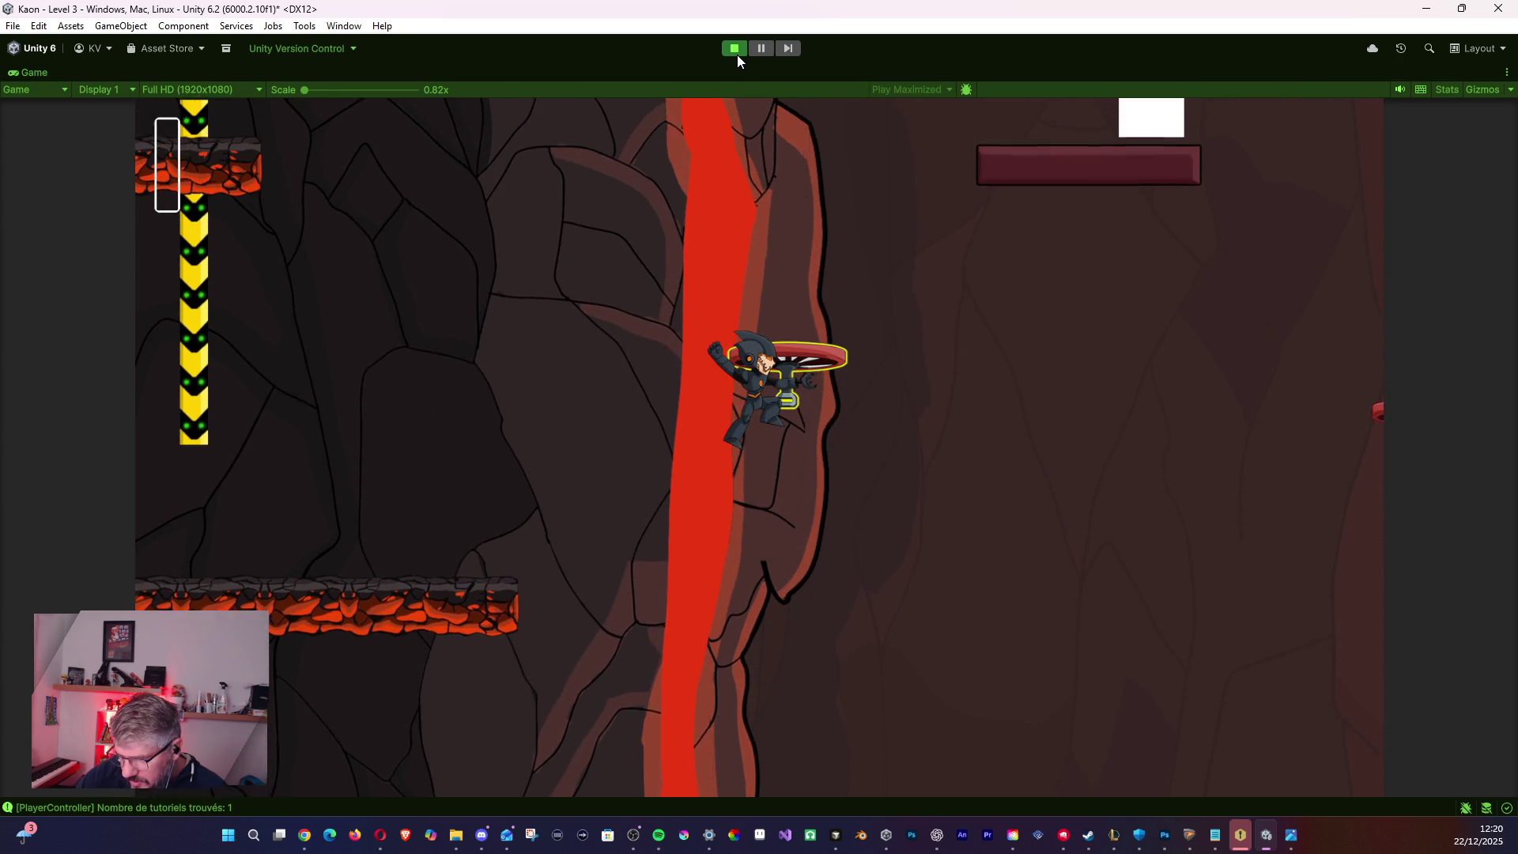
{"action": "key", "text": "d"}
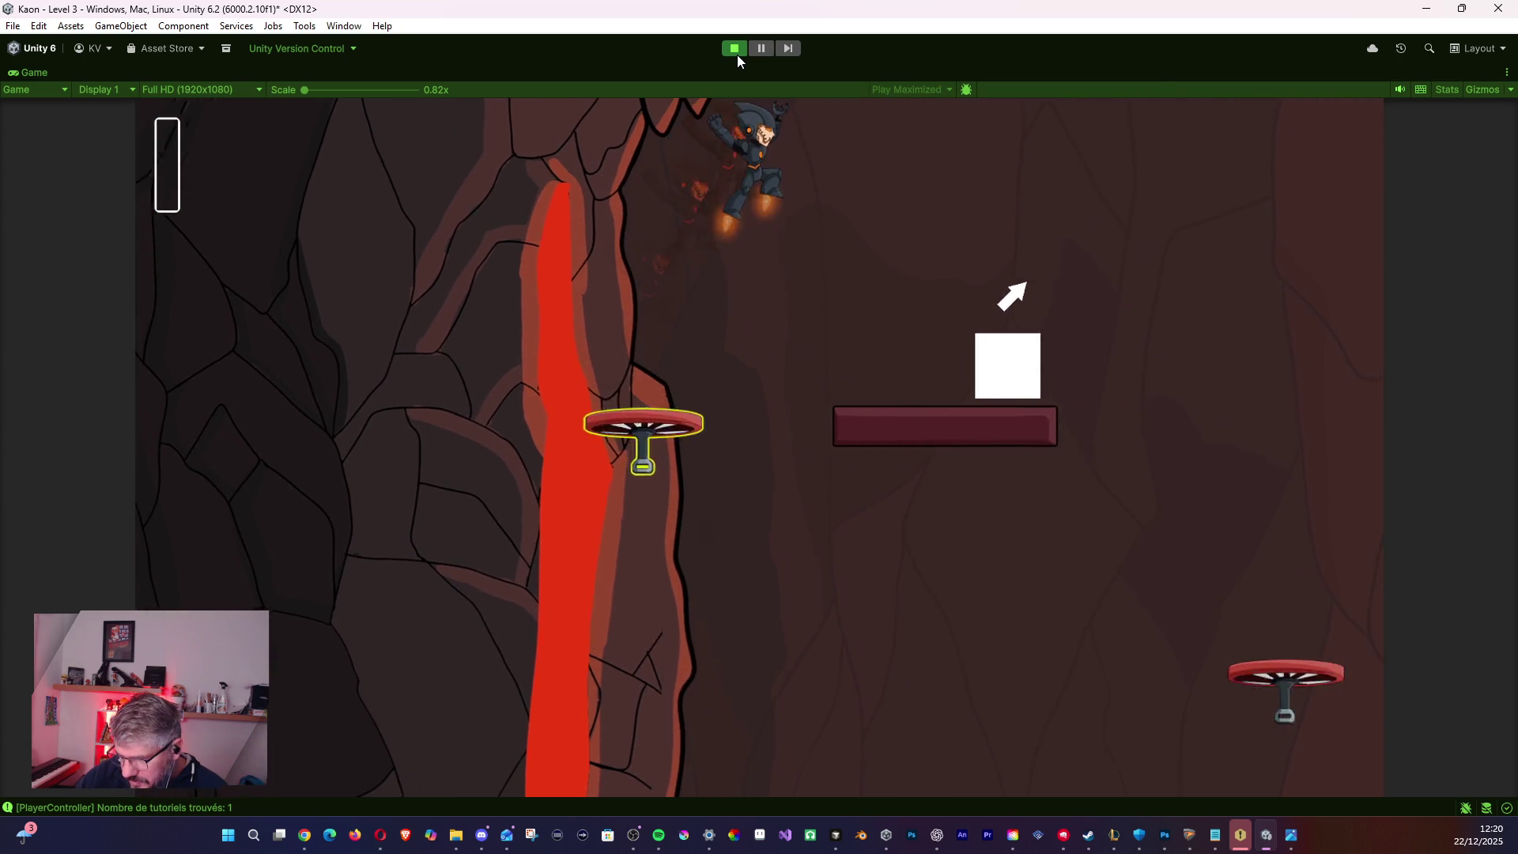
{"action": "key", "text": "d"}
{"action": "key", "text": "space"}
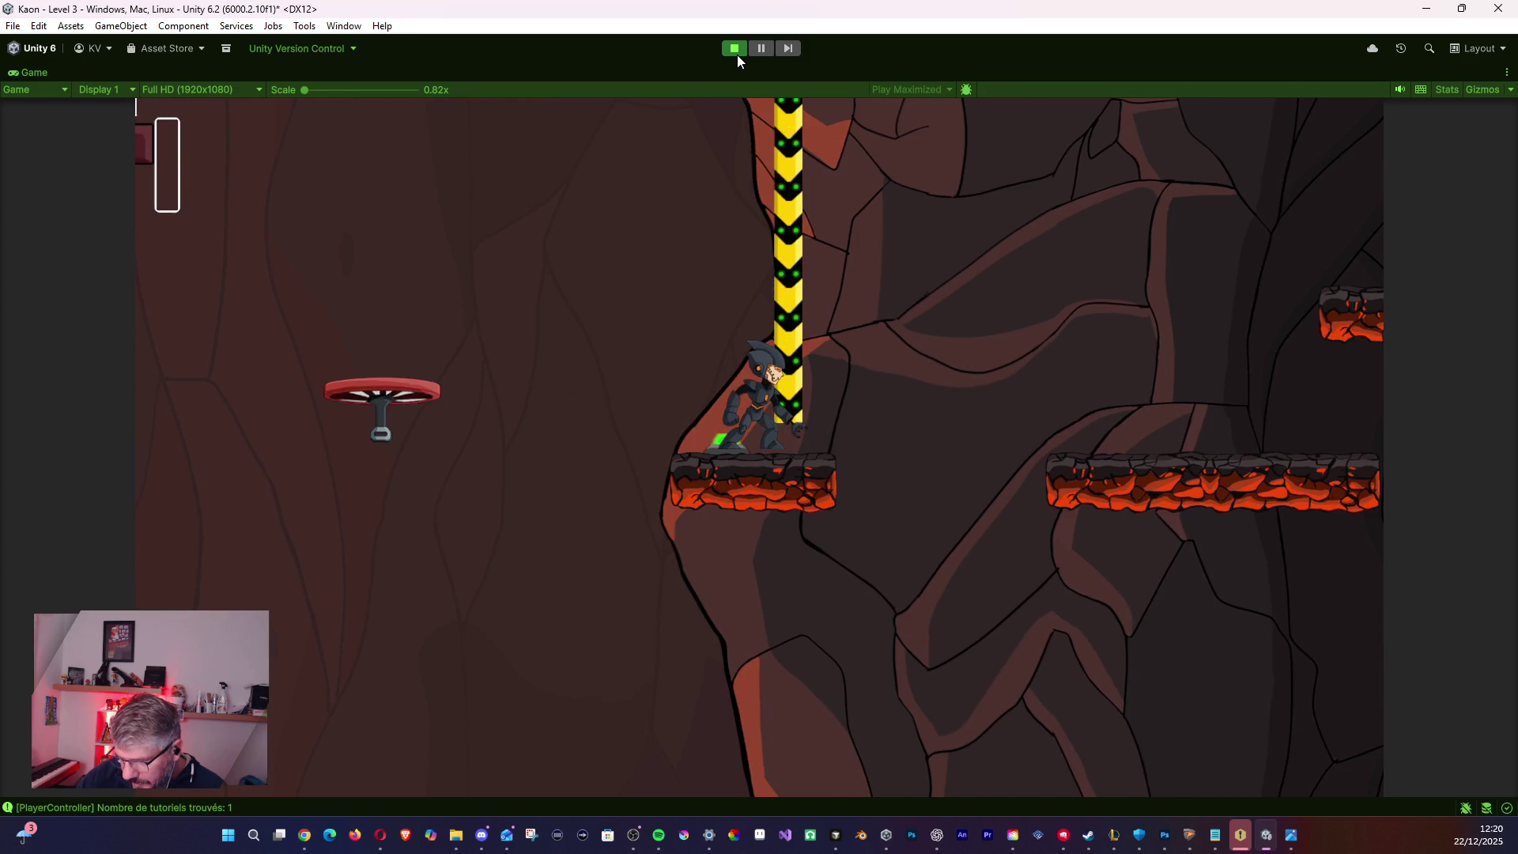
{"action": "key", "text": "e"}
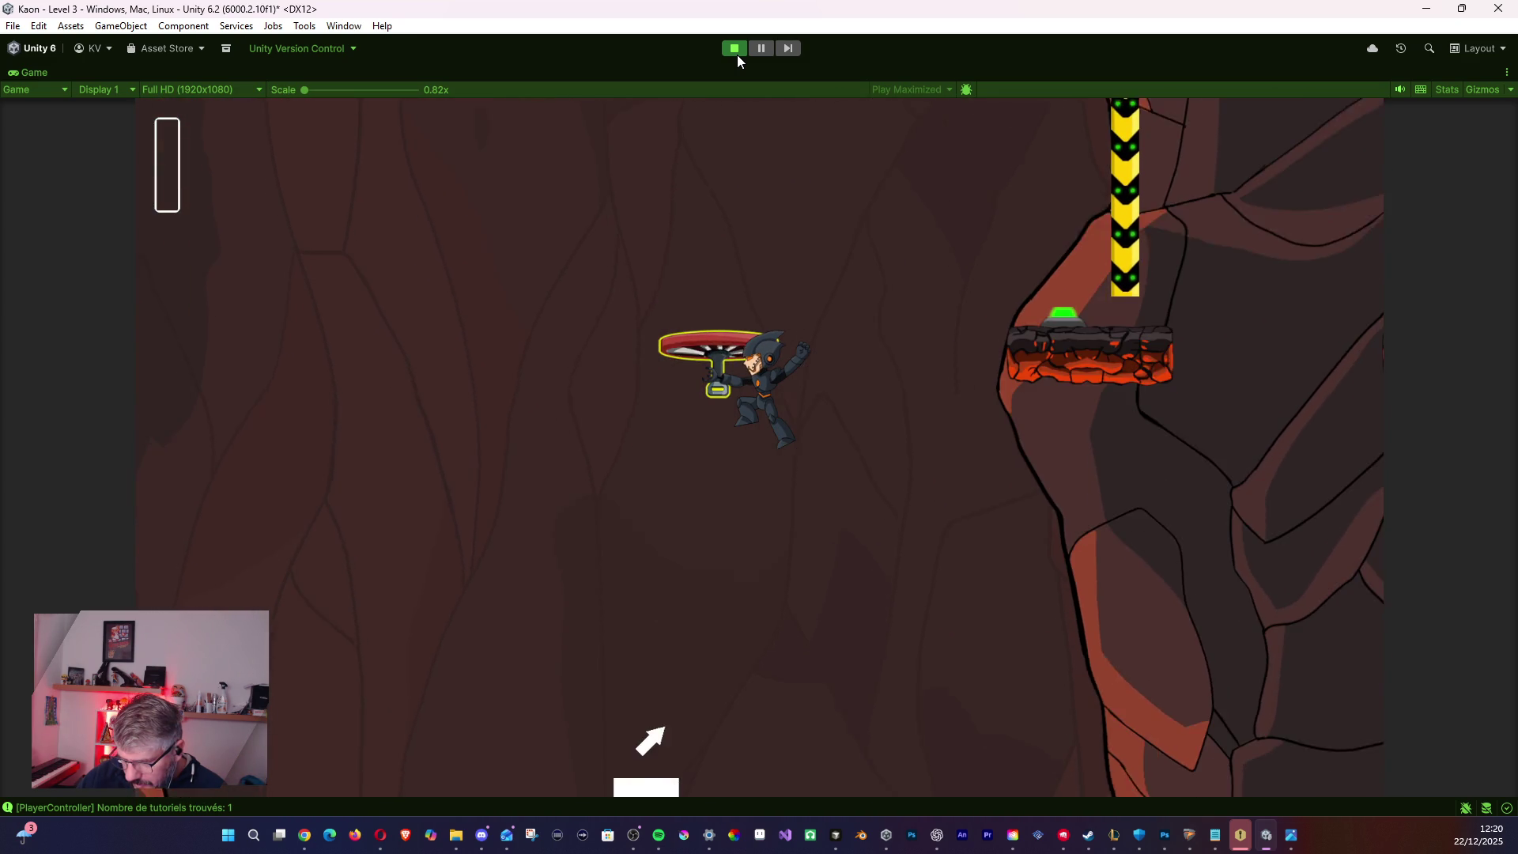
{"action": "key", "text": "space"}
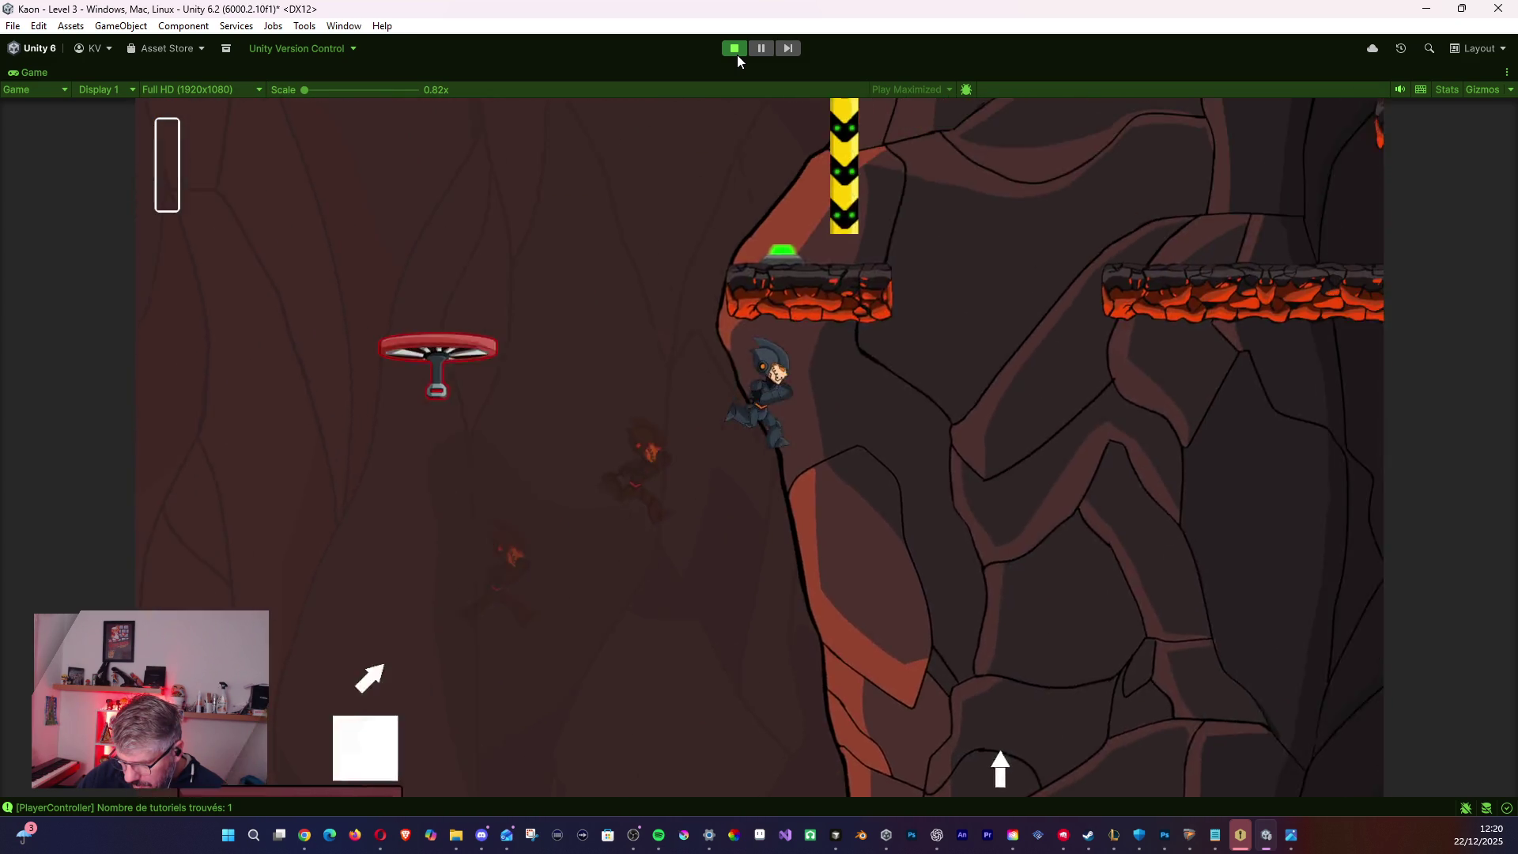
{"action": "key", "text": "space"}
{"action": "key", "text": "a"}
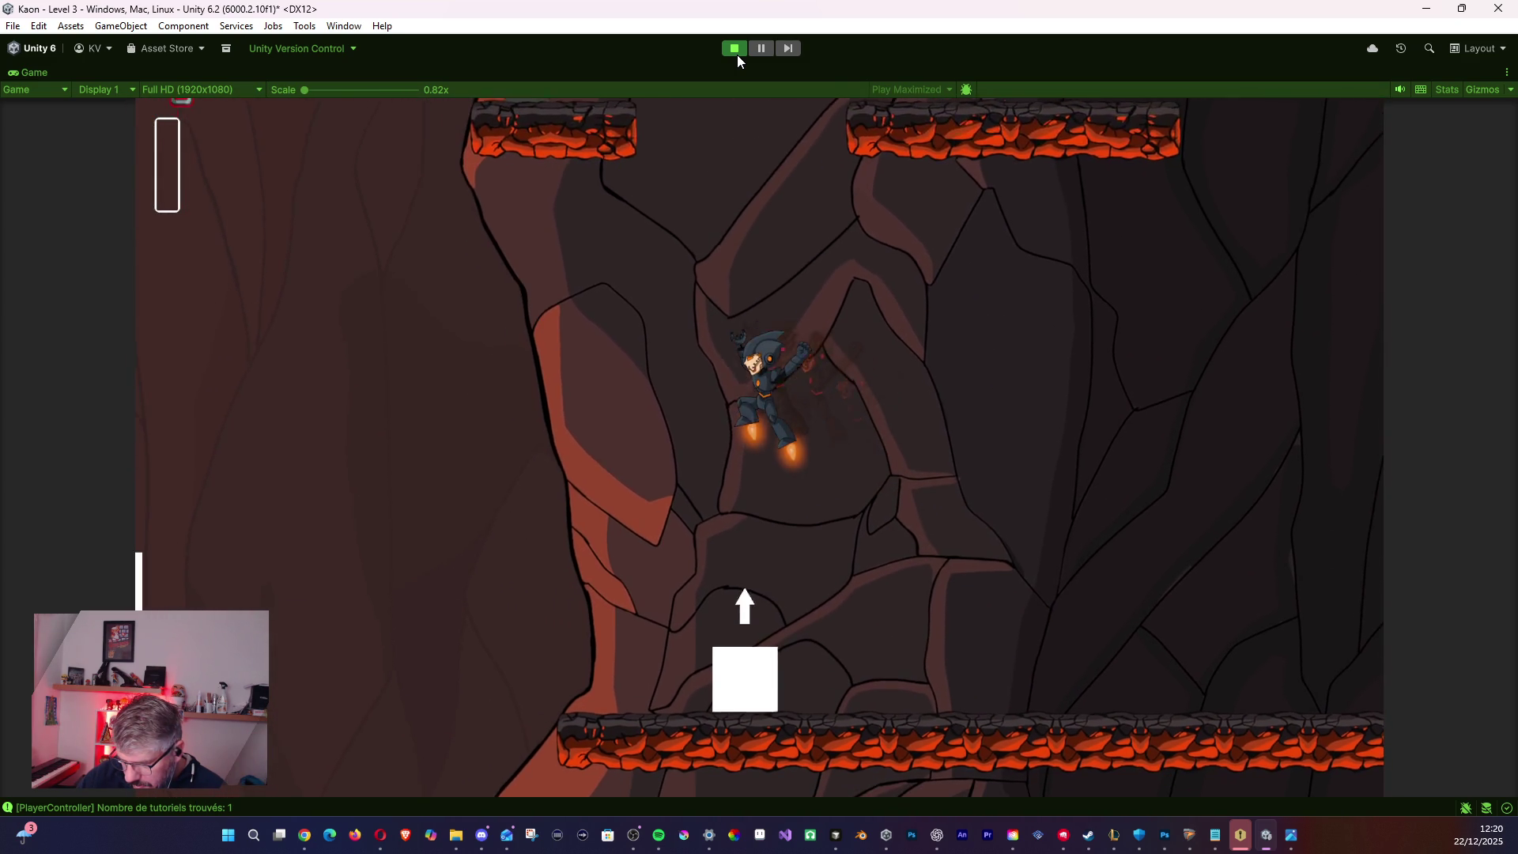
- Jetpack and dash between the upper platforms, working left and right
{"action": "key", "text": "d"}
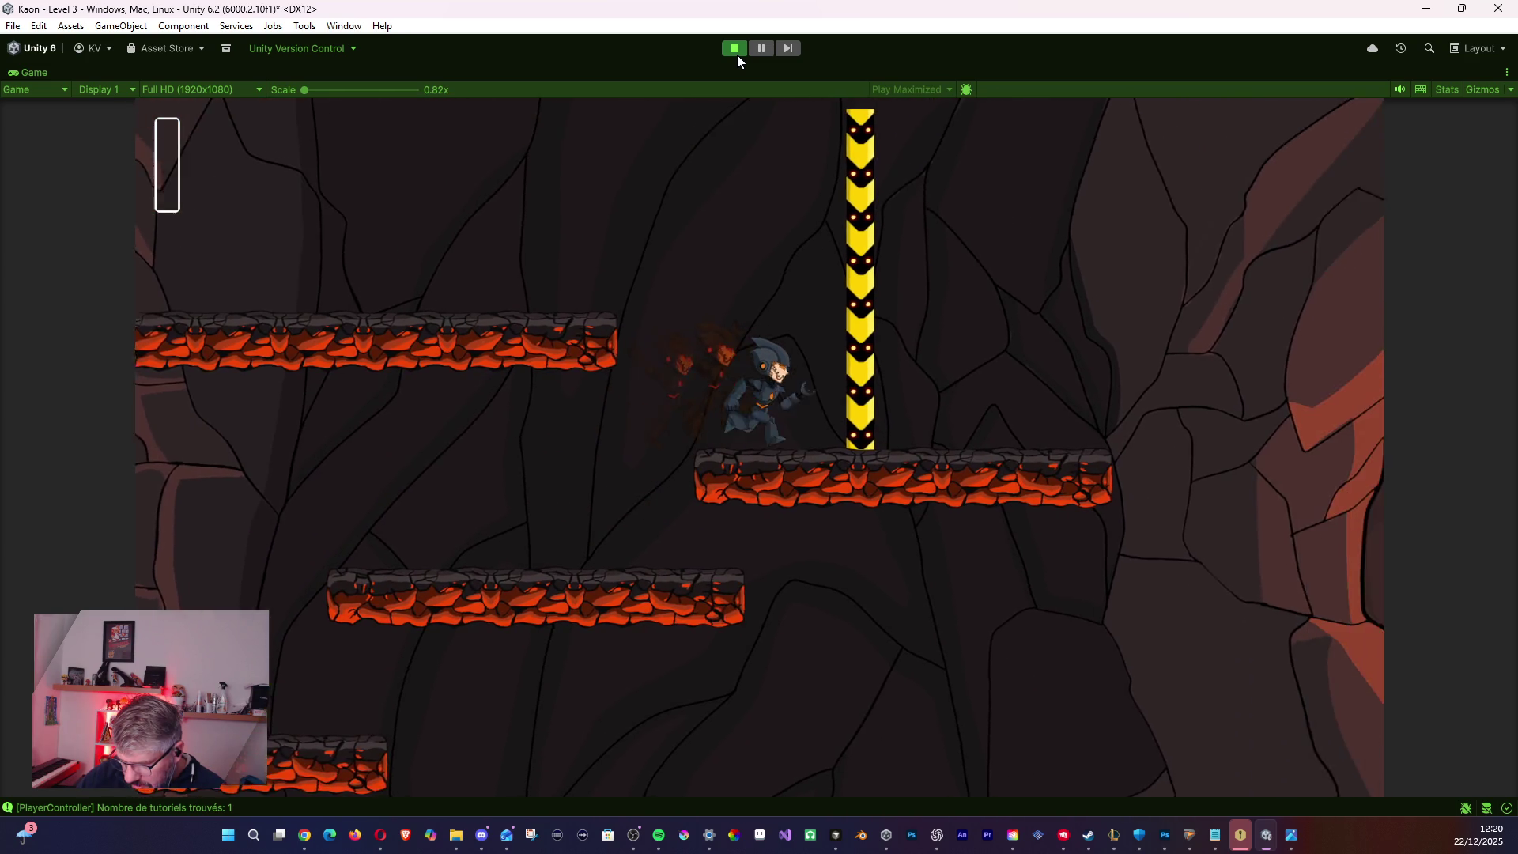
{"action": "key", "text": "a"}
{"action": "key", "text": "d"}
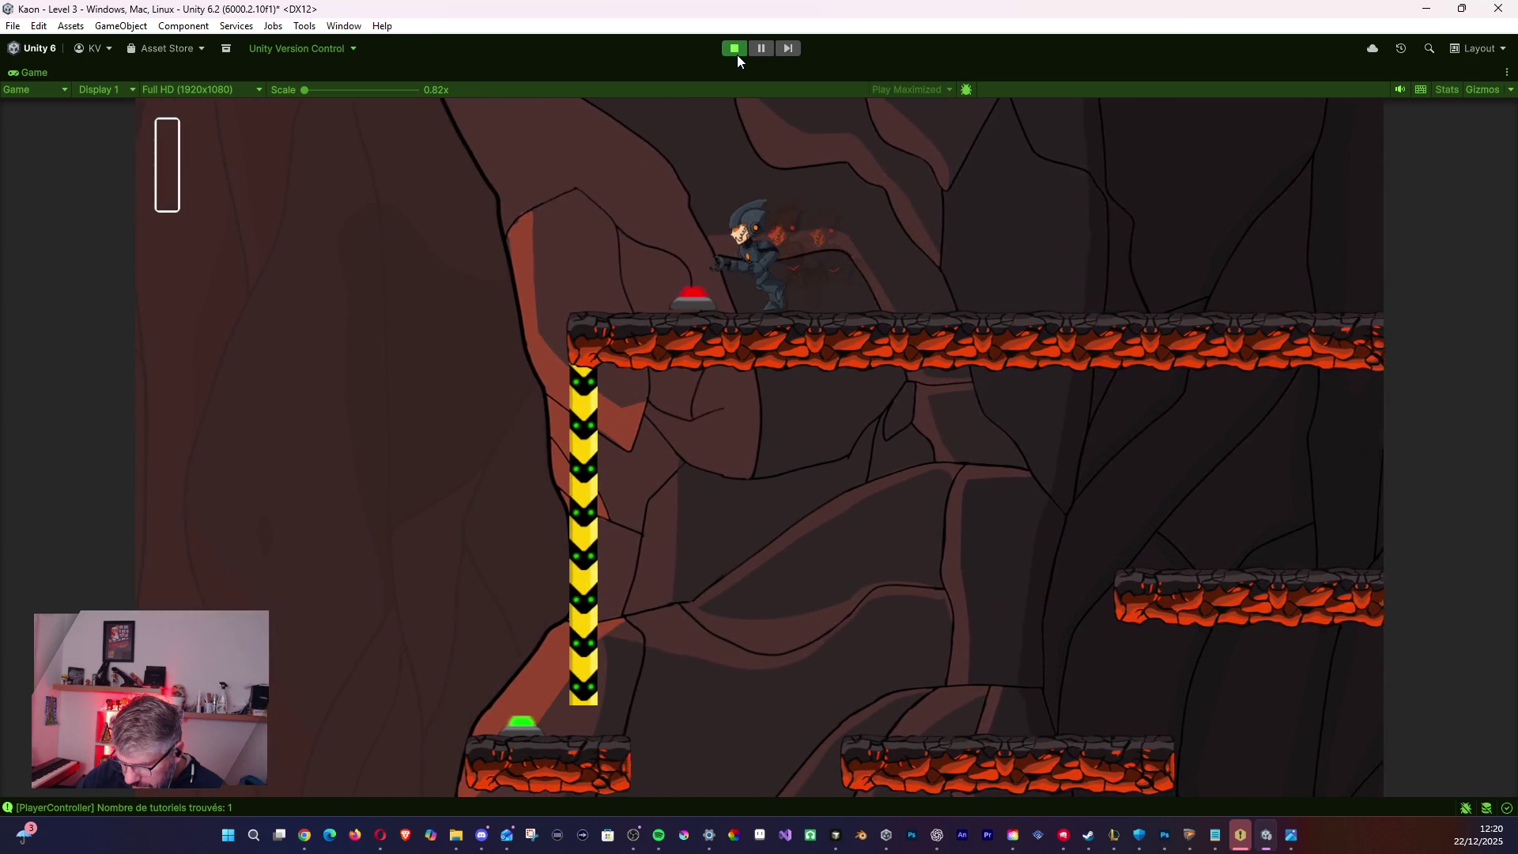
{"action": "key", "text": "space"}
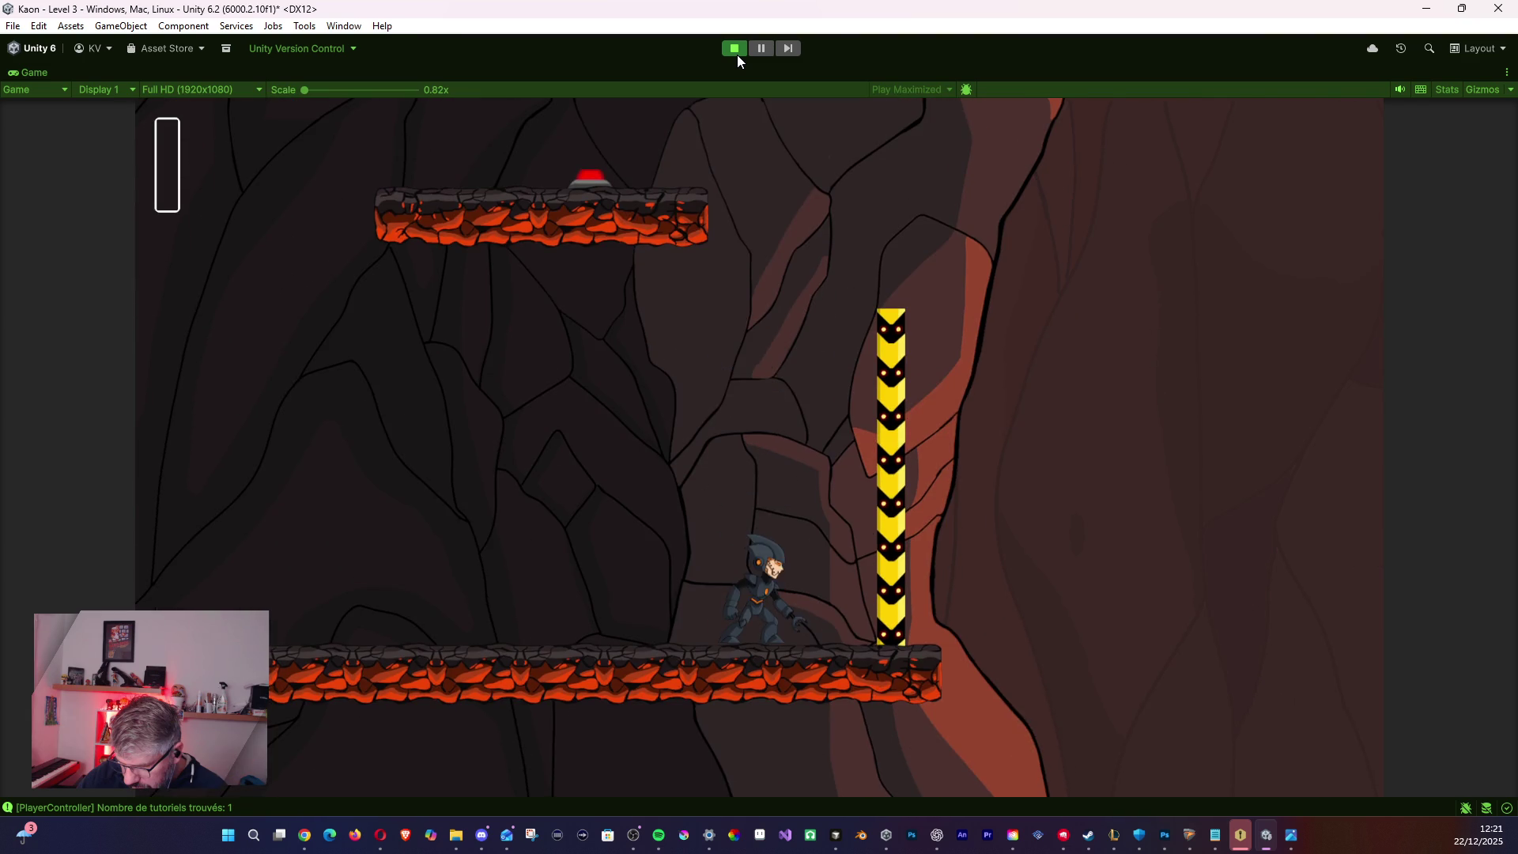
{"action": "key", "text": "a"}
{"action": "key", "text": "space"}
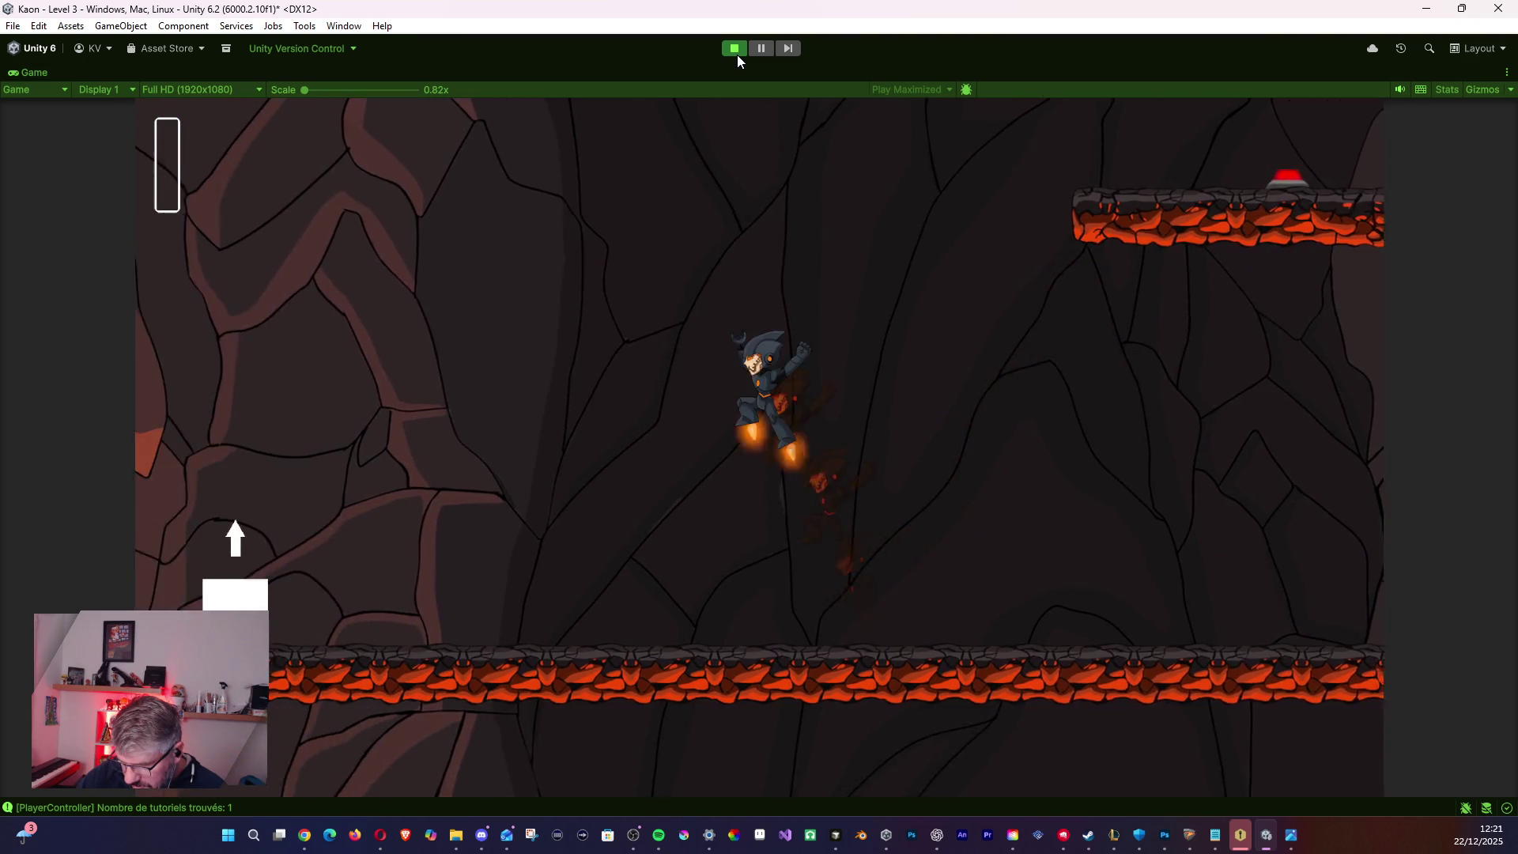
{"action": "key", "text": "a"}
{"action": "key", "text": "space"}
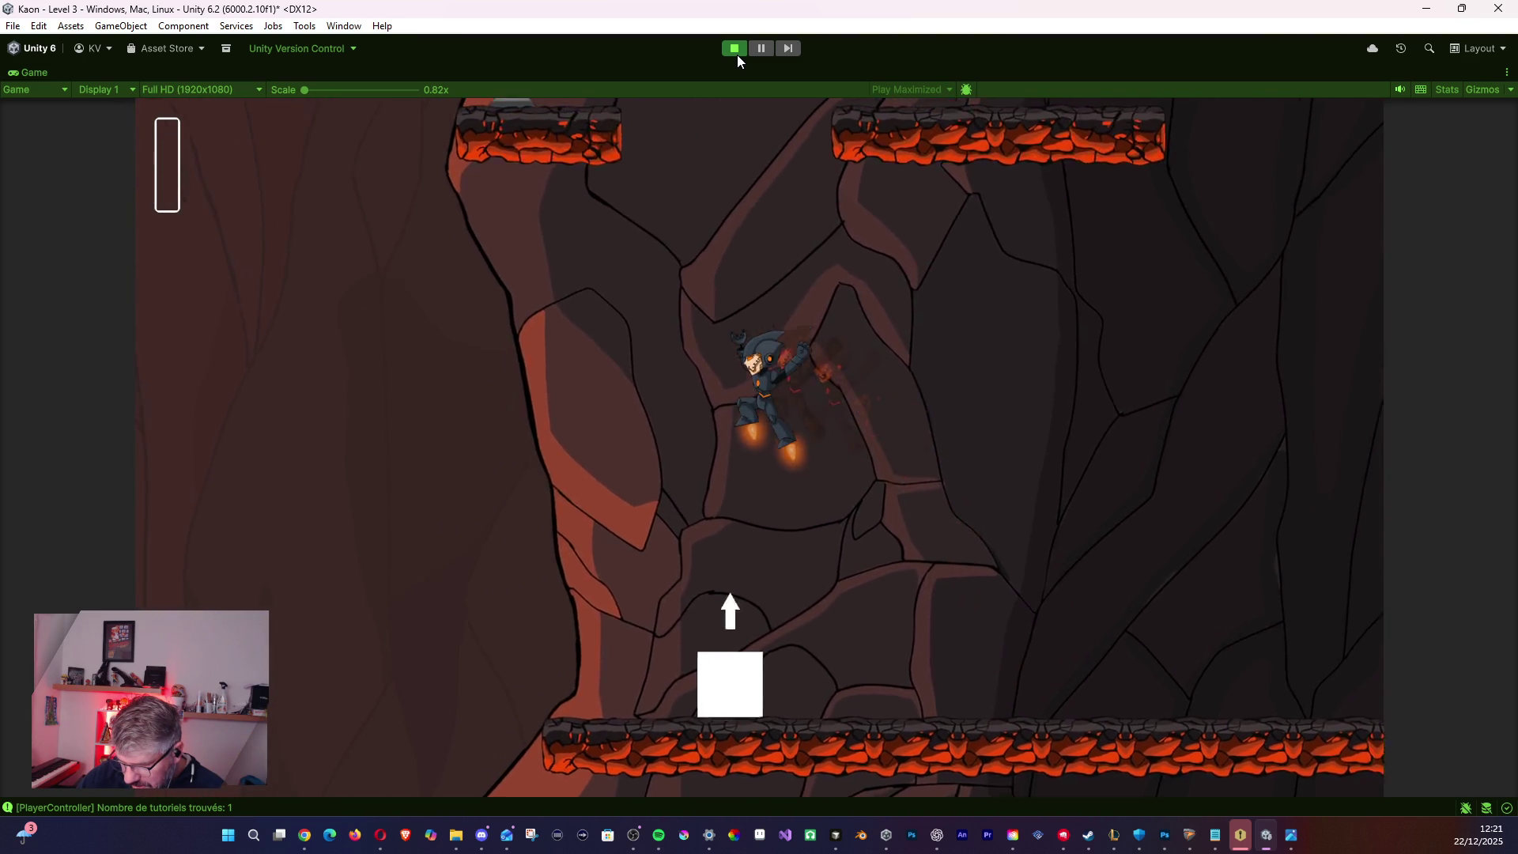
{"action": "key", "text": "d"}
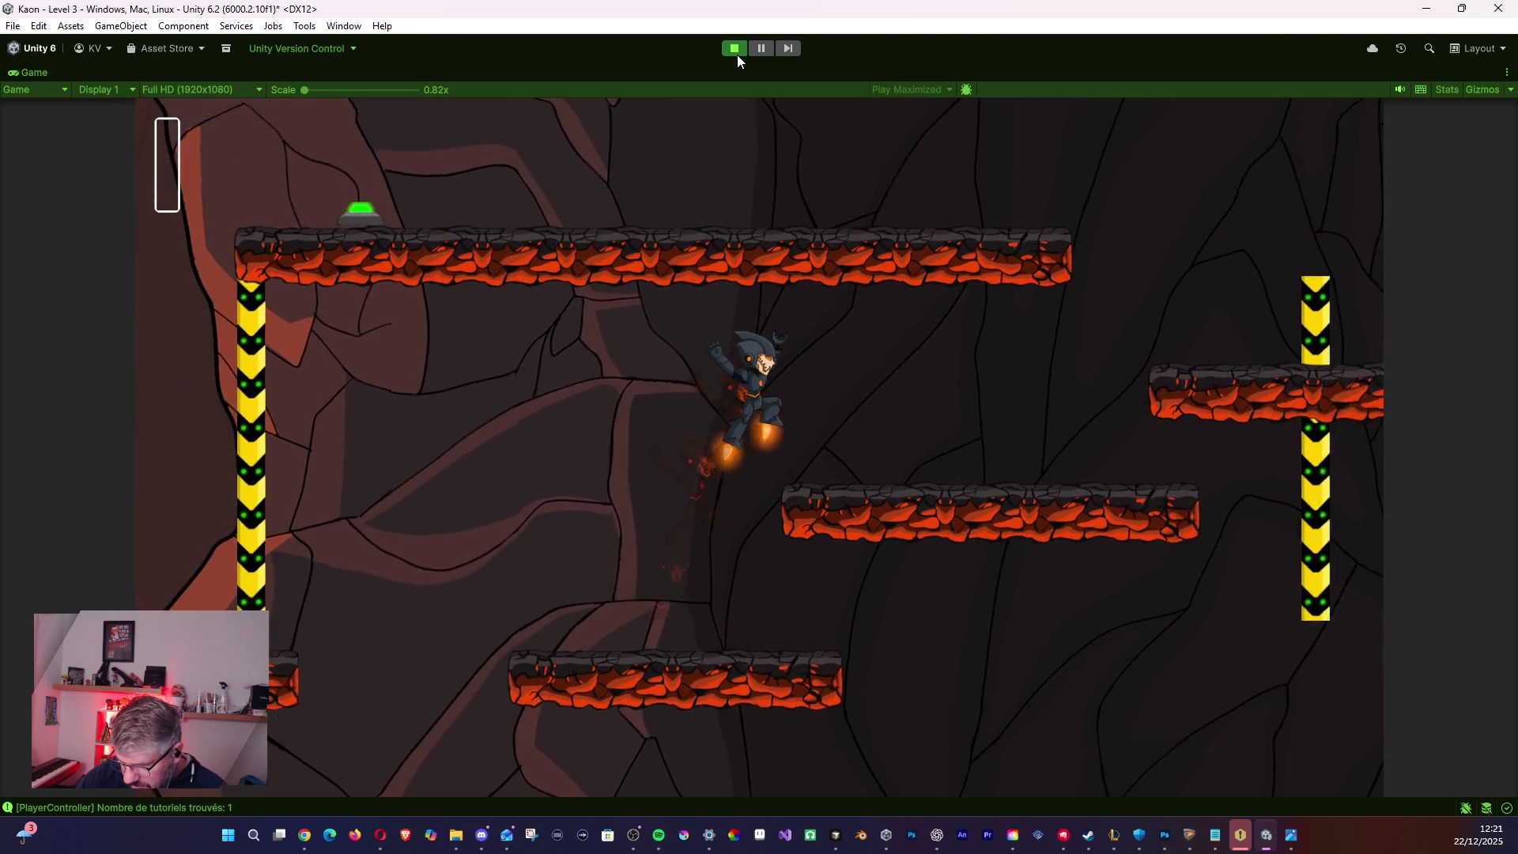
{"action": "key", "text": "shift"}
{"action": "key", "text": "space"}
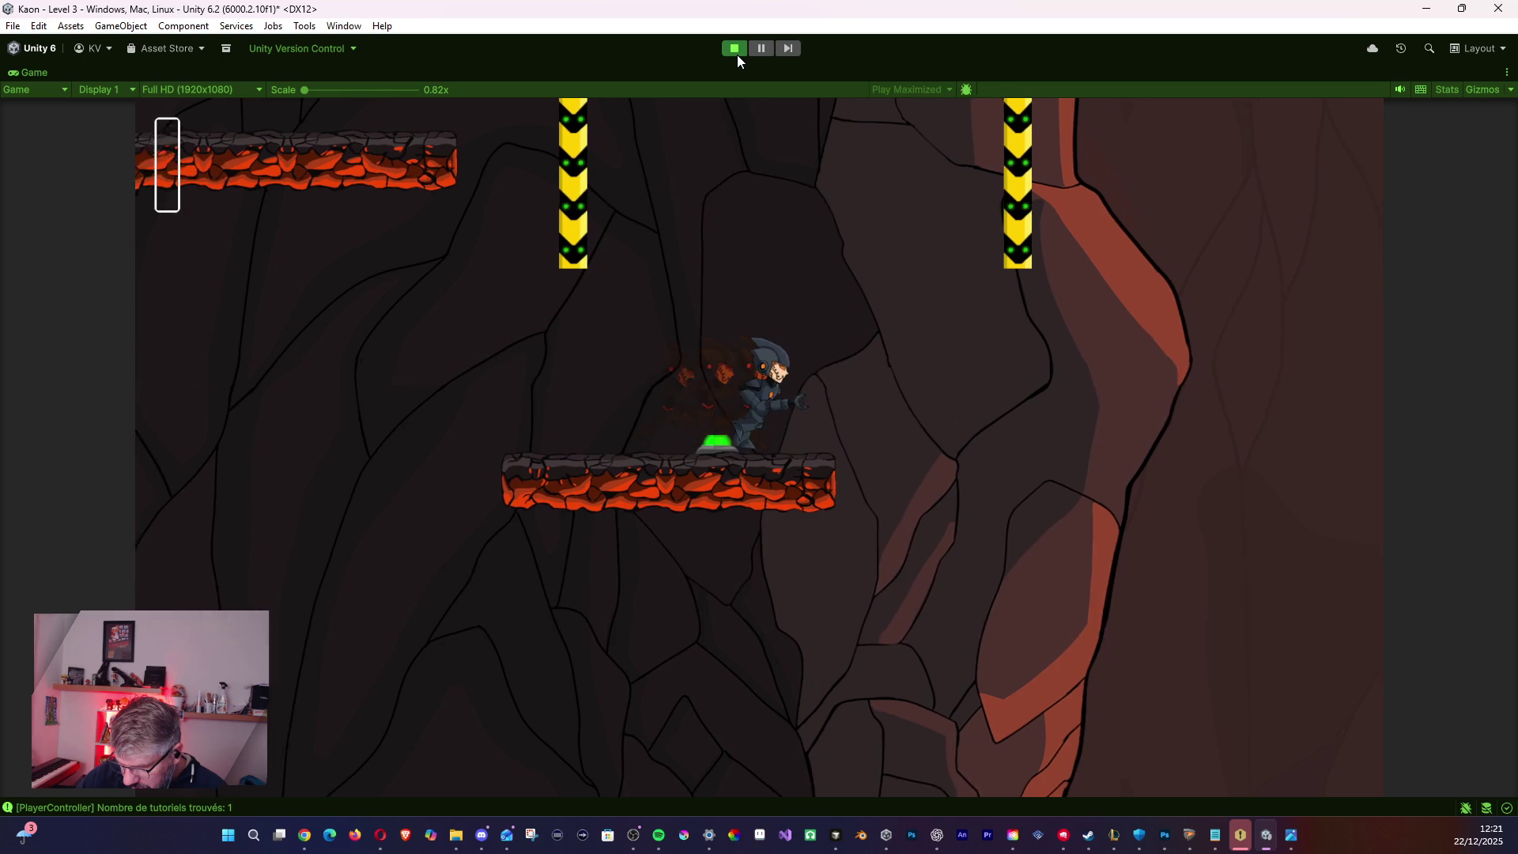
- Reach the green button, jetpack up from its platform, then drop to the lower floor
{"action": "key", "text": "space"}
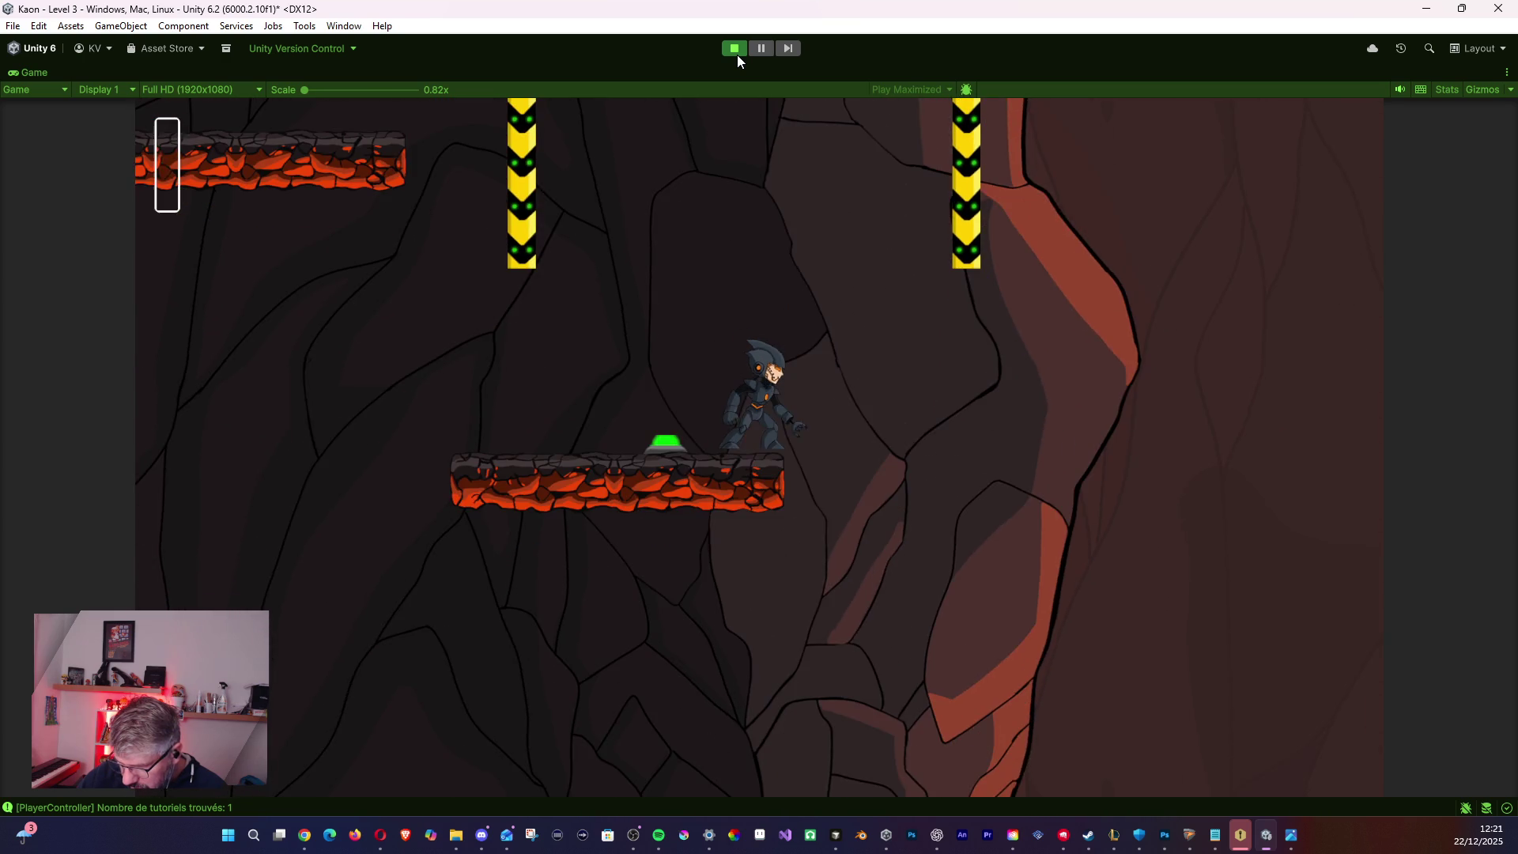
{"action": "key", "text": "a"}
{"action": "key", "text": "space"}
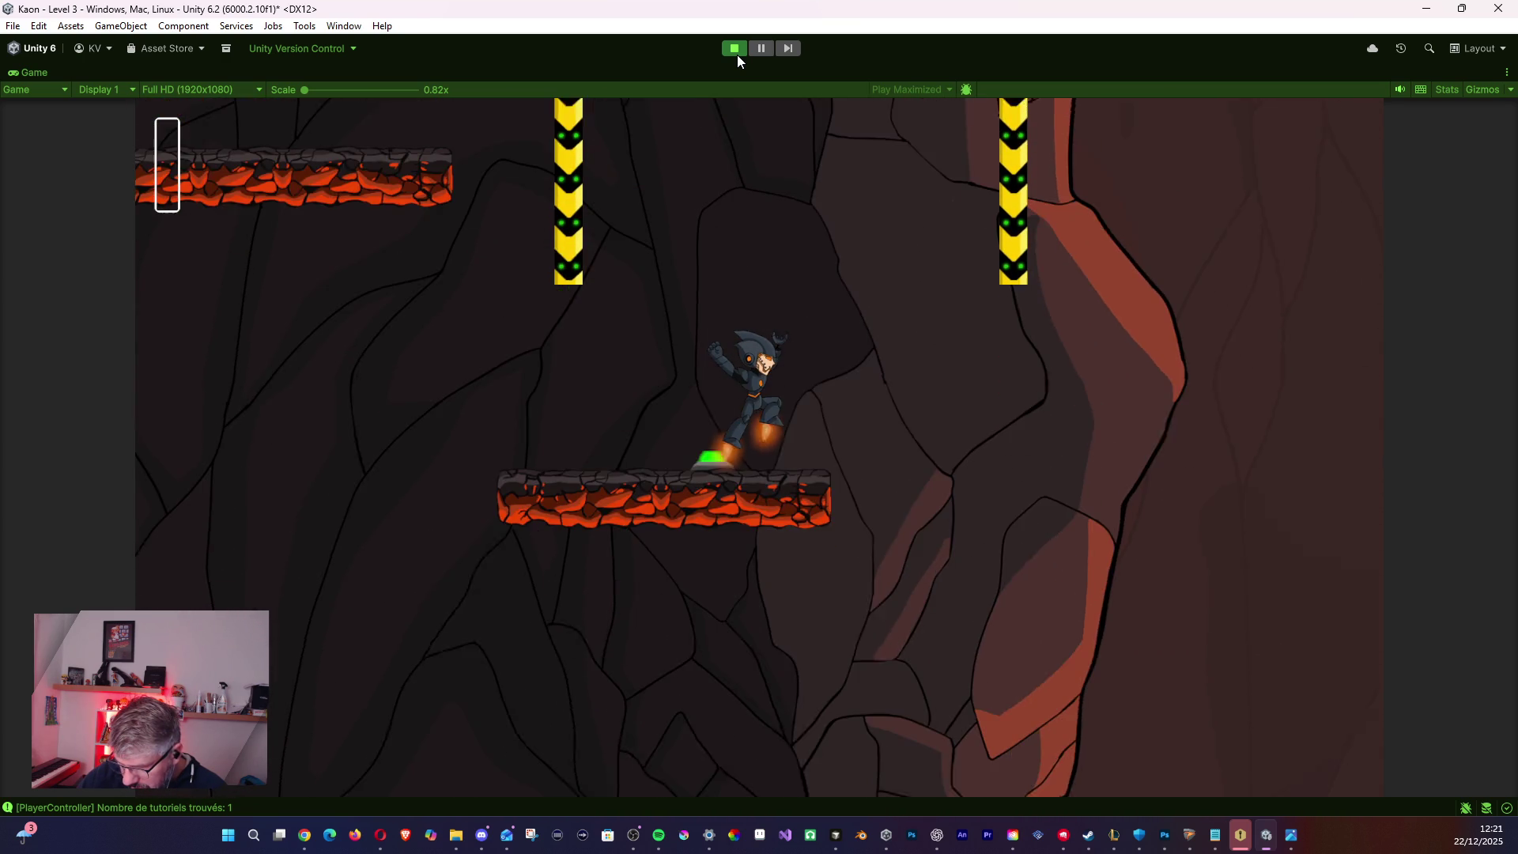
{"action": "key", "text": "space"}
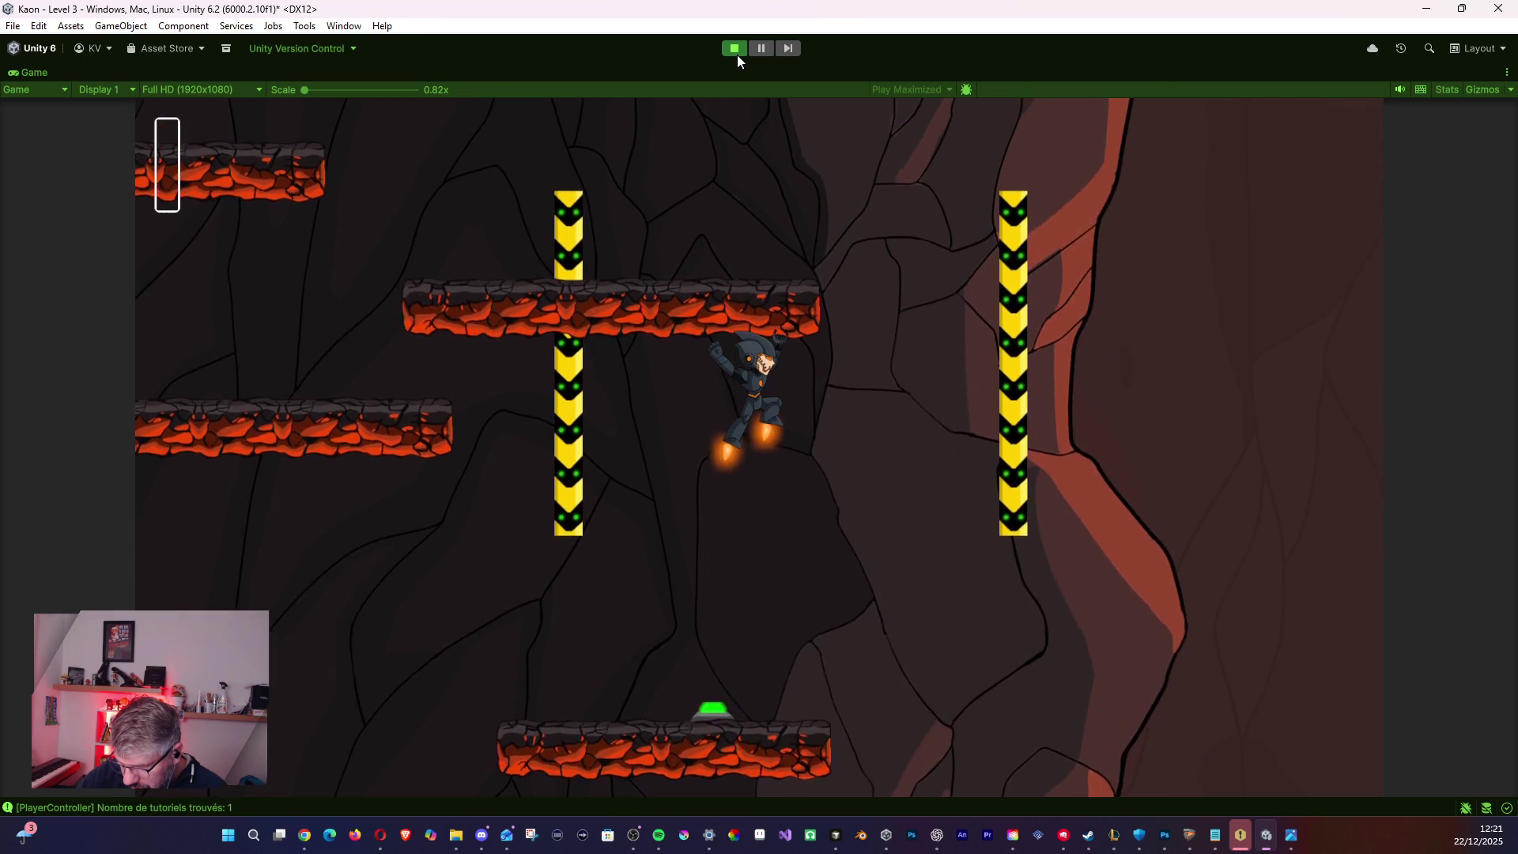
{"action": "key", "text": "d"}
{"action": "key", "text": "a"}
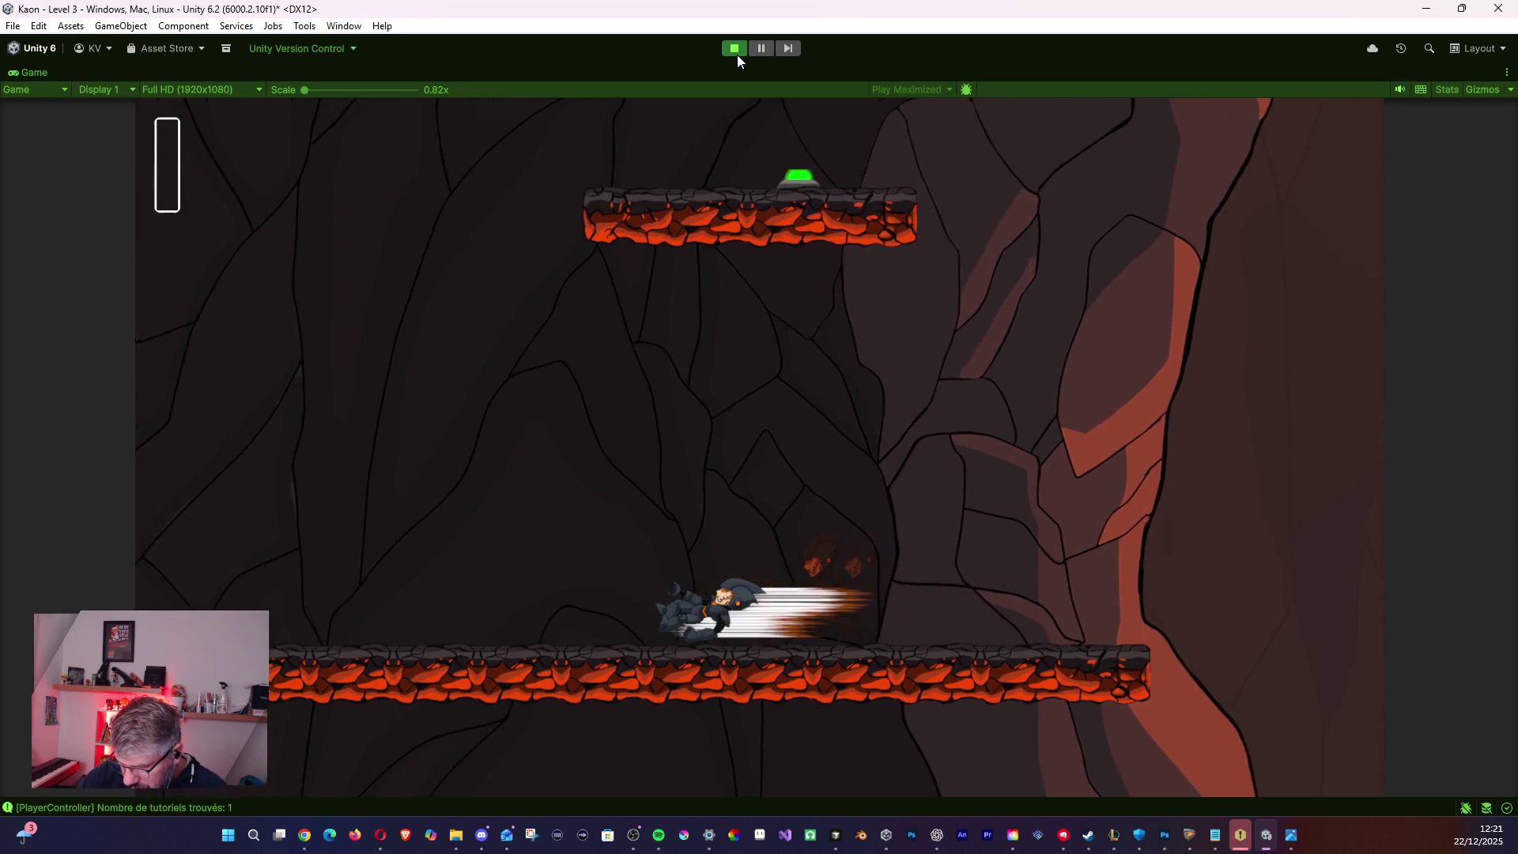
{"action": "key", "text": "space"}
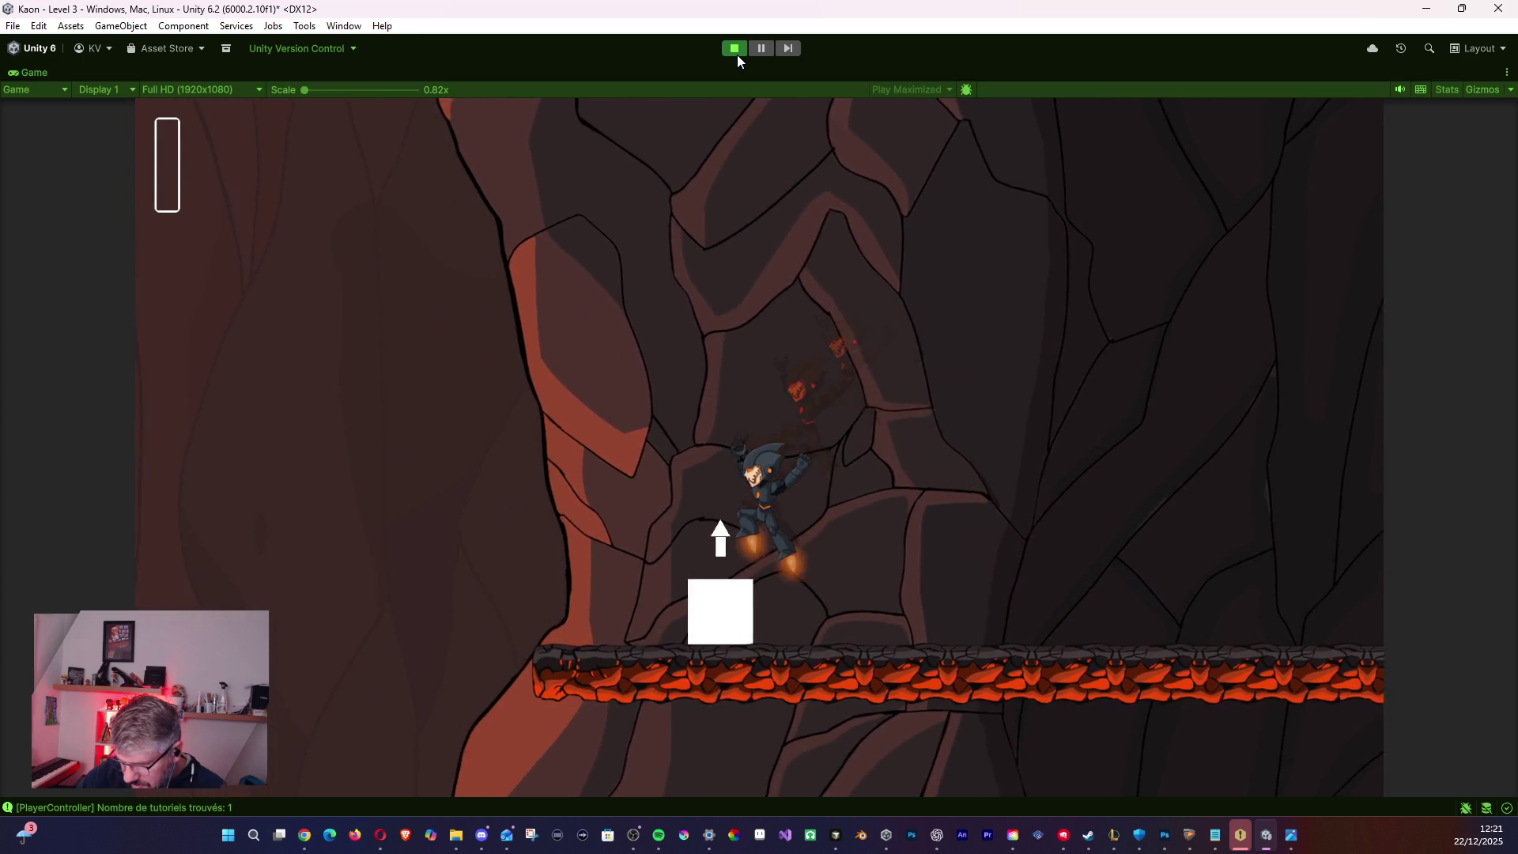
- Hop right across the lower platforms with jetpack and dashes, then pause the game
{"action": "key", "text": "d"}
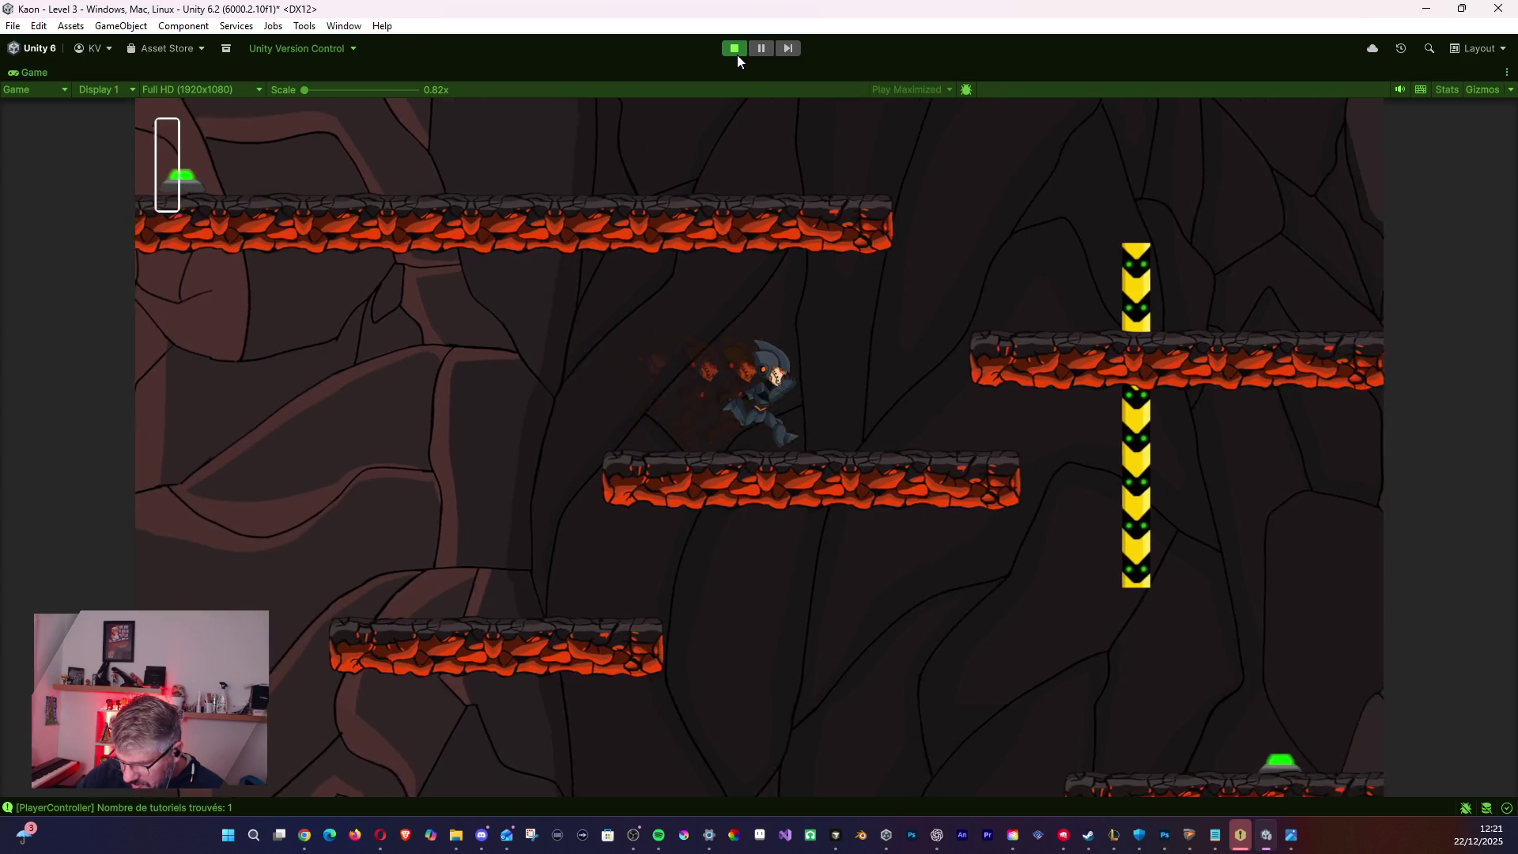
{"action": "key", "text": "space"}
{"action": "key", "text": "d"}
{"action": "key", "text": "space"}
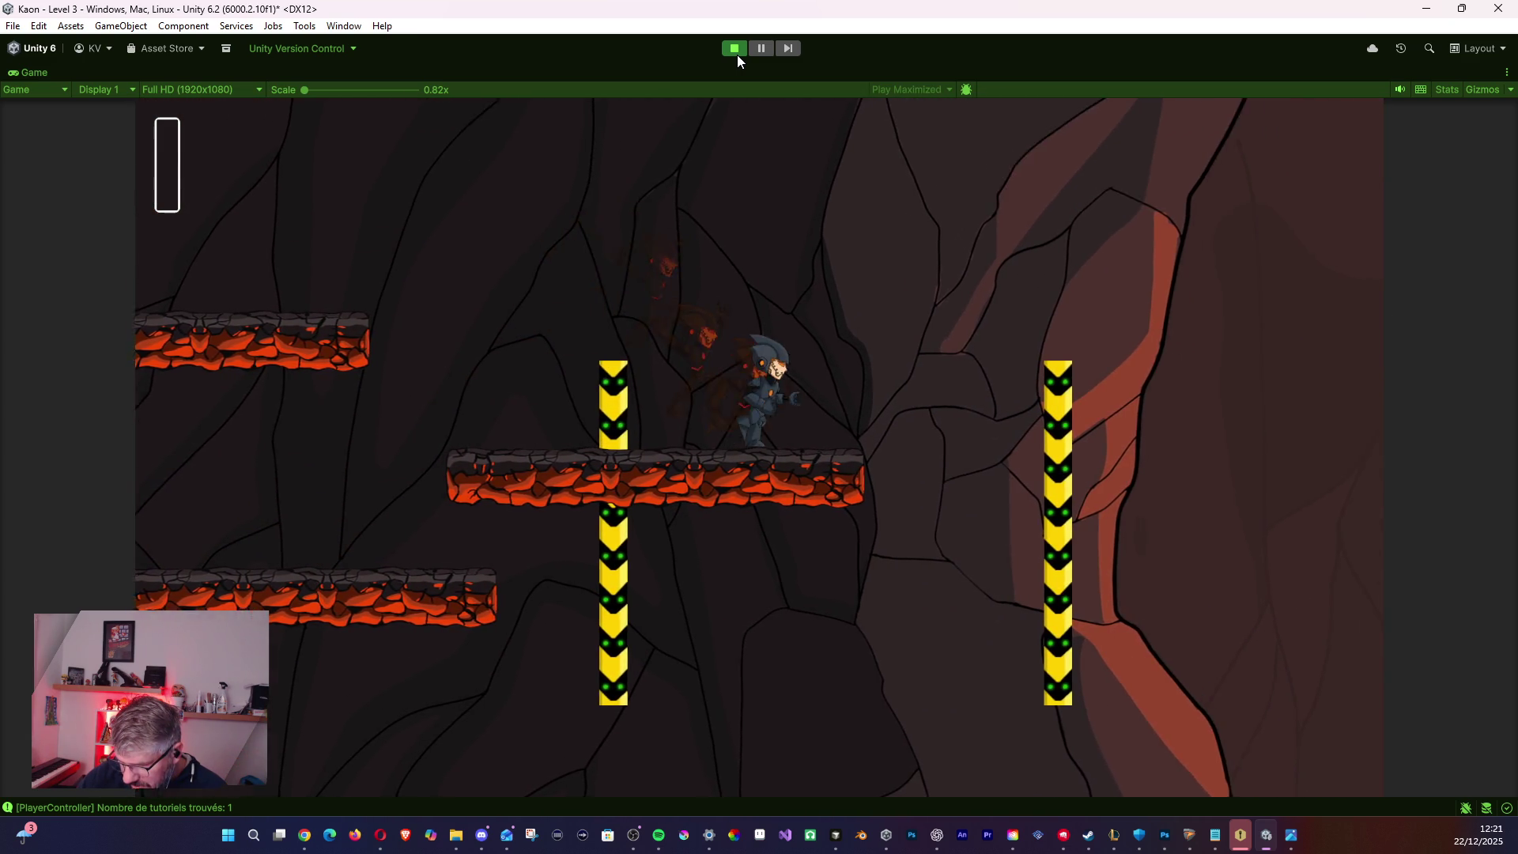
{"action": "key", "text": "a"}
{"action": "key", "text": "space"}
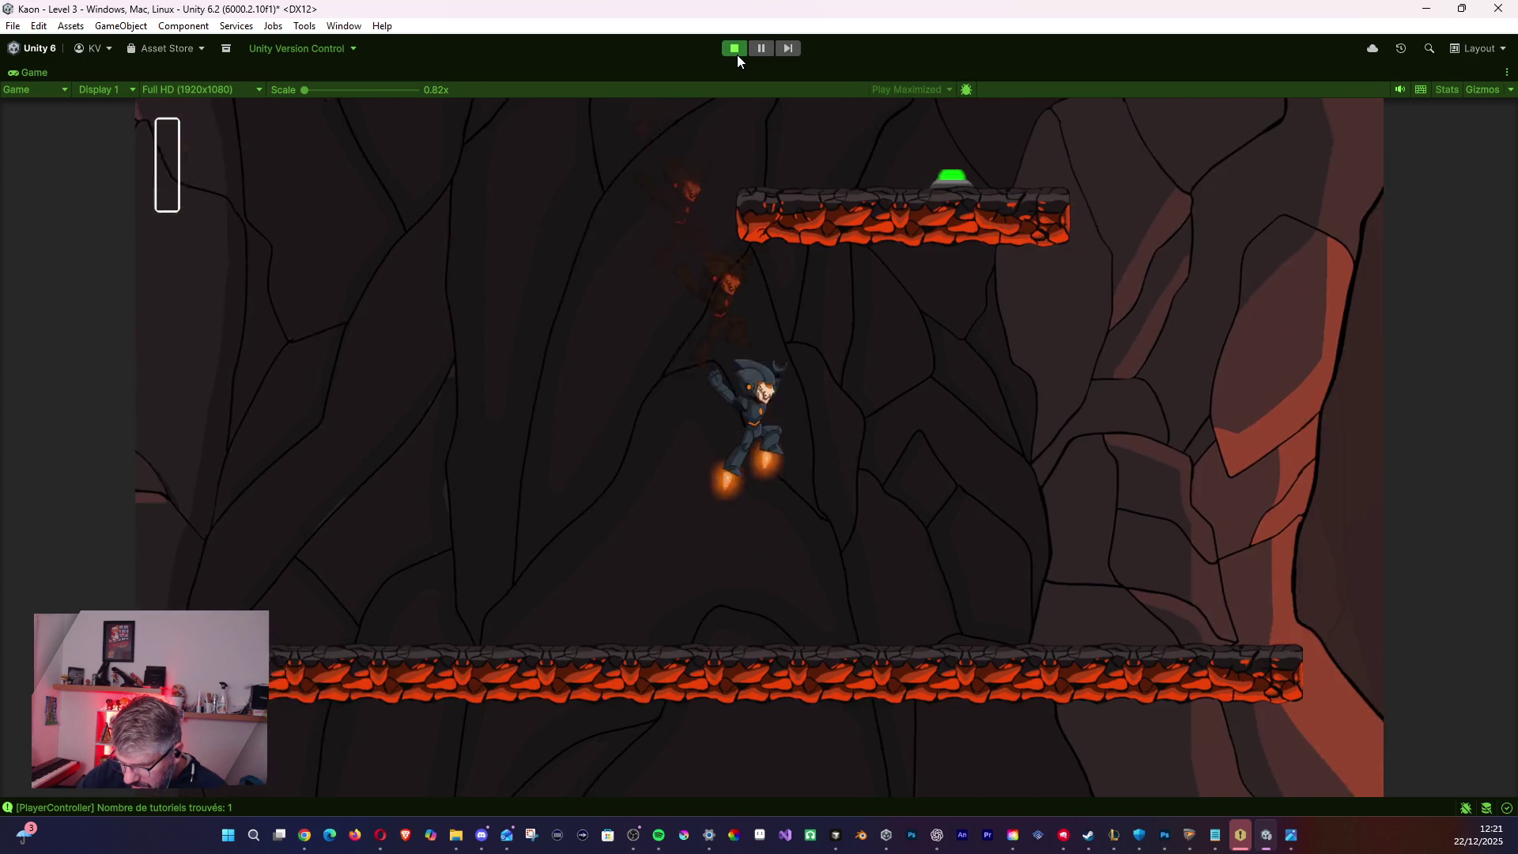
{"action": "key", "text": "d"}
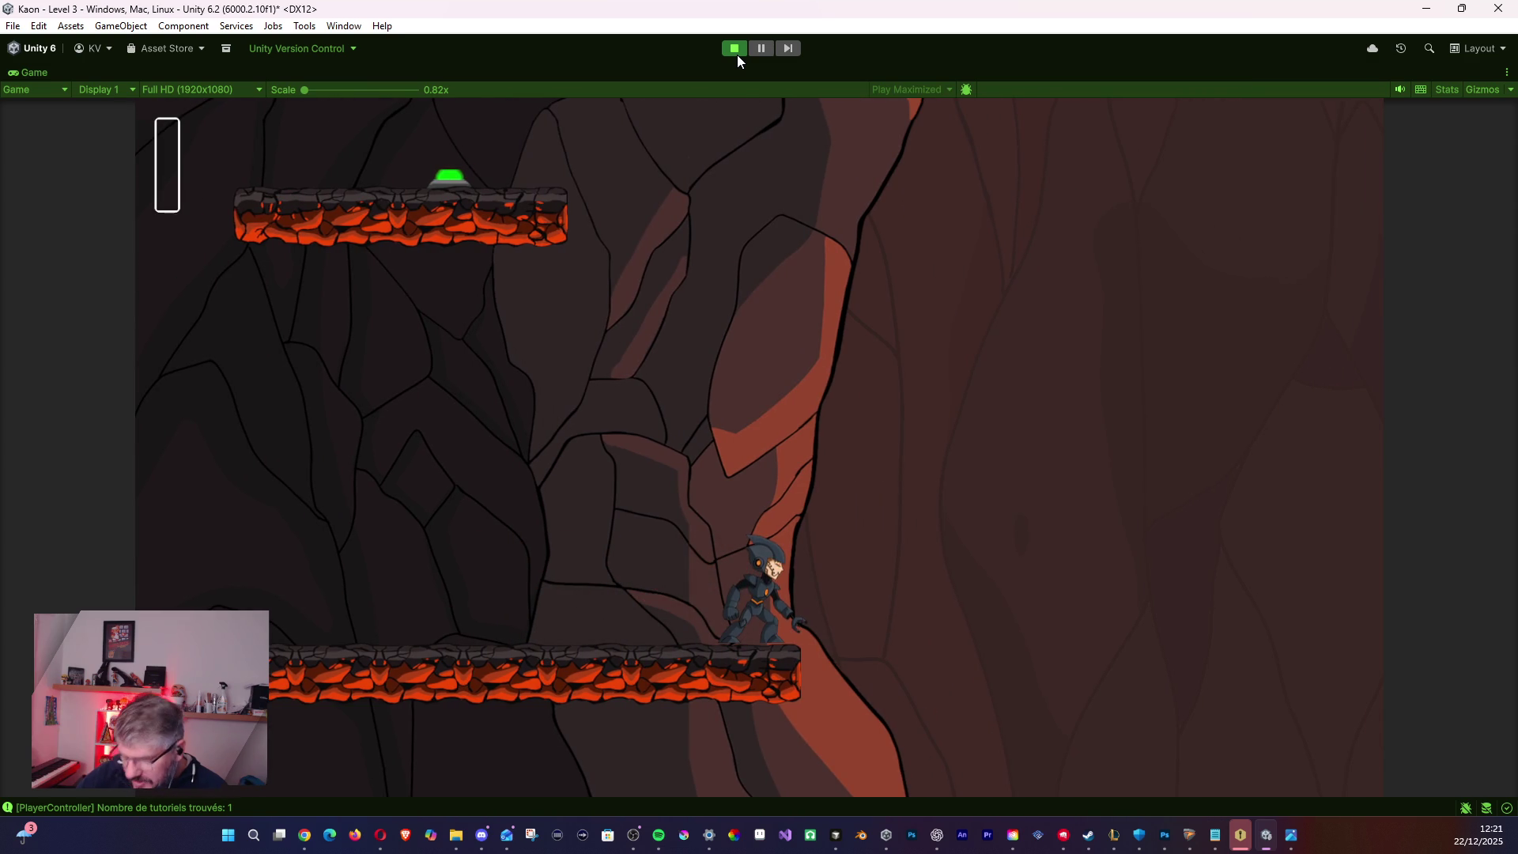
{"action": "left_click", "coordinate": [756, 50]}
- Stop the playtest and zoom out over the level's left section
{"action": "left_click", "coordinate": [736, 49]}
{"action": "scroll", "coordinate": [756, 487], "scroll_direction": "down", "scroll_amount": 8}
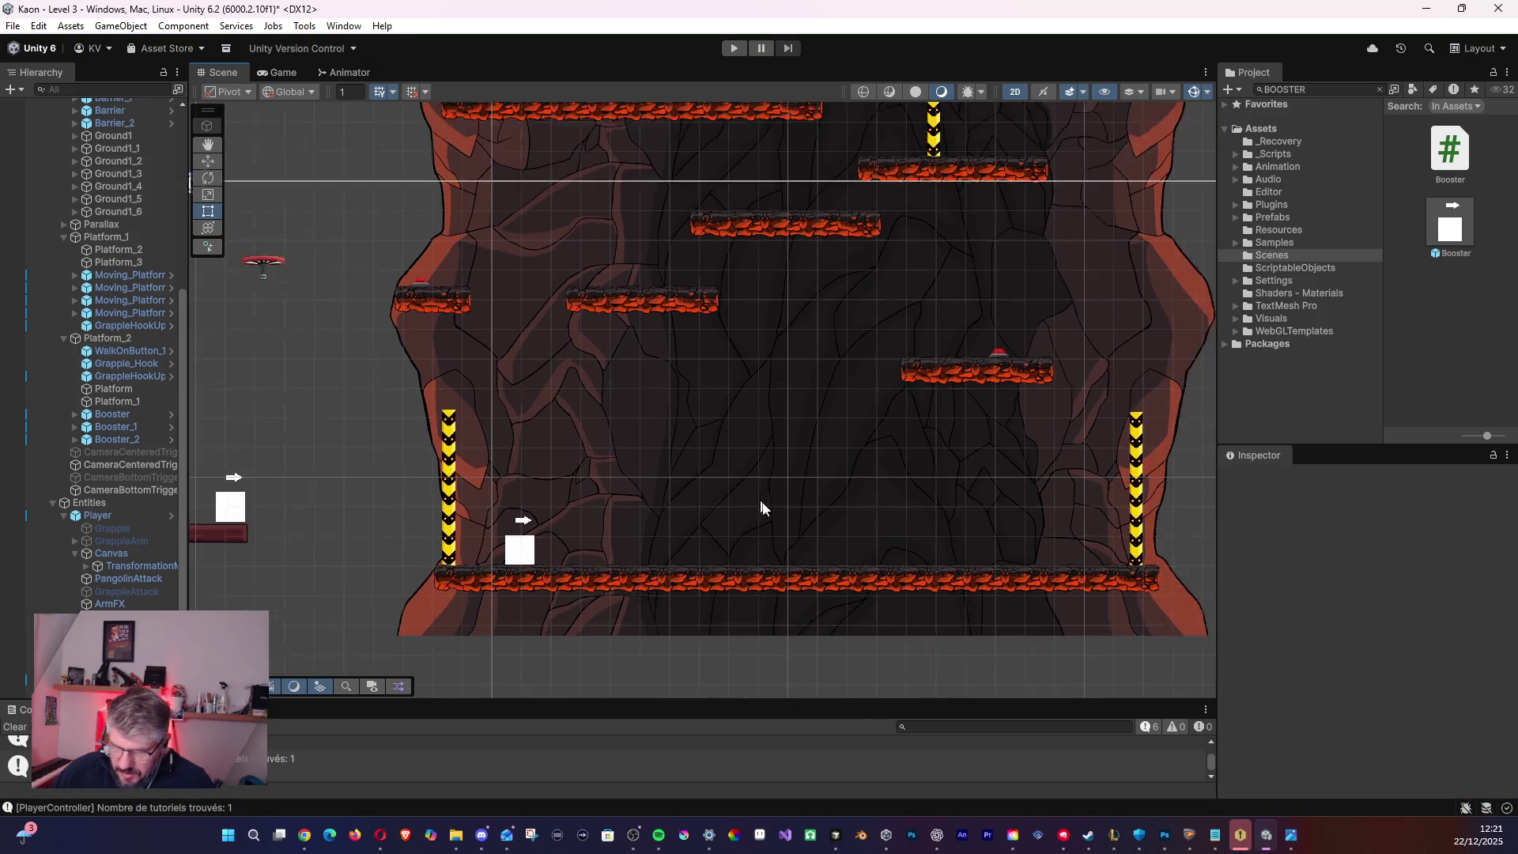
{"action": "left_click_drag", "start_coordinate": [653, 494], "coordinate": [828, 485]}
{"action": "mouse_move", "coordinate": [261, 434]}
{"action": "left_mouse_down"}
{"action": "mouse_move", "coordinate": [600, 432]}
{"action": "mouse_move", "coordinate": [671, 410]}
{"action": "mouse_move", "coordinate": [1004, 431]}
{"action": "mouse_move", "coordinate": [537, 390]}
{"action": "mouse_move", "coordinate": [696, 245]}
{"action": "mouse_move", "coordinate": [314, 375]}
{"action": "left_mouse_up"}
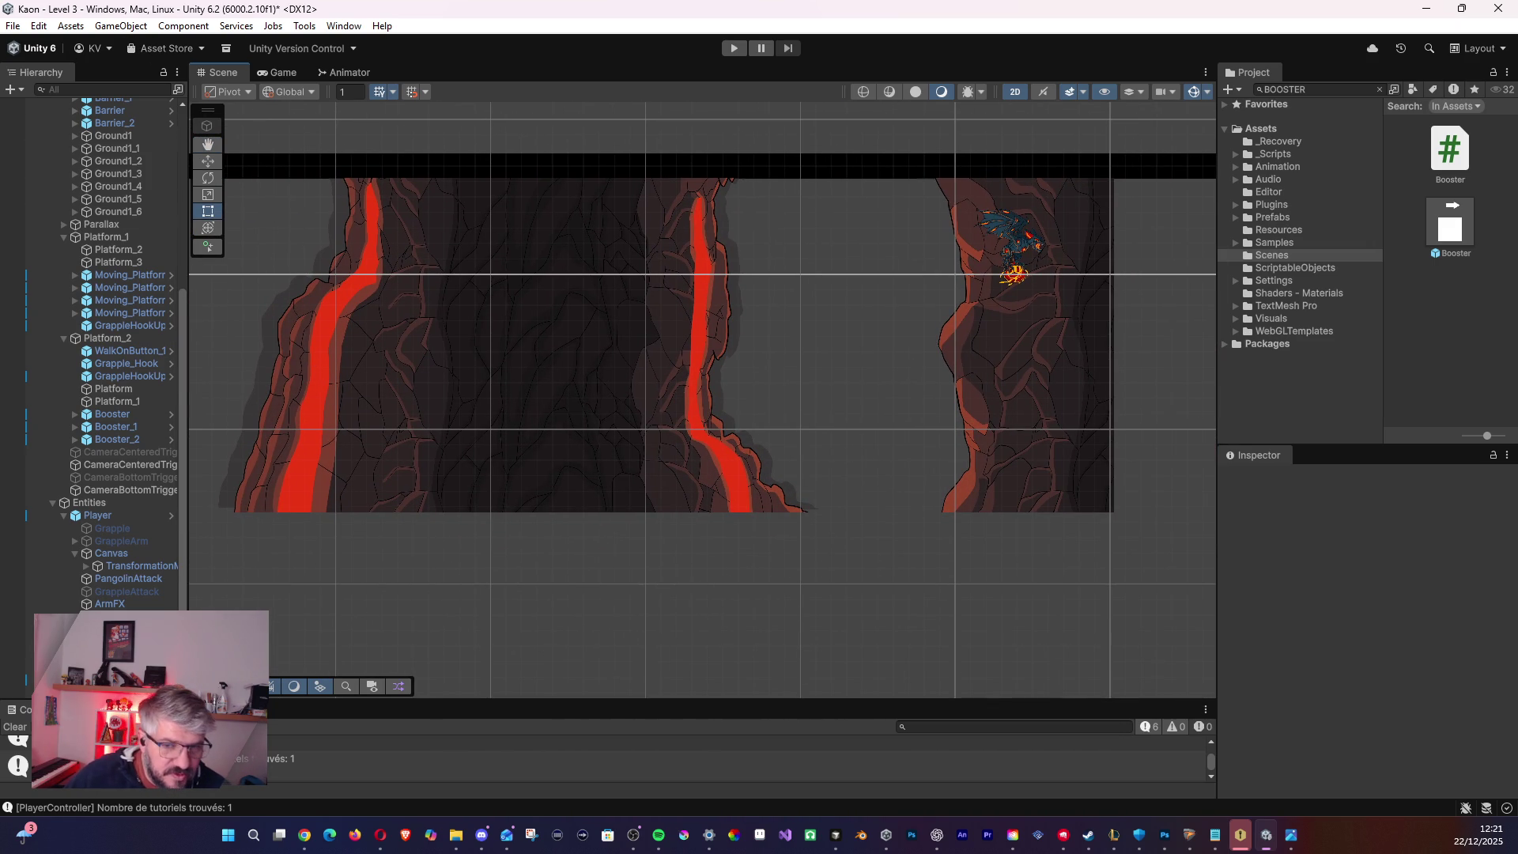
- Save the Level 3 scene via File > Save
{"action": "left_click", "coordinate": [15, 30]}
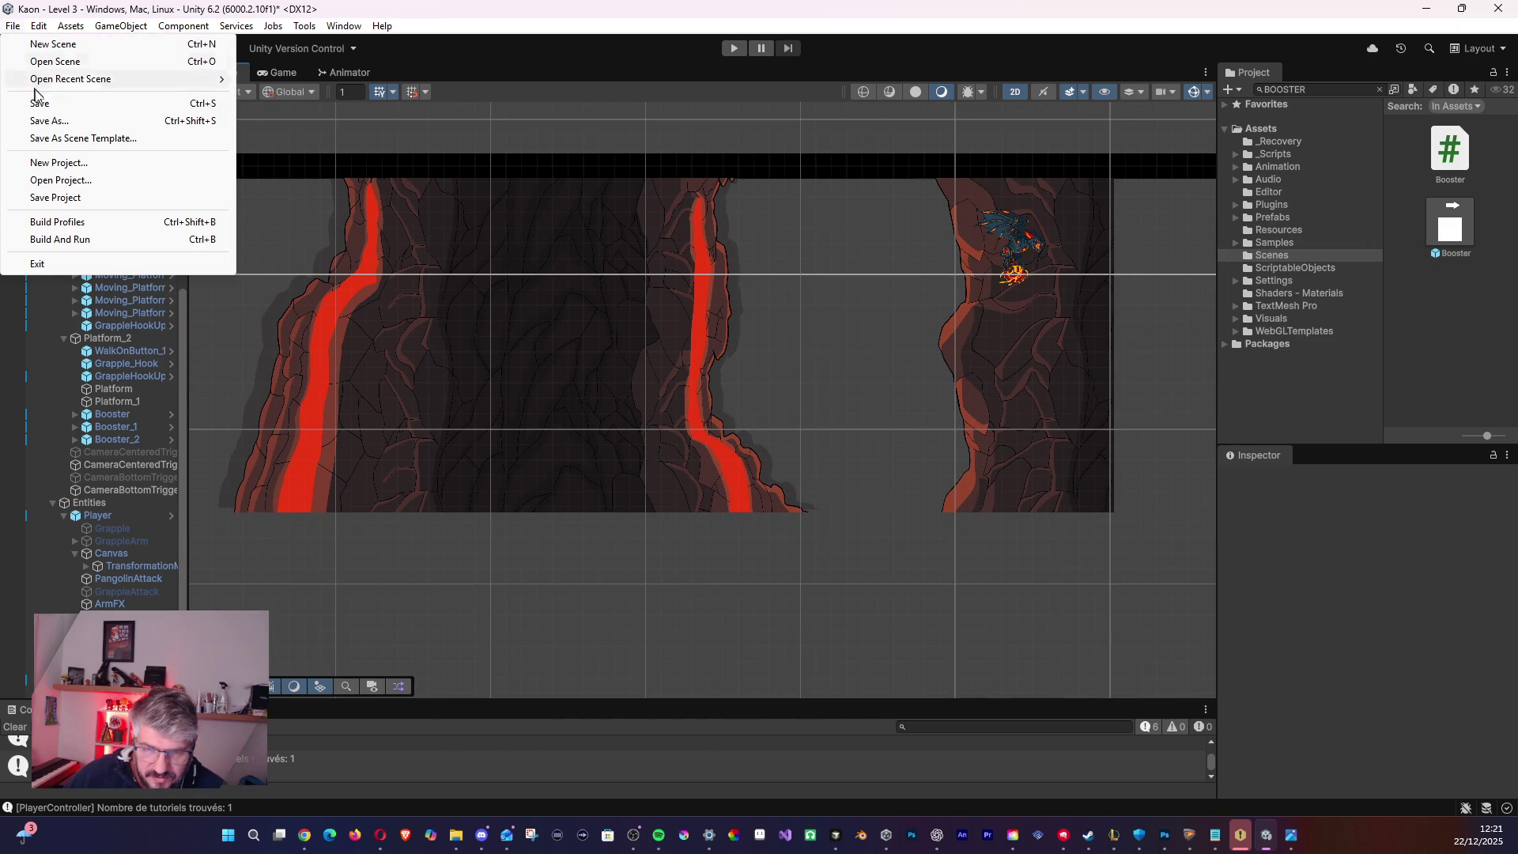
{"action": "left_click", "coordinate": [43, 108]}
{"action": "mouse_move", "coordinate": [454, 240]}
{"action": "left_mouse_down"}
{"action": "mouse_move", "coordinate": [909, 316]}
{"action": "mouse_move", "coordinate": [243, 315]}
{"action": "mouse_move", "coordinate": [541, 348]}
{"action": "mouse_move", "coordinate": [1051, 372]}
{"action": "left_mouse_up"}
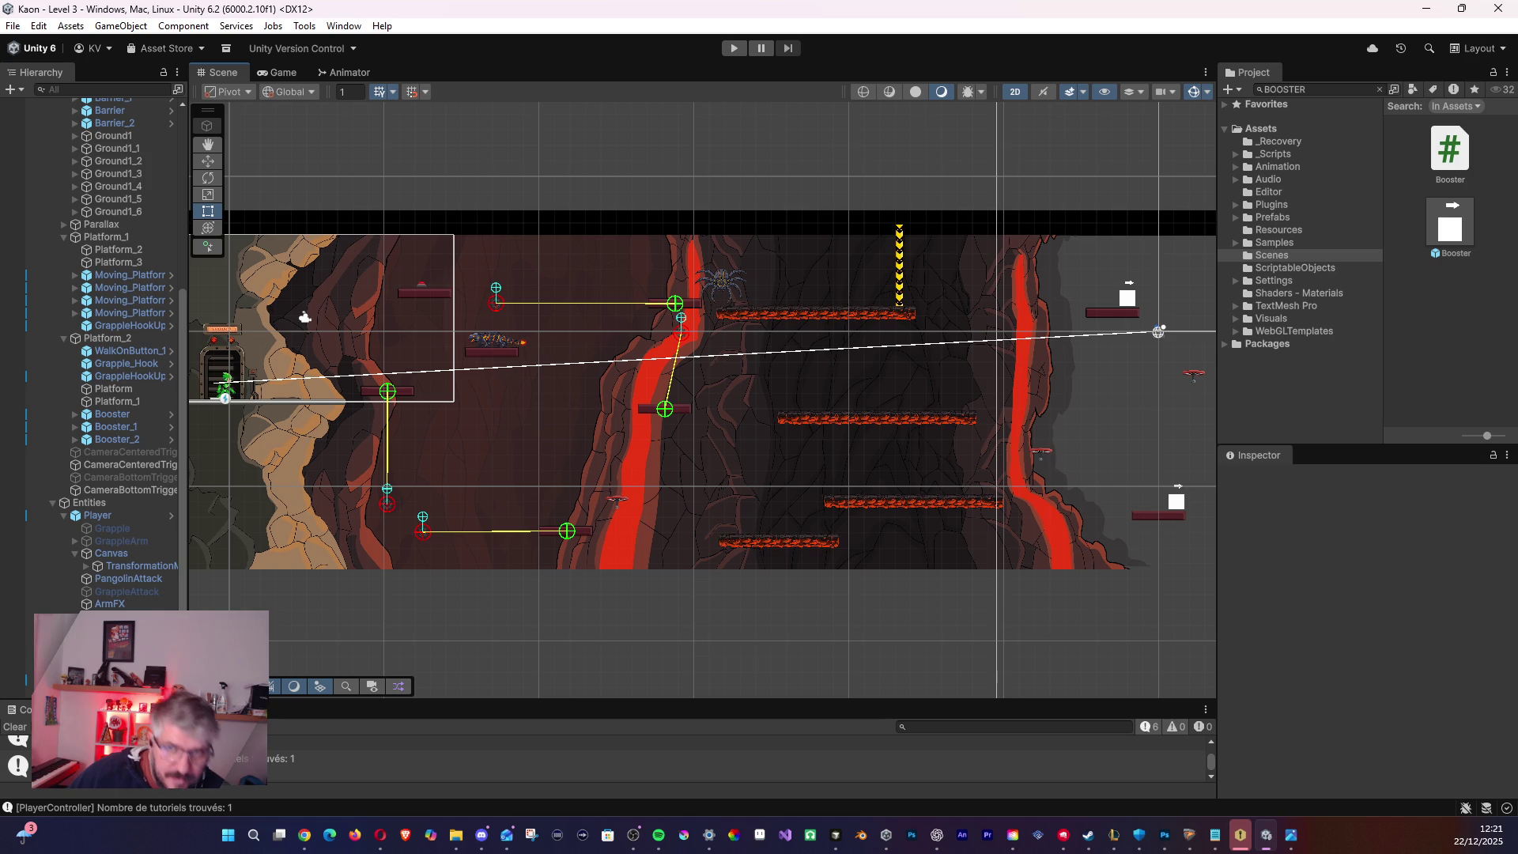
{"action": "key", "text": "alt+Tab"}
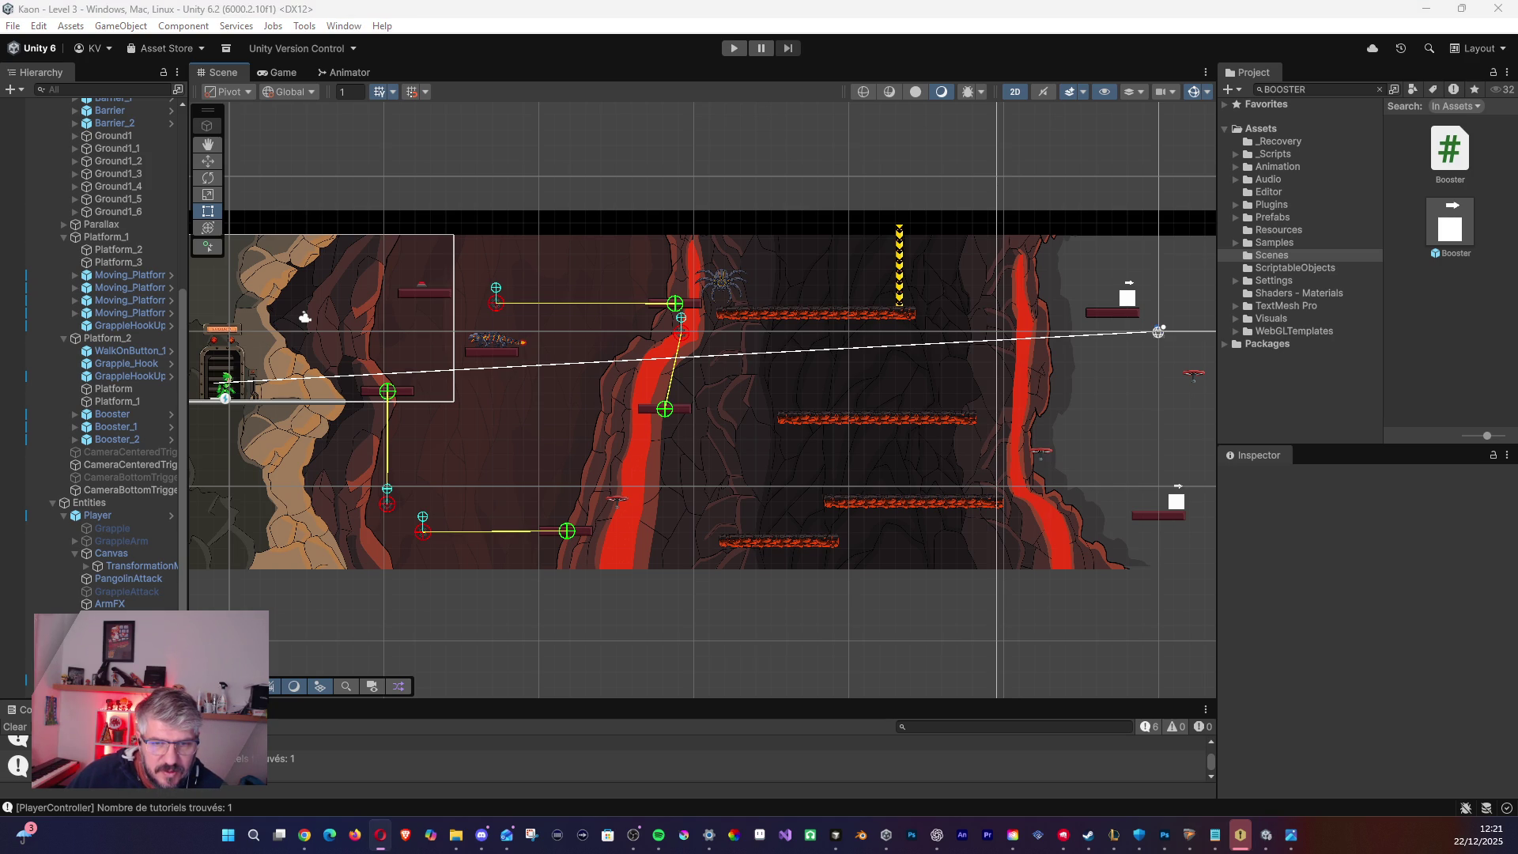
- Pan across Level 3's lava columns and cave sections, then collapse Platform_2 and Platform_1 in the Hierarchy
{"action": "mouse_move", "coordinate": [464, 106]}
{"action": "left_mouse_down"}
{"action": "mouse_move", "coordinate": [814, 268]}
{"action": "mouse_move", "coordinate": [874, 251]}
{"action": "mouse_move", "coordinate": [624, 227]}
{"action": "mouse_move", "coordinate": [919, 215]}
{"action": "mouse_move", "coordinate": [671, 240]}
{"action": "left_mouse_up"}
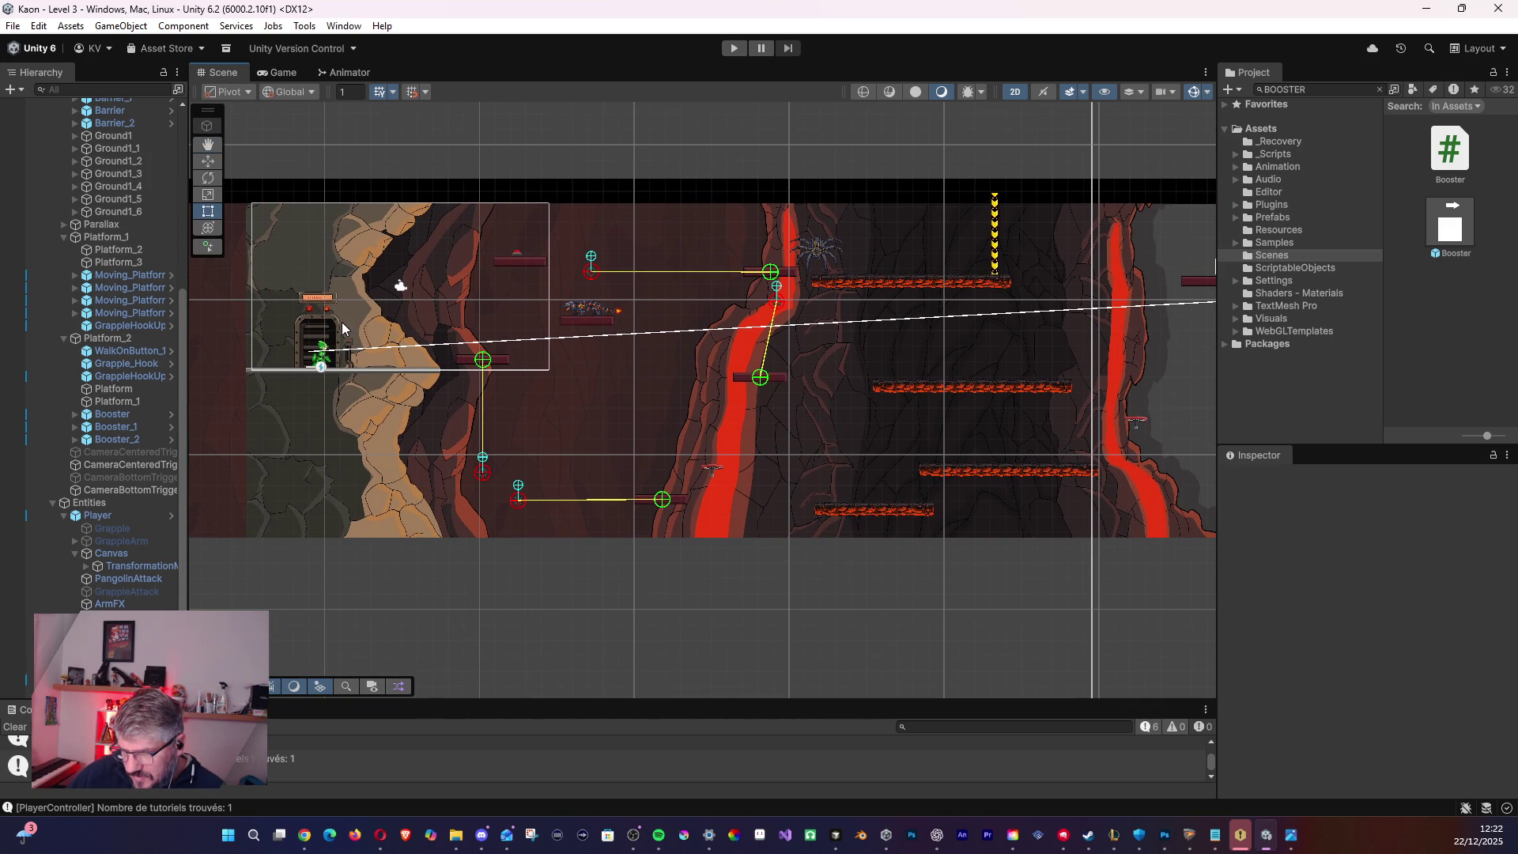
{"action": "mouse_move", "coordinate": [805, 425]}
{"action": "left_mouse_down"}
{"action": "mouse_move", "coordinate": [505, 359]}
{"action": "mouse_move", "coordinate": [243, 326]}
{"action": "left_mouse_up"}
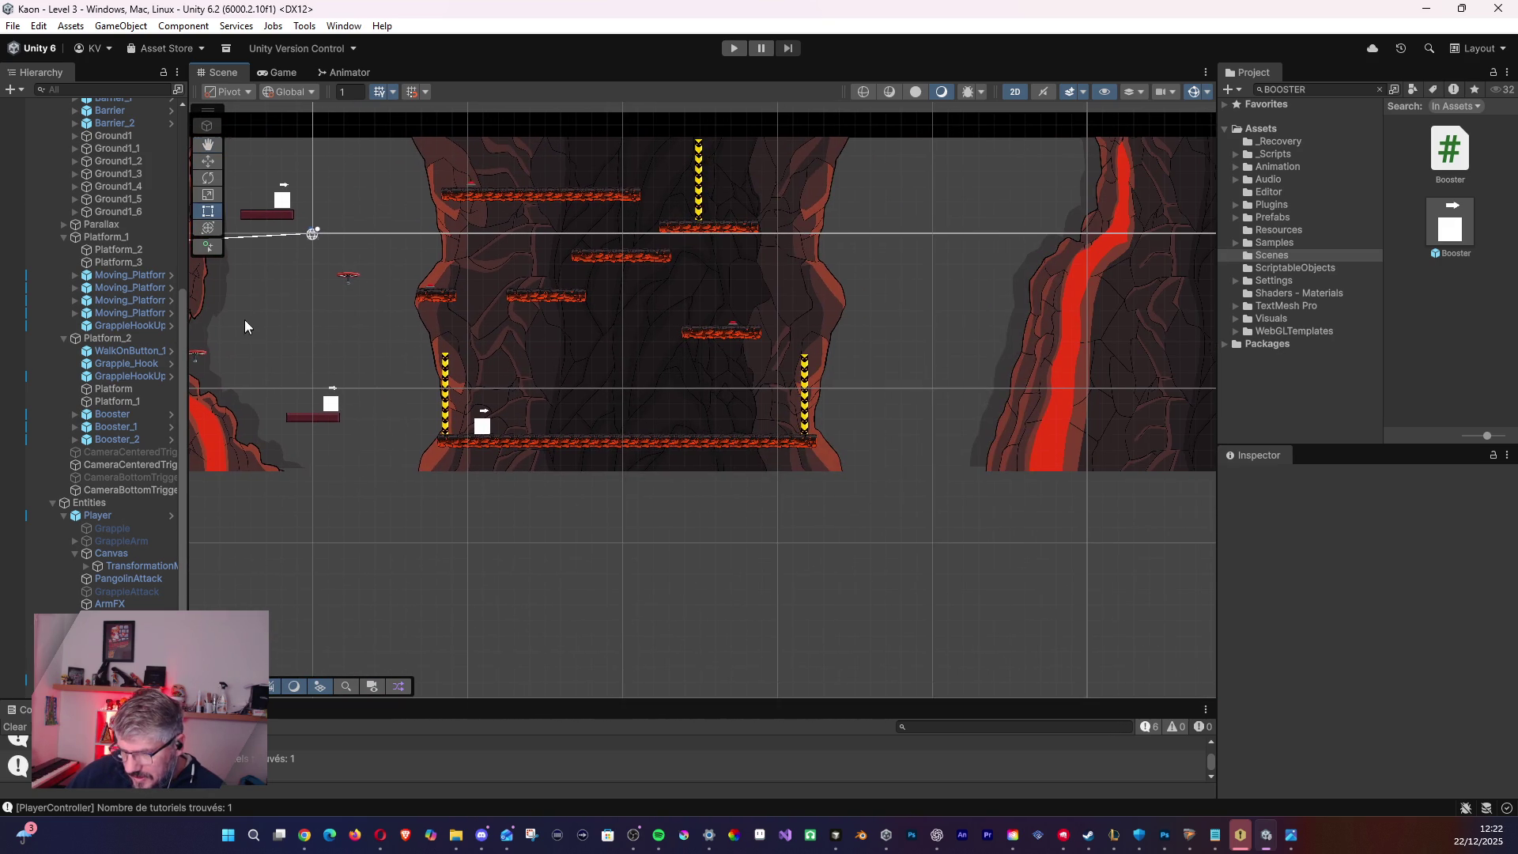
{"action": "scroll", "coordinate": [644, 322], "scroll_direction": "down", "scroll_amount": 5}
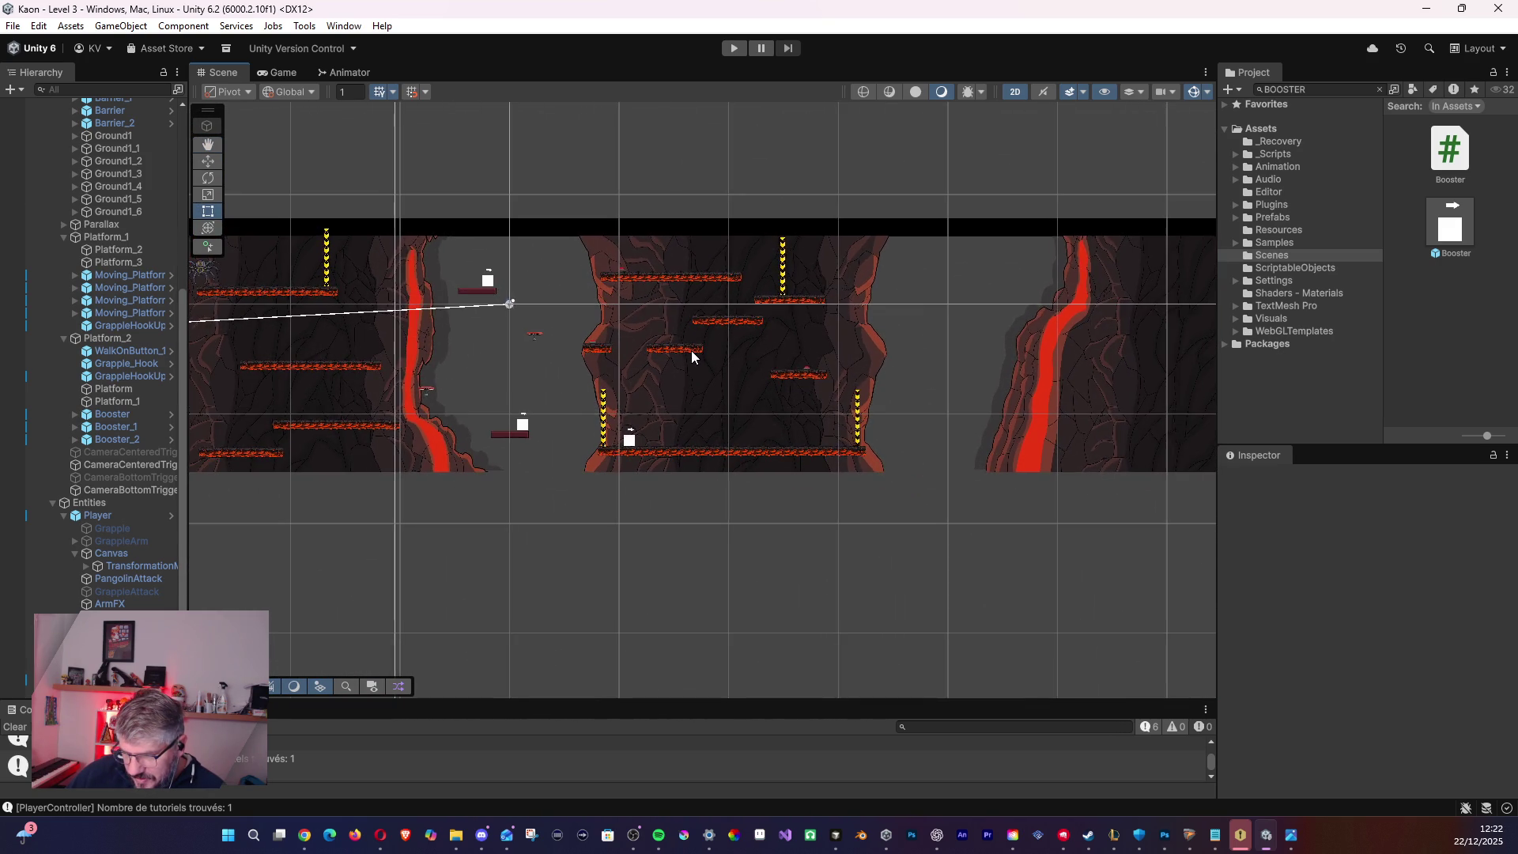
{"action": "scroll", "coordinate": [678, 353], "scroll_direction": "left", "scroll_amount": 5}
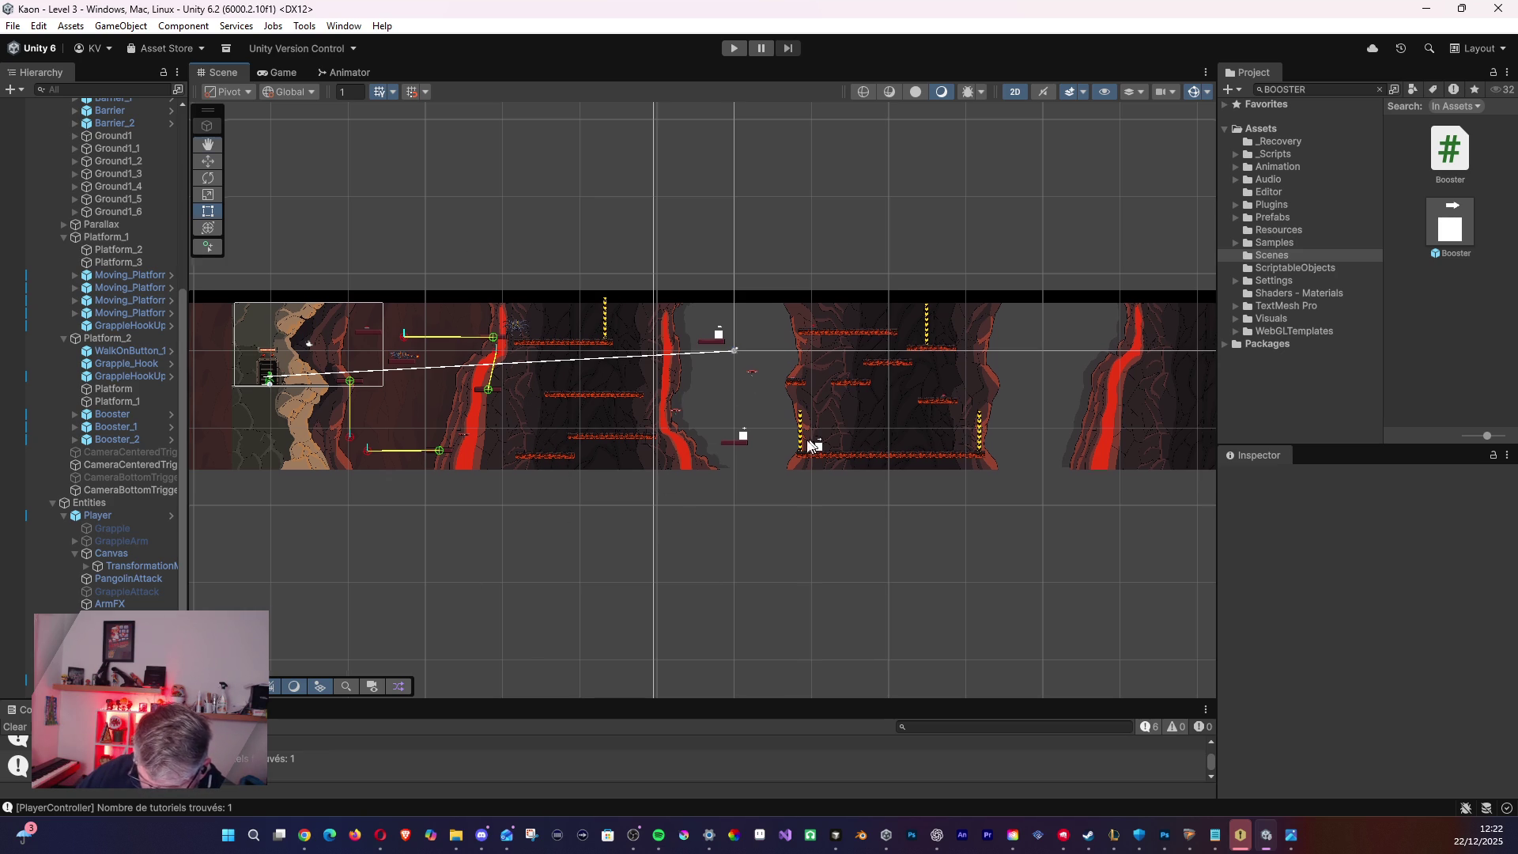
{"action": "left_click_drag", "start_coordinate": [814, 435], "coordinate": [611, 485]}
{"action": "mouse_move", "coordinate": [528, 443]}
{"action": "left_mouse_down"}
{"action": "mouse_move", "coordinate": [629, 372]}
{"action": "mouse_move", "coordinate": [616, 406]}
{"action": "mouse_move", "coordinate": [702, 423]}
{"action": "mouse_move", "coordinate": [791, 391]}
{"action": "left_mouse_up"}
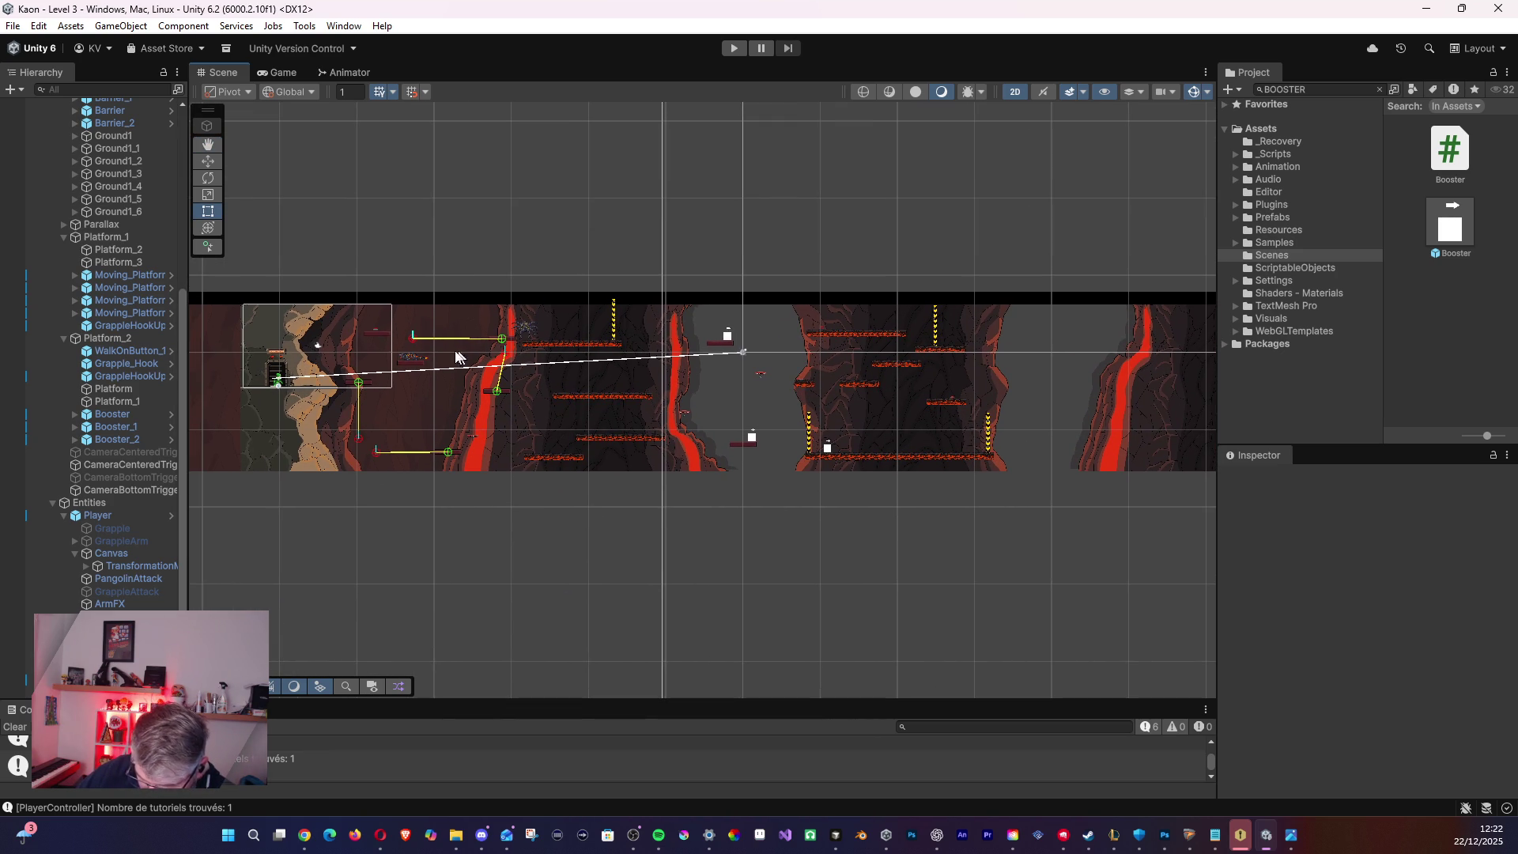
{"action": "left_click_drag", "start_coordinate": [602, 348], "coordinate": [174, 342]}
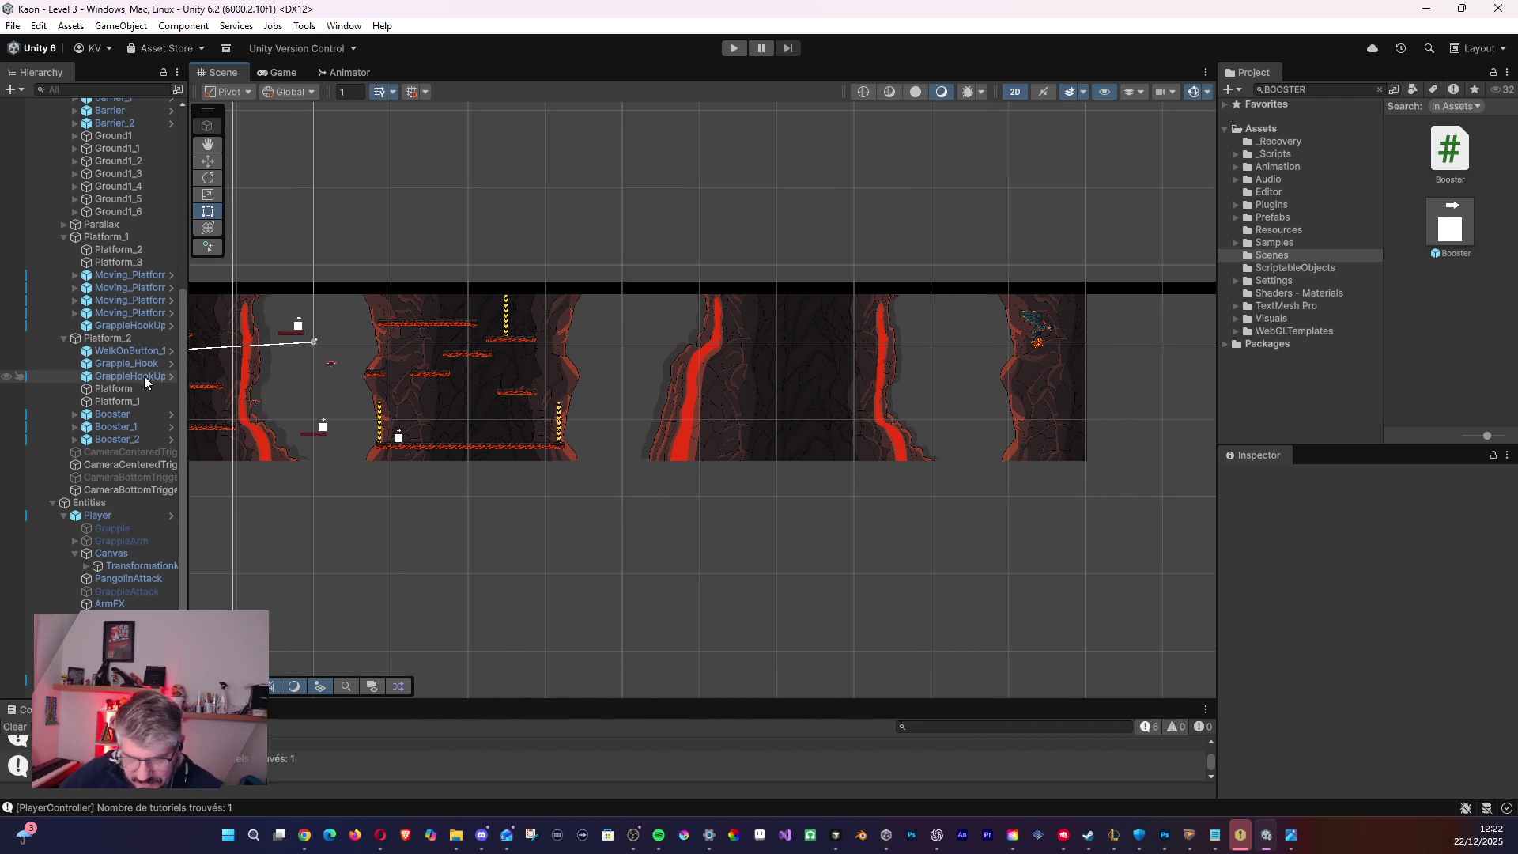
{"action": "left_click", "coordinate": [62, 339]}
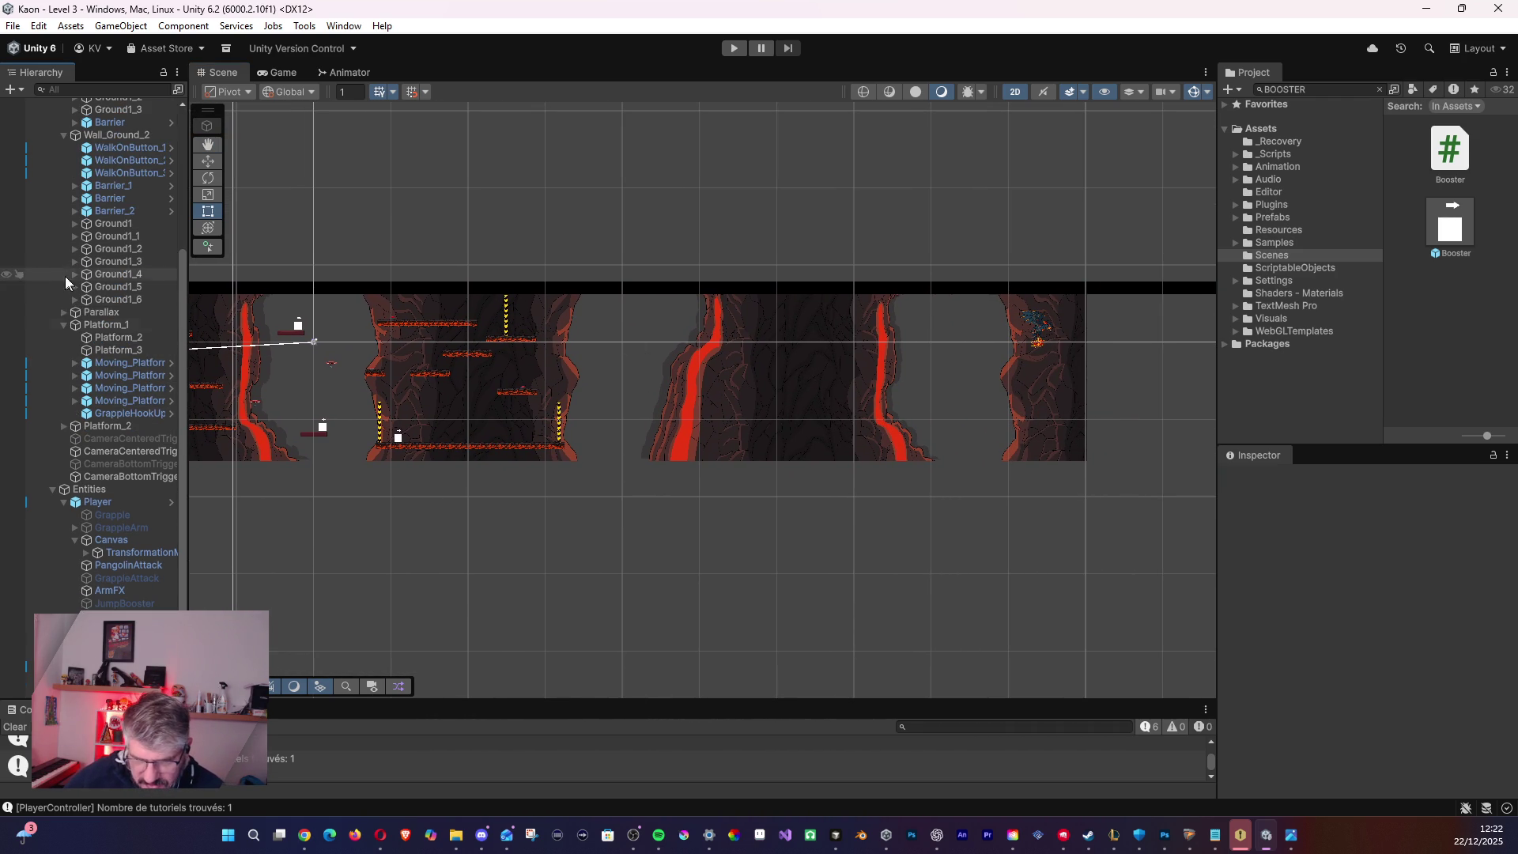
{"action": "left_click", "coordinate": [62, 326]}
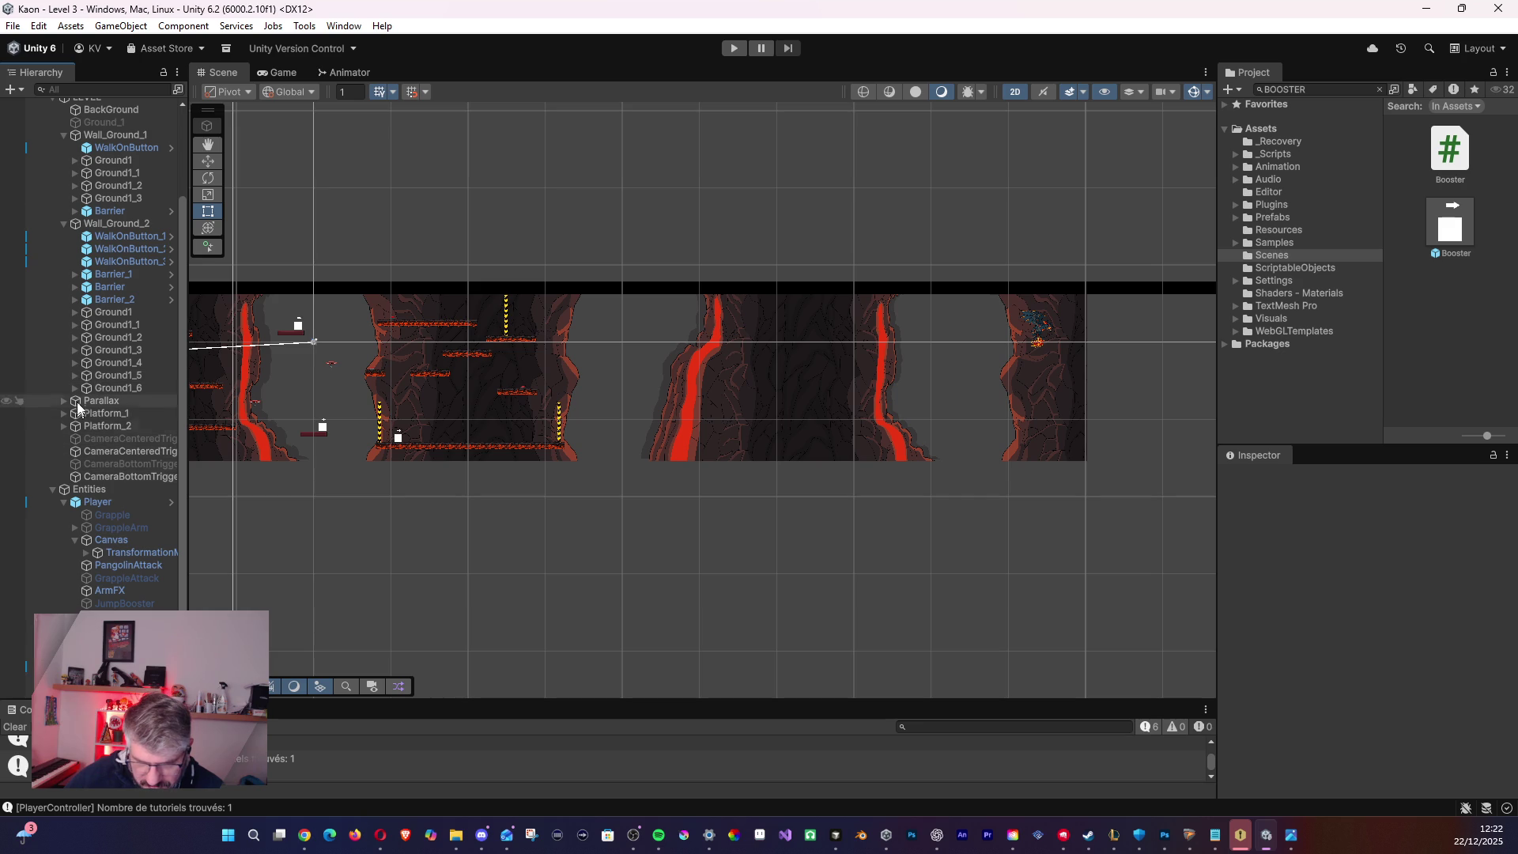
- Select Ground_1 and toggle its active checkbox so its sketch shows
{"action": "scroll", "coordinate": [111, 476], "scroll_direction": "up", "scroll_amount": 3}
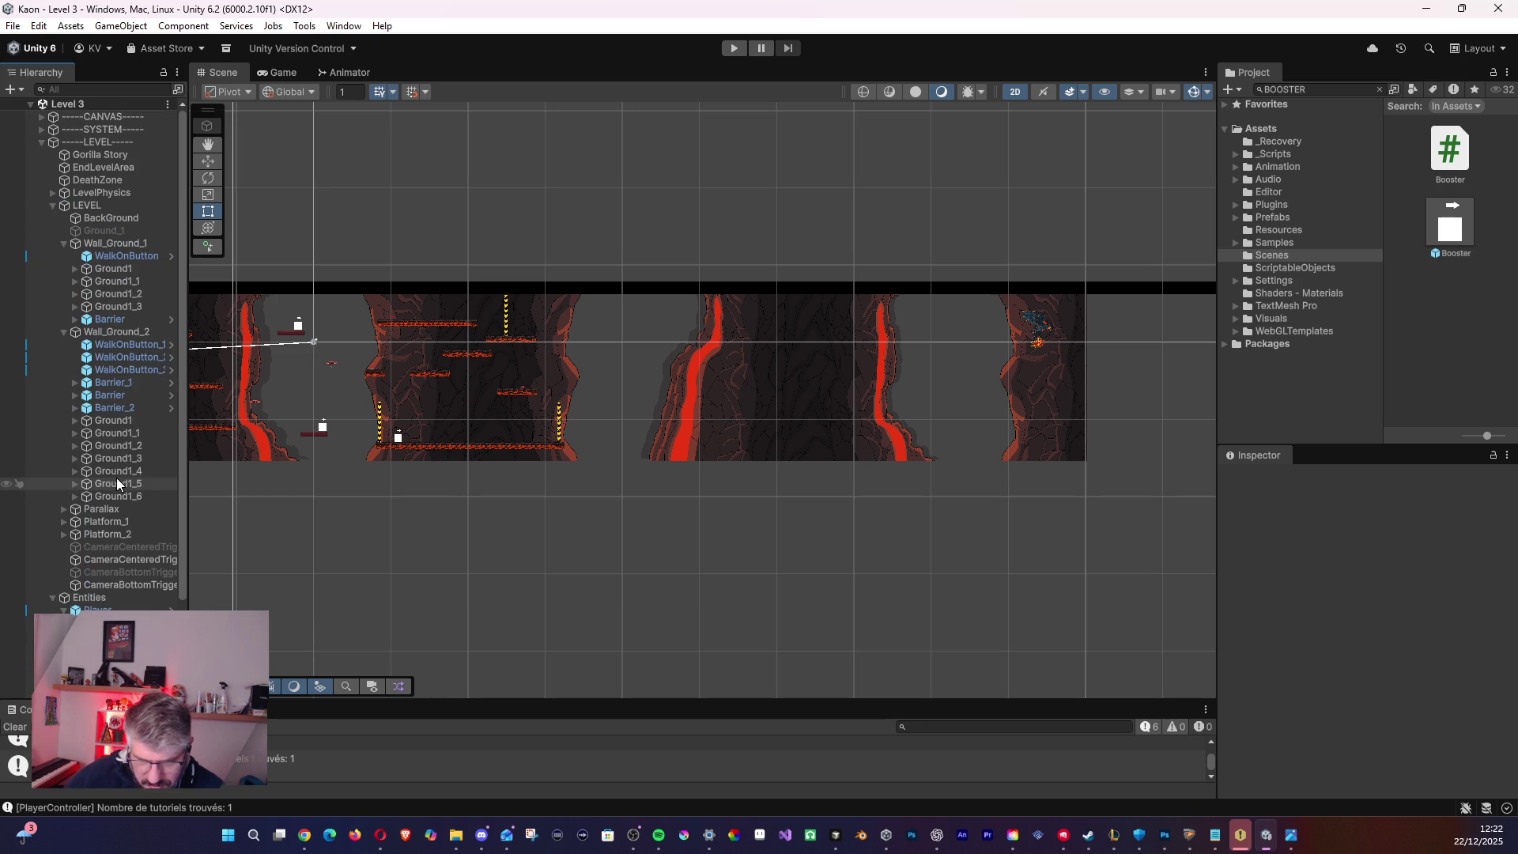
{"action": "left_click", "coordinate": [106, 230]}
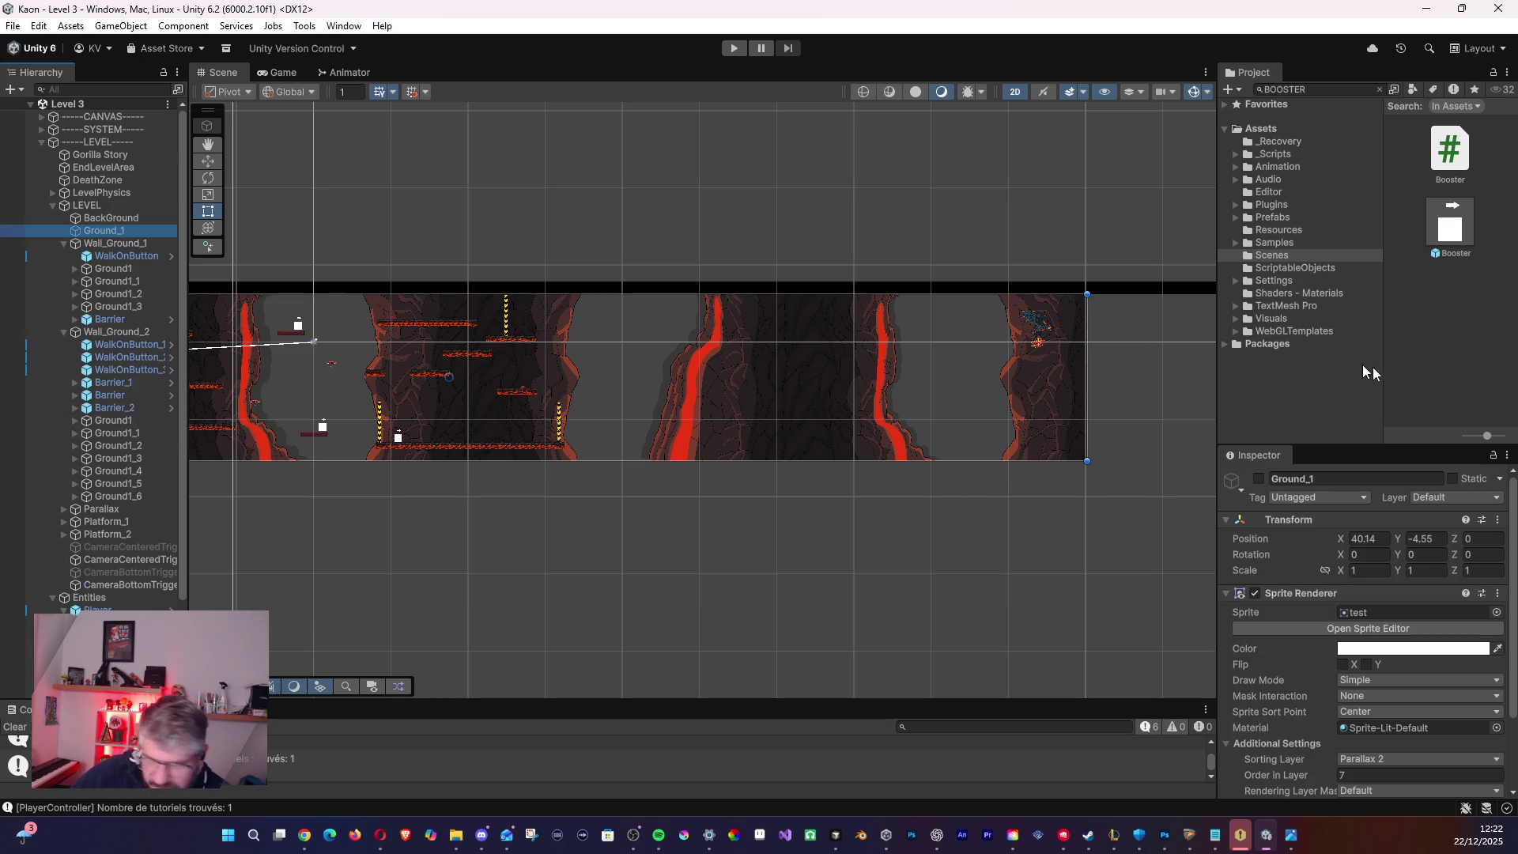
{"action": "left_click", "coordinate": [1259, 479]}
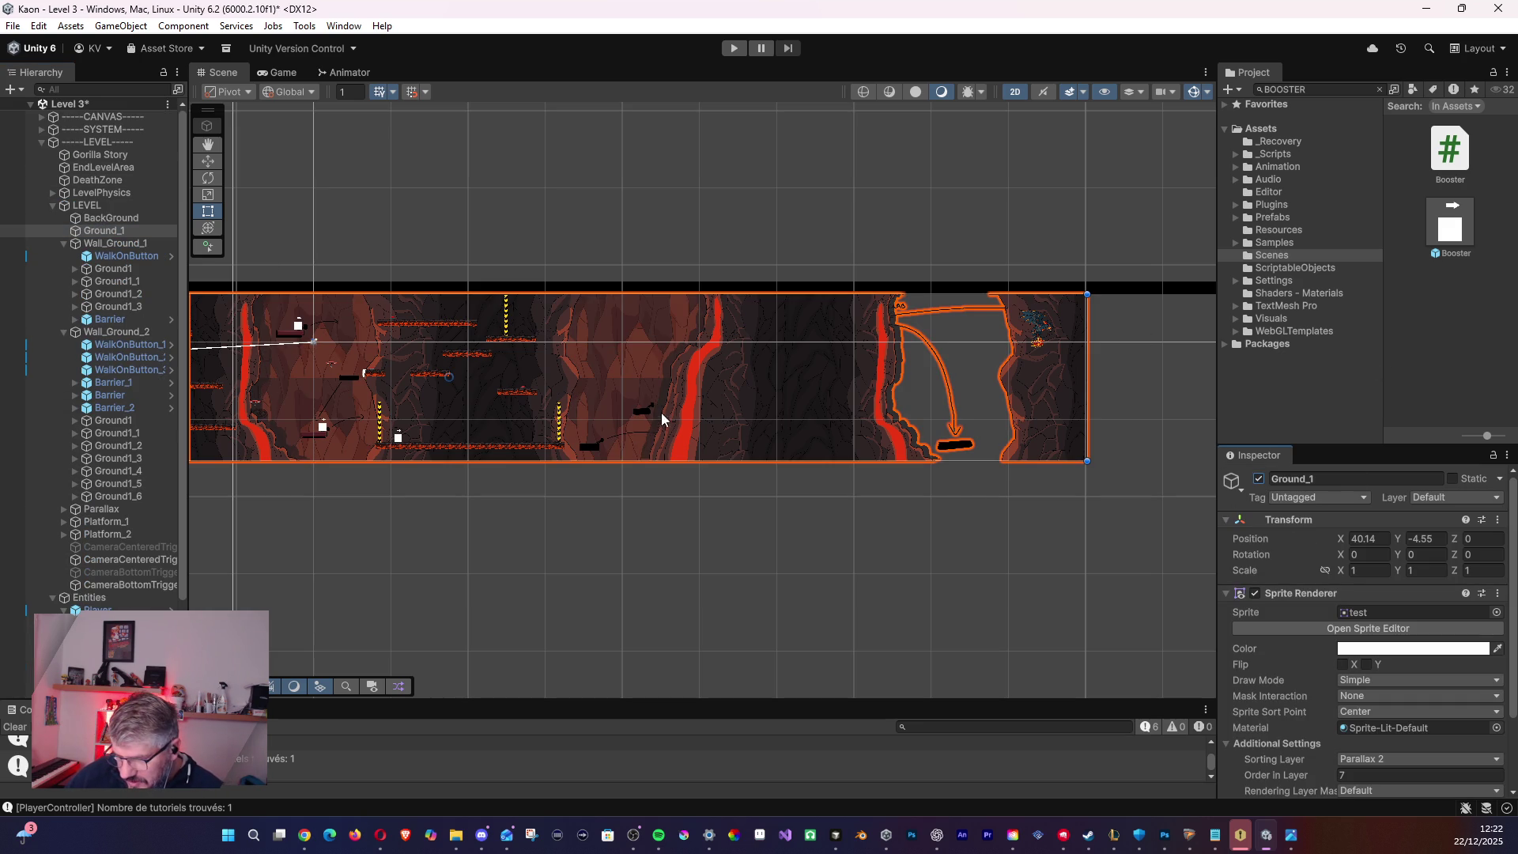
{"action": "scroll", "coordinate": [661, 411], "scroll_direction": "up", "scroll_amount": 5}
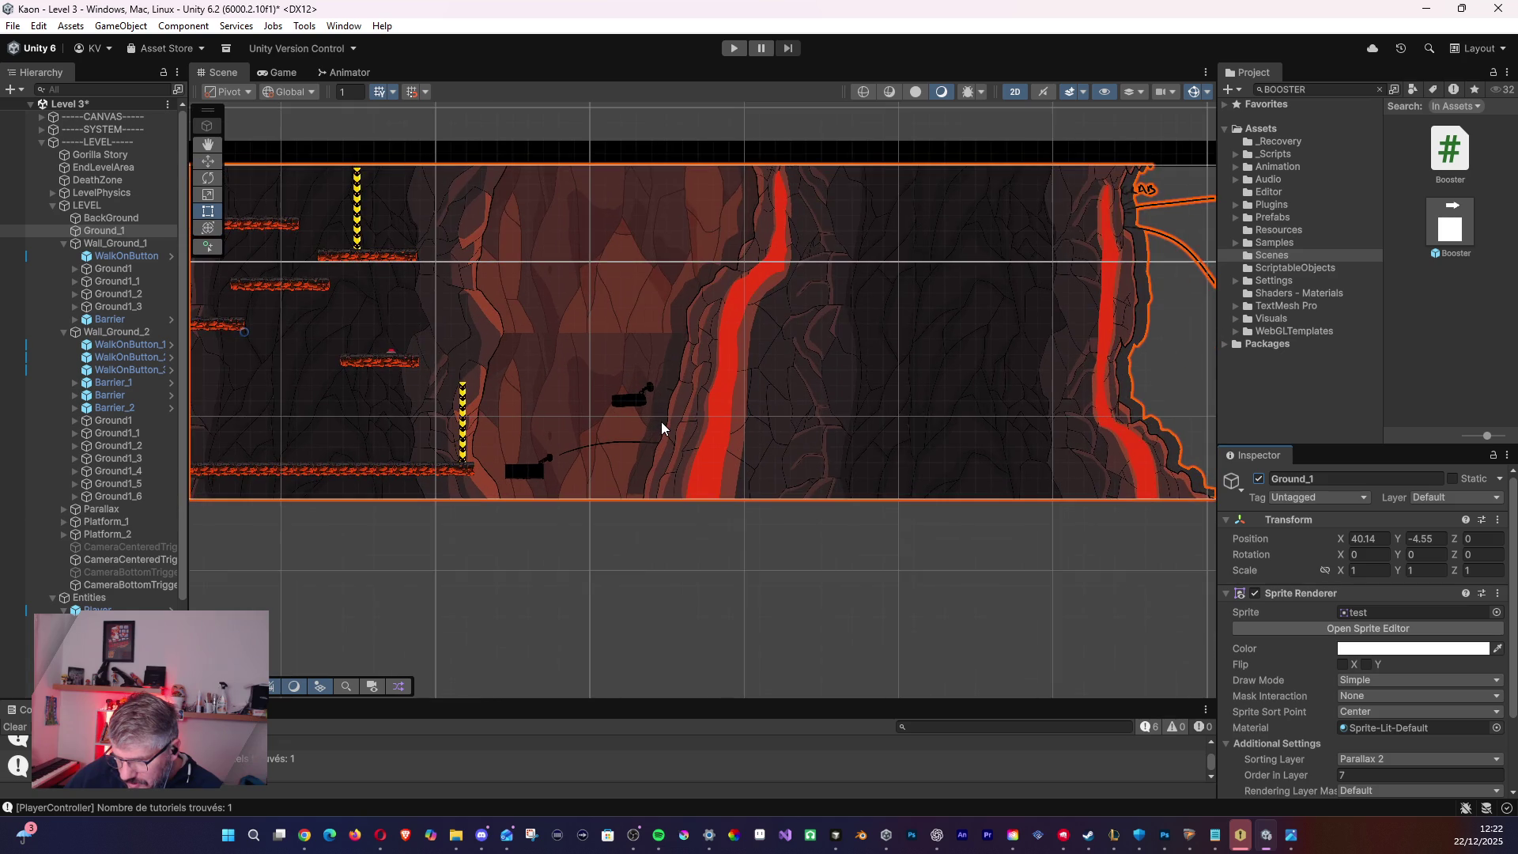
{"action": "scroll", "coordinate": [661, 427], "scroll_direction": "down", "scroll_amount": 2}
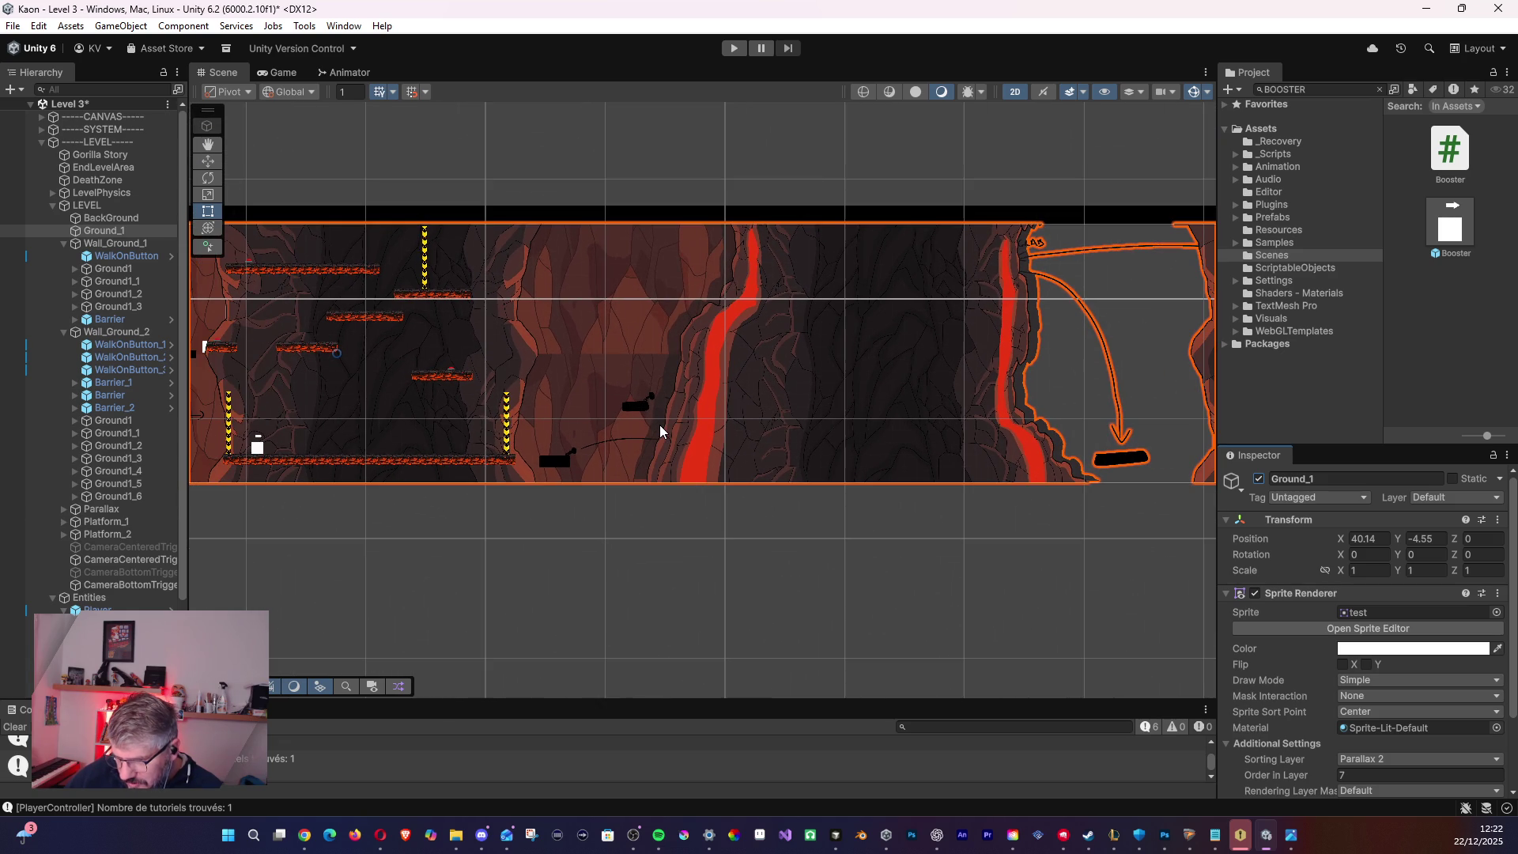
{"action": "mouse_move", "coordinate": [589, 425]}
{"action": "left_mouse_down"}
{"action": "mouse_move", "coordinate": [716, 488]}
{"action": "mouse_move", "coordinate": [453, 455]}
{"action": "left_mouse_up"}
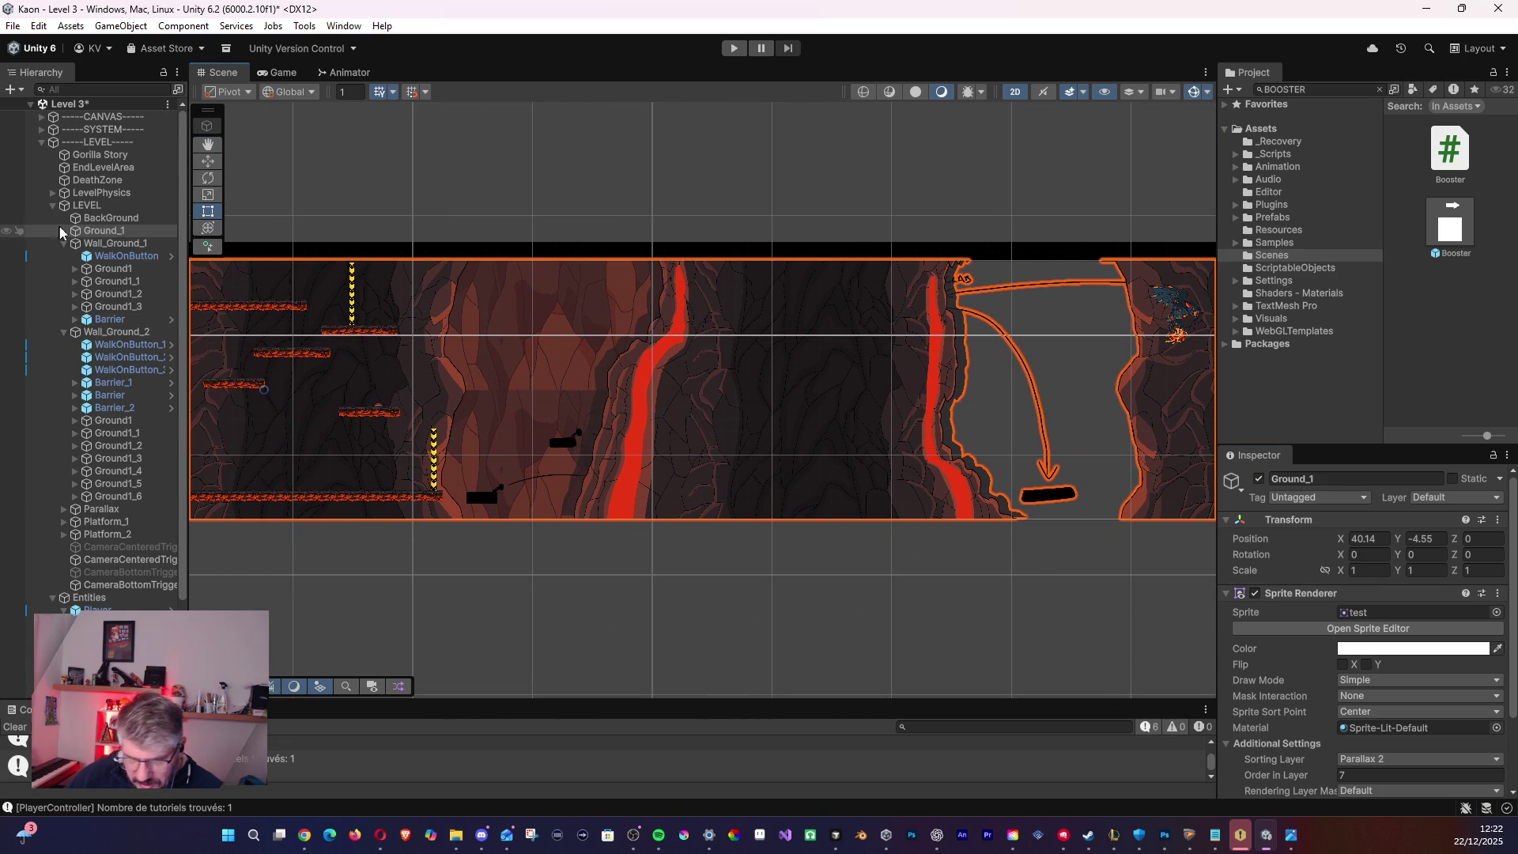
- Hide the BackGround sprite and view the lower part of the sketch
{"action": "left_click", "coordinate": [99, 220]}
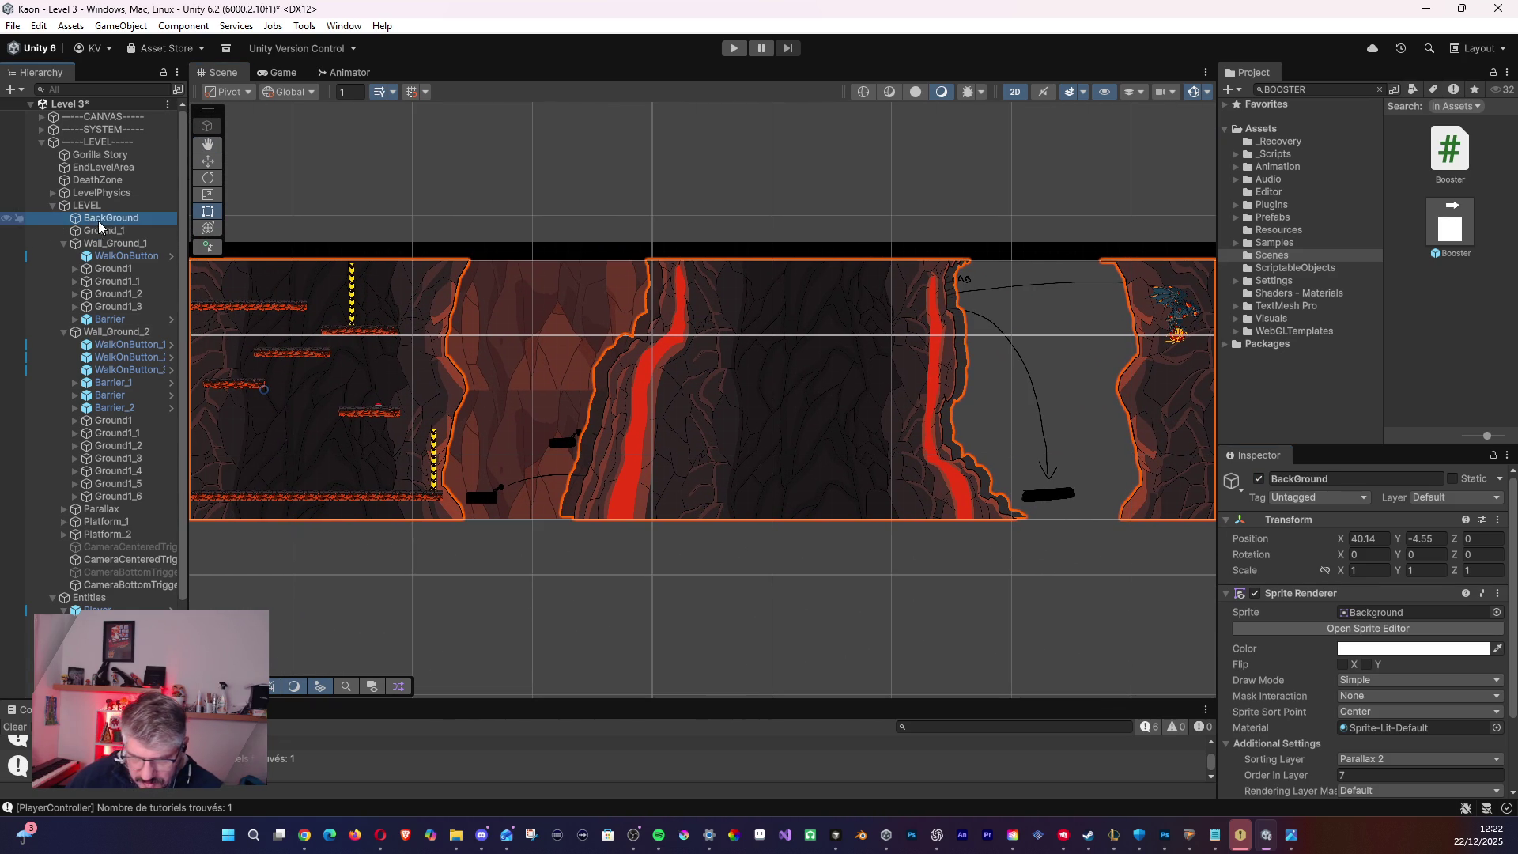
{"action": "left_click", "coordinate": [1259, 479]}
{"action": "scroll", "coordinate": [712, 383], "scroll_direction": "up", "scroll_amount": 3}
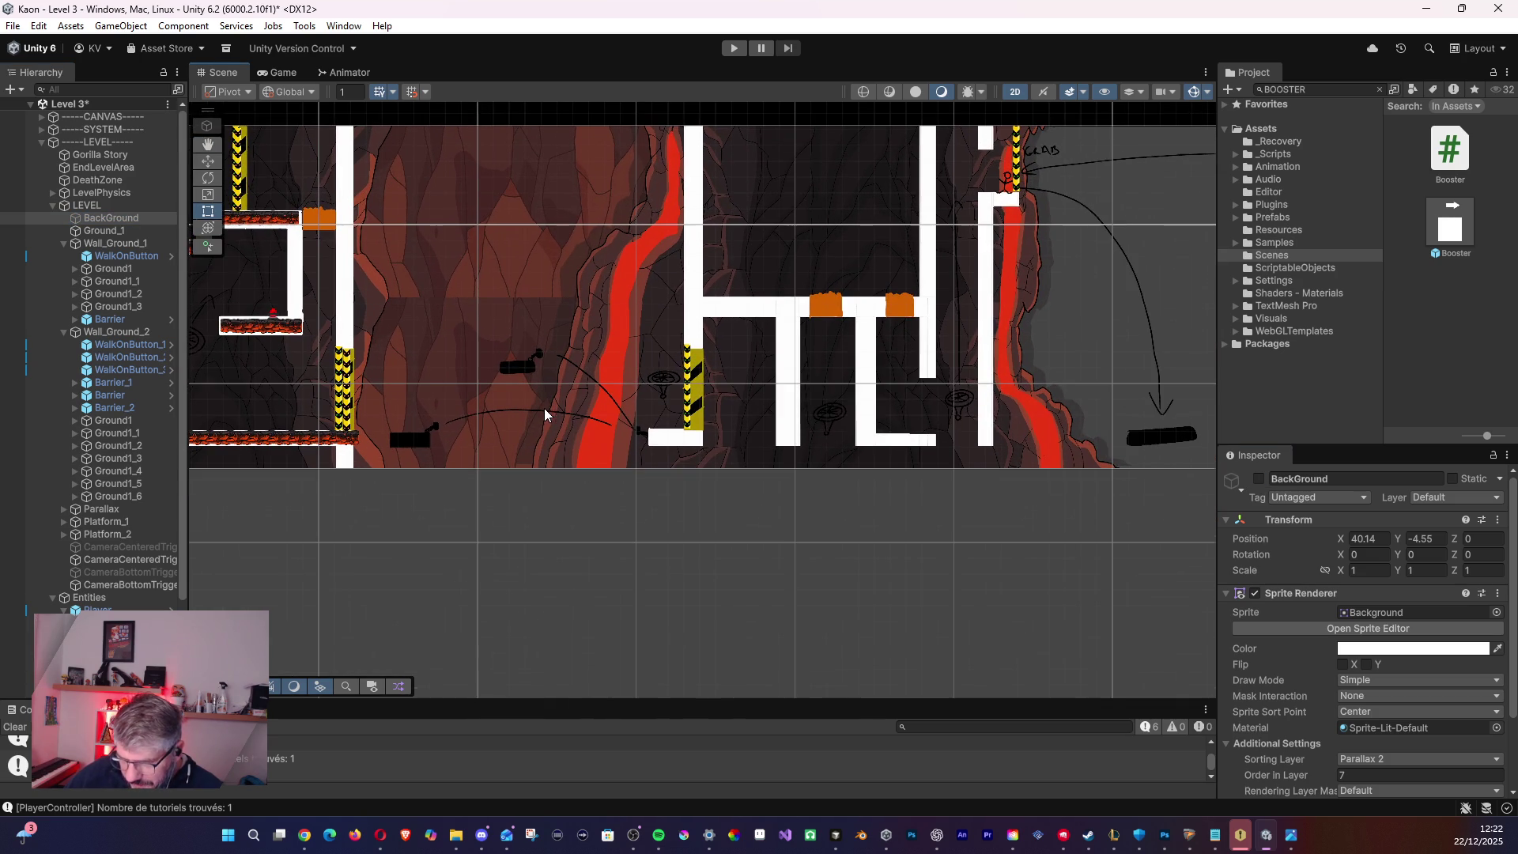
{"action": "mouse_move", "coordinate": [540, 406]}
{"action": "left_mouse_down"}
{"action": "mouse_move", "coordinate": [525, 485]}
{"action": "mouse_move", "coordinate": [571, 495]}
{"action": "mouse_move", "coordinate": [561, 515]}
{"action": "mouse_move", "coordinate": [463, 533]}
{"action": "mouse_move", "coordinate": [242, 502]}
{"action": "mouse_move", "coordinate": [389, 525]}
{"action": "mouse_move", "coordinate": [695, 533]}
{"action": "left_mouse_up"}
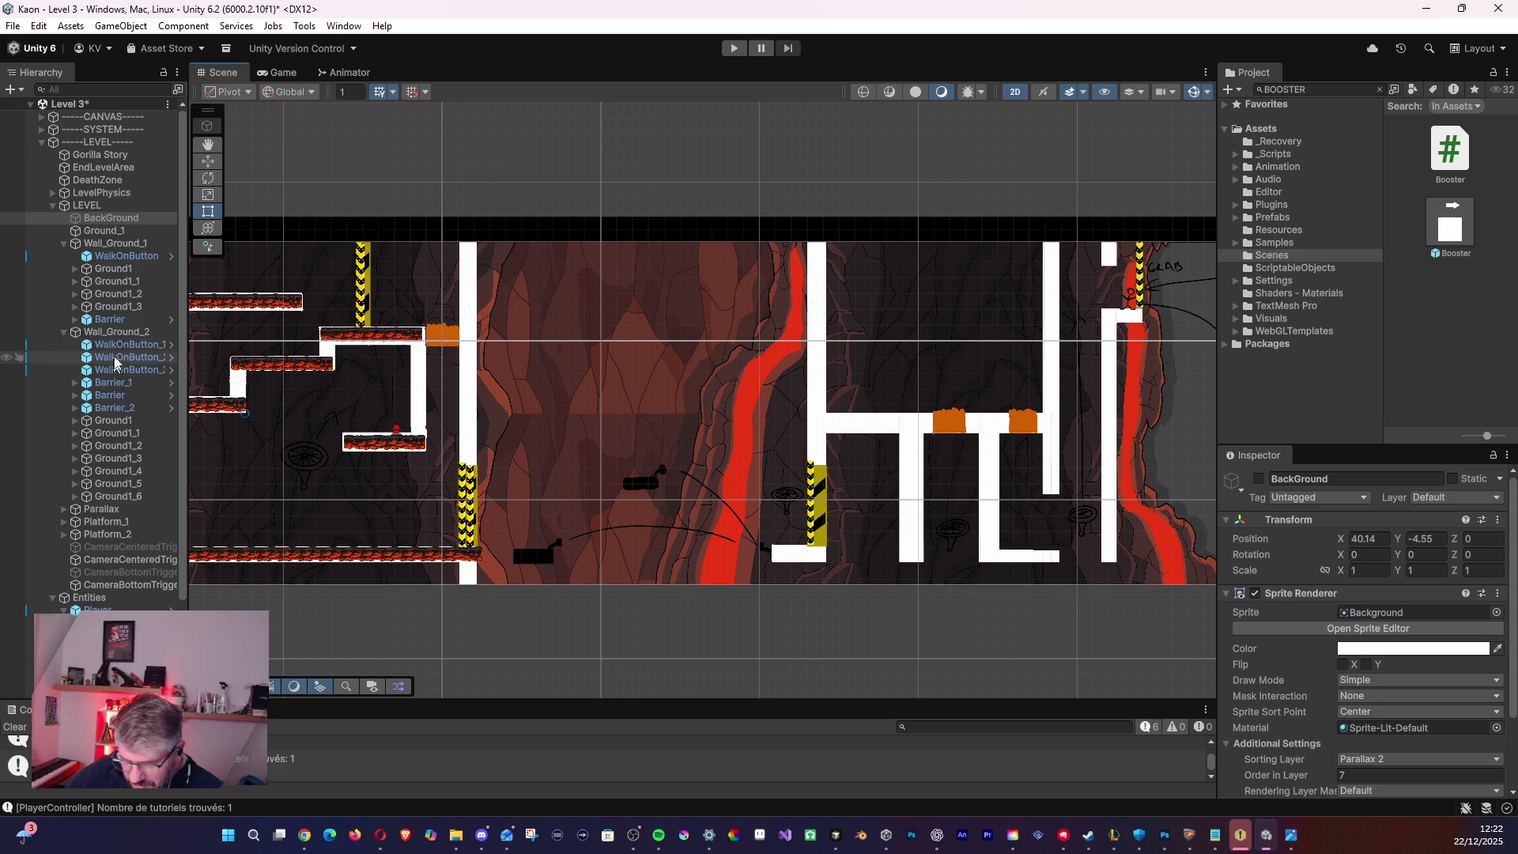
- Collapse the Wall_Ground_2 and Wall_Ground_1 groups and select Wall_Ground_2
{"action": "left_click", "coordinate": [64, 333]}
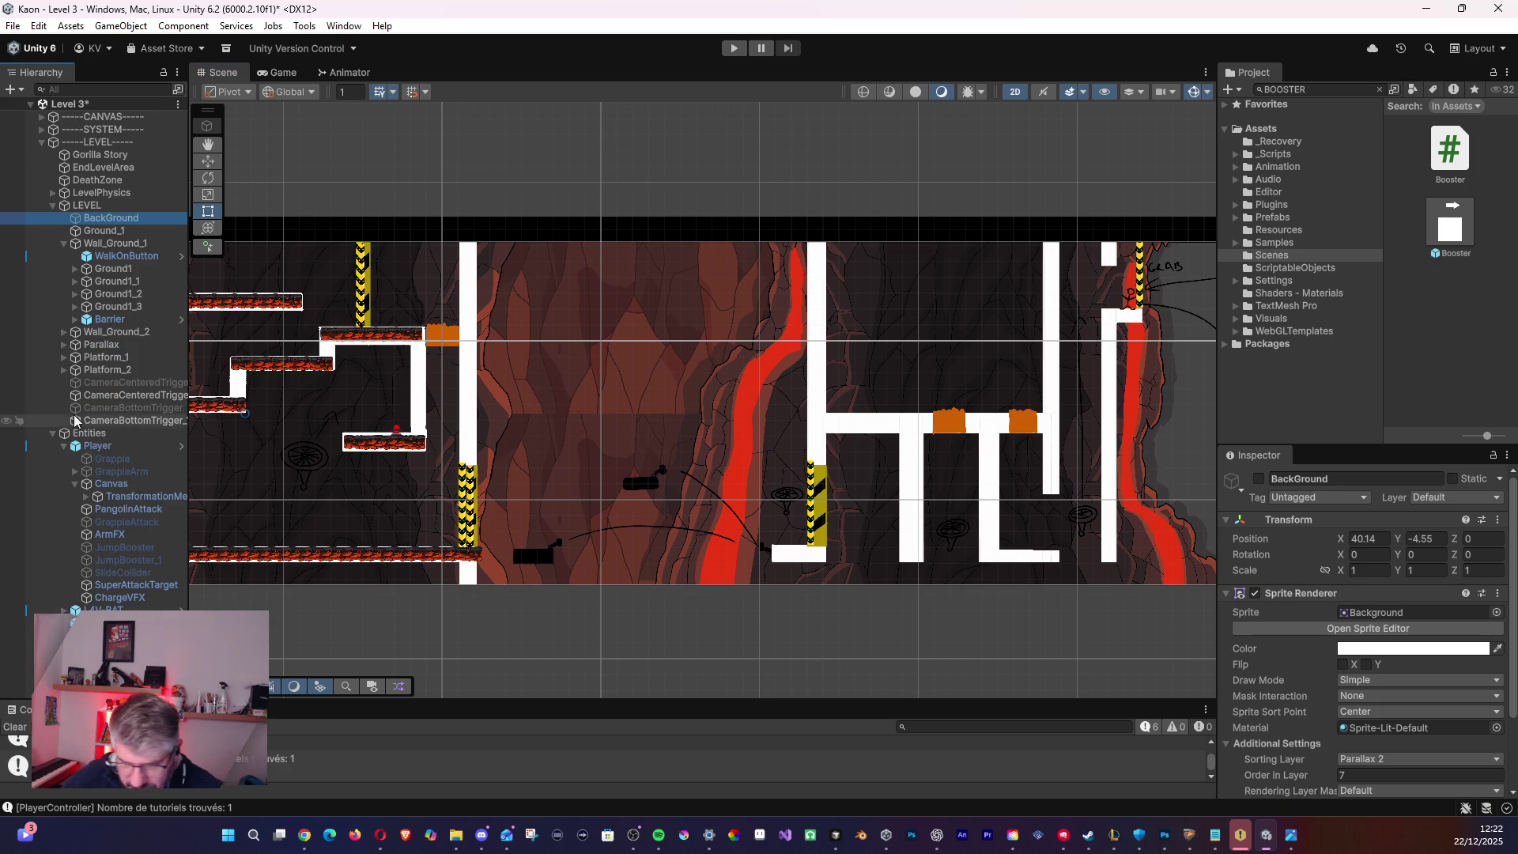
{"action": "left_click", "coordinate": [65, 245]}
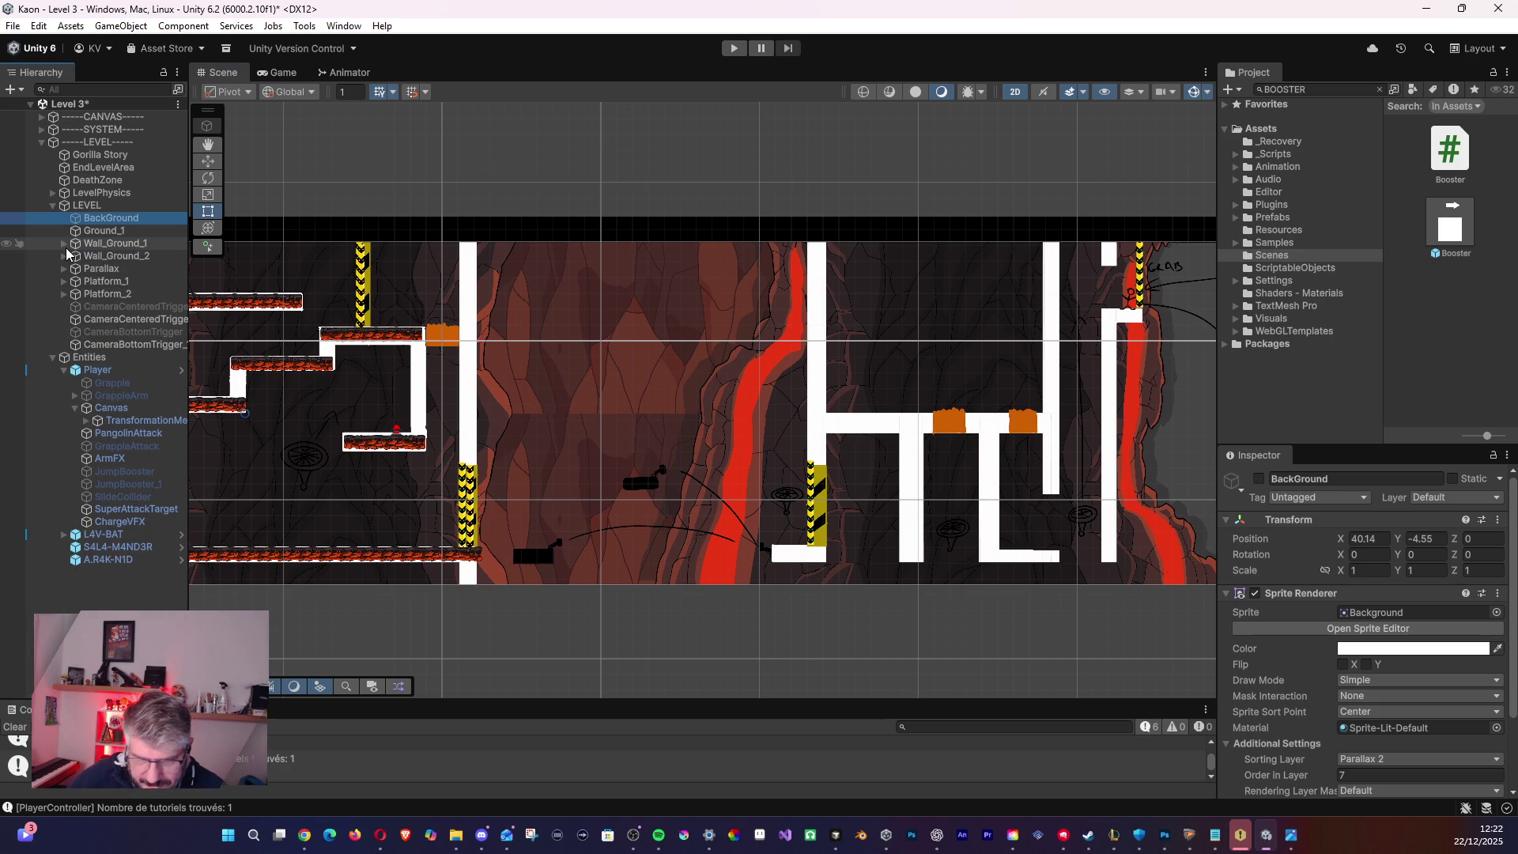
{"action": "left_click", "coordinate": [103, 256]}
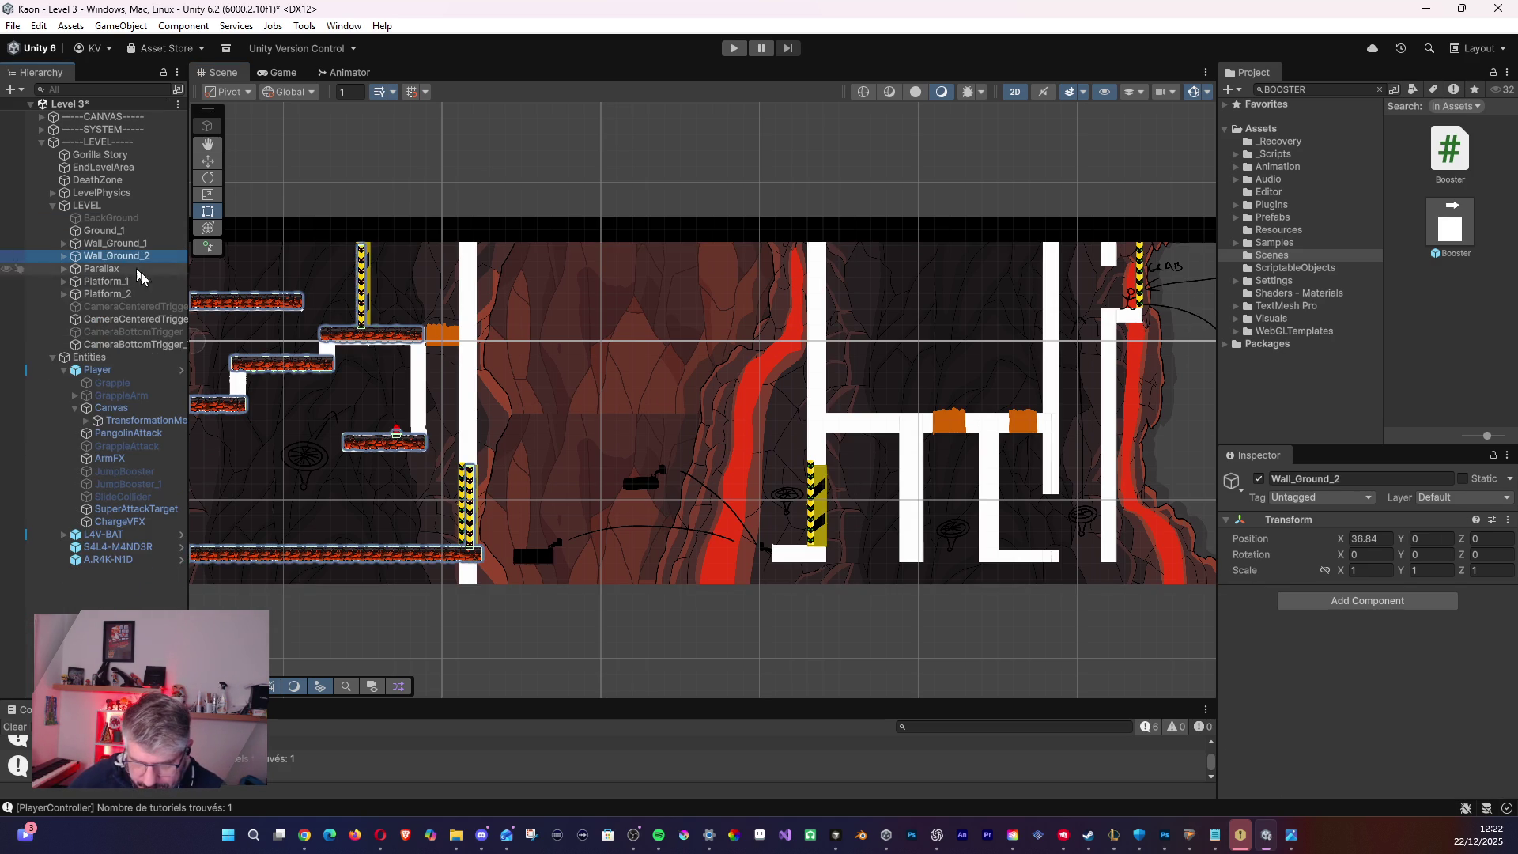
{"action": "scroll", "coordinate": [309, 415], "scroll_direction": "down", "scroll_amount": 5}
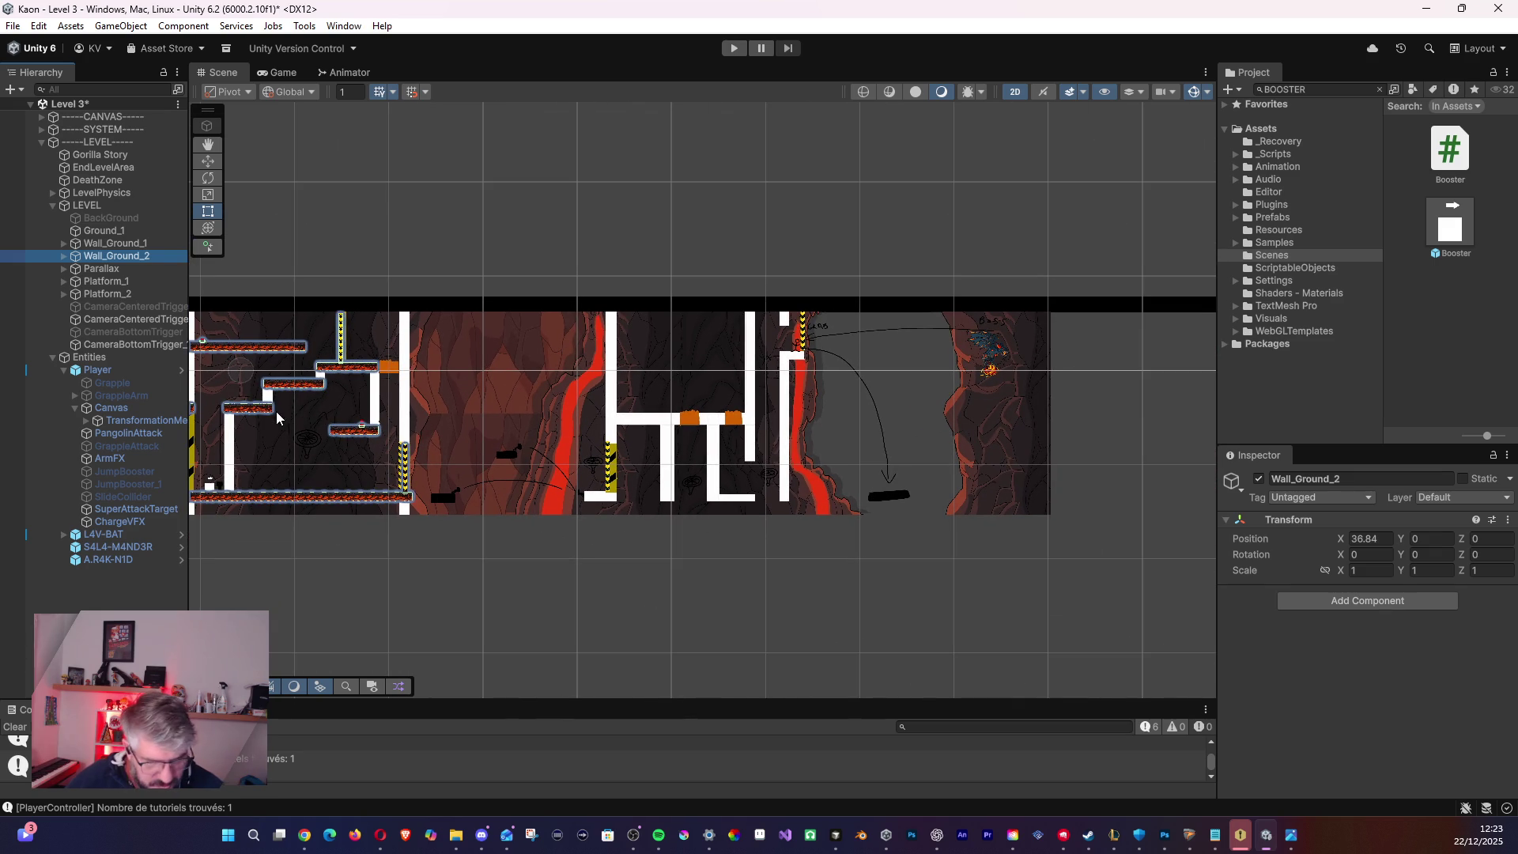
- Duplicate Wall_Ground_2 as Wall_Ground_3 and move it right of the level to X 79.23, Y 0.17
{"action": "key", "text": "ctrl+d"}
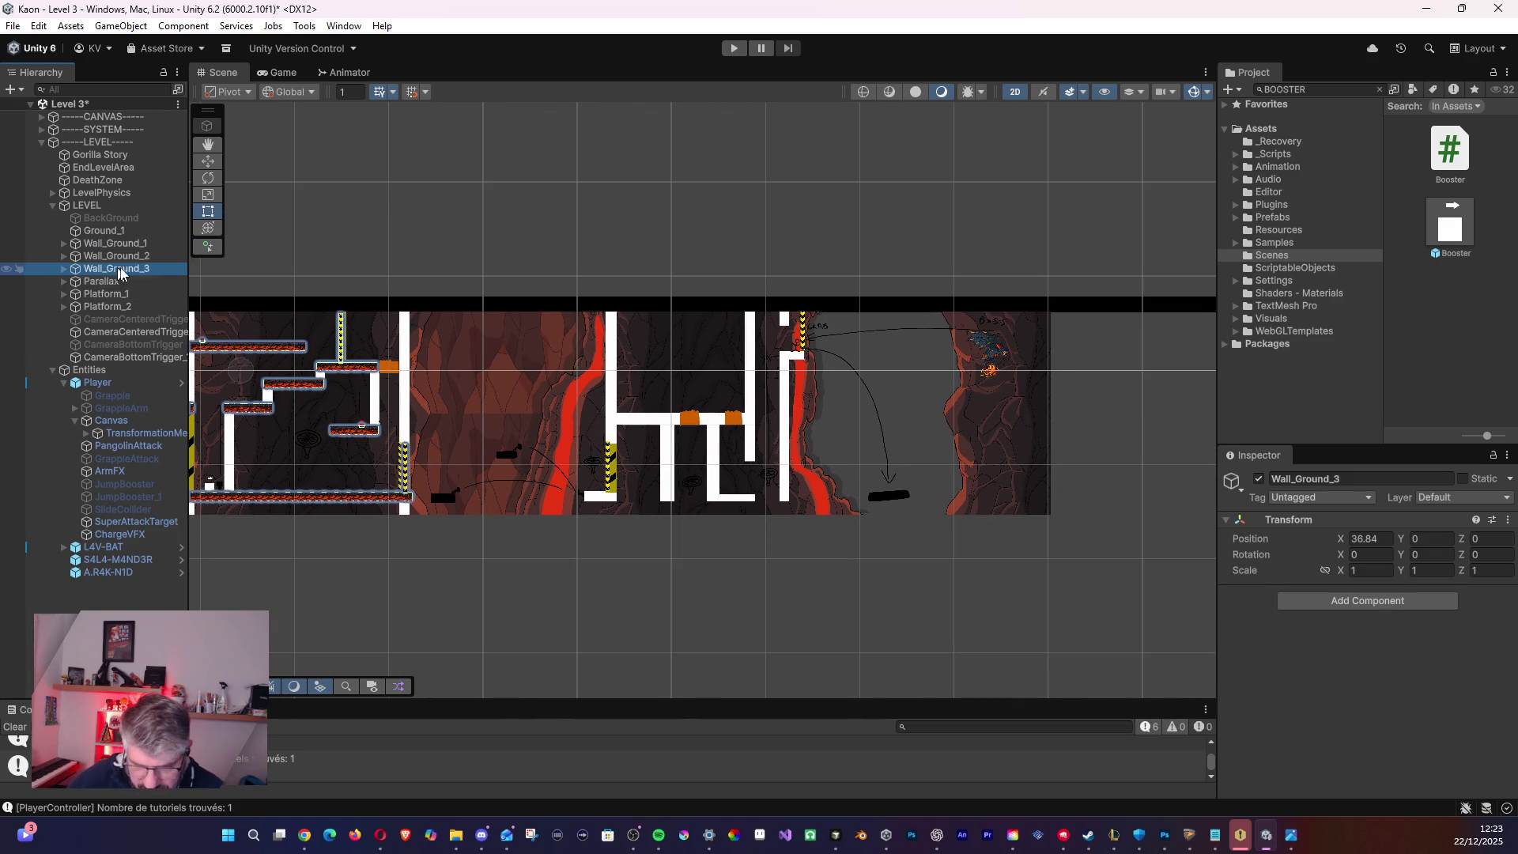
{"action": "key", "text": "F2"}
{"action": "left_click", "coordinate": [206, 162]}
{"action": "mouse_move", "coordinate": [253, 365]}
{"action": "left_mouse_down"}
{"action": "mouse_move", "coordinate": [671, 364]}
{"action": "mouse_move", "coordinate": [644, 363]}
{"action": "left_mouse_up"}
{"action": "scroll", "coordinate": [814, 366], "scroll_direction": "up", "scroll_amount": 1}
{"action": "left_click_drag", "start_coordinate": [814, 366], "coordinate": [676, 405]}
{"action": "scroll", "coordinate": [677, 405], "scroll_direction": "up", "scroll_amount": 3}
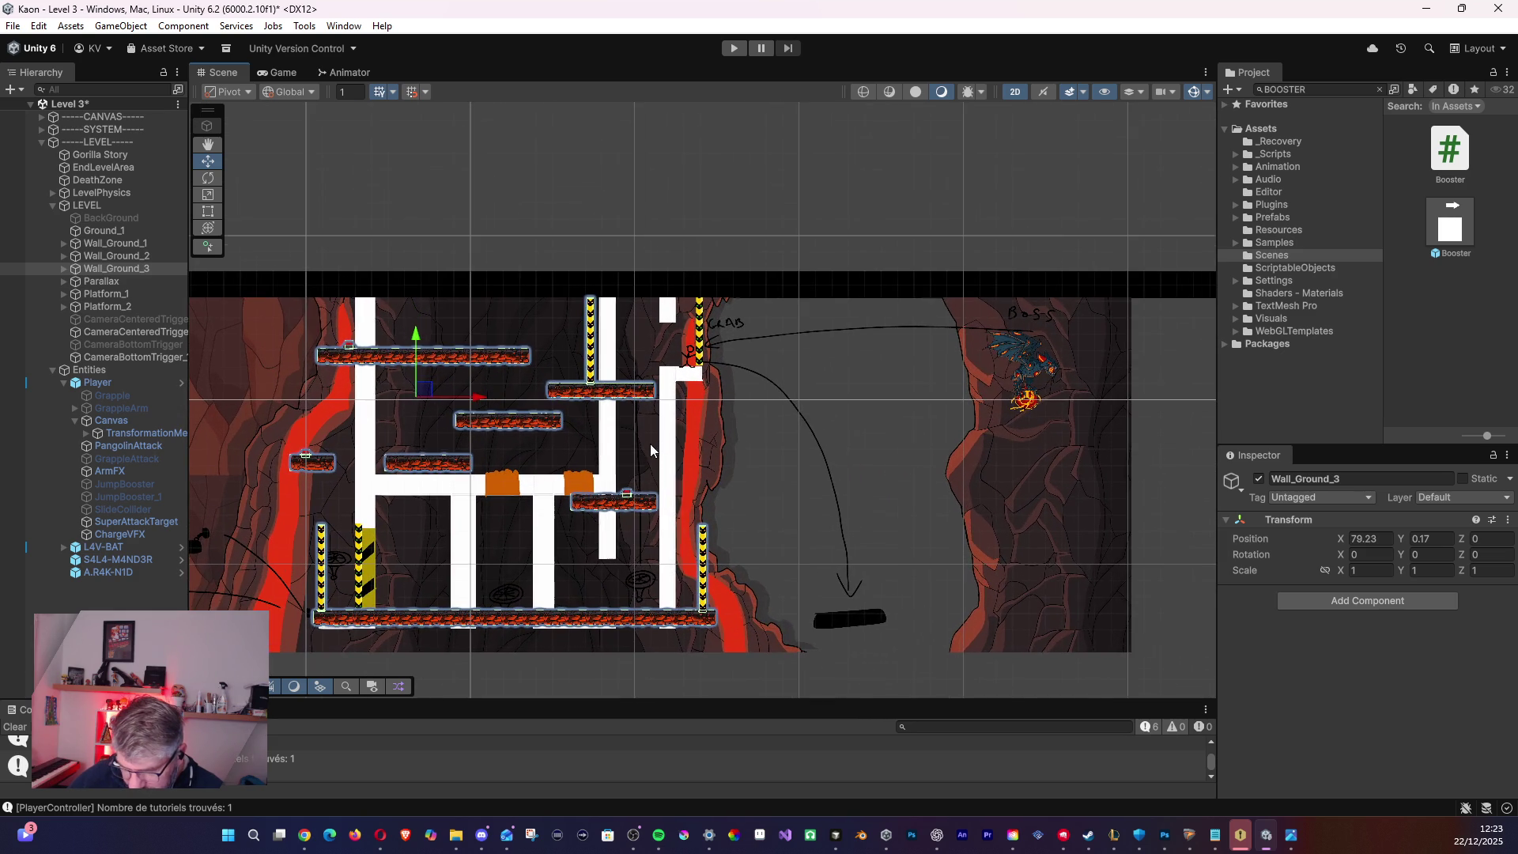
{"action": "scroll", "coordinate": [349, 402], "scroll_direction": "up", "scroll_amount": 1}
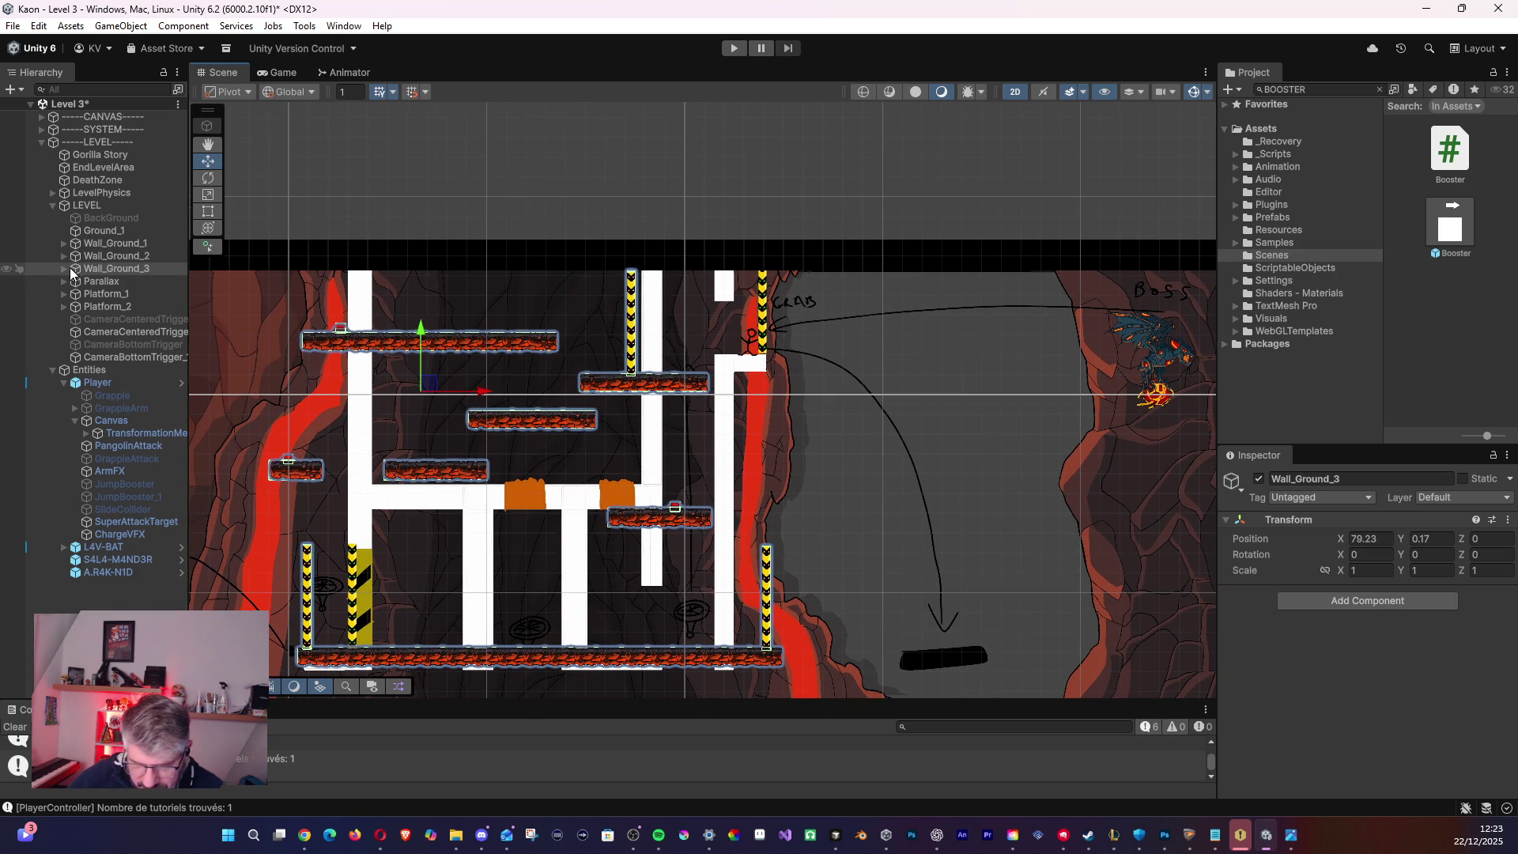
{"action": "left_click", "coordinate": [420, 352]}
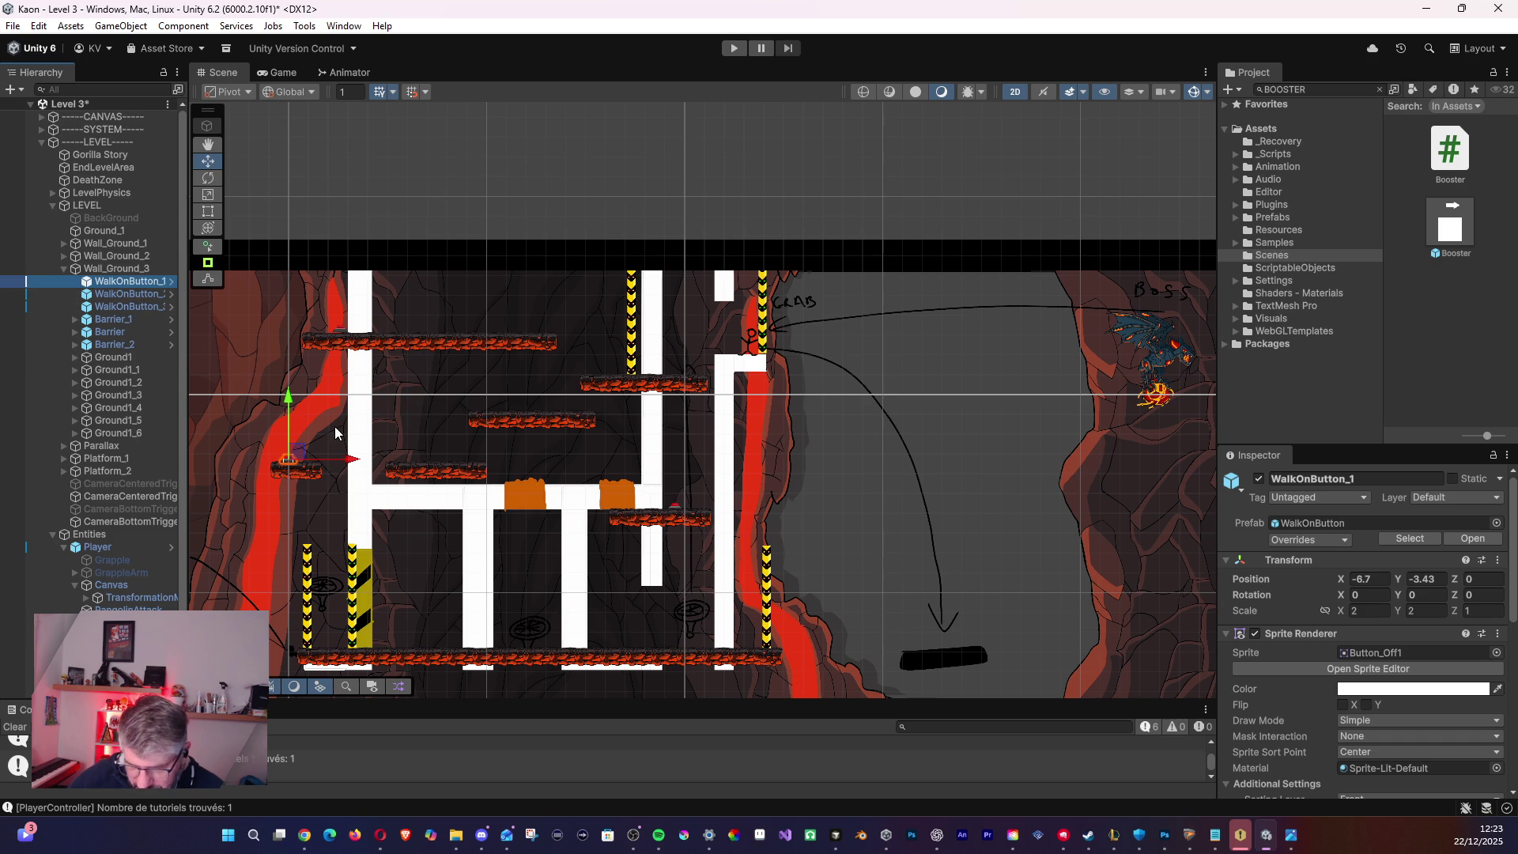
- Shift Barrier_1 slightly to the right in the new section
{"action": "mouse_move", "coordinate": [320, 480]}
{"action": "left_mouse_down"}
{"action": "mouse_move", "coordinate": [645, 467]}
{"action": "mouse_move", "coordinate": [760, 487]}
{"action": "mouse_move", "coordinate": [713, 457]}
{"action": "left_mouse_up"}
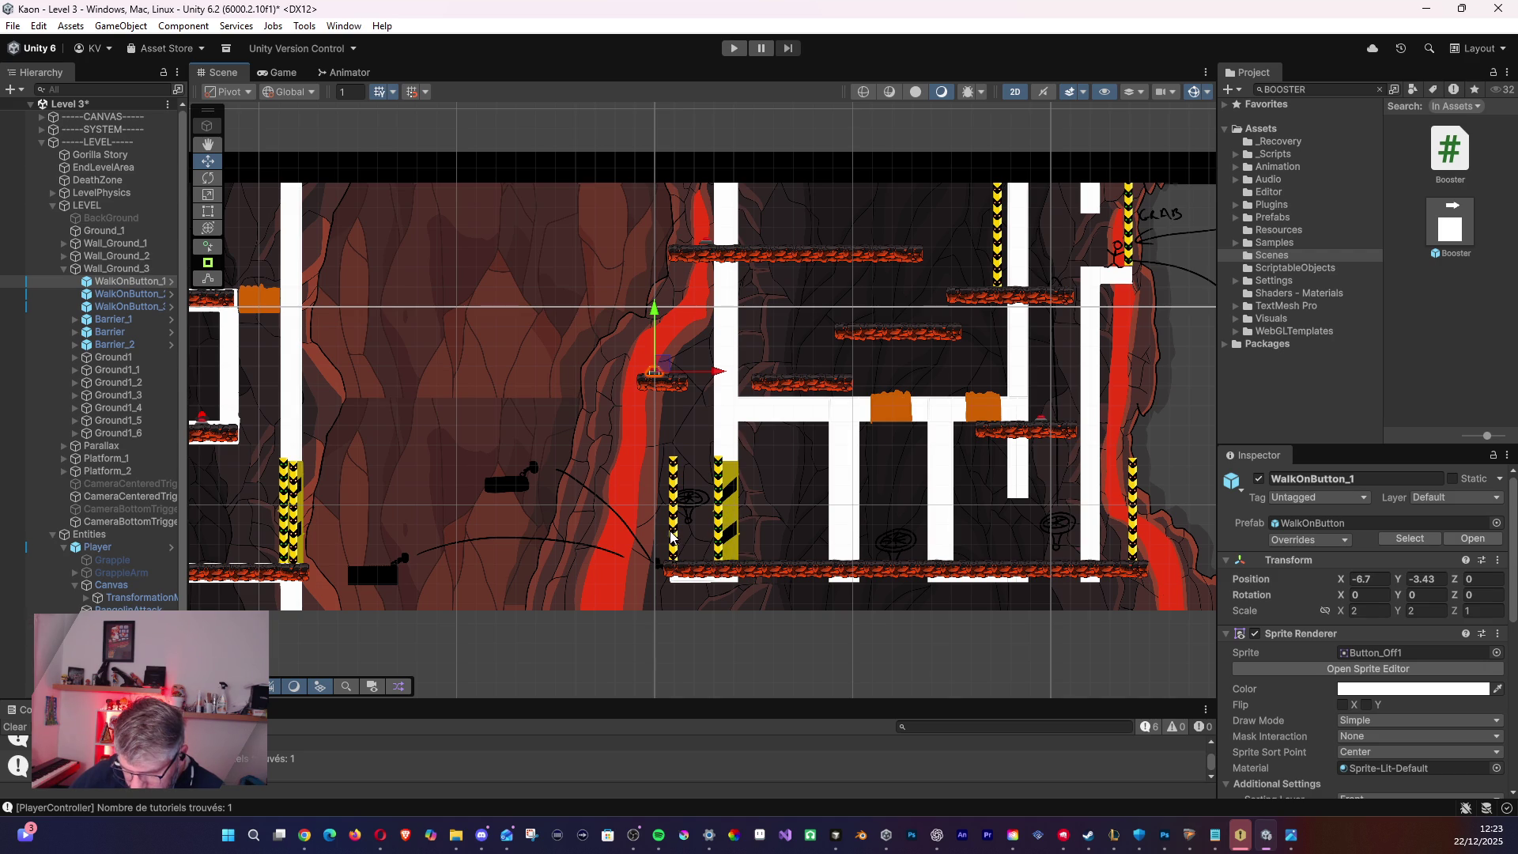
{"action": "left_click", "coordinate": [118, 319]}
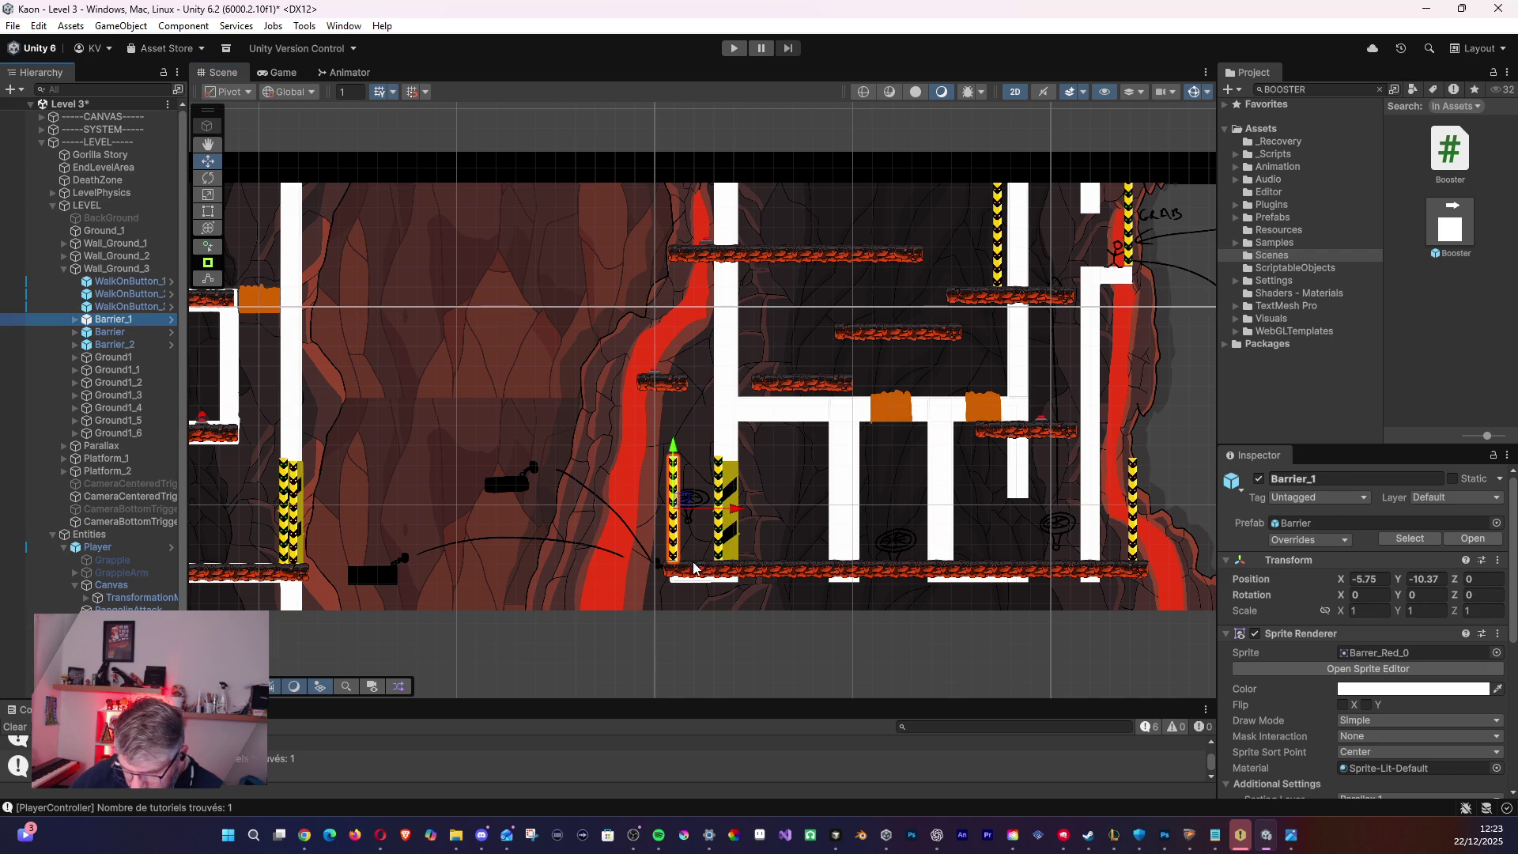
{"action": "left_click_drag", "start_coordinate": [687, 510], "coordinate": [732, 509]}
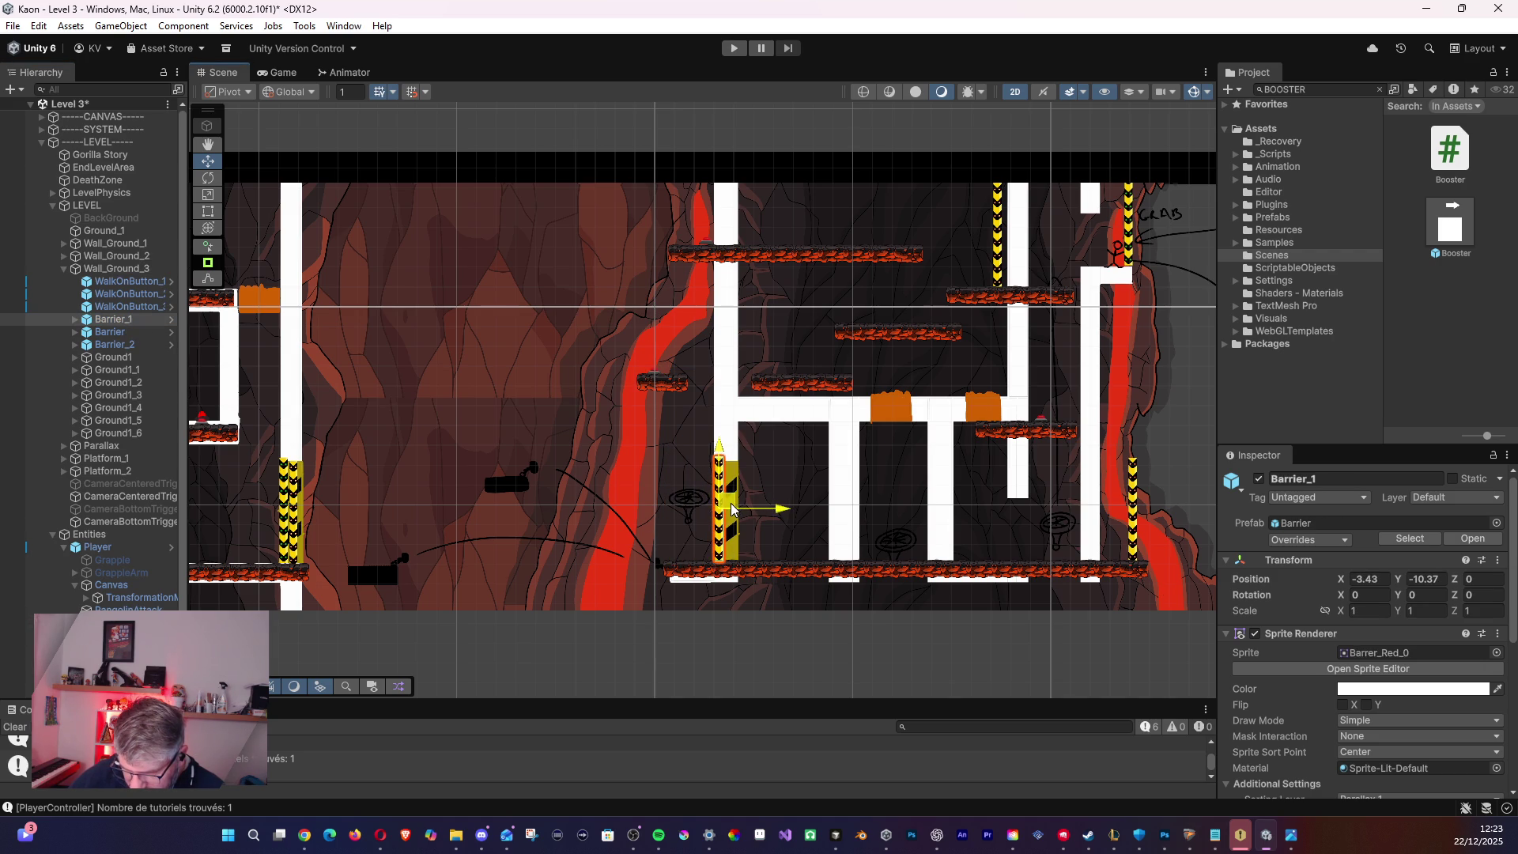
- Move Barrier to X 17.17, Y 4.63 near the right lava wall, and delete Barrier_2
{"action": "mouse_move", "coordinate": [850, 473]}
{"action": "left_mouse_down"}
{"action": "mouse_move", "coordinate": [668, 526]}
{"action": "mouse_move", "coordinate": [631, 485]}
{"action": "mouse_move", "coordinate": [722, 532]}
{"action": "mouse_move", "coordinate": [728, 519]}
{"action": "mouse_move", "coordinate": [654, 485]}
{"action": "left_mouse_up"}
{"action": "left_click", "coordinate": [110, 331]}
{"action": "mouse_move", "coordinate": [808, 260]}
{"action": "left_mouse_down"}
{"action": "mouse_move", "coordinate": [1039, 238]}
{"action": "mouse_move", "coordinate": [935, 236]}
{"action": "left_mouse_up"}
{"action": "left_click", "coordinate": [119, 343]}
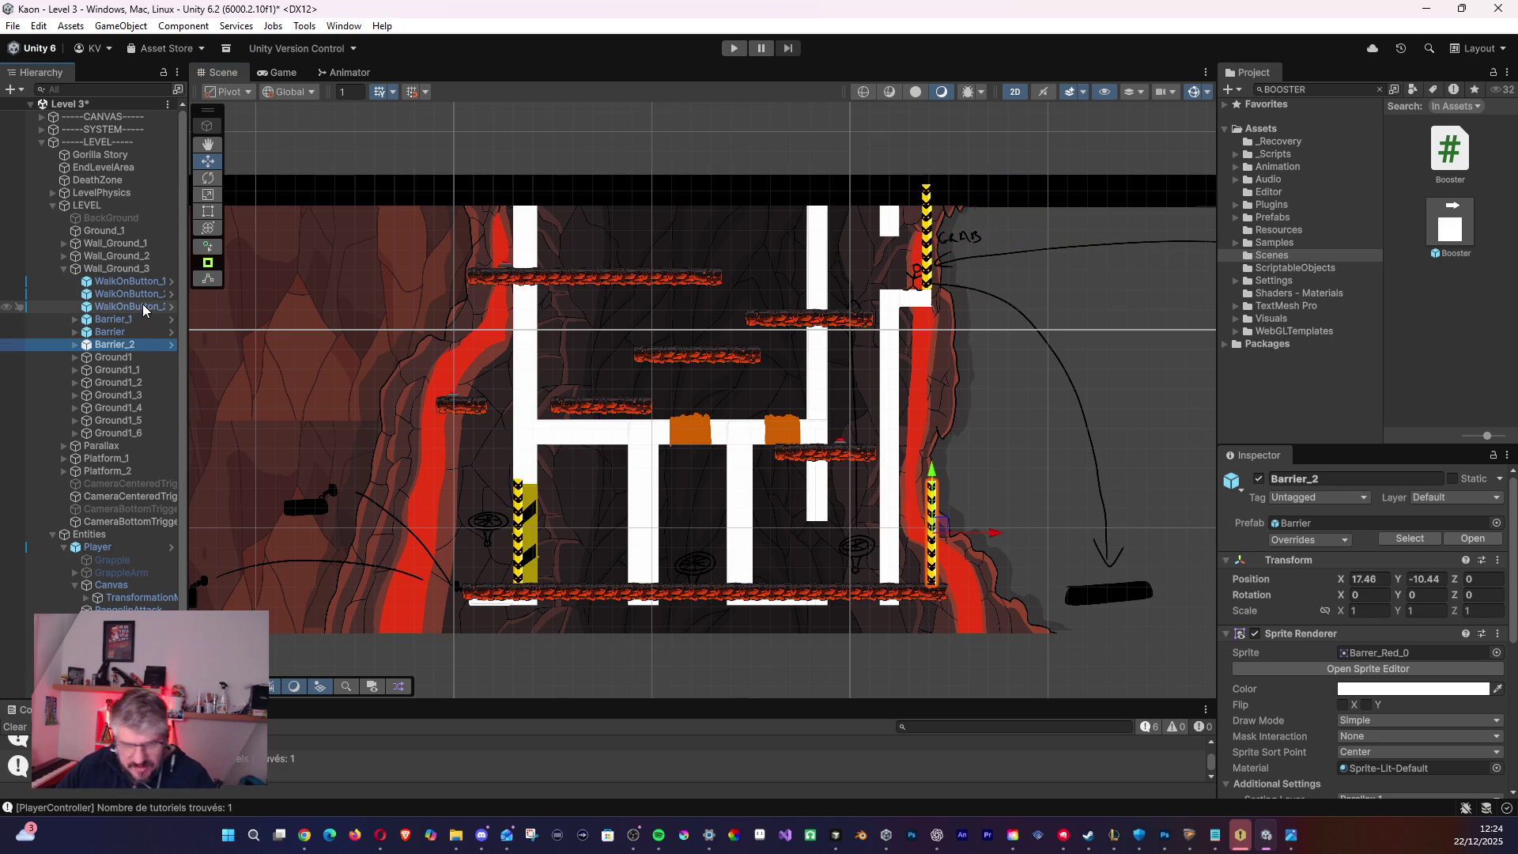
{"action": "key", "text": "Delete"}
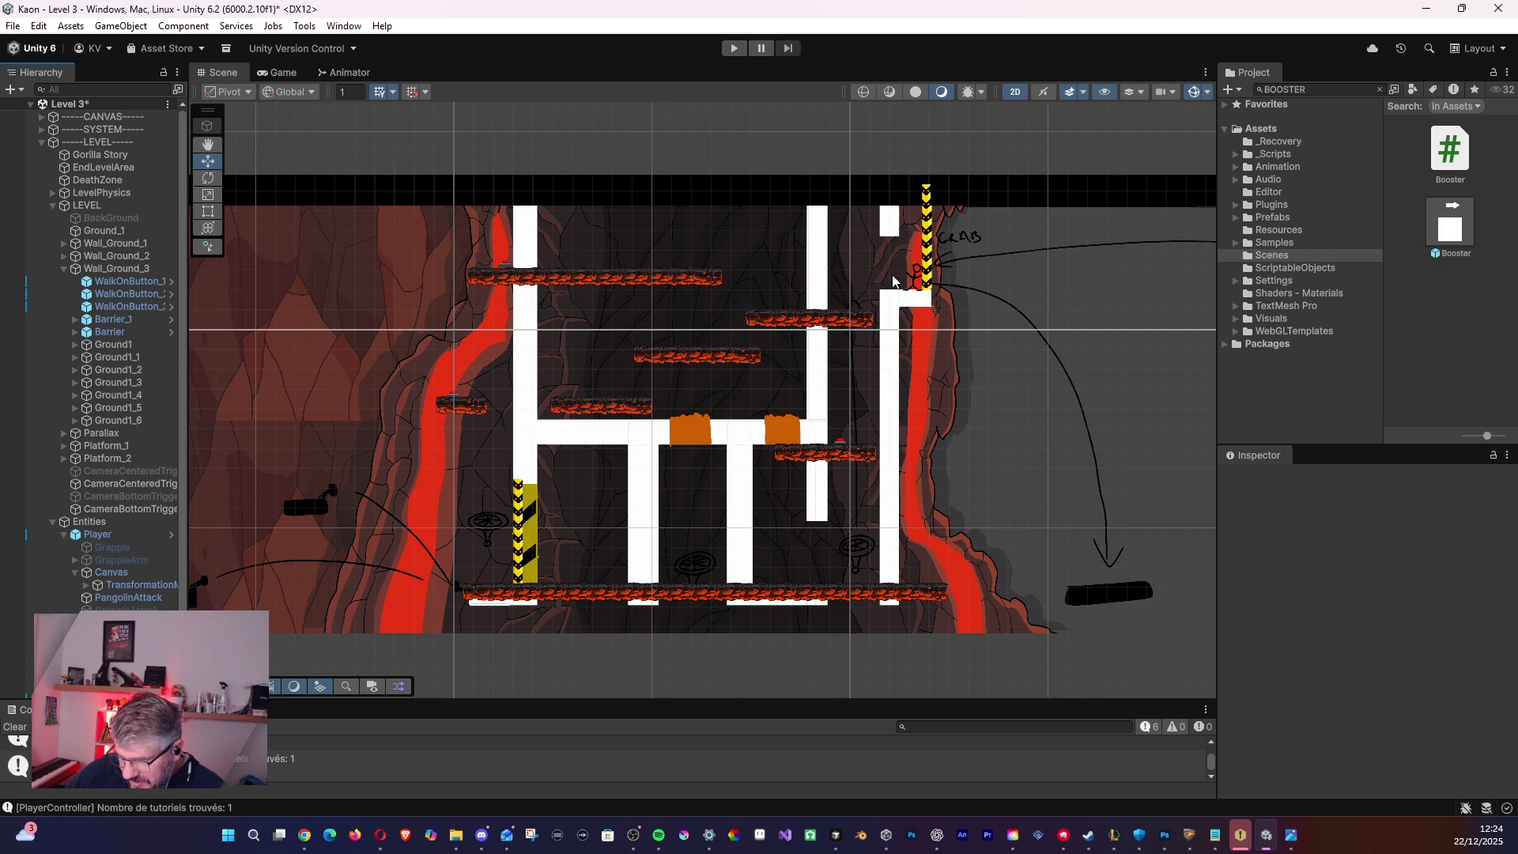
- Delete WalkOnButton_3 from Wall_Ground_3
{"action": "mouse_move", "coordinate": [467, 487]}
{"action": "left_mouse_down"}
{"action": "mouse_move", "coordinate": [565, 510]}
{"action": "mouse_move", "coordinate": [663, 476]}
{"action": "left_mouse_up"}
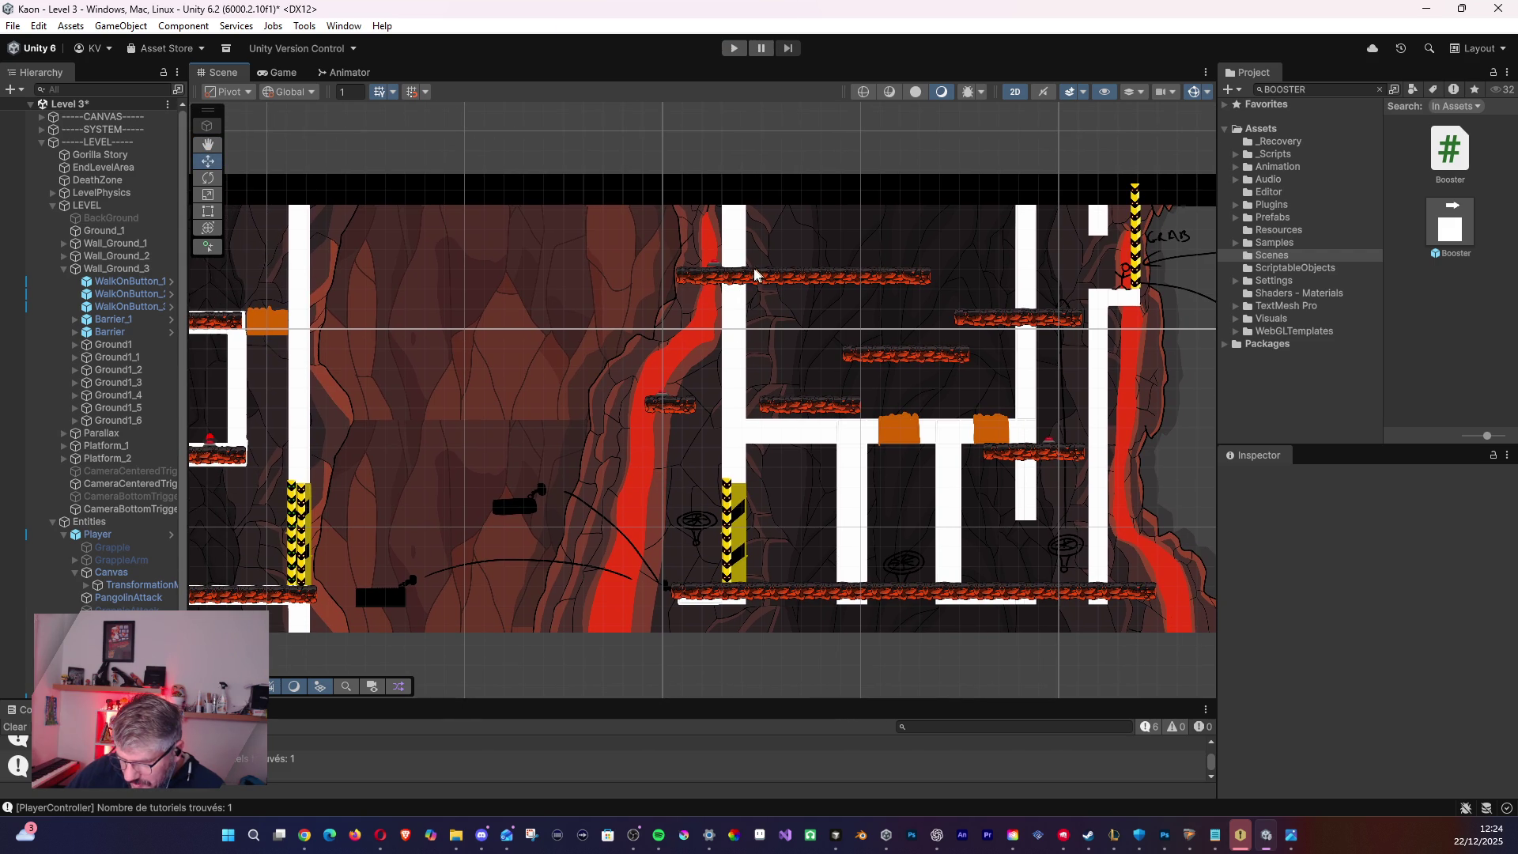
{"action": "left_click", "coordinate": [123, 293]}
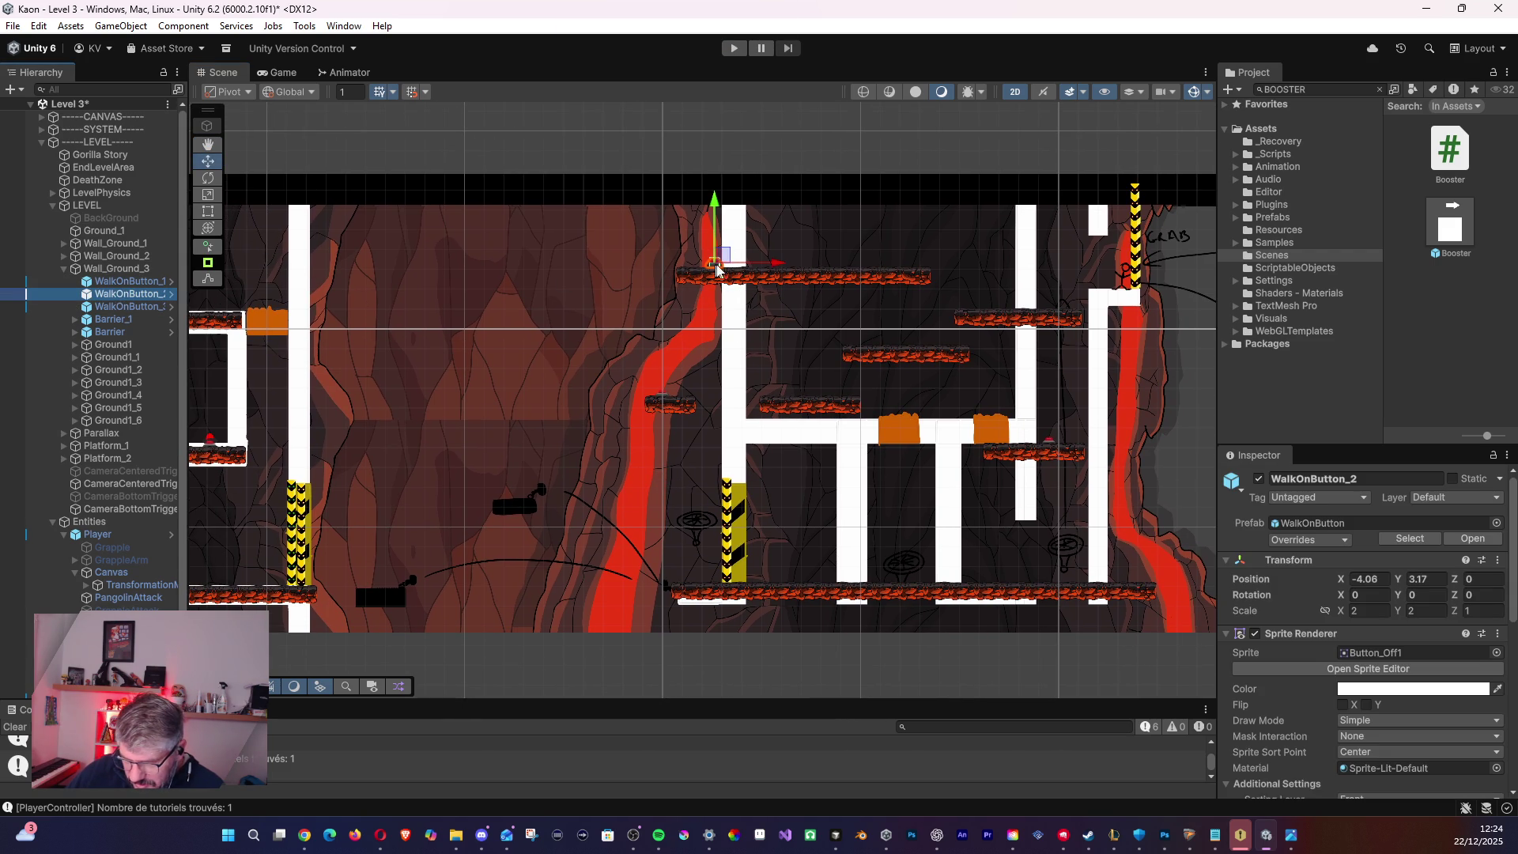
{"action": "left_click", "coordinate": [157, 307]}
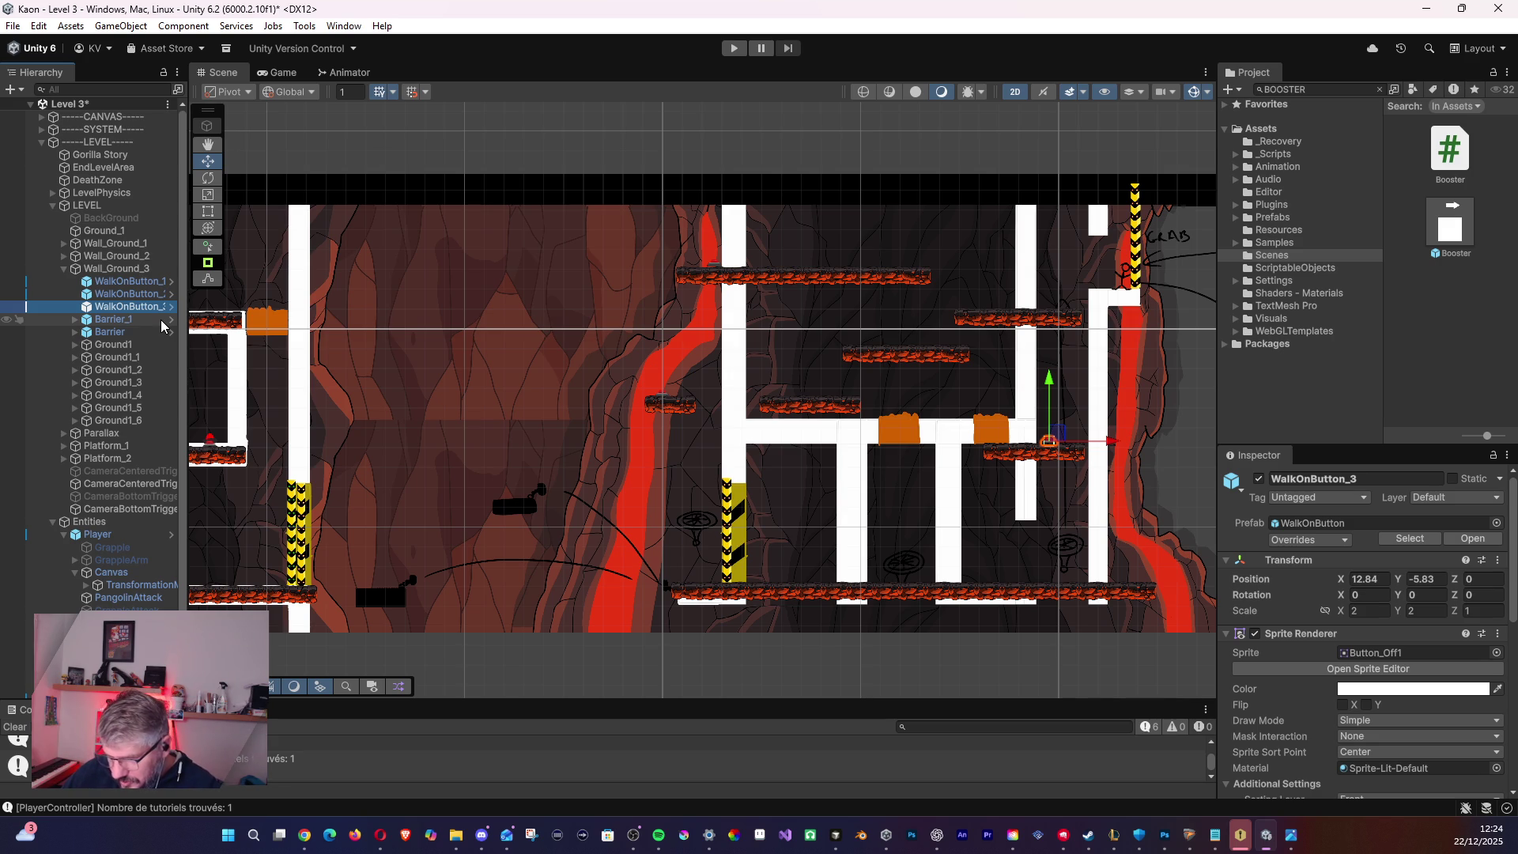
{"action": "key", "text": "Delete"}
- Move WalkOnButton_1 and WalkOnButton_2 up onto the top platform, side by side
{"action": "left_click", "coordinate": [127, 280]}
{"action": "mouse_move", "coordinate": [673, 388]}
{"action": "left_mouse_down"}
{"action": "mouse_move", "coordinate": [680, 359]}
{"action": "mouse_move", "coordinate": [718, 415]}
{"action": "mouse_move", "coordinate": [706, 249]}
{"action": "mouse_move", "coordinate": [726, 249]}
{"action": "left_mouse_up"}
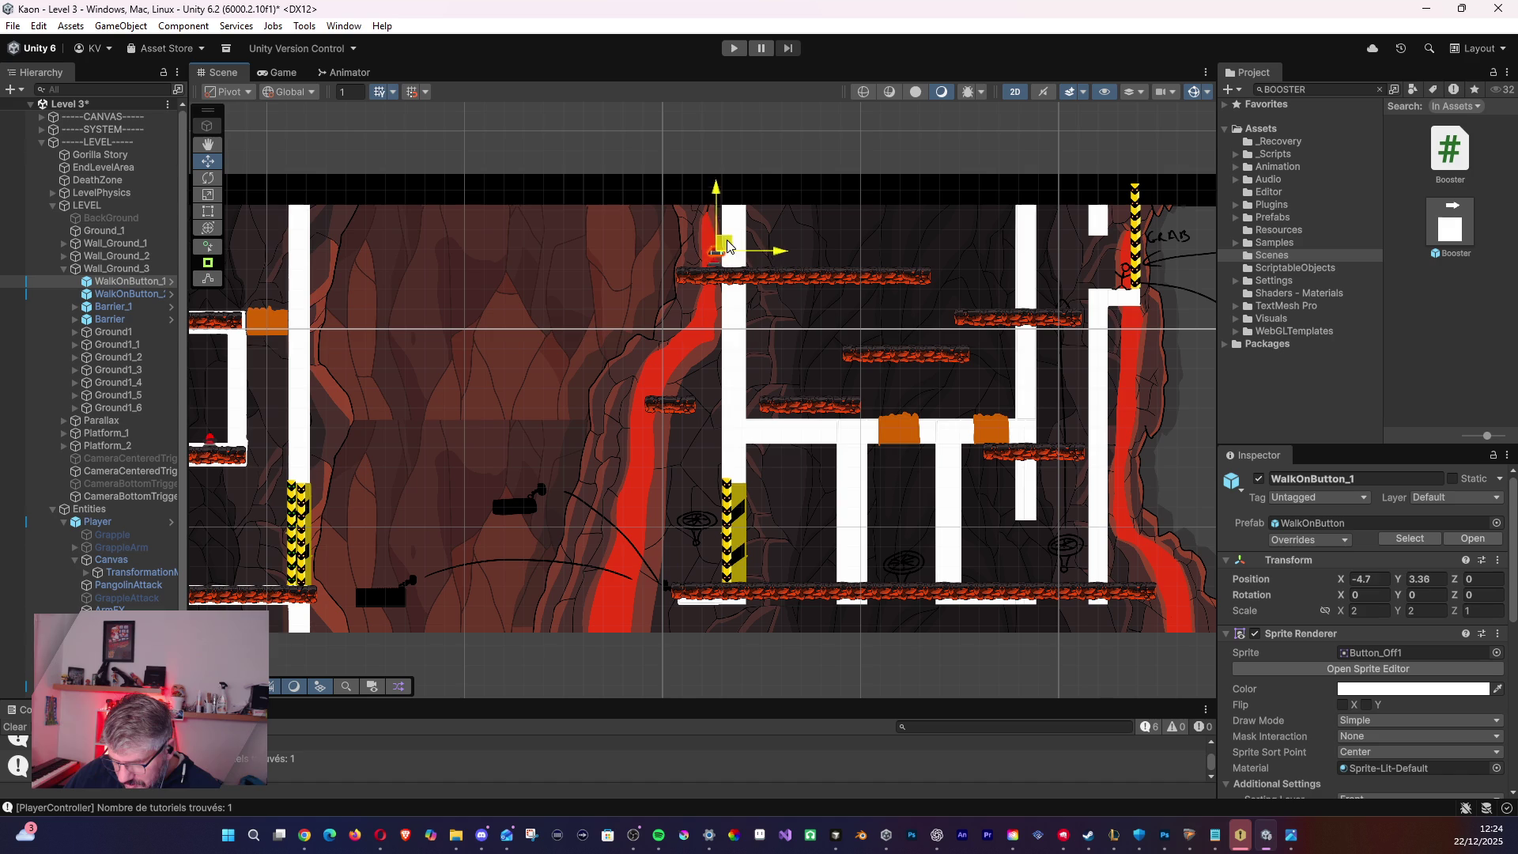
{"action": "left_click", "coordinate": [725, 253]}
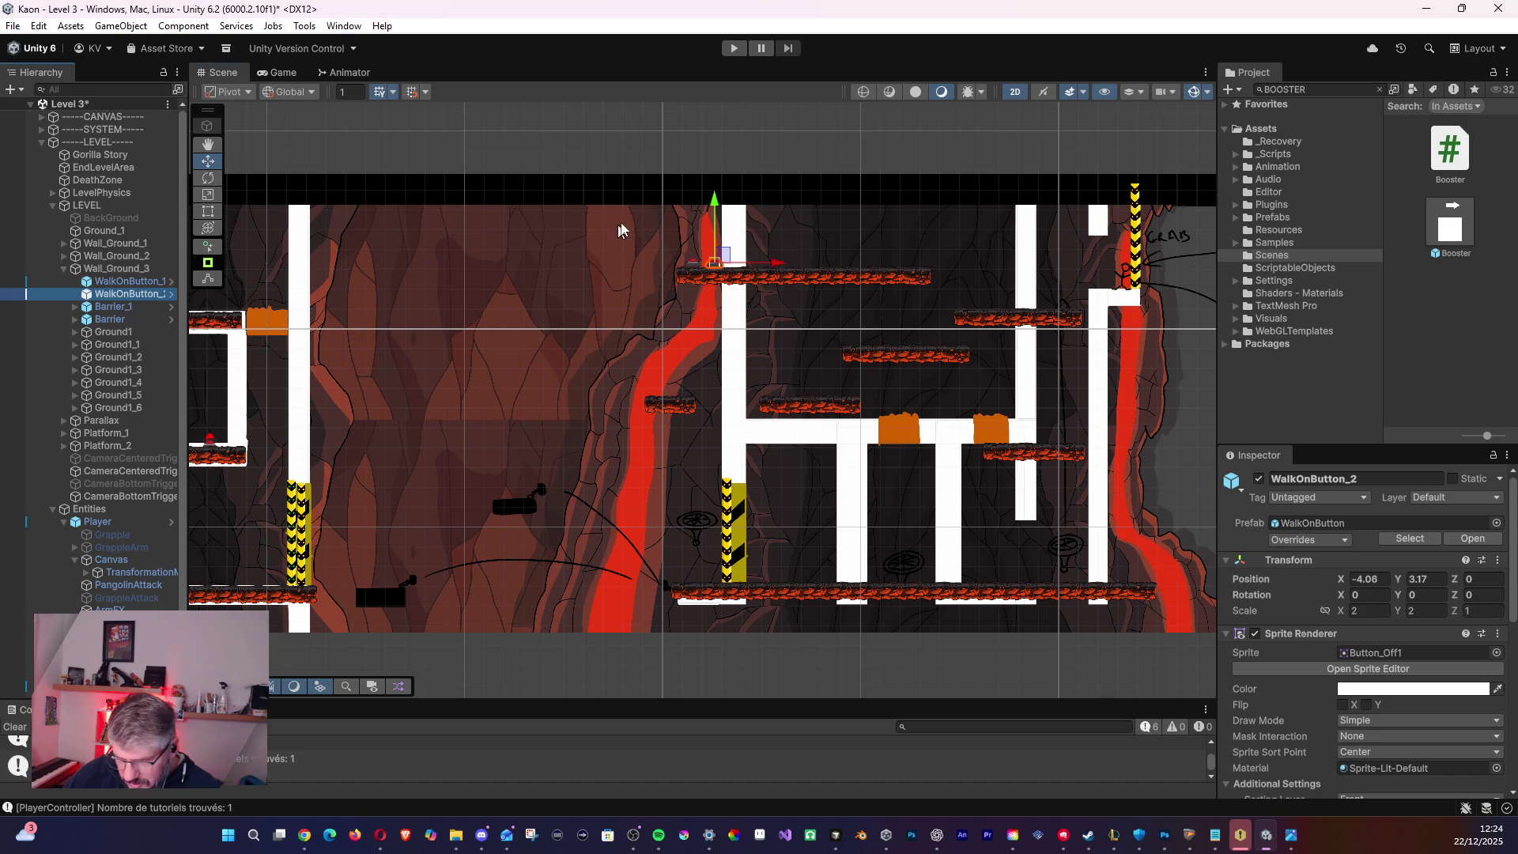
{"action": "mouse_move", "coordinate": [721, 254]}
{"action": "left_mouse_down"}
{"action": "mouse_move", "coordinate": [1142, 254]}
{"action": "mouse_move", "coordinate": [1067, 174]}
{"action": "mouse_move", "coordinate": [772, 261]}
{"action": "left_mouse_up"}
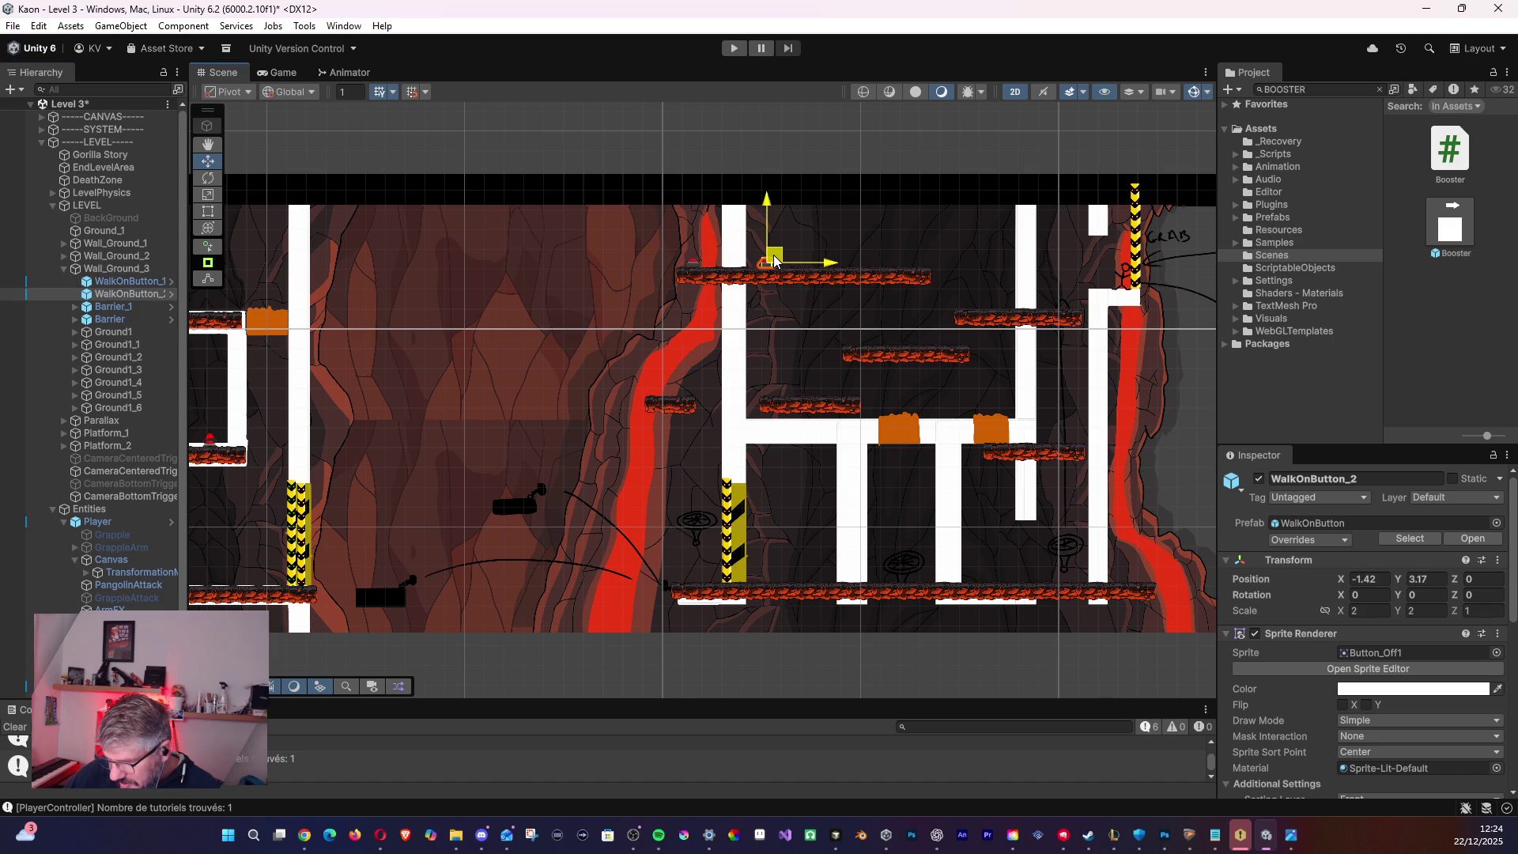
{"action": "left_click_drag", "start_coordinate": [773, 261], "coordinate": [774, 262]}
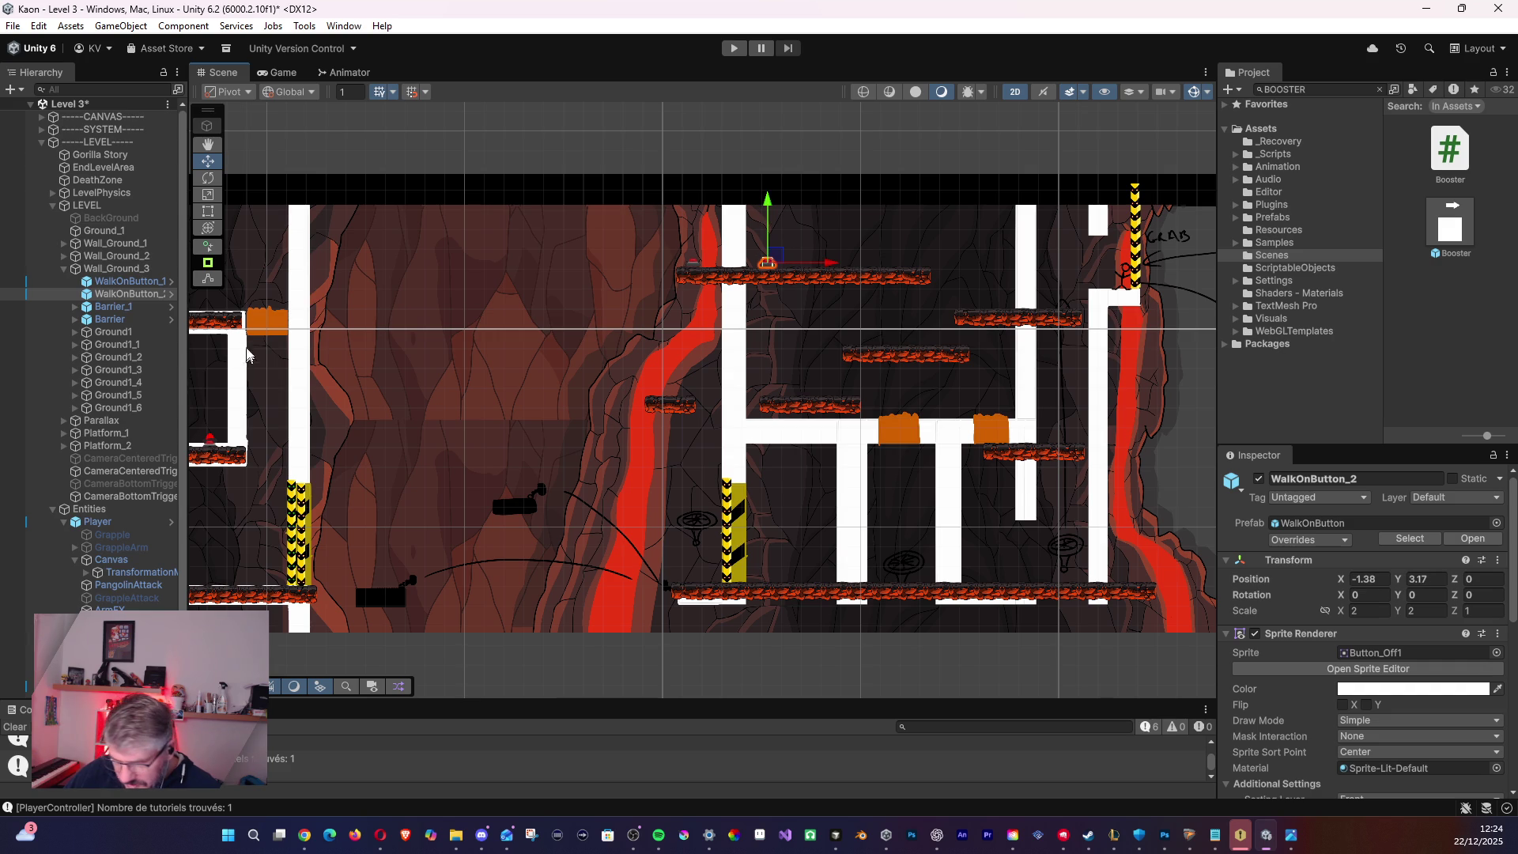
{"action": "left_click", "coordinate": [127, 281]}
{"action": "left_click_drag", "start_coordinate": [710, 257], "coordinate": [710, 259]}
- Settle both walk-on buttons on the ledge surface at X -4.99 and -1.37, Y 3.1
{"action": "scroll", "coordinate": [710, 263], "scroll_direction": "up", "scroll_amount": 8}
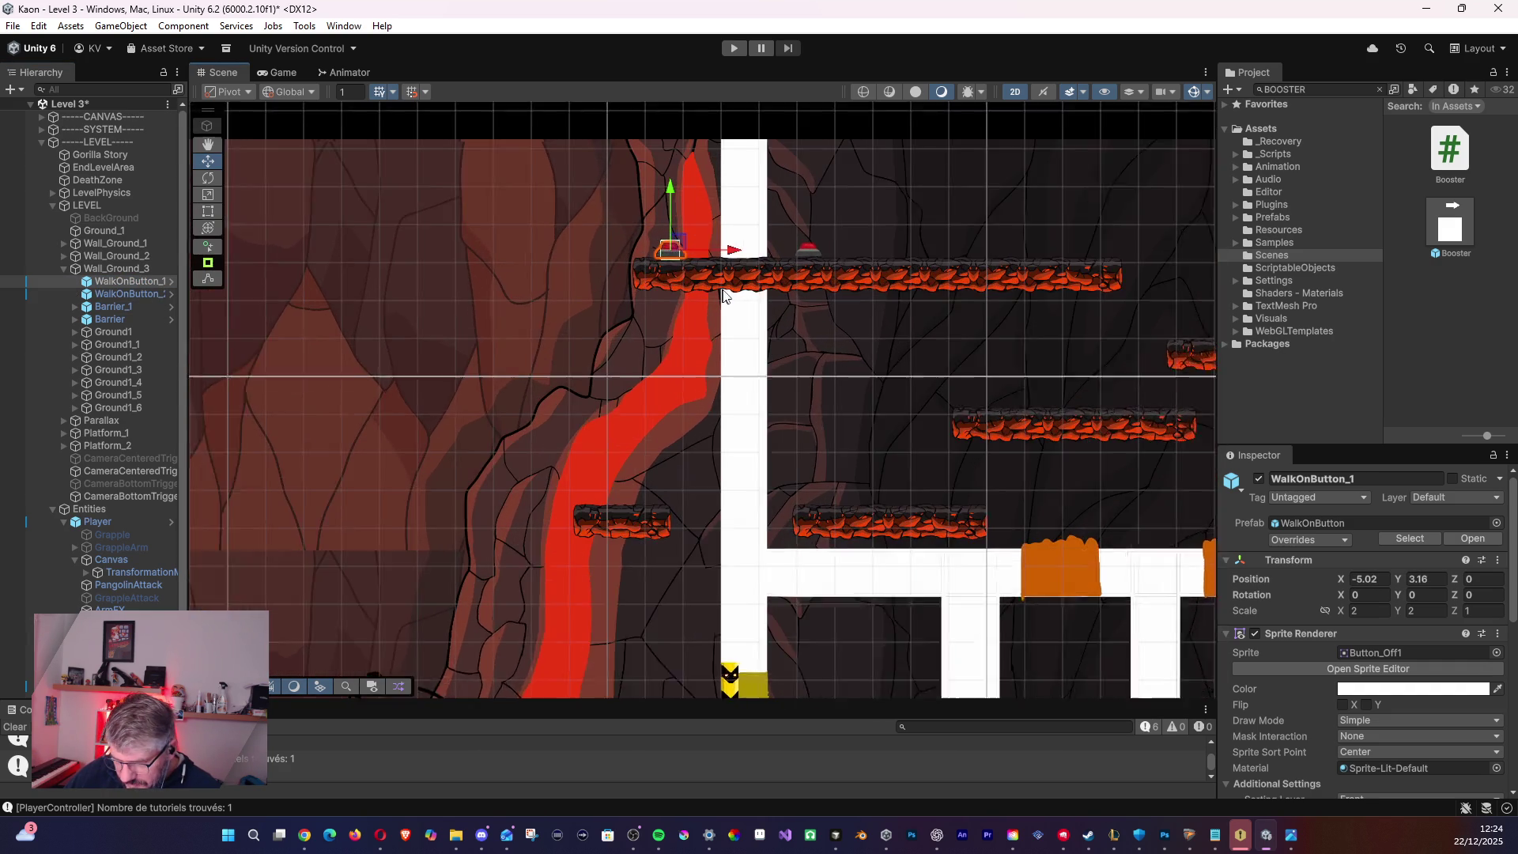
{"action": "scroll", "coordinate": [773, 306], "scroll_direction": "up", "scroll_amount": 2}
{"action": "left_click", "coordinate": [126, 294]}
{"action": "left_click_drag", "start_coordinate": [852, 235], "coordinate": [840, 234]}
{"action": "left_click", "coordinate": [632, 231]}
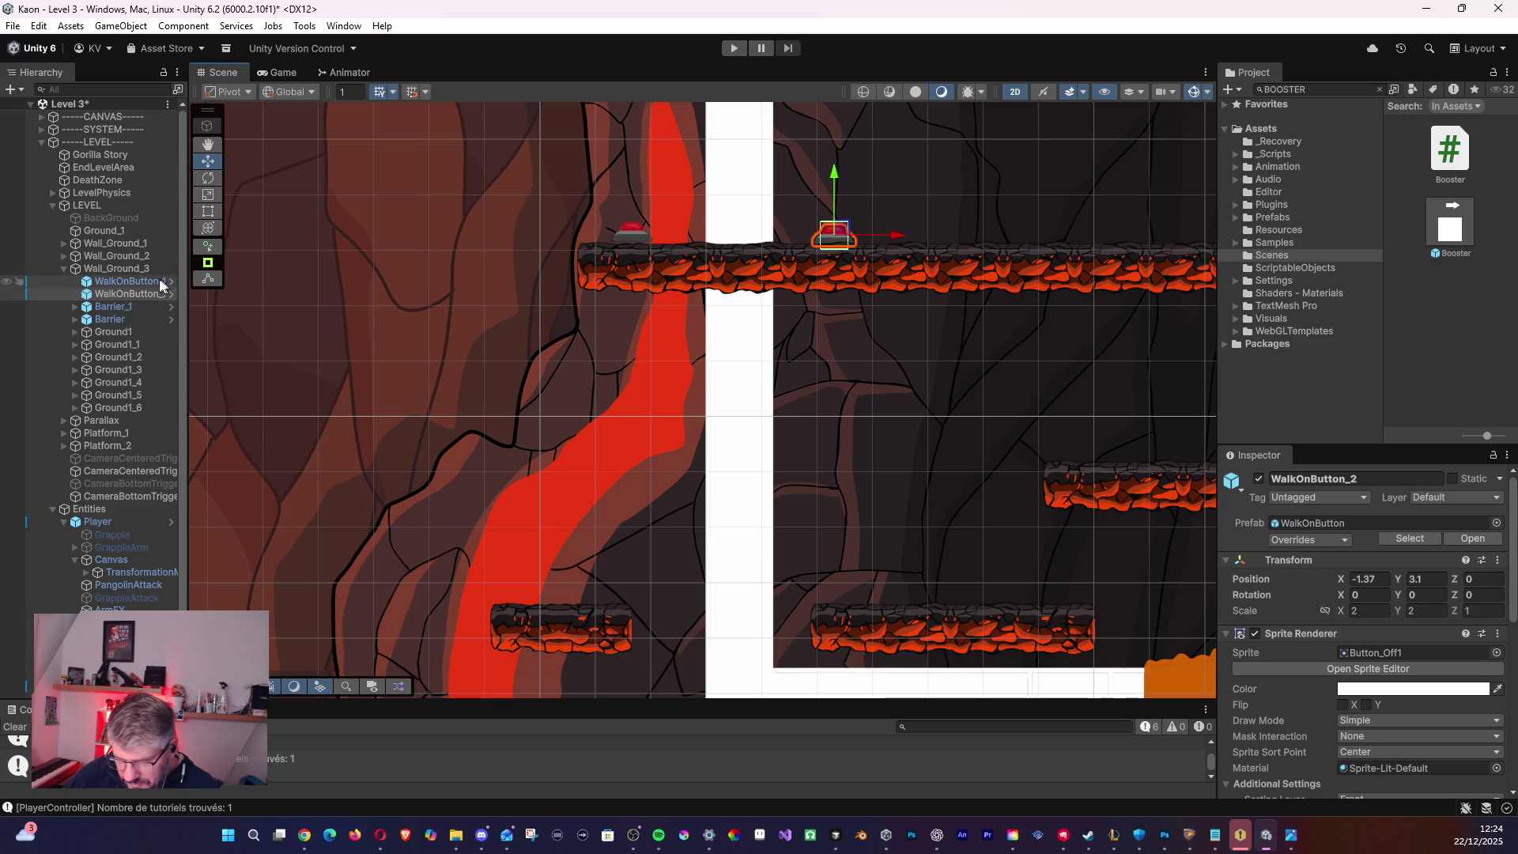
{"action": "left_click_drag", "start_coordinate": [633, 230], "coordinate": [637, 236]}
{"action": "scroll", "coordinate": [708, 304], "scroll_direction": "down", "scroll_amount": 3}
{"action": "scroll", "coordinate": [706, 304], "scroll_direction": "down", "scroll_amount": 5}
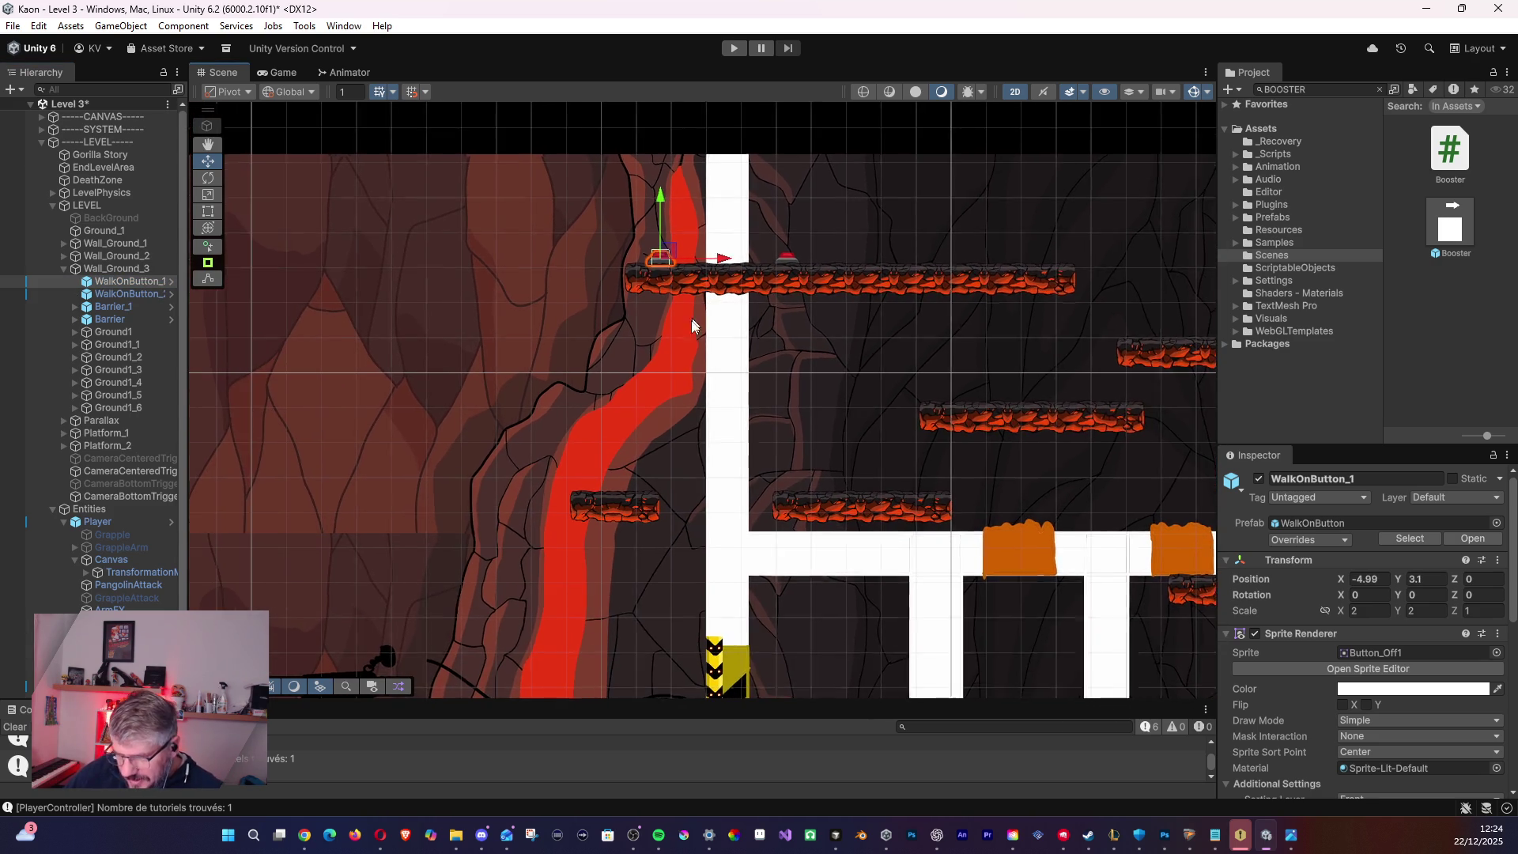
{"action": "key", "text": "Down"}
{"action": "key", "text": "Left"}
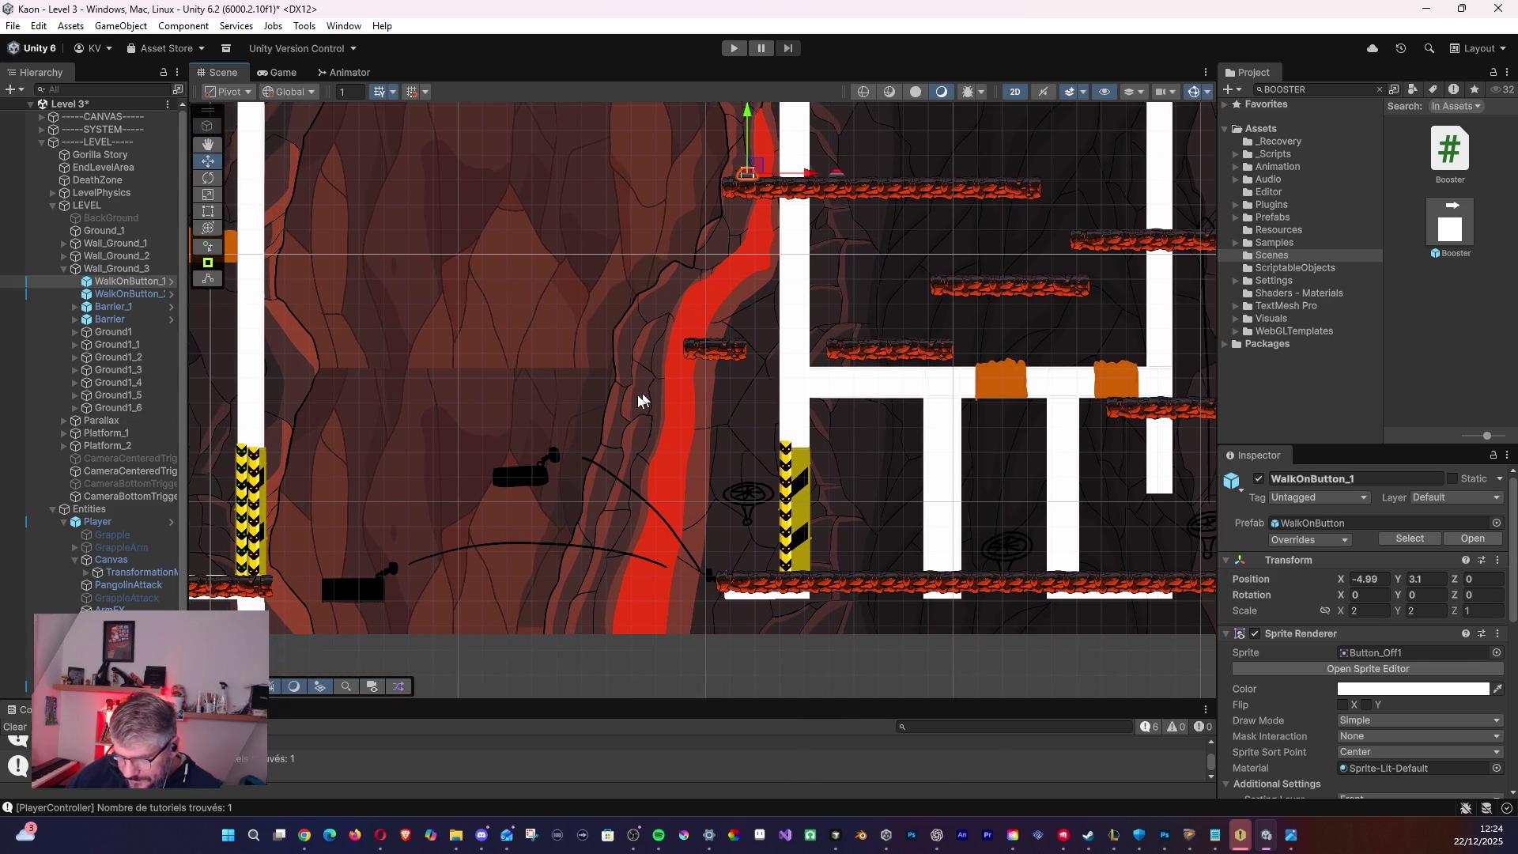
{"action": "left_click", "coordinate": [412, 303]}
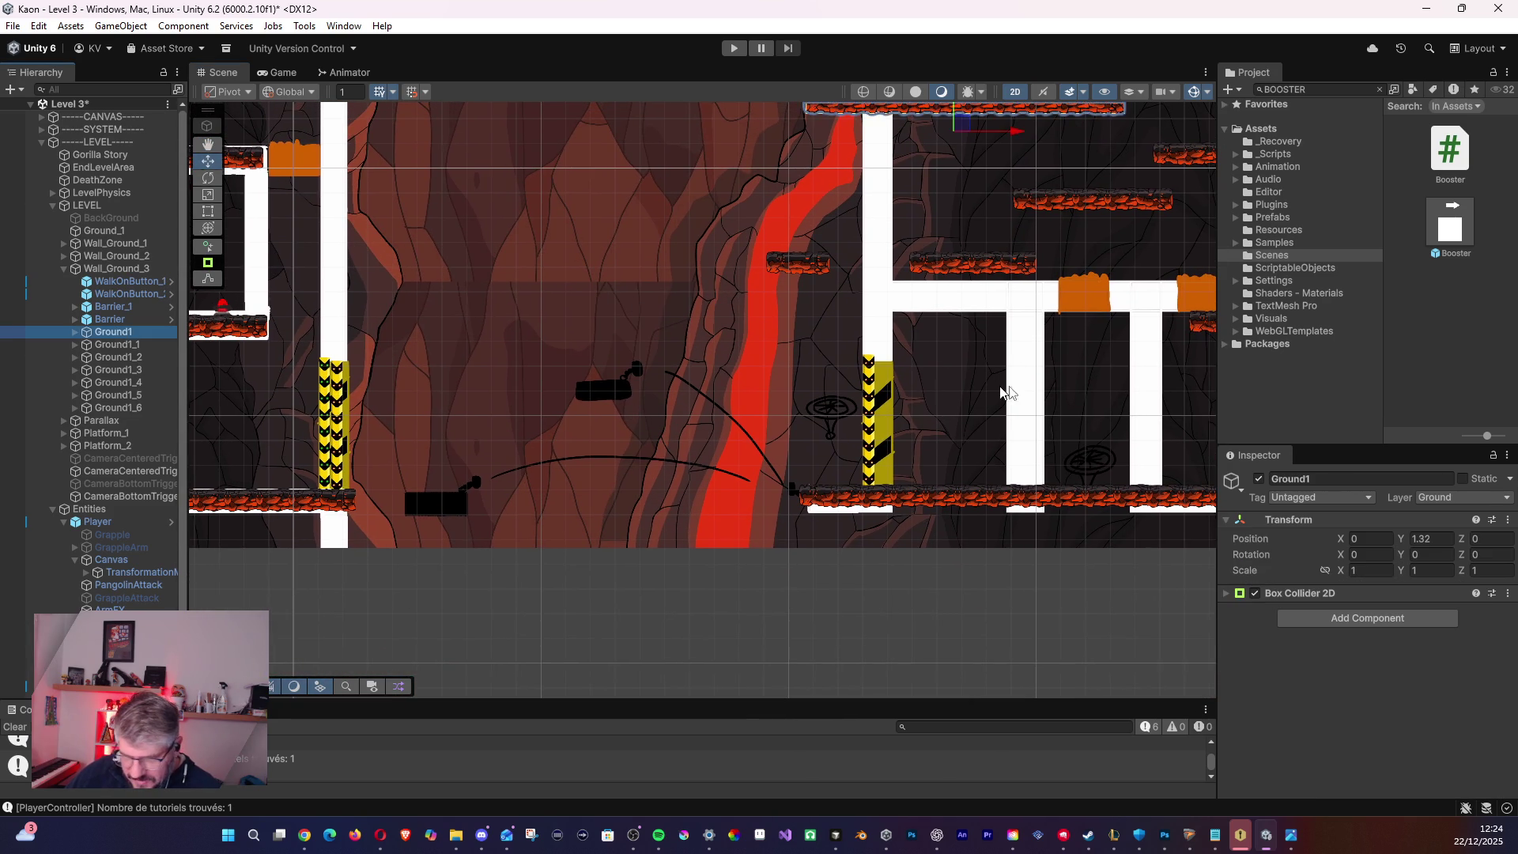
- Lower the Ground1 platform onto the white crossbar
{"action": "key", "text": "Right"}
{"action": "key", "text": "Left"}
{"action": "key", "text": "Up"}
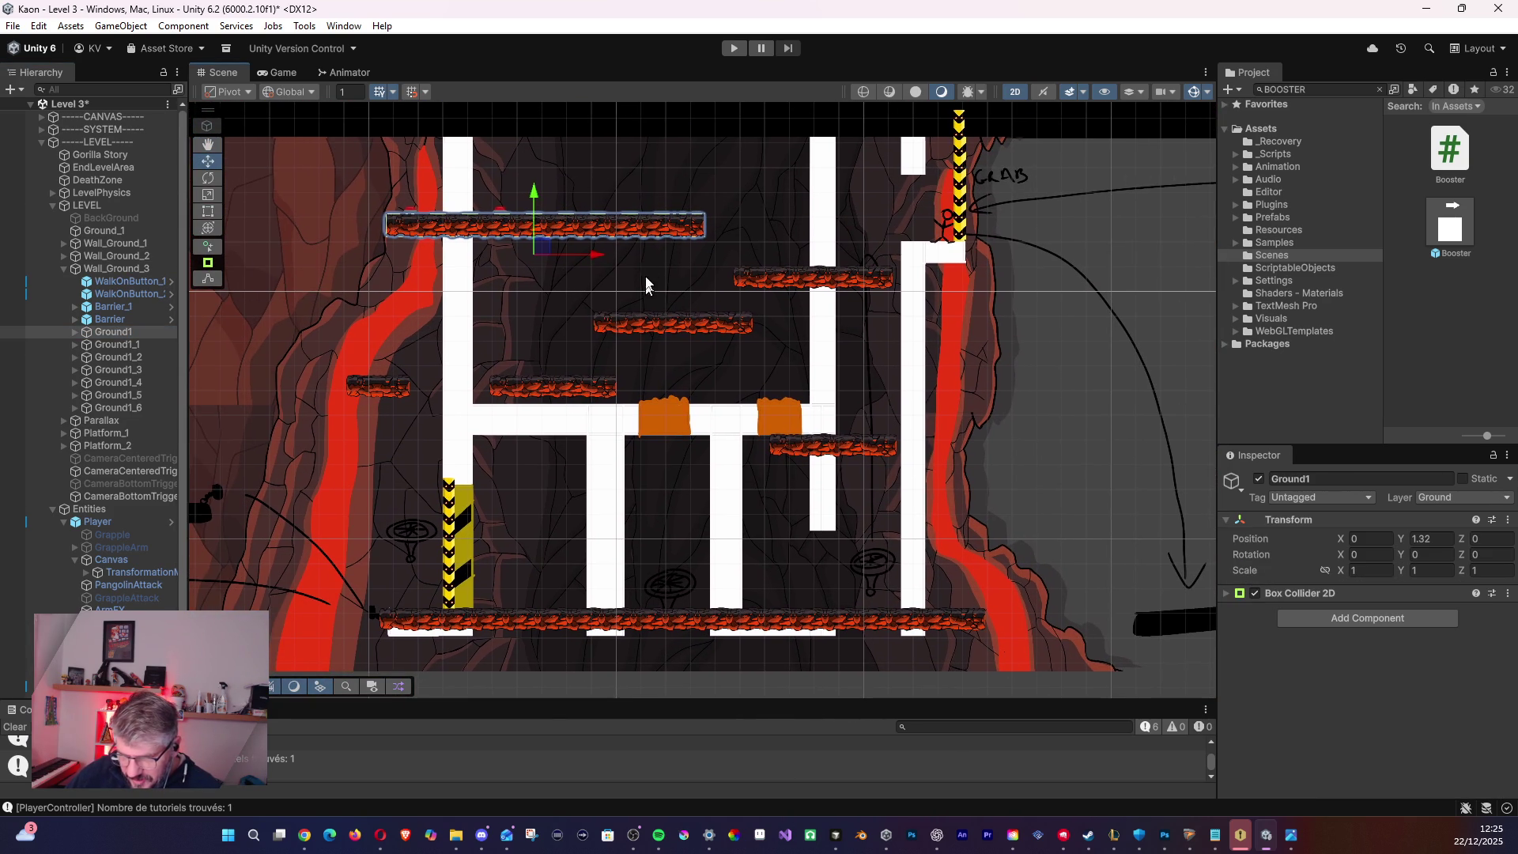
{"action": "mouse_move", "coordinate": [544, 243]}
{"action": "left_mouse_down"}
{"action": "mouse_move", "coordinate": [664, 352]}
{"action": "mouse_move", "coordinate": [621, 443]}
{"action": "mouse_move", "coordinate": [599, 449]}
{"action": "left_mouse_up"}
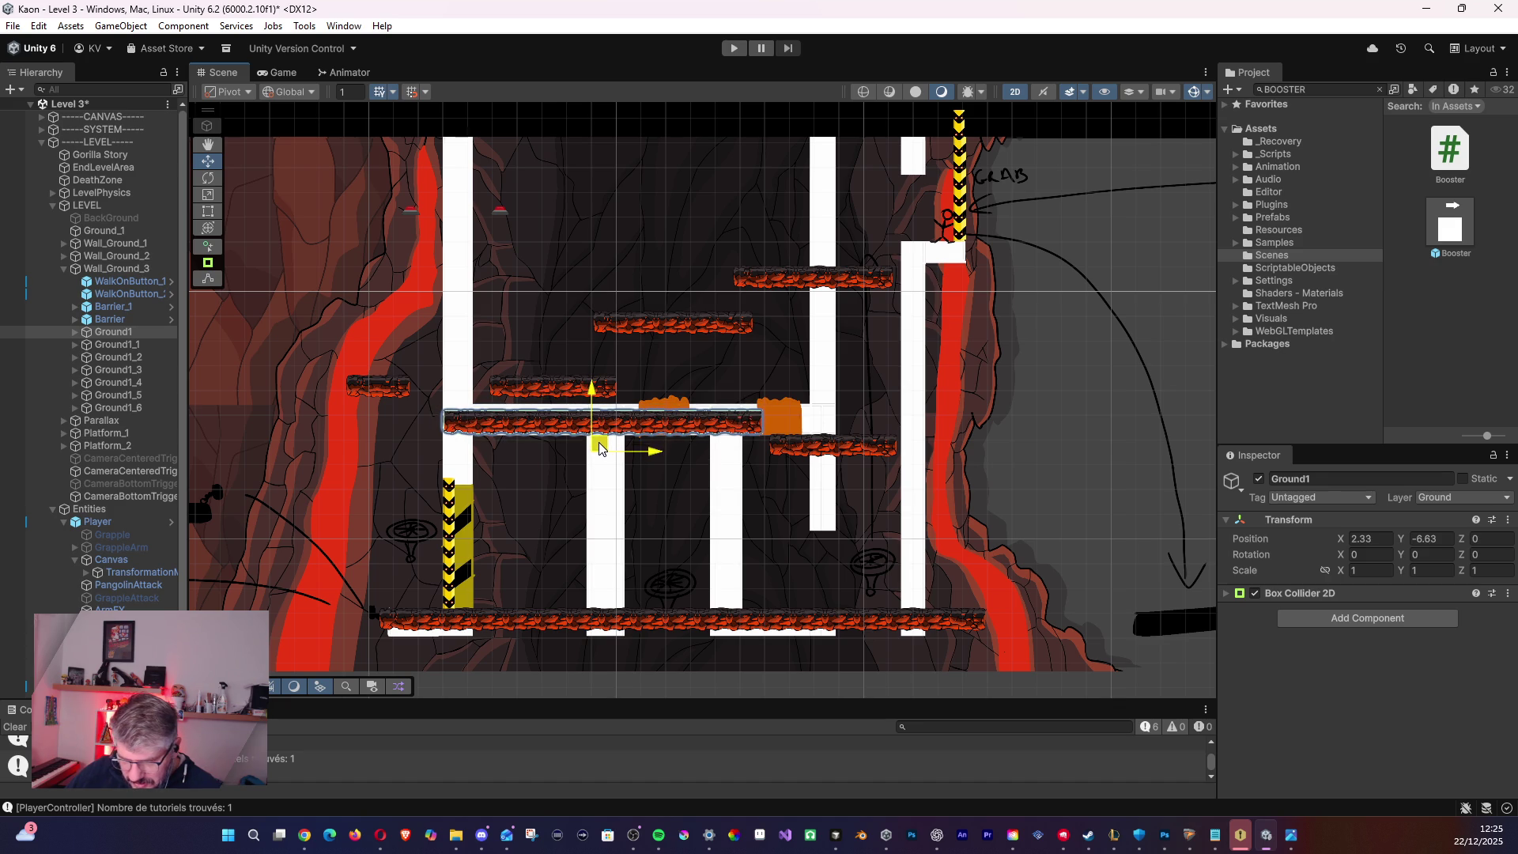
- Delete the Ground1_1 and Ground1_2 platforms
{"action": "left_click", "coordinate": [111, 344]}
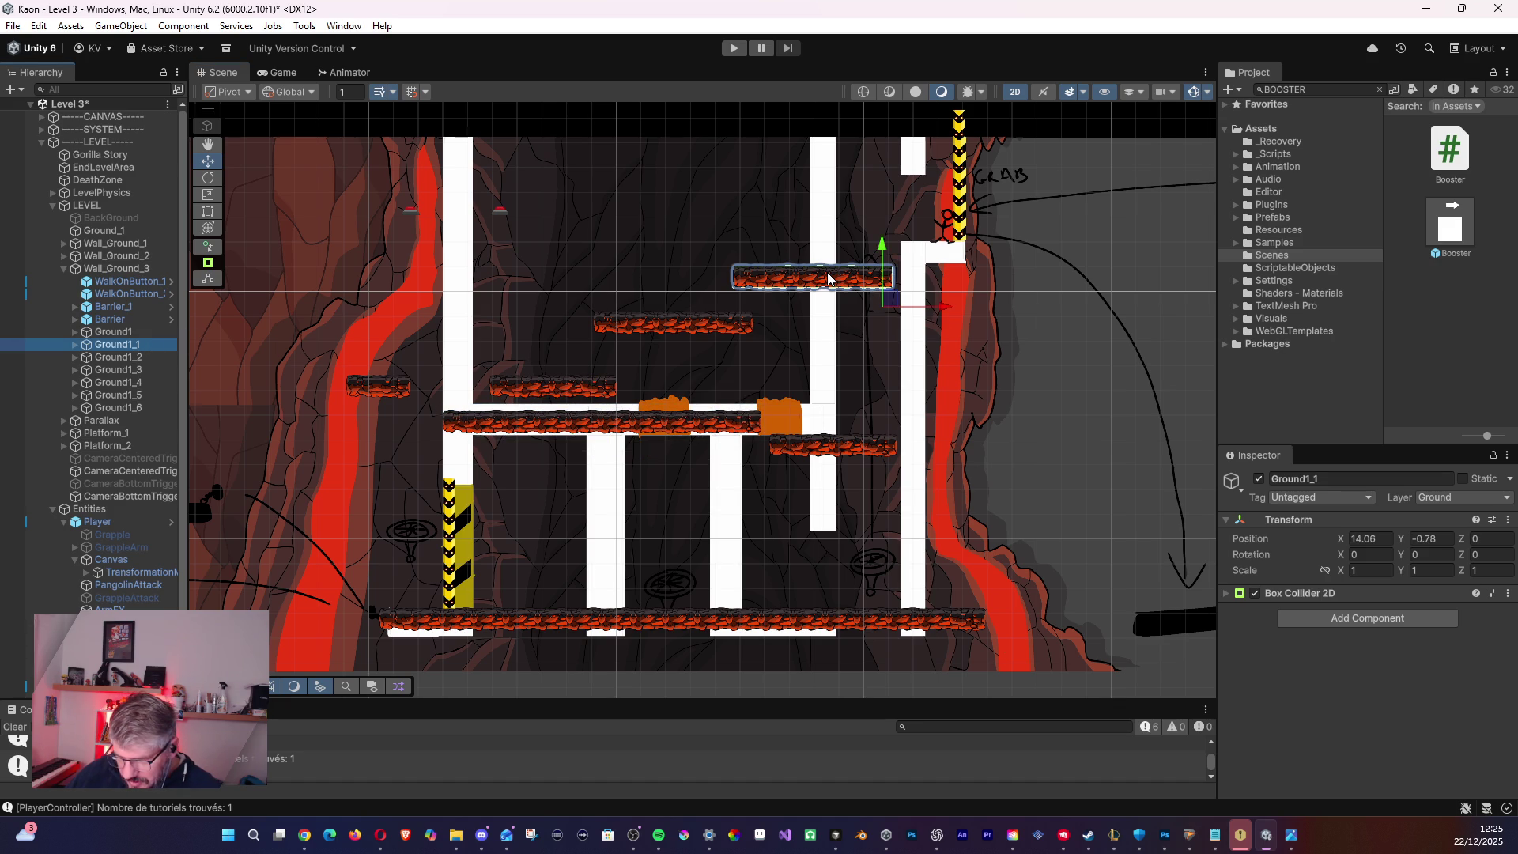
{"action": "key", "text": "Delete"}
{"action": "left_click", "coordinate": [115, 345]}
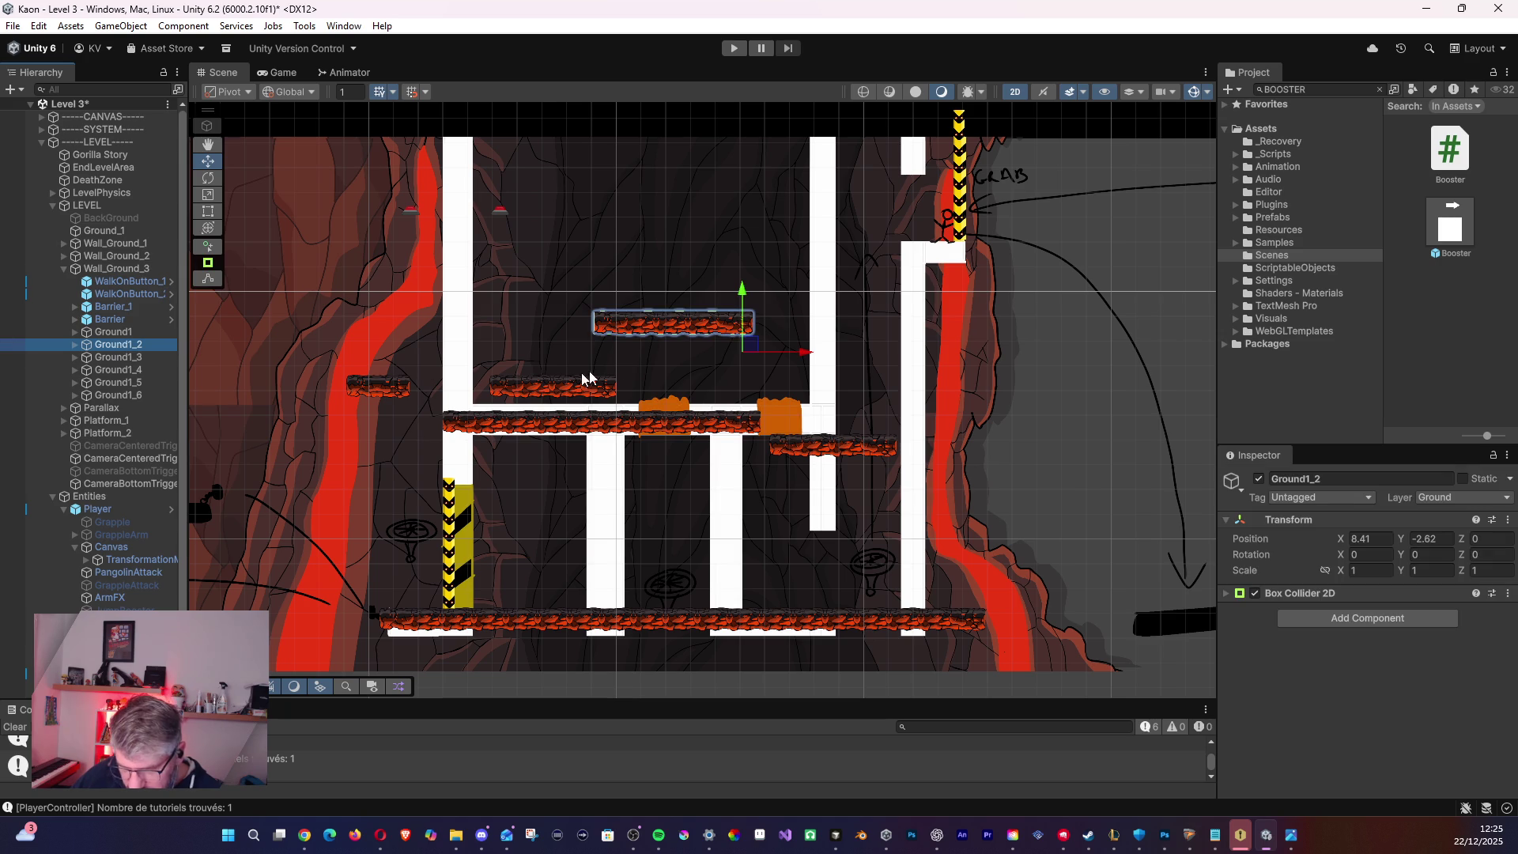
{"action": "left_click", "coordinate": [692, 328]}
{"action": "left_click", "coordinate": [704, 324]}
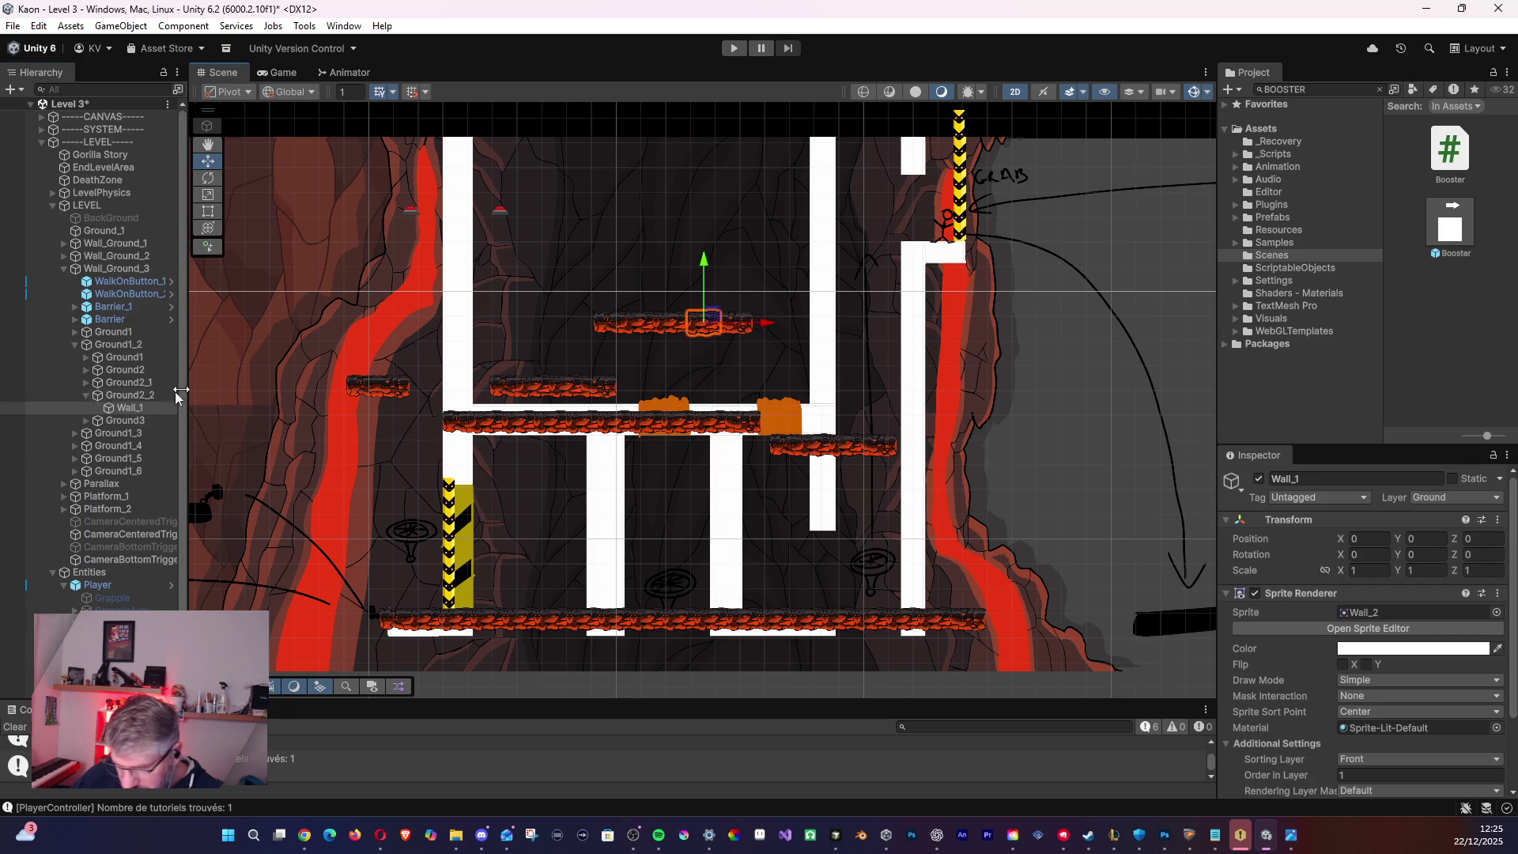
{"action": "left_click", "coordinate": [86, 396]}
{"action": "left_click", "coordinate": [127, 370]}
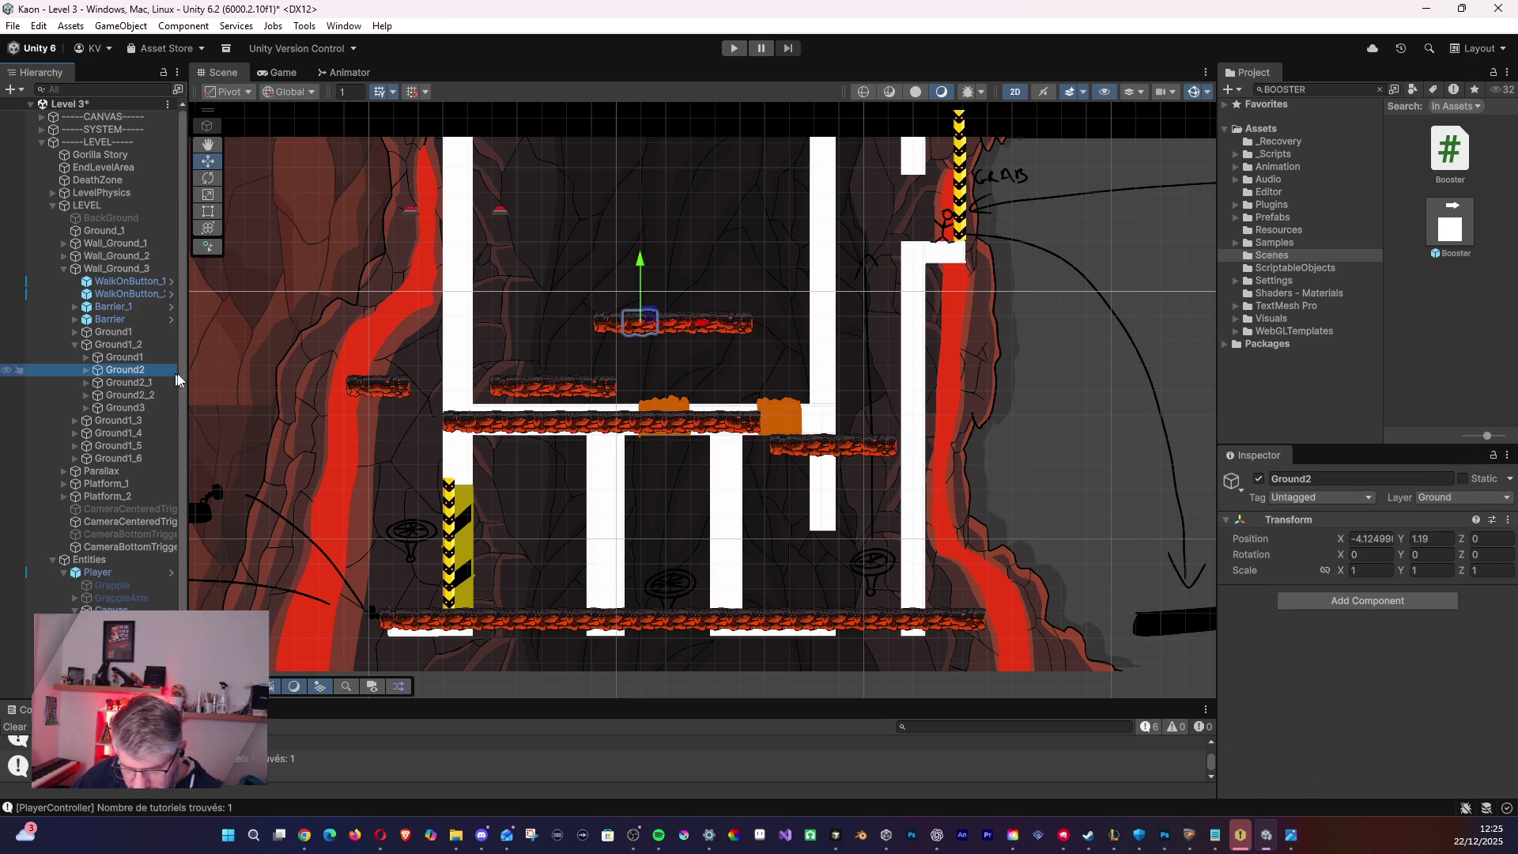
{"action": "left_click", "coordinate": [115, 344]}
{"action": "key", "text": "Delete"}
- Move Ground1_3 to the top right by the wall and Ground1_4 down onto the bottom floor
{"action": "left_click", "coordinate": [115, 348]}
{"action": "mouse_move", "coordinate": [381, 404]}
{"action": "left_mouse_down"}
{"action": "mouse_move", "coordinate": [692, 333]}
{"action": "mouse_move", "coordinate": [856, 410]}
{"action": "mouse_move", "coordinate": [929, 236]}
{"action": "mouse_move", "coordinate": [932, 276]}
{"action": "left_mouse_up"}
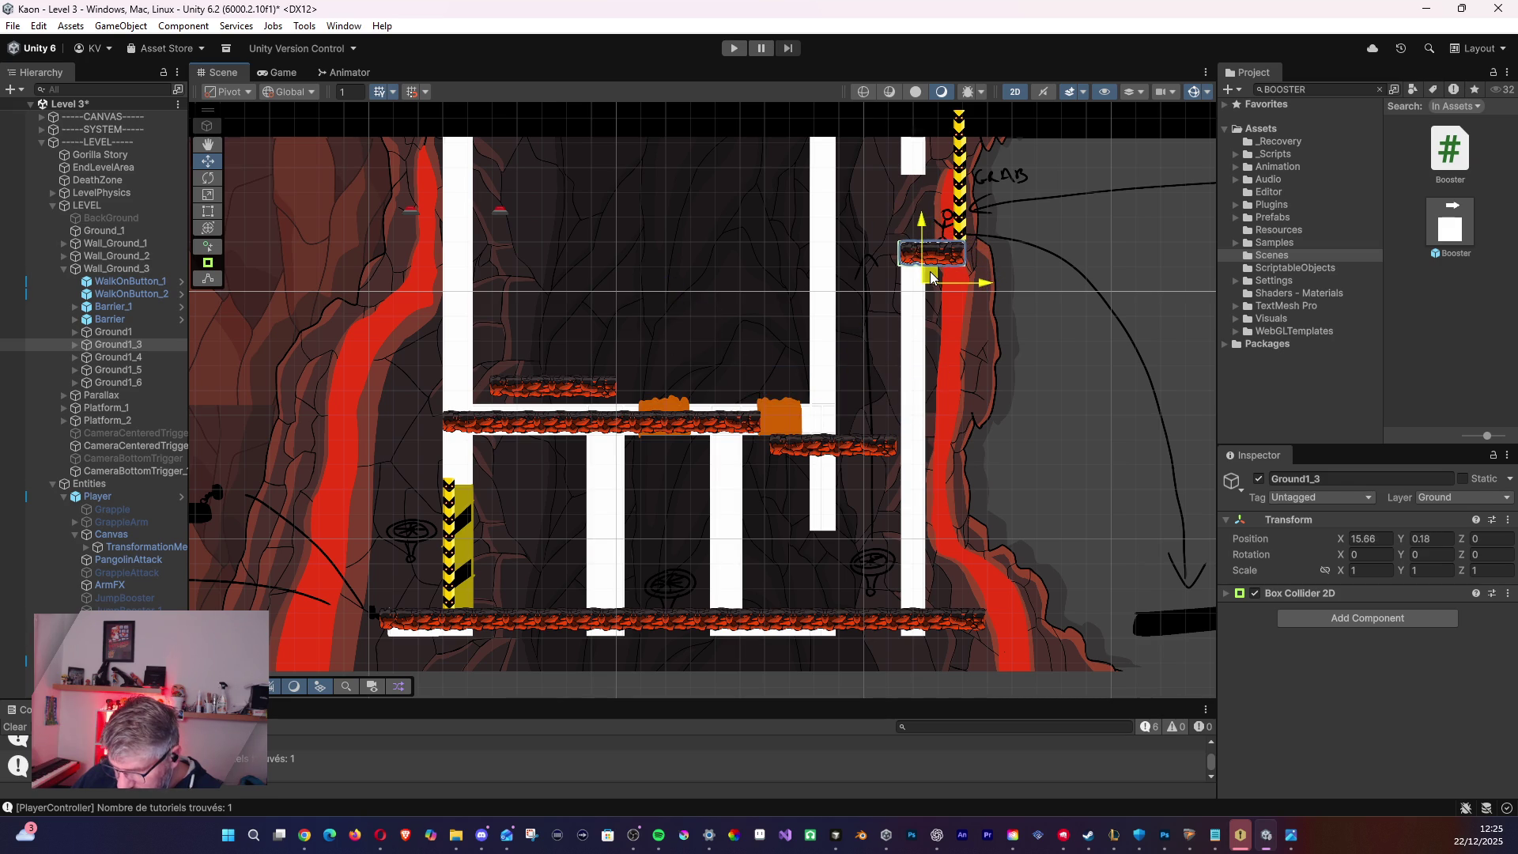
{"action": "left_click", "coordinate": [139, 357]}
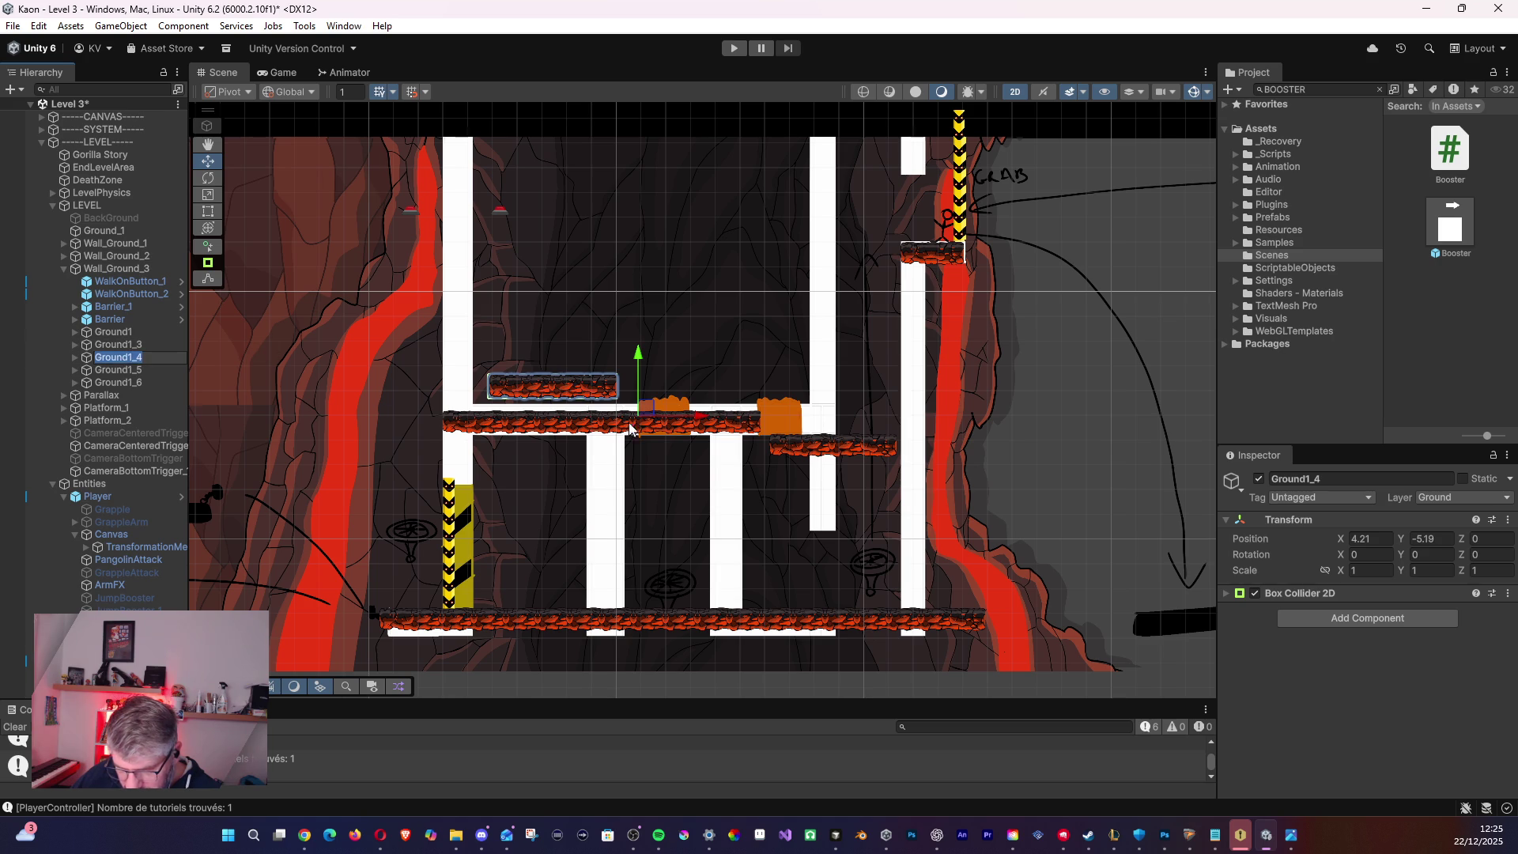
{"action": "left_click_drag", "start_coordinate": [646, 408], "coordinate": [868, 646]}
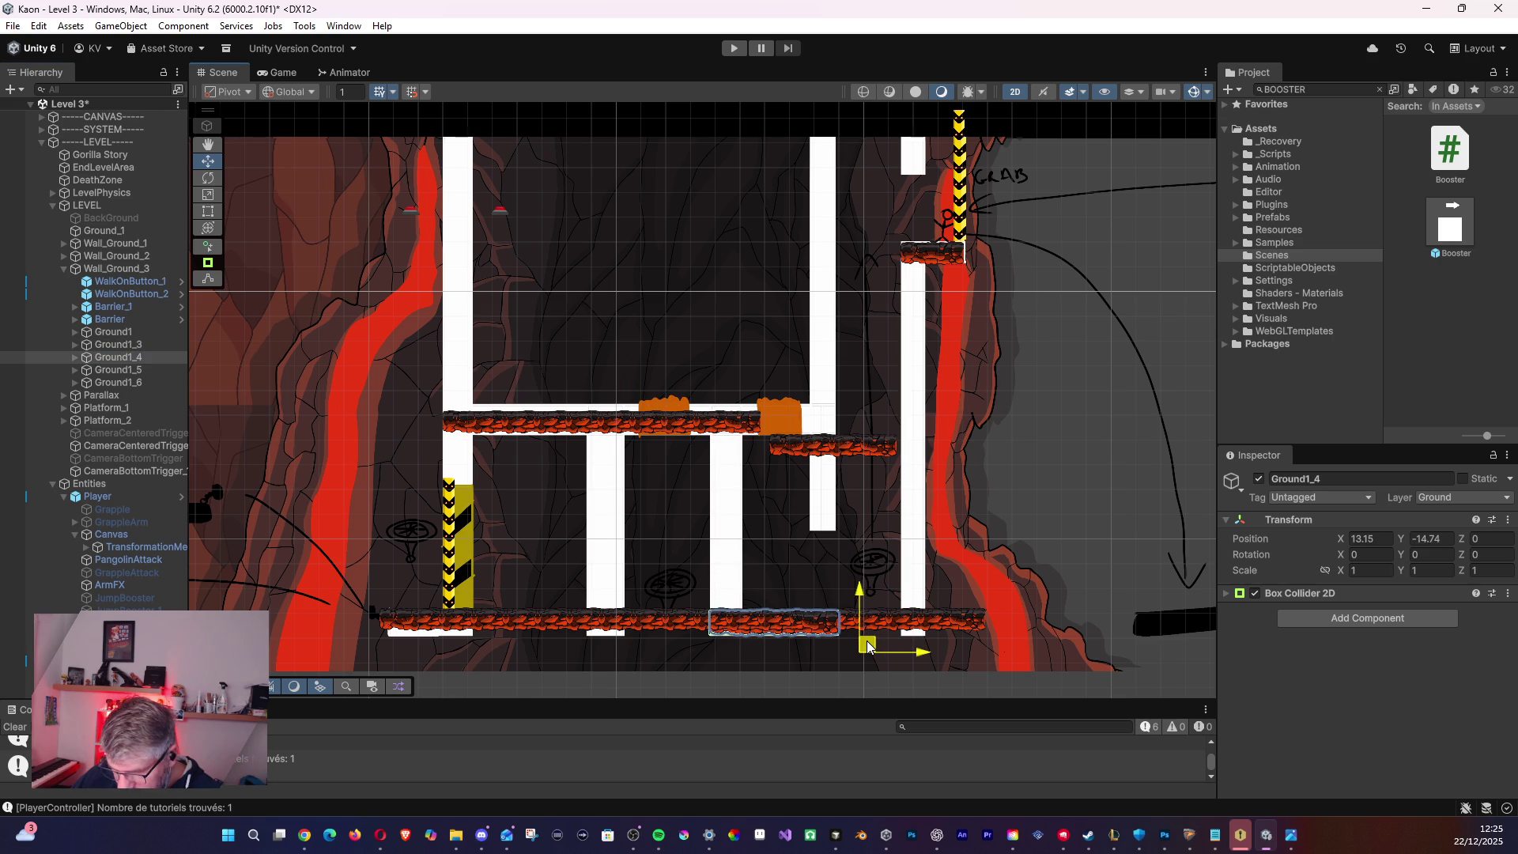
- Delete the extra Ground1_5 and Ground1_6 platforms
{"action": "left_click", "coordinate": [118, 370]}
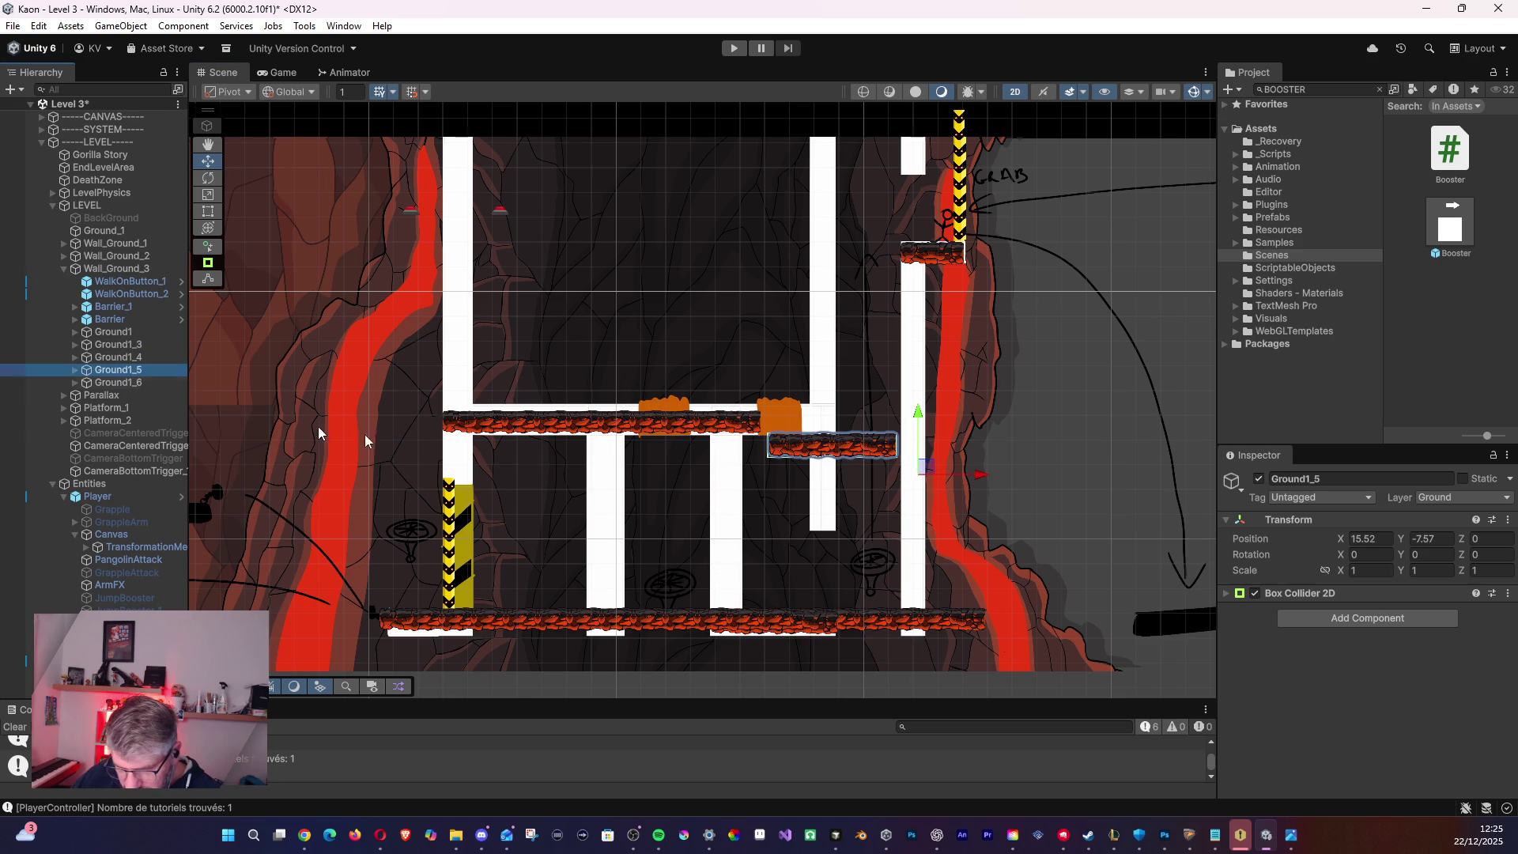
{"action": "key", "text": "Delete"}
{"action": "left_click", "coordinate": [95, 370]}
{"action": "key", "text": "Delete"}
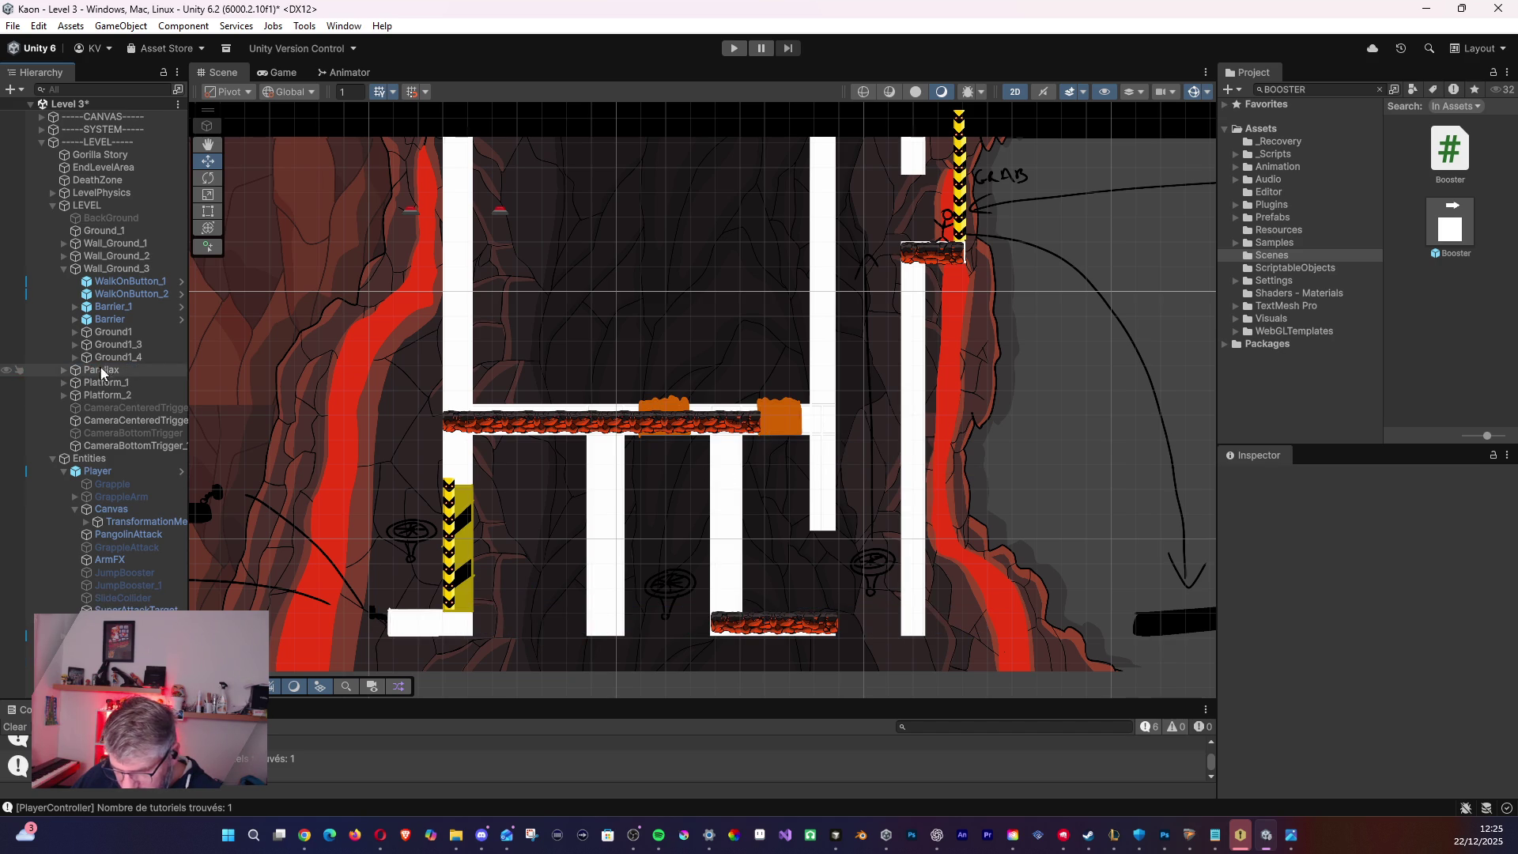
- Duplicate Ground1_4 and slide the copy left along the floor to X -0.04, Y -14.77
{"action": "left_click", "coordinate": [90, 347]}
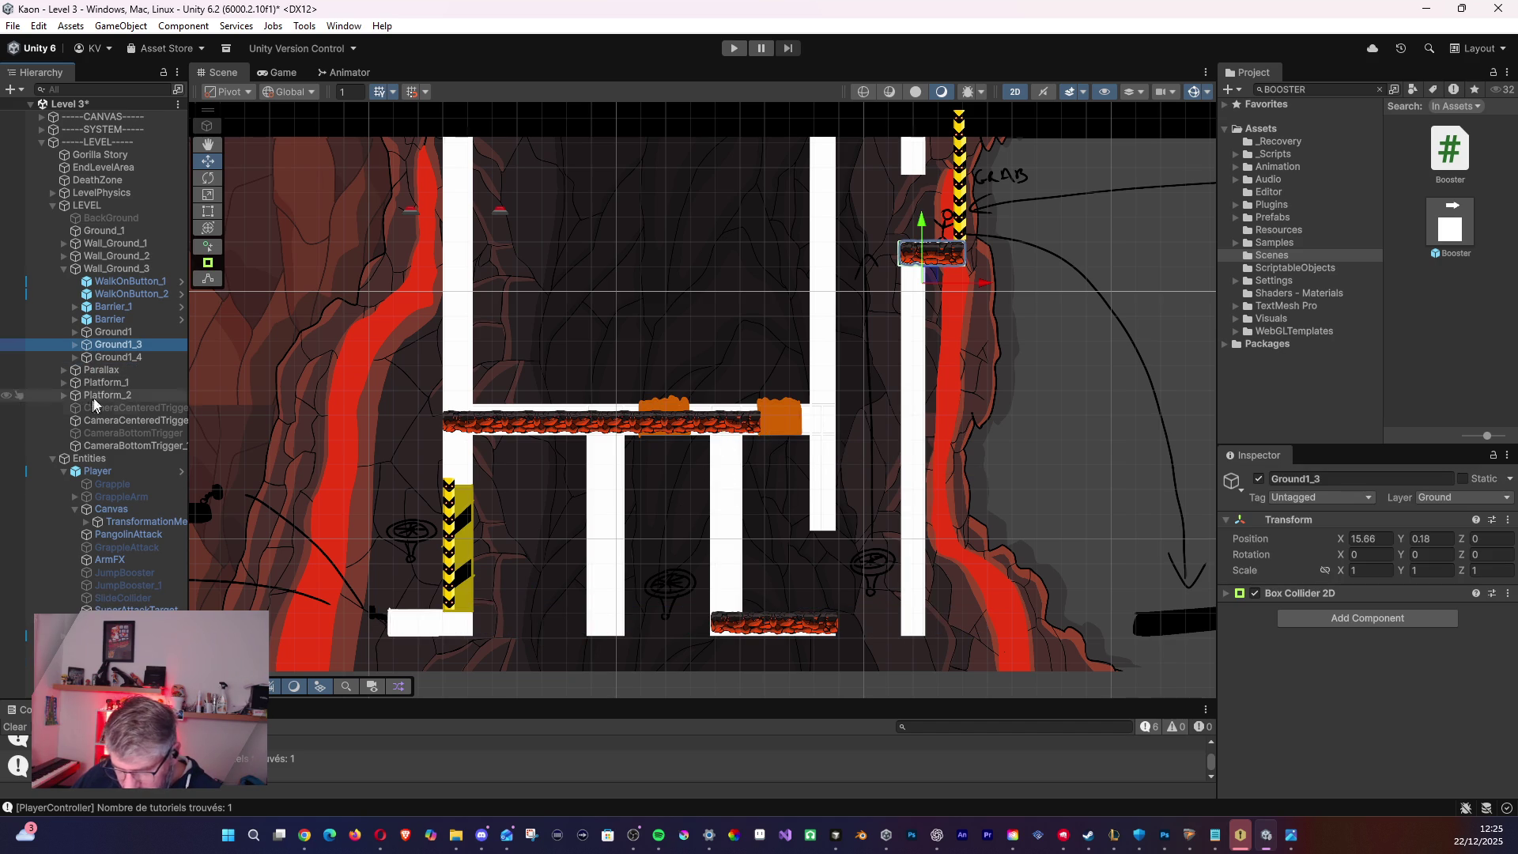
{"action": "left_click", "coordinate": [103, 357]}
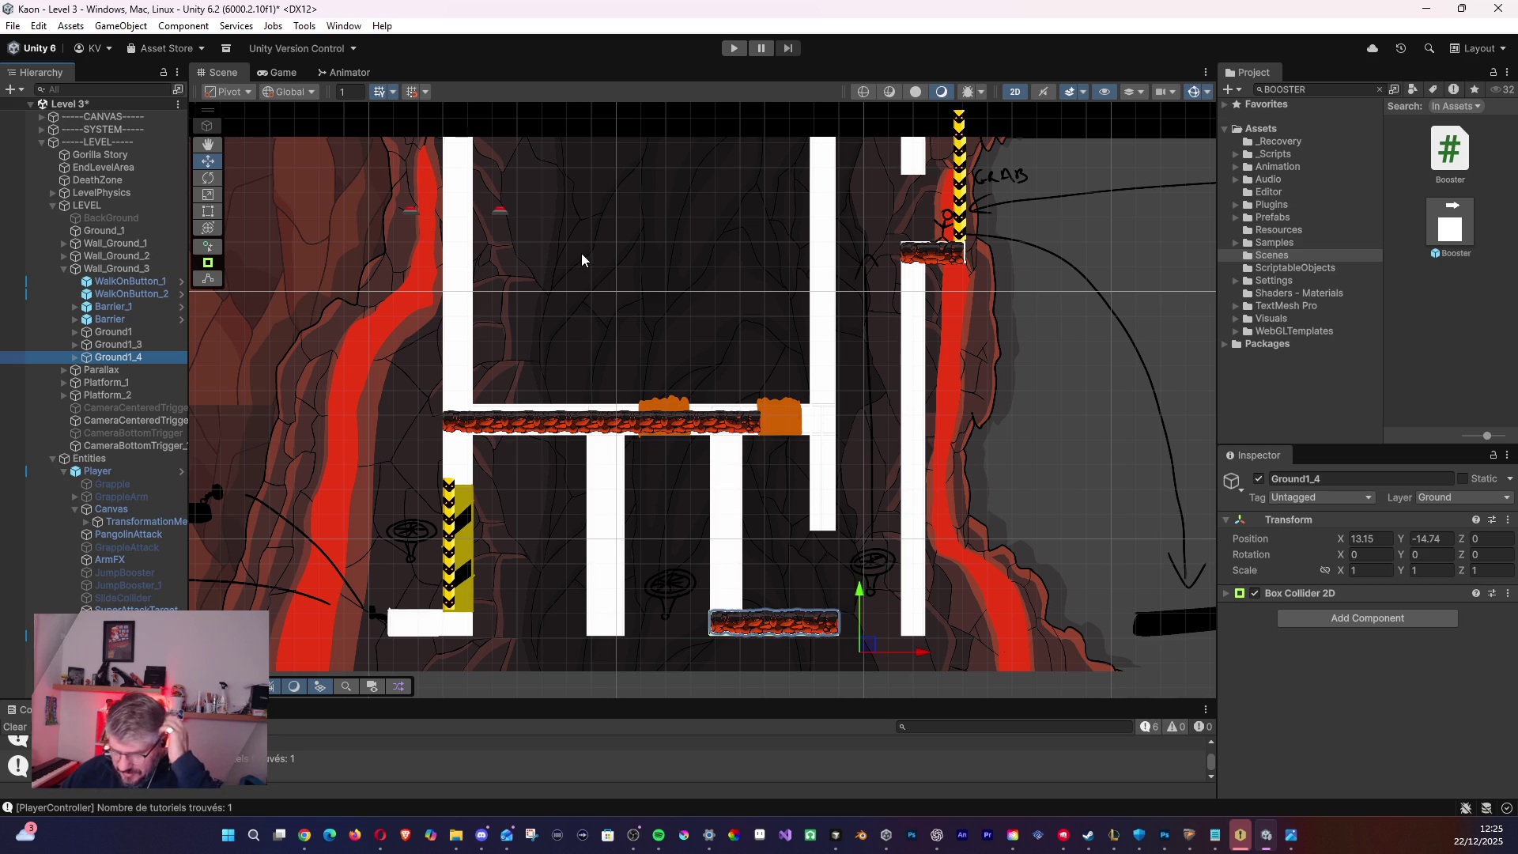
{"action": "key", "text": "ctrl+d"}
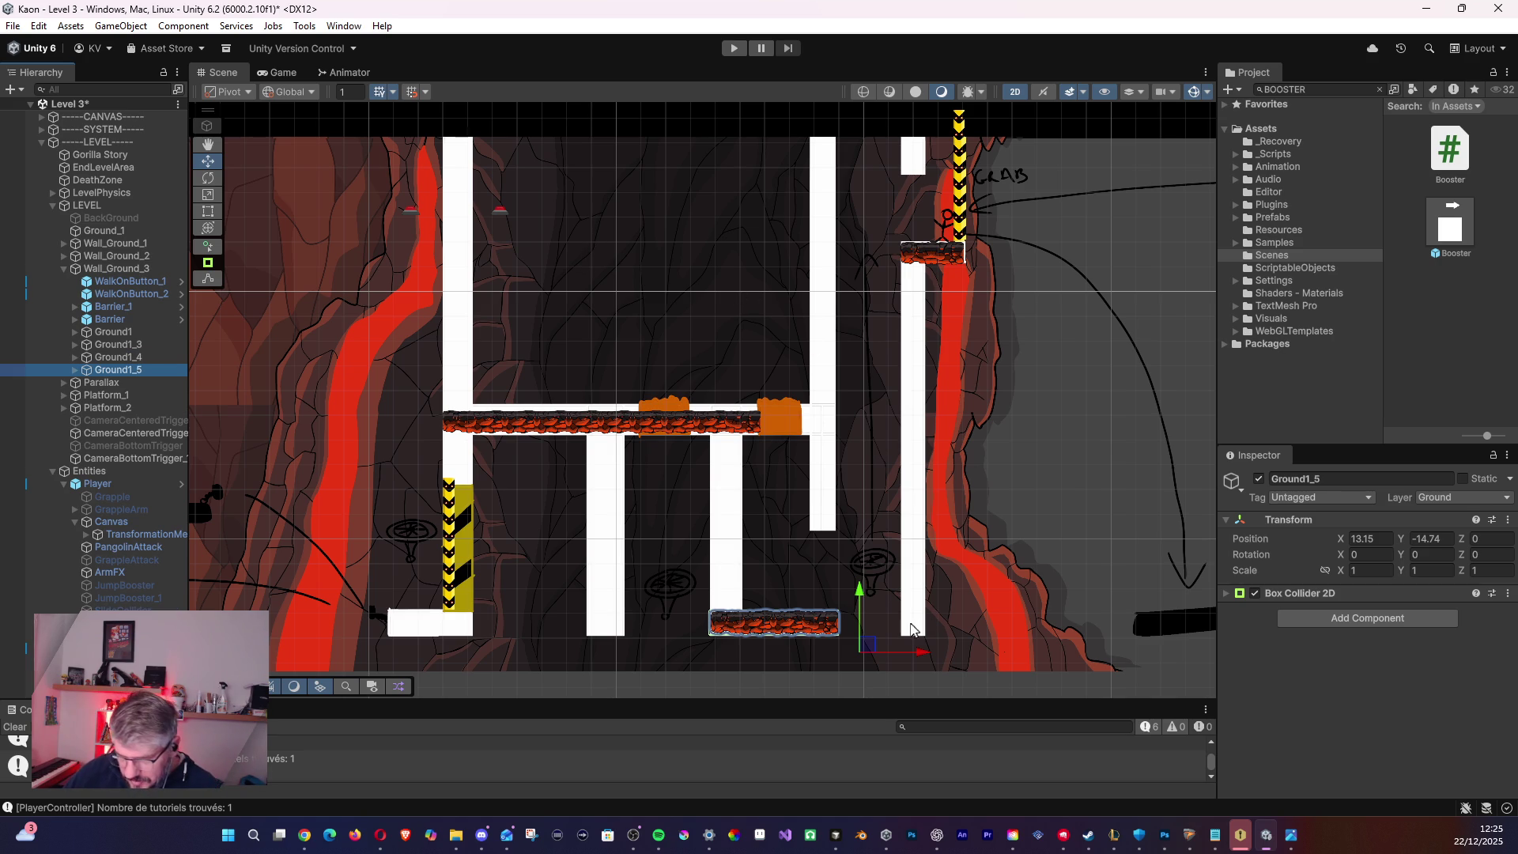
{"action": "mouse_move", "coordinate": [865, 647]}
{"action": "left_mouse_down"}
{"action": "mouse_move", "coordinate": [534, 647]}
{"action": "mouse_move", "coordinate": [550, 647]}
{"action": "left_mouse_up"}
- Slide Ground1_5's Ground3 end piece left to shorten the bottom-left platform
{"action": "left_click", "coordinate": [478, 622]}
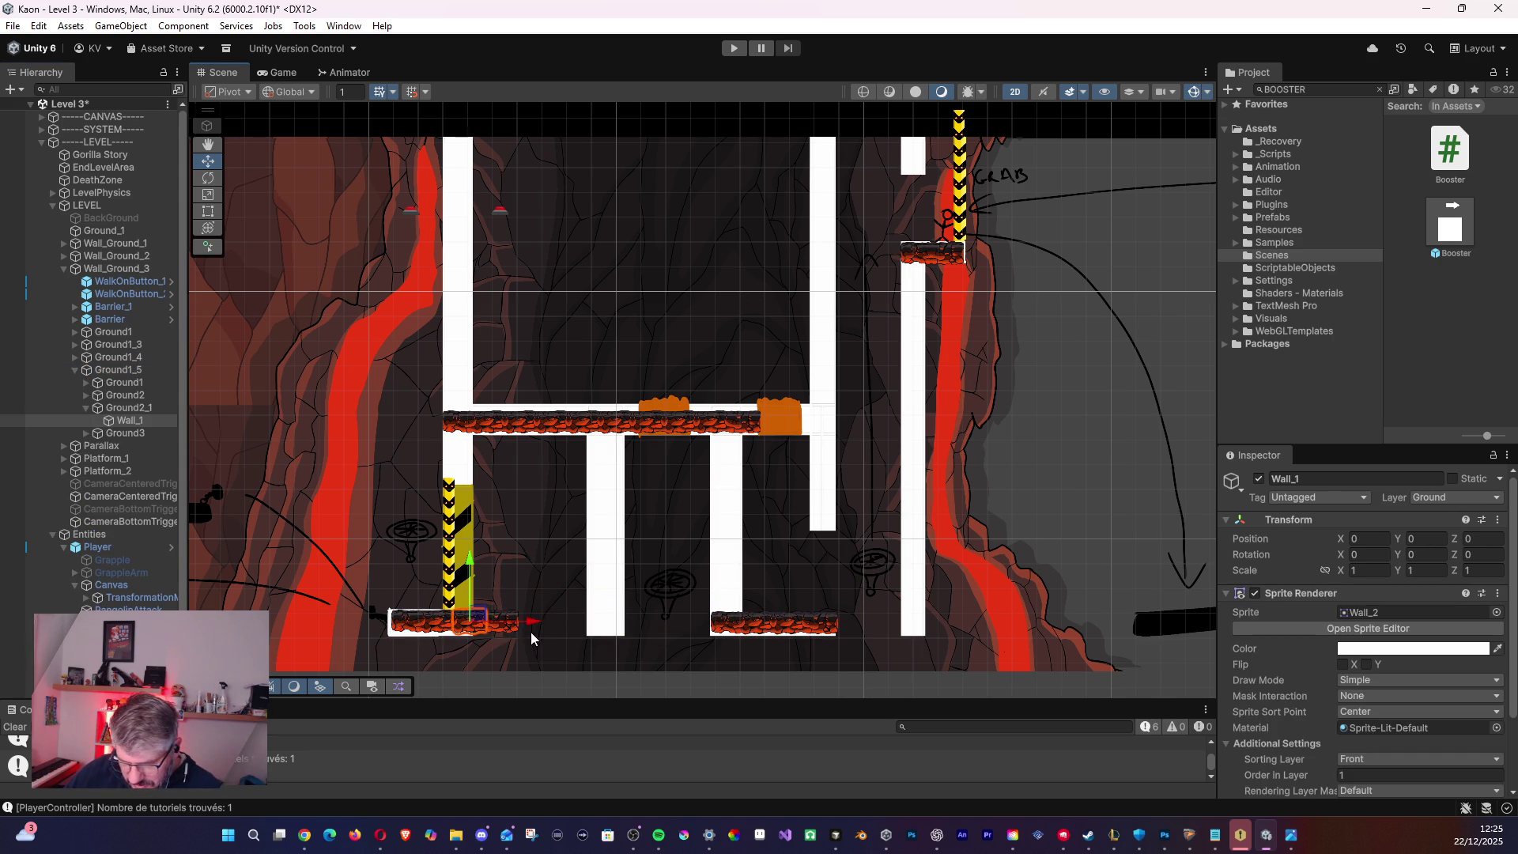
{"action": "left_click", "coordinate": [510, 624]}
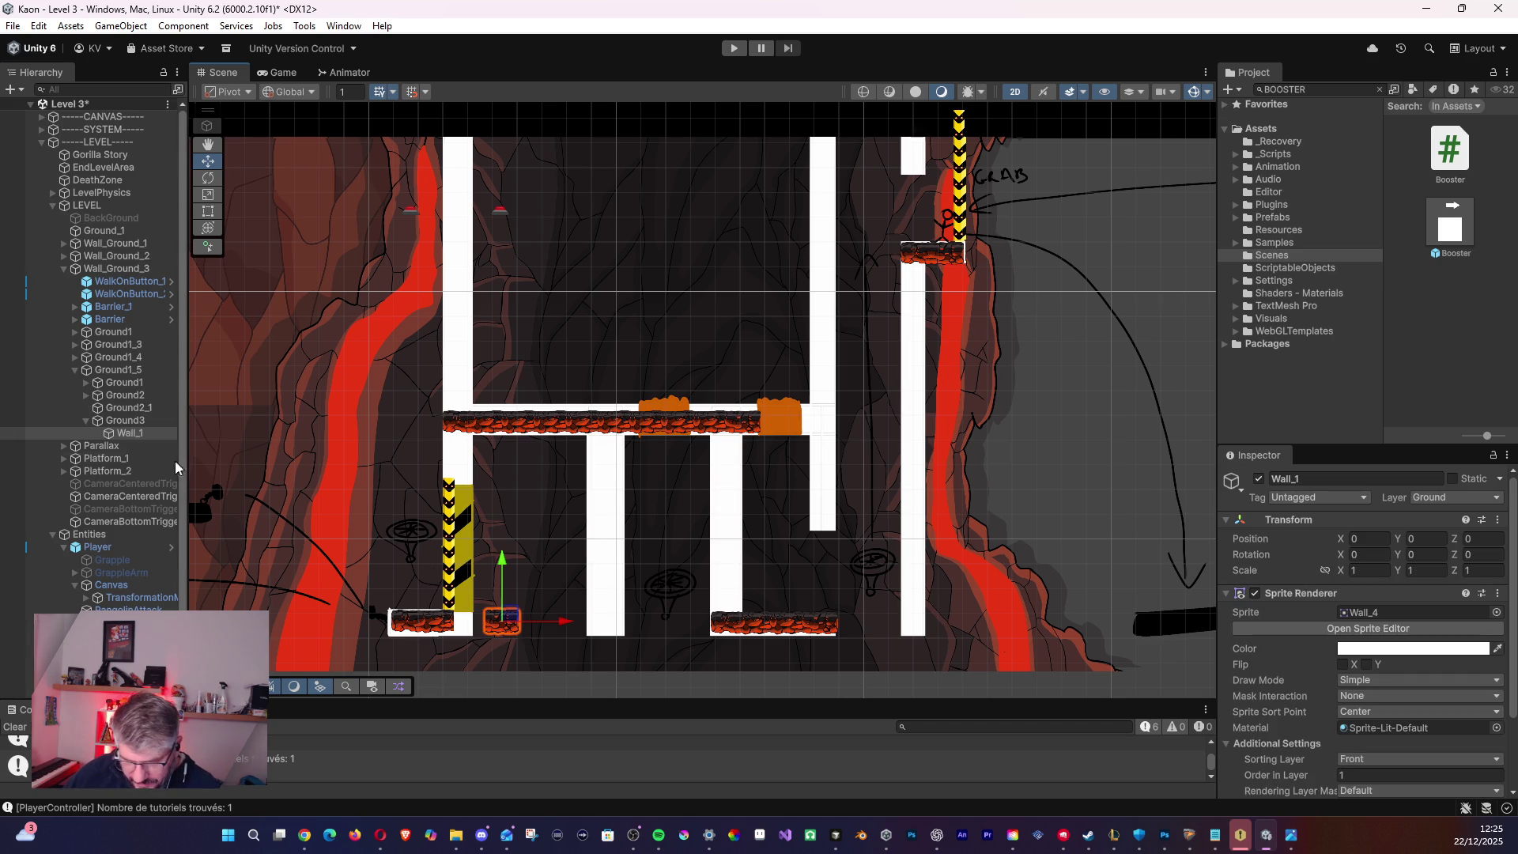
{"action": "left_click", "coordinate": [82, 421]}
{"action": "left_click", "coordinate": [84, 420]}
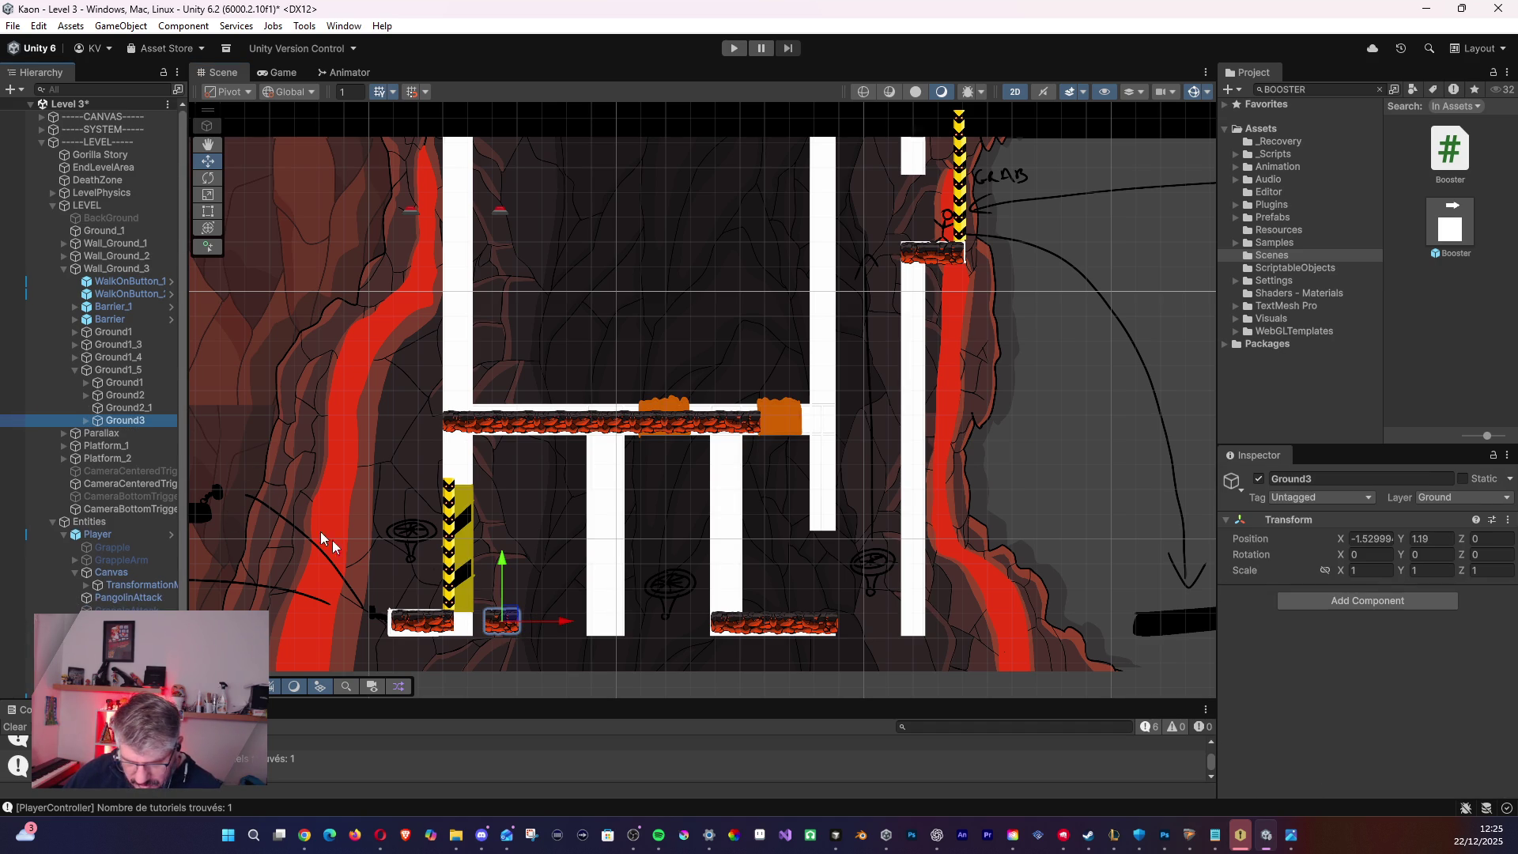
{"action": "left_click_drag", "start_coordinate": [502, 629], "coordinate": [462, 635]}
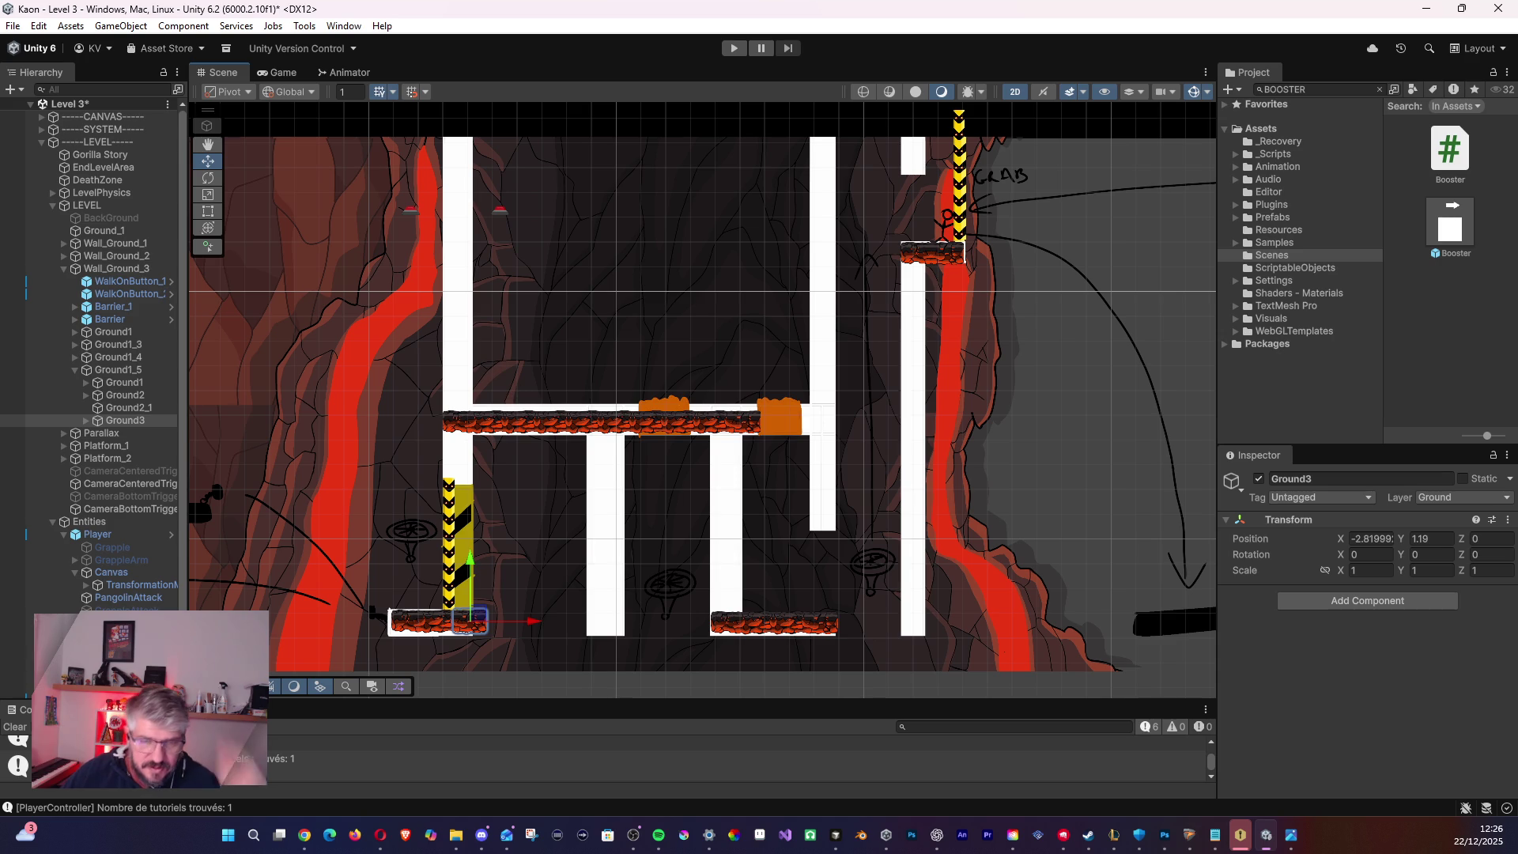
- Try further Ground3 nudges and undo them with Ctrl+Z, leaving the platform continuous
{"action": "key", "text": "alt+Tab"}
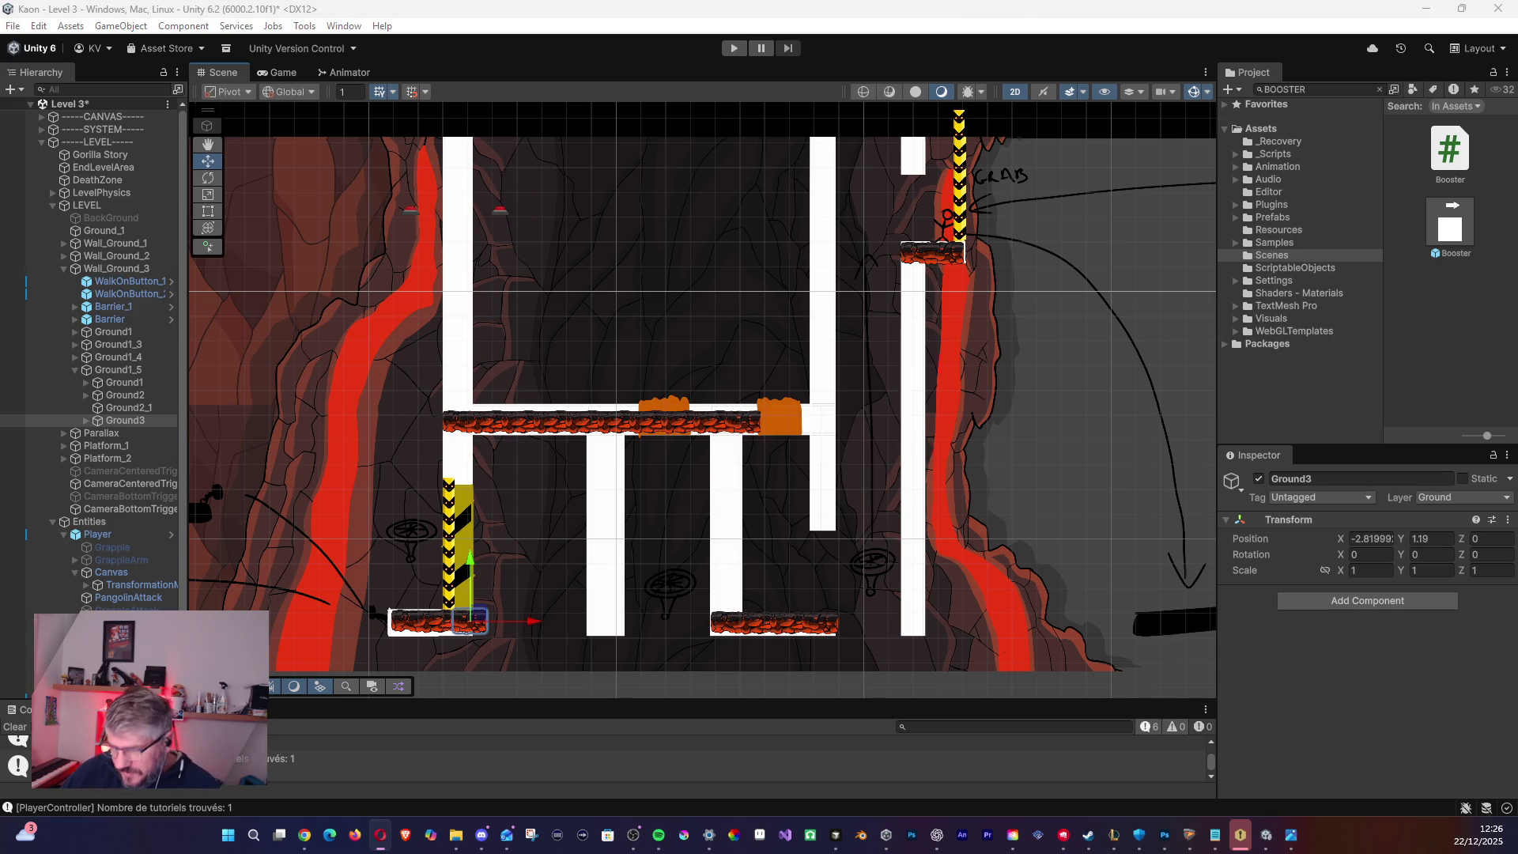
{"action": "scroll", "coordinate": [553, 571], "scroll_direction": "up", "scroll_amount": 5}
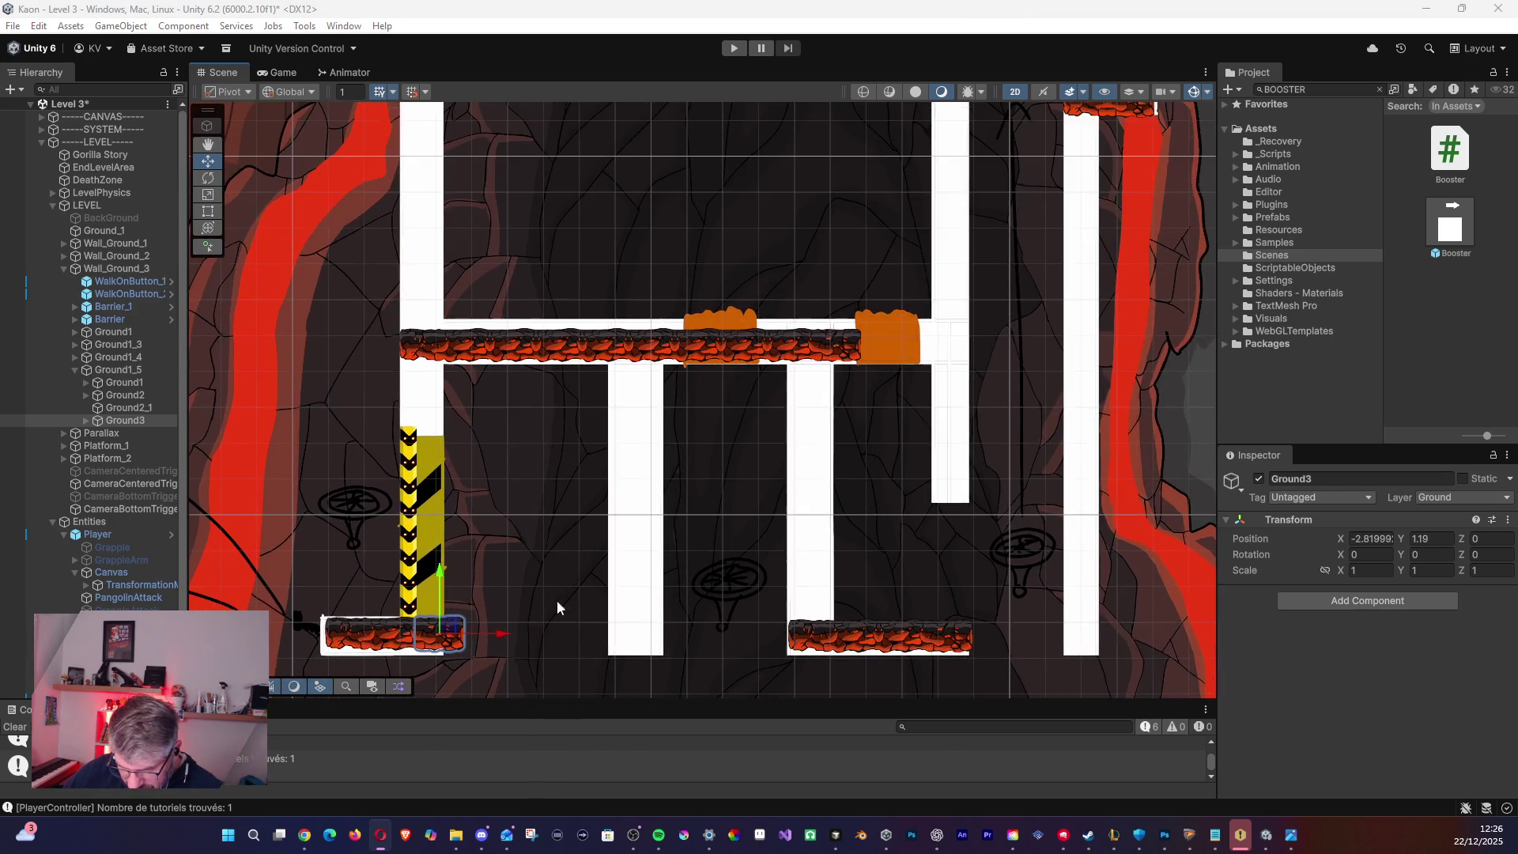
{"action": "scroll", "coordinate": [638, 419], "scroll_direction": "up", "scroll_amount": 3}
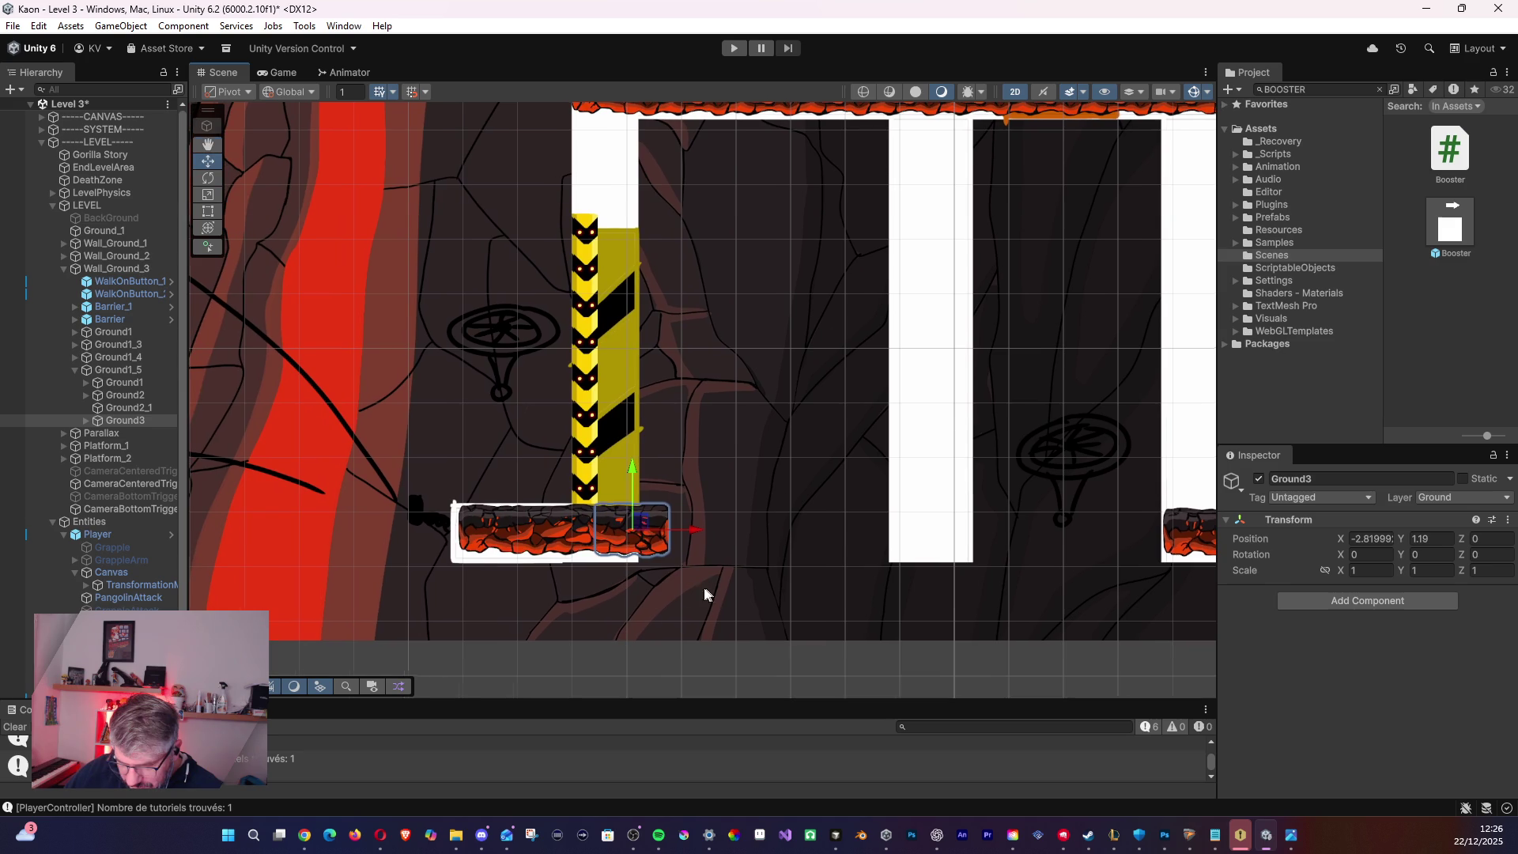
{"action": "mouse_move", "coordinate": [638, 523]}
{"action": "left_mouse_down"}
{"action": "mouse_move", "coordinate": [619, 544]}
{"action": "mouse_move", "coordinate": [645, 530]}
{"action": "left_mouse_up"}
{"action": "key", "text": "ctrl+z"}
{"action": "key", "text": "ctrl+z"}
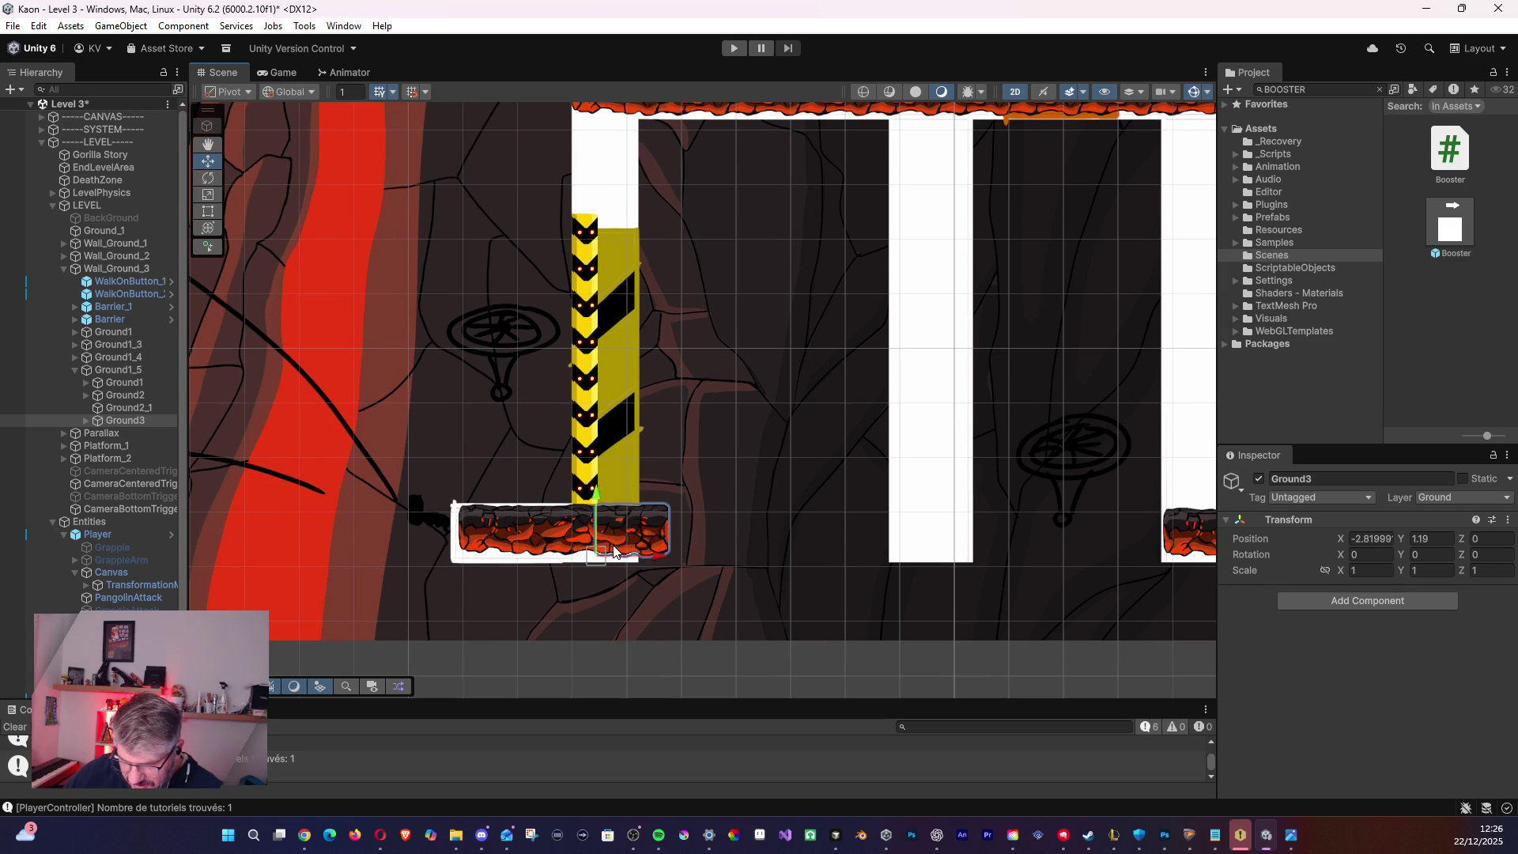
{"action": "left_click", "coordinate": [125, 420]}
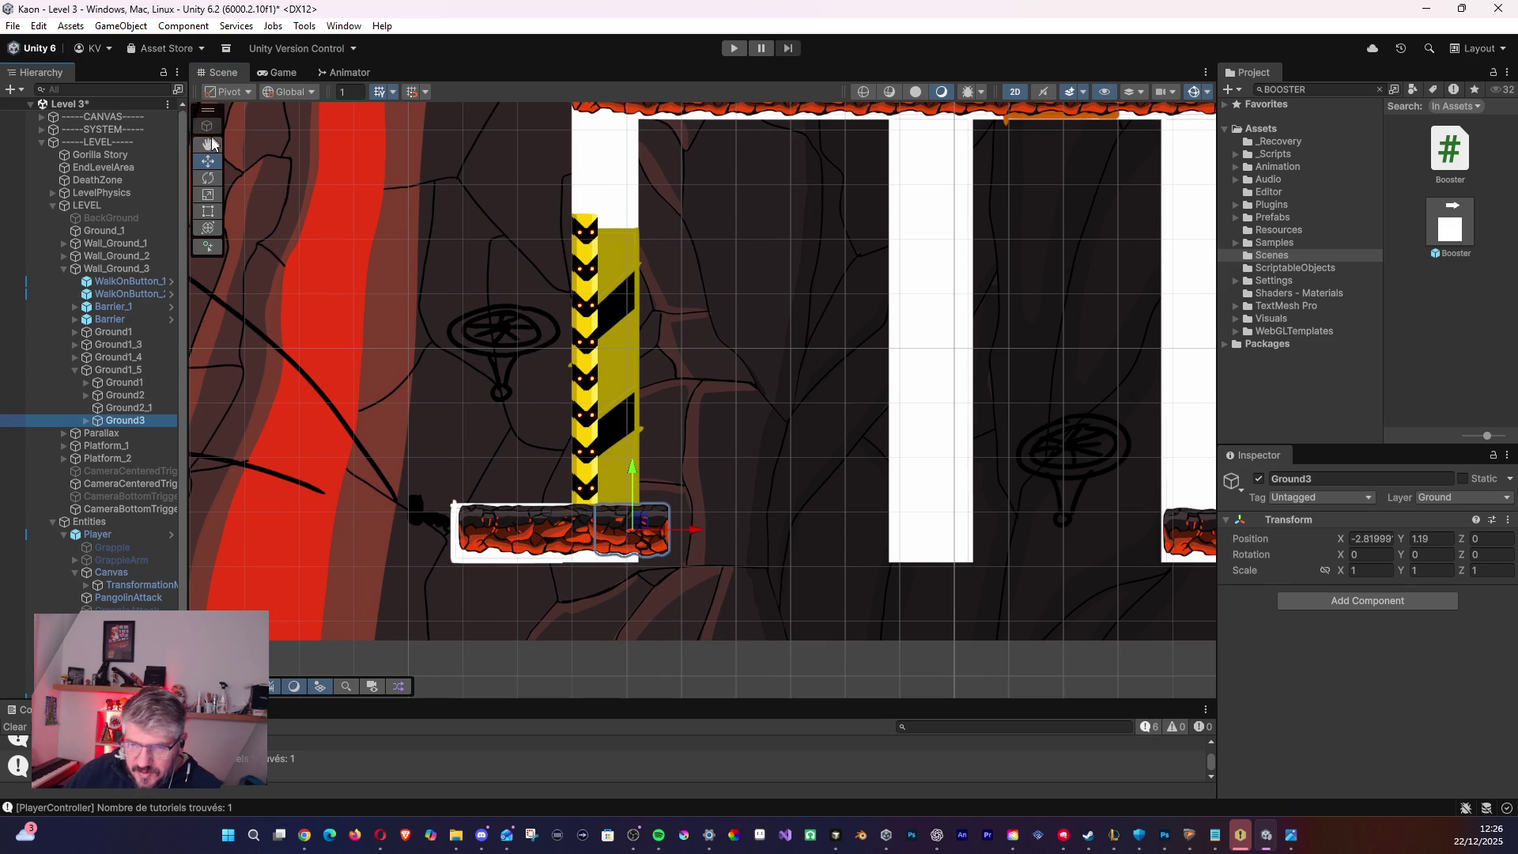
{"action": "left_click_drag", "start_coordinate": [633, 523], "coordinate": [593, 524]}
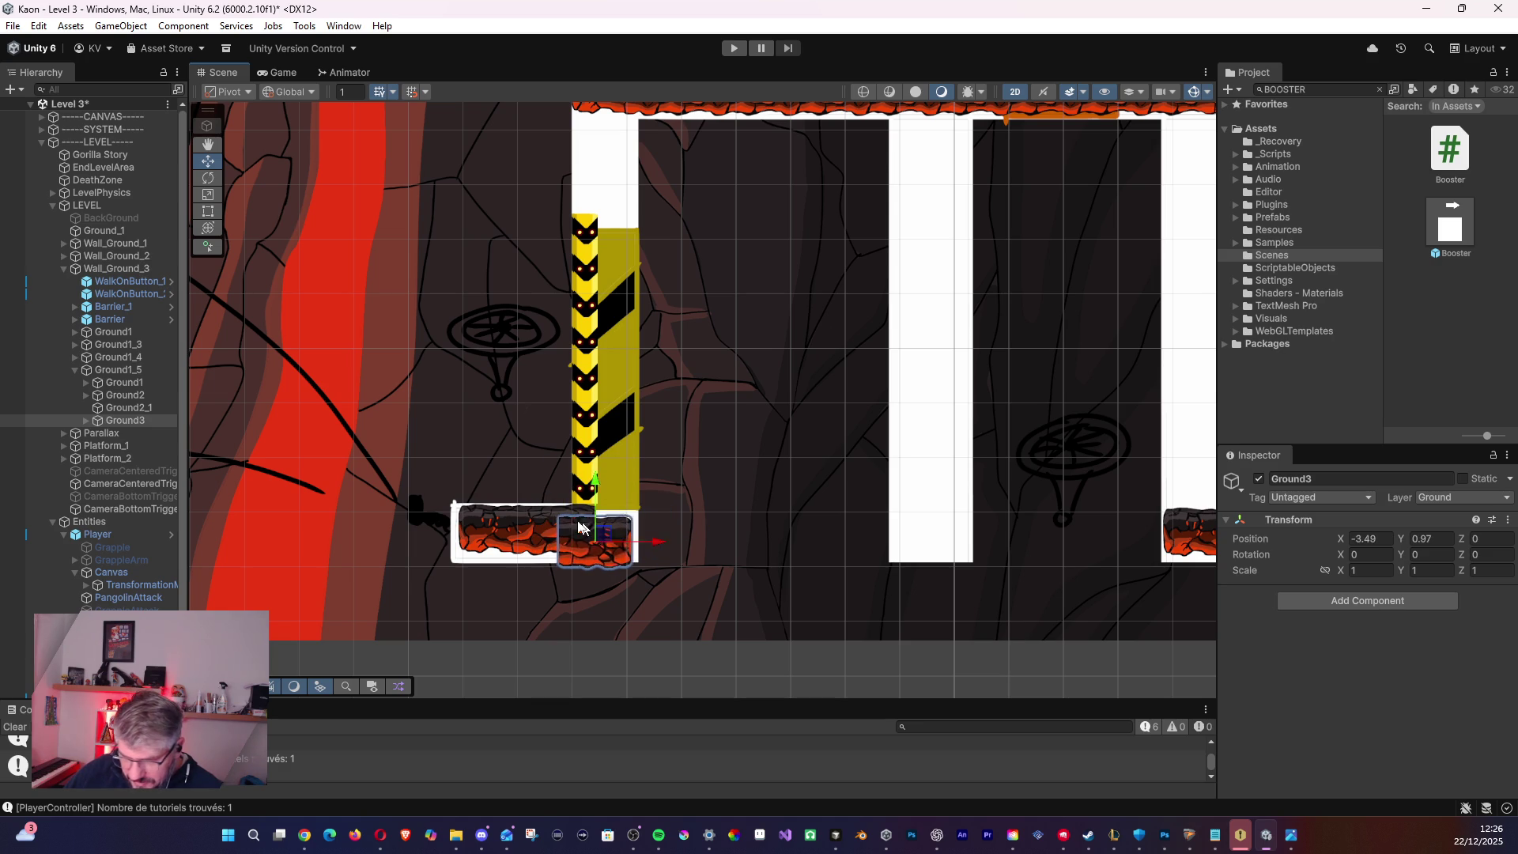
{"action": "key", "text": "ctrl+z"}
{"action": "left_click", "coordinate": [111, 372]}
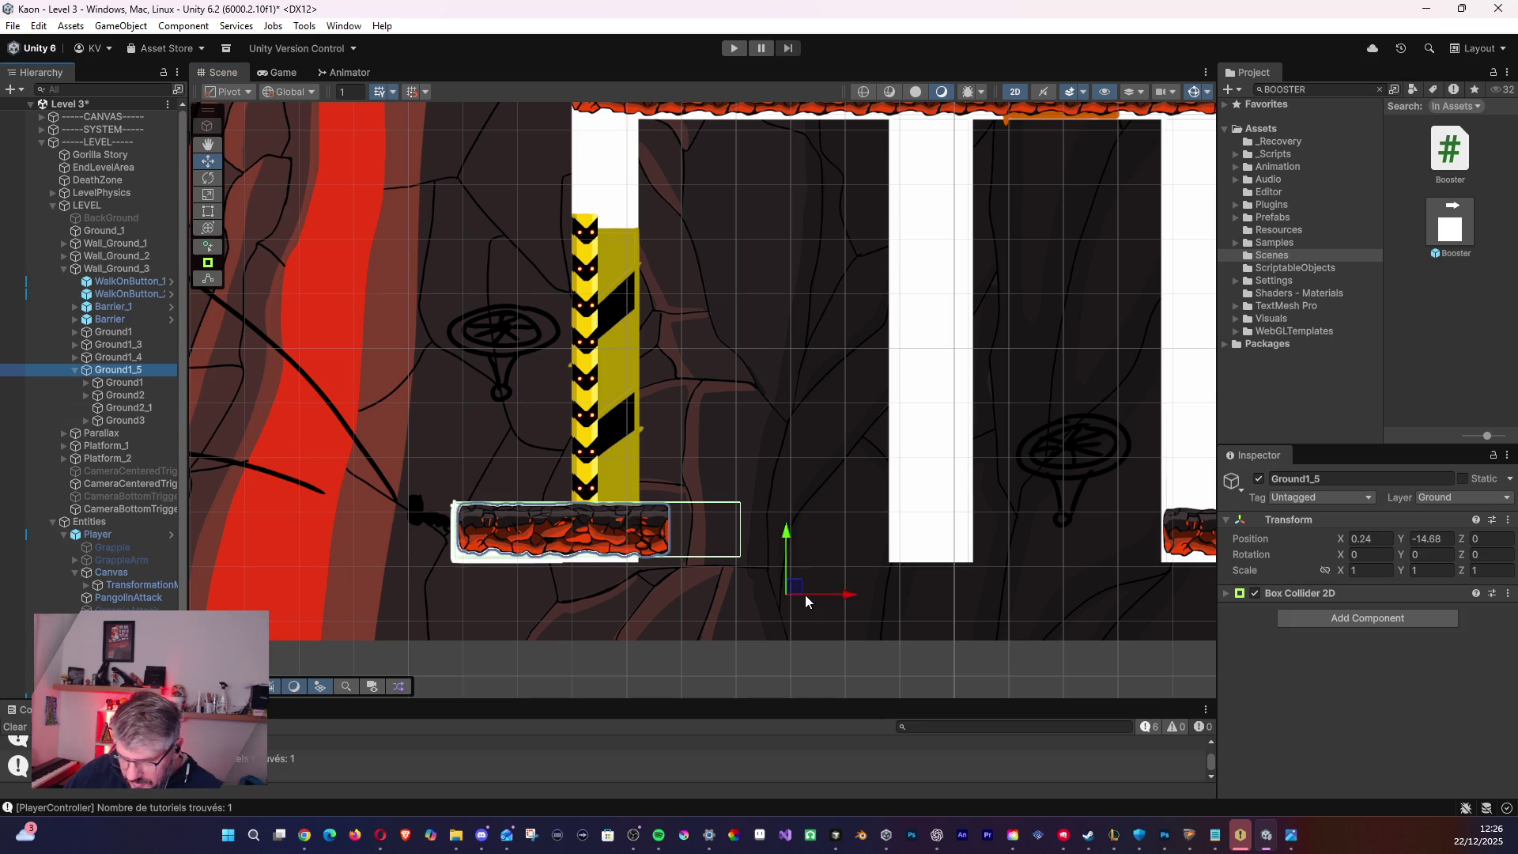
- Nudge Ground1_5 and pull its Box Collider 2D right edge in to fit the shortened platform
{"action": "left_click_drag", "start_coordinate": [805, 595], "coordinate": [799, 597]}
{"action": "left_click", "coordinate": [1336, 594]}
{"action": "left_click", "coordinate": [1348, 613]}
{"action": "left_click_drag", "start_coordinate": [734, 537], "coordinate": [664, 538]}
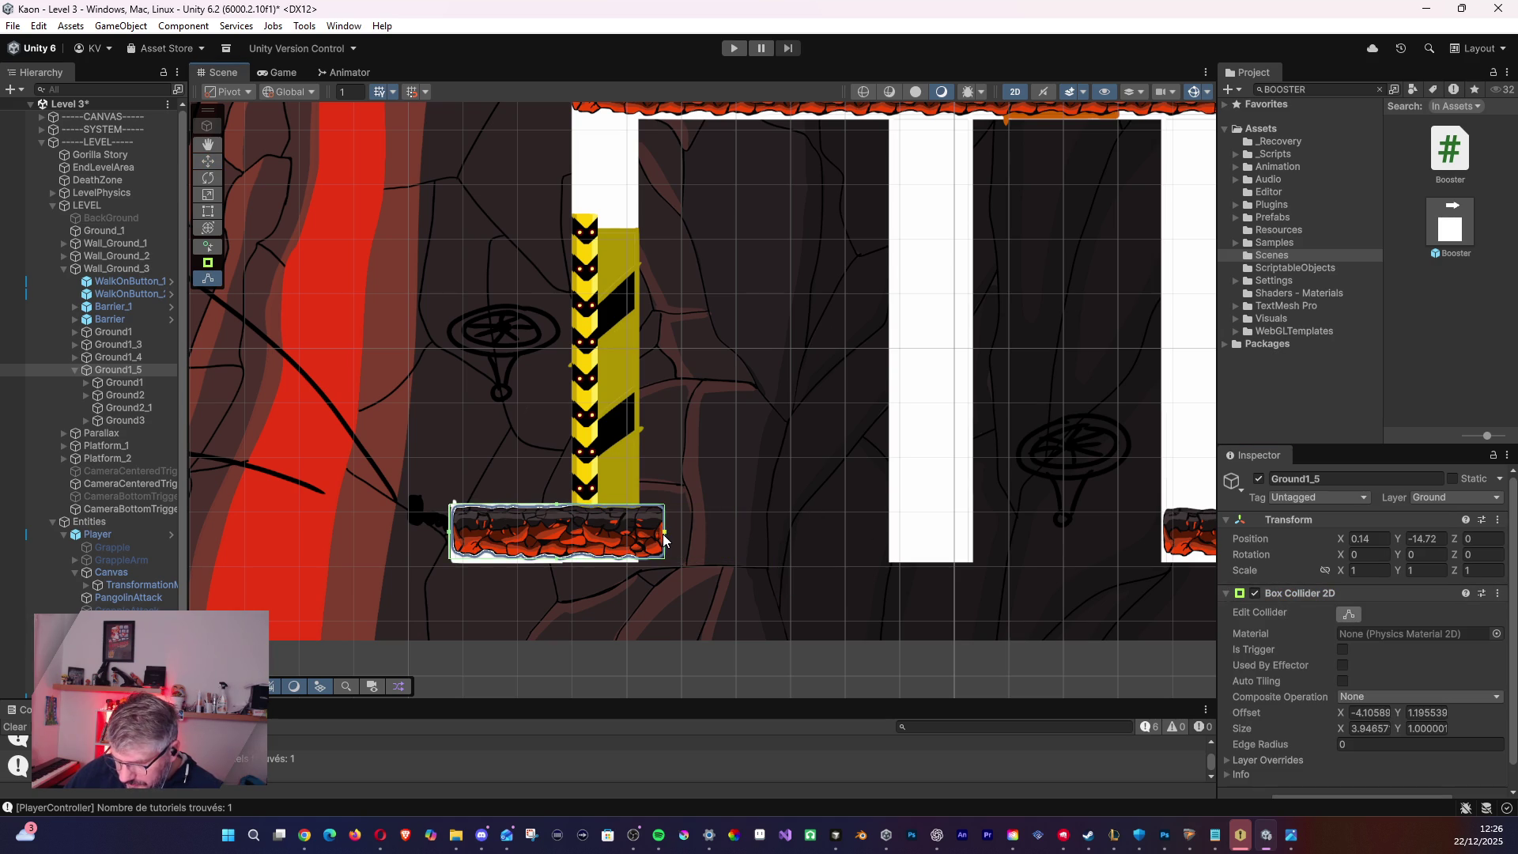
- Zoom out over the section and review the Ground1_4, Ground1_3 and Ground1 platforms
{"action": "mouse_move", "coordinate": [841, 269]}
{"action": "left_mouse_down"}
{"action": "mouse_move", "coordinate": [636, 538]}
{"action": "mouse_move", "coordinate": [547, 473]}
{"action": "mouse_move", "coordinate": [543, 438]}
{"action": "left_mouse_up"}
{"action": "scroll", "coordinate": [552, 433], "scroll_direction": "down", "scroll_amount": 3}
{"action": "scroll", "coordinate": [567, 445], "scroll_direction": "down", "scroll_amount": 3}
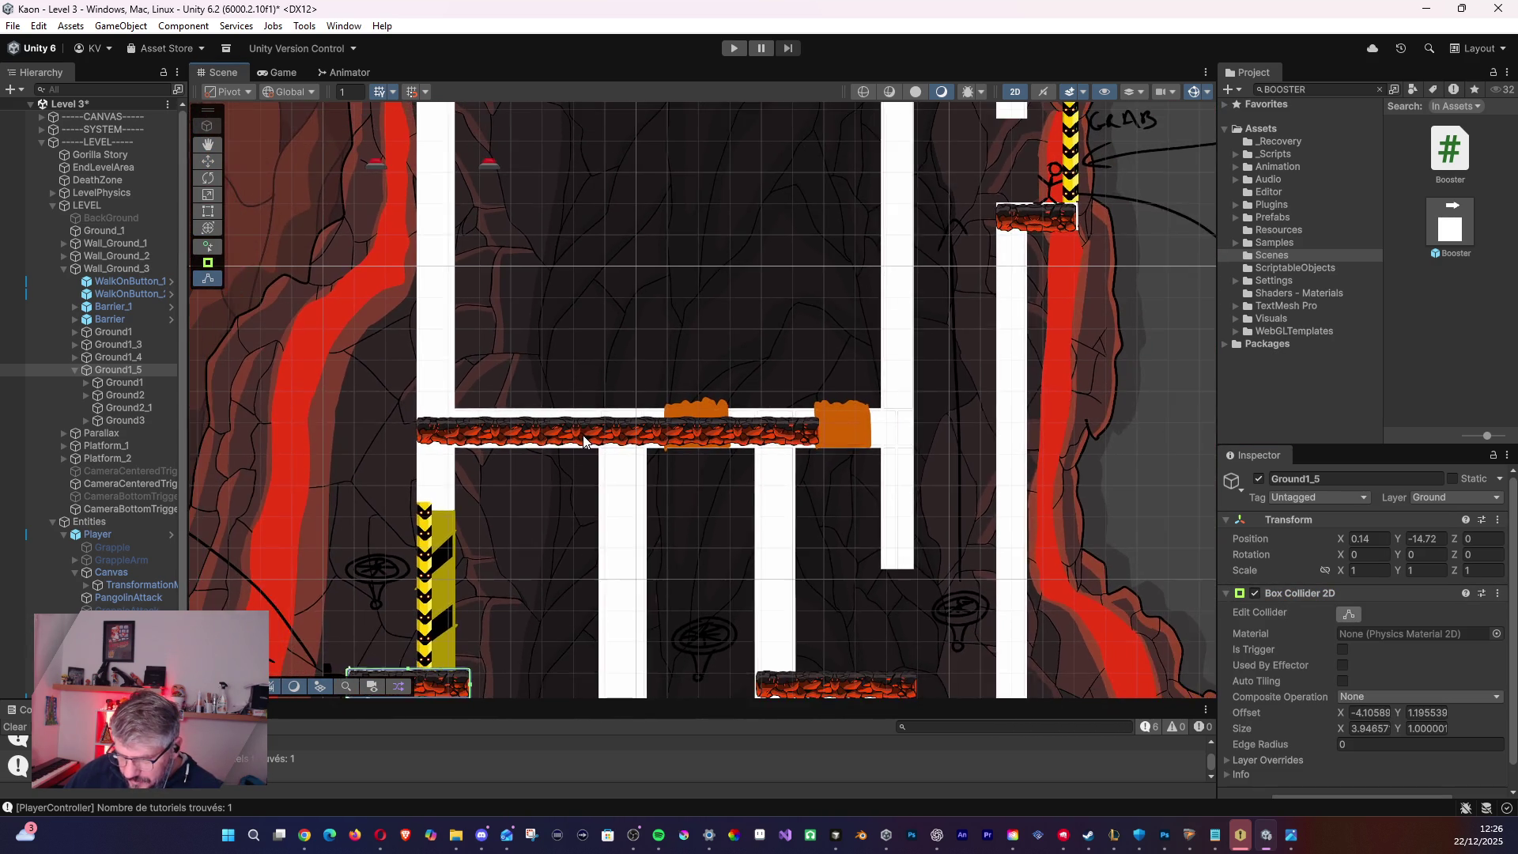
{"action": "left_click_drag", "start_coordinate": [586, 457], "coordinate": [571, 407]}
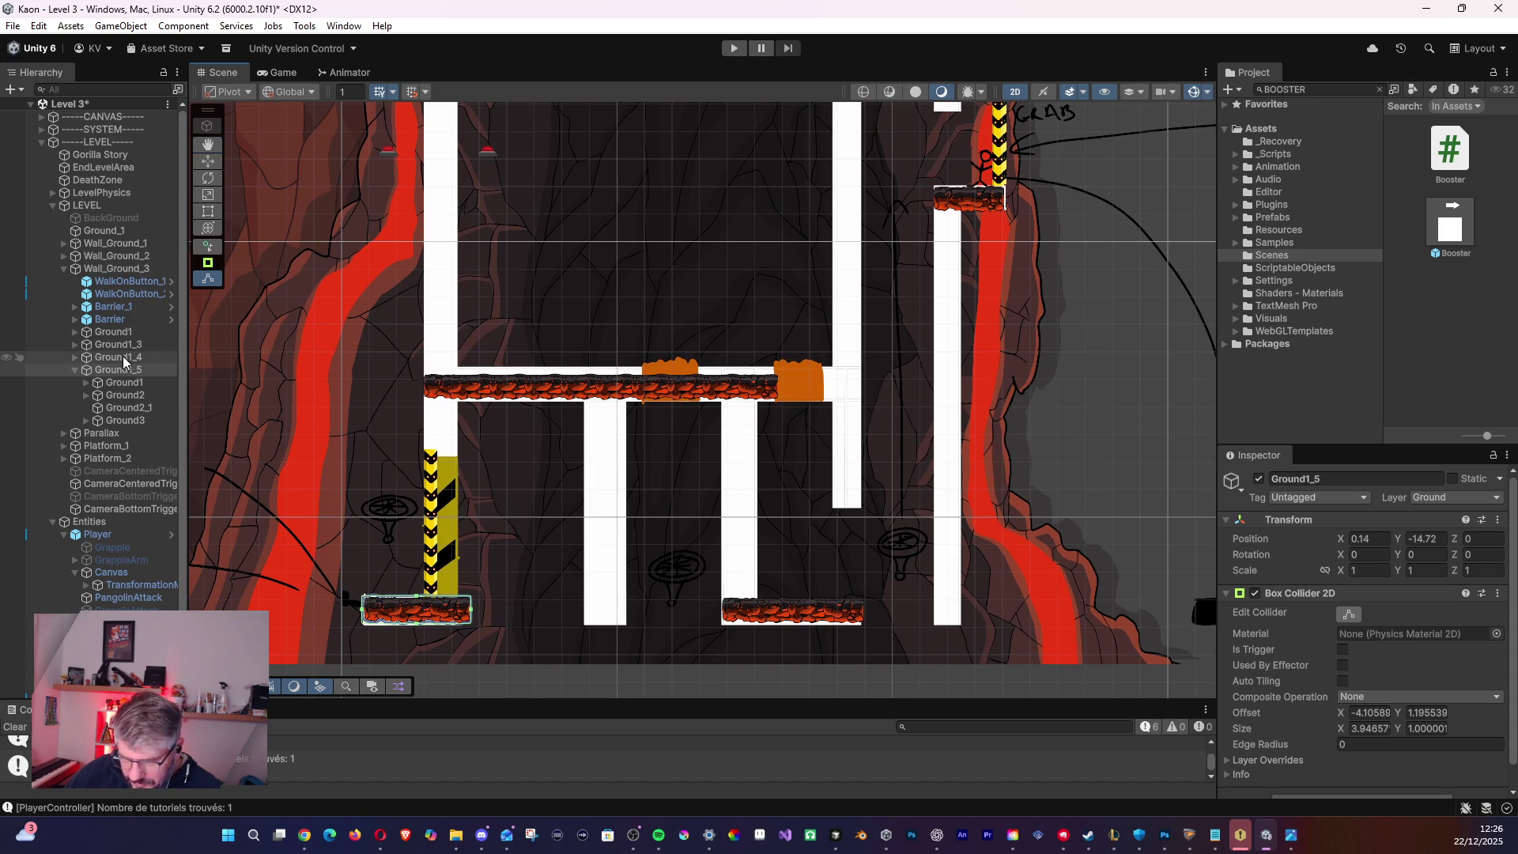
{"action": "left_click", "coordinate": [74, 370]}
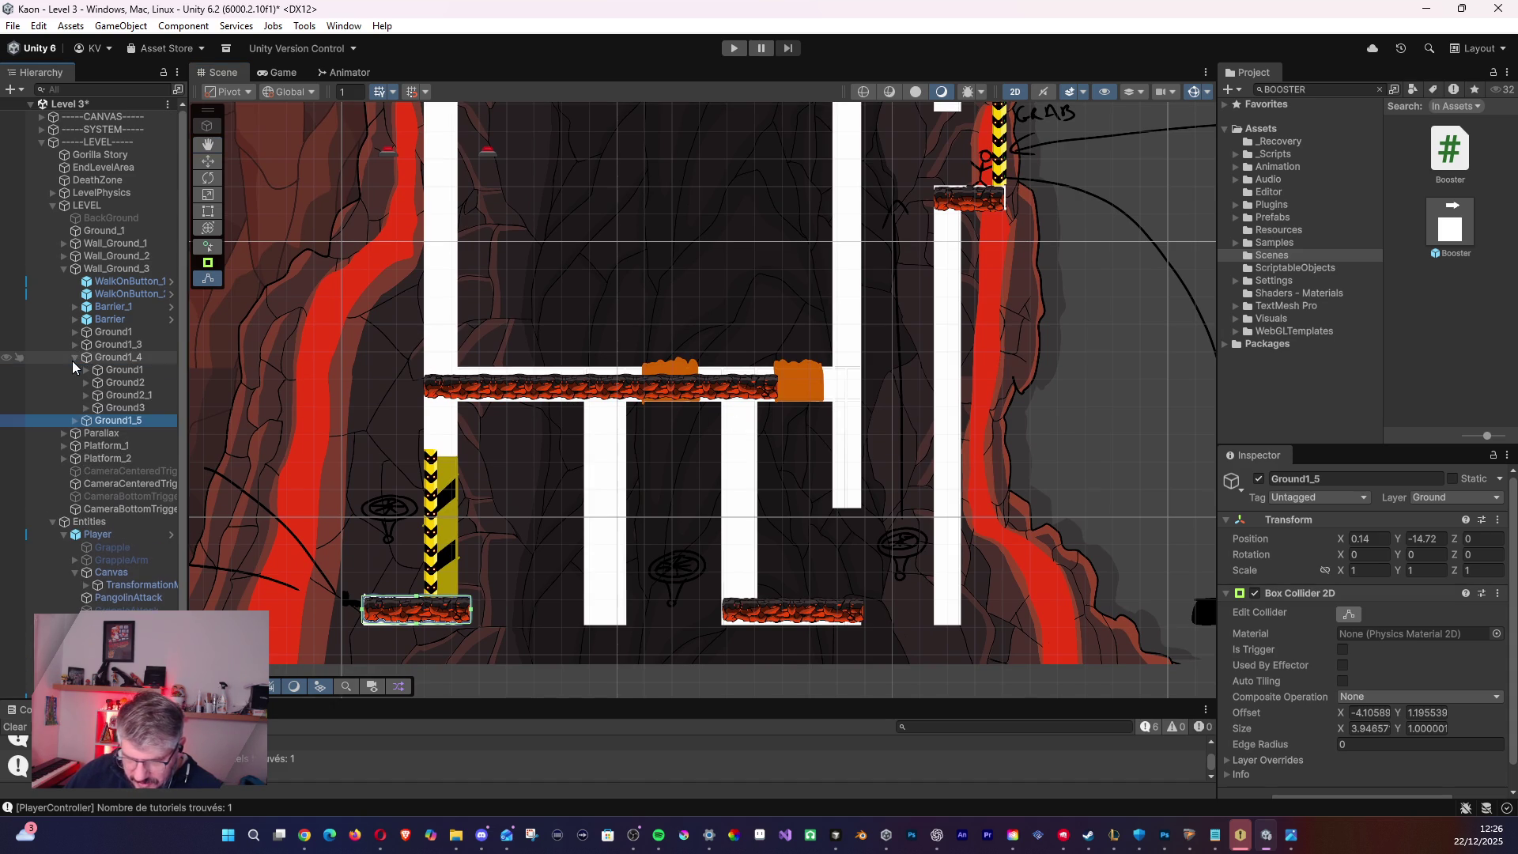
{"action": "left_click", "coordinate": [109, 360]}
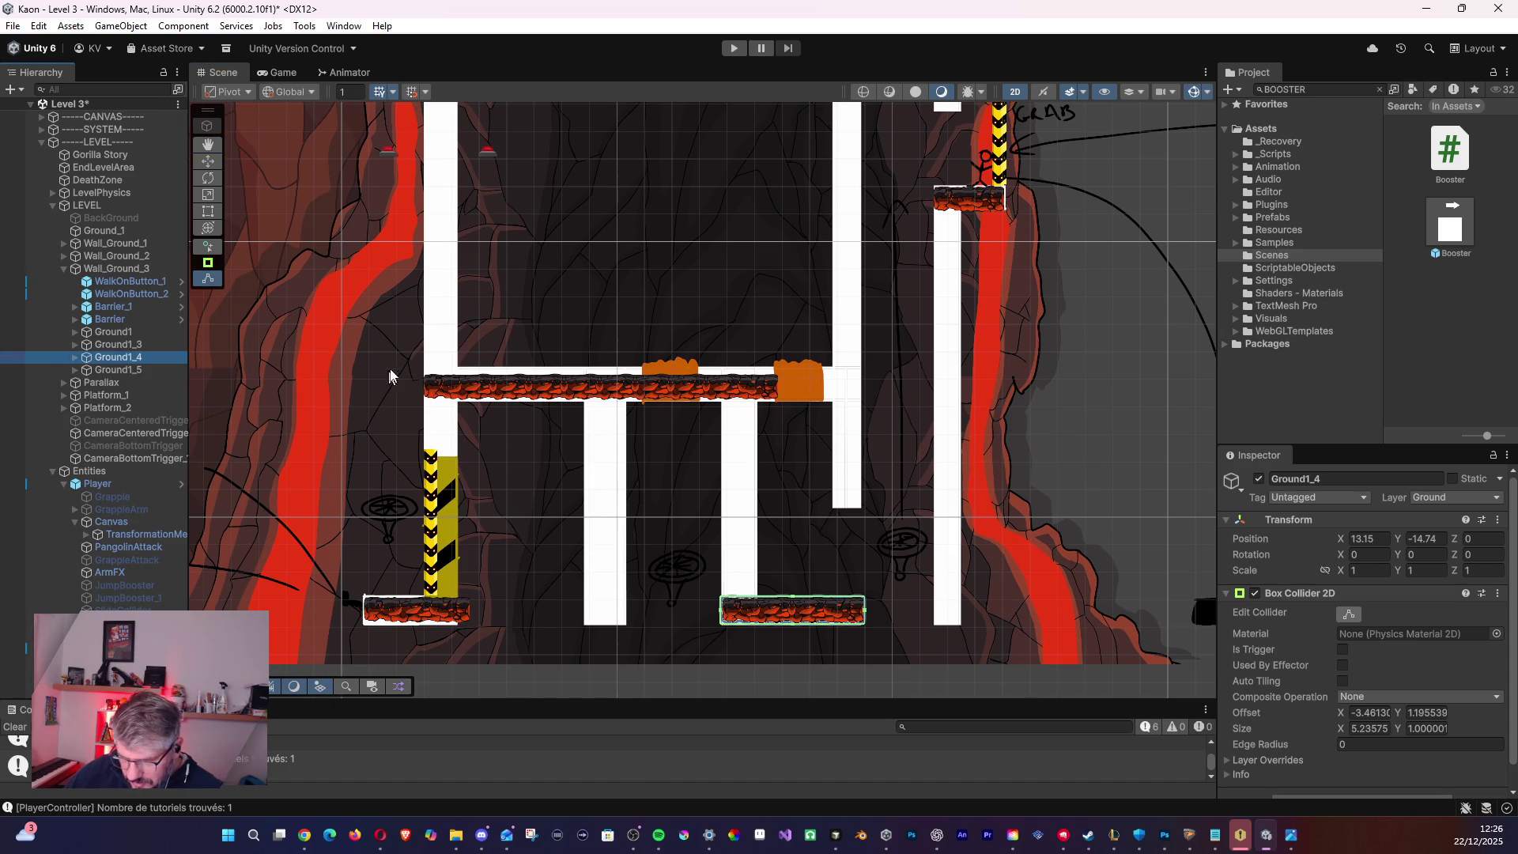
{"action": "left_click", "coordinate": [108, 345]}
{"action": "scroll", "coordinate": [332, 388], "scroll_direction": "up", "scroll_amount": 2}
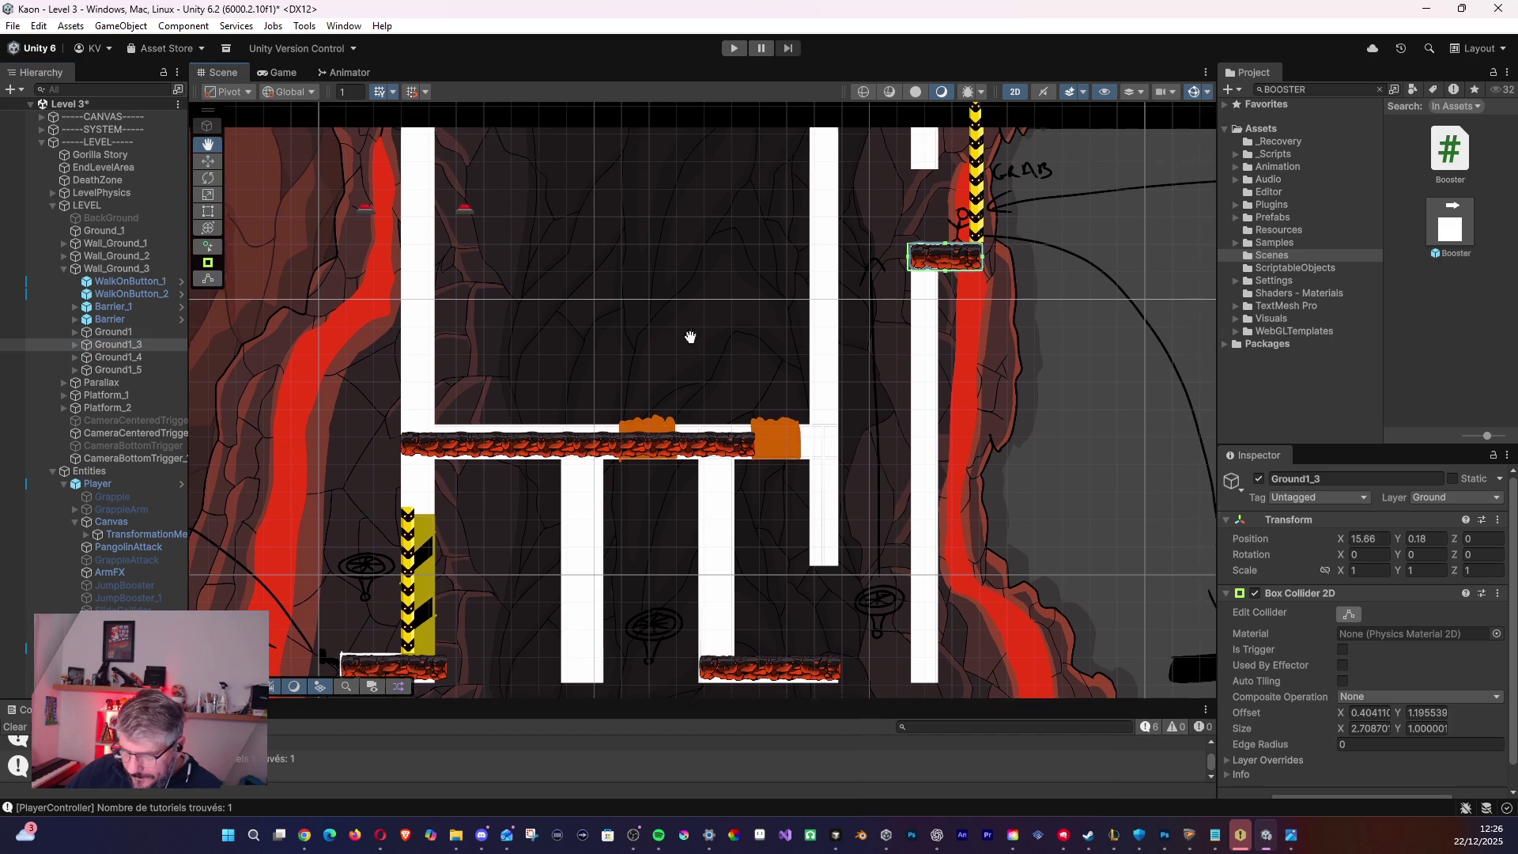
{"action": "left_click", "coordinate": [113, 333]}
{"action": "scroll", "coordinate": [217, 362], "scroll_direction": "up", "scroll_amount": 2}
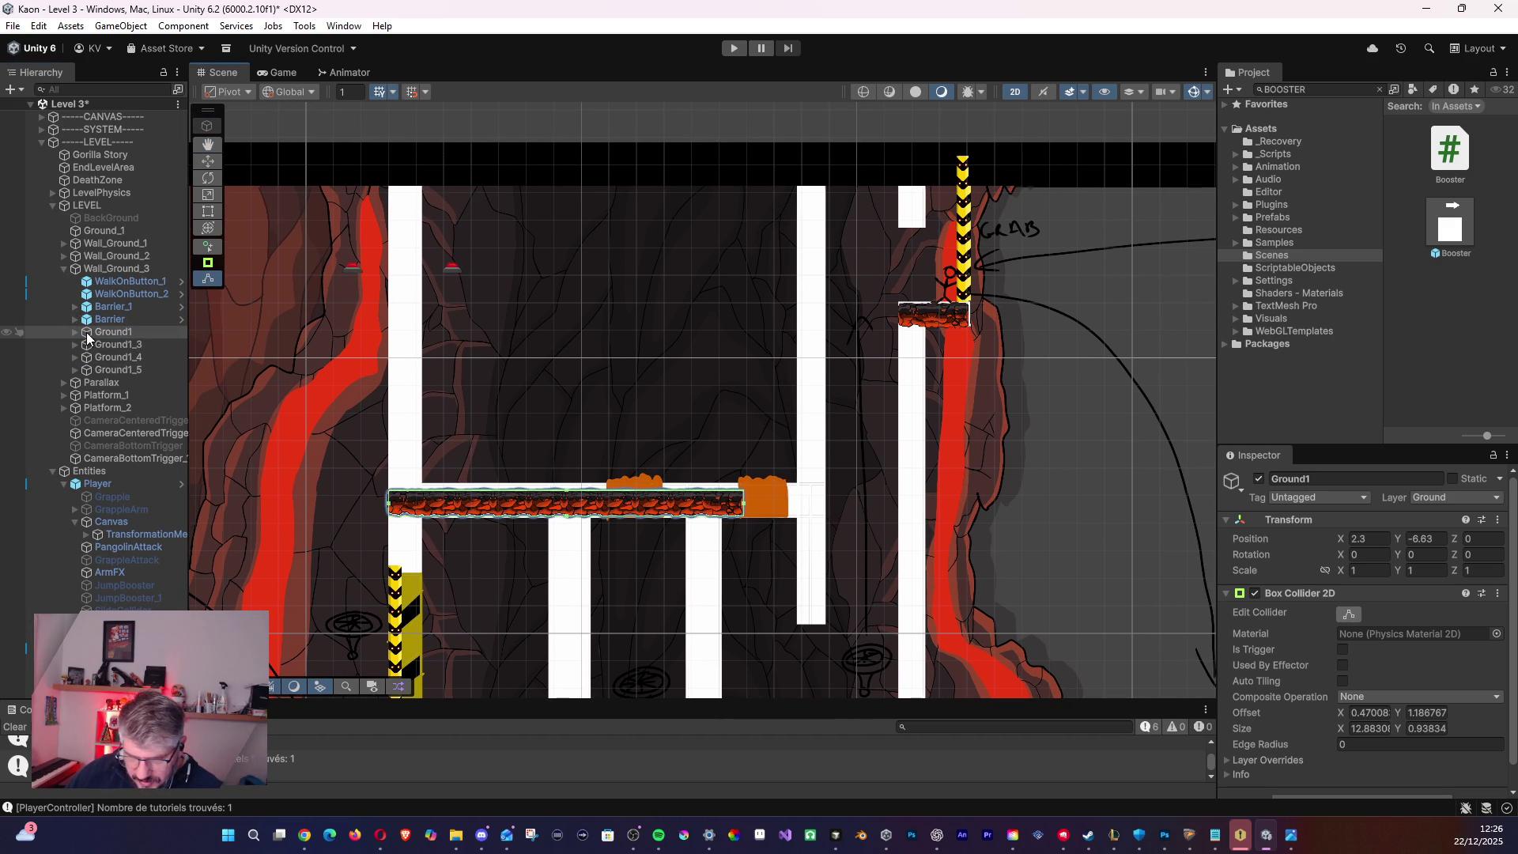
- Duplicate Ground1 and raise the Ground1_1 copy high into the shaft
{"action": "key", "text": "ctrl+d"}
{"action": "left_click", "coordinate": [149, 343]}
{"action": "left_click", "coordinate": [207, 163]}
{"action": "mouse_move", "coordinate": [562, 531]}
{"action": "left_mouse_down"}
{"action": "mouse_move", "coordinate": [574, 326]}
{"action": "mouse_move", "coordinate": [595, 312]}
{"action": "left_mouse_up"}
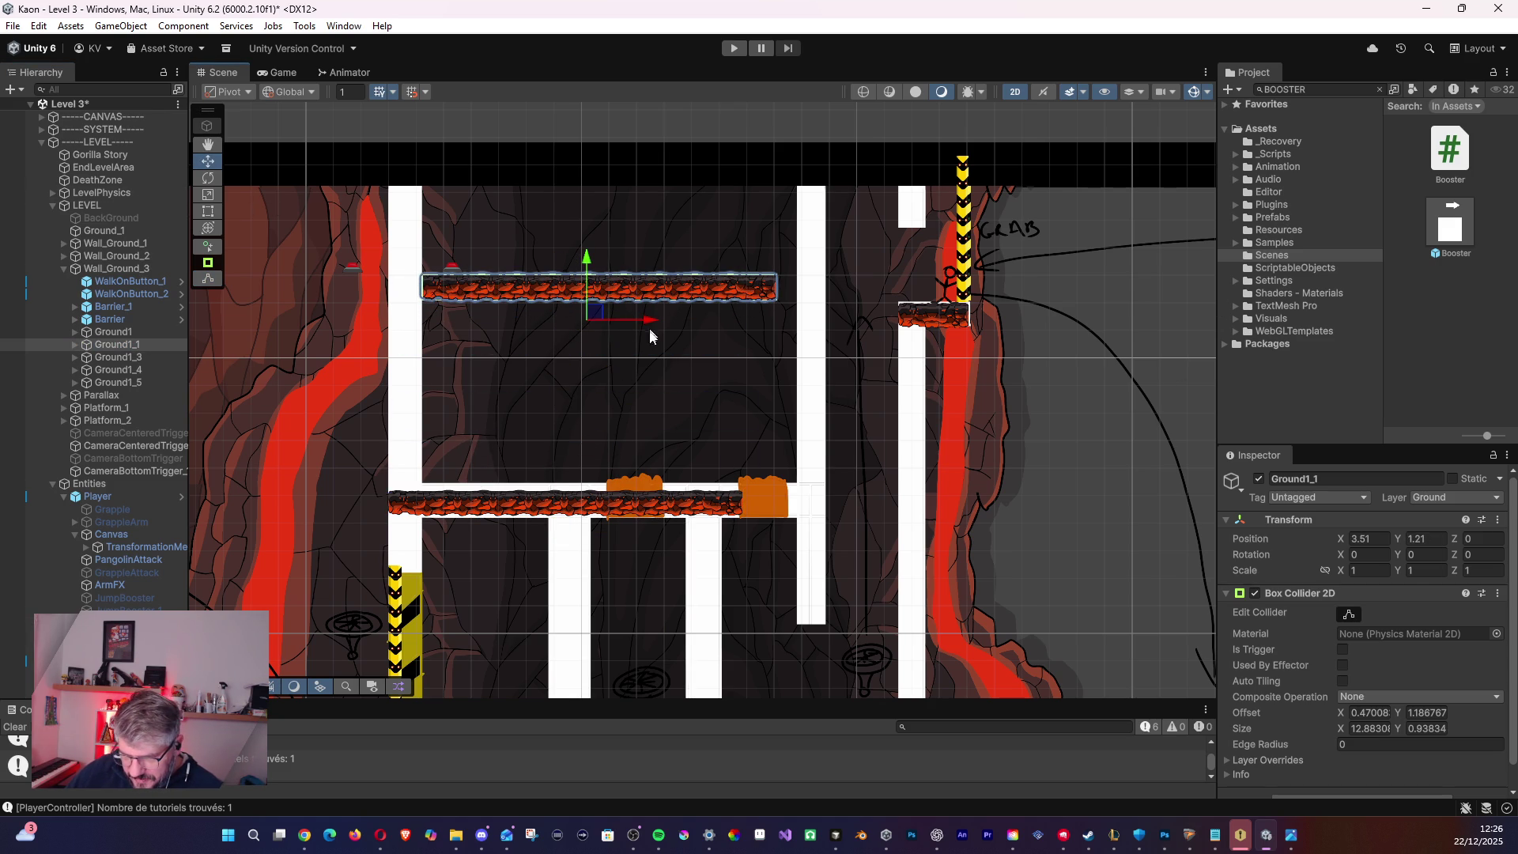
- Nudge the original Ground1 platform to X 2.24, Y -6.54 on the white crossbar
{"action": "left_click", "coordinate": [133, 356]}
{"action": "left_click", "coordinate": [128, 345]}
{"action": "left_click", "coordinate": [130, 333]}
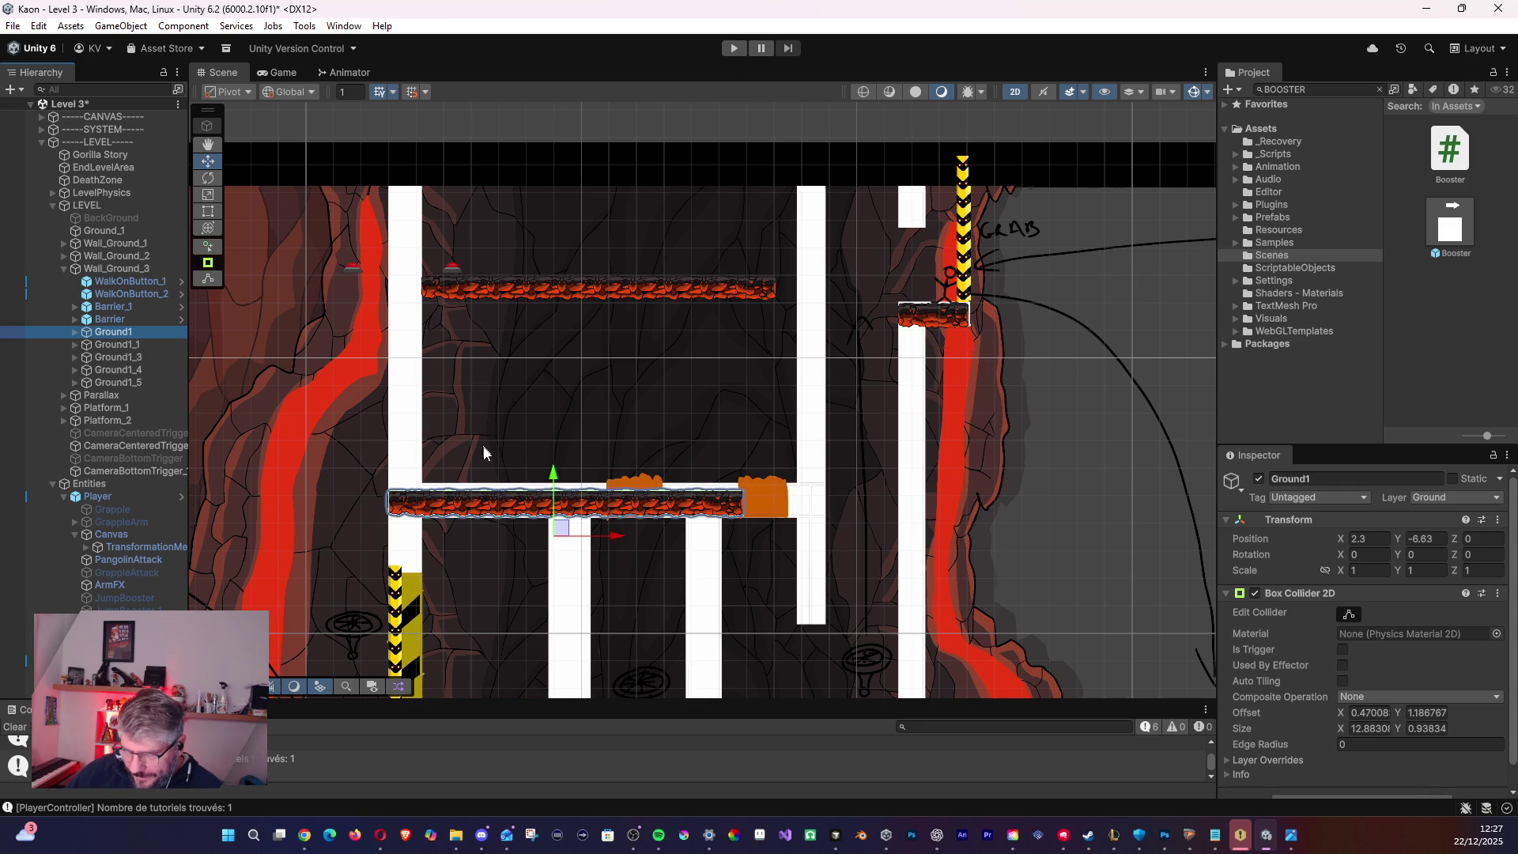
{"action": "left_click_drag", "start_coordinate": [561, 528], "coordinate": [557, 524]}
- Delete the extra lava tiles Ground2_5, Ground2_6, Ground2_7 and Ground2_4 from Ground1
{"action": "scroll", "coordinate": [578, 439], "scroll_direction": "up", "scroll_amount": 3}
{"action": "scroll", "coordinate": [599, 449], "scroll_direction": "up", "scroll_amount": 2}
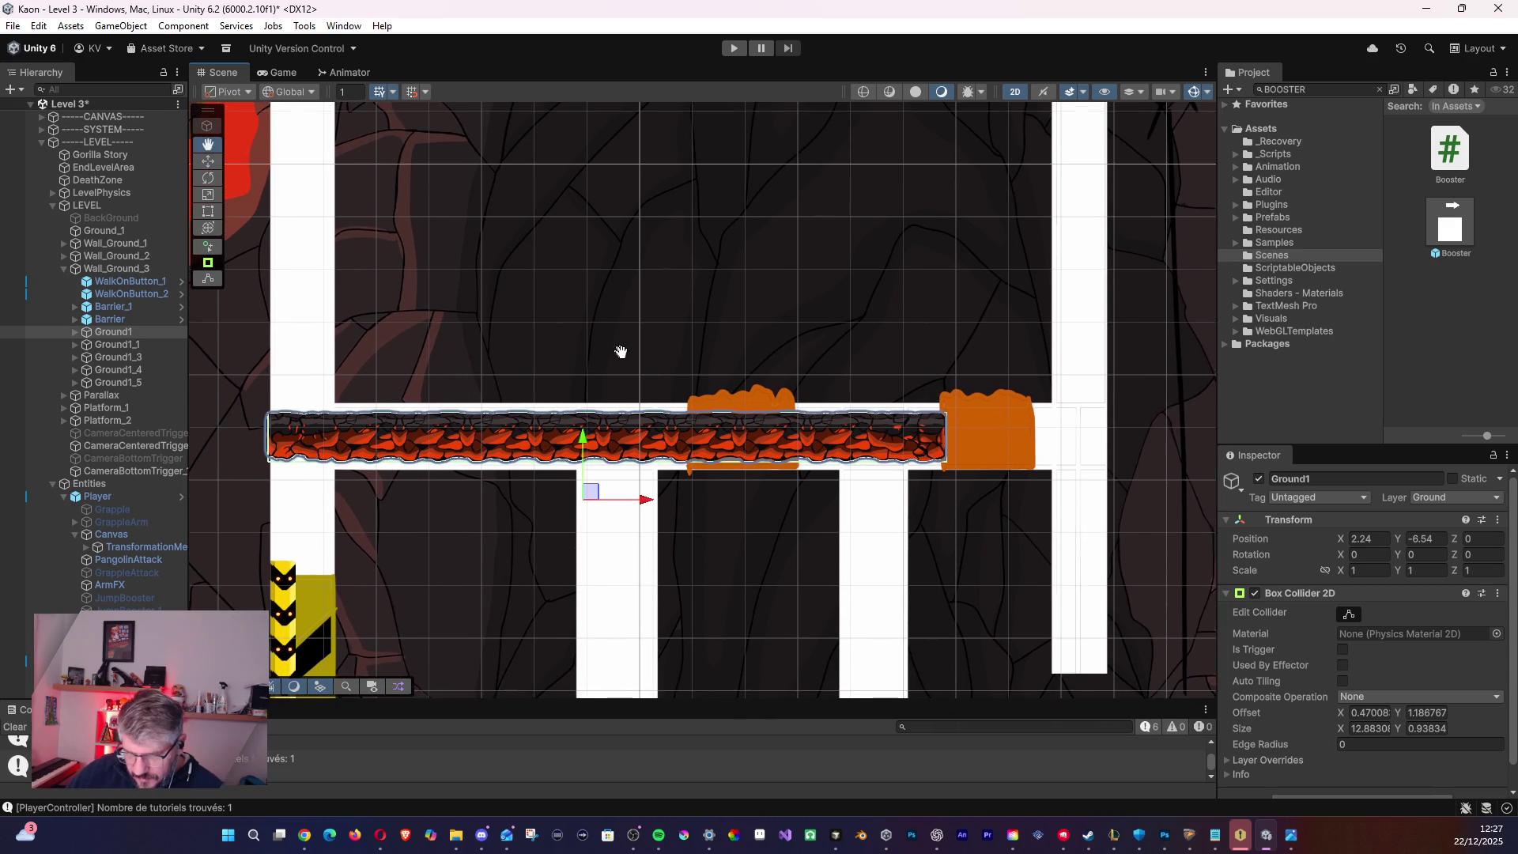
{"action": "left_click", "coordinate": [69, 332]}
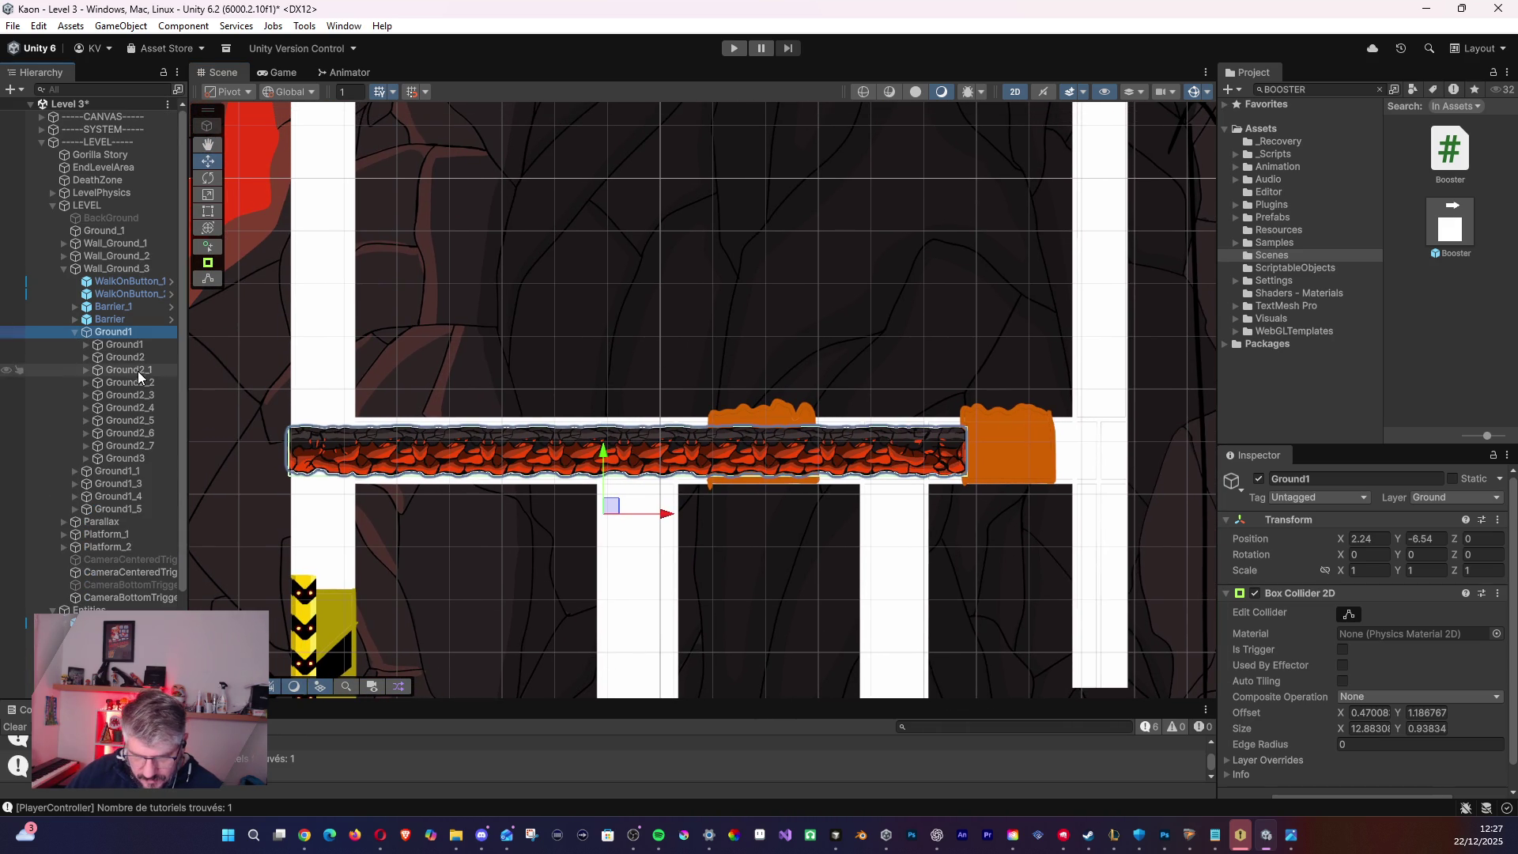
{"action": "left_click", "coordinate": [127, 419]}
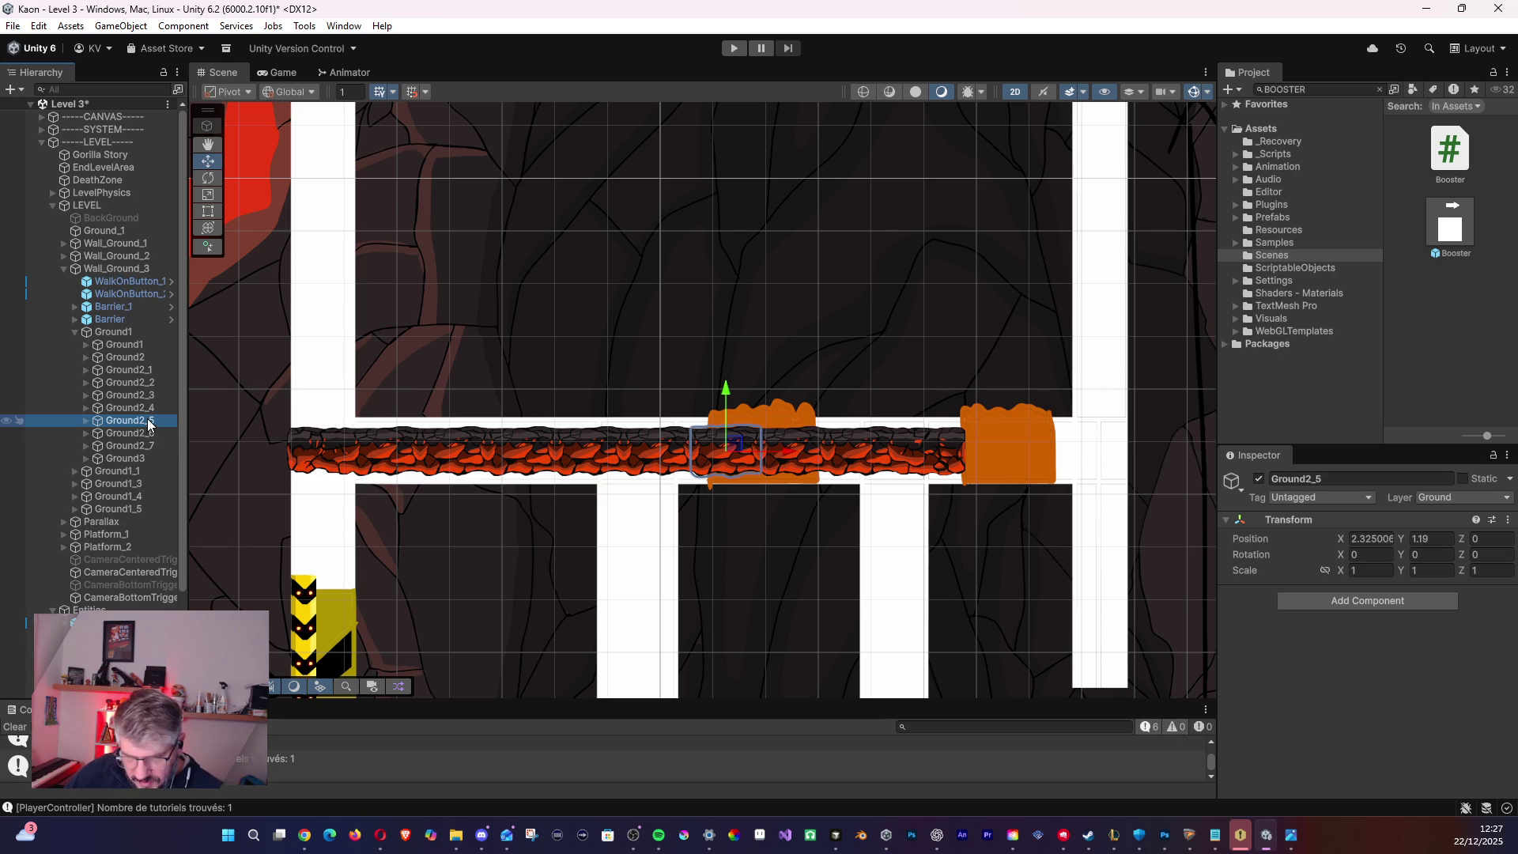
{"action": "key", "text": "Delete"}
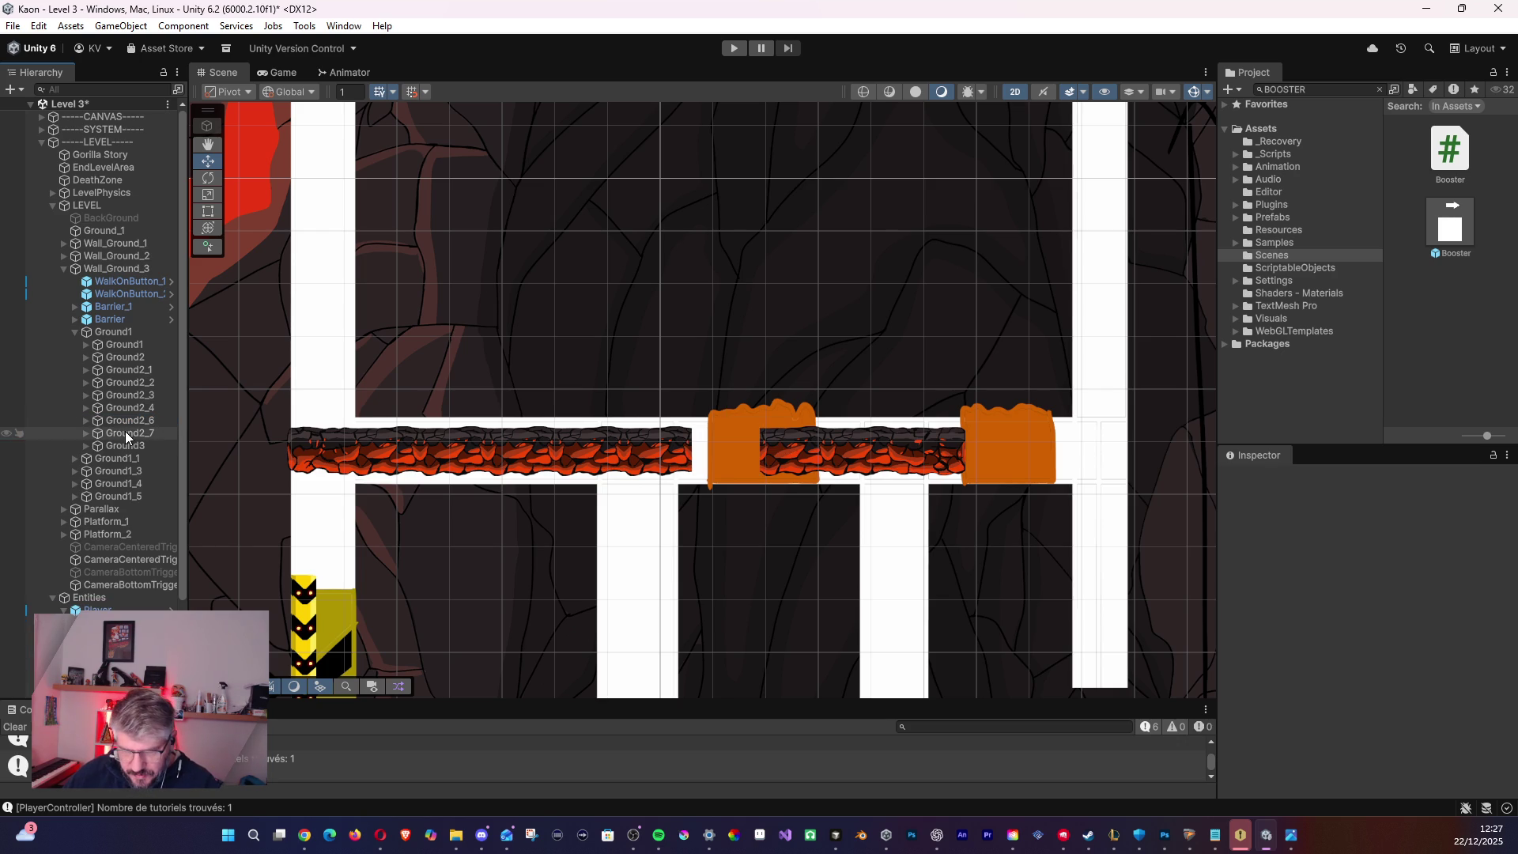
{"action": "left_click", "coordinate": [130, 419]}
{"action": "key", "text": "Delete"}
{"action": "left_click", "coordinate": [135, 408]}
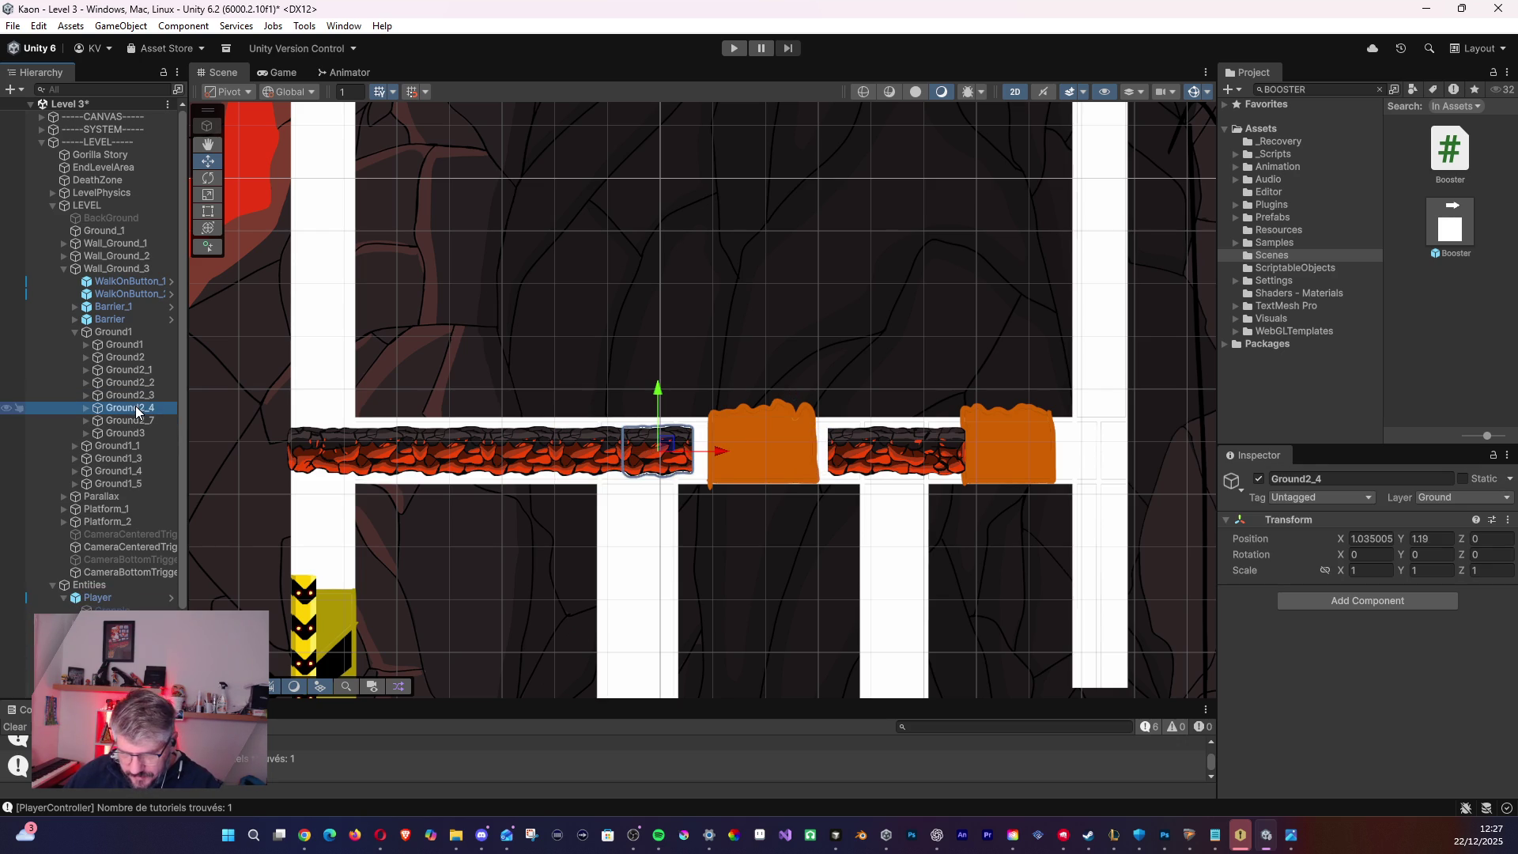
{"action": "left_click", "coordinate": [140, 419]}
{"action": "key", "text": "Delete"}
{"action": "left_click", "coordinate": [140, 408]}
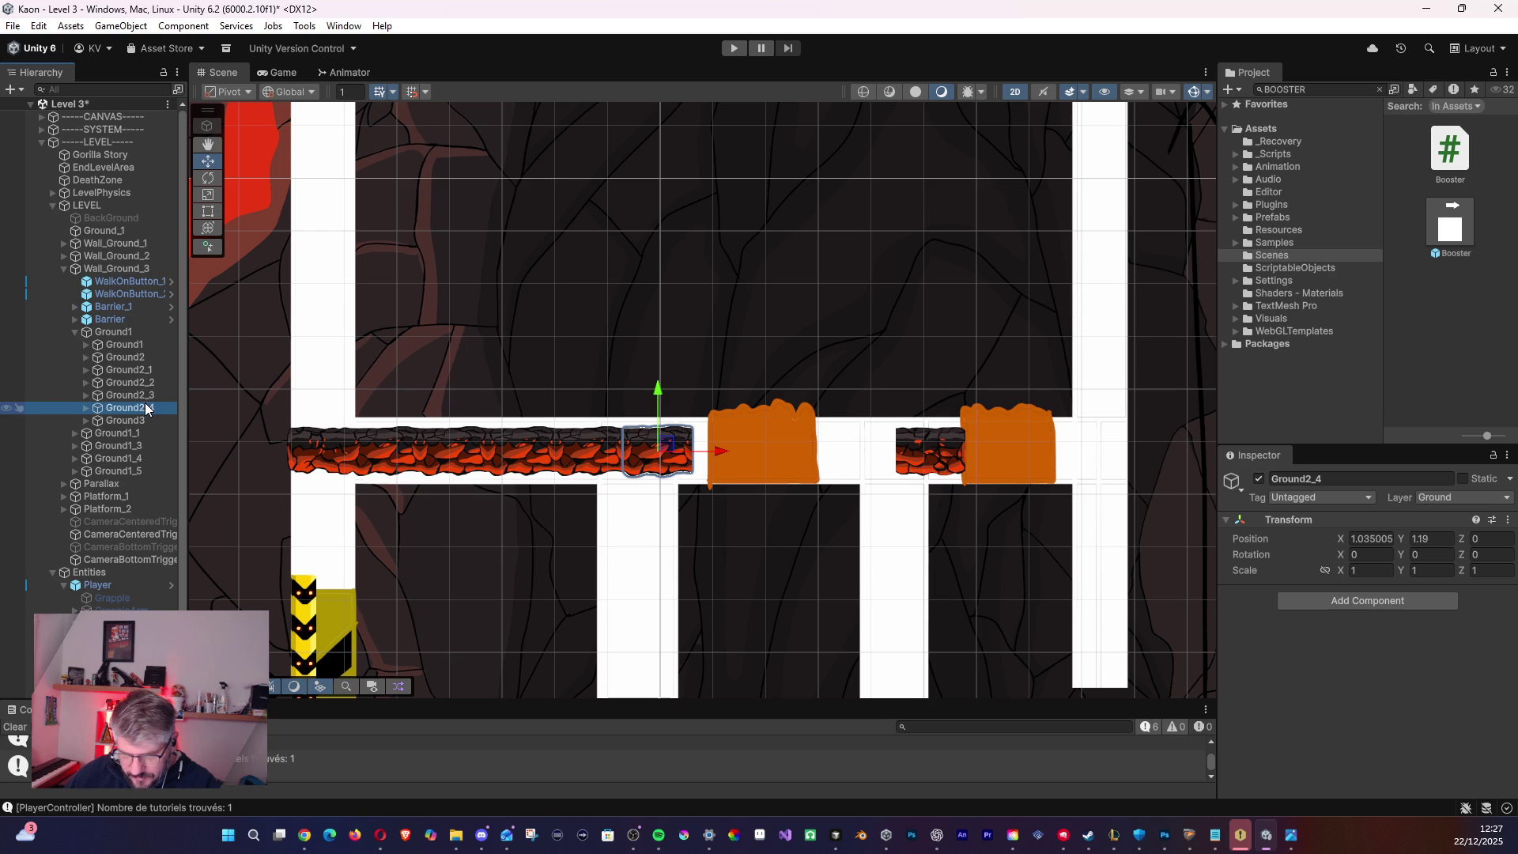
{"action": "key", "text": "Delete"}
{"action": "left_click", "coordinate": [146, 408]}
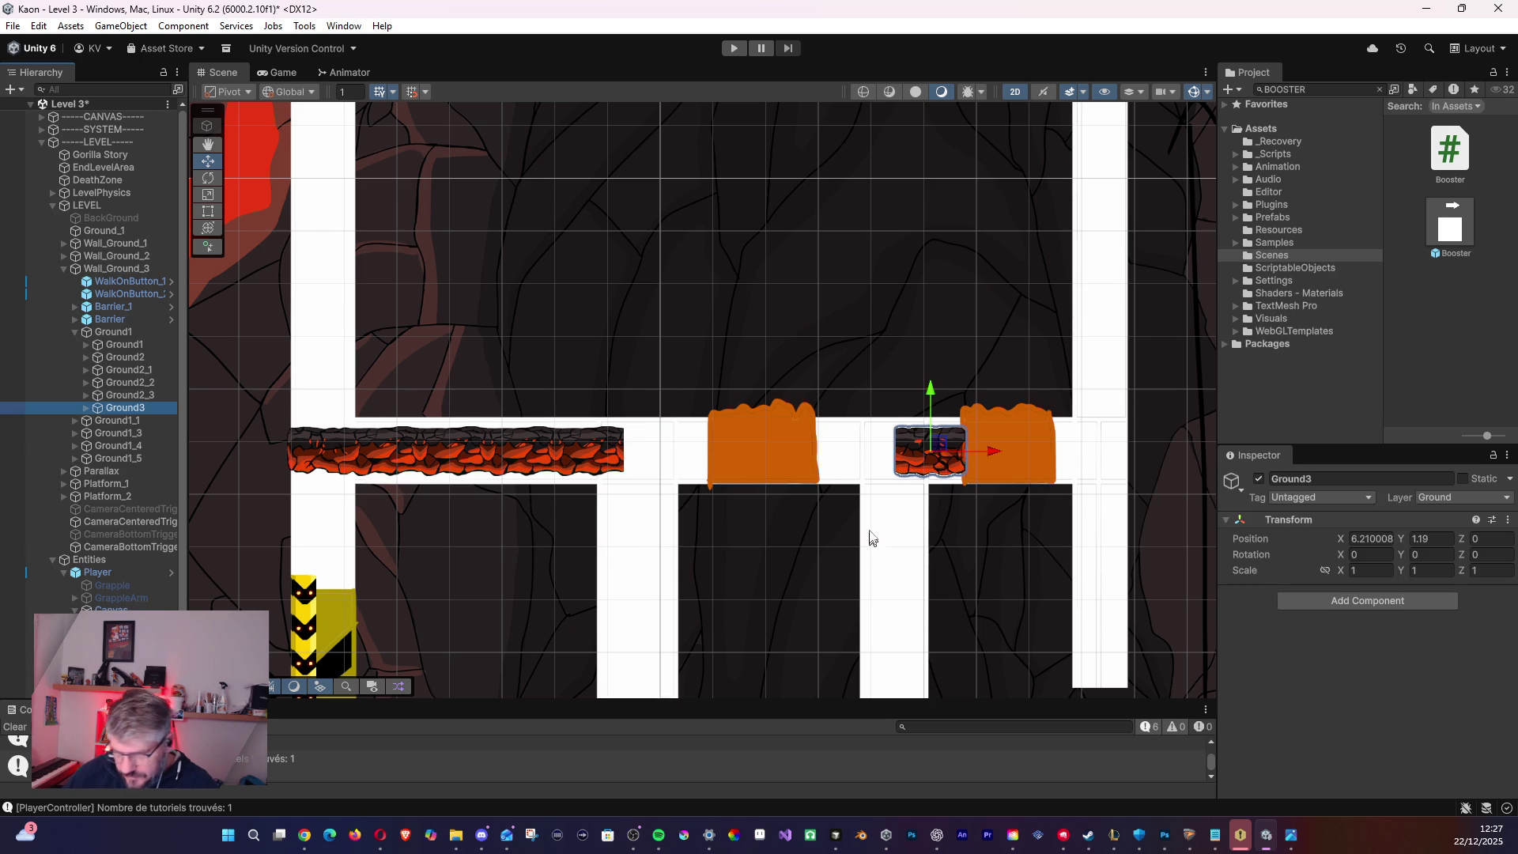
- Move Ground3 left to the strip's end and shrink Ground1's Box Collider 2D to match
{"action": "mouse_move", "coordinate": [952, 442]}
{"action": "left_mouse_down"}
{"action": "mouse_move", "coordinate": [727, 454]}
{"action": "mouse_move", "coordinate": [636, 484]}
{"action": "left_mouse_up"}
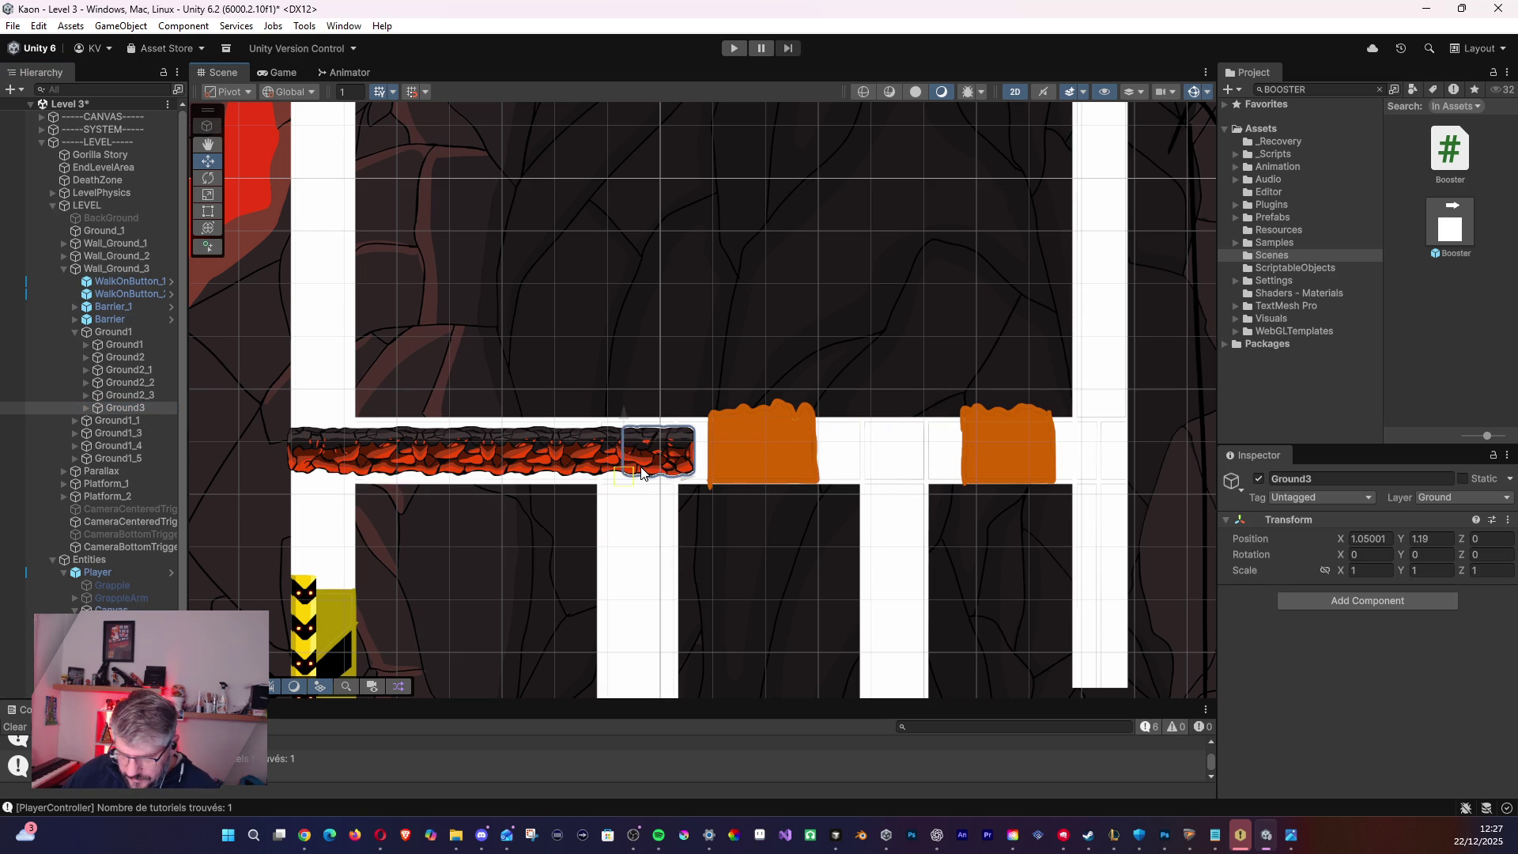
{"action": "left_click", "coordinate": [111, 332]}
{"action": "left_click", "coordinate": [76, 332]}
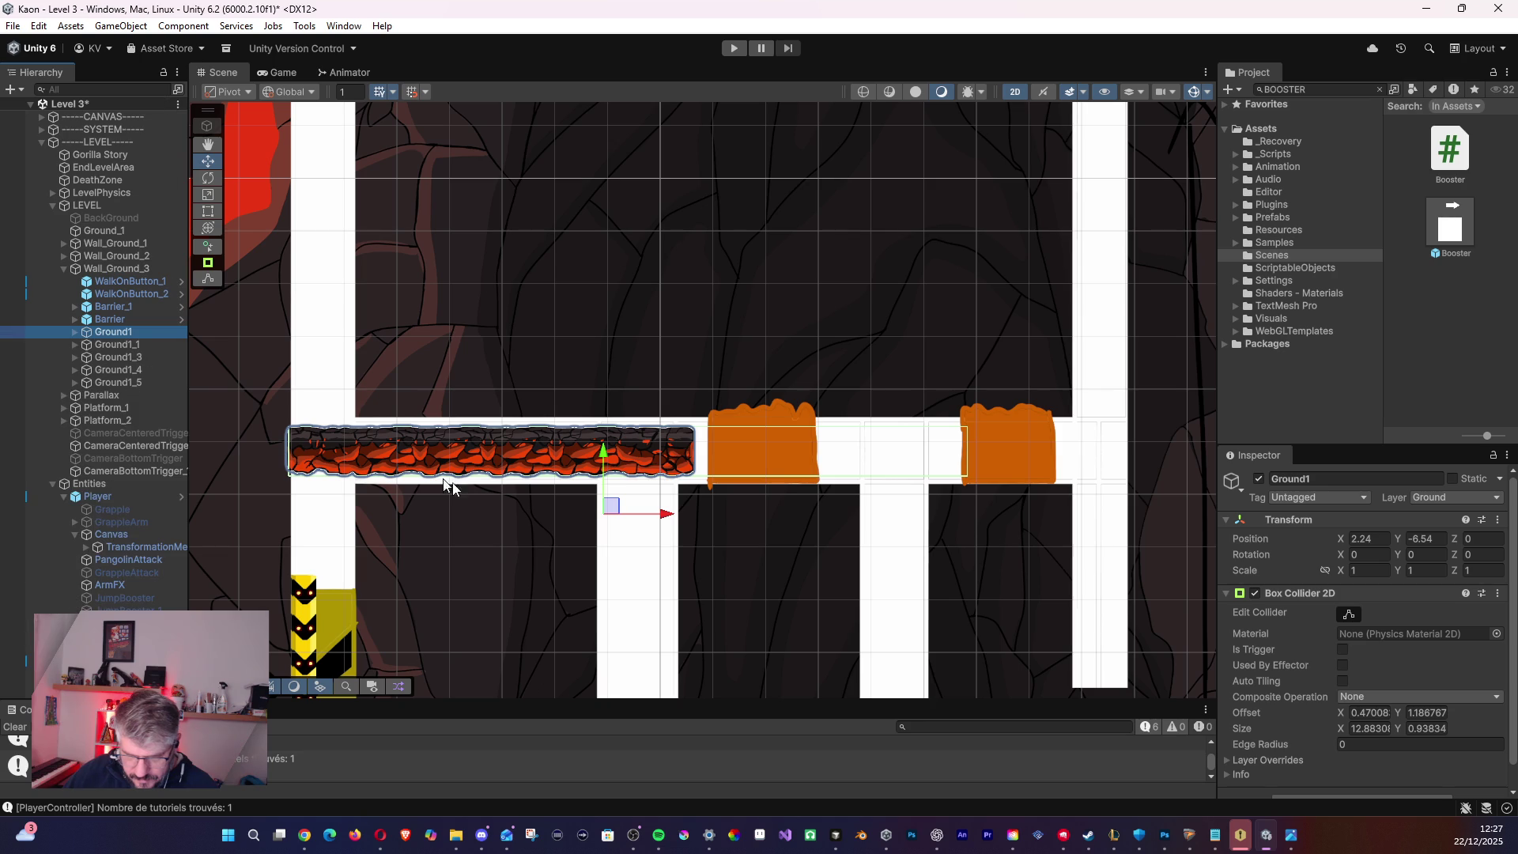
{"action": "left_click_drag", "start_coordinate": [611, 507], "coordinate": [623, 511]}
{"action": "left_click", "coordinate": [1349, 614]}
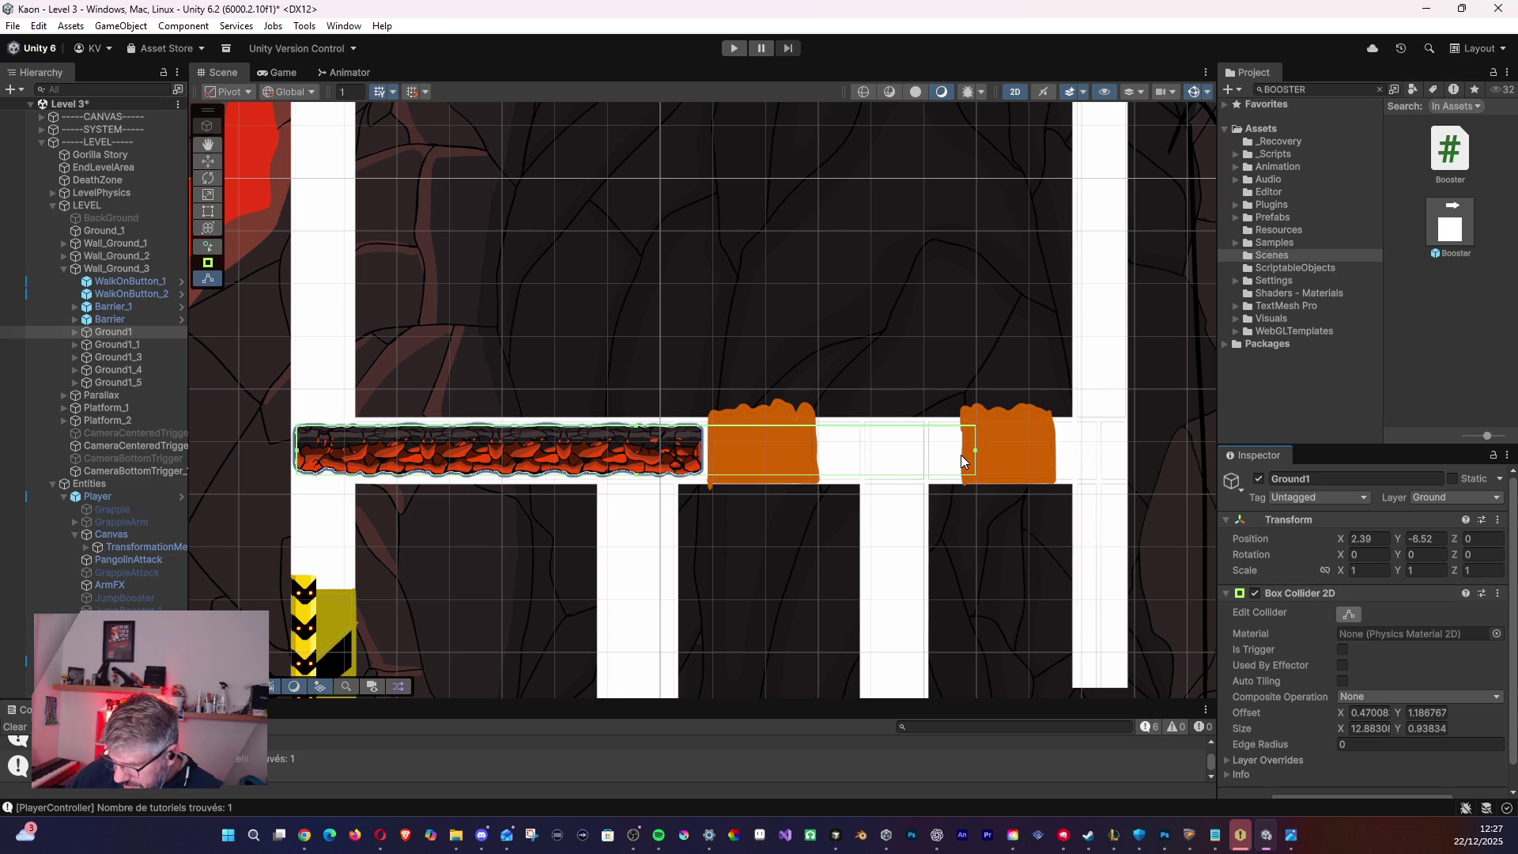
{"action": "left_click_drag", "start_coordinate": [975, 449], "coordinate": [704, 438]}
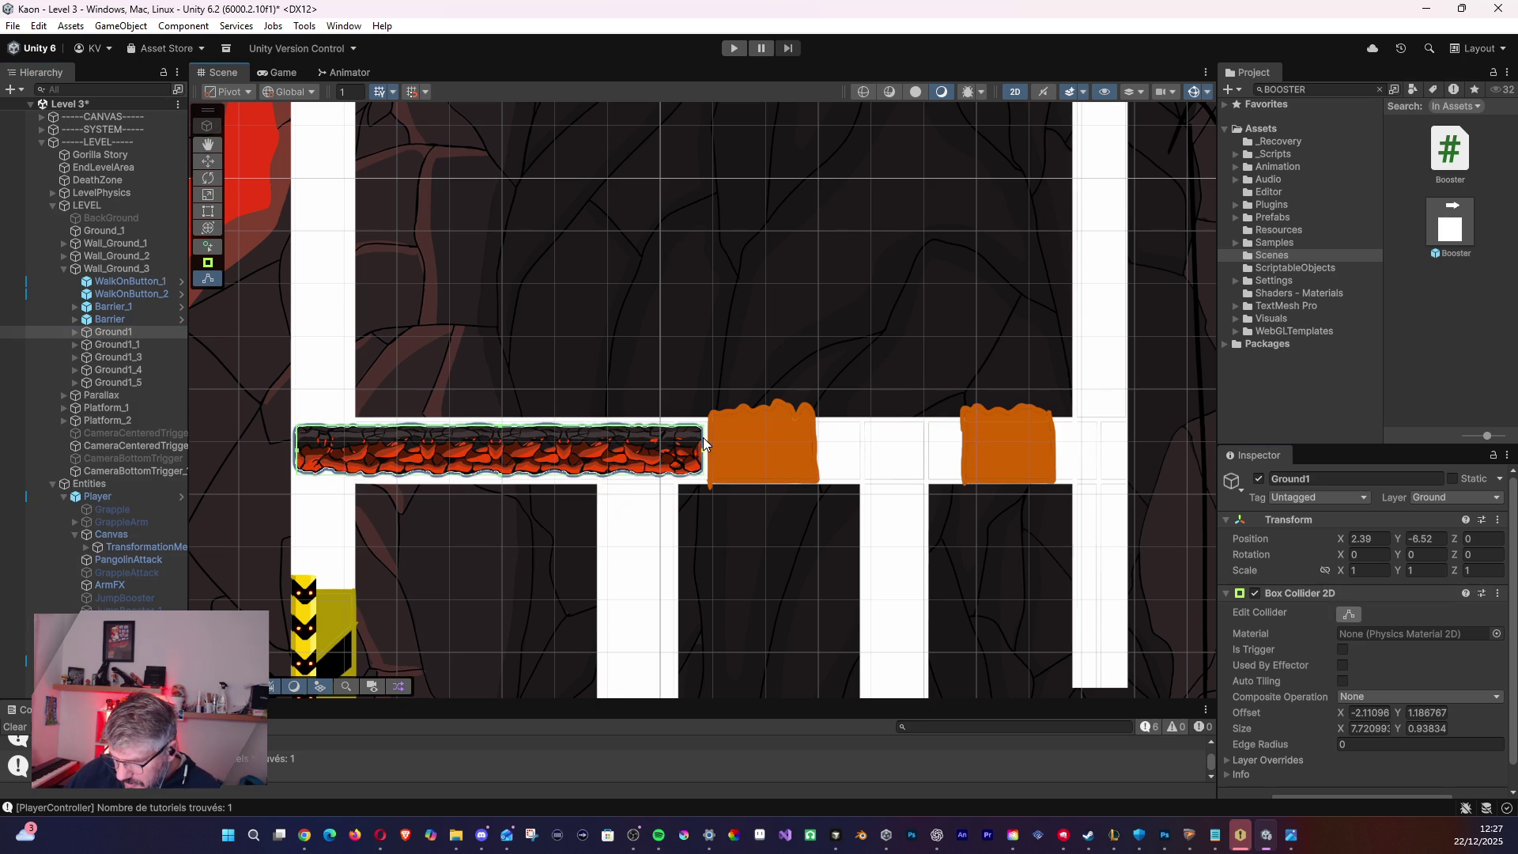
- Survey the level and inspect Ground1's tiles and the Ground1_3 to Ground1_5 platforms
{"action": "scroll", "coordinate": [638, 253], "scroll_direction": "down", "scroll_amount": 7}
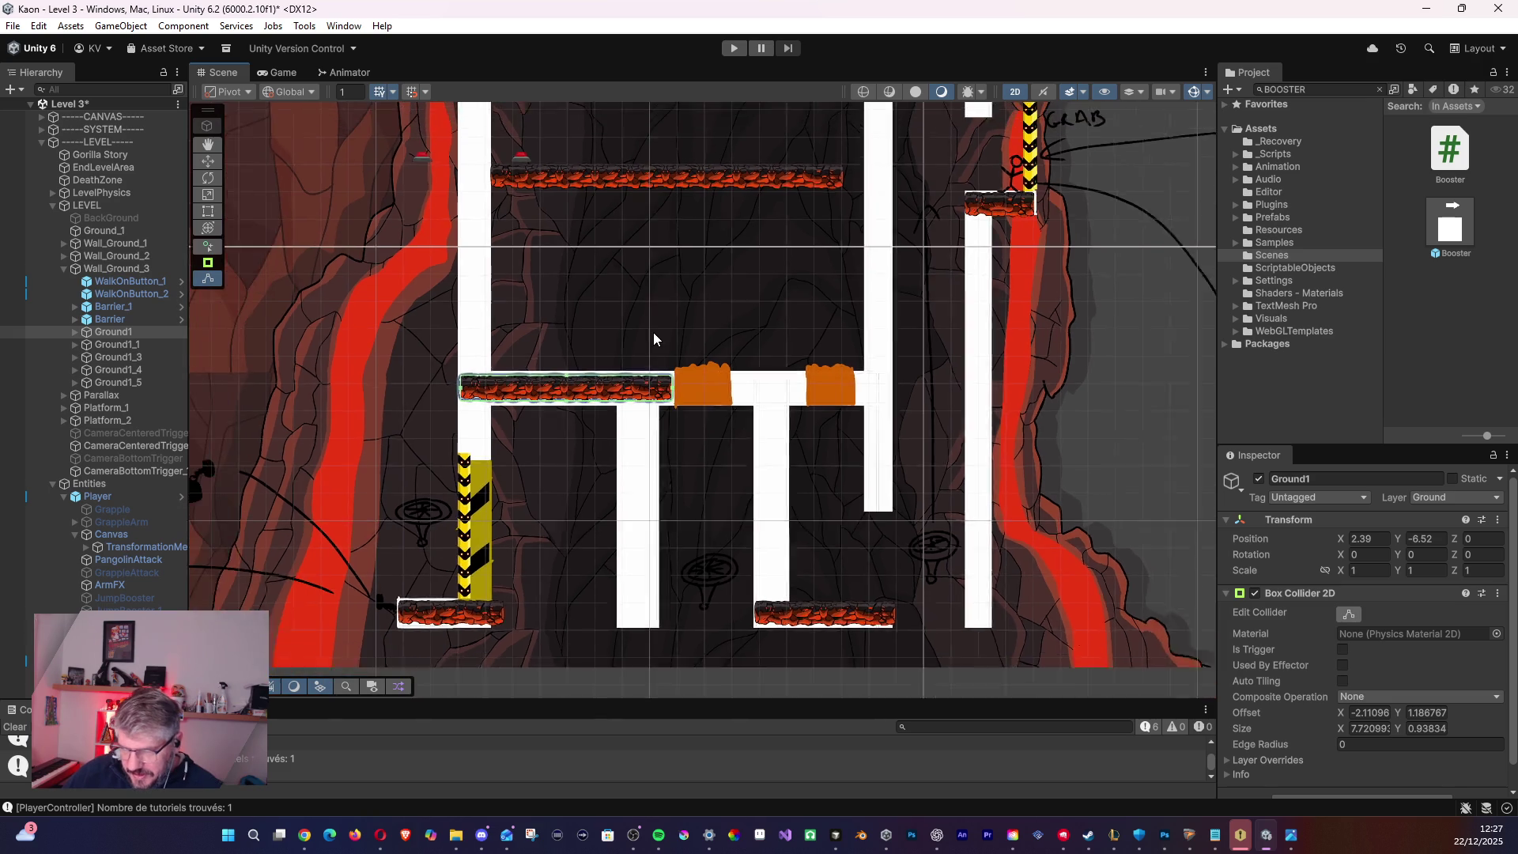
{"action": "left_click_drag", "start_coordinate": [637, 330], "coordinate": [667, 363]}
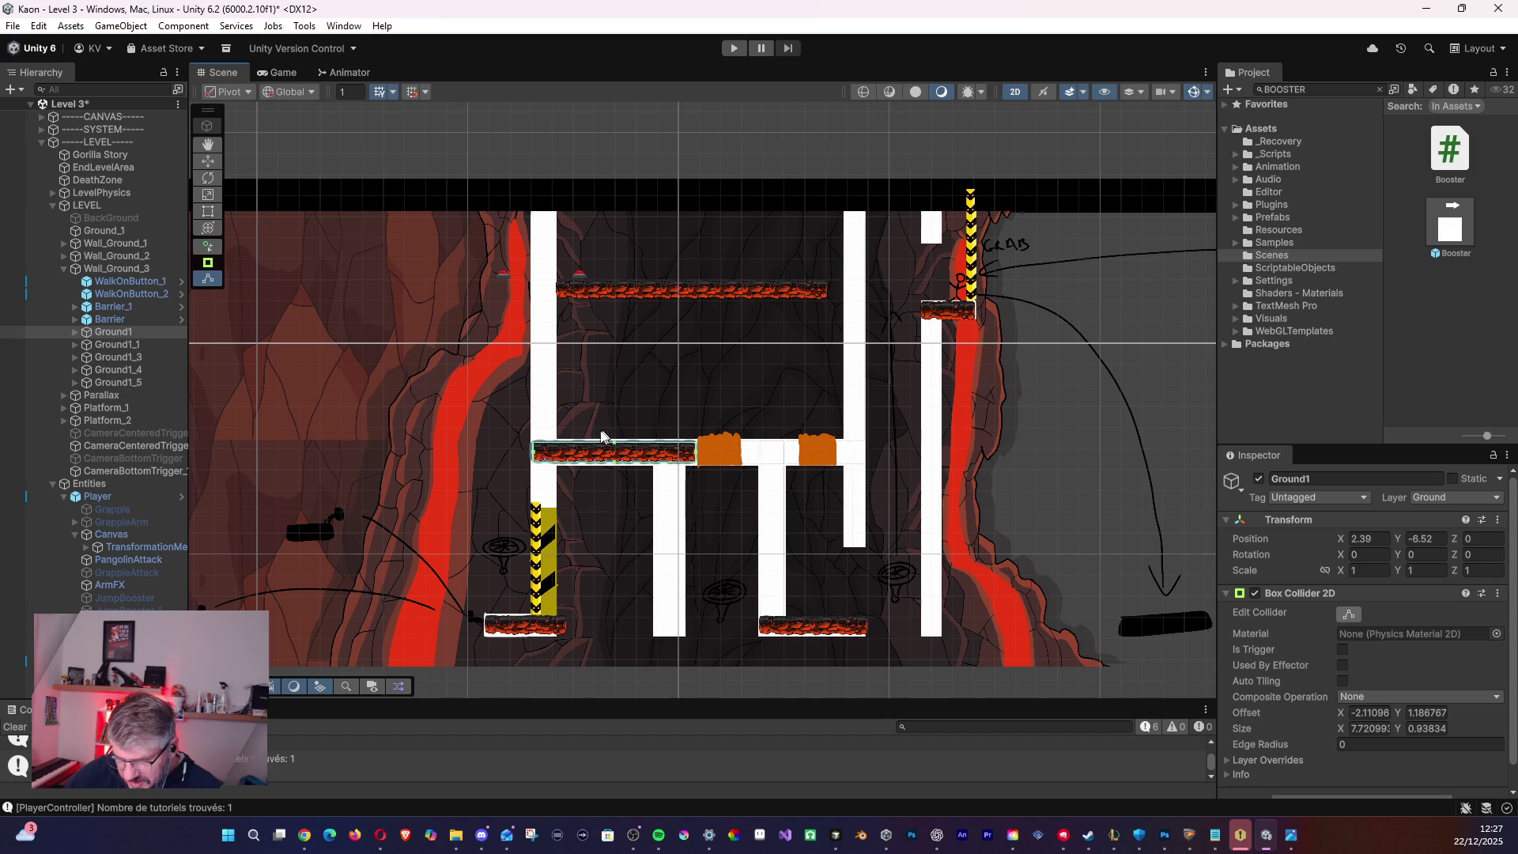
{"action": "mouse_move", "coordinate": [332, 451]}
{"action": "left_mouse_down"}
{"action": "mouse_move", "coordinate": [513, 417]}
{"action": "mouse_move", "coordinate": [500, 422]}
{"action": "left_mouse_up"}
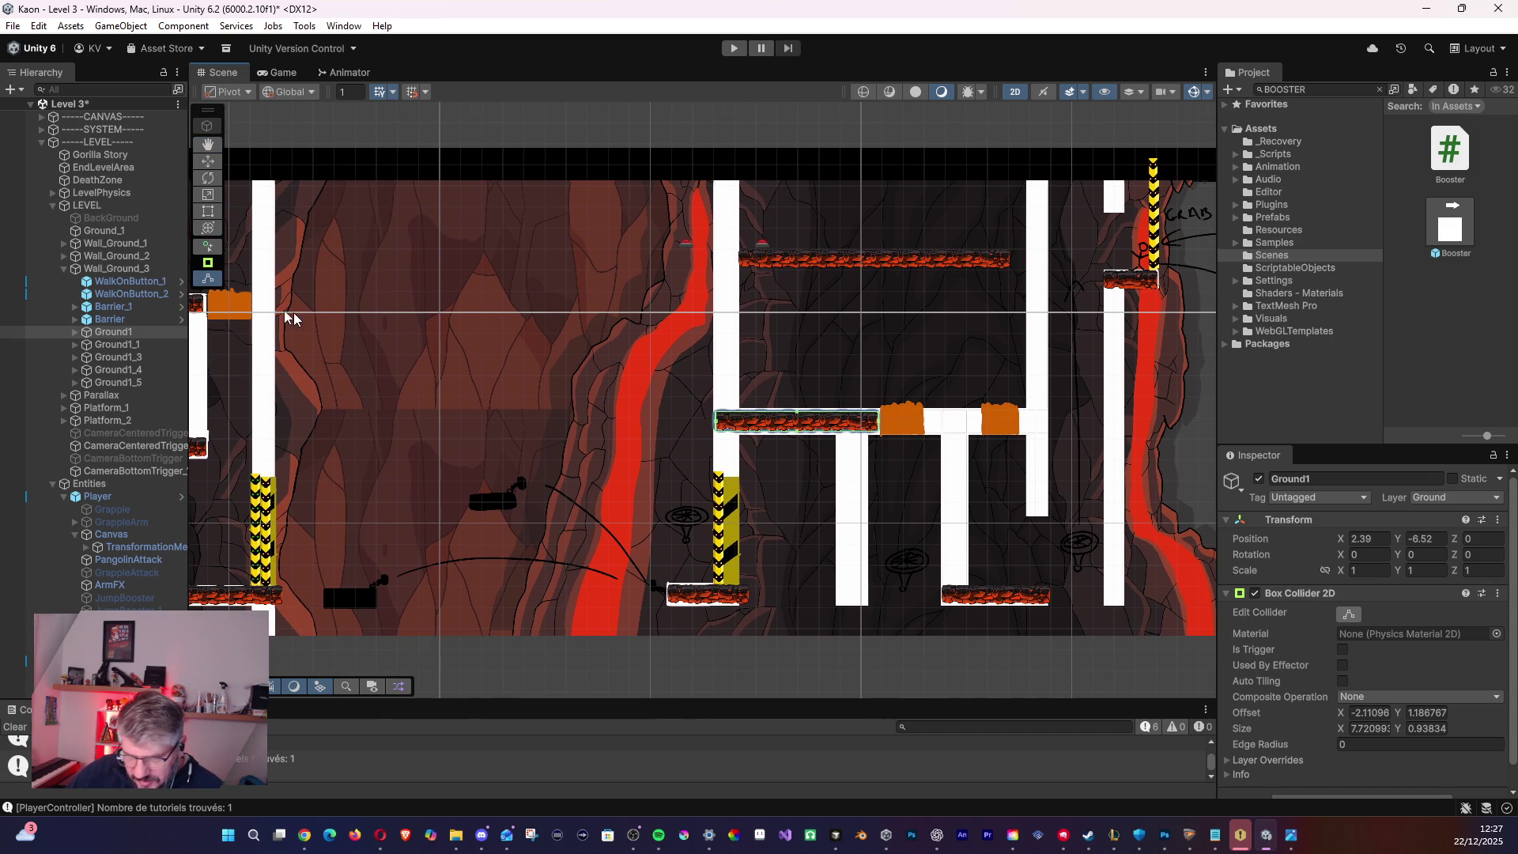
{"action": "left_click", "coordinate": [76, 331]}
{"action": "left_click", "coordinate": [123, 346]}
{"action": "key", "text": "w"}
{"action": "key", "text": "Down"}
{"action": "key", "text": "Down"}
{"action": "key", "text": "Down"}
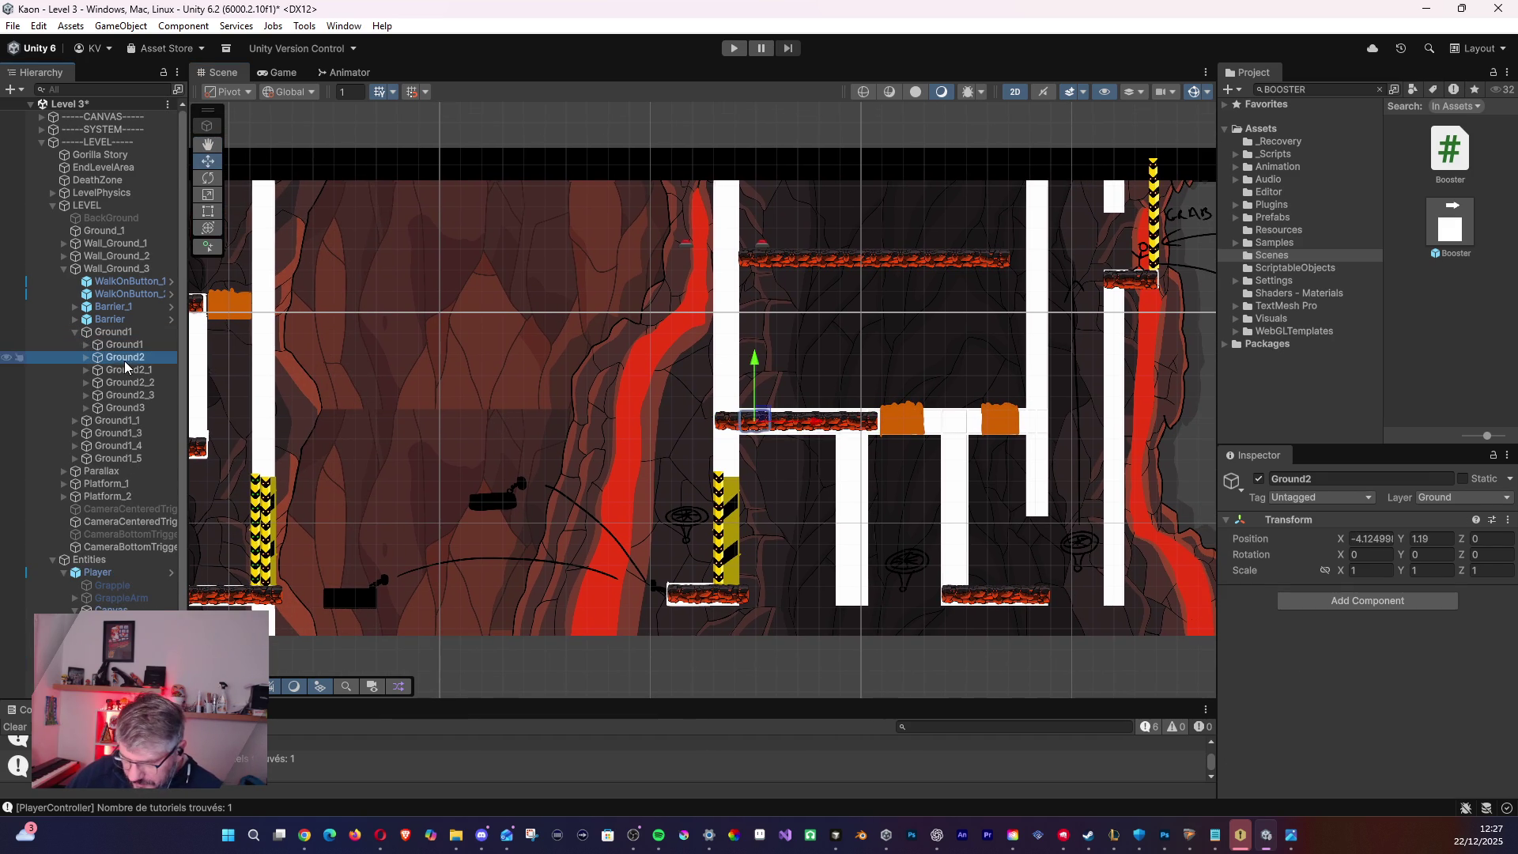
{"action": "left_click", "coordinate": [78, 332]}
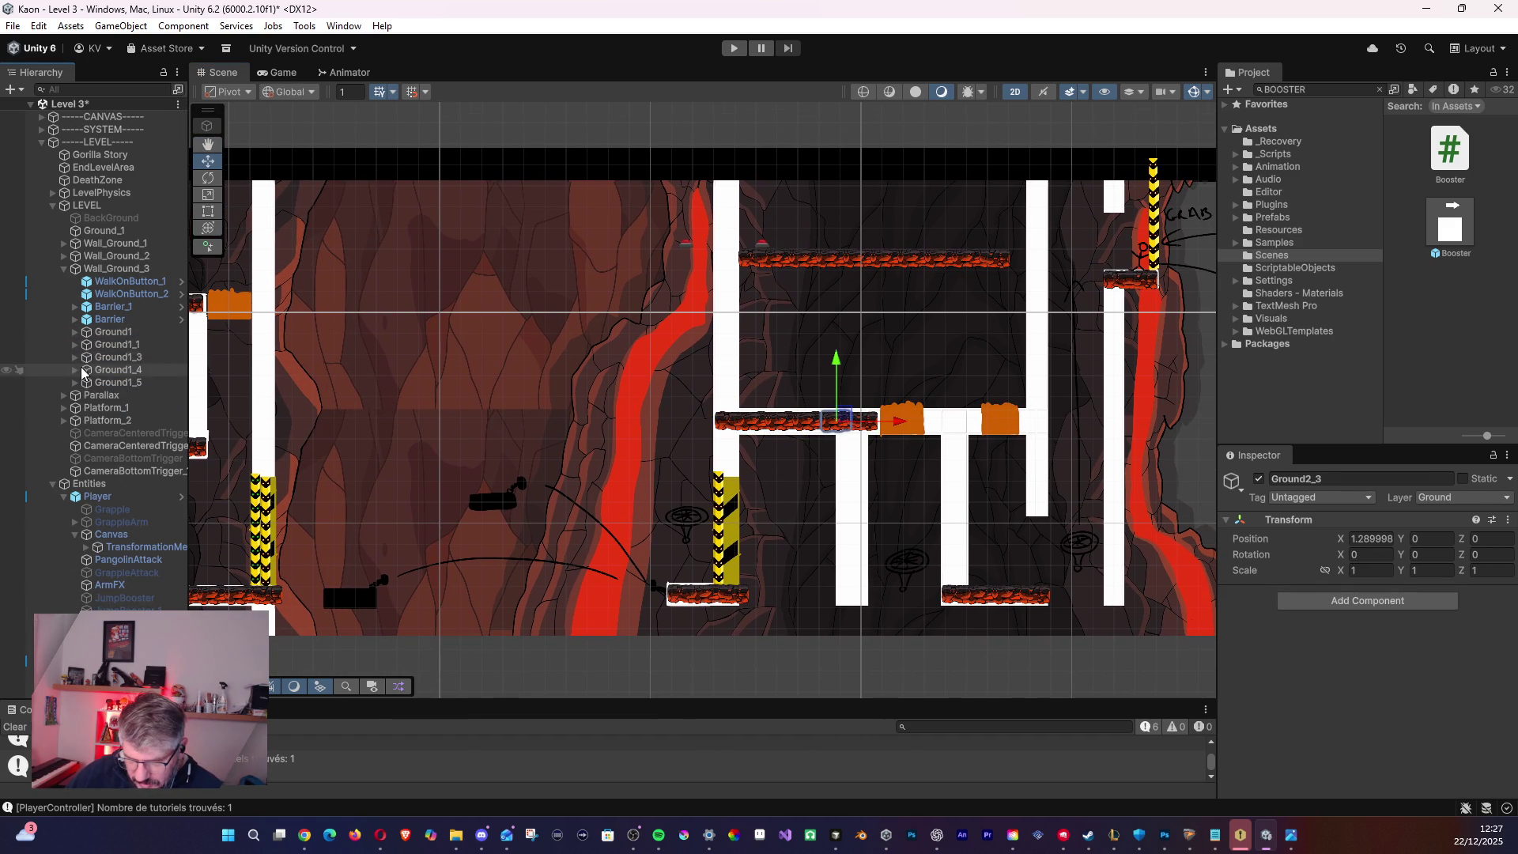
{"action": "left_click", "coordinate": [91, 357]}
{"action": "left_click", "coordinate": [106, 370]}
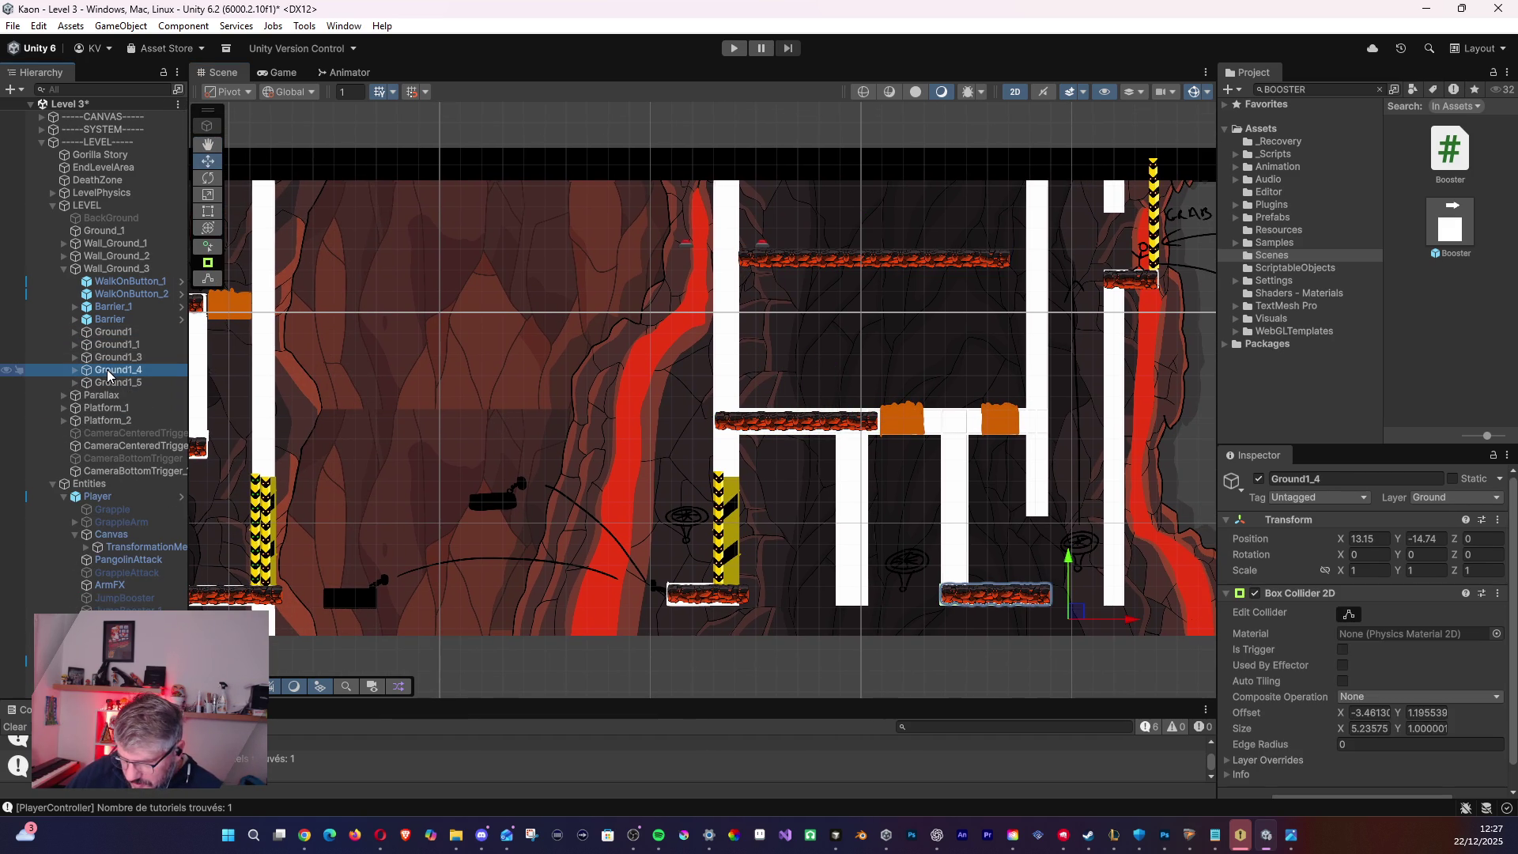
{"action": "left_click", "coordinate": [111, 383]}
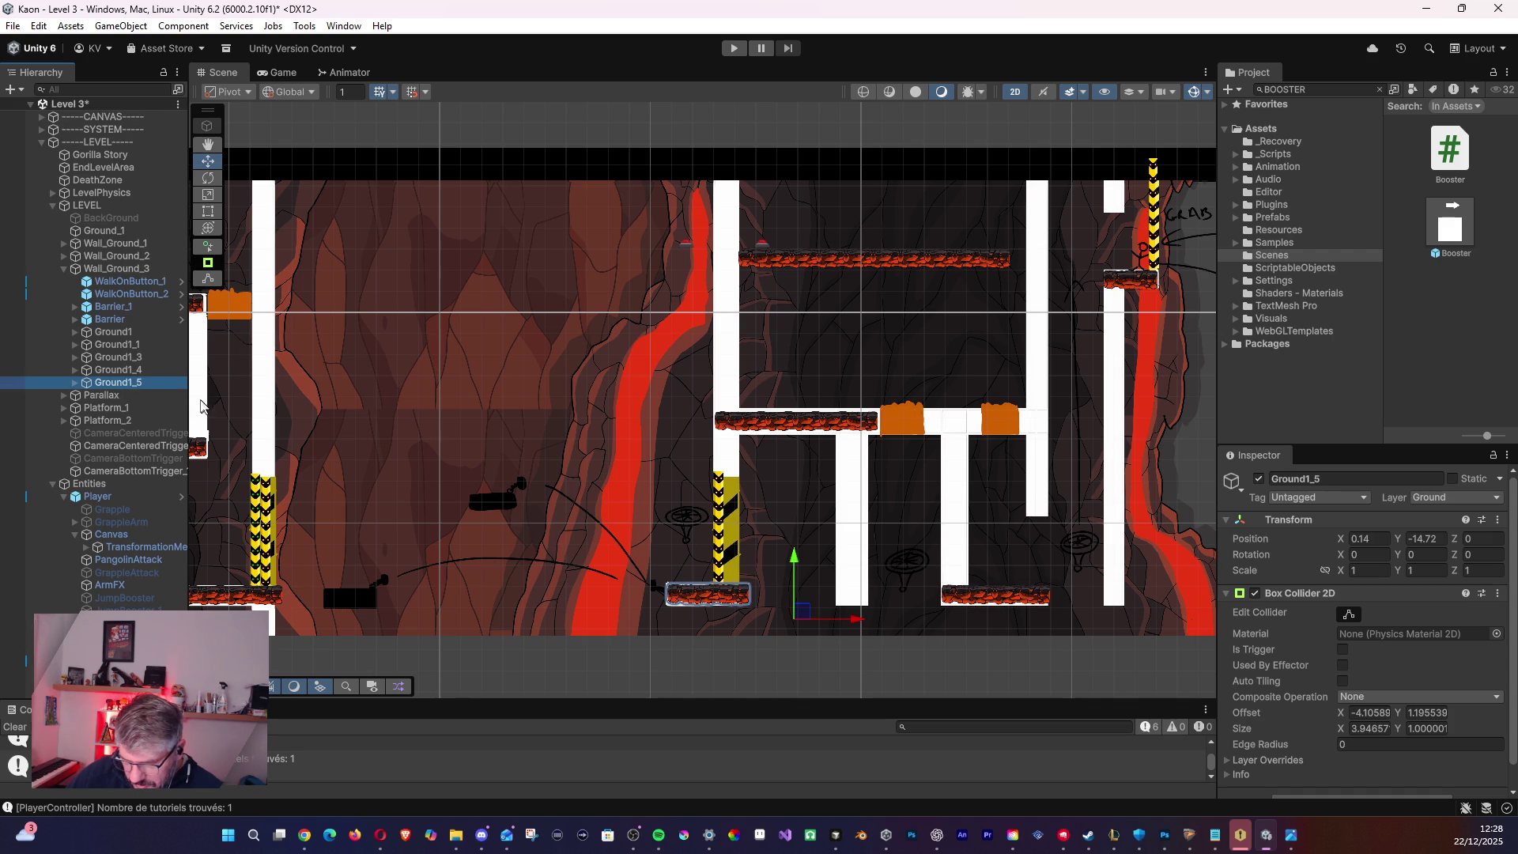
- Frame Ground1_5 and select its four tiles to check their X position
{"action": "double_click", "coordinate": [114, 382]}
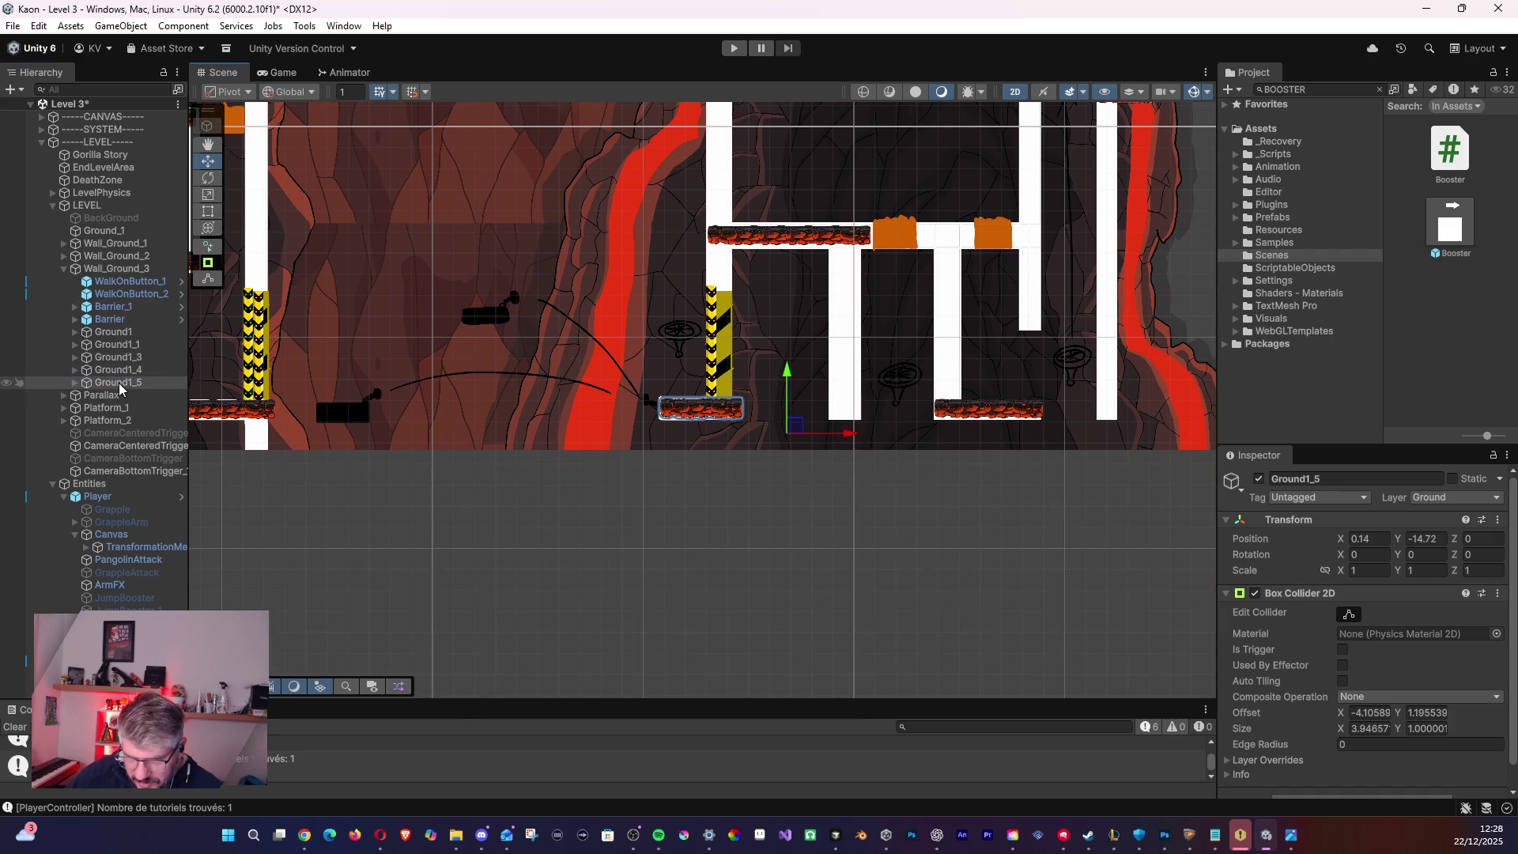
{"action": "left_click", "coordinate": [75, 383]}
{"action": "left_click", "coordinate": [120, 394]}
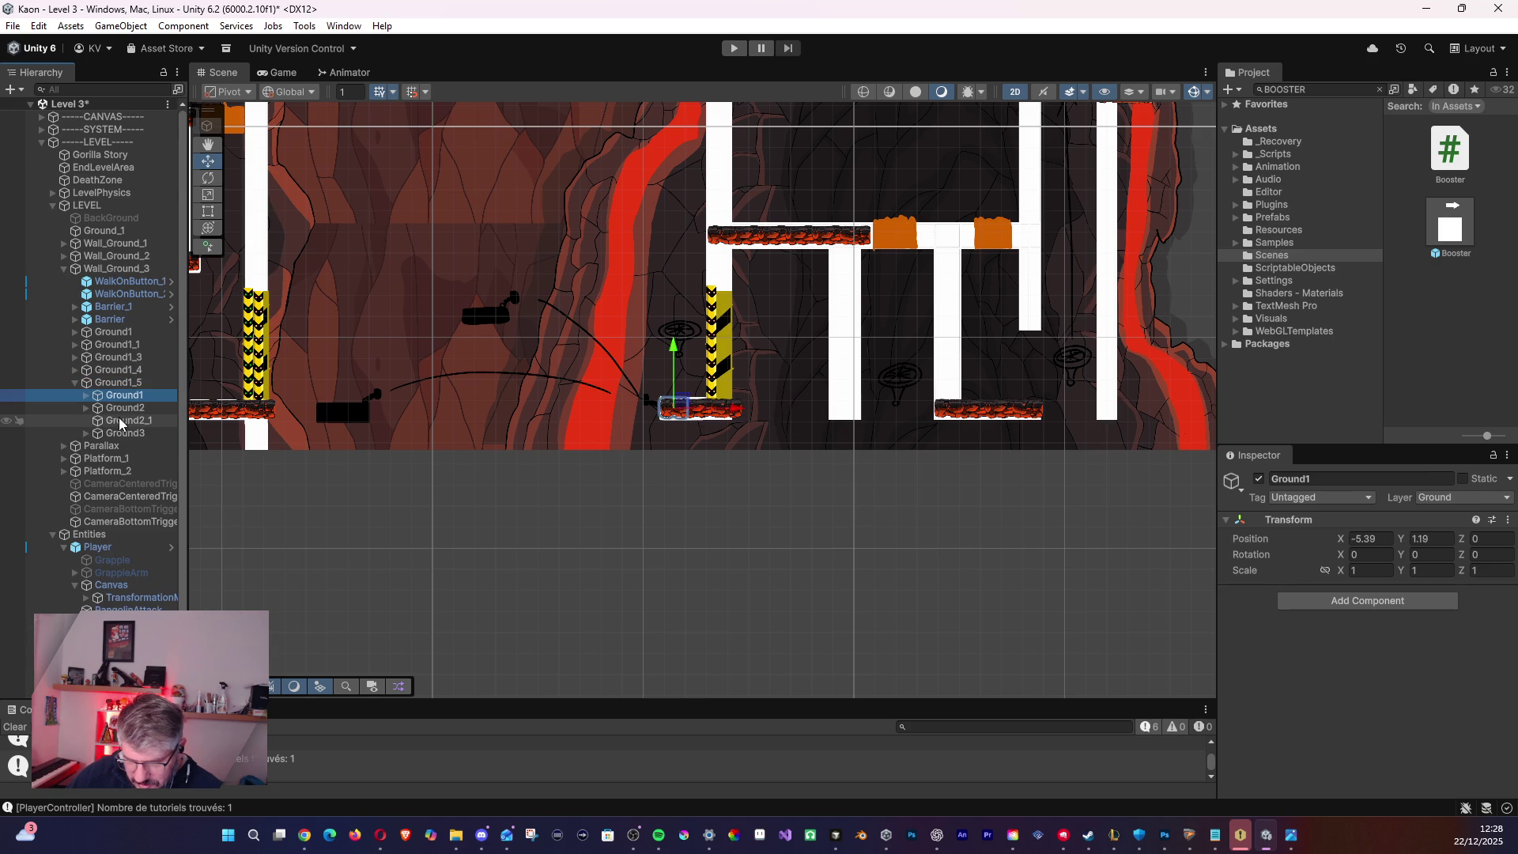
{"action": "left_click", "coordinate": [122, 433], "text": "shift"}
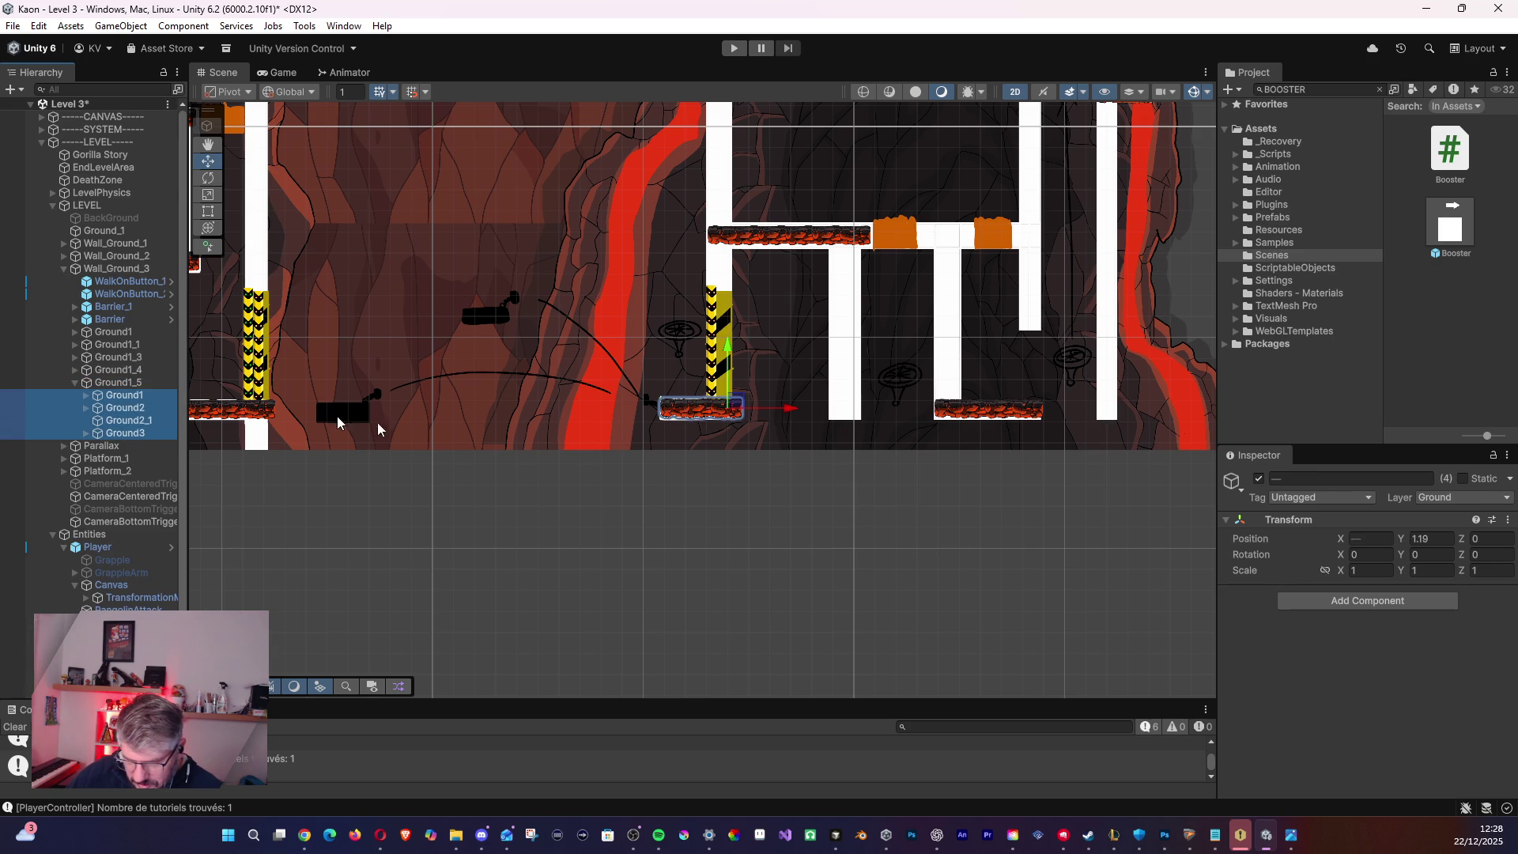
{"action": "left_click", "coordinate": [1343, 540]}
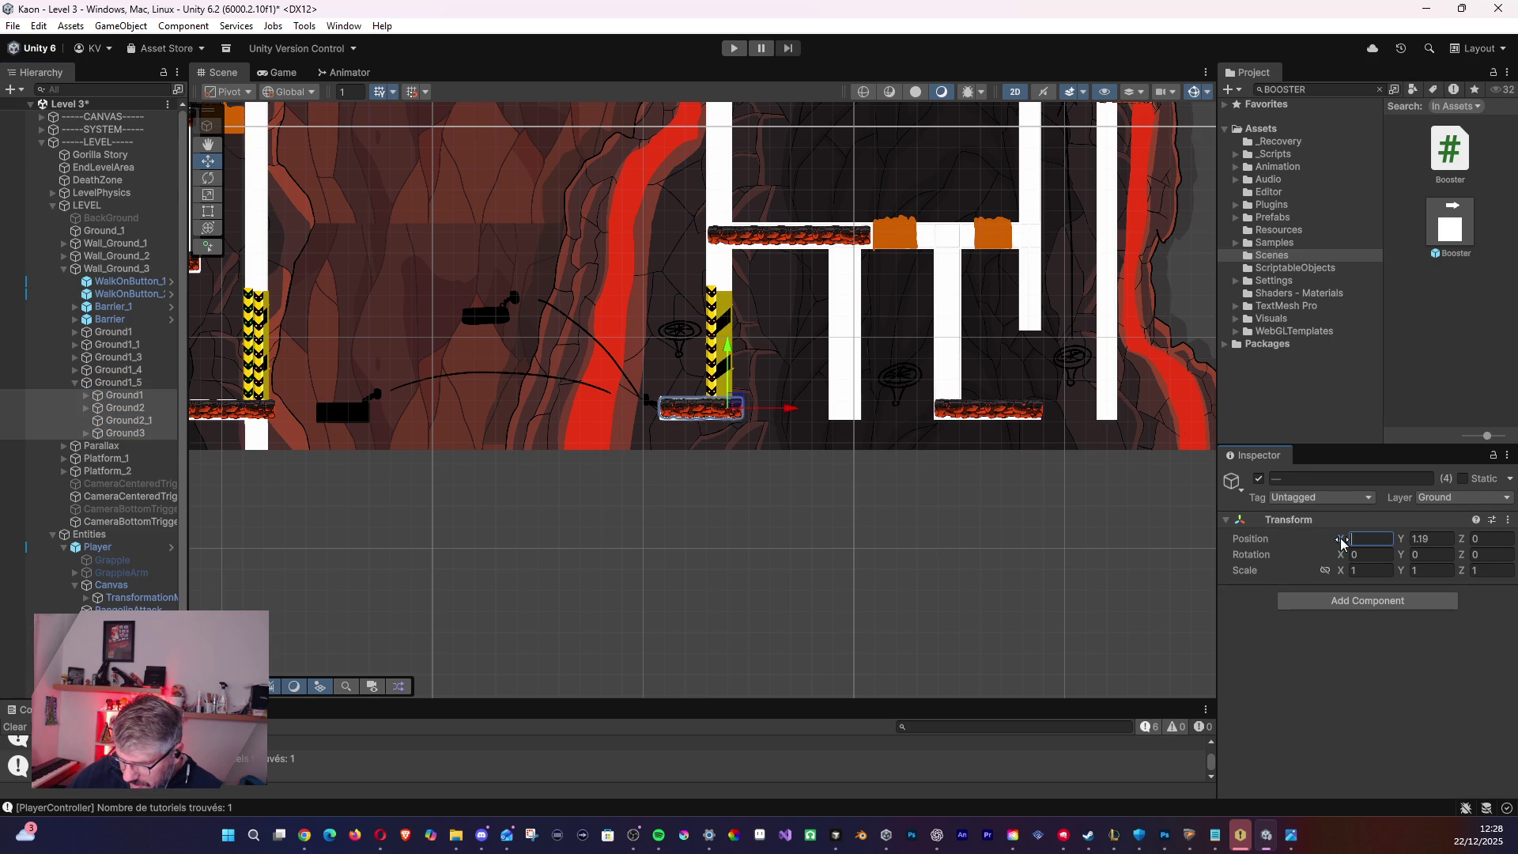
{"action": "left_click", "coordinate": [111, 383]}
{"action": "left_click", "coordinate": [75, 383]}
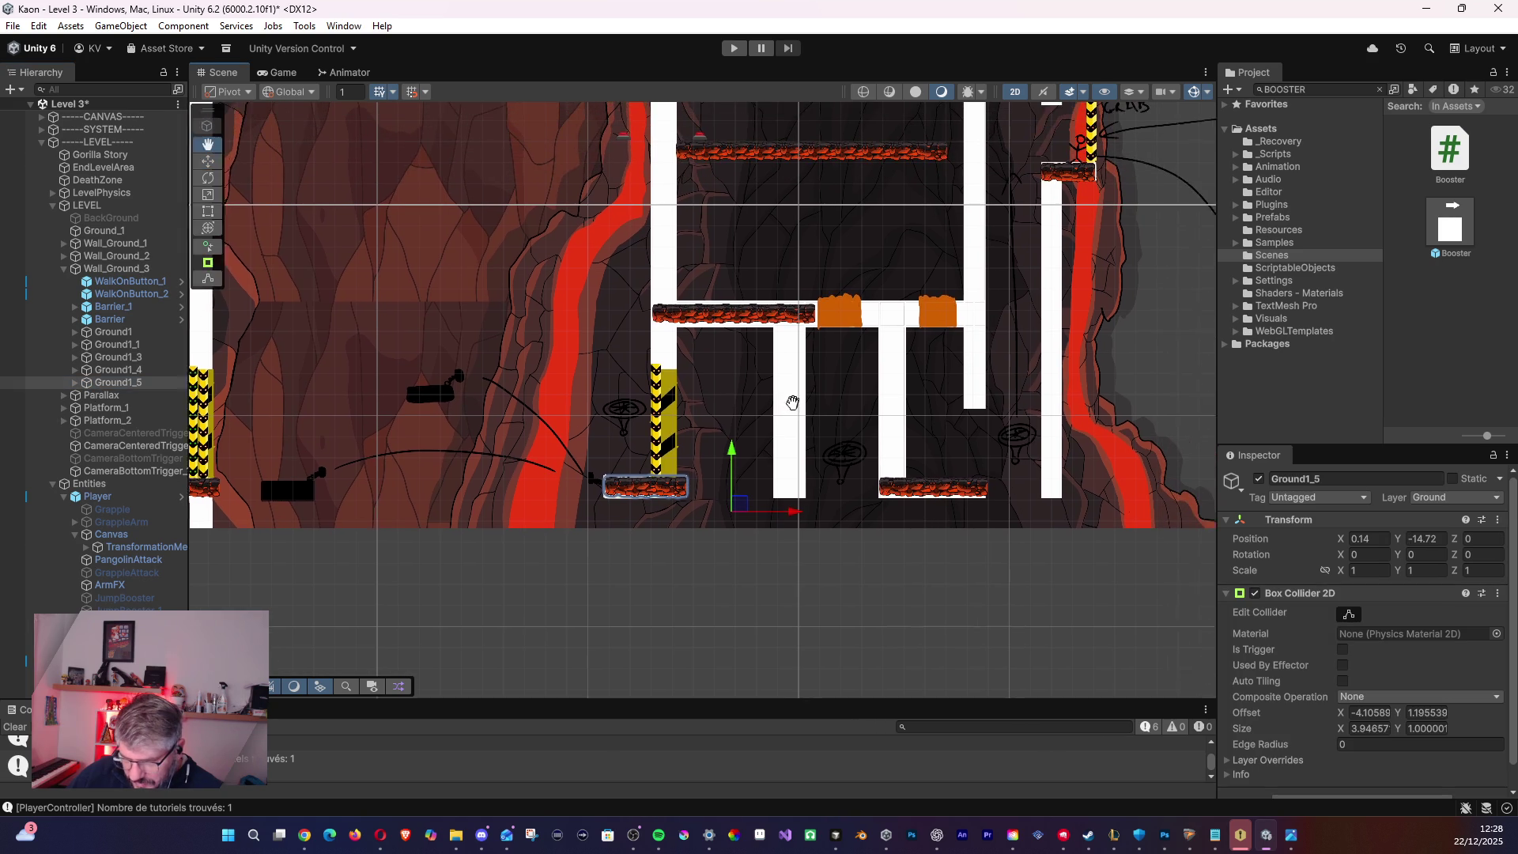
- Select the small Ground1_3 platform by the lava and duplicate it
{"action": "left_click", "coordinate": [119, 370]}
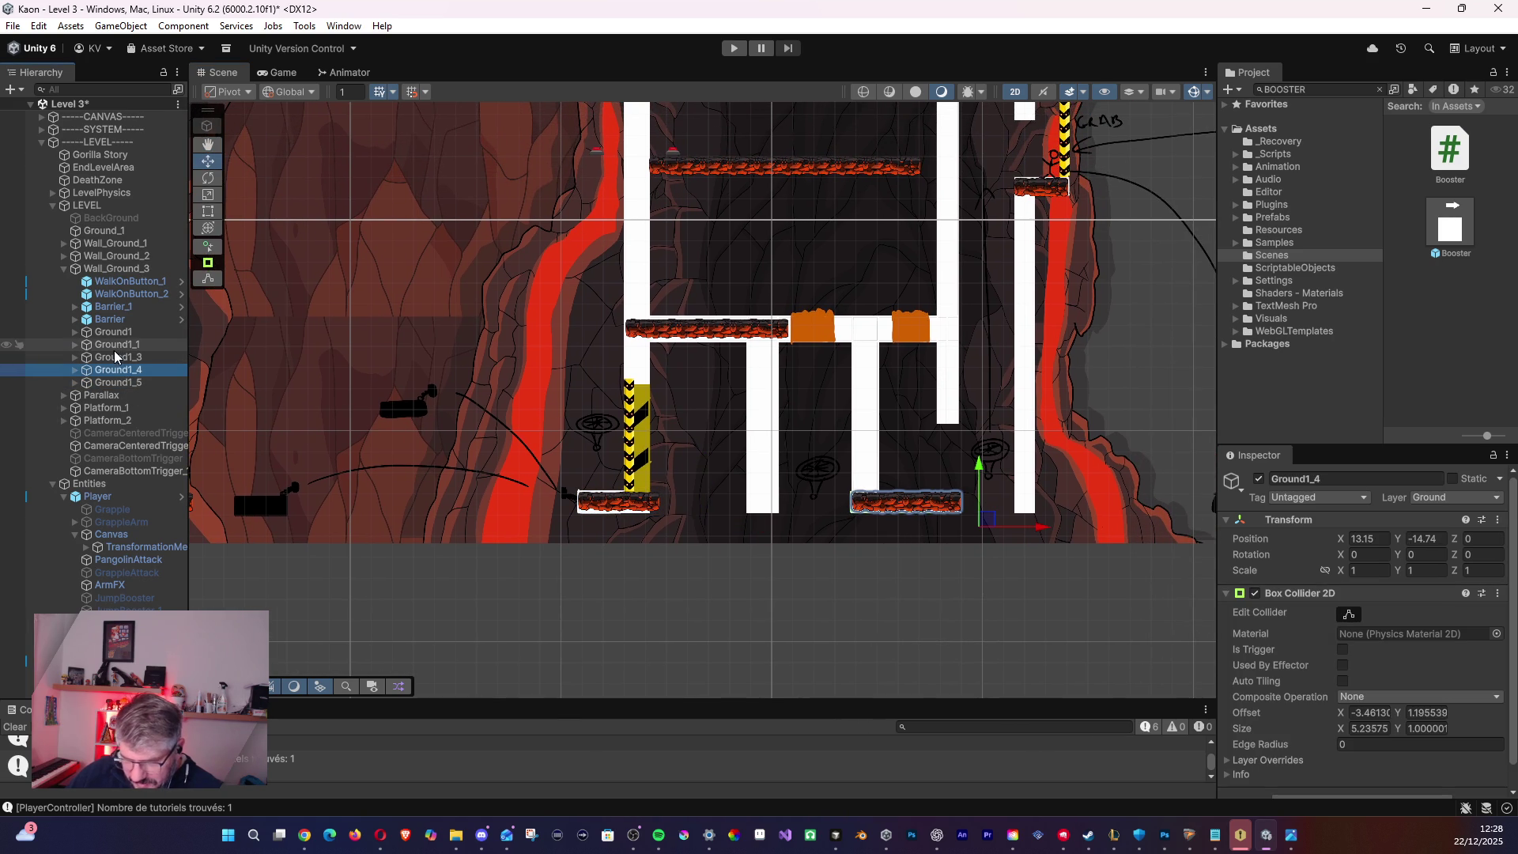
{"action": "left_click", "coordinate": [122, 356]}
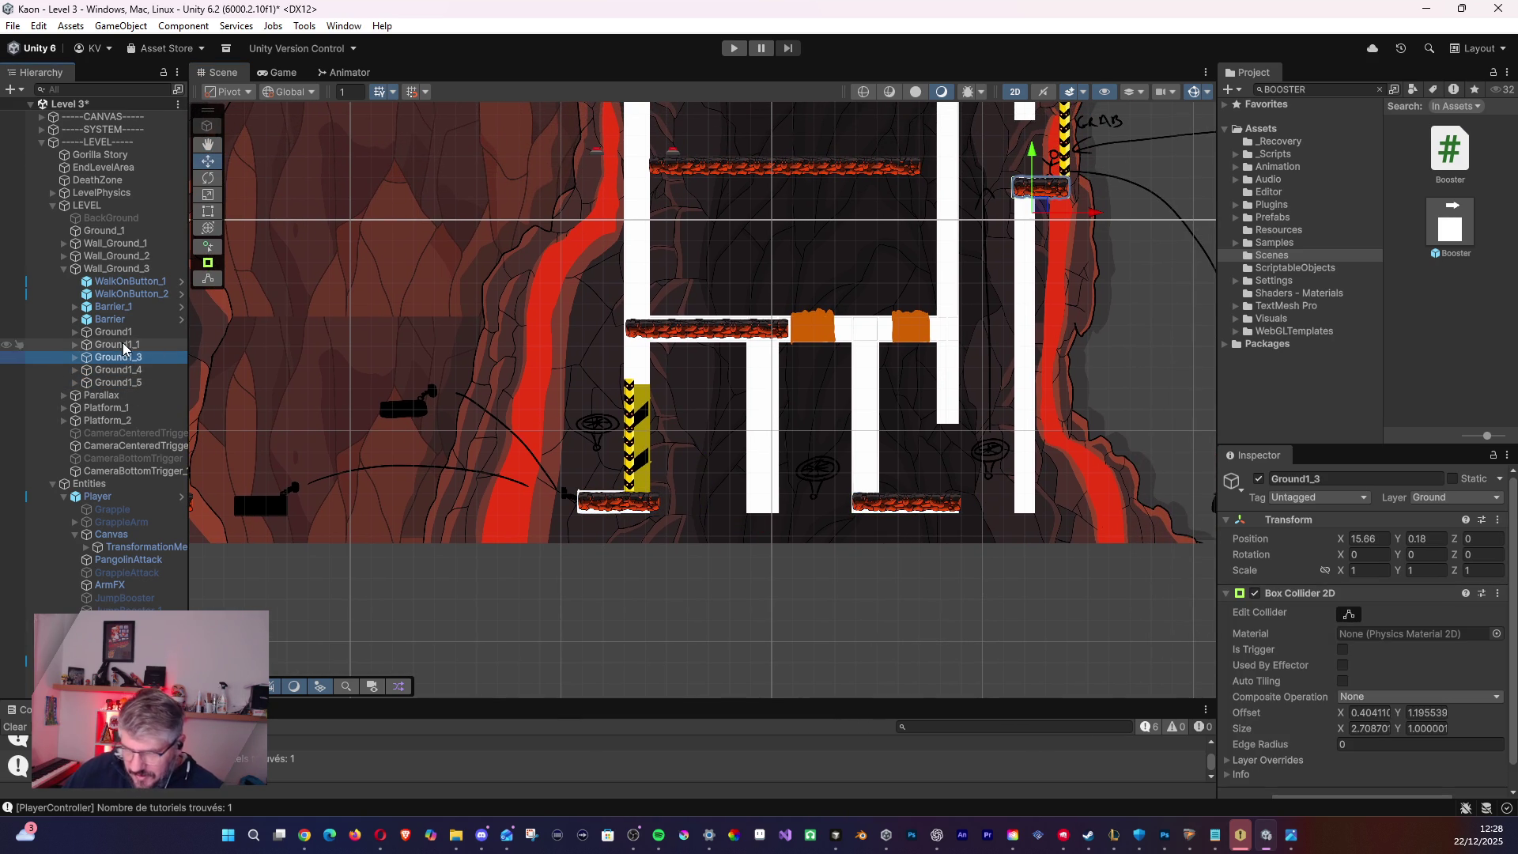
{"action": "left_click_drag", "start_coordinate": [1006, 218], "coordinate": [980, 323]}
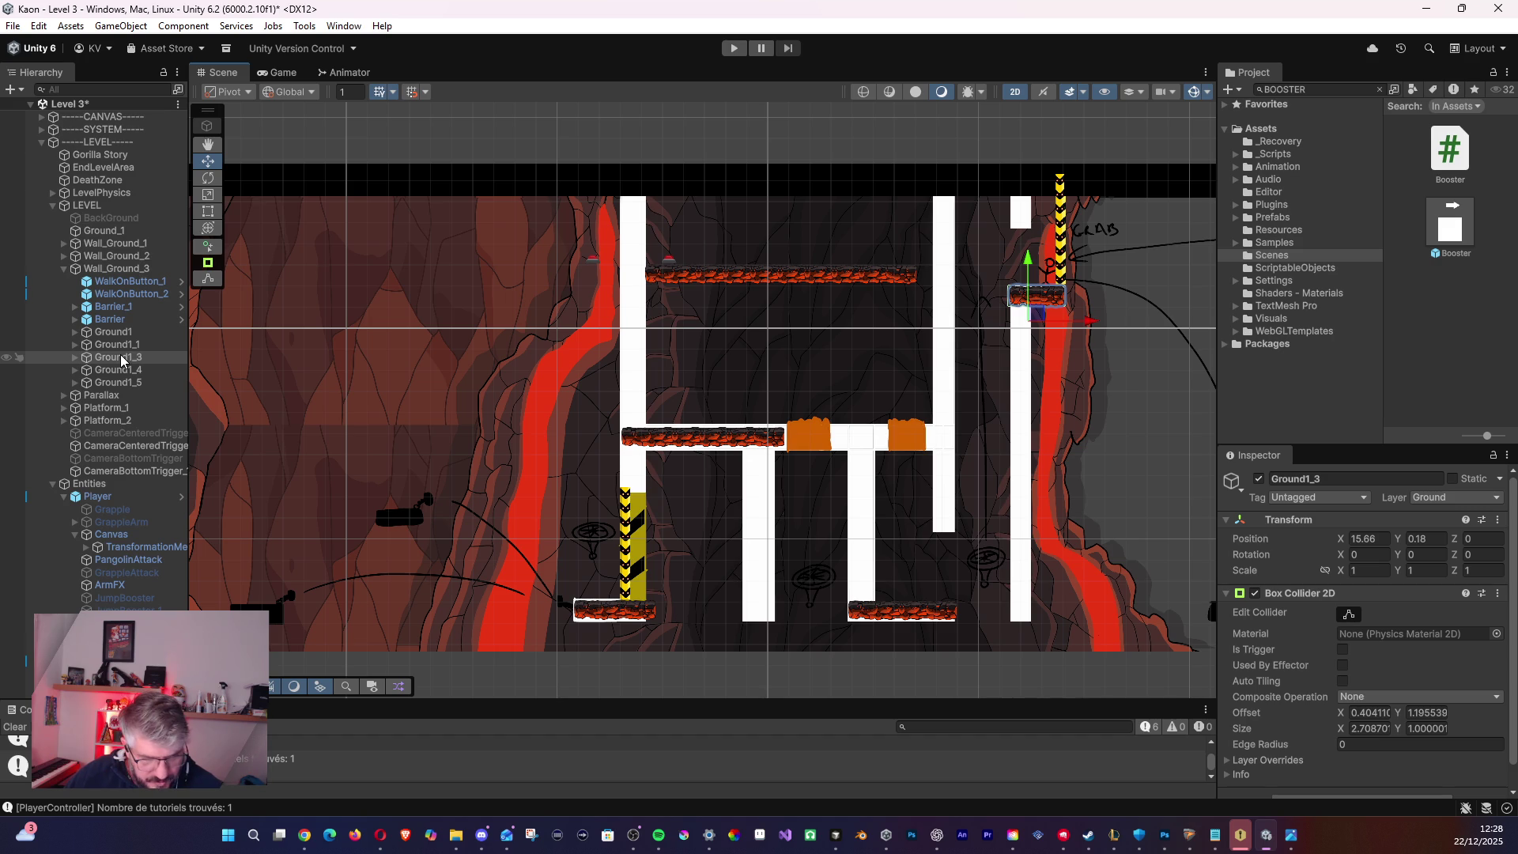
{"action": "key", "text": "ctrl+d"}
- Place Ground1_6 between the orange blocks at X 7.26, Y -8.53, then duplicate it as Ground1_7
{"action": "left_click_drag", "start_coordinate": [1023, 315], "coordinate": [860, 460]}
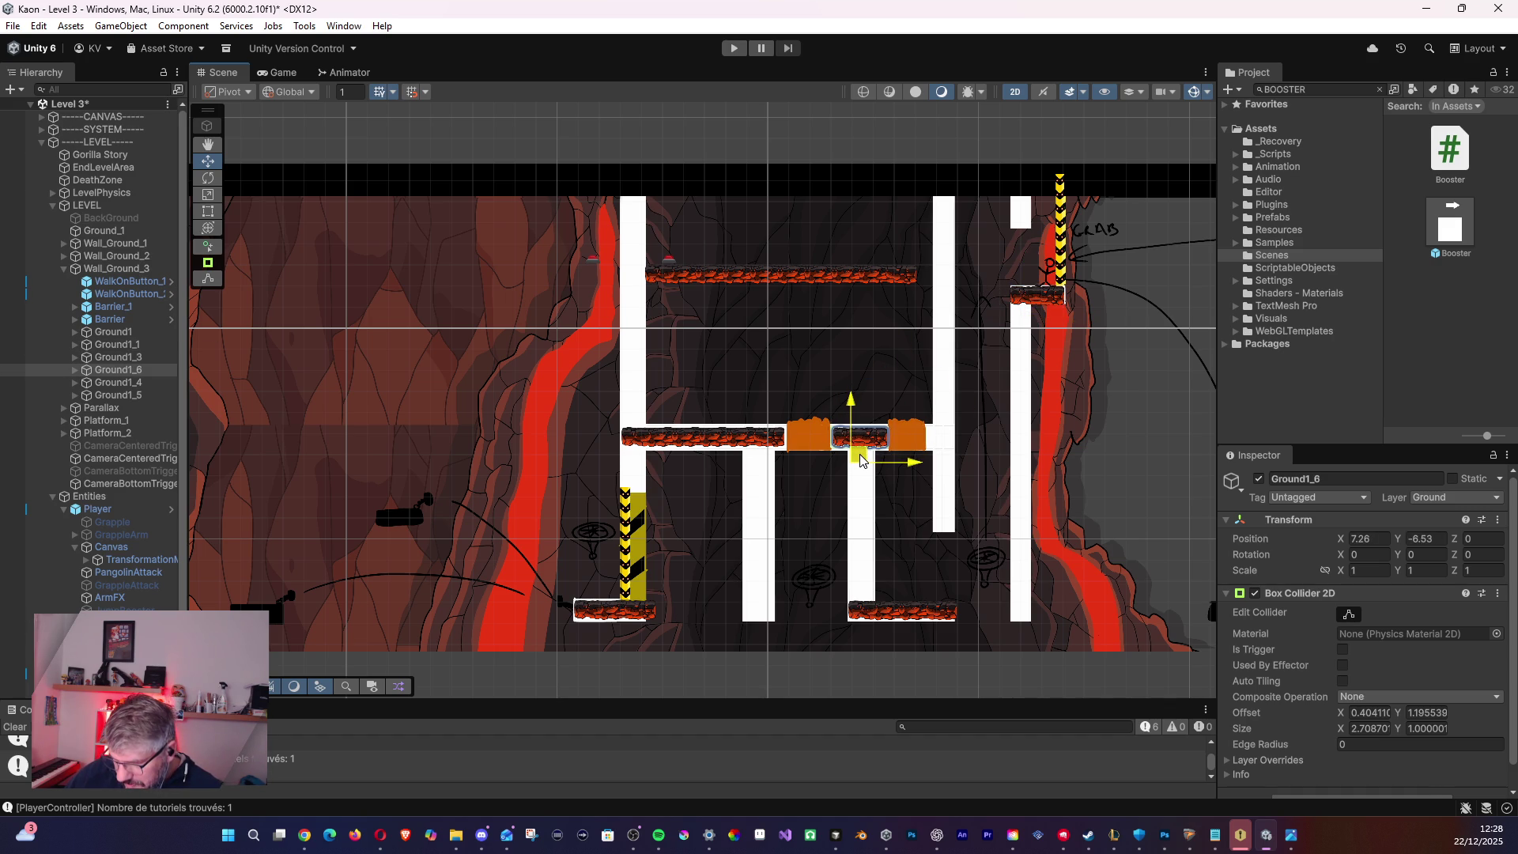
{"action": "left_click_drag", "start_coordinate": [861, 454], "coordinate": [954, 465]}
{"action": "key", "text": "ctrl+d"}
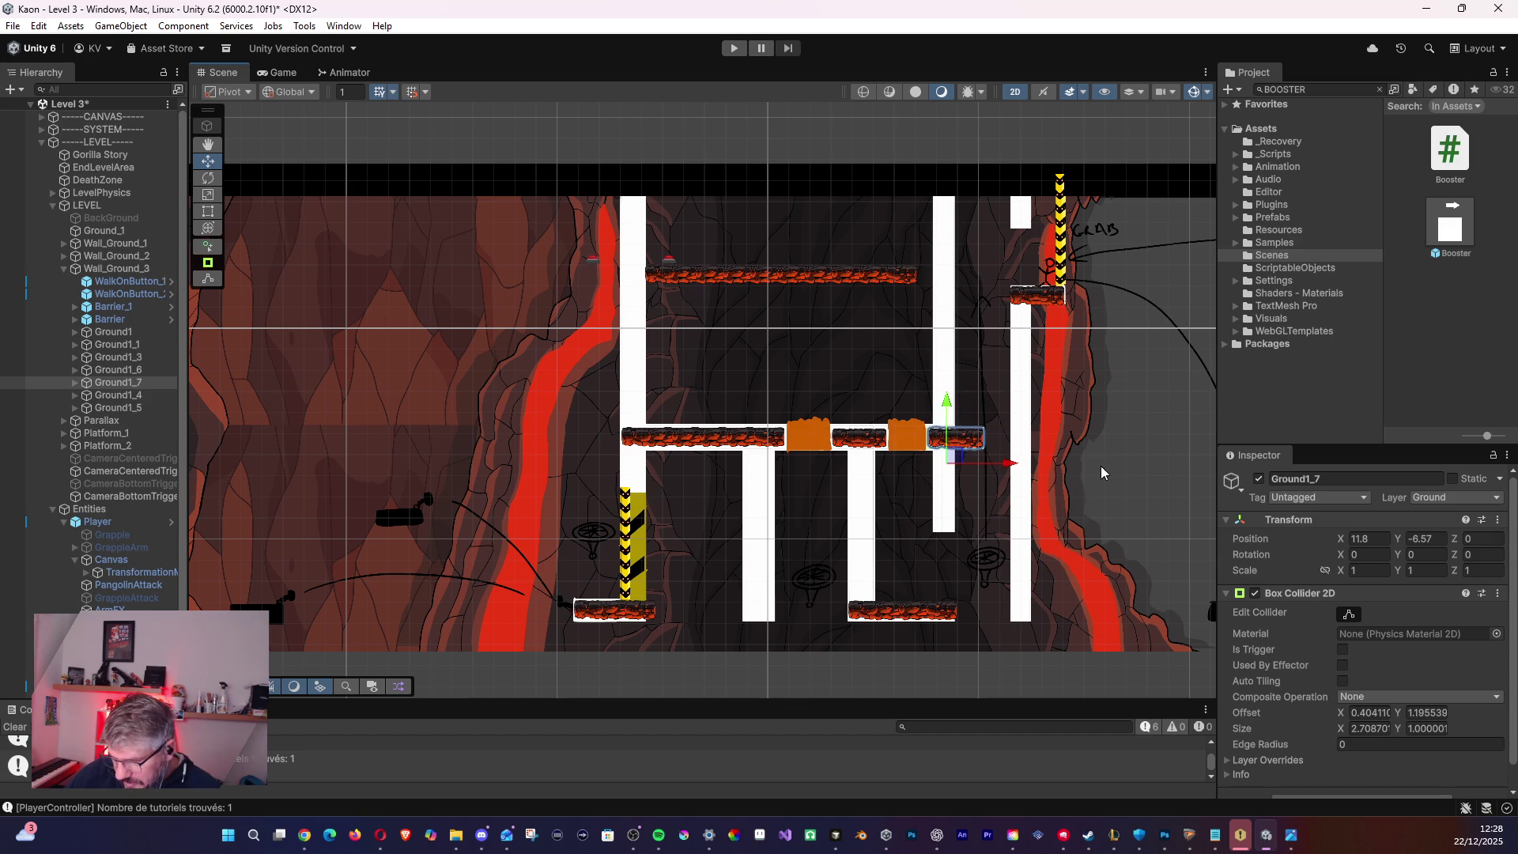
{"action": "mouse_move", "coordinate": [1132, 448]}
{"action": "left_mouse_down"}
{"action": "mouse_move", "coordinate": [973, 443]}
{"action": "mouse_move", "coordinate": [987, 451]}
{"action": "left_mouse_up"}
{"action": "scroll", "coordinate": [988, 446], "scroll_direction": "down", "scroll_amount": 4}
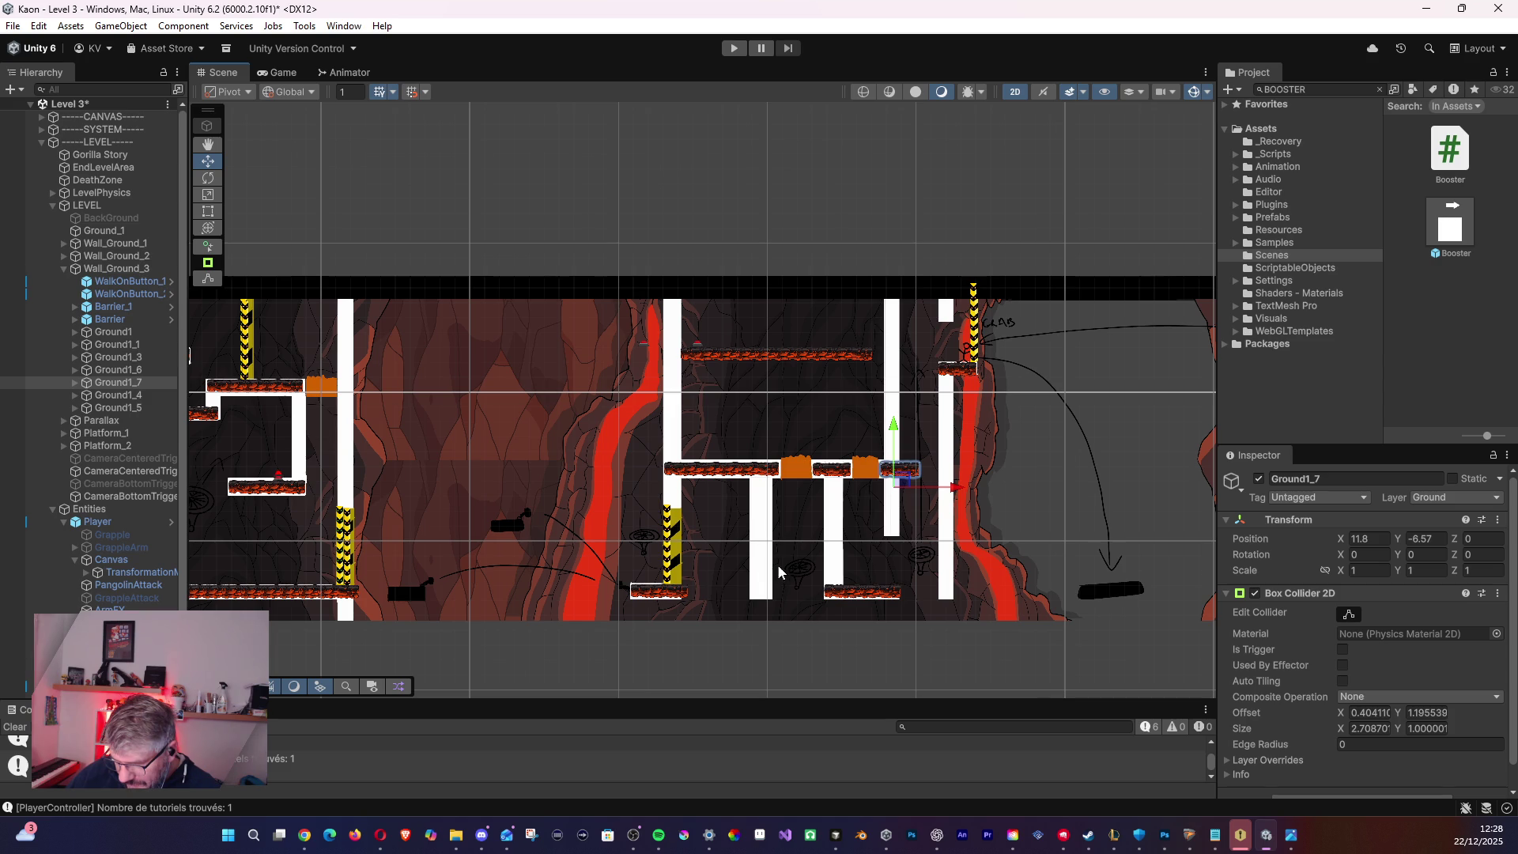
- Duplicate the GrappleHookUp point and nest GrappleHookUp_1 inside Wall_Ground_2
{"action": "mouse_move", "coordinate": [497, 430]}
{"action": "left_mouse_down"}
{"action": "mouse_move", "coordinate": [671, 360]}
{"action": "mouse_move", "coordinate": [749, 399]}
{"action": "left_mouse_up"}
{"action": "left_click_drag", "start_coordinate": [862, 420], "coordinate": [874, 424]}
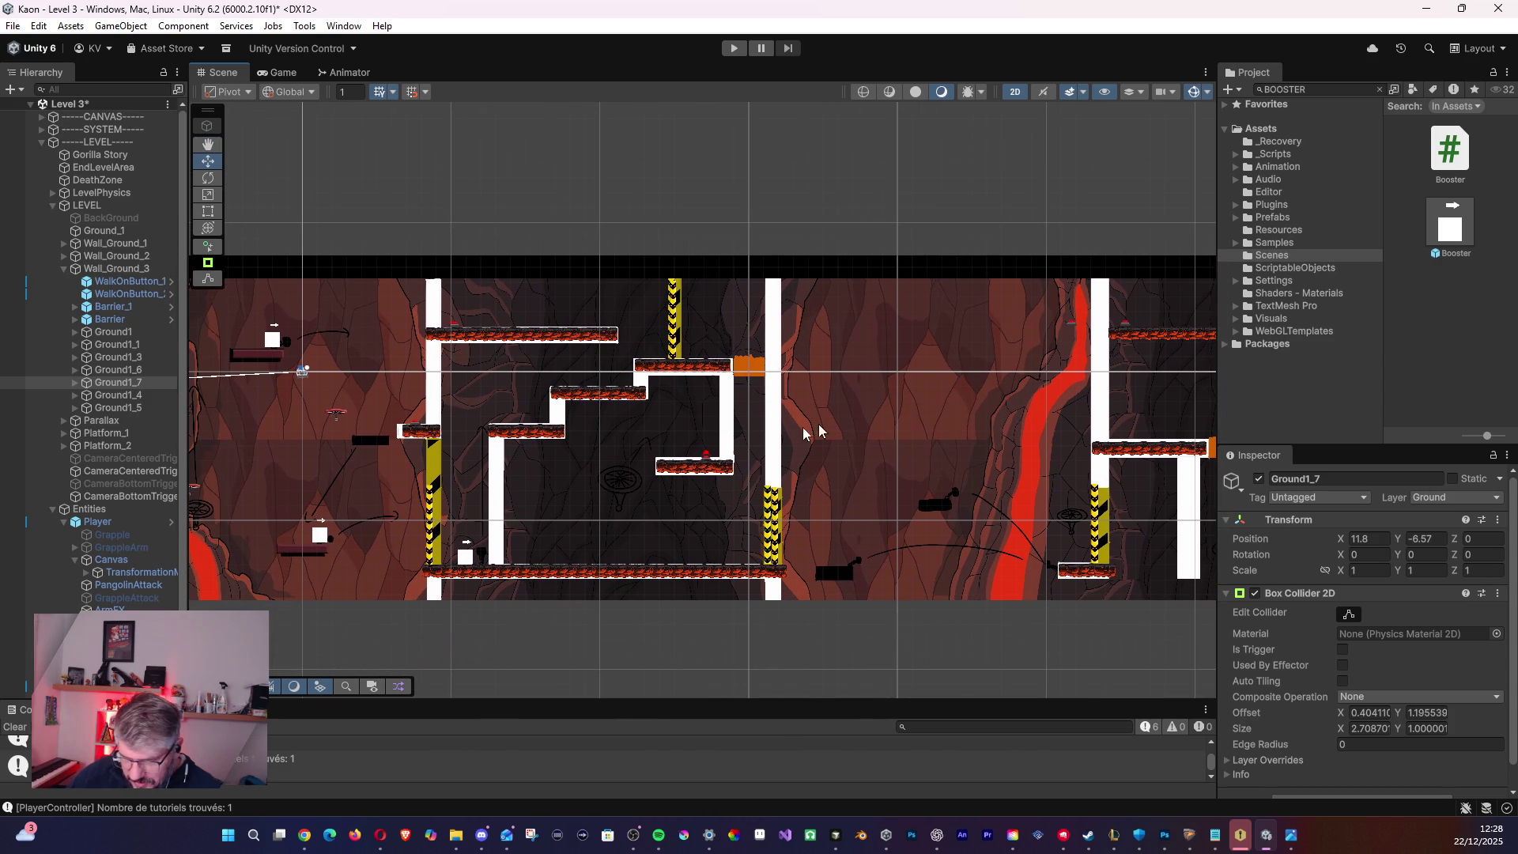
{"action": "left_click_drag", "start_coordinate": [619, 498], "coordinate": [679, 509]}
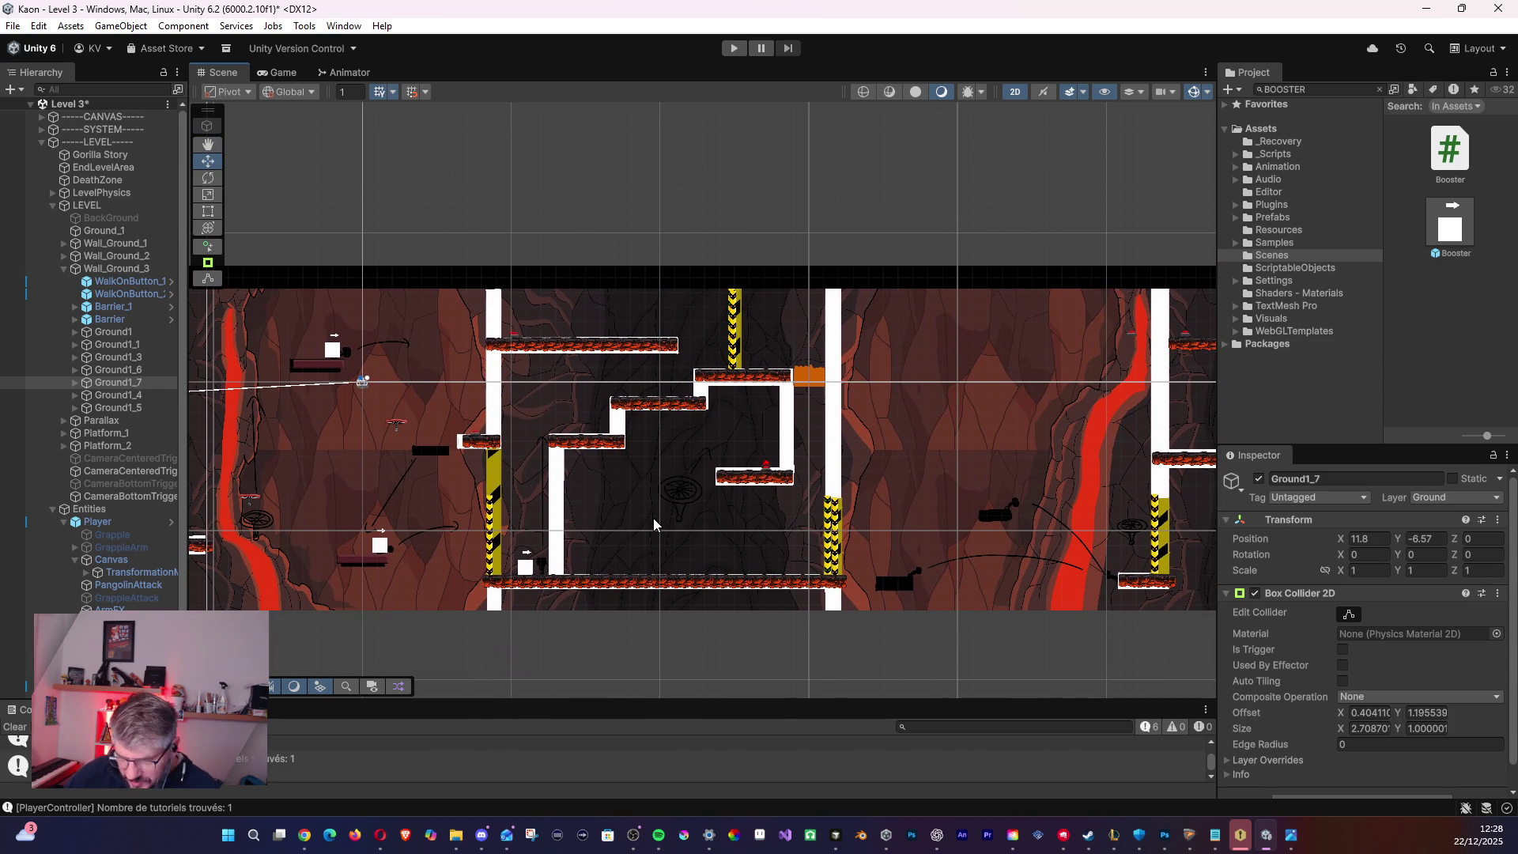
{"action": "left_click", "coordinate": [64, 270]}
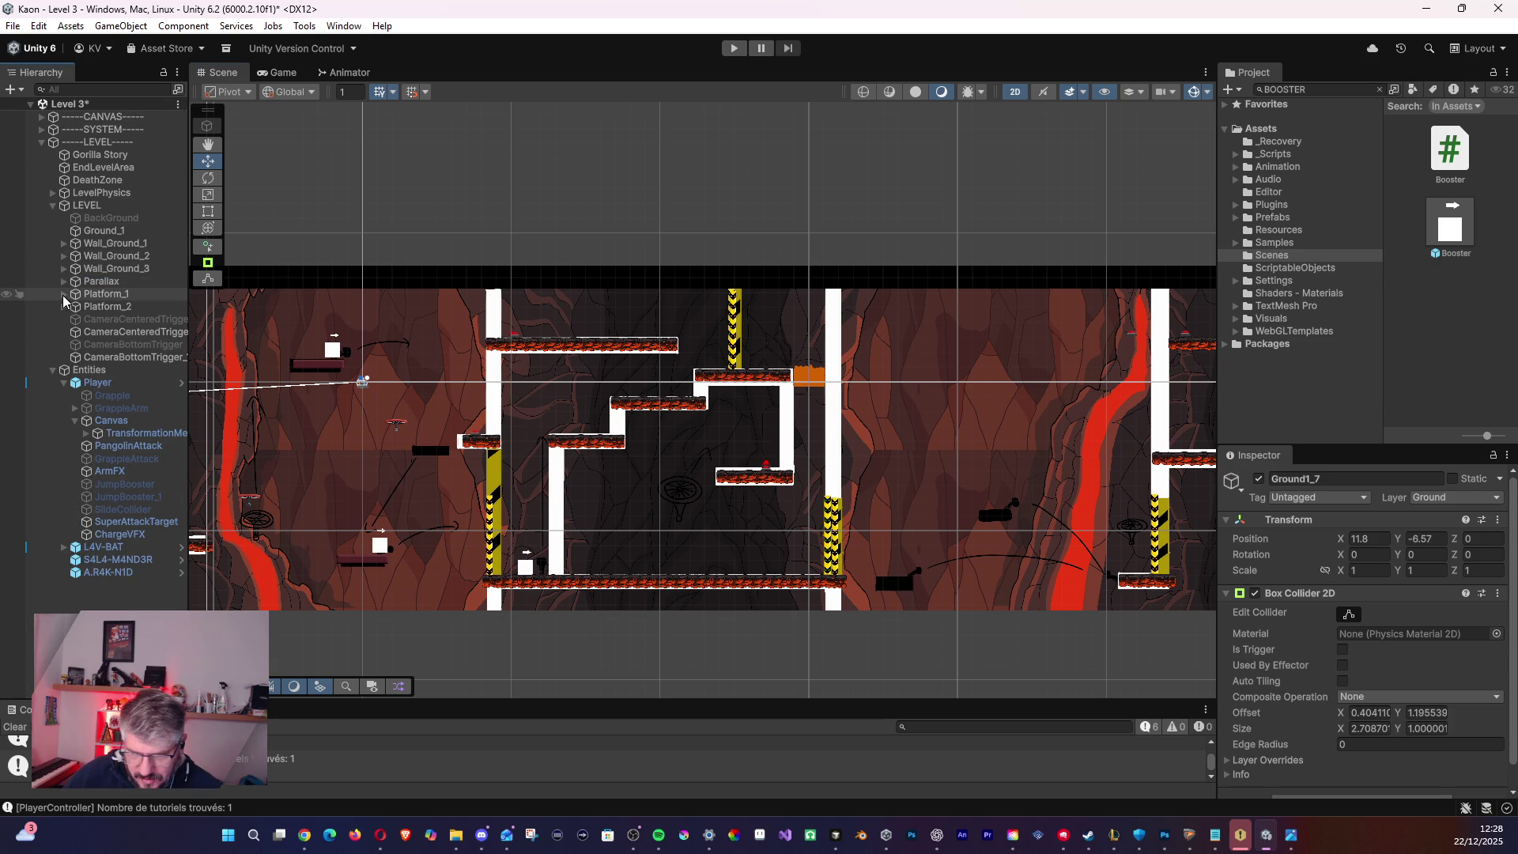
{"action": "left_click", "coordinate": [63, 295]}
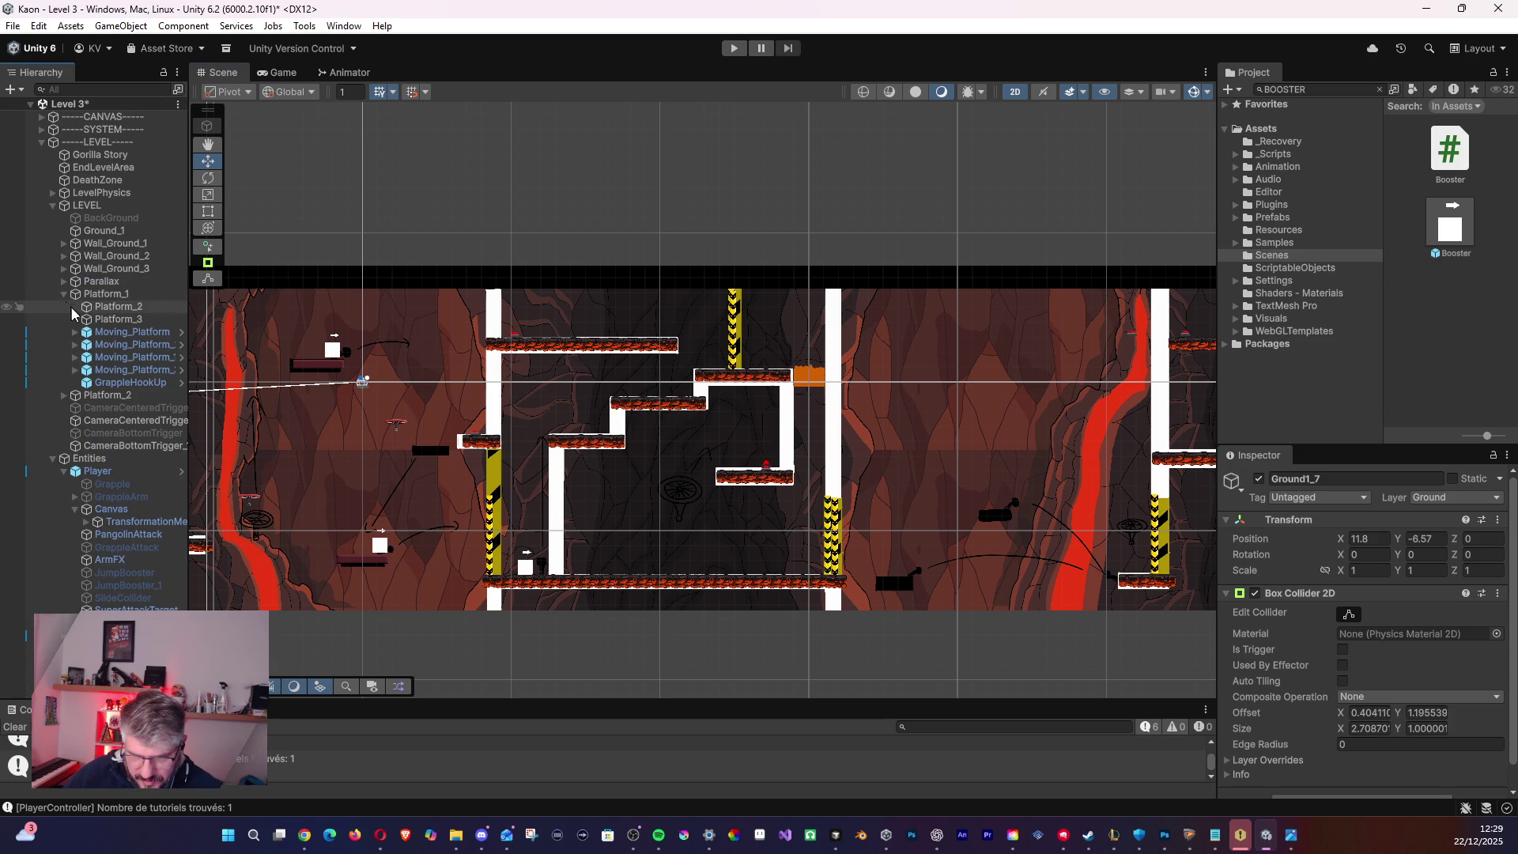
{"action": "left_click", "coordinate": [113, 384]}
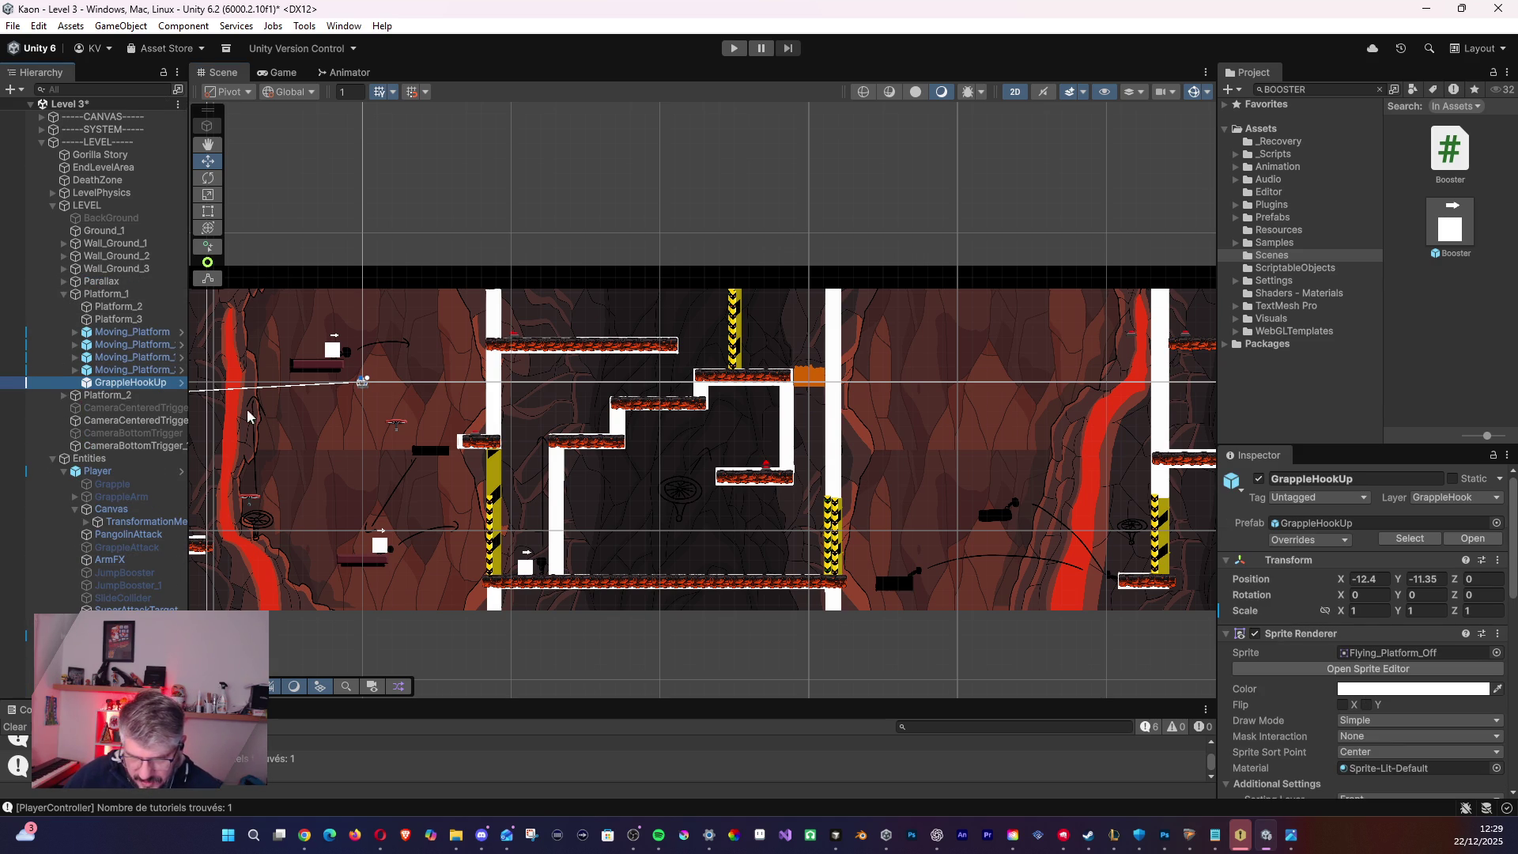
{"action": "key", "text": "ctrl+d"}
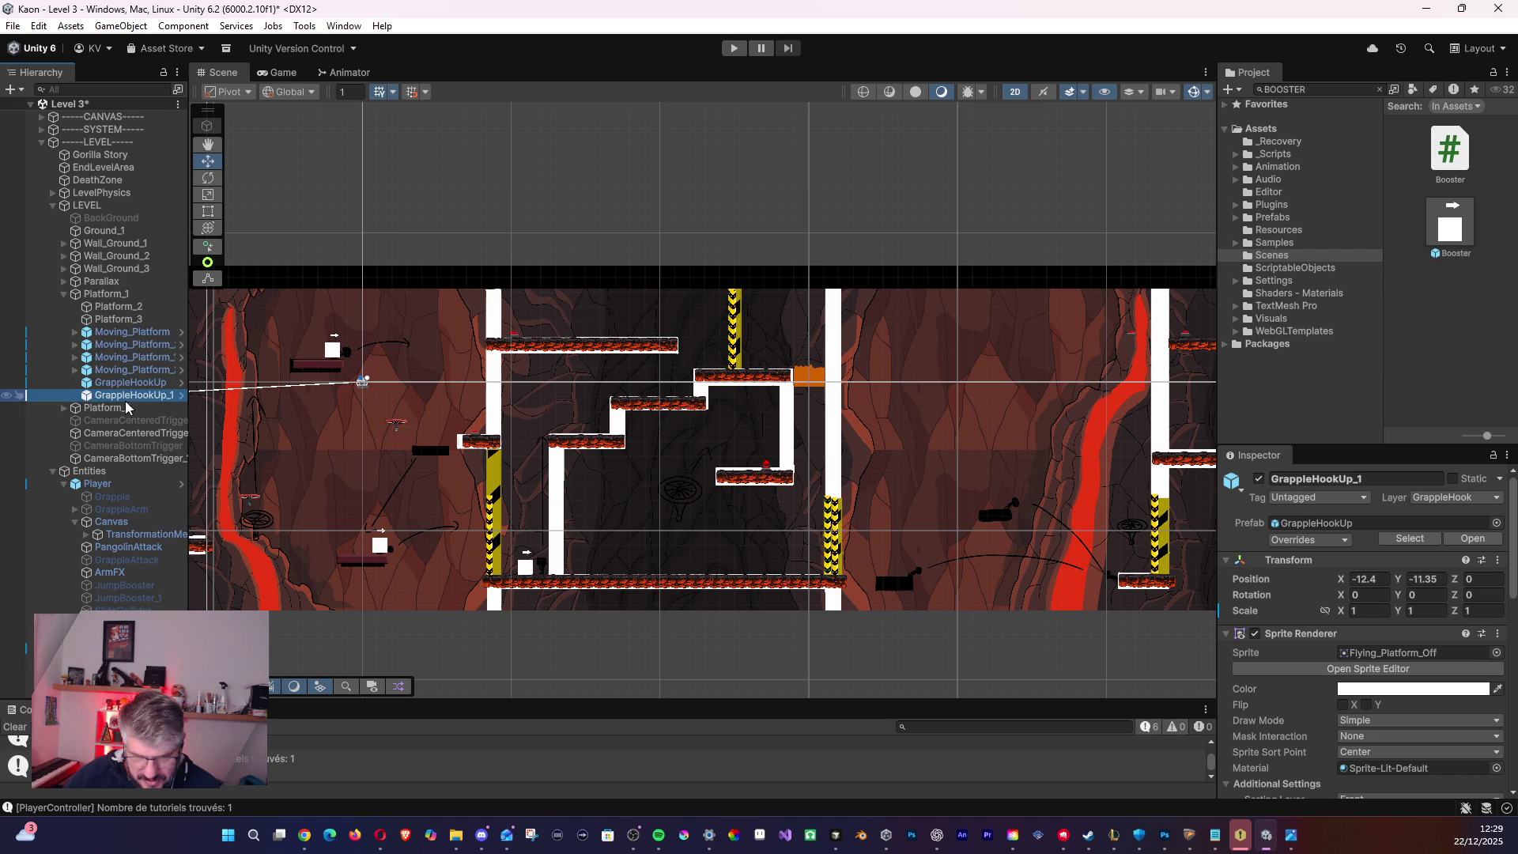
{"action": "mouse_move", "coordinate": [90, 400]}
{"action": "left_mouse_down"}
{"action": "mouse_move", "coordinate": [79, 443]}
{"action": "mouse_move", "coordinate": [71, 421]}
{"action": "mouse_move", "coordinate": [83, 466]}
{"action": "mouse_move", "coordinate": [91, 268]}
{"action": "left_mouse_up"}
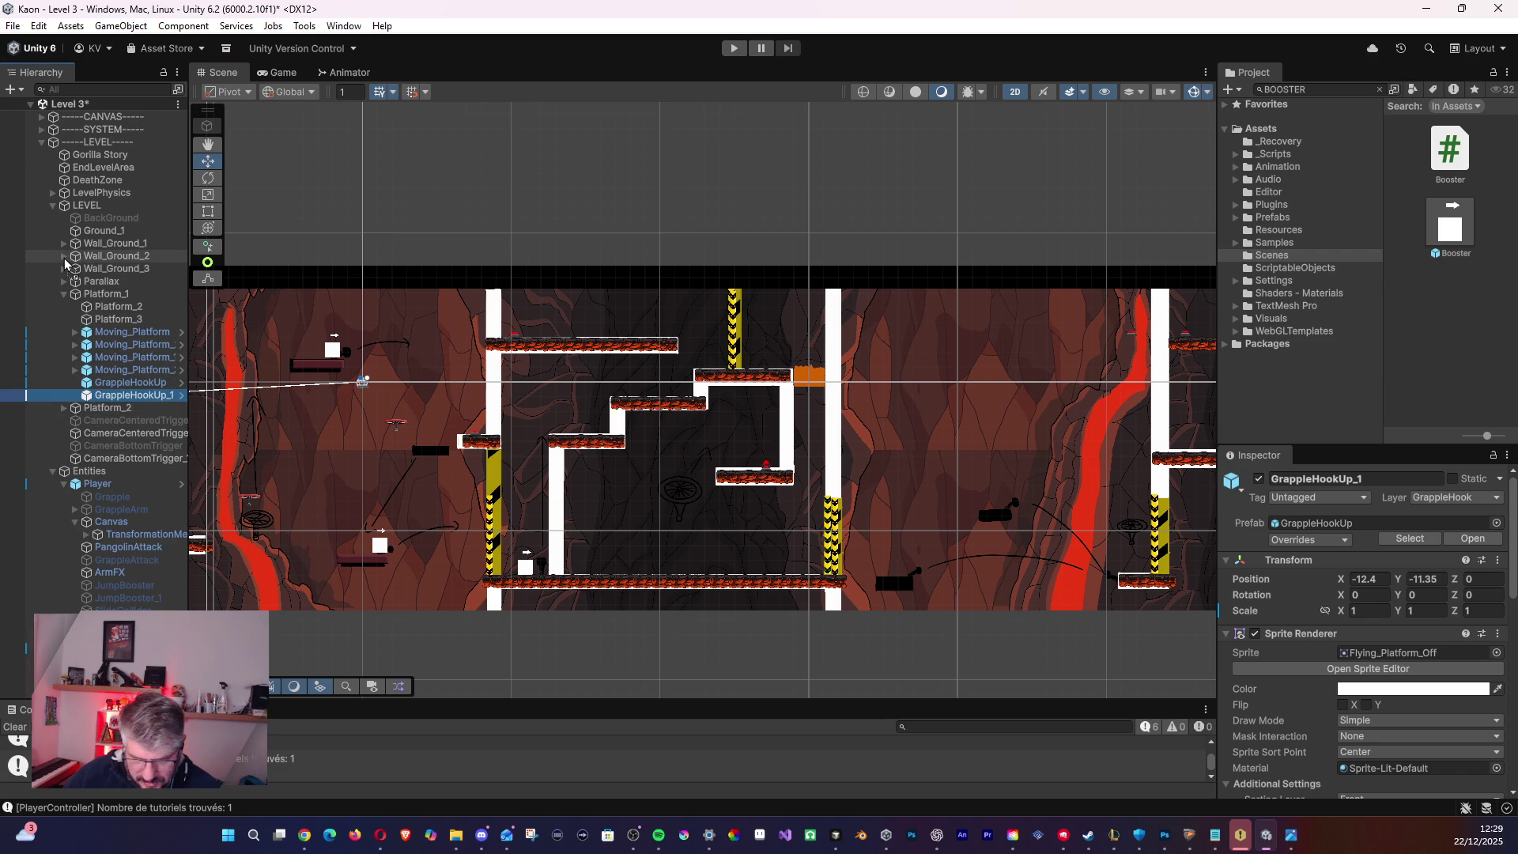
{"action": "left_click_drag", "start_coordinate": [67, 263], "coordinate": [68, 261]}
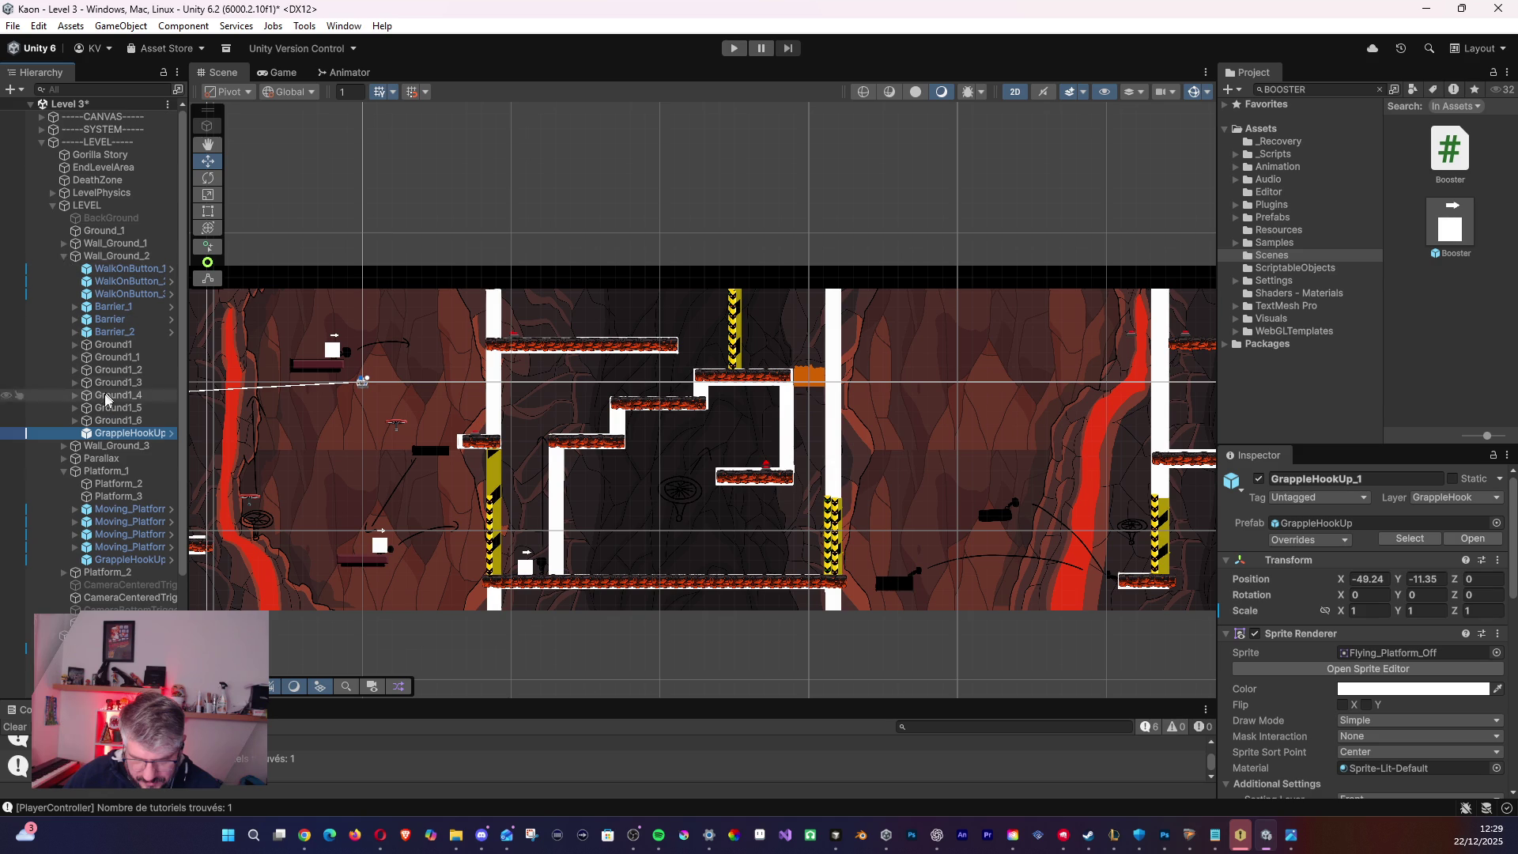
- Reposition GrappleHookUp_1 higher and further left
{"action": "mouse_move", "coordinate": [389, 443]}
{"action": "left_mouse_down"}
{"action": "mouse_move", "coordinate": [1085, 462]}
{"action": "mouse_move", "coordinate": [788, 467]}
{"action": "left_mouse_up"}
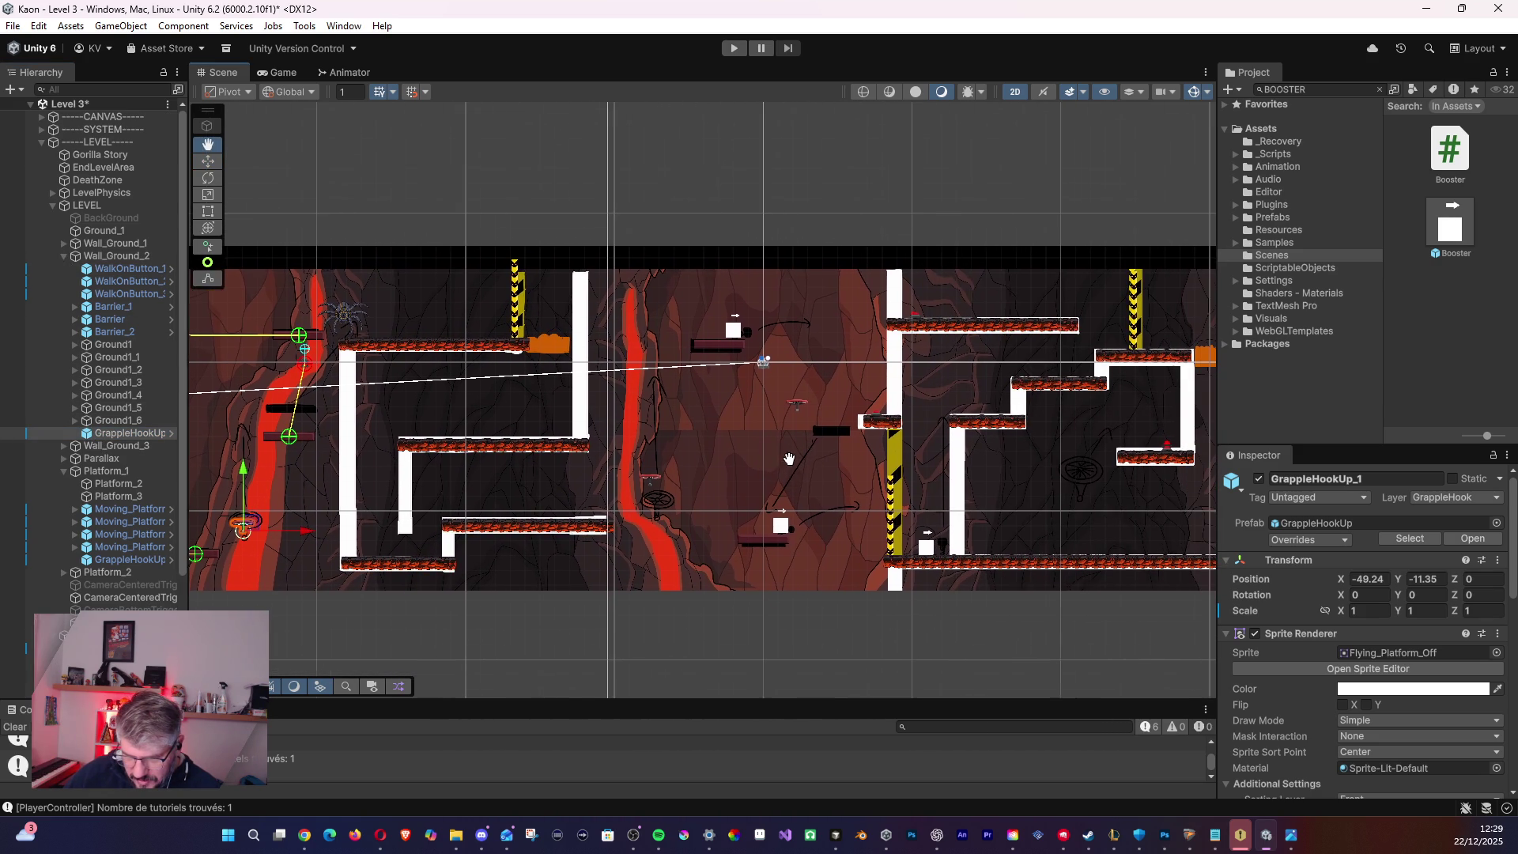
{"action": "mouse_move", "coordinate": [248, 530]}
{"action": "left_mouse_down"}
{"action": "mouse_move", "coordinate": [1051, 507]}
{"action": "mouse_move", "coordinate": [562, 506]}
{"action": "left_mouse_up"}
{"action": "left_click", "coordinate": [979, 511]}
{"action": "left_click", "coordinate": [641, 488]}
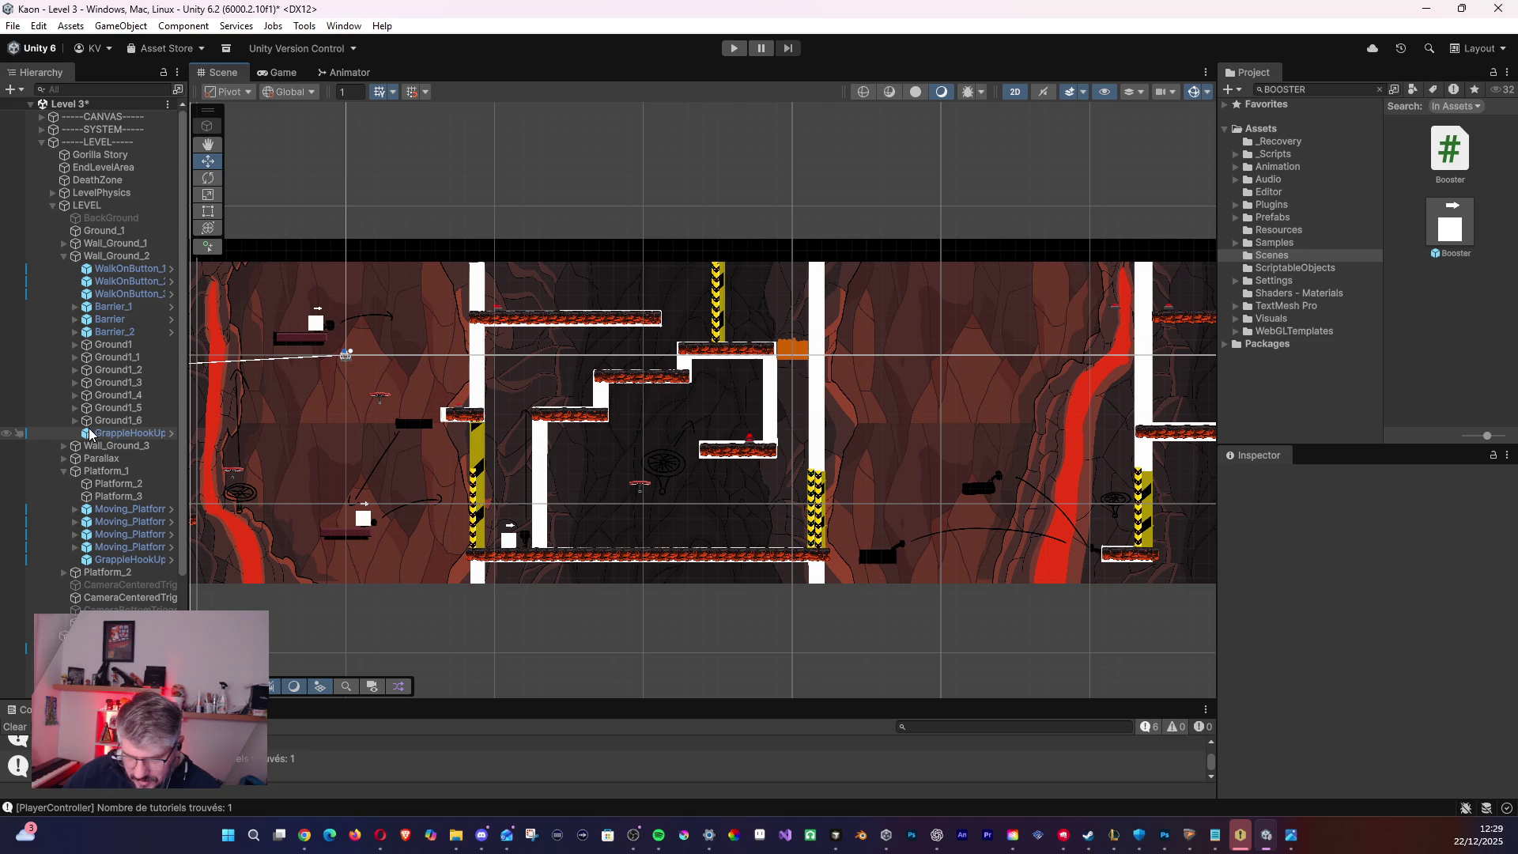
{"action": "mouse_move", "coordinate": [656, 487]}
{"action": "left_mouse_down"}
{"action": "mouse_move", "coordinate": [407, 416]}
{"action": "mouse_move", "coordinate": [462, 360]}
{"action": "mouse_move", "coordinate": [688, 439]}
{"action": "mouse_move", "coordinate": [712, 459]}
{"action": "mouse_move", "coordinate": [681, 484]}
{"action": "left_mouse_up"}
- Duplicate GrappleHookUp_1 as GrappleHookUp_2 and parent it under Wall_Ground_3
{"action": "mouse_move", "coordinate": [787, 465]}
{"action": "left_mouse_down"}
{"action": "mouse_move", "coordinate": [398, 413]}
{"action": "mouse_move", "coordinate": [365, 427]}
{"action": "mouse_move", "coordinate": [343, 411]}
{"action": "left_mouse_up"}
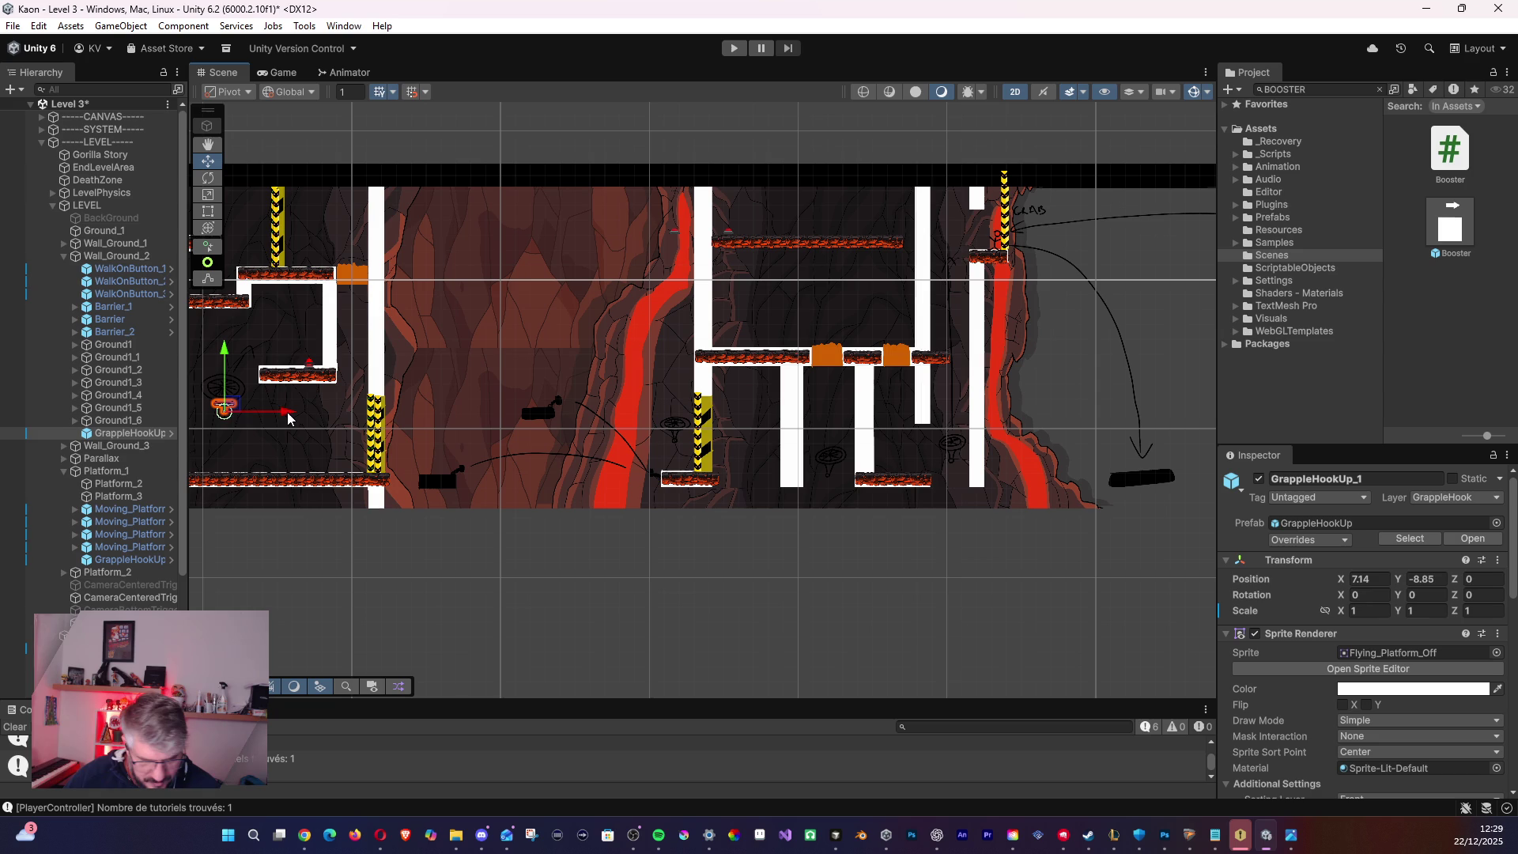
{"action": "key", "text": "ctrl+d"}
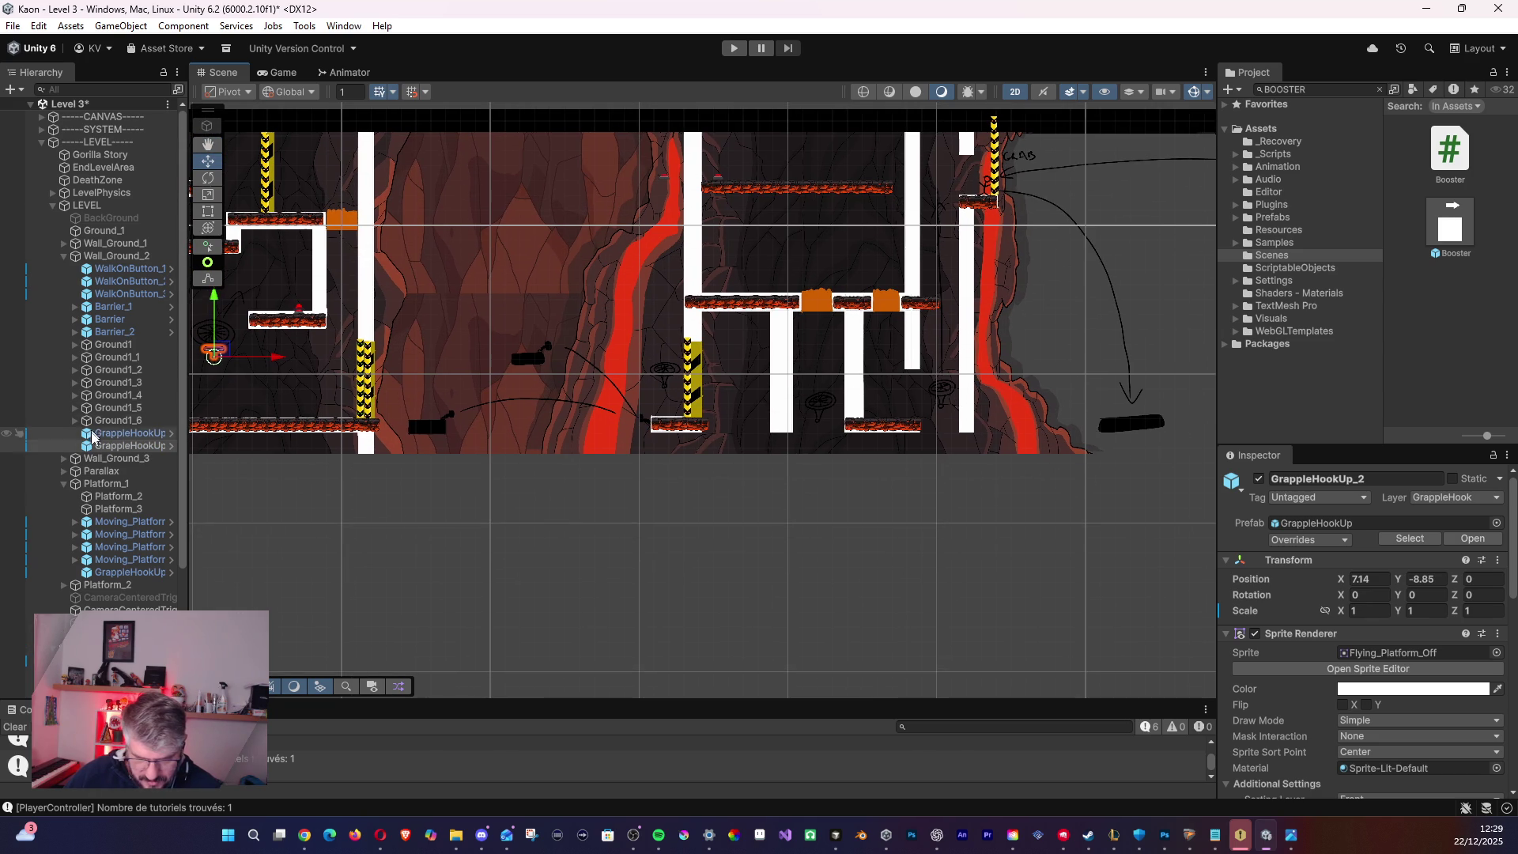
{"action": "left_click_drag", "start_coordinate": [89, 449], "coordinate": [90, 459]}
{"action": "left_click", "coordinate": [119, 458]}
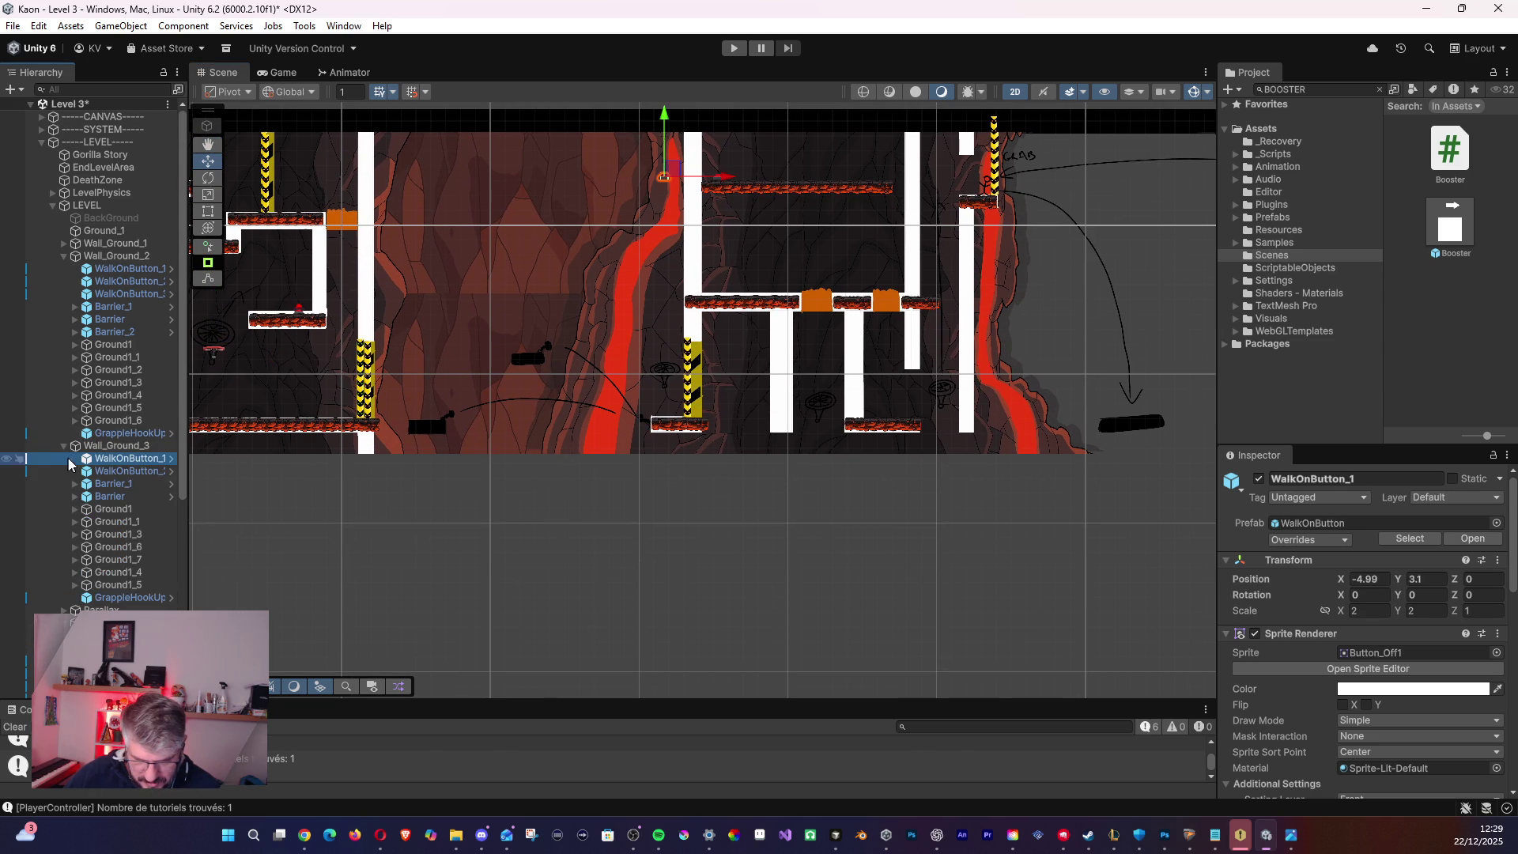
{"action": "left_click", "coordinate": [118, 597]}
- Move GrappleHookUp_2 onto the right platform edge at X 14.59, Y -5.99
{"action": "mouse_move", "coordinate": [626, 369]}
{"action": "left_mouse_down"}
{"action": "mouse_move", "coordinate": [482, 429]}
{"action": "mouse_move", "coordinate": [463, 453]}
{"action": "left_mouse_up"}
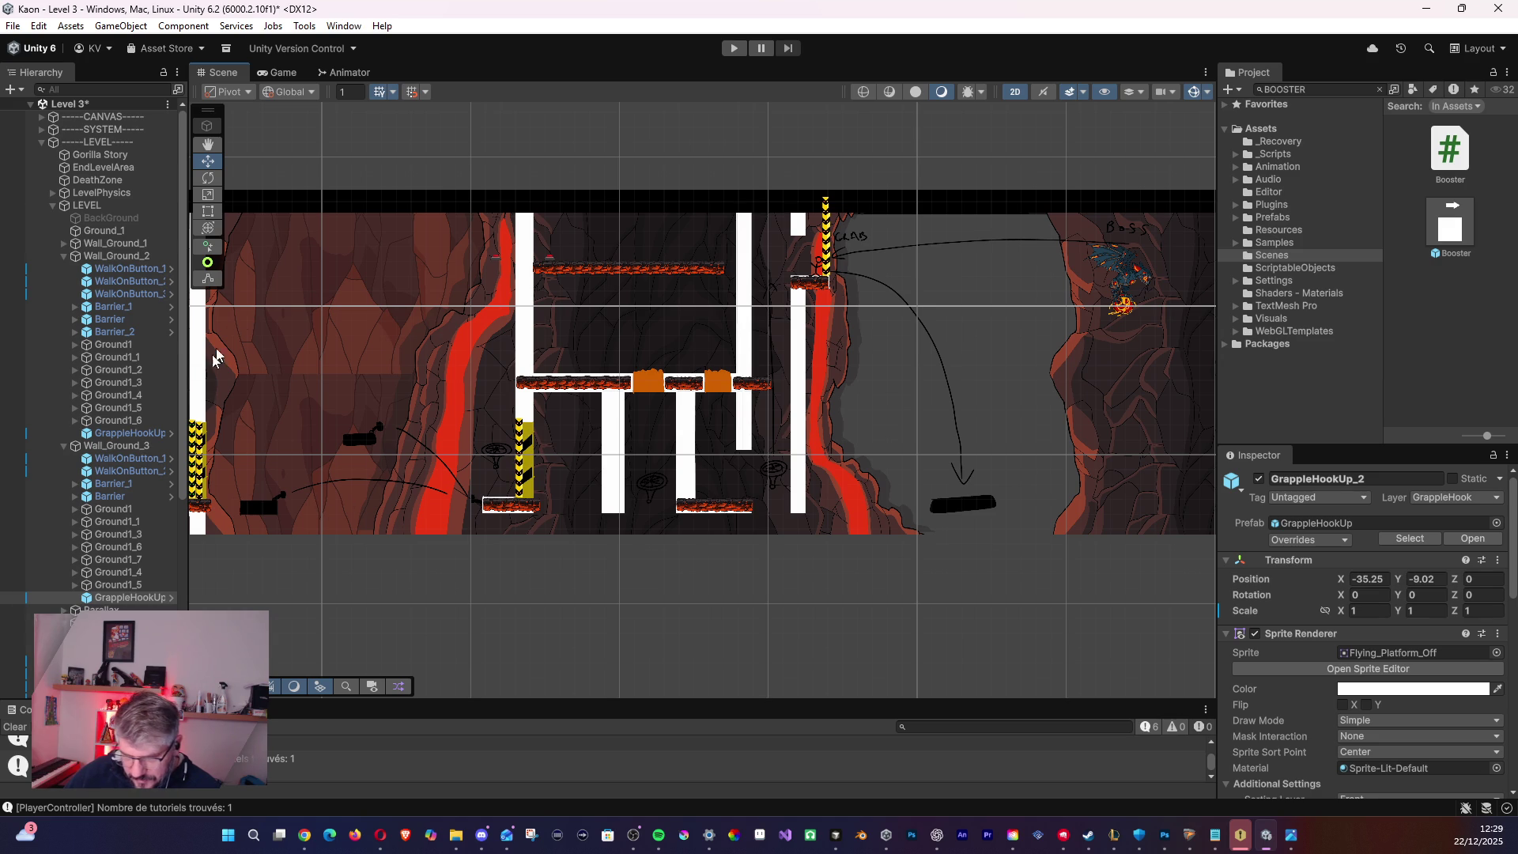
{"action": "mouse_move", "coordinate": [309, 429]}
{"action": "left_mouse_down"}
{"action": "mouse_move", "coordinate": [582, 406]}
{"action": "mouse_move", "coordinate": [518, 420]}
{"action": "left_mouse_up"}
{"action": "mouse_move", "coordinate": [260, 430]}
{"action": "left_mouse_down"}
{"action": "mouse_move", "coordinate": [989, 443]}
{"action": "mouse_move", "coordinate": [986, 467]}
{"action": "mouse_move", "coordinate": [1006, 466]}
{"action": "left_mouse_up"}
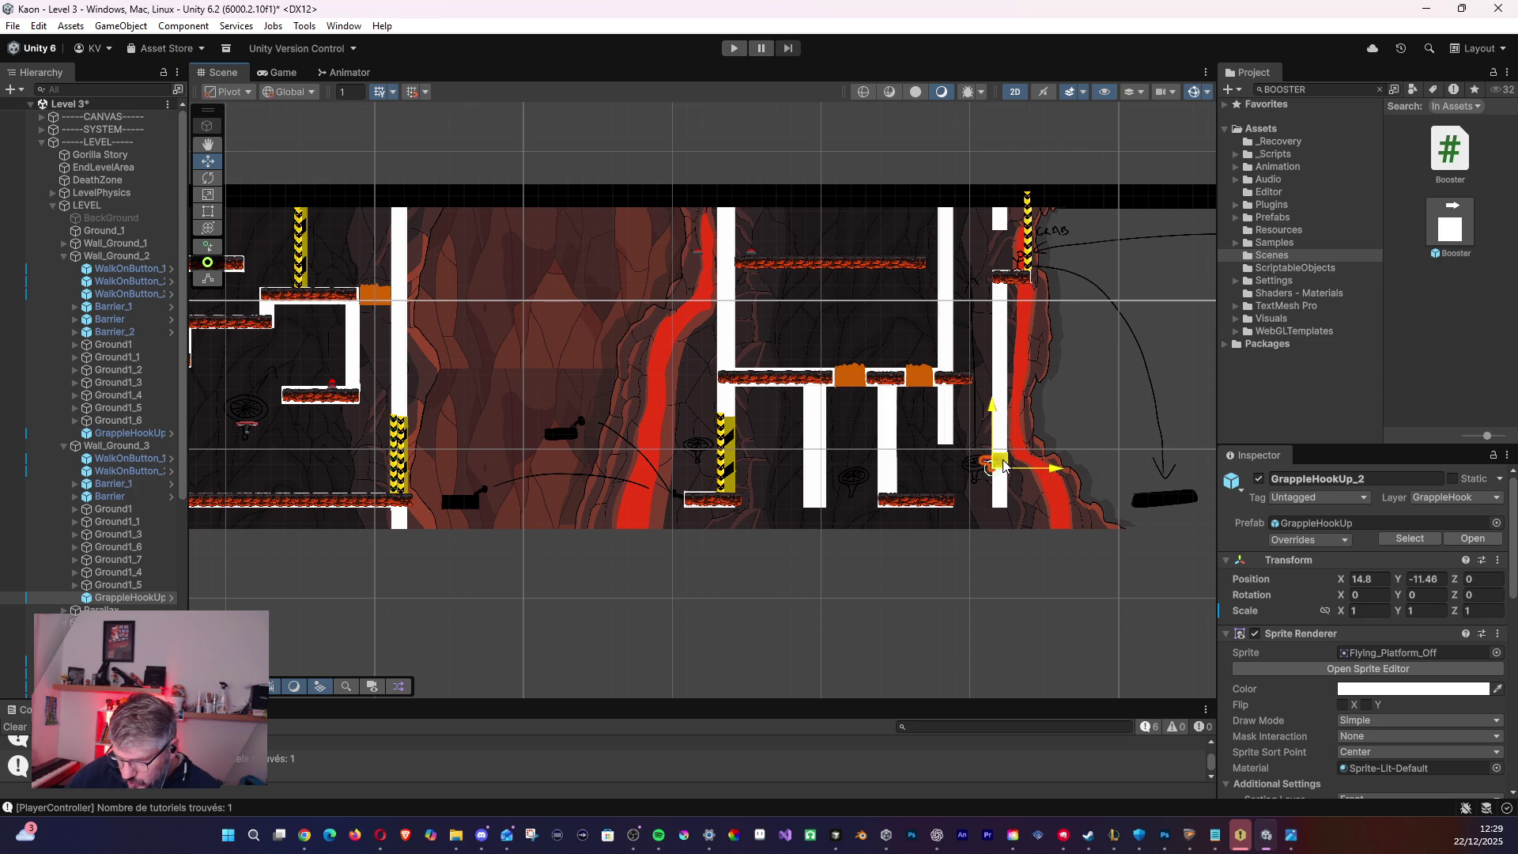
{"action": "left_click_drag", "start_coordinate": [1002, 466], "coordinate": [1001, 385]}
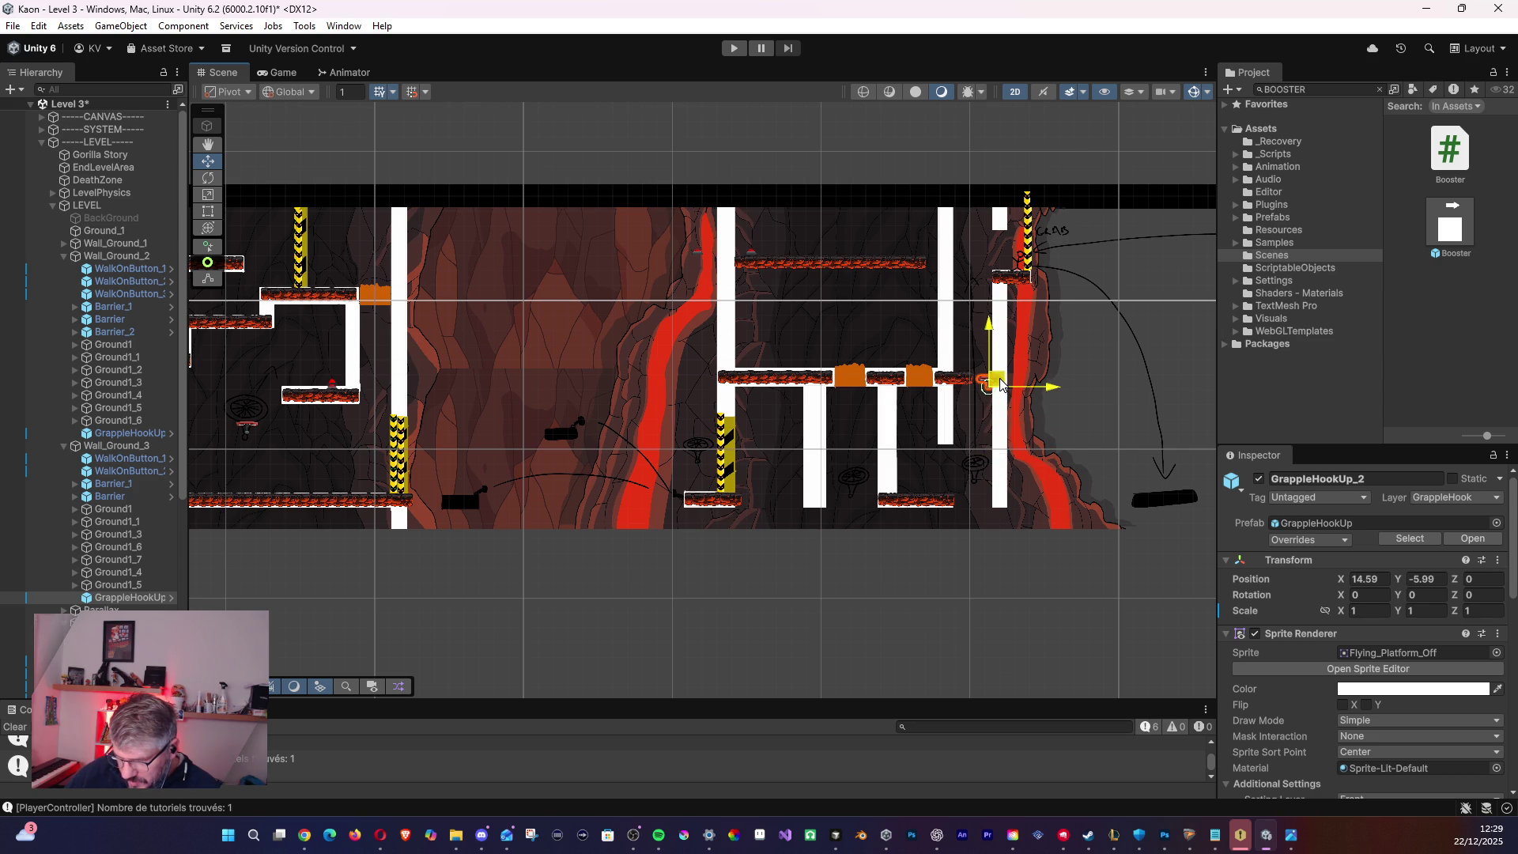
{"action": "left_click", "coordinate": [955, 386]}
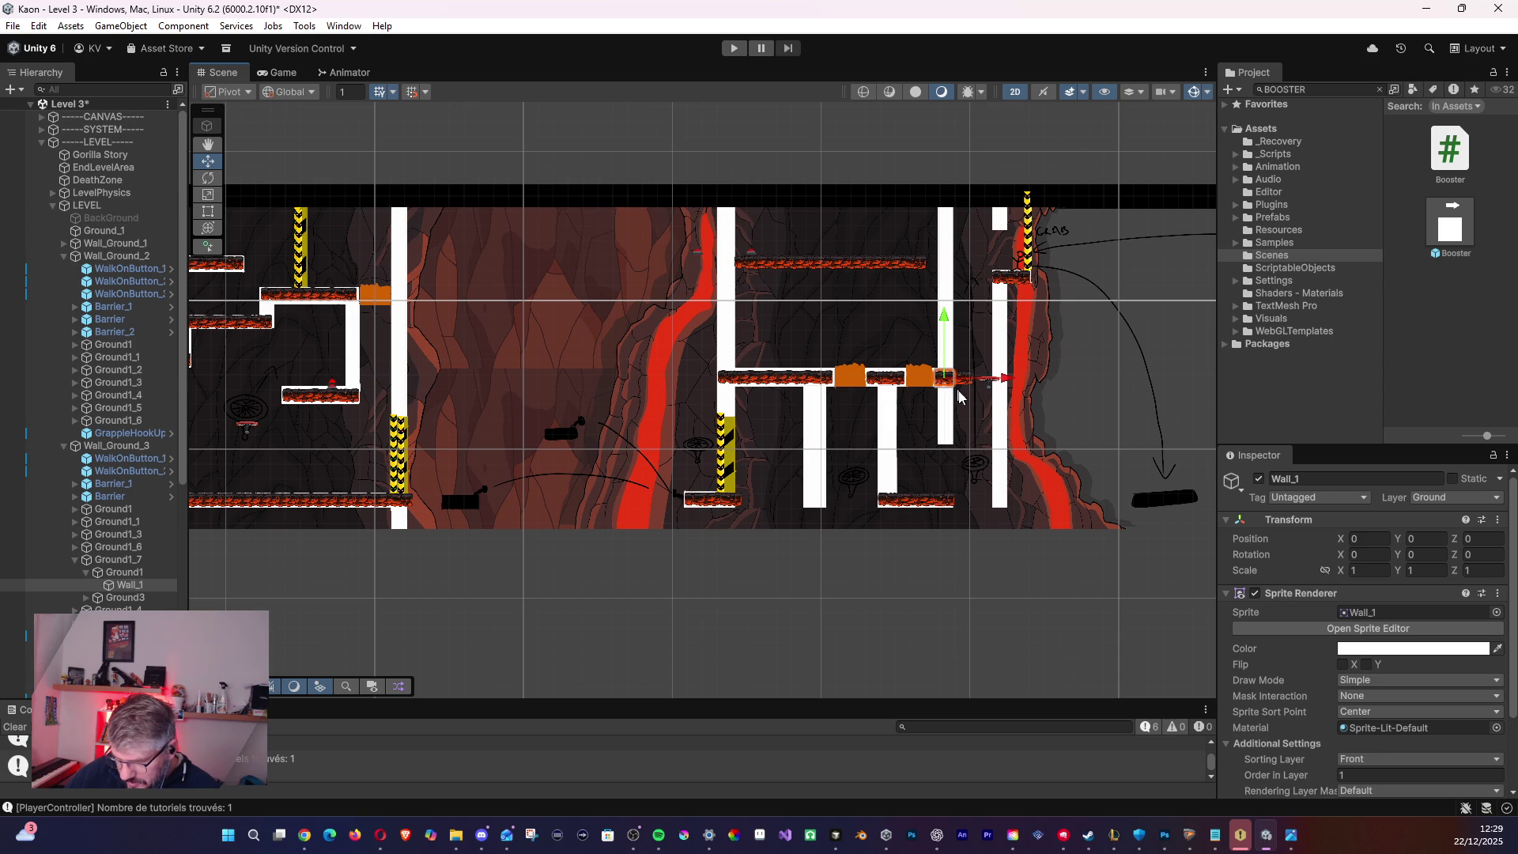
- Slide the Ground1_6 platform slightly left
{"action": "scroll", "coordinate": [957, 393], "scroll_direction": "up", "scroll_amount": 5}
{"action": "scroll", "coordinate": [940, 435], "scroll_direction": "up", "scroll_amount": 5}
{"action": "left_click", "coordinate": [830, 312]}
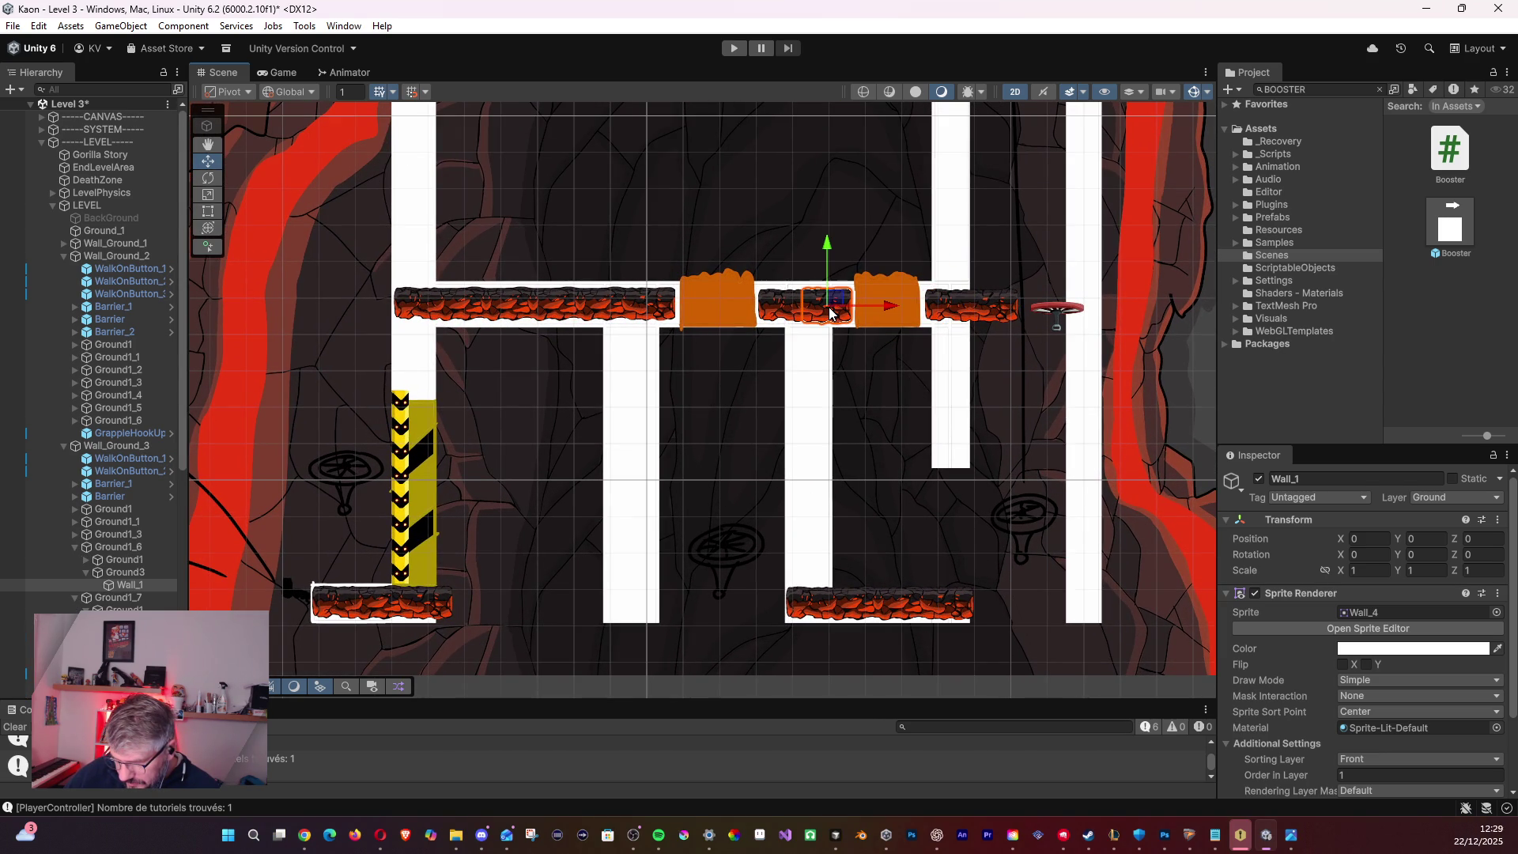
{"action": "left_click", "coordinate": [826, 304]}
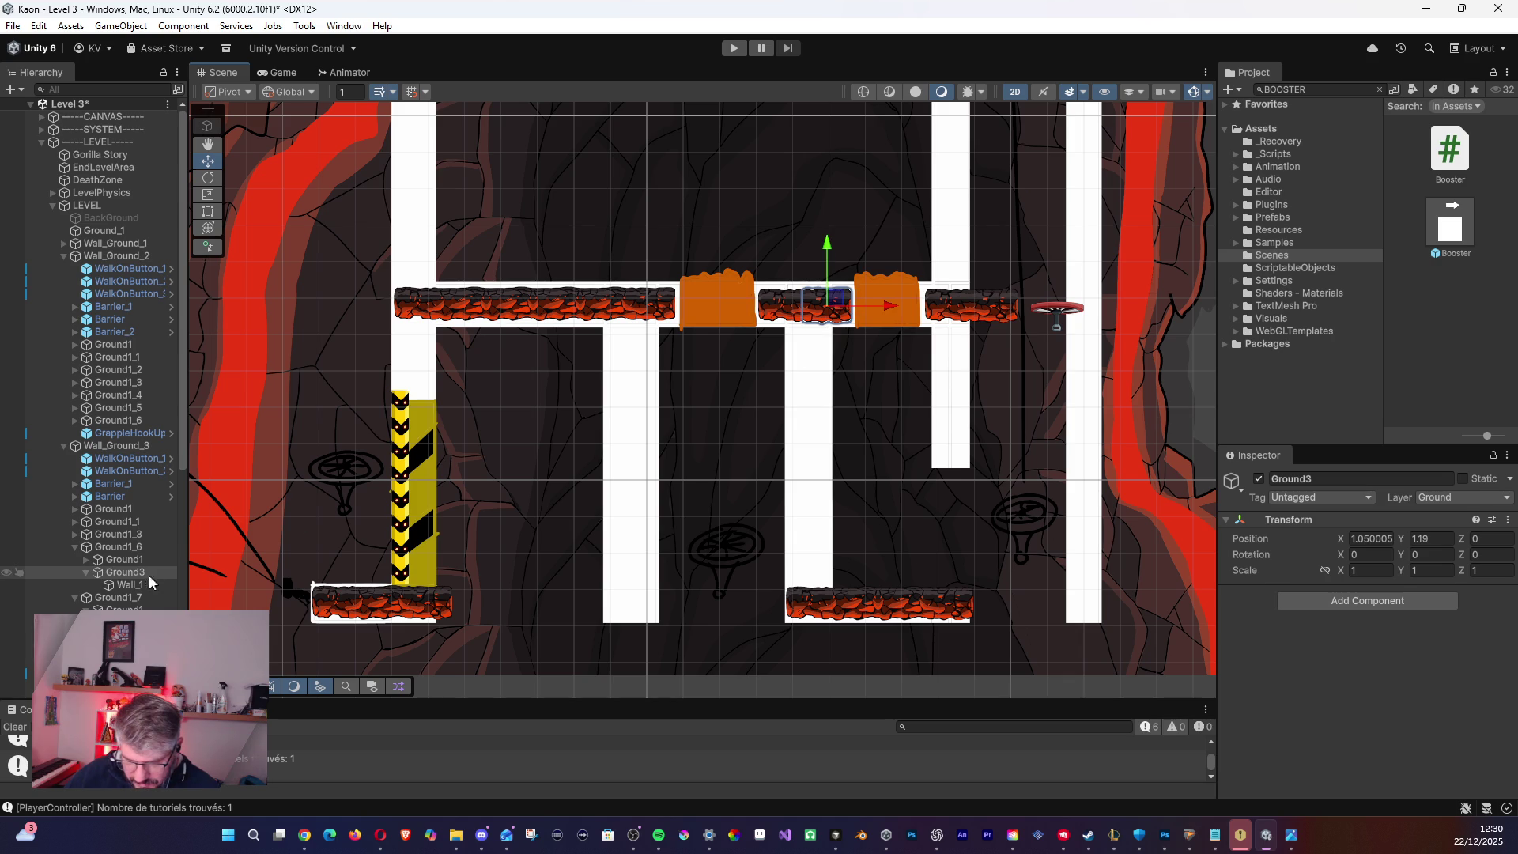
{"action": "left_click", "coordinate": [95, 572]}
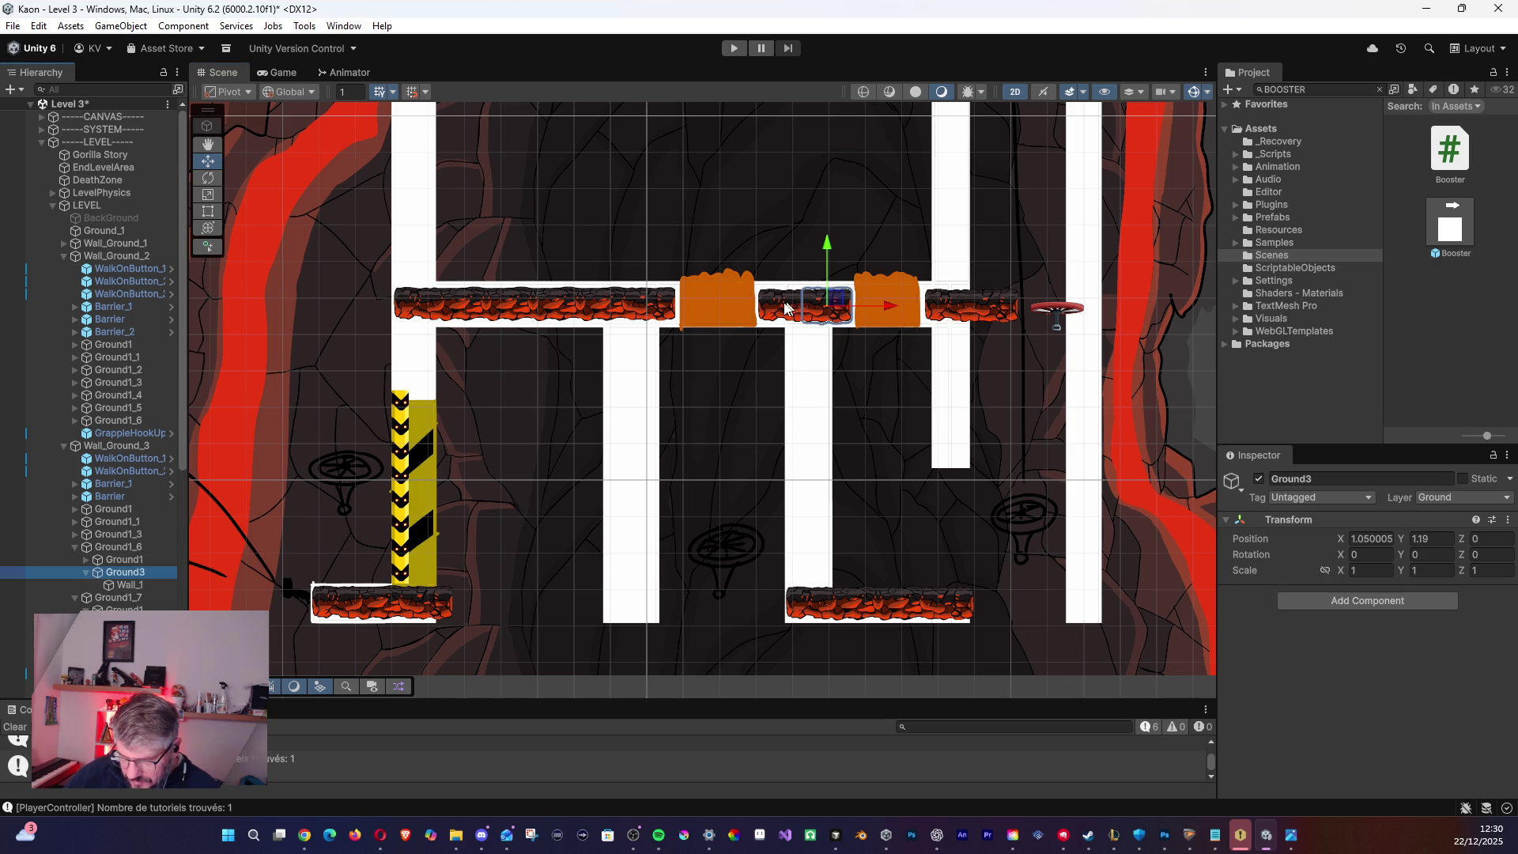
{"action": "left_click", "coordinate": [96, 585]}
{"action": "left_click", "coordinate": [119, 572]}
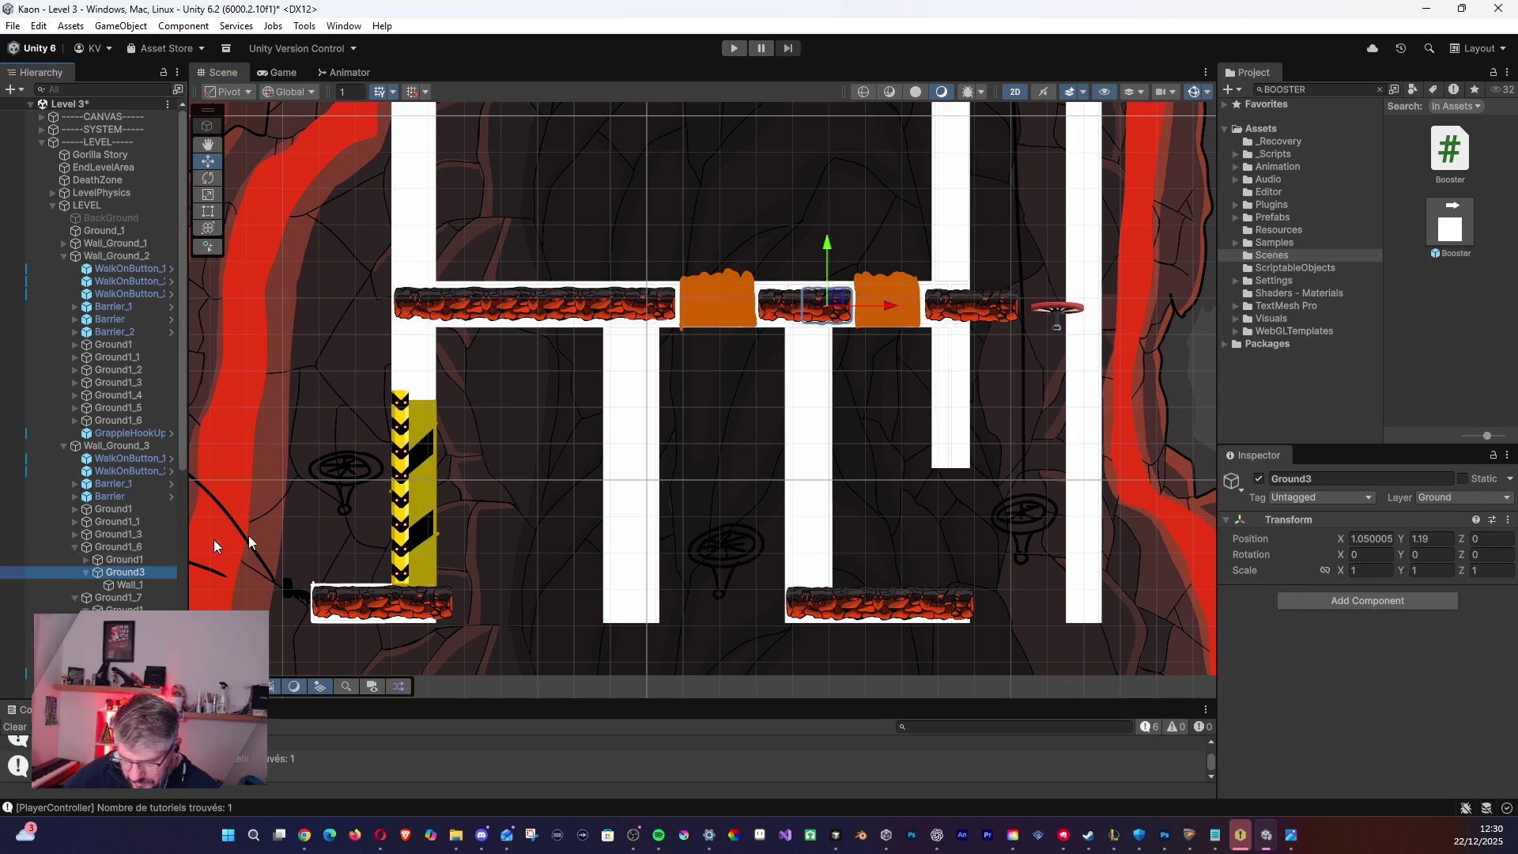
{"action": "left_click", "coordinate": [90, 549]}
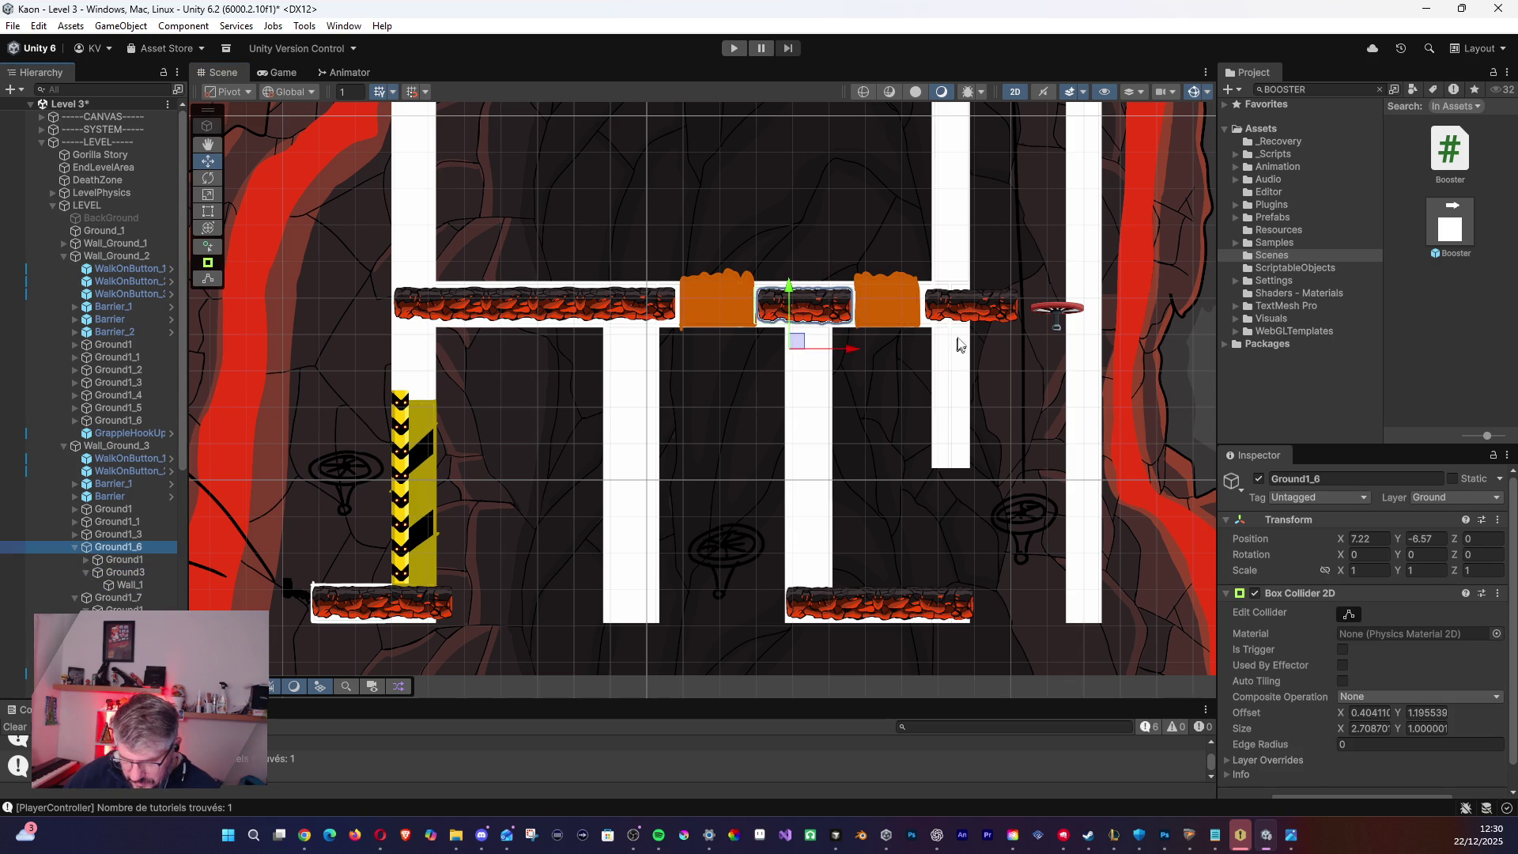
{"action": "left_click_drag", "start_coordinate": [856, 354], "coordinate": [851, 353]}
{"action": "left_click", "coordinate": [73, 547]}
- Slide Ground1_7 slightly left and nudge Ground1_6 a bit further
{"action": "left_click", "coordinate": [75, 548]}
{"action": "left_click", "coordinate": [112, 561]}
{"action": "left_click_drag", "start_coordinate": [1017, 355], "coordinate": [1007, 353]}
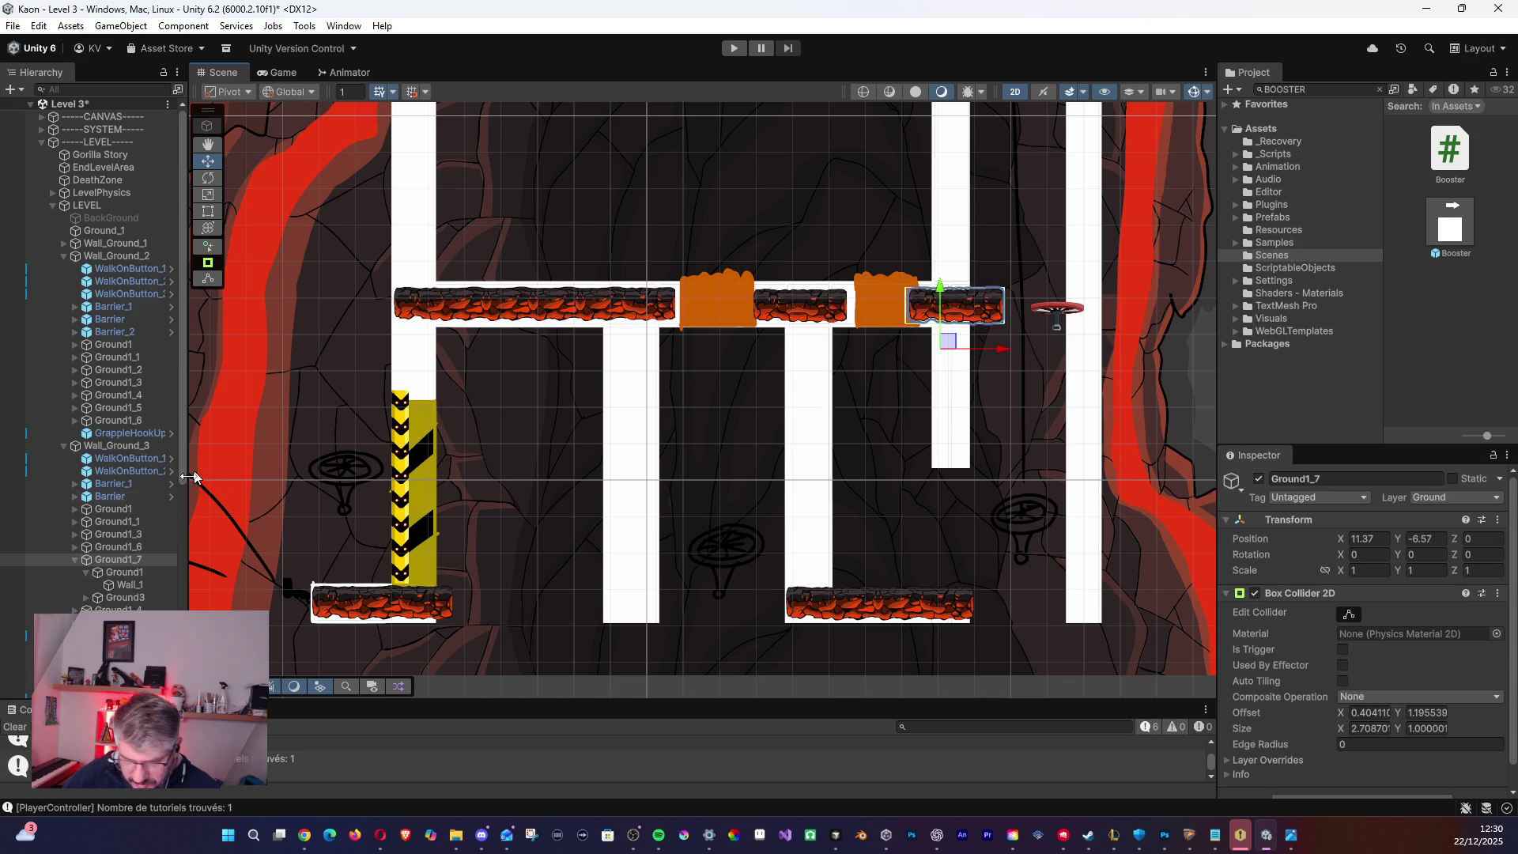
{"action": "left_click", "coordinate": [87, 573]}
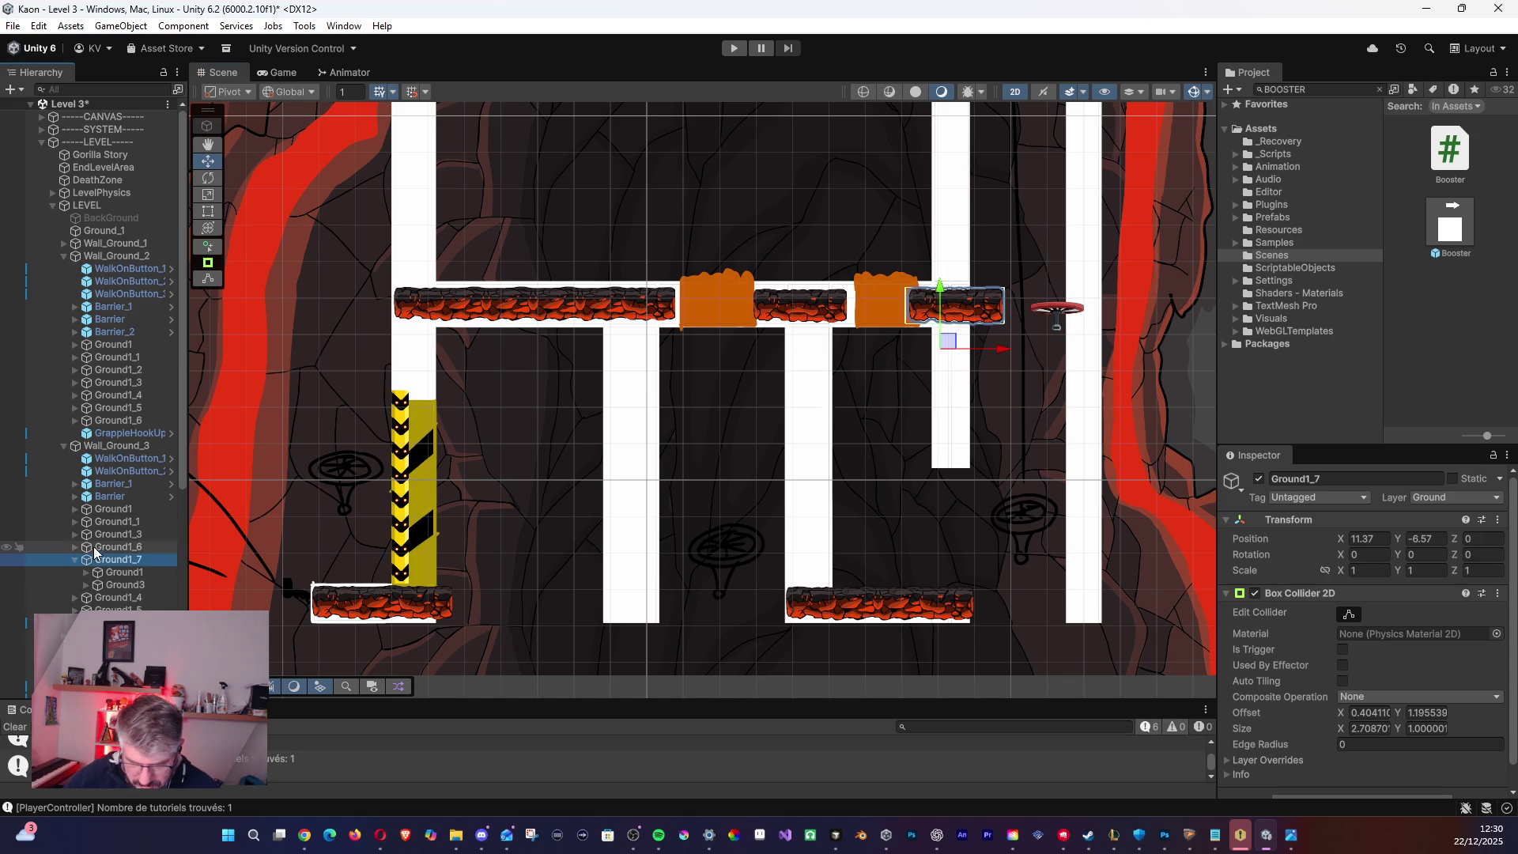
{"action": "left_click", "coordinate": [94, 547]}
{"action": "left_click_drag", "start_coordinate": [836, 355], "coordinate": [842, 355]}
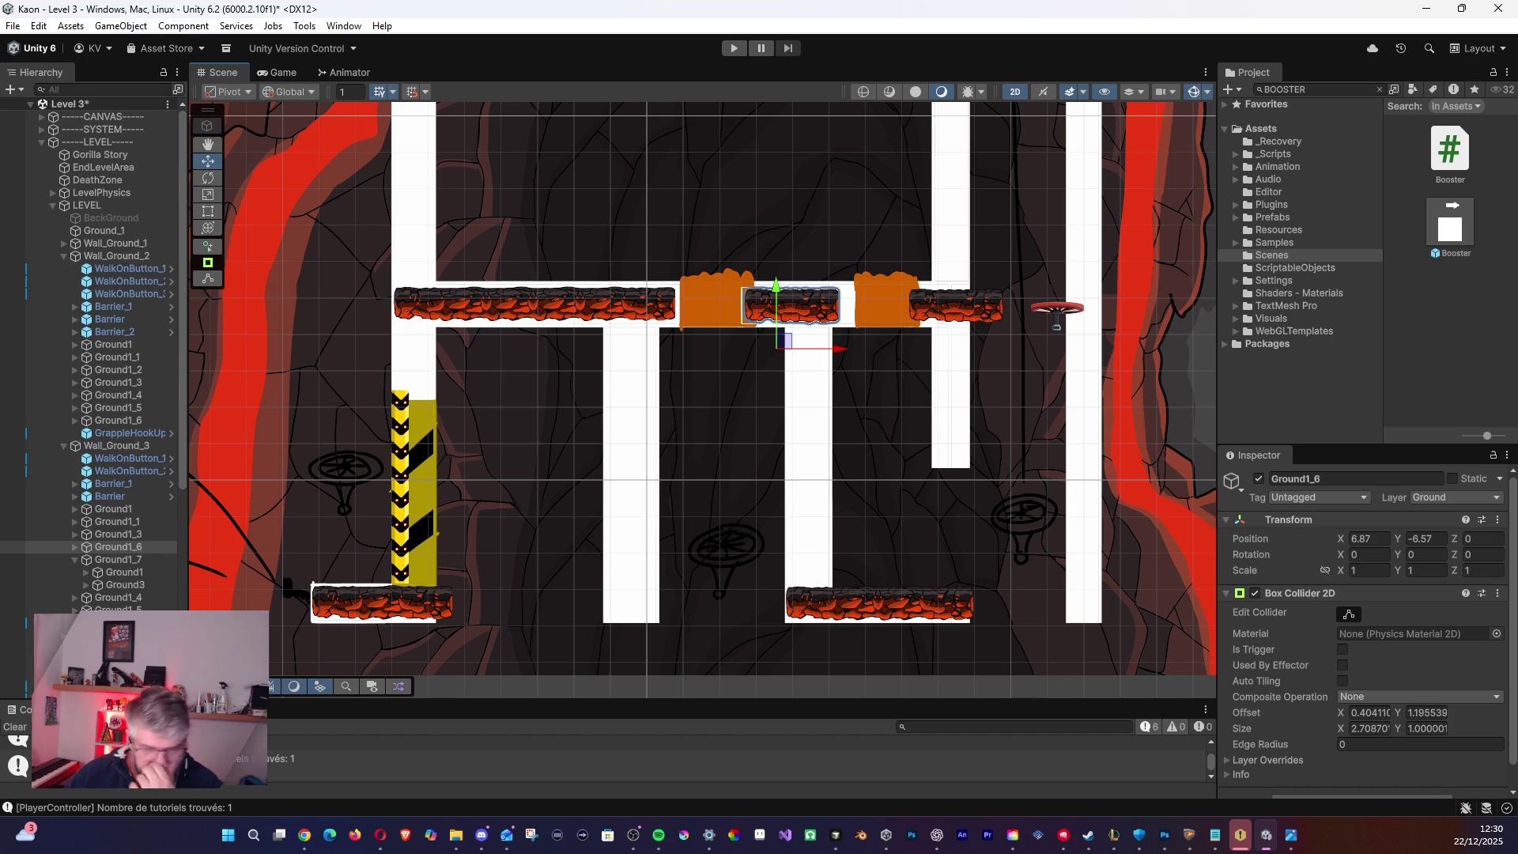
- Shift GrappleHookUp_2 slightly left and place its copy GrappleHookUp_3 low between the middle pillars
{"action": "scroll", "coordinate": [1099, 363], "scroll_direction": "down", "scroll_amount": 3}
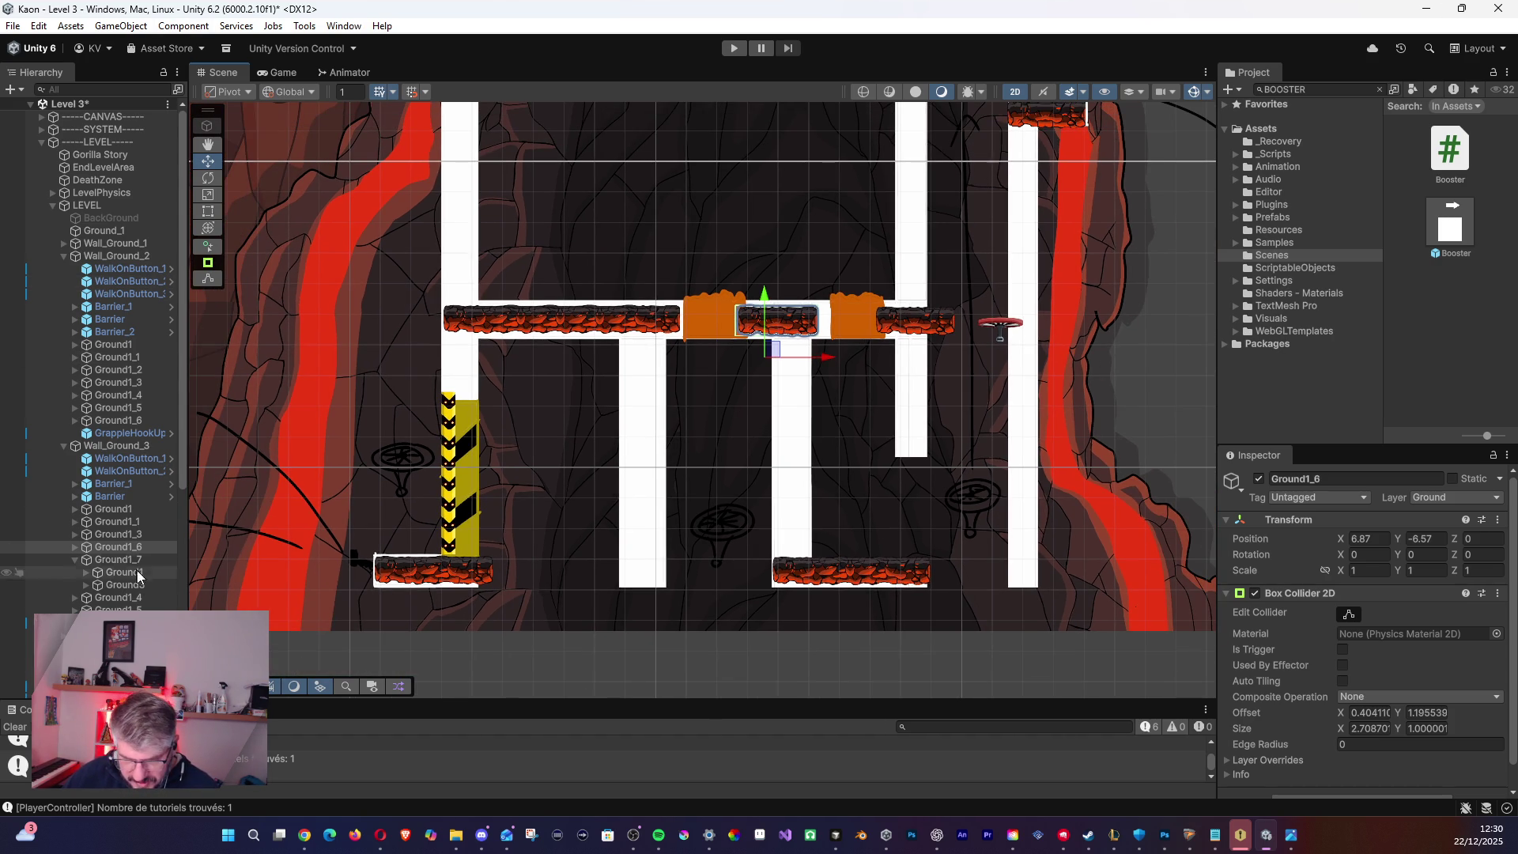
{"action": "left_click", "coordinate": [111, 622]}
{"action": "left_click_drag", "start_coordinate": [1064, 338], "coordinate": [1051, 340]}
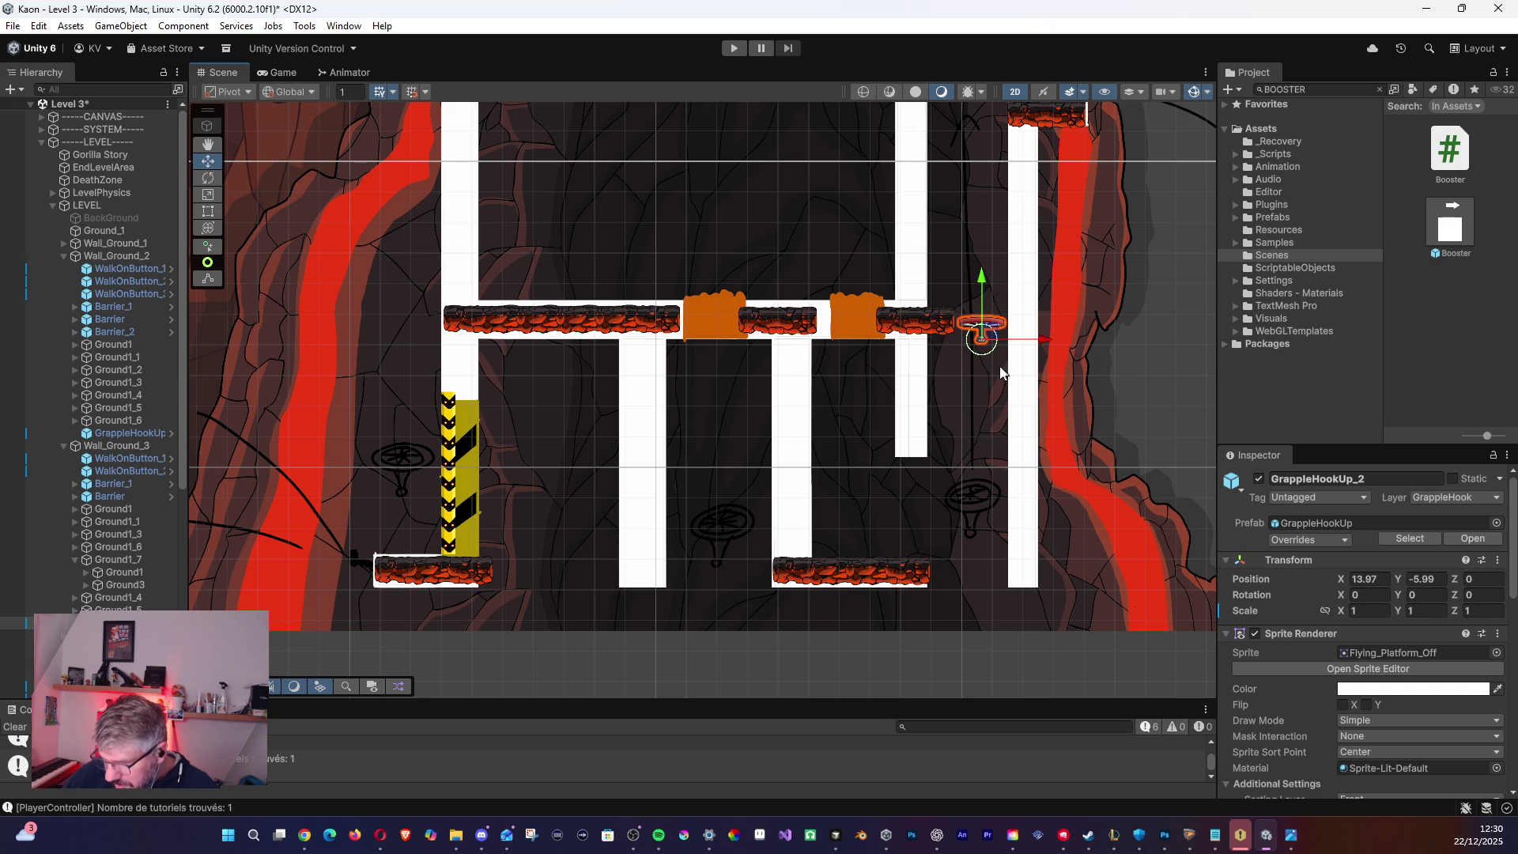
{"action": "scroll", "coordinate": [1024, 485], "scroll_direction": "down", "scroll_amount": 2}
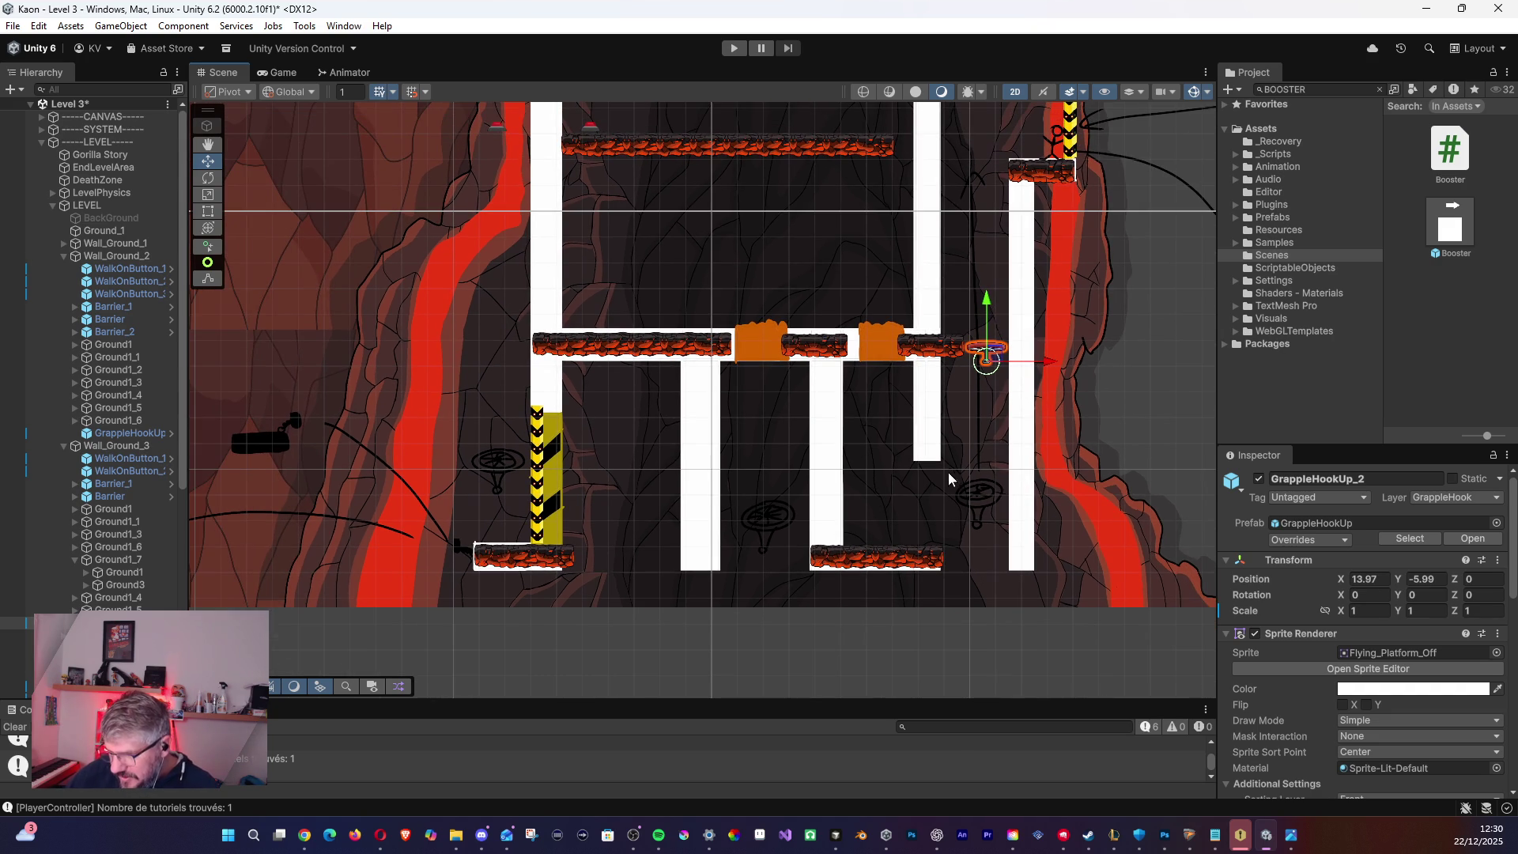
{"action": "left_click_drag", "start_coordinate": [954, 424], "coordinate": [958, 527]}
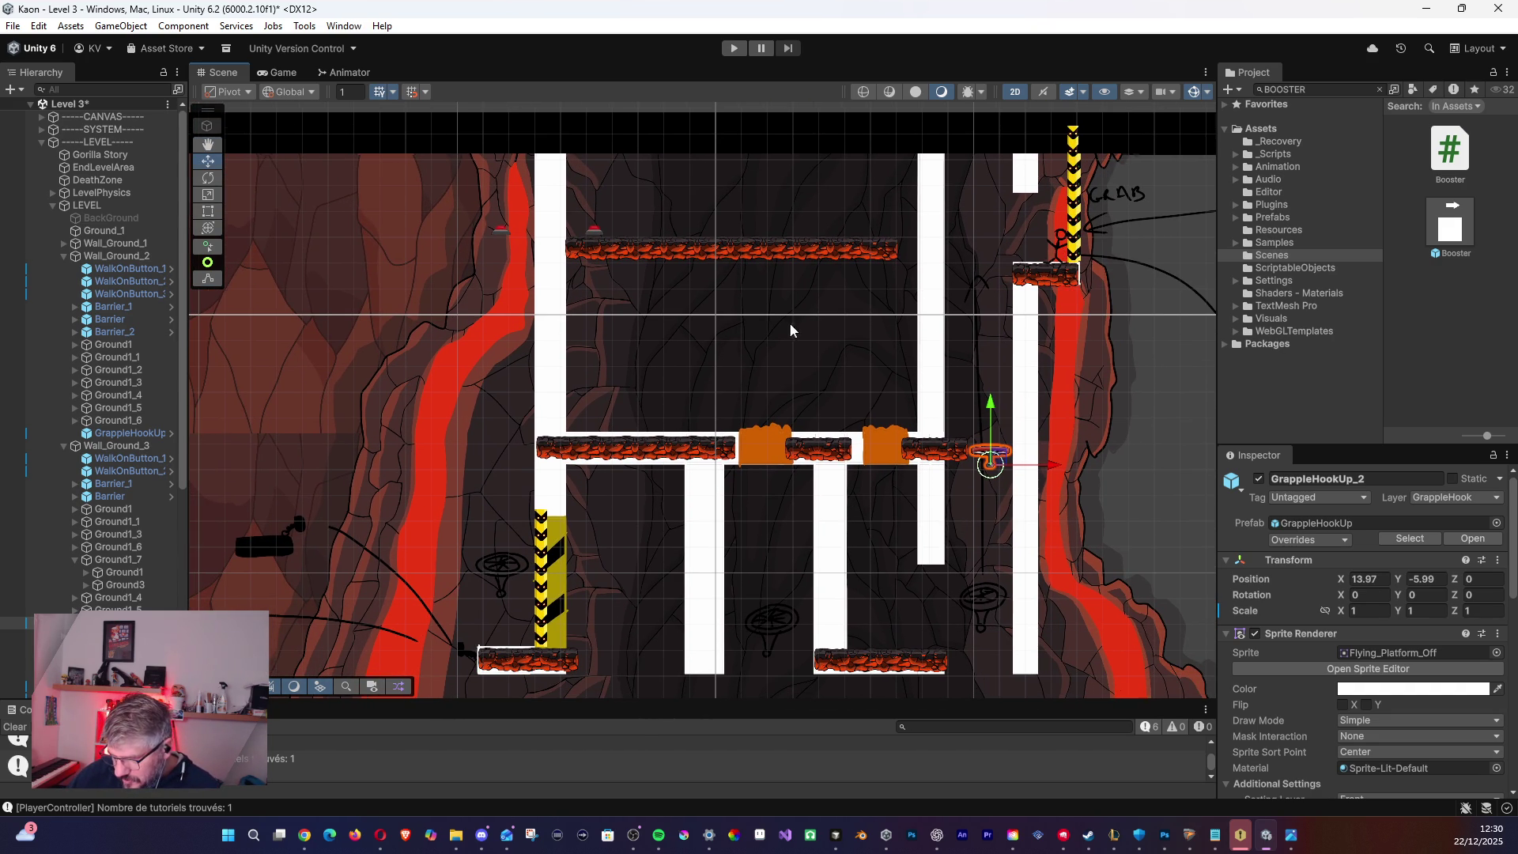
{"action": "left_click_drag", "start_coordinate": [789, 330], "coordinate": [901, 295]}
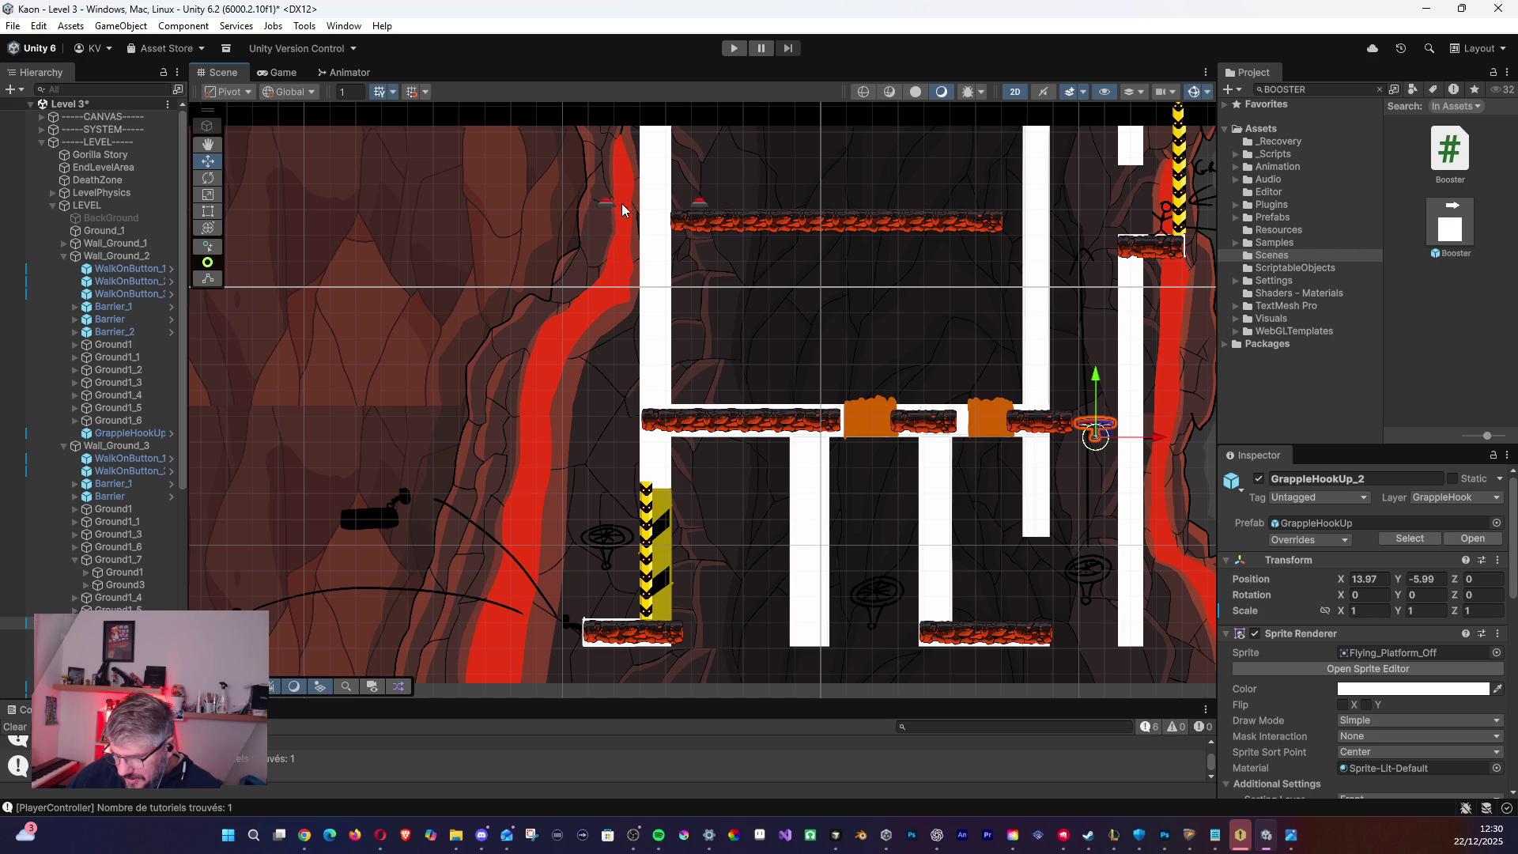
{"action": "mouse_move", "coordinate": [433, 364]}
{"action": "left_mouse_down"}
{"action": "mouse_move", "coordinate": [694, 355]}
{"action": "mouse_move", "coordinate": [416, 321]}
{"action": "left_mouse_up"}
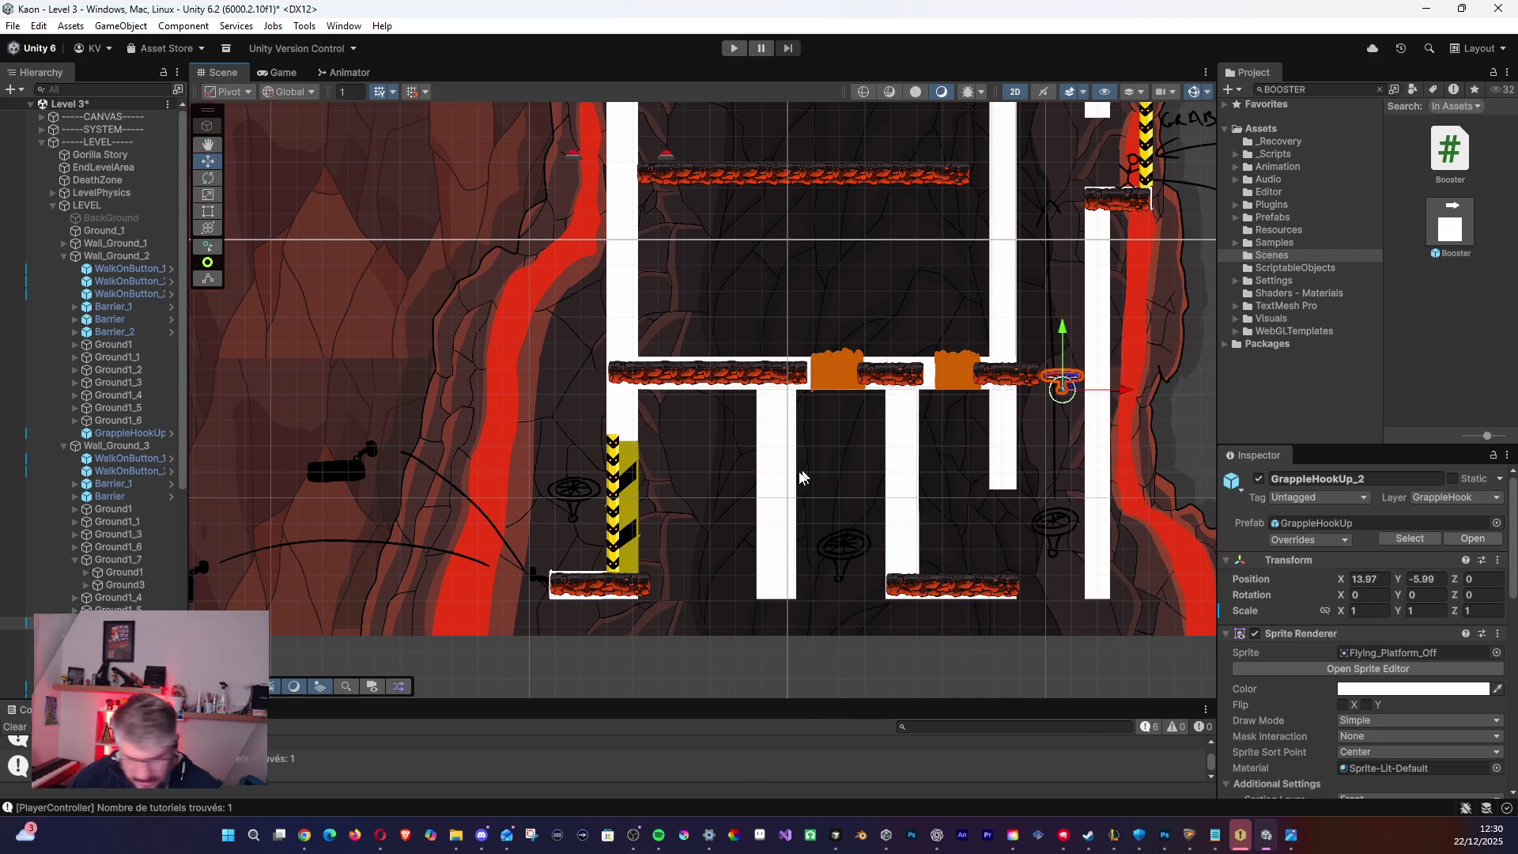
{"action": "key", "text": "ctrl+d"}
{"action": "mouse_move", "coordinate": [1062, 390]}
{"action": "left_mouse_down"}
{"action": "mouse_move", "coordinate": [989, 412]}
{"action": "mouse_move", "coordinate": [831, 531]}
{"action": "mouse_move", "coordinate": [848, 556]}
{"action": "left_mouse_up"}
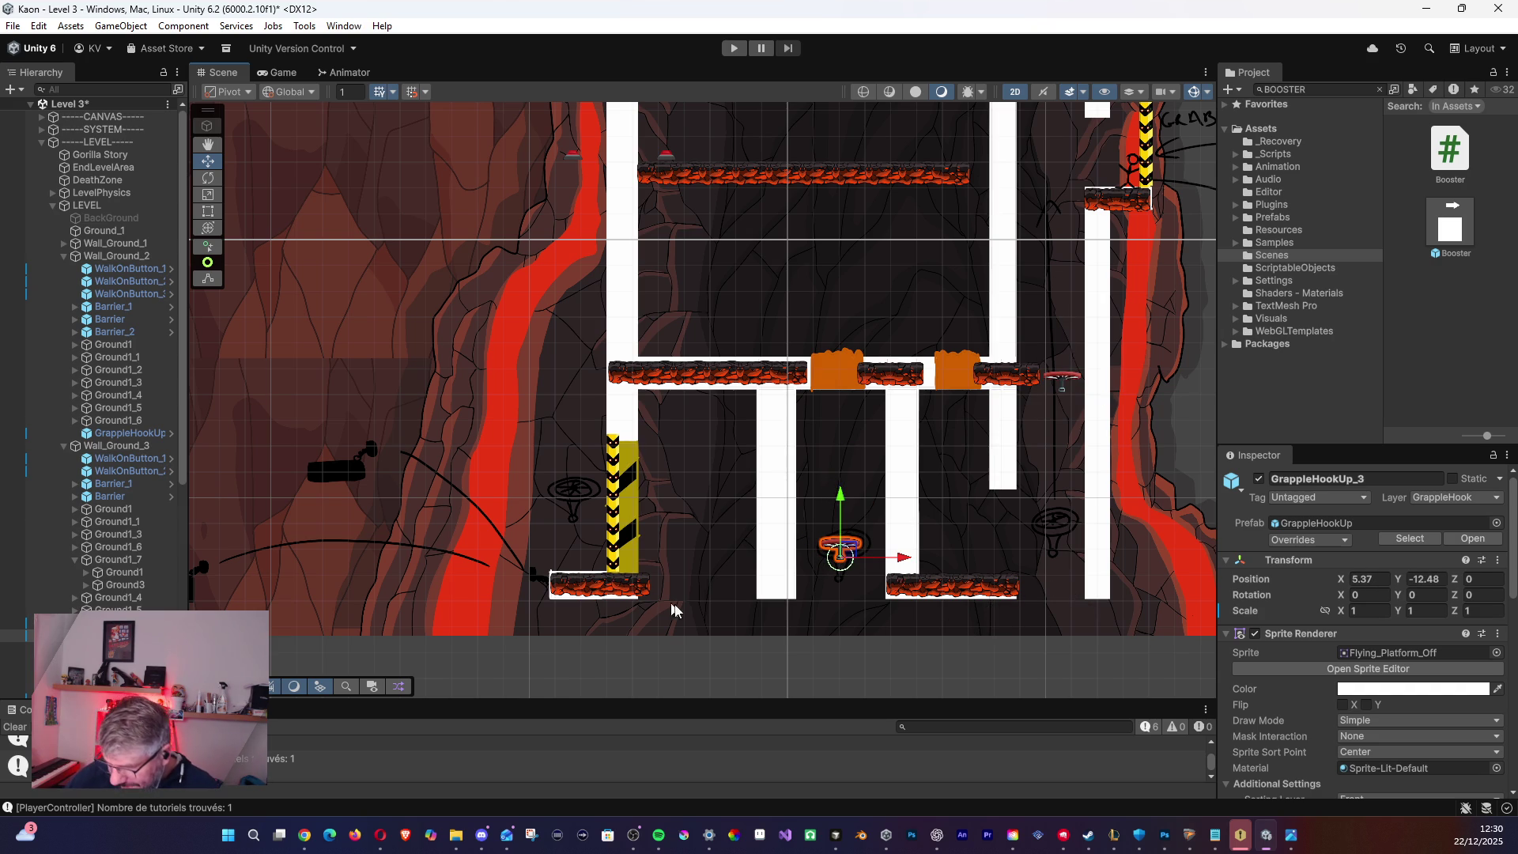
{"action": "left_click_drag", "start_coordinate": [851, 554], "coordinate": [852, 554]}
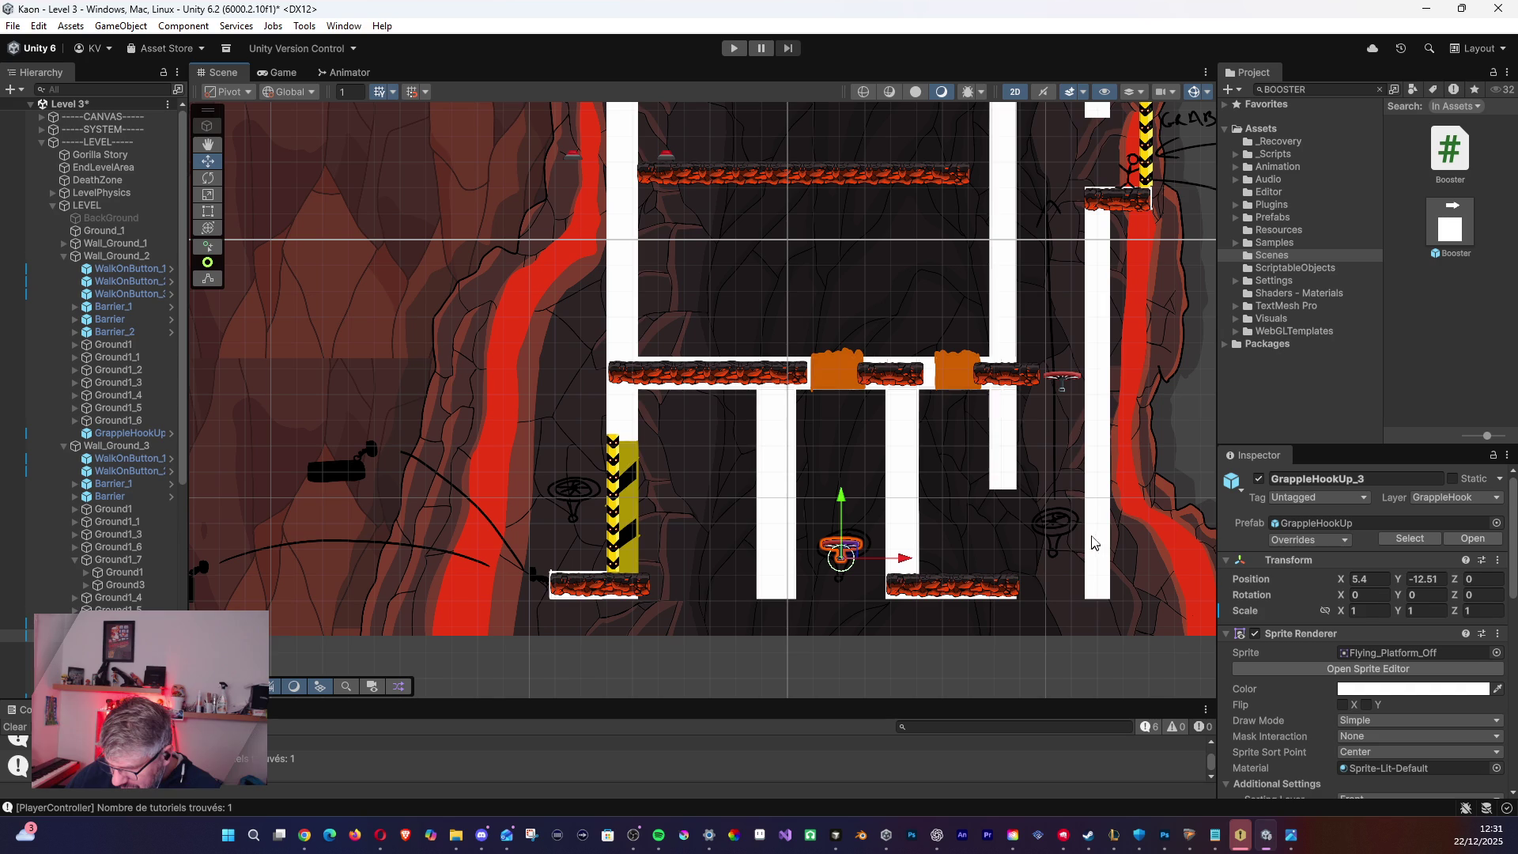
- Lower GrappleHookUp_2 beside the right lava wall to X 13.97, Y -11.07
{"action": "left_click", "coordinate": [1061, 378]}
{"action": "mouse_move", "coordinate": [1062, 378]}
{"action": "left_mouse_down"}
{"action": "mouse_move", "coordinate": [1068, 535]}
{"action": "mouse_move", "coordinate": [1067, 378]}
{"action": "mouse_move", "coordinate": [1075, 498]}
{"action": "mouse_move", "coordinate": [1074, 471]}
{"action": "left_mouse_up"}
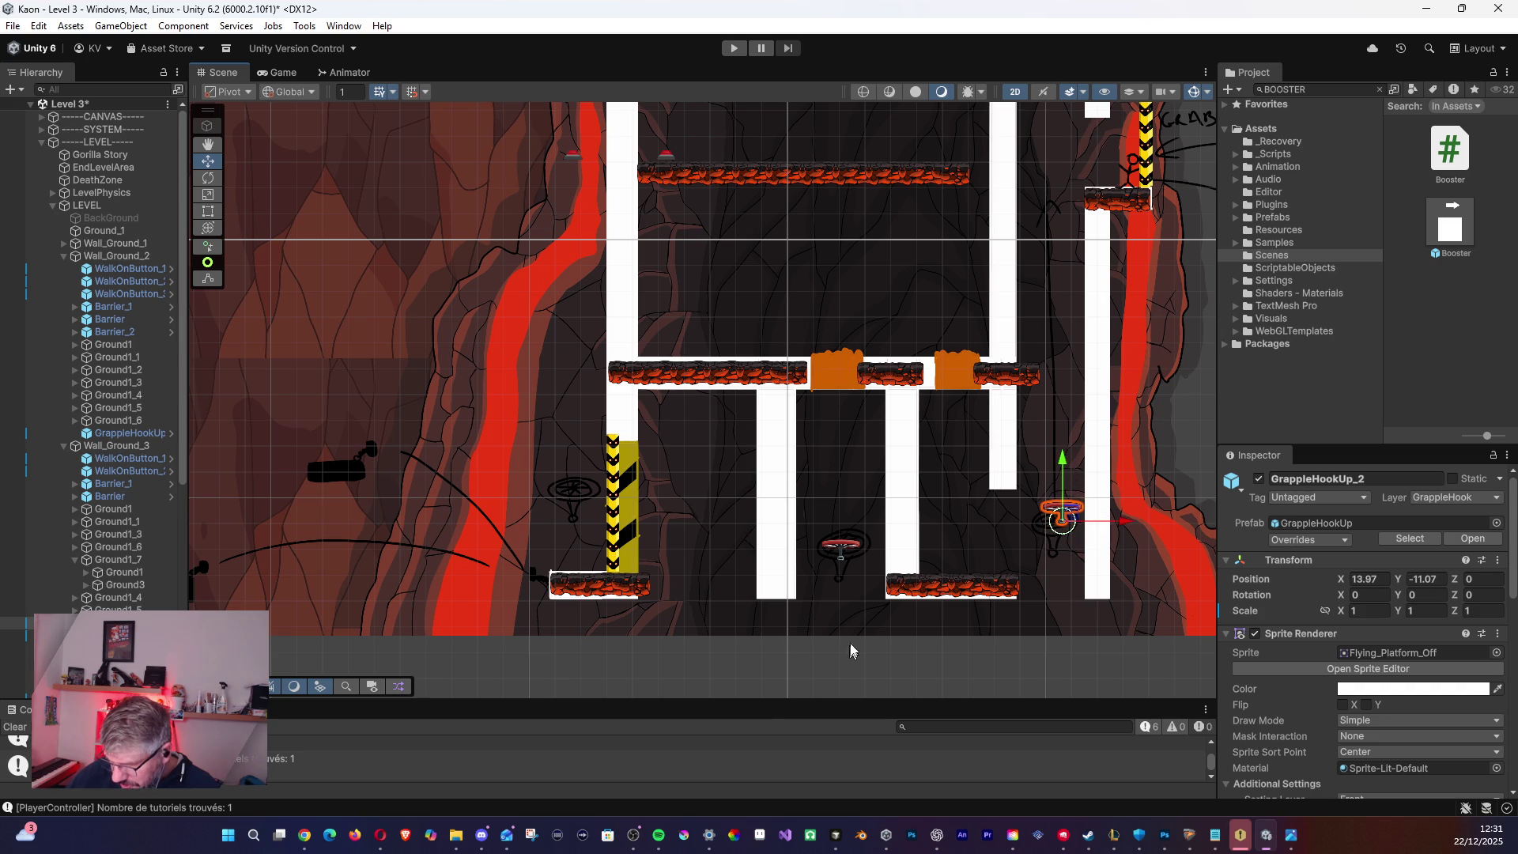
{"action": "left_click_drag", "start_coordinate": [884, 360], "coordinate": [708, 325]}
{"action": "scroll", "coordinate": [1378, 658], "scroll_direction": "down", "scroll_amount": 10}
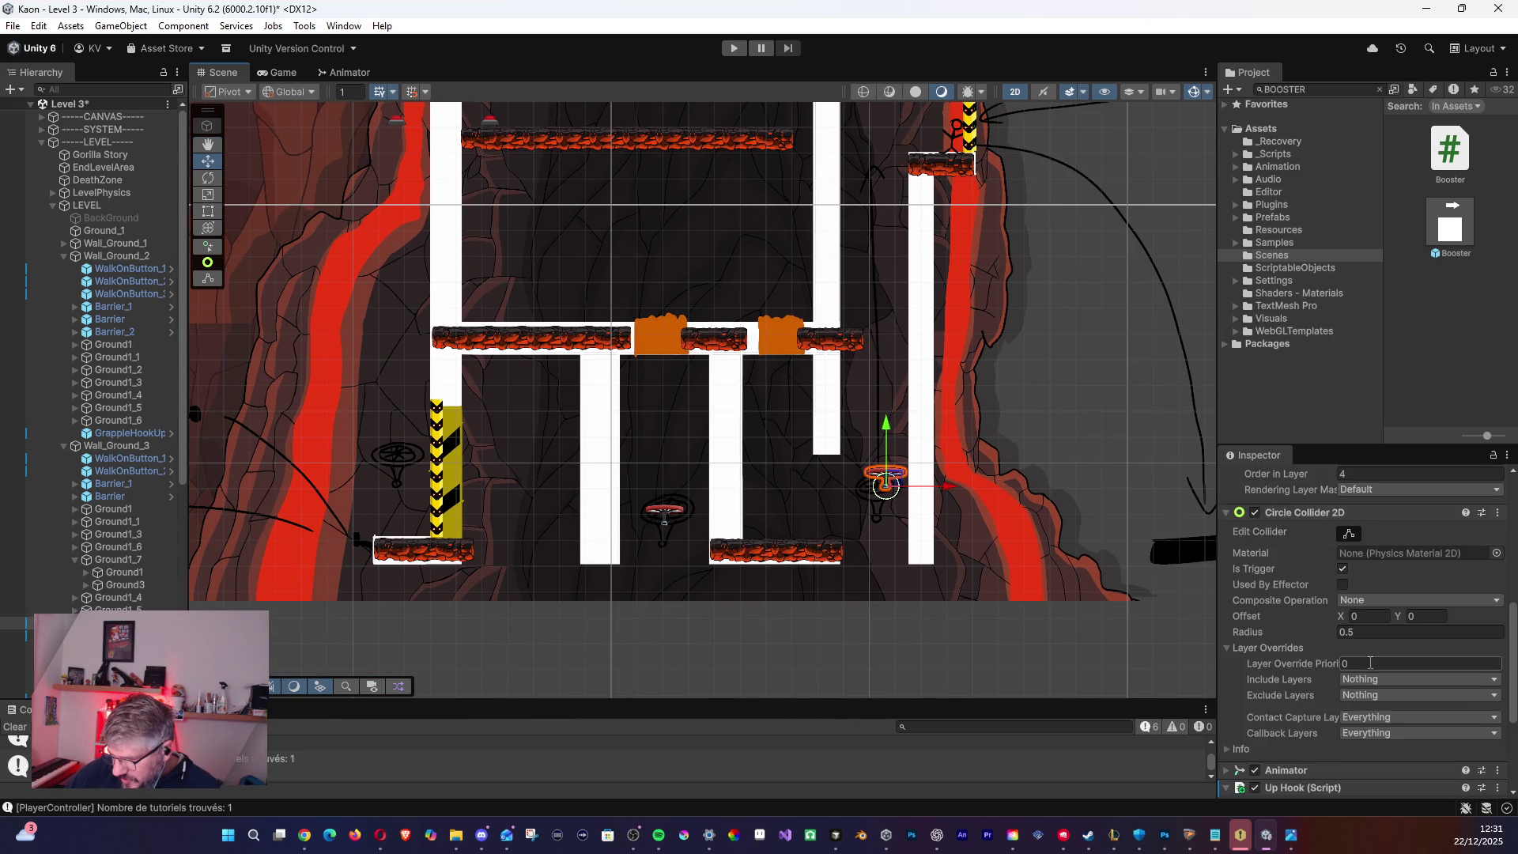
{"action": "left_click", "coordinate": [1368, 741]}
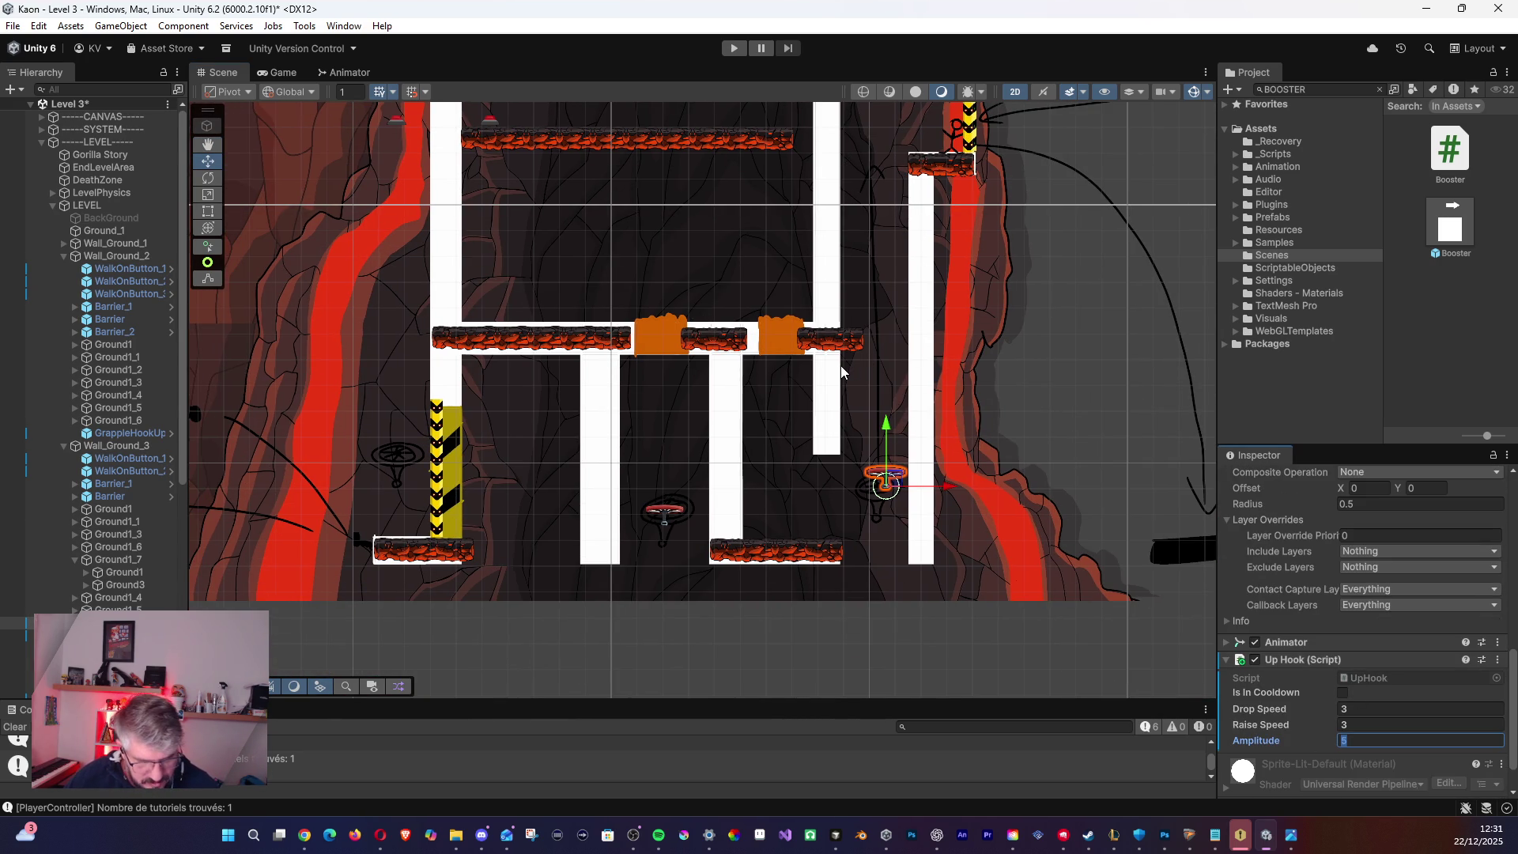
- Set GrappleHookUp_2's Up Hook Amplitude to 15, then fold away Wall_Ground_3
{"action": "type", "text": "5"}
{"action": "key", "text": "Return"}
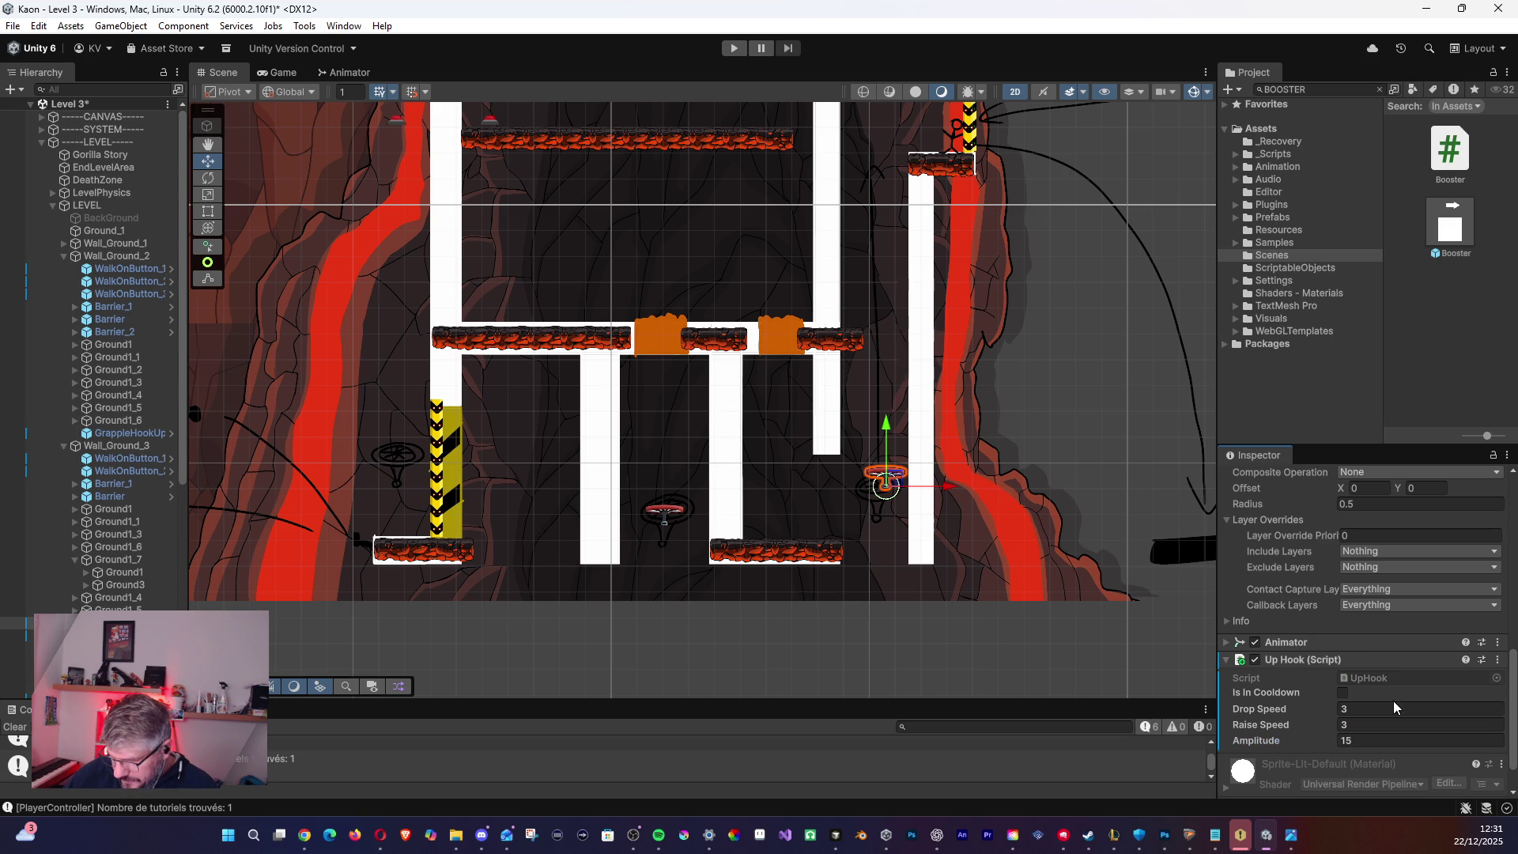
{"action": "mouse_move", "coordinate": [803, 490]}
{"action": "left_mouse_down"}
{"action": "mouse_move", "coordinate": [875, 503]}
{"action": "mouse_move", "coordinate": [1006, 481]}
{"action": "mouse_move", "coordinate": [1094, 515]}
{"action": "mouse_move", "coordinate": [852, 497]}
{"action": "mouse_move", "coordinate": [909, 491]}
{"action": "mouse_move", "coordinate": [946, 514]}
{"action": "left_mouse_up"}
{"action": "mouse_move", "coordinate": [687, 444]}
{"action": "left_mouse_down"}
{"action": "mouse_move", "coordinate": [709, 496]}
{"action": "mouse_move", "coordinate": [835, 516]}
{"action": "mouse_move", "coordinate": [885, 449]}
{"action": "mouse_move", "coordinate": [1006, 393]}
{"action": "left_mouse_up"}
{"action": "left_click", "coordinate": [65, 446]}
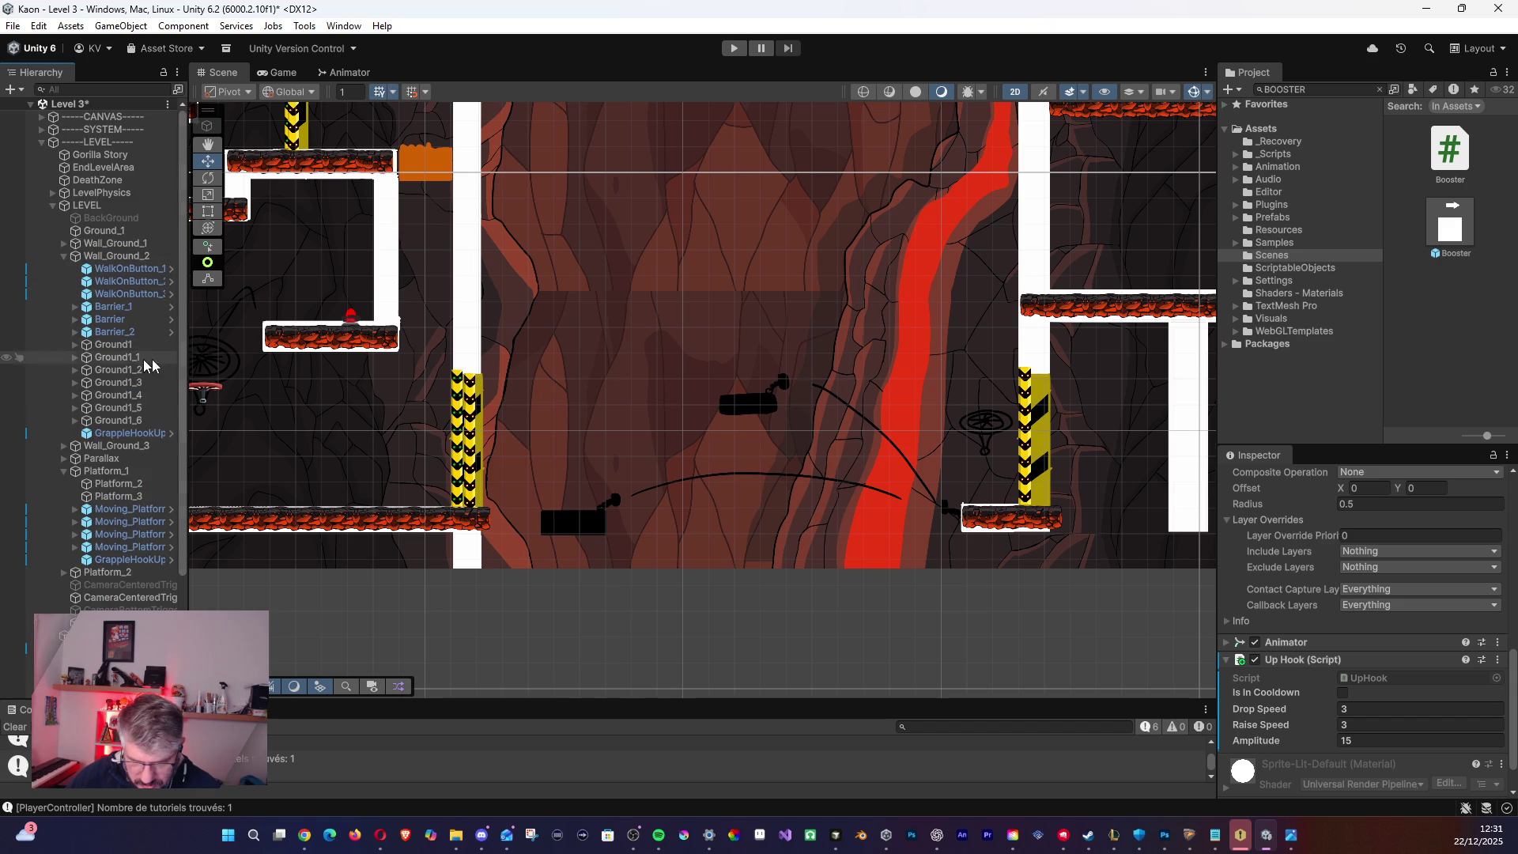
- Frame Wall_Ground_1's Ground1 platform and survey the level
{"action": "left_click", "coordinate": [64, 256]}
{"action": "left_click", "coordinate": [64, 244]}
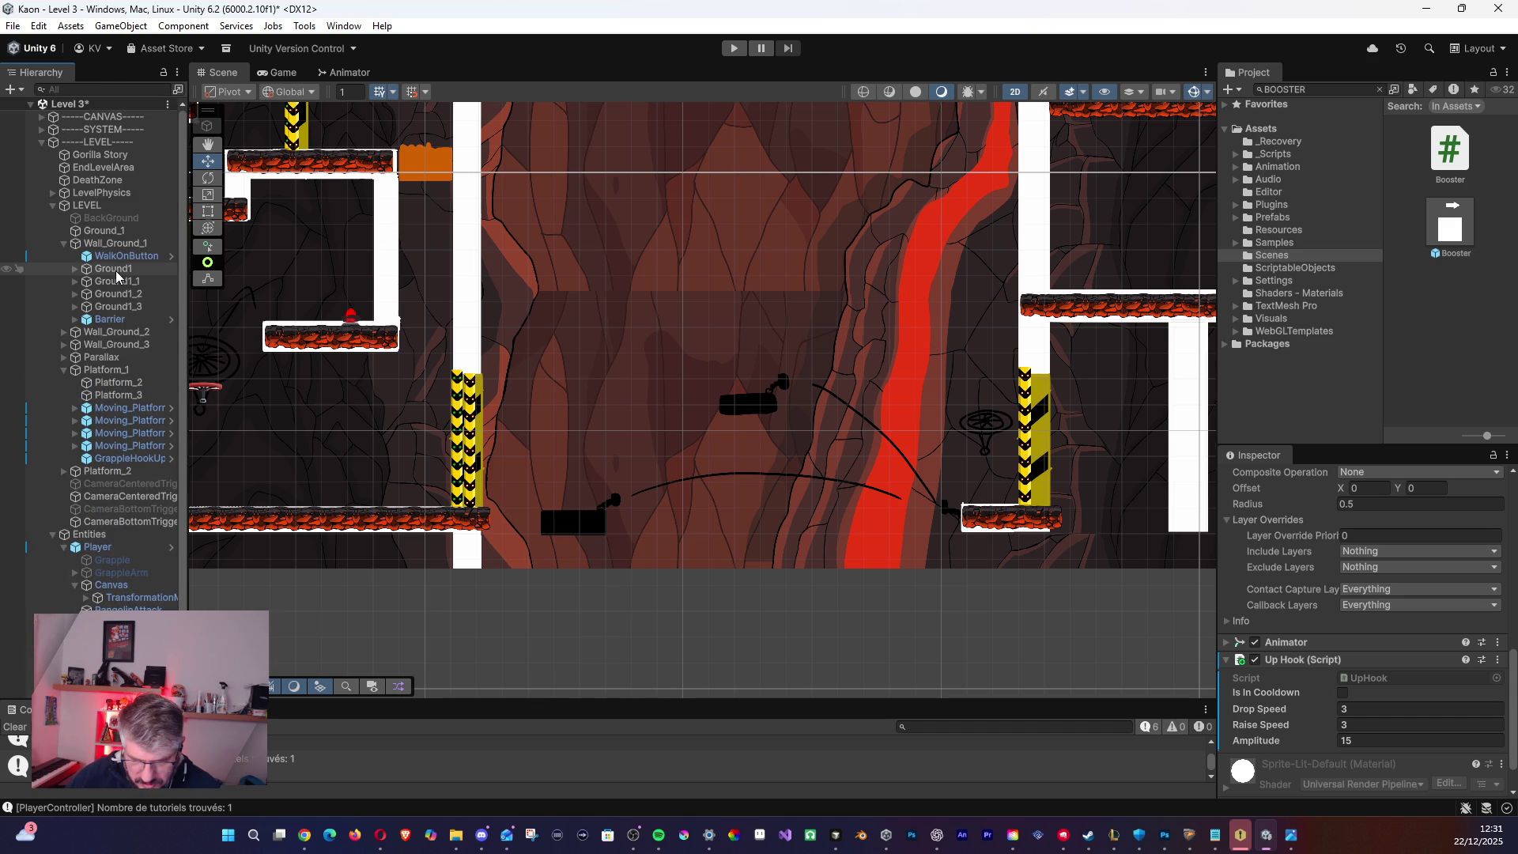
{"action": "double_click", "coordinate": [114, 269]}
{"action": "scroll", "coordinate": [315, 324], "scroll_direction": "down", "scroll_amount": 3}
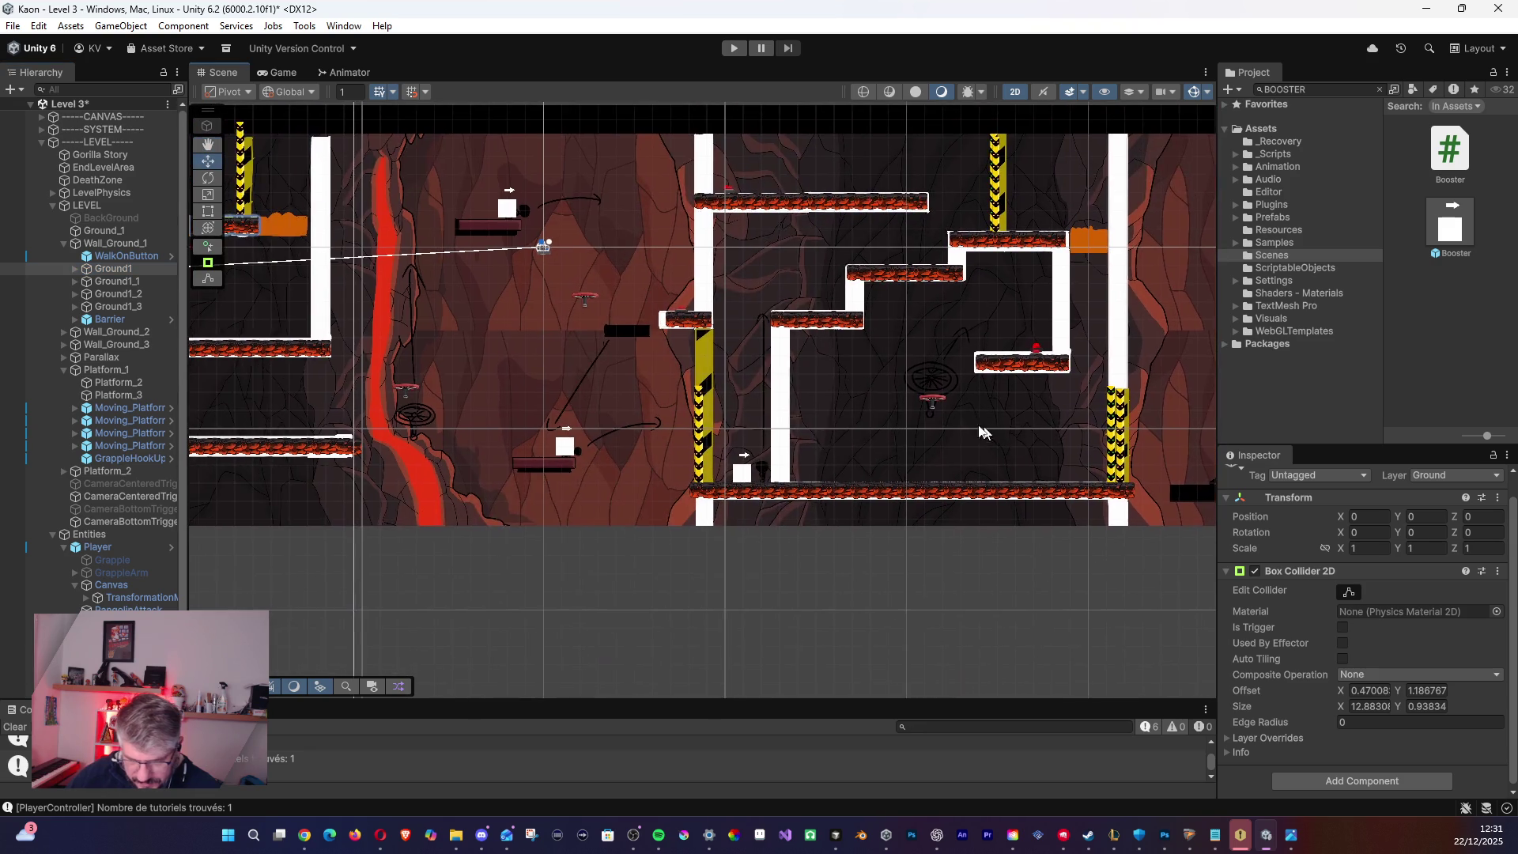
{"action": "scroll", "coordinate": [870, 418], "scroll_direction": "down", "scroll_amount": 3}
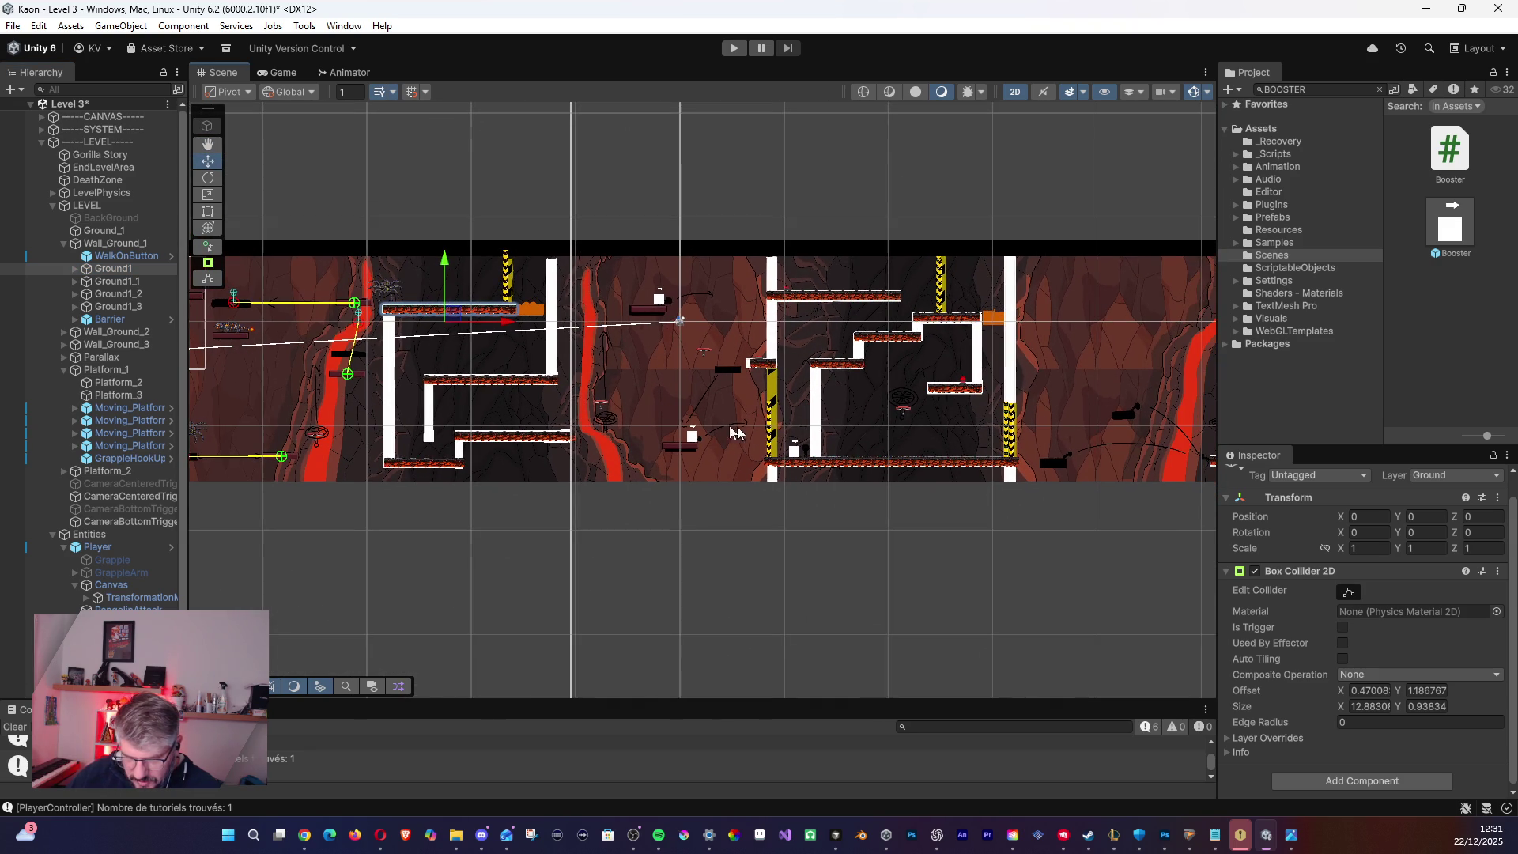
{"action": "key", "text": "Right"}
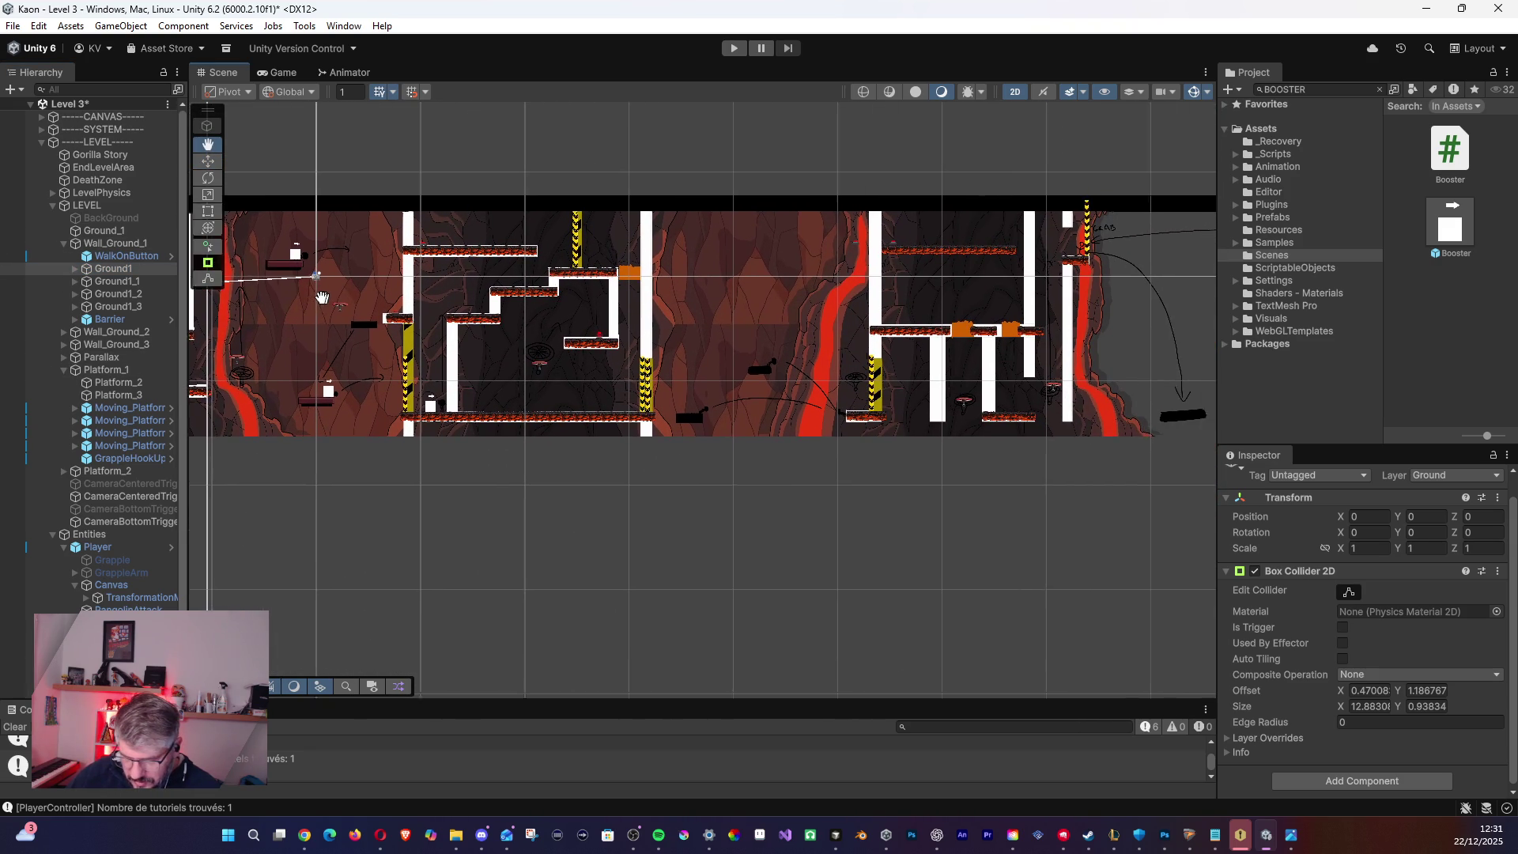
{"action": "left_click", "coordinate": [64, 243]}
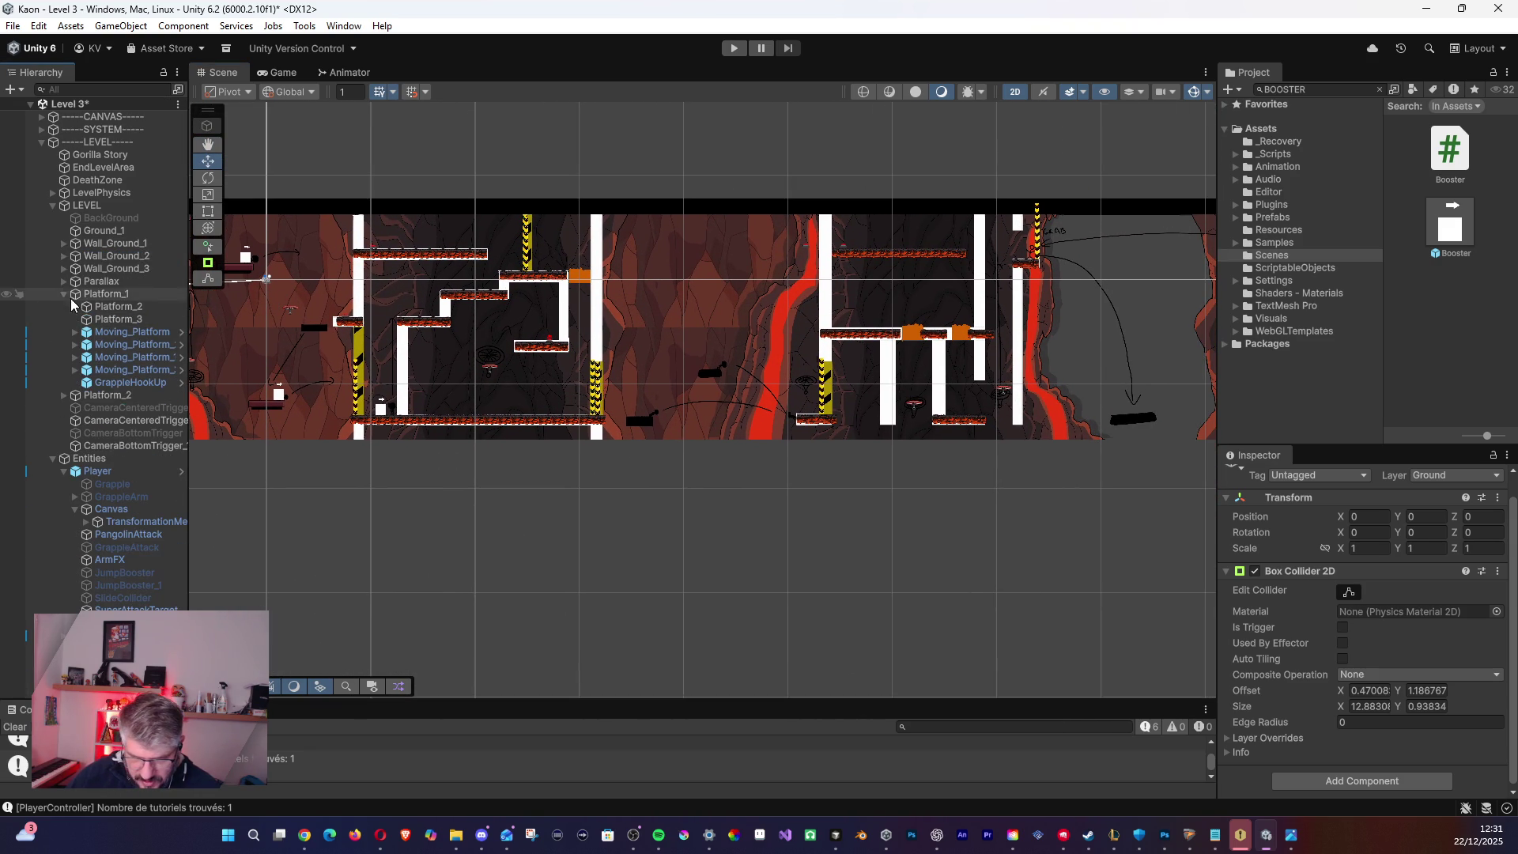
- Duplicate Platform_2 as Platform_4, nest it in Platform_3, and move that group into the new area
{"action": "left_click", "coordinate": [111, 307]}
{"action": "key", "text": "f"}
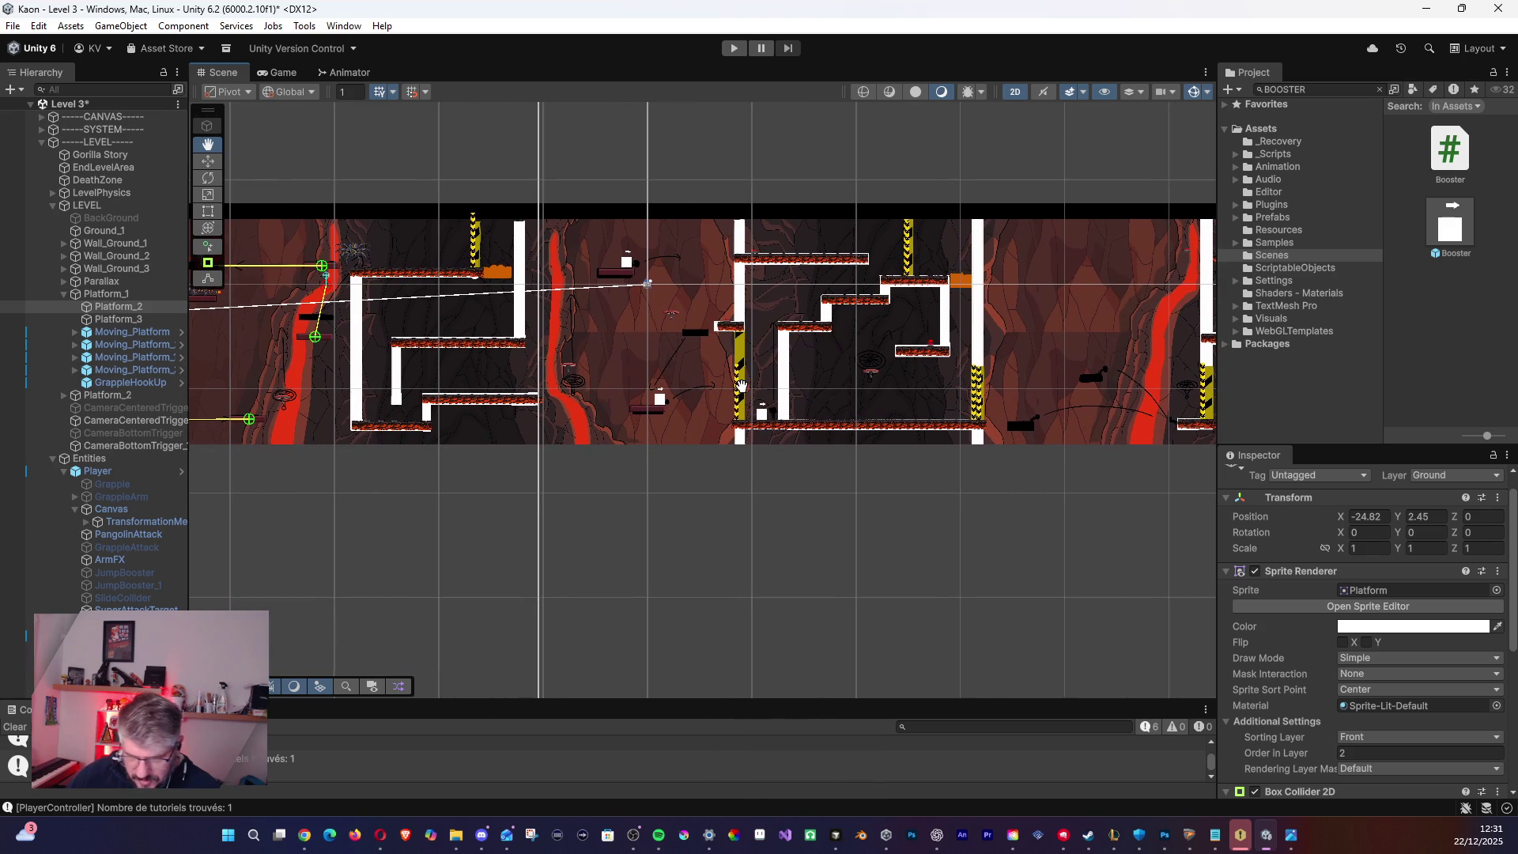
{"action": "key", "text": "ctrl+d"}
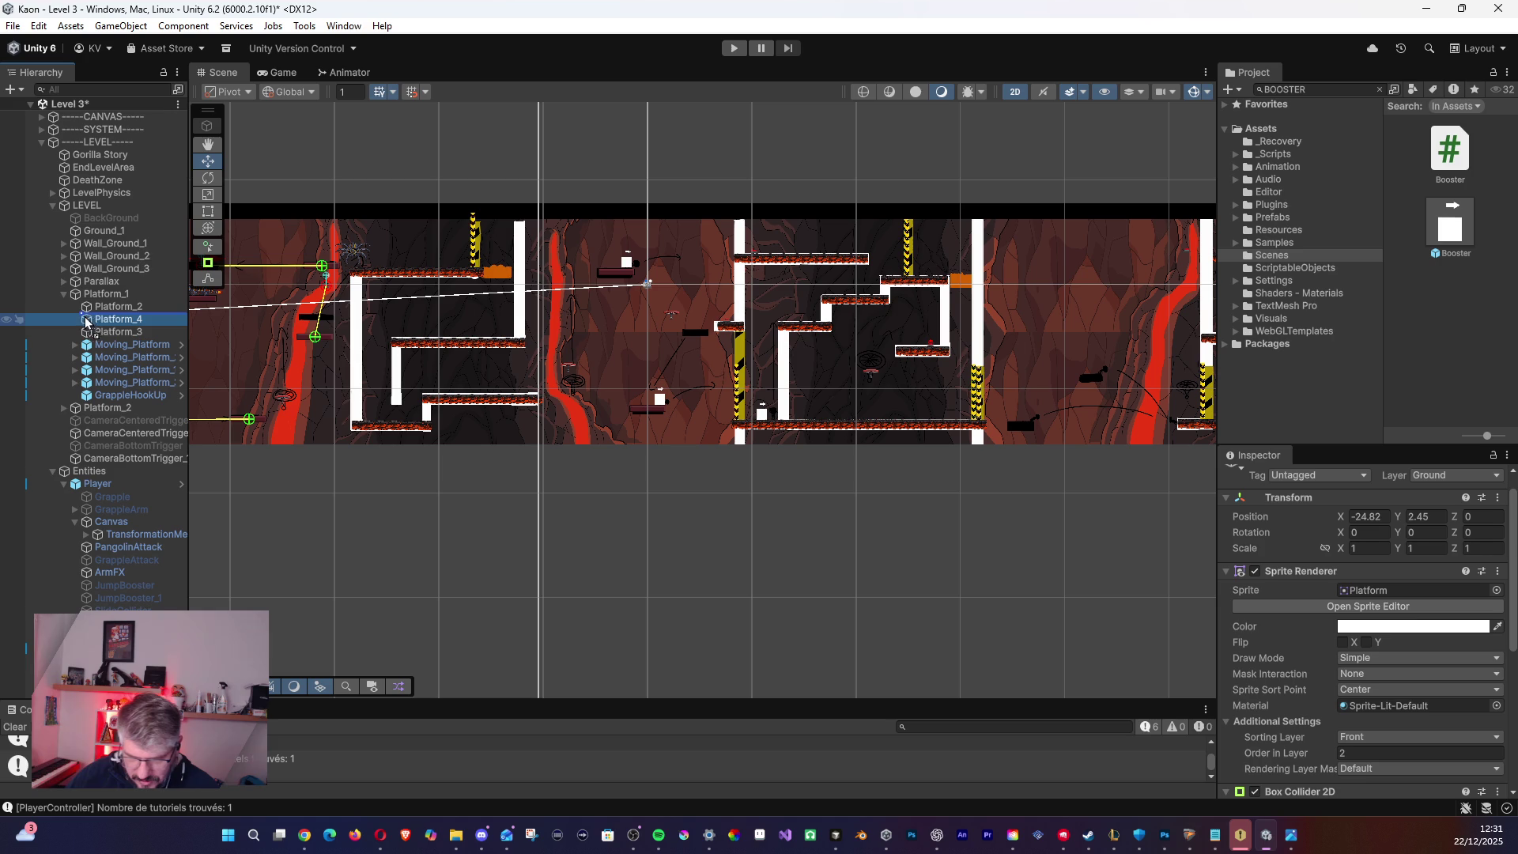
{"action": "mouse_move", "coordinate": [90, 324]}
{"action": "left_mouse_down"}
{"action": "mouse_move", "coordinate": [98, 316]}
{"action": "mouse_move", "coordinate": [83, 418]}
{"action": "left_mouse_up"}
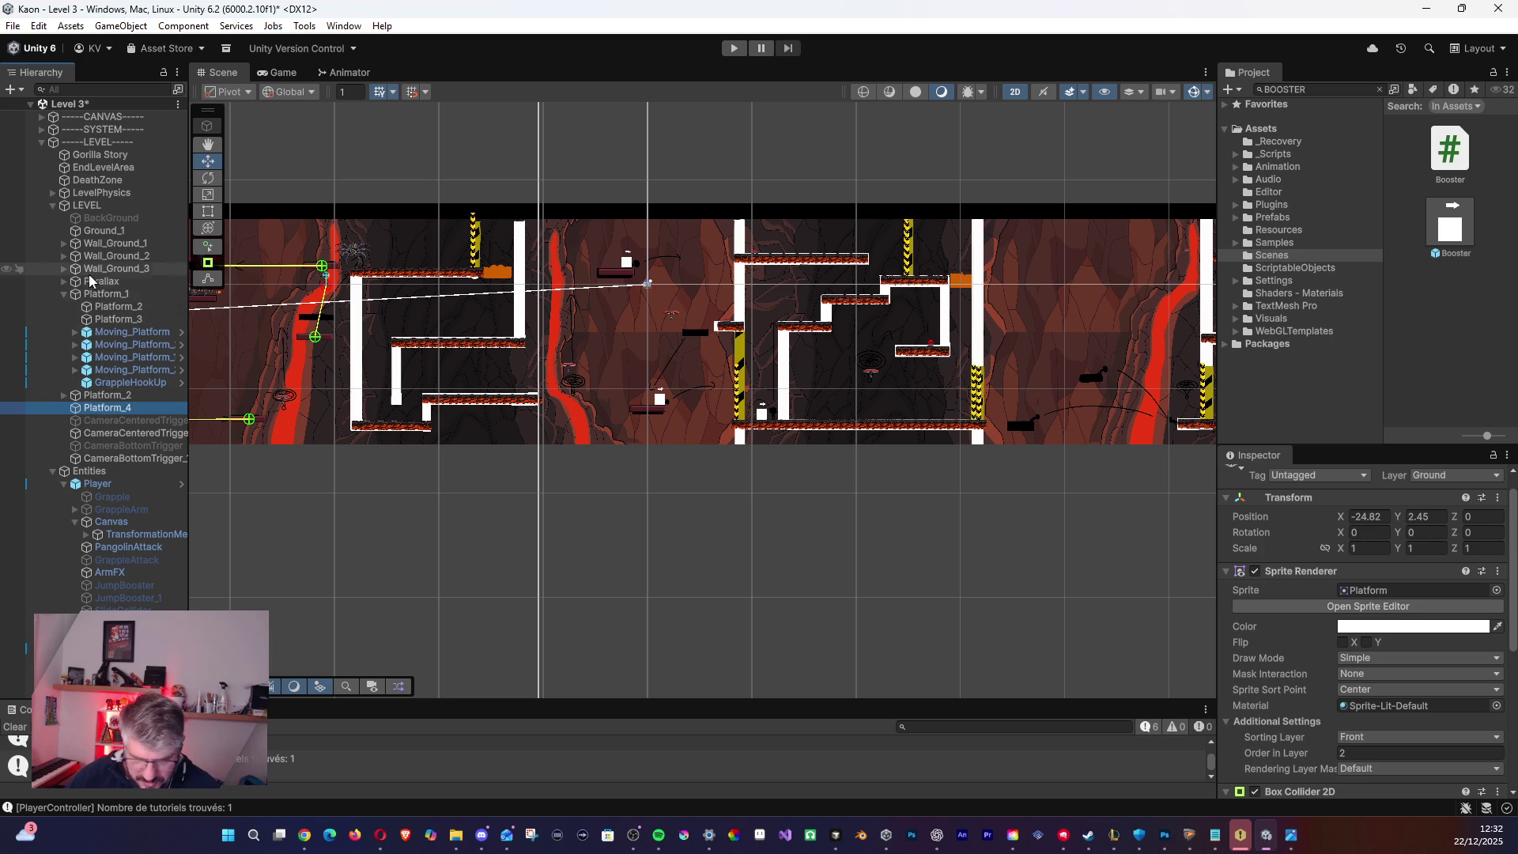
{"action": "left_click", "coordinate": [63, 294]}
{"action": "left_click", "coordinate": [106, 319]}
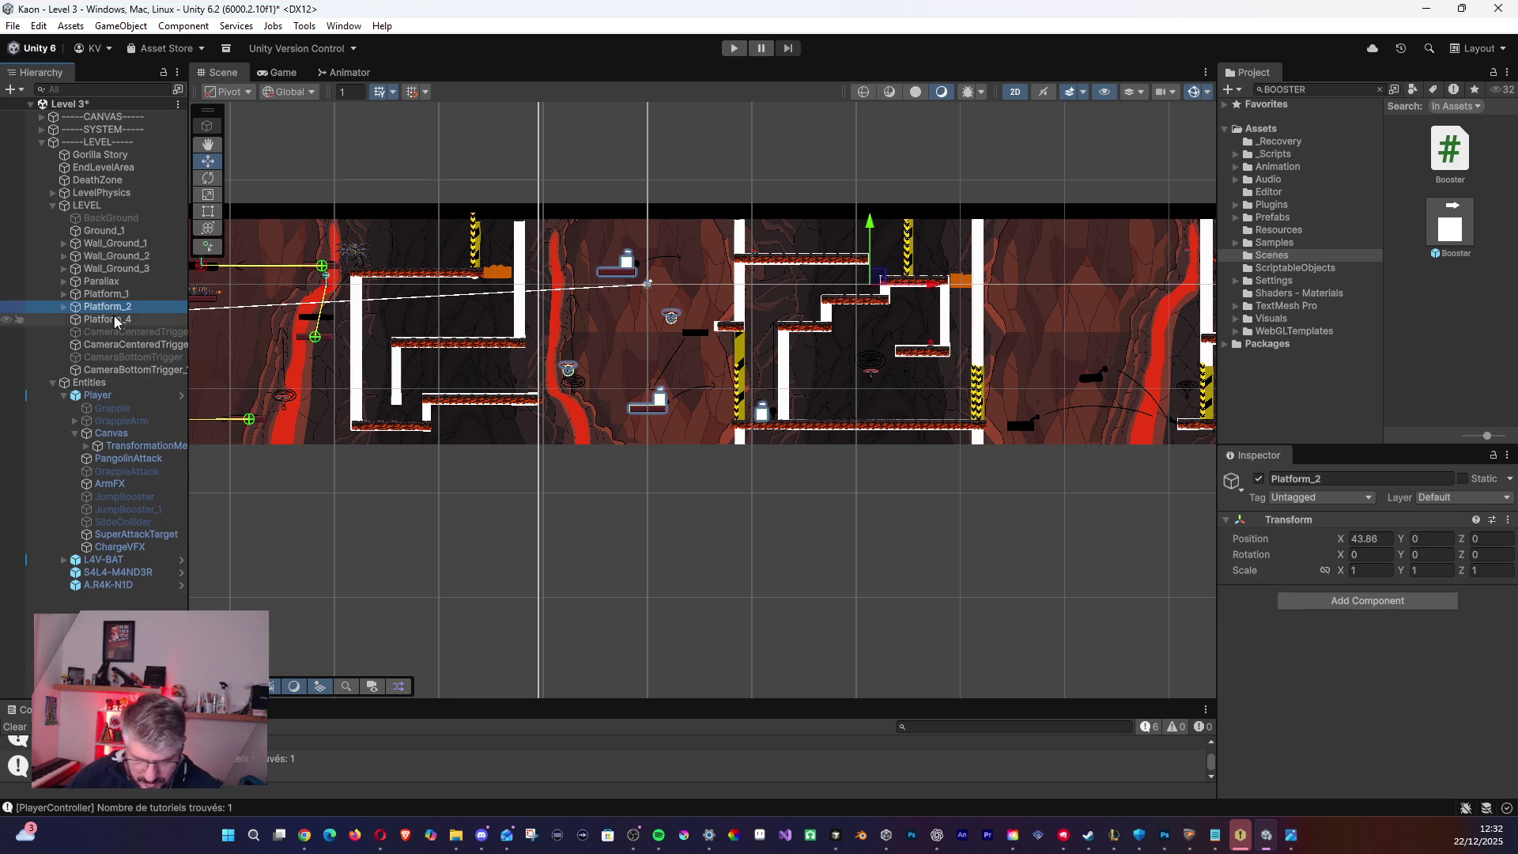
{"action": "left_click_drag", "start_coordinate": [79, 320], "coordinate": [80, 326]}
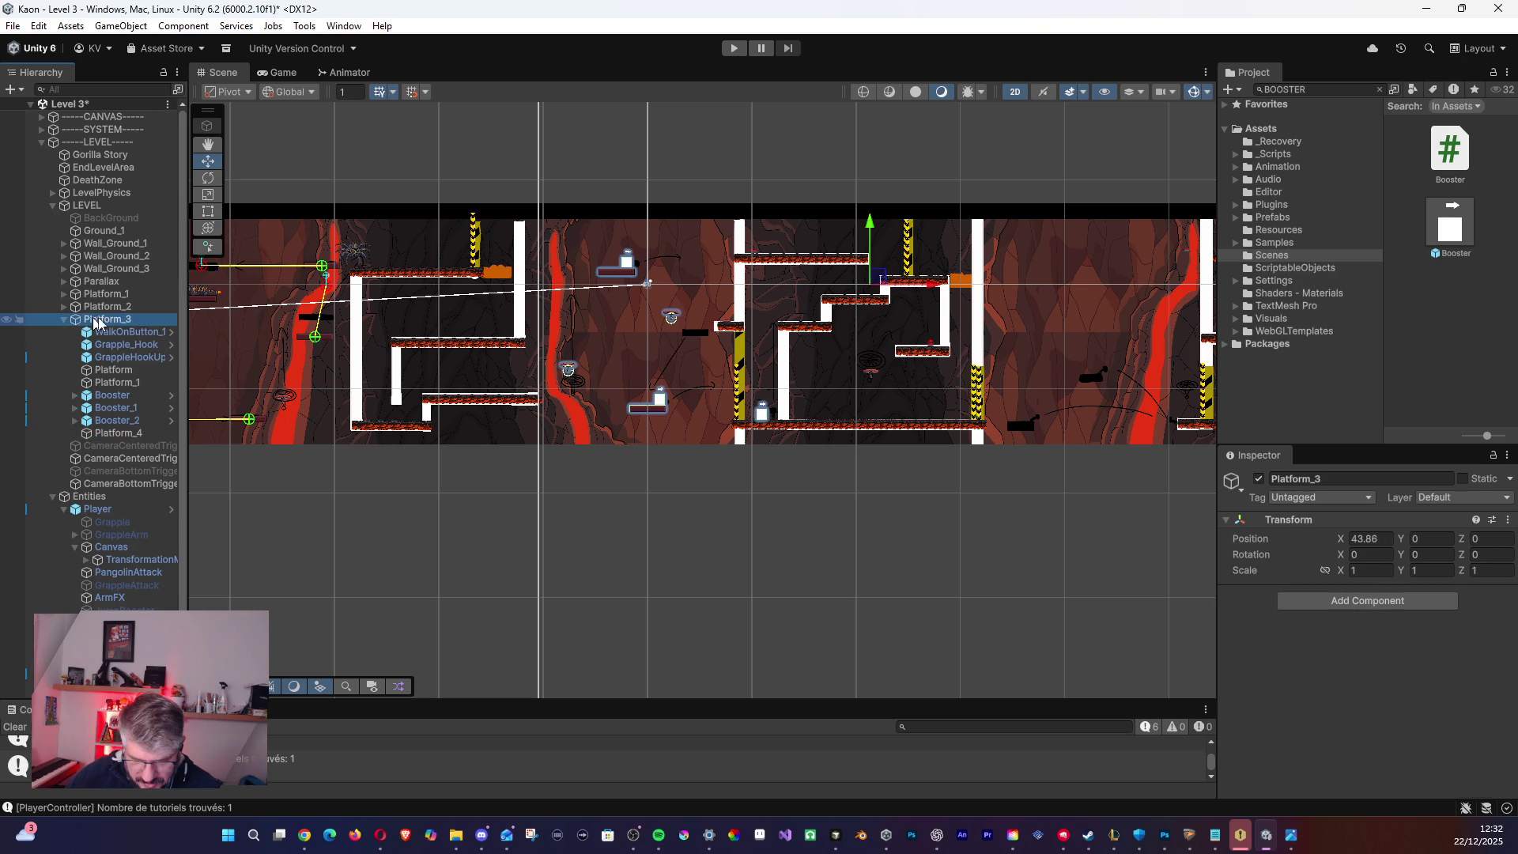
{"action": "key", "text": "f"}
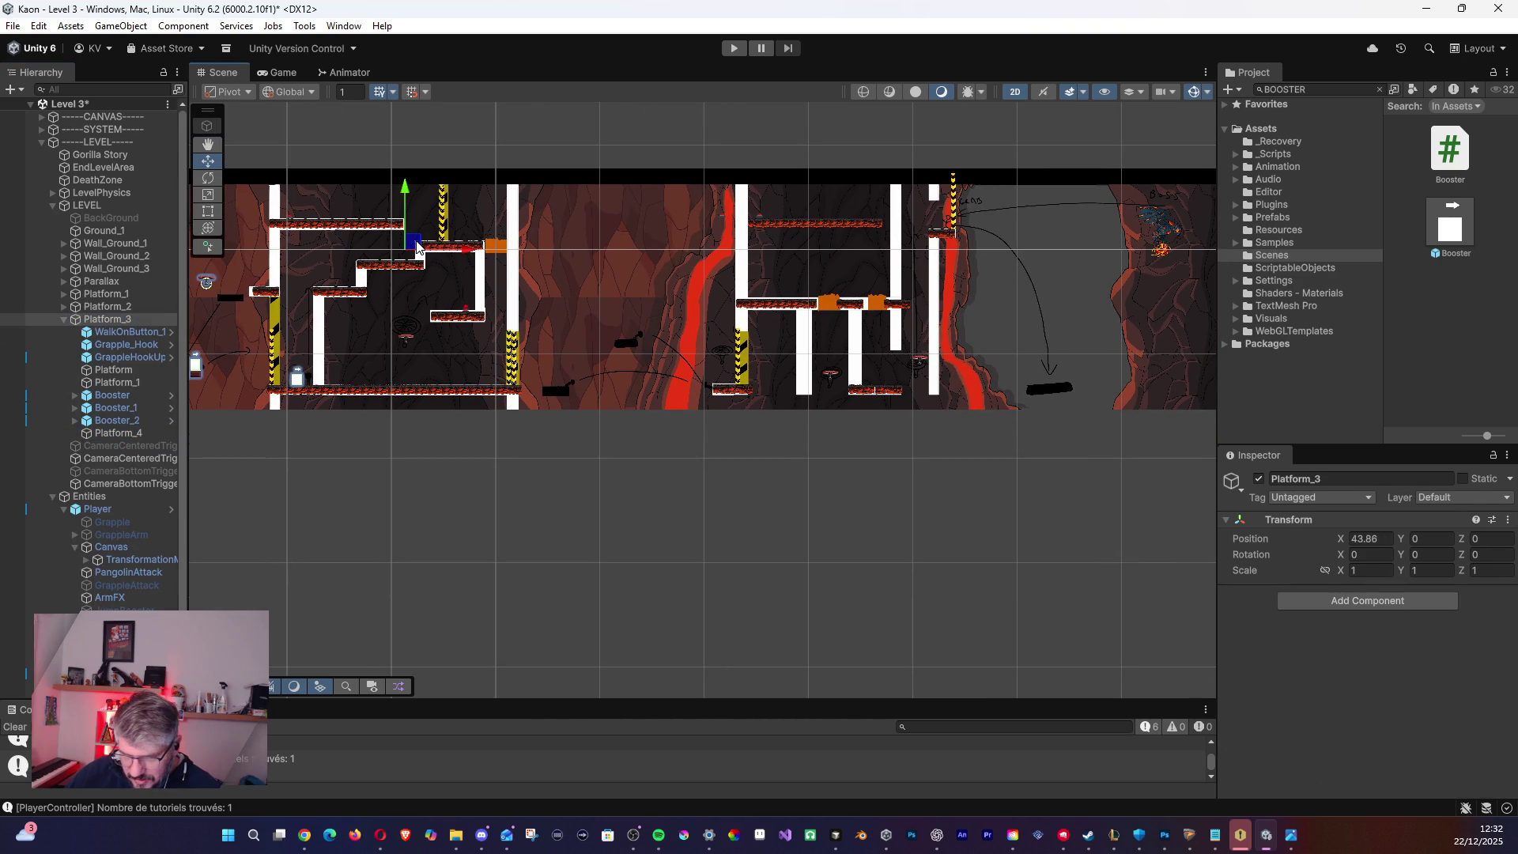
{"action": "left_click_drag", "start_coordinate": [416, 247], "coordinate": [876, 254]}
- Shift the Platform_3 group down and to the left into the new section
{"action": "mouse_move", "coordinate": [1186, 263]}
{"action": "left_mouse_down"}
{"action": "mouse_move", "coordinate": [878, 252]}
{"action": "mouse_move", "coordinate": [1164, 289]}
{"action": "mouse_move", "coordinate": [1052, 294]}
{"action": "mouse_move", "coordinate": [1000, 273]}
{"action": "mouse_move", "coordinate": [1365, 303]}
{"action": "mouse_move", "coordinate": [1020, 257]}
{"action": "mouse_move", "coordinate": [827, 251]}
{"action": "mouse_move", "coordinate": [1243, 386]}
{"action": "mouse_move", "coordinate": [668, 368]}
{"action": "left_mouse_up"}
{"action": "key", "text": "q"}
{"action": "key", "text": "w"}
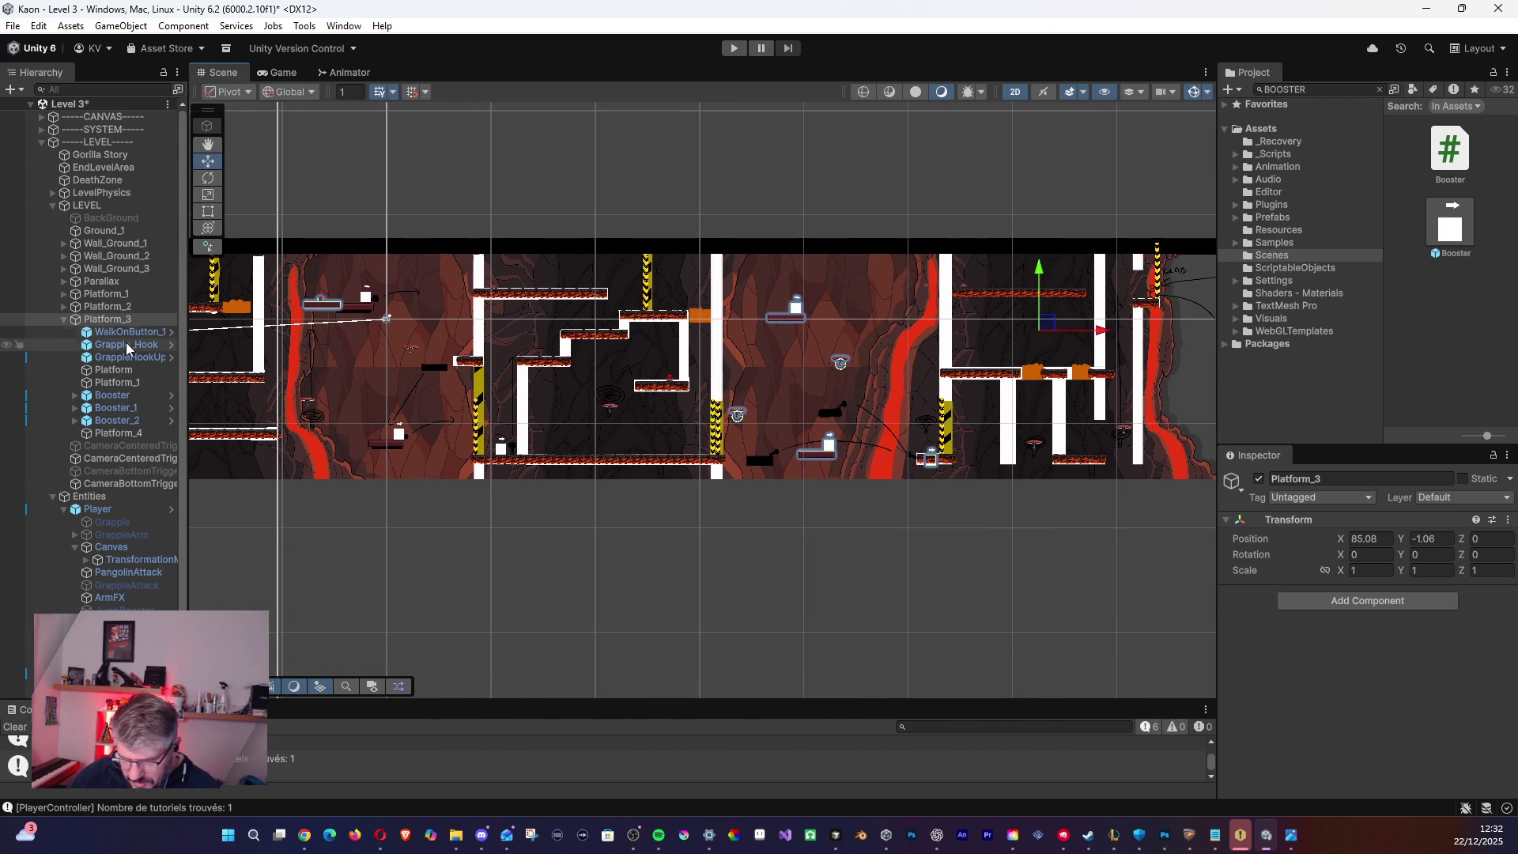
- Delete WalkOnButton_1 and Platform_4 from the Platform_3 group
{"action": "left_click", "coordinate": [117, 333]}
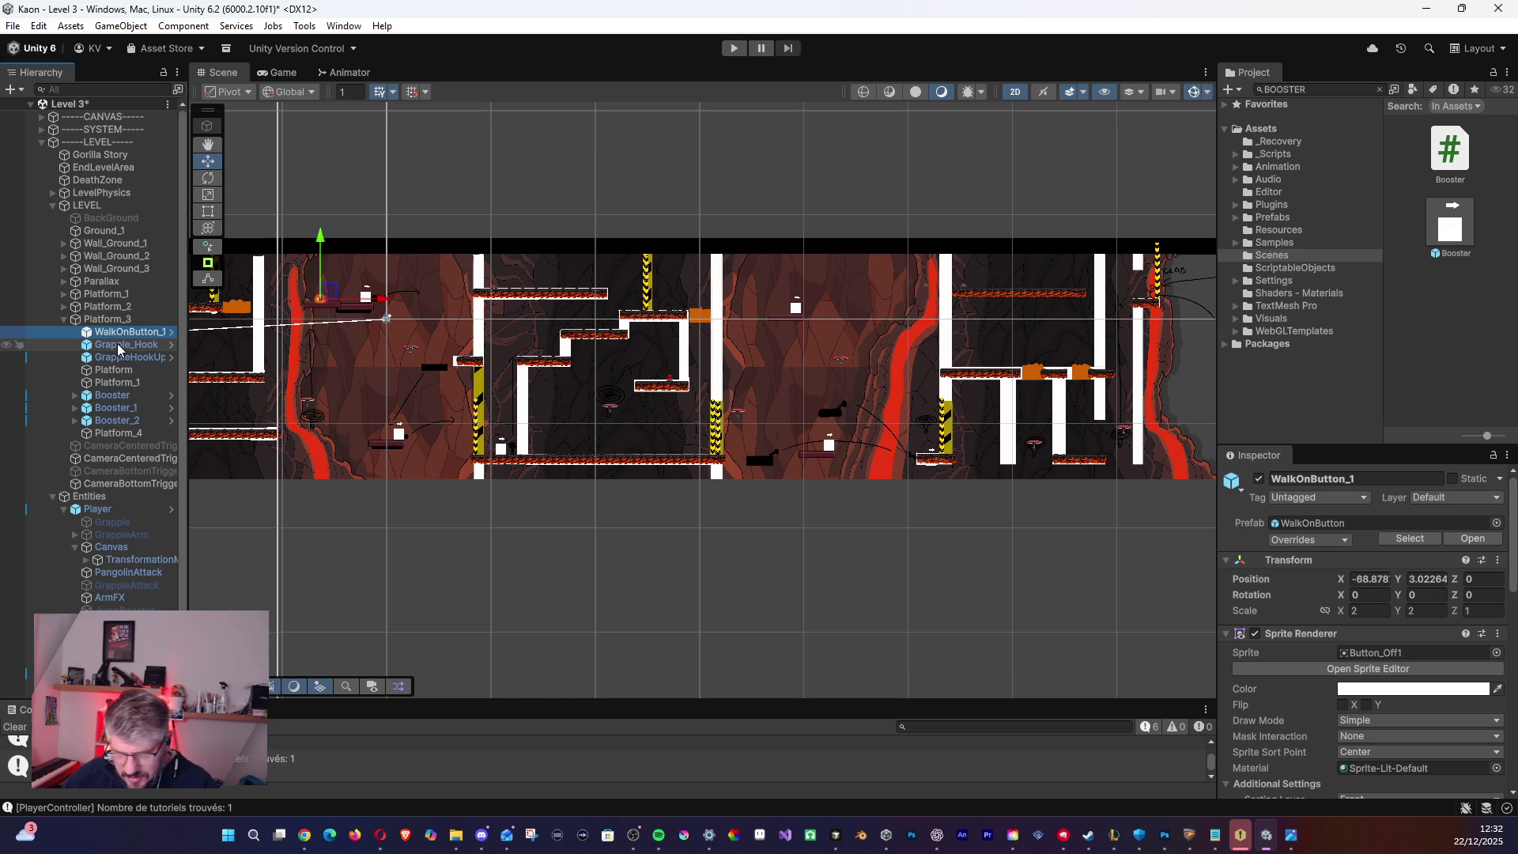
{"action": "key", "text": "Delete"}
{"action": "left_click", "coordinate": [116, 359]}
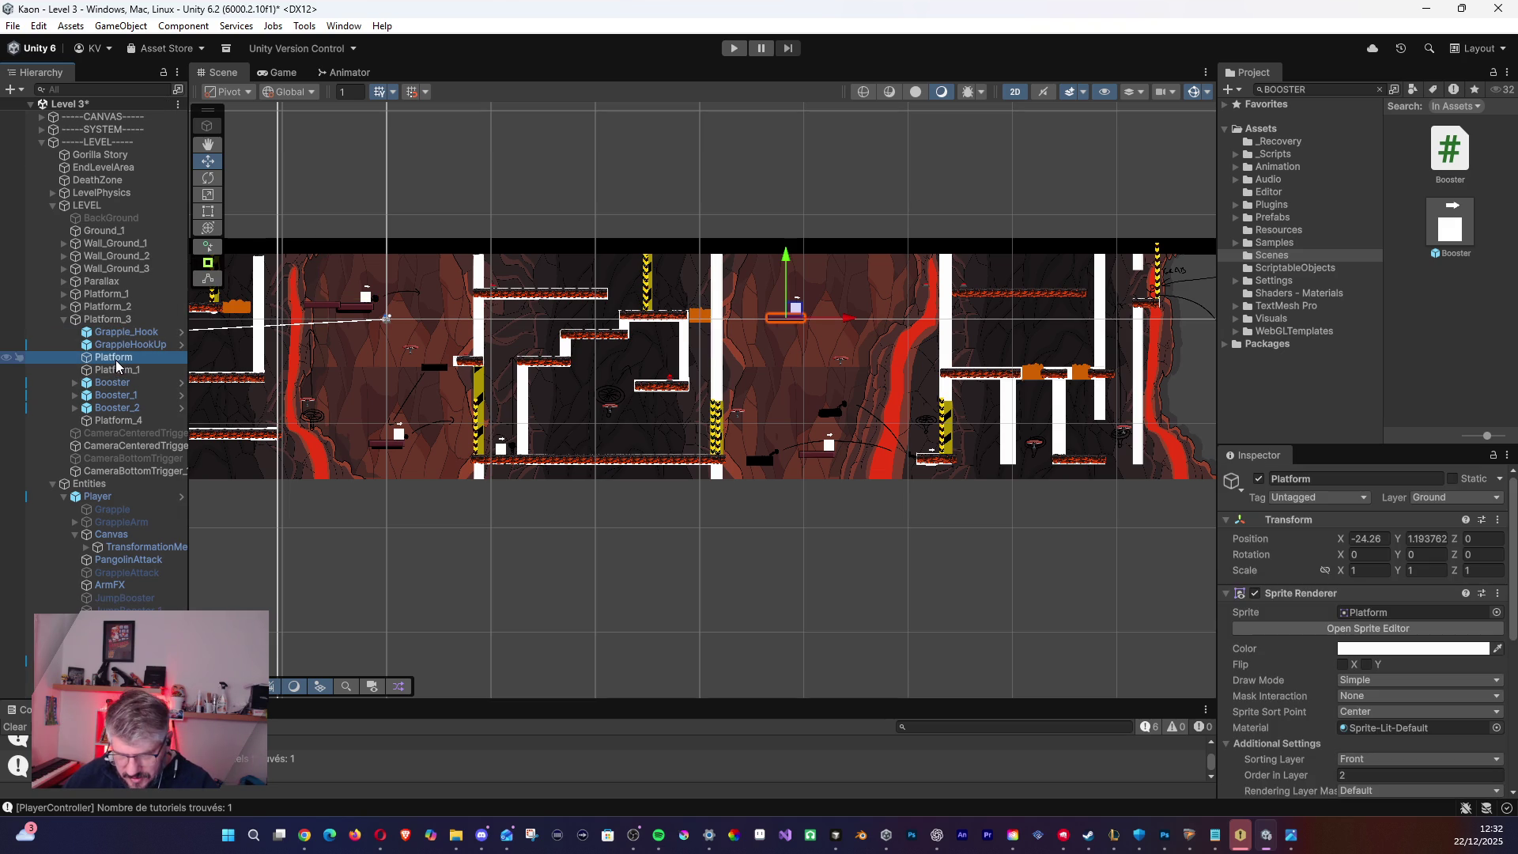
{"action": "left_click", "coordinate": [120, 371]}
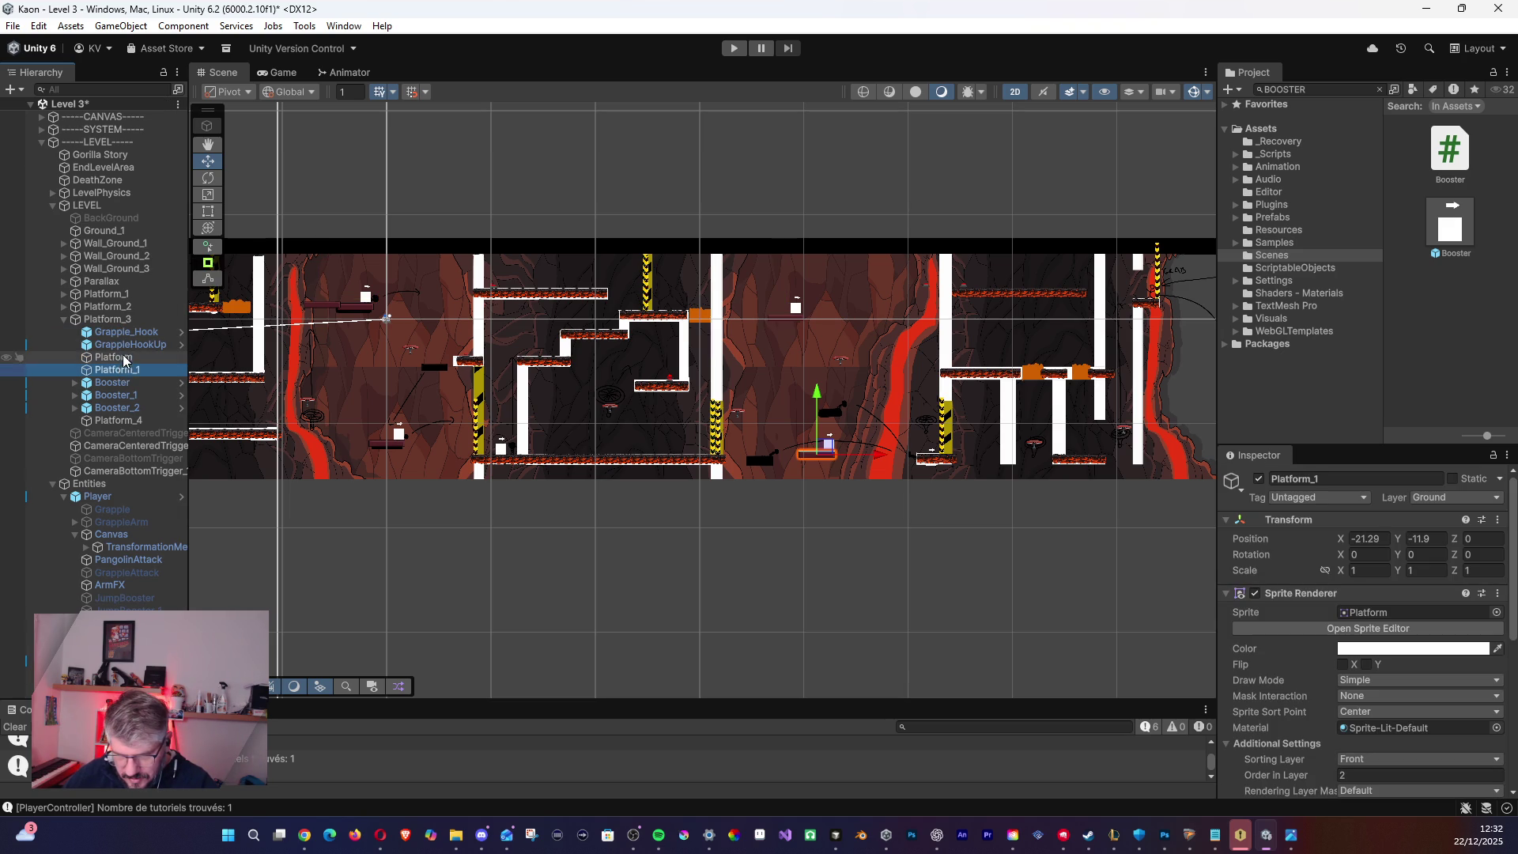
{"action": "left_click", "coordinate": [117, 420]}
{"action": "key", "text": "Delete"}
- Lower Platform near the bottom floor and raise Platform_1 higher in the section
{"action": "left_click", "coordinate": [118, 357]}
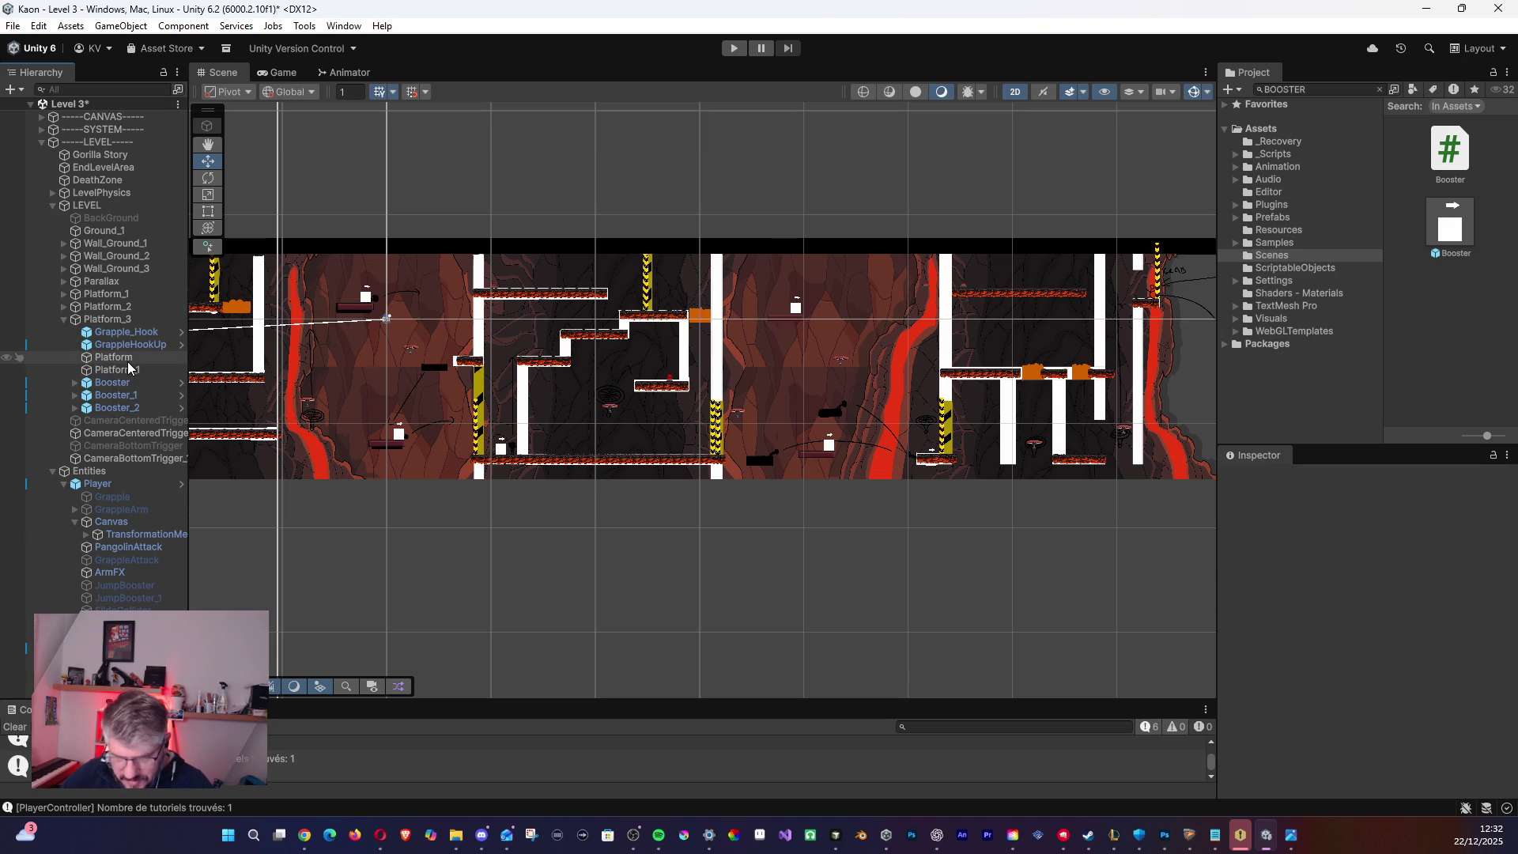
{"action": "left_click_drag", "start_coordinate": [796, 325], "coordinate": [772, 467]}
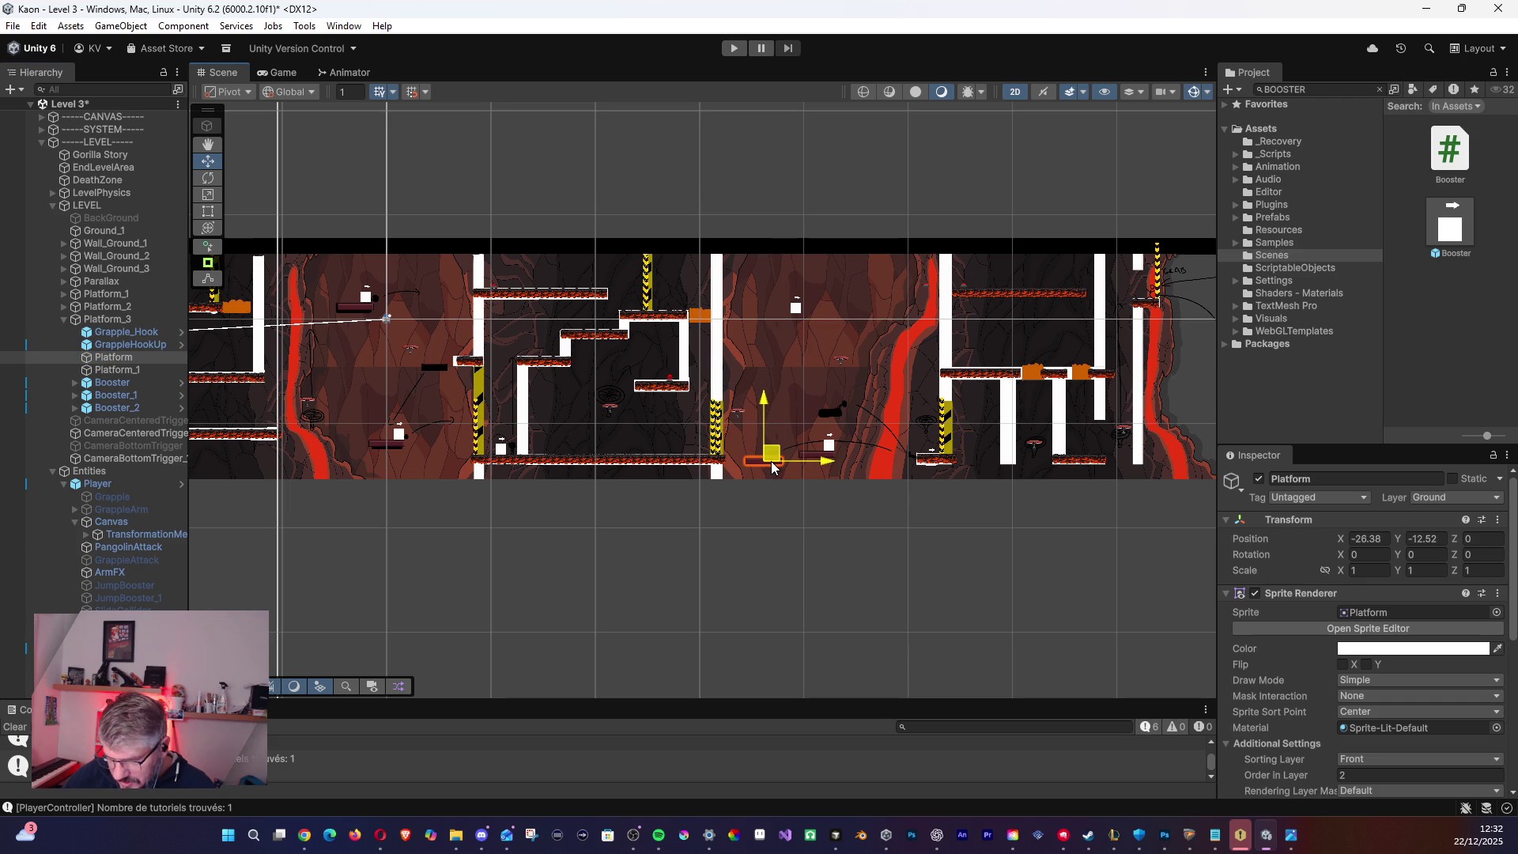
{"action": "left_click", "coordinate": [138, 369]}
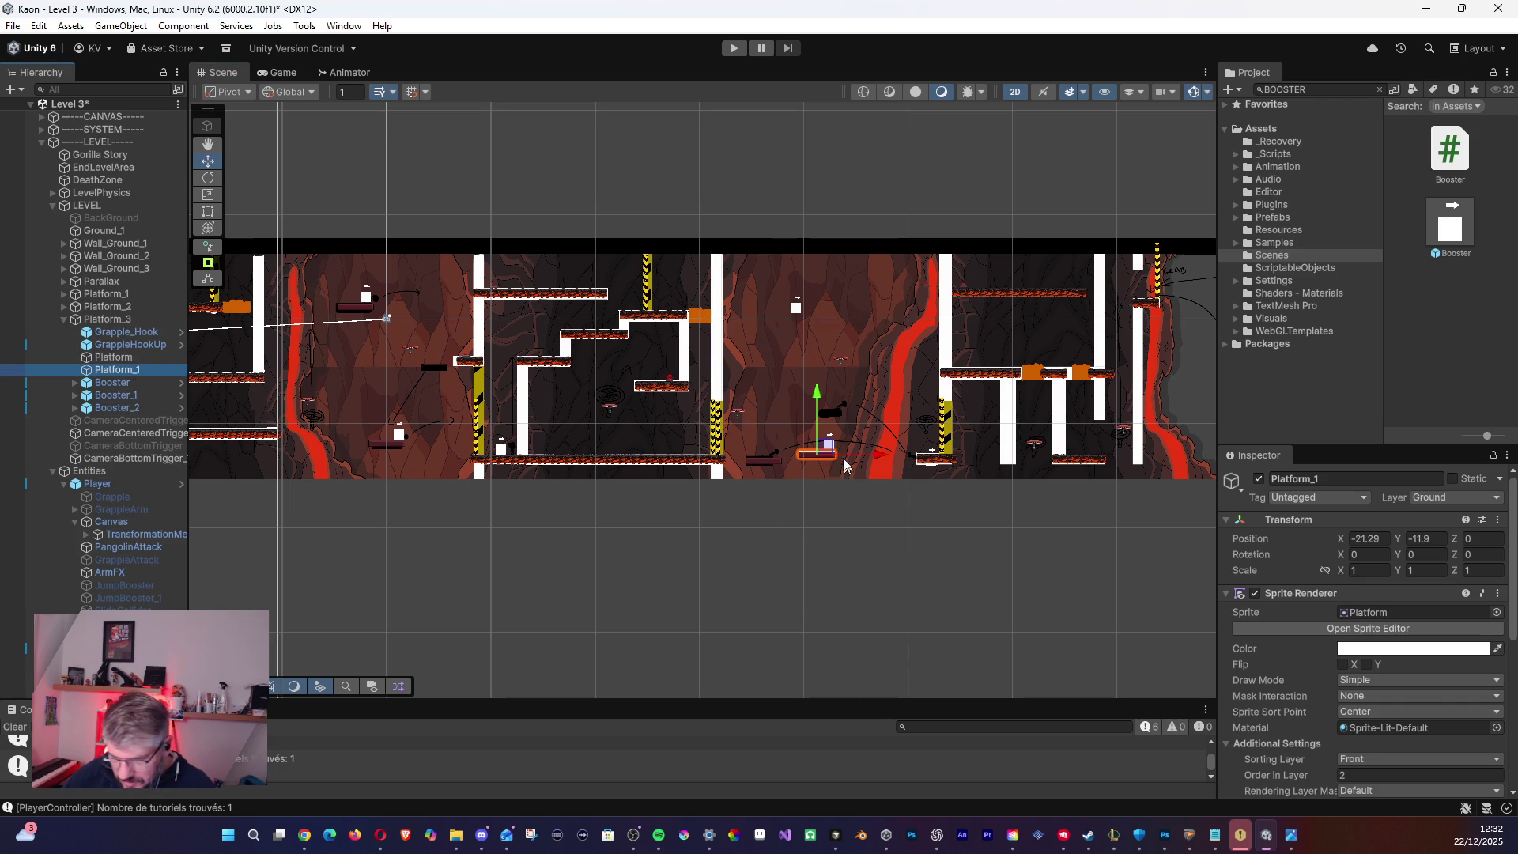
{"action": "mouse_move", "coordinate": [822, 457]}
{"action": "left_mouse_down"}
{"action": "mouse_move", "coordinate": [846, 372]}
{"action": "mouse_move", "coordinate": [843, 411]}
{"action": "left_mouse_up"}
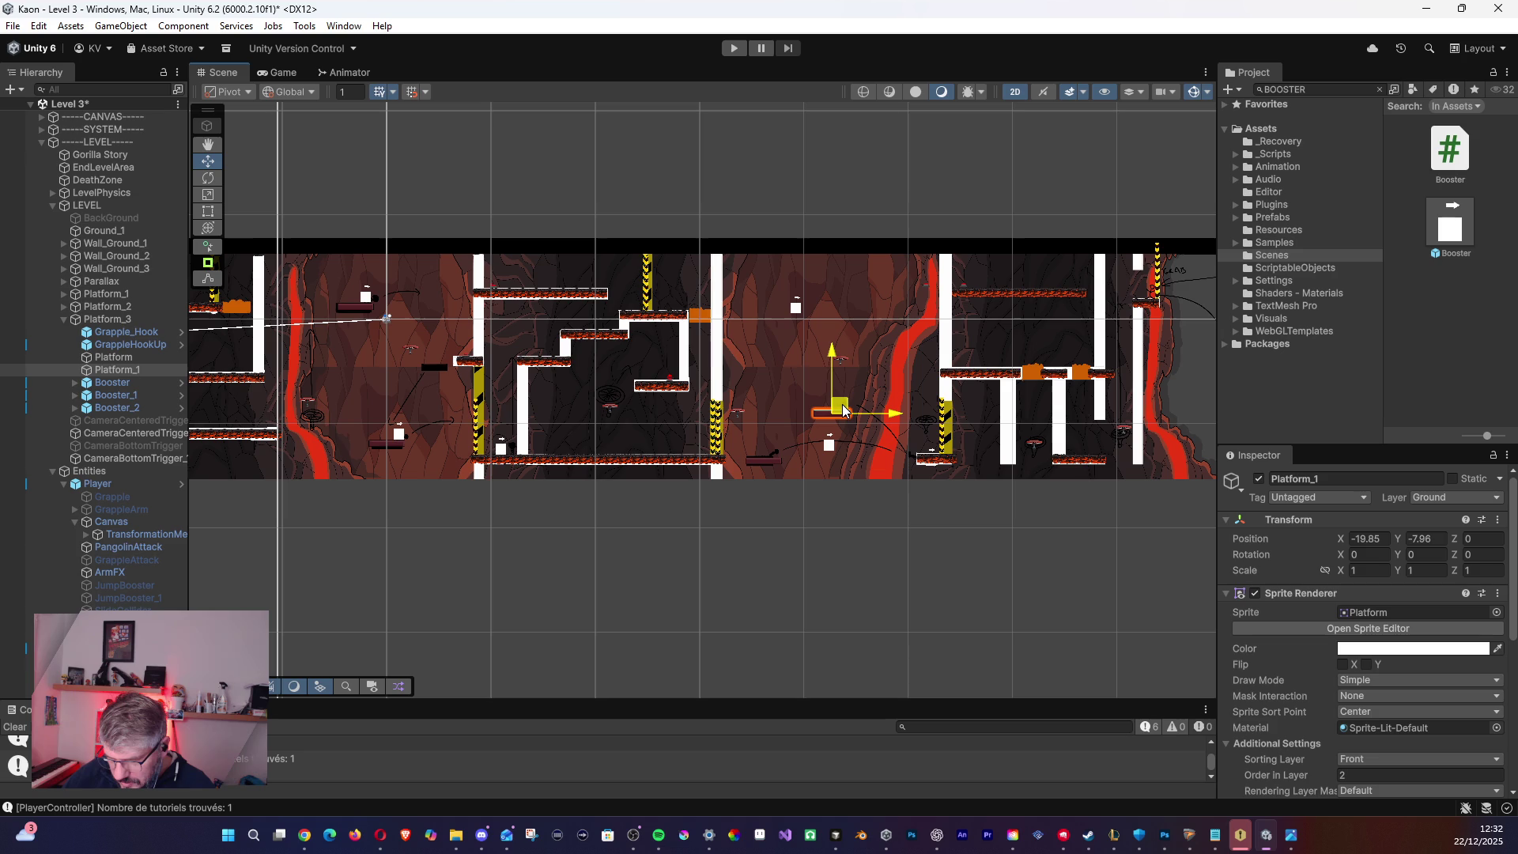
- Reposition the boosters: Booster onto the floor, Booster_1 up-right, Booster_2 slightly left
{"action": "left_click", "coordinate": [115, 383]}
{"action": "left_click_drag", "start_coordinate": [796, 307], "coordinate": [780, 454]}
{"action": "left_click", "coordinate": [828, 445]}
{"action": "left_click_drag", "start_coordinate": [827, 445], "coordinate": [850, 401]}
{"action": "left_click", "coordinate": [153, 407]}
{"action": "mouse_move", "coordinate": [932, 463]}
{"action": "left_mouse_down"}
{"action": "mouse_move", "coordinate": [866, 444]}
{"action": "mouse_move", "coordinate": [917, 457]}
{"action": "left_mouse_up"}
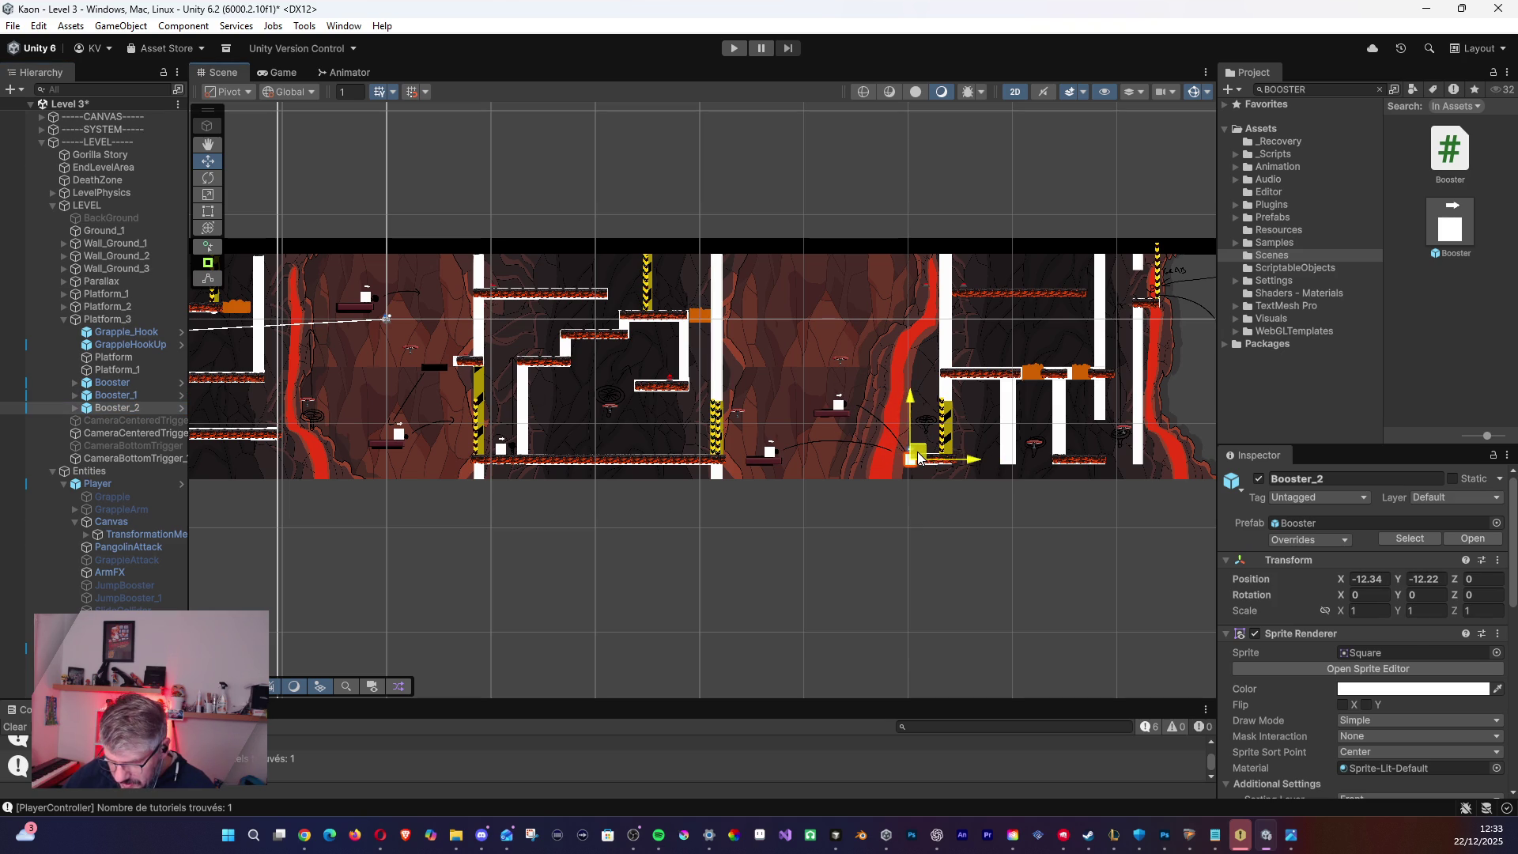
- Zoom in on the boosters and drag Platform_1 into the Booster object in the Hierarchy
{"action": "scroll", "coordinate": [911, 451], "scroll_direction": "up", "scroll_amount": 3}
{"action": "scroll", "coordinate": [909, 481], "scroll_direction": "up", "scroll_amount": 3}
{"action": "mouse_move", "coordinate": [909, 481]}
{"action": "left_mouse_down"}
{"action": "mouse_move", "coordinate": [804, 429]}
{"action": "mouse_move", "coordinate": [603, 421]}
{"action": "left_mouse_up"}
{"action": "scroll", "coordinate": [803, 430], "scroll_direction": "up", "scroll_amount": 3}
{"action": "scroll", "coordinate": [585, 476], "scroll_direction": "up", "scroll_amount": 3}
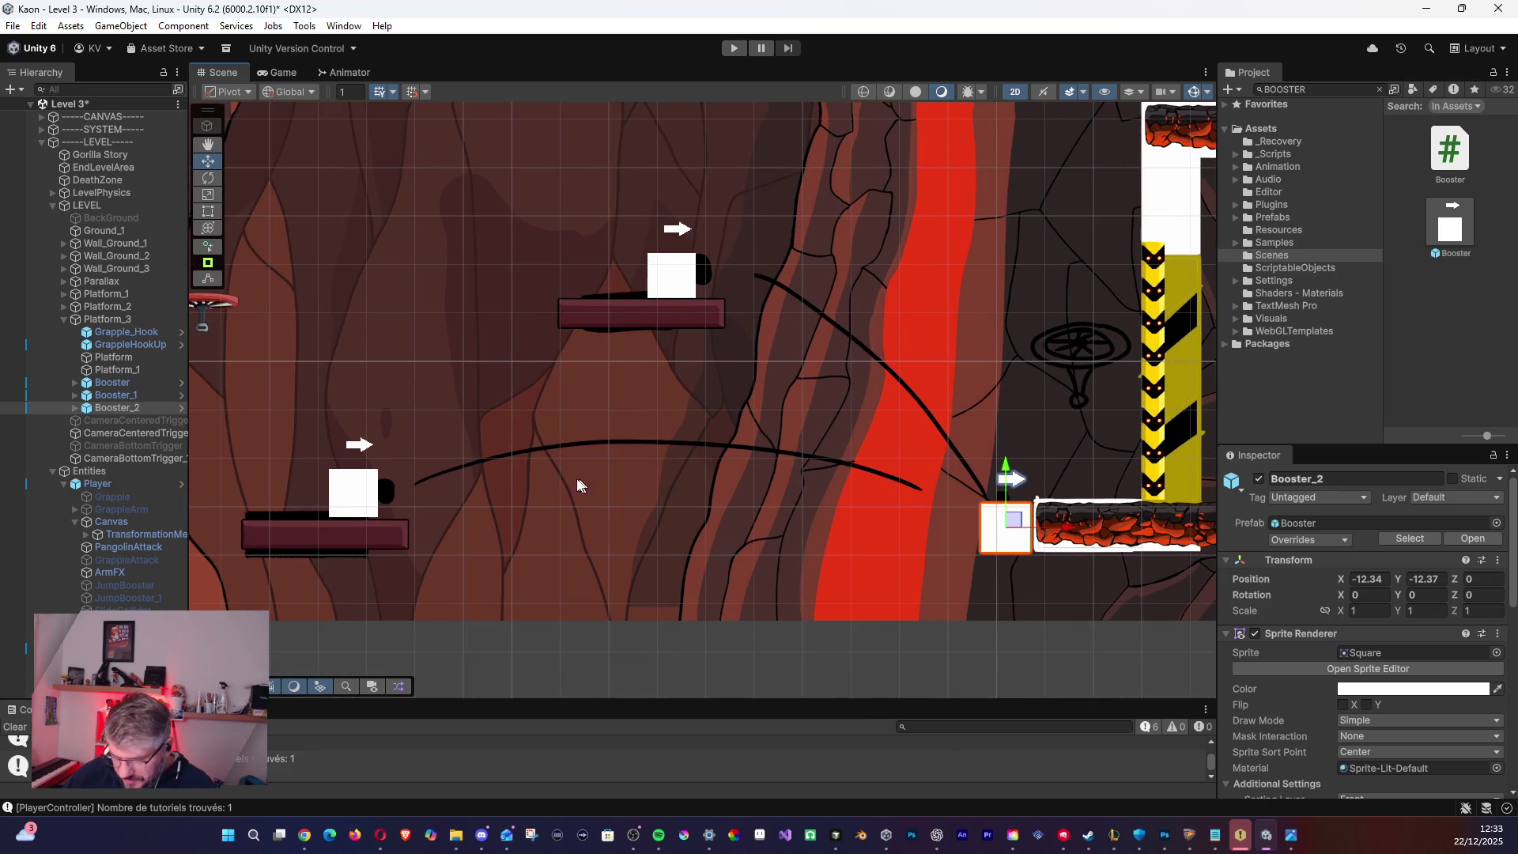
{"action": "left_click_drag", "start_coordinate": [111, 369], "coordinate": [131, 386]}
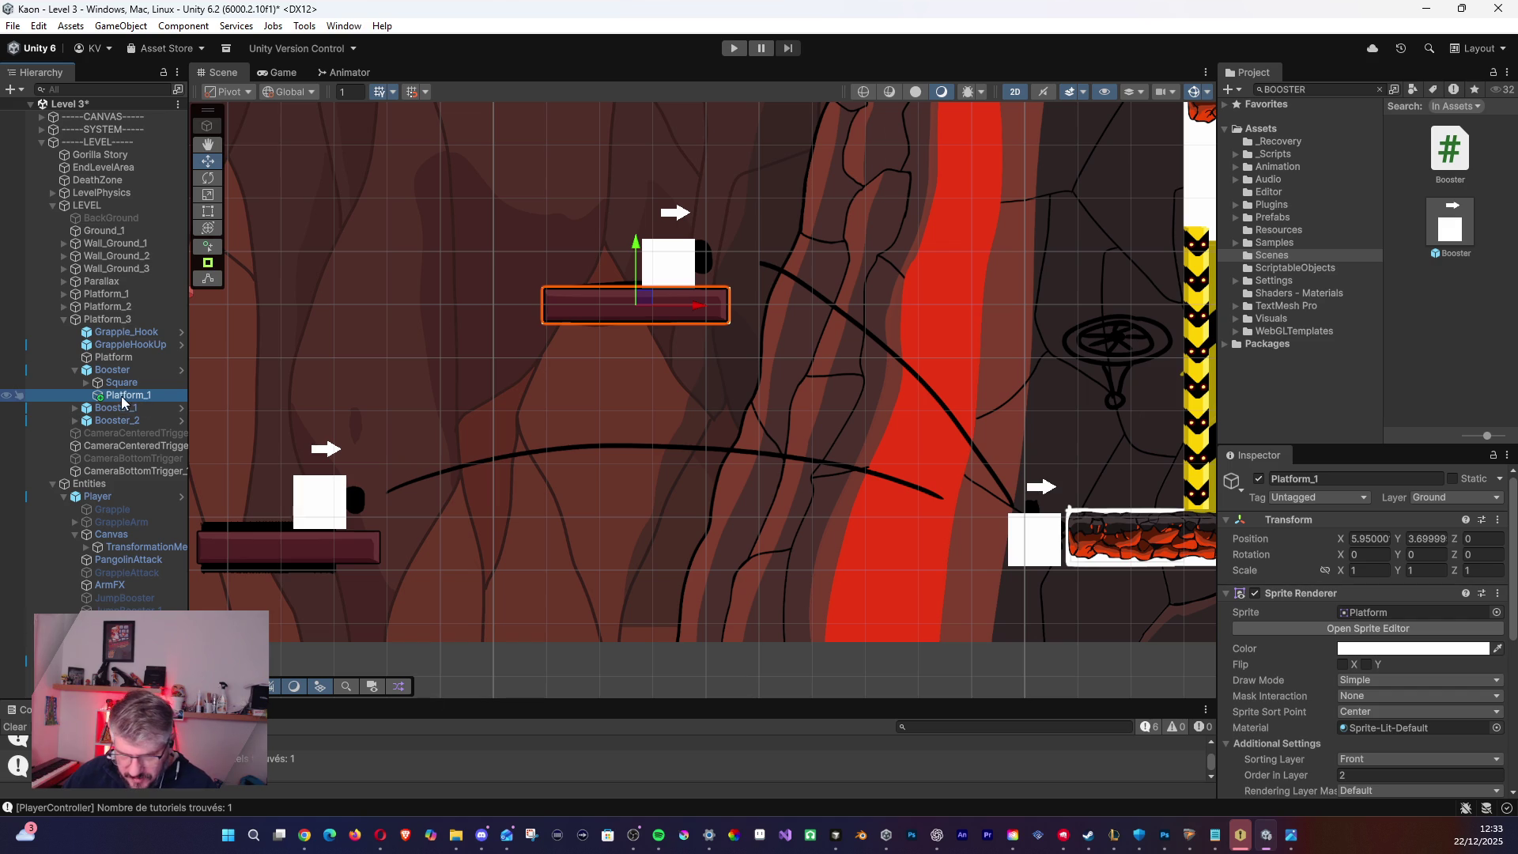
{"action": "left_click", "coordinate": [89, 383]}
{"action": "left_click_drag", "start_coordinate": [87, 383], "coordinate": [101, 396]}
{"action": "left_click", "coordinate": [101, 395]}
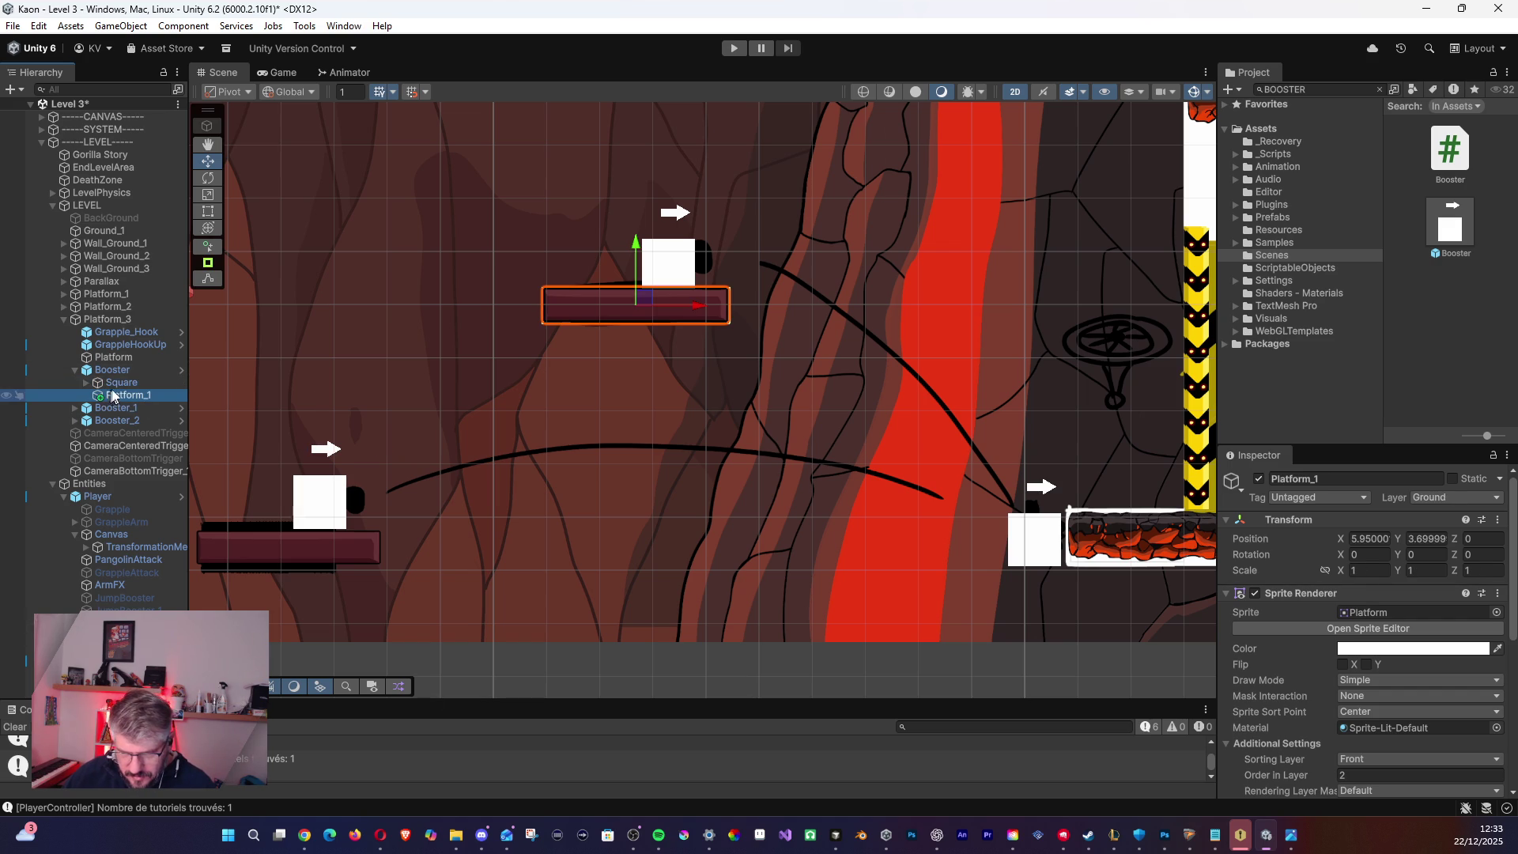
- Undo nesting Platform_1 under the Booster, restoring the original hierarchy
{"action": "scroll", "coordinate": [380, 433], "scroll_direction": "down", "scroll_amount": 6}
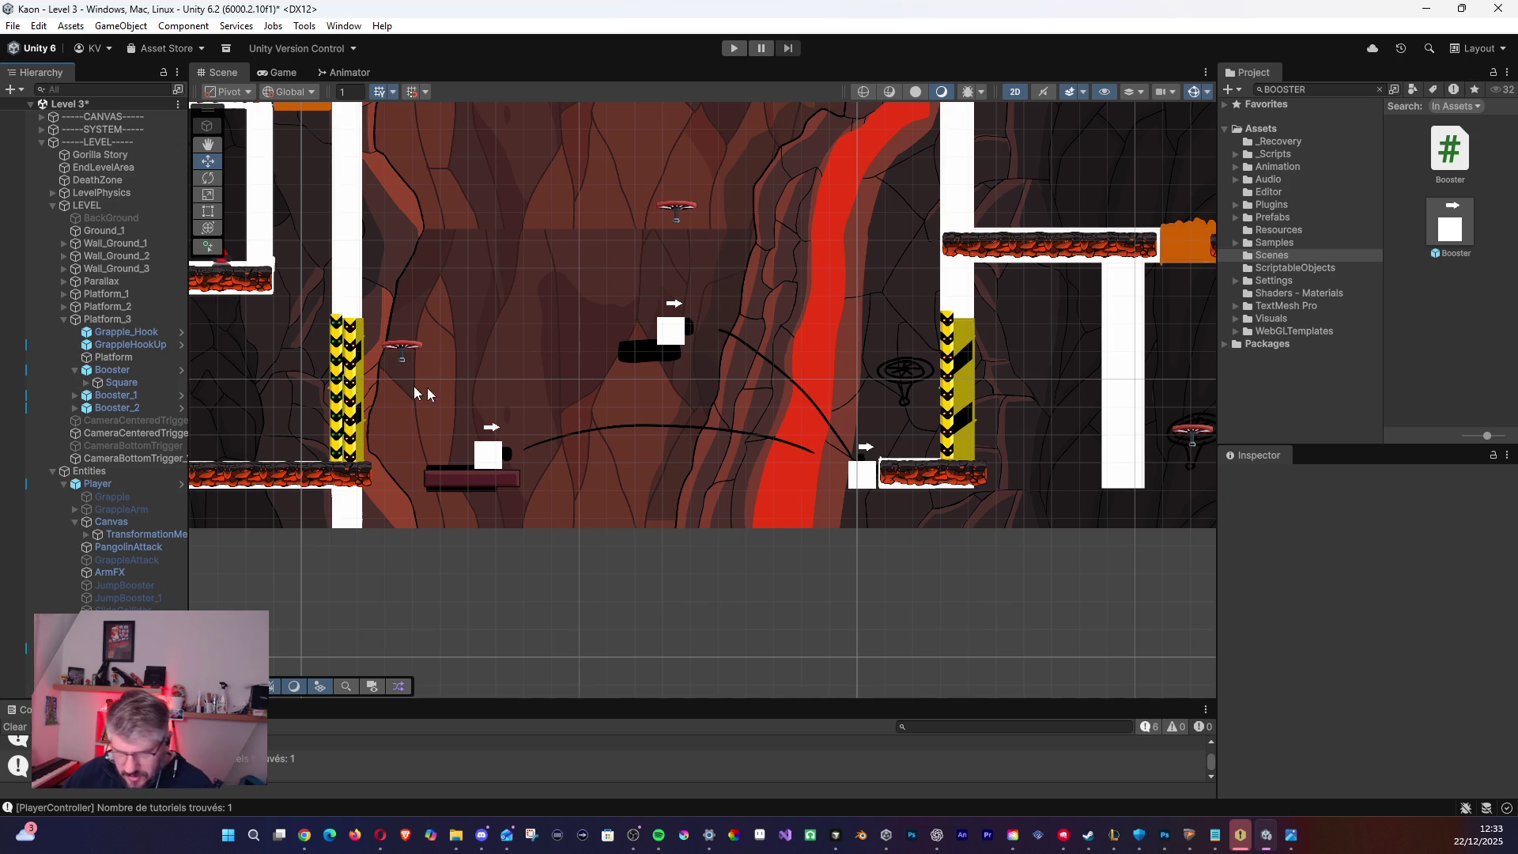
{"action": "key", "text": "ctrl+z"}
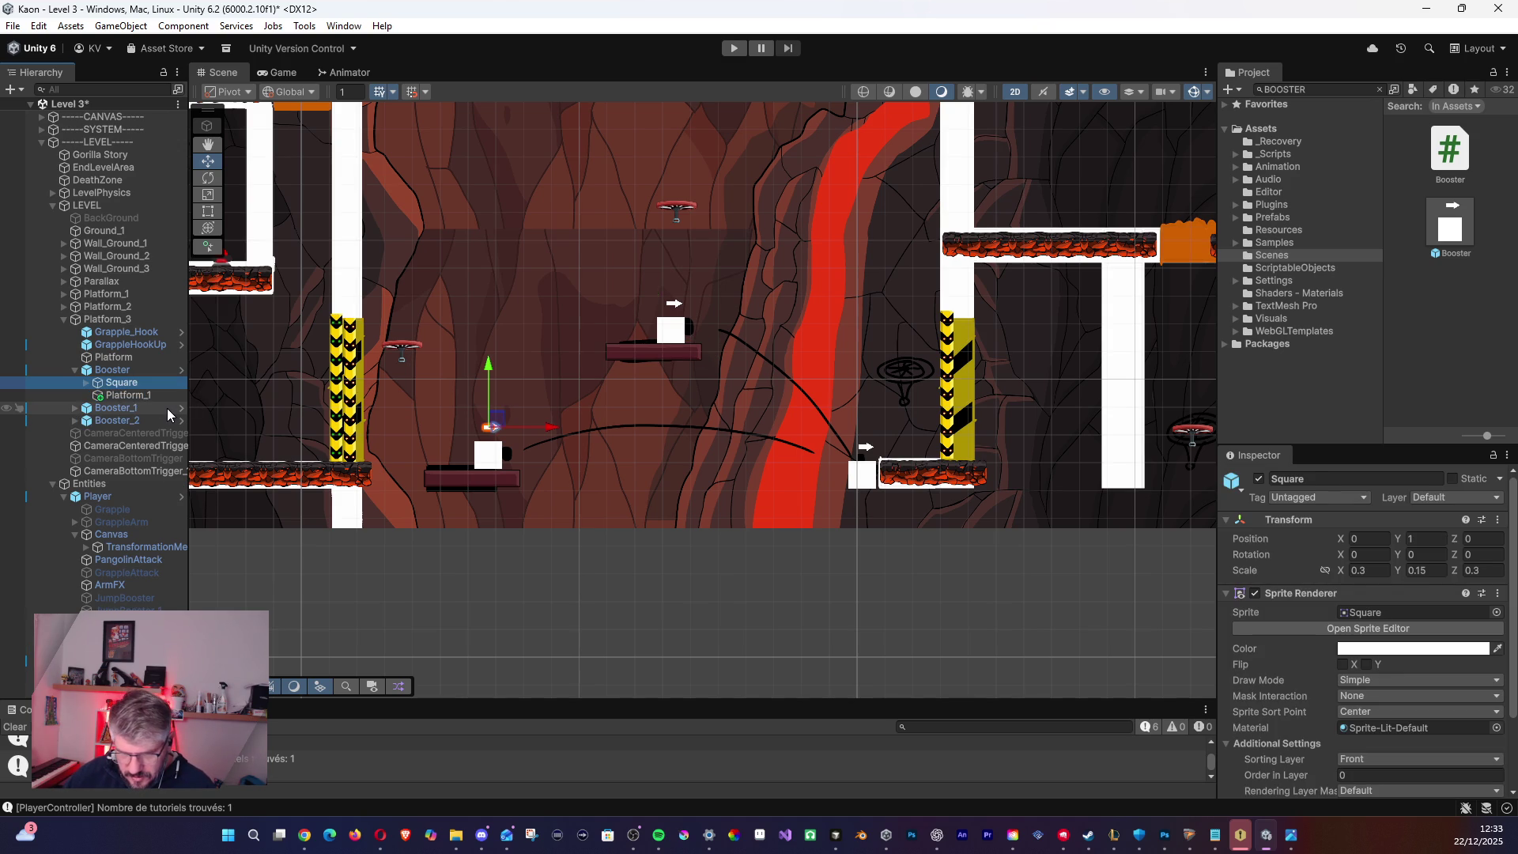
{"action": "key", "text": "ctrl+y"}
{"action": "key", "text": "ctrl+z"}
{"action": "key", "text": "ctrl+y"}
{"action": "key", "text": "ctrl+z"}
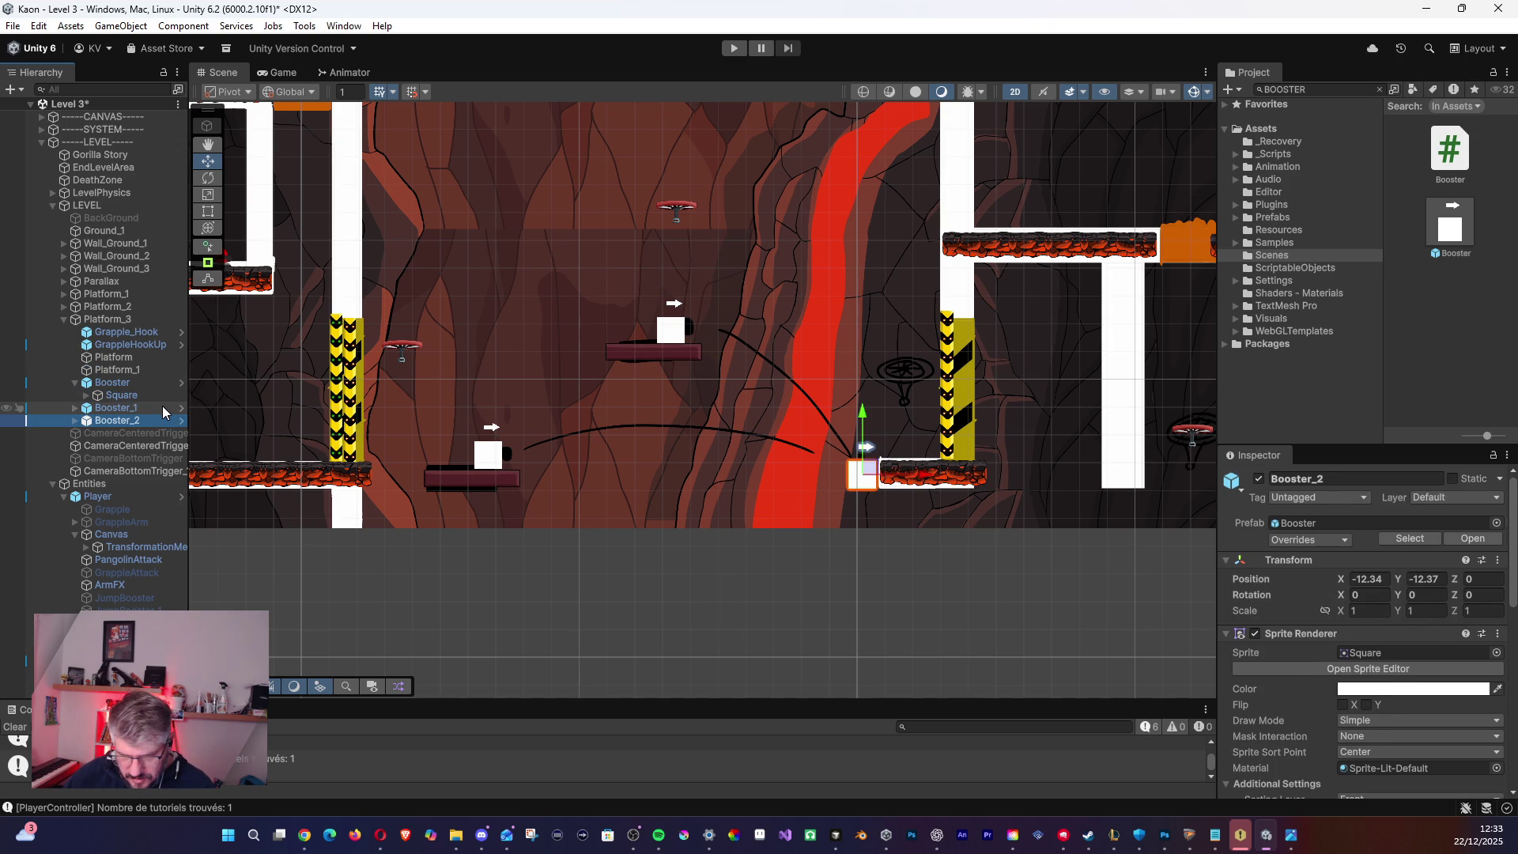
- Nudge Booster_1 and the first Booster slightly to the right
{"action": "left_click", "coordinate": [122, 377]}
{"action": "left_click", "coordinate": [102, 382]}
{"action": "left_click", "coordinate": [75, 383]}
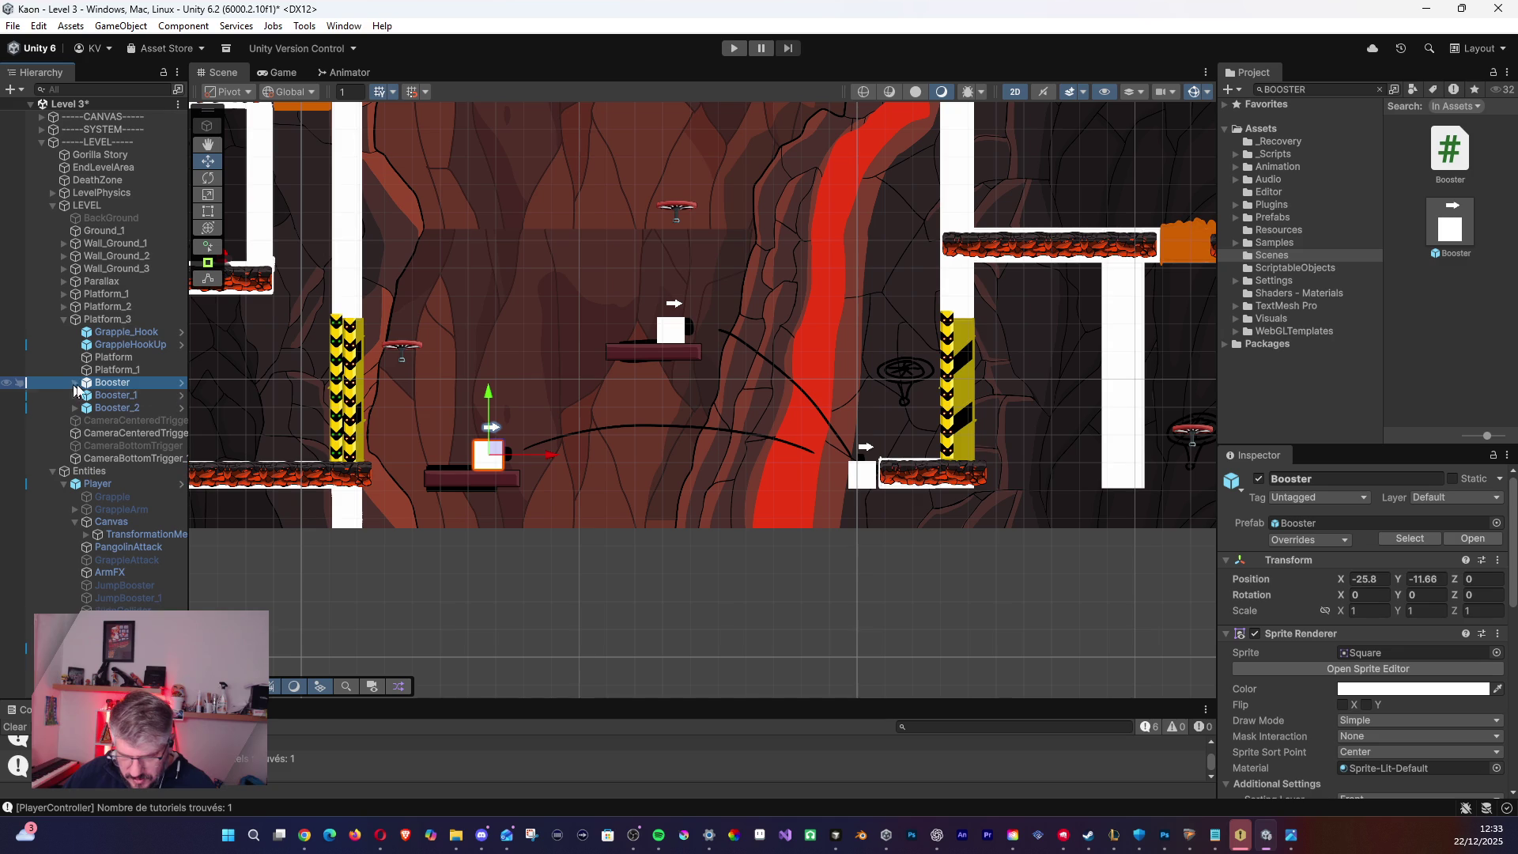
{"action": "left_click", "coordinate": [118, 395]}
{"action": "left_click_drag", "start_coordinate": [677, 340], "coordinate": [699, 337]}
{"action": "left_click", "coordinate": [488, 455]}
{"action": "left_click_drag", "start_coordinate": [502, 455], "coordinate": [519, 448]}
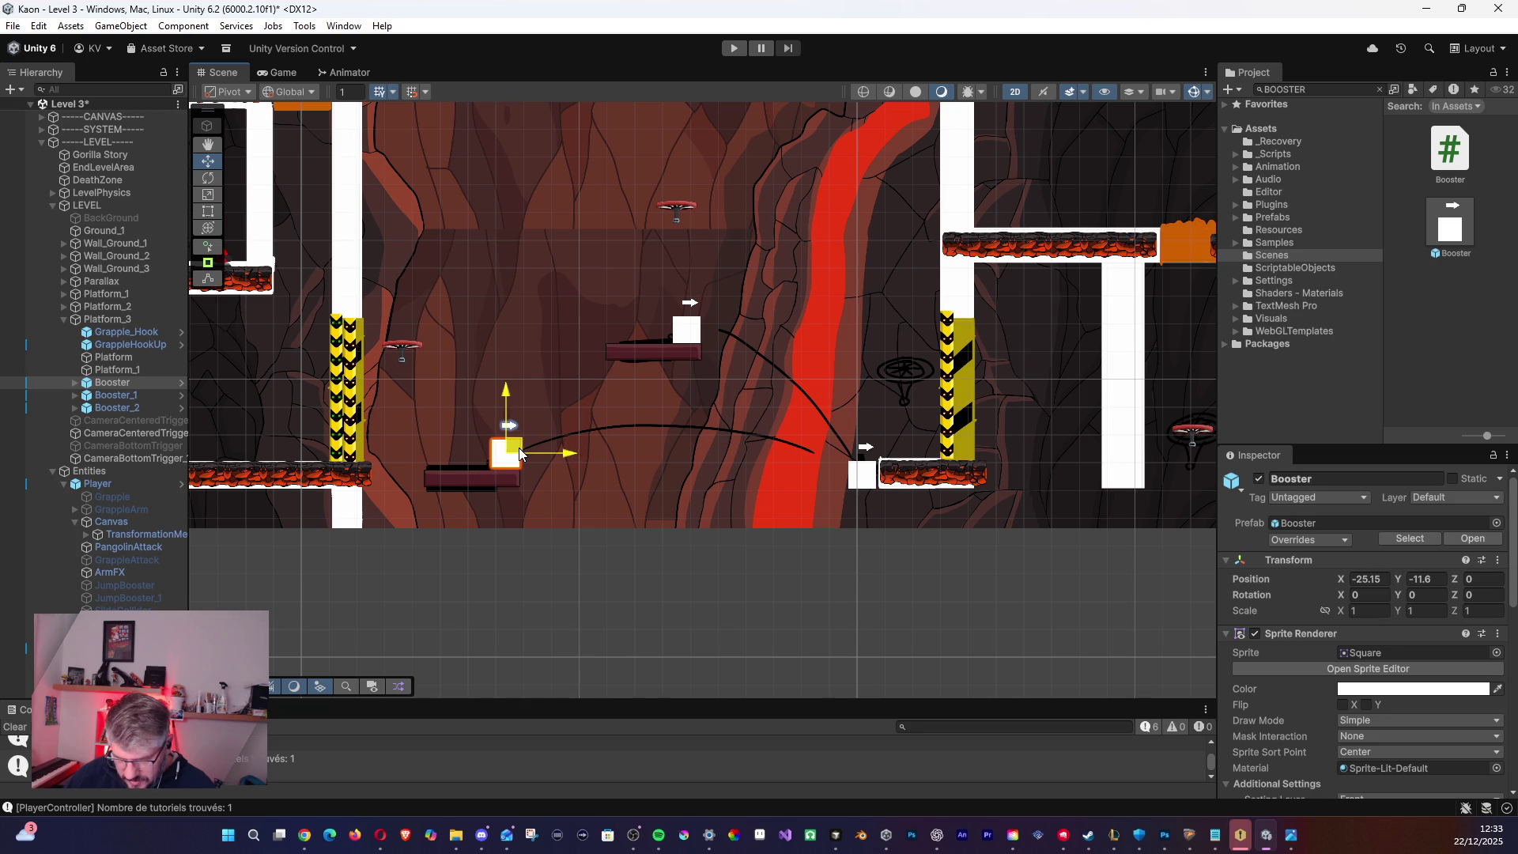
- Set Booster_2's Launch Angle to 110, then check Booster_1's angle 45 and speed 30
{"action": "left_click", "coordinate": [125, 408]}
{"action": "left_click", "coordinate": [870, 475]}
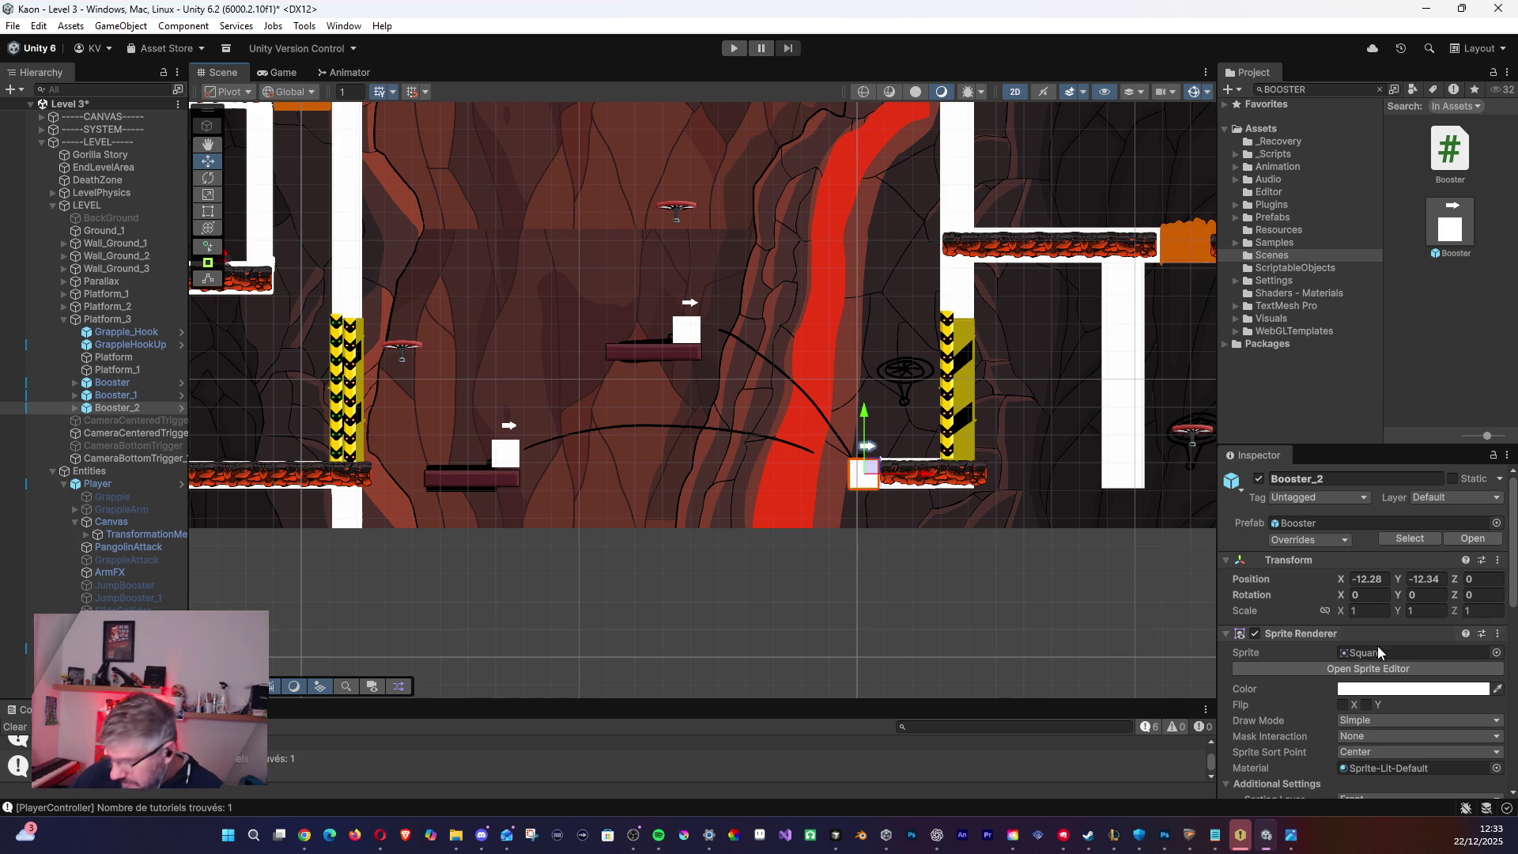
{"action": "scroll", "coordinate": [1369, 707], "scroll_direction": "down", "scroll_amount": 5}
{"action": "scroll", "coordinate": [1369, 696], "scroll_direction": "down", "scroll_amount": 3}
{"action": "left_click", "coordinate": [1259, 667]}
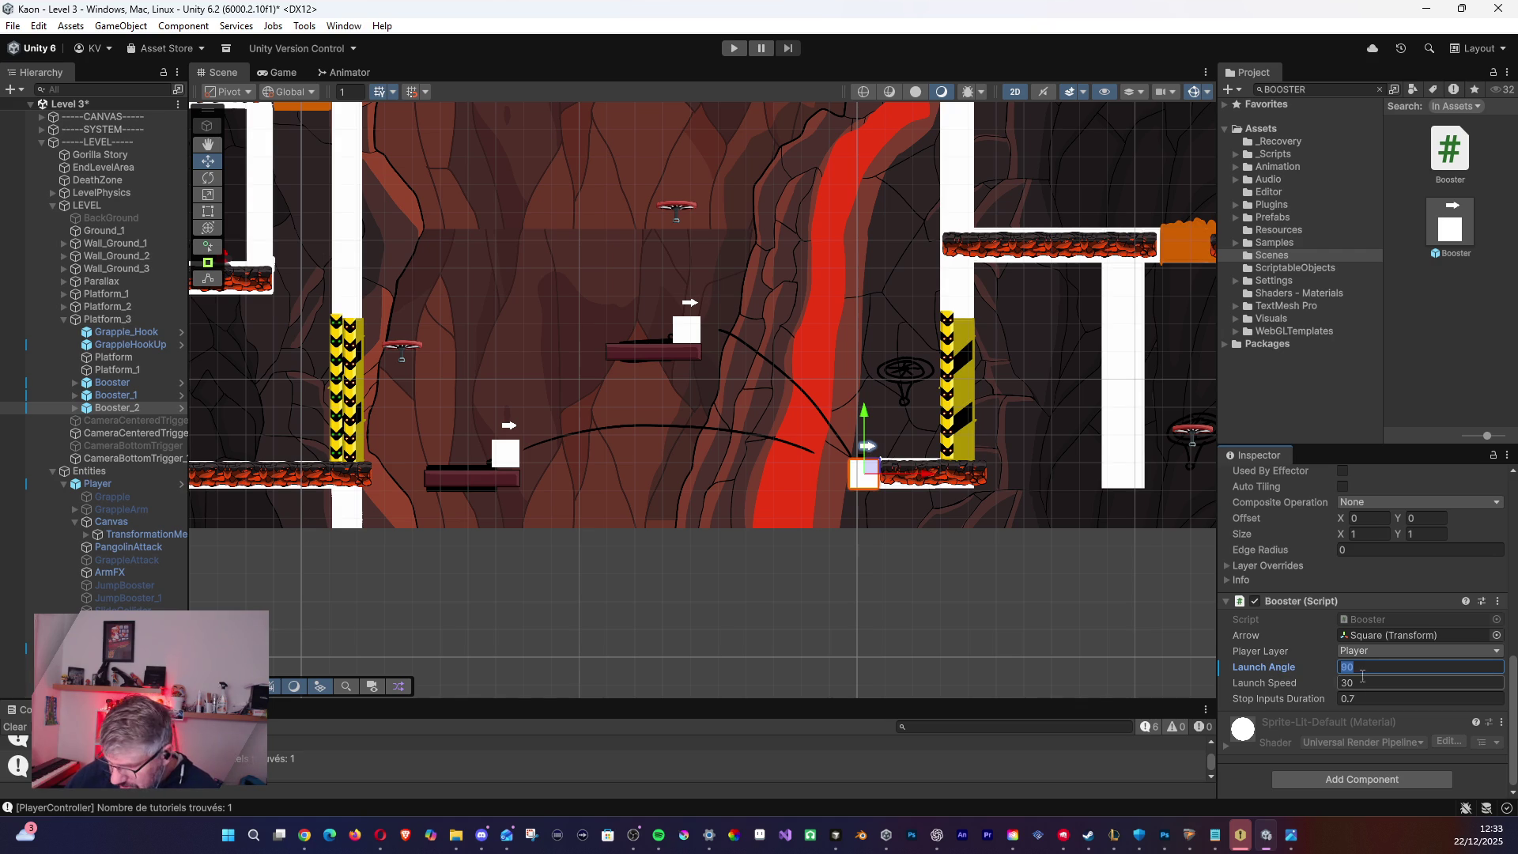
{"action": "type", "text": "11"}
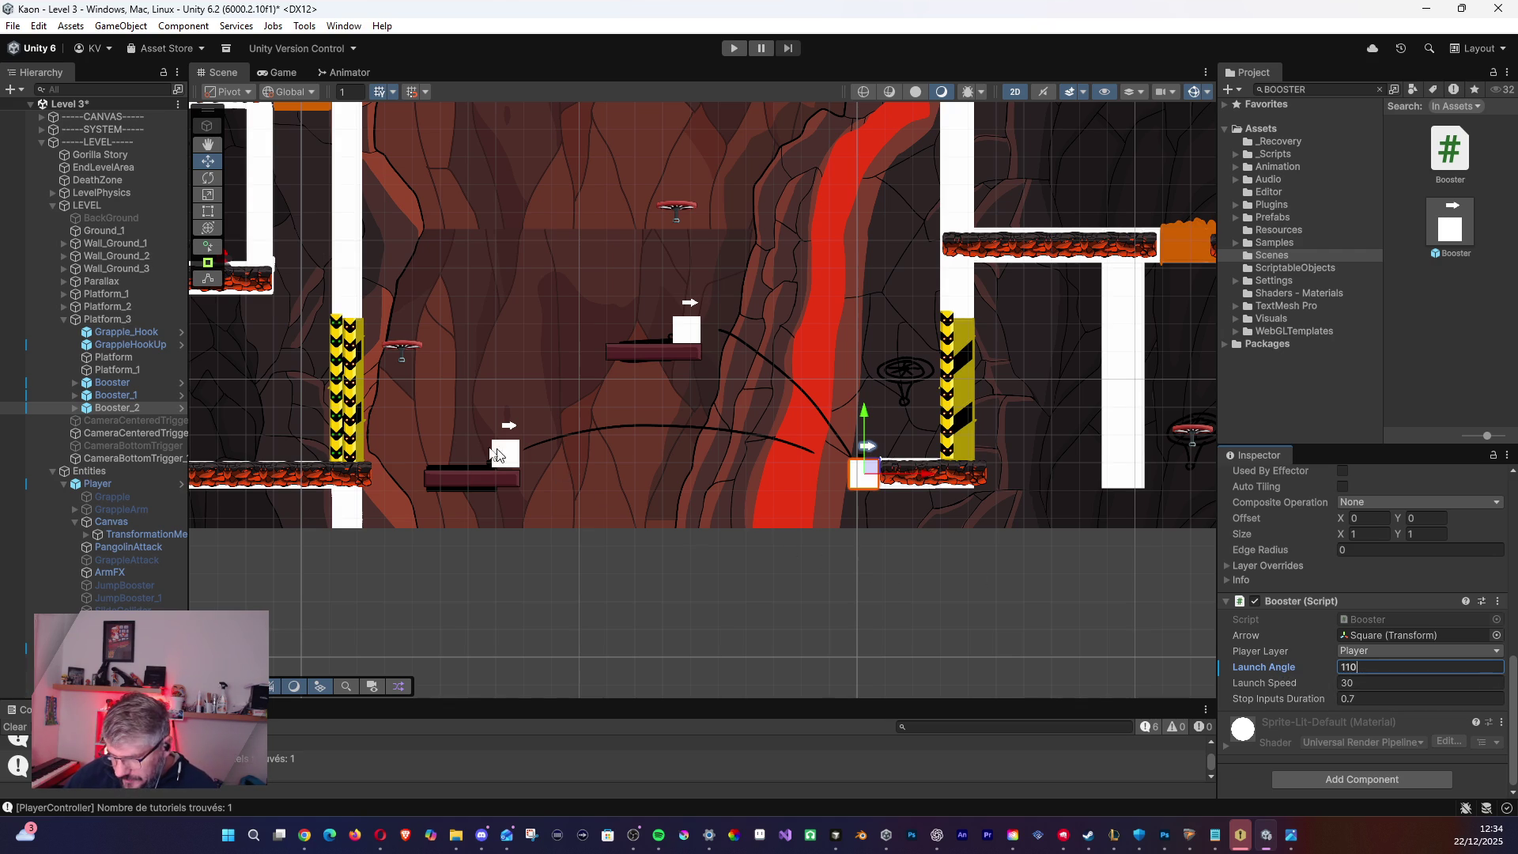
{"action": "left_click", "coordinate": [105, 396]}
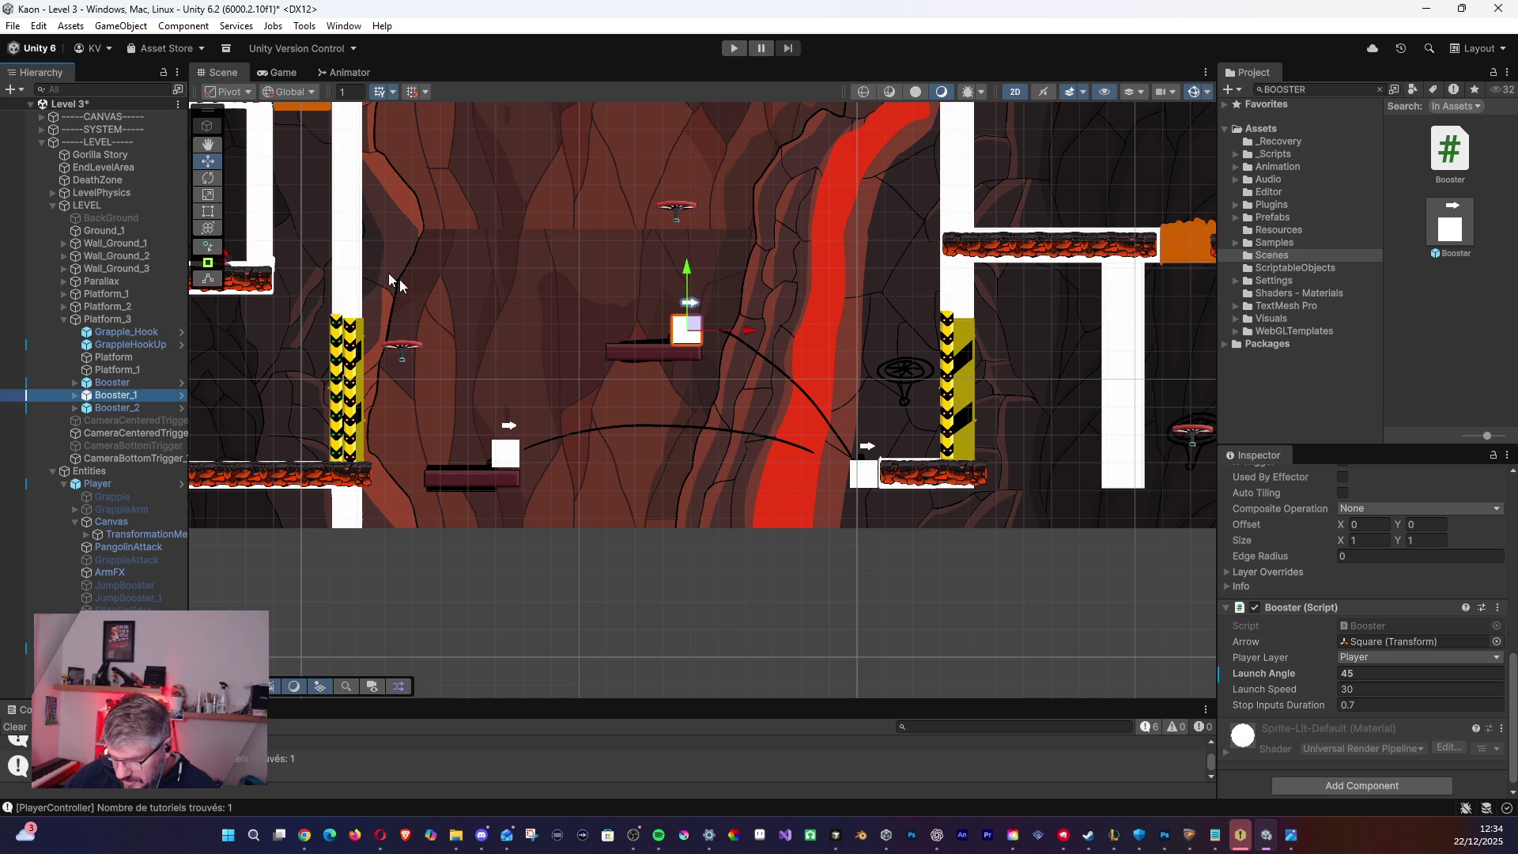
{"action": "mouse_move", "coordinate": [569, 391]}
{"action": "left_mouse_down"}
{"action": "mouse_move", "coordinate": [838, 433]}
{"action": "mouse_move", "coordinate": [865, 473]}
{"action": "left_mouse_up"}
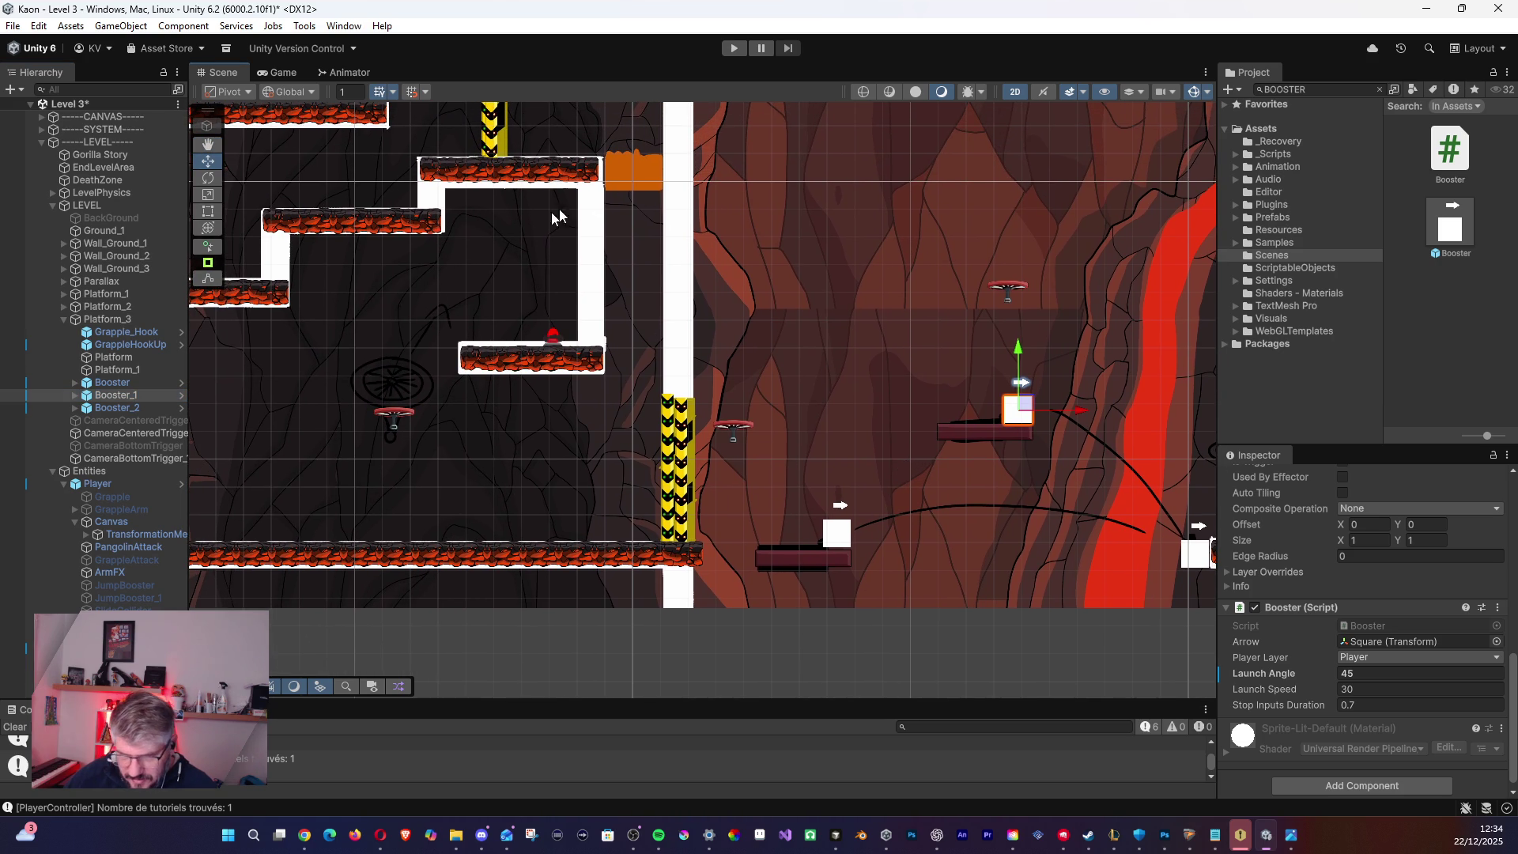